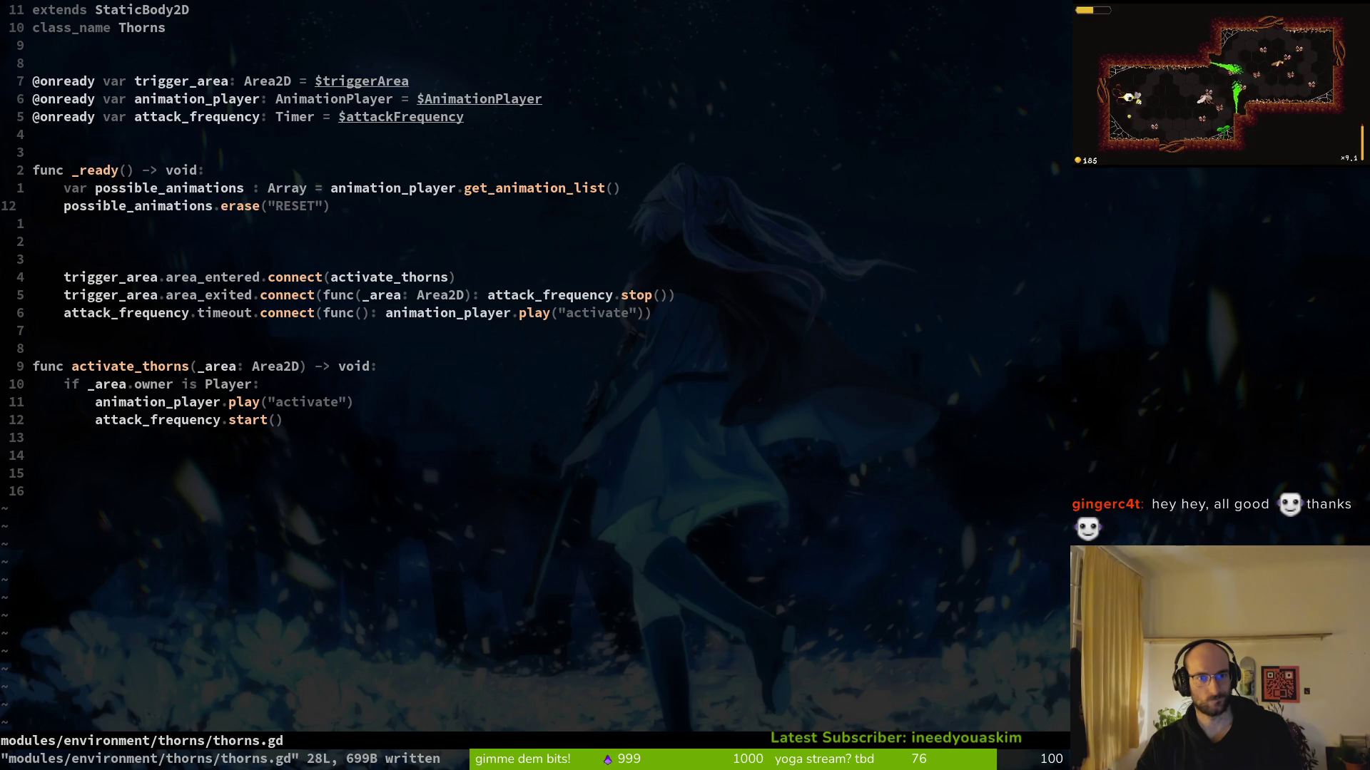
Add an animations variable initialised to an empty array [] below the timer declaration and save
key(k)
key(k)
key(k)
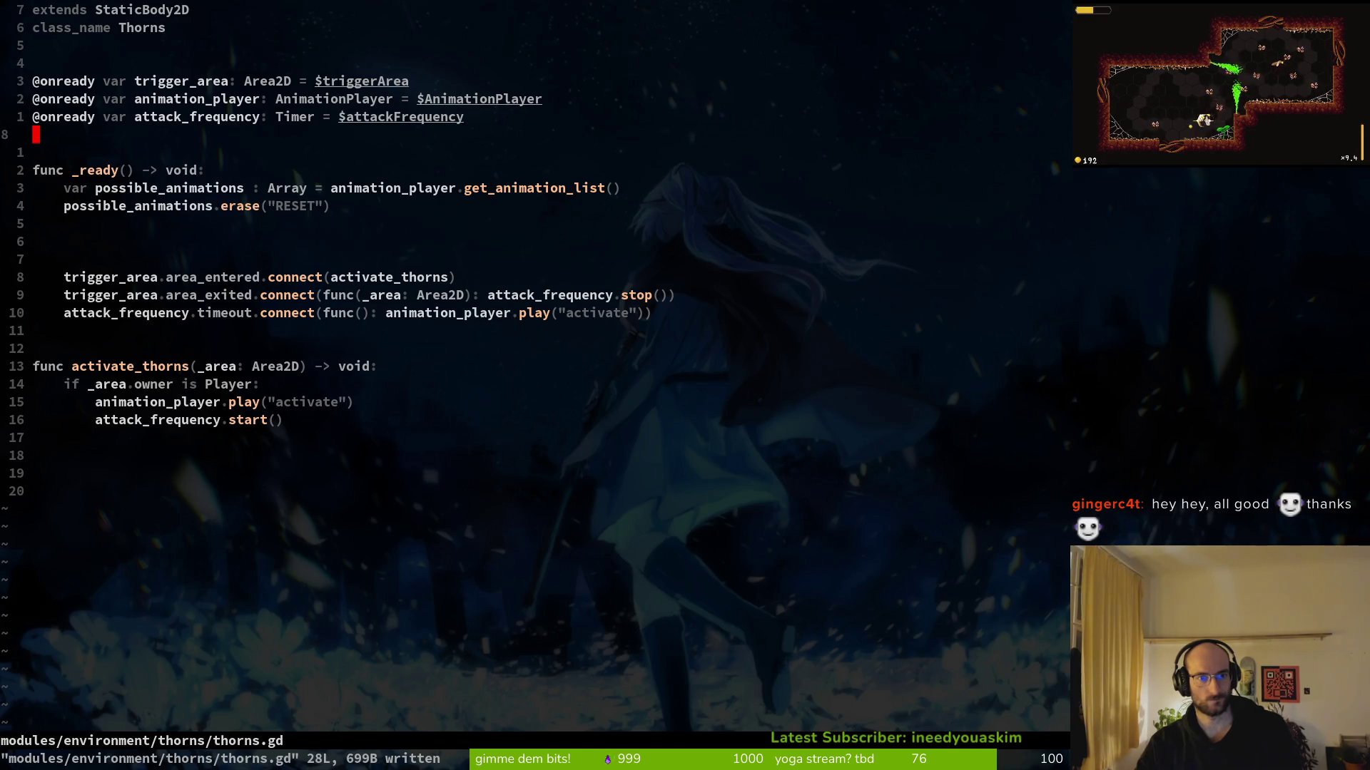
text(ovar )
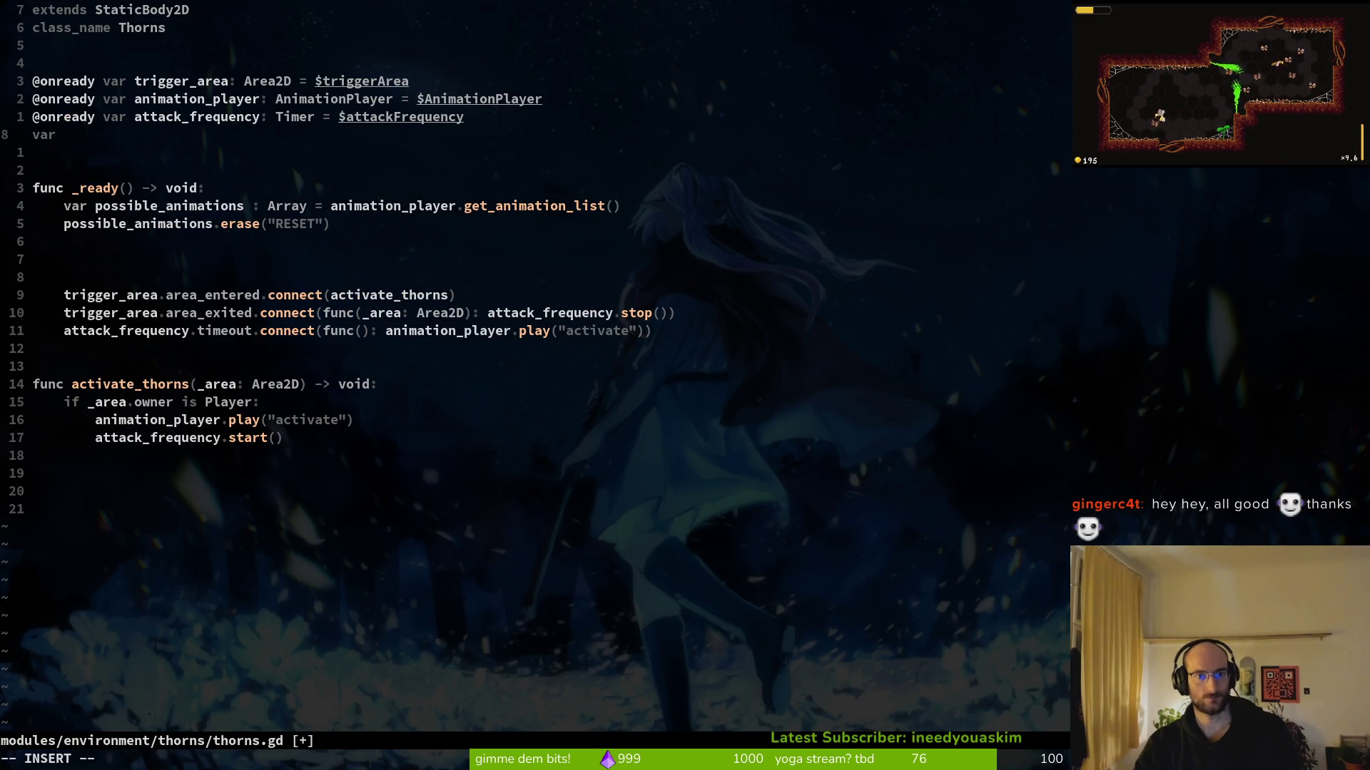
text(res)
text(t_animations =)
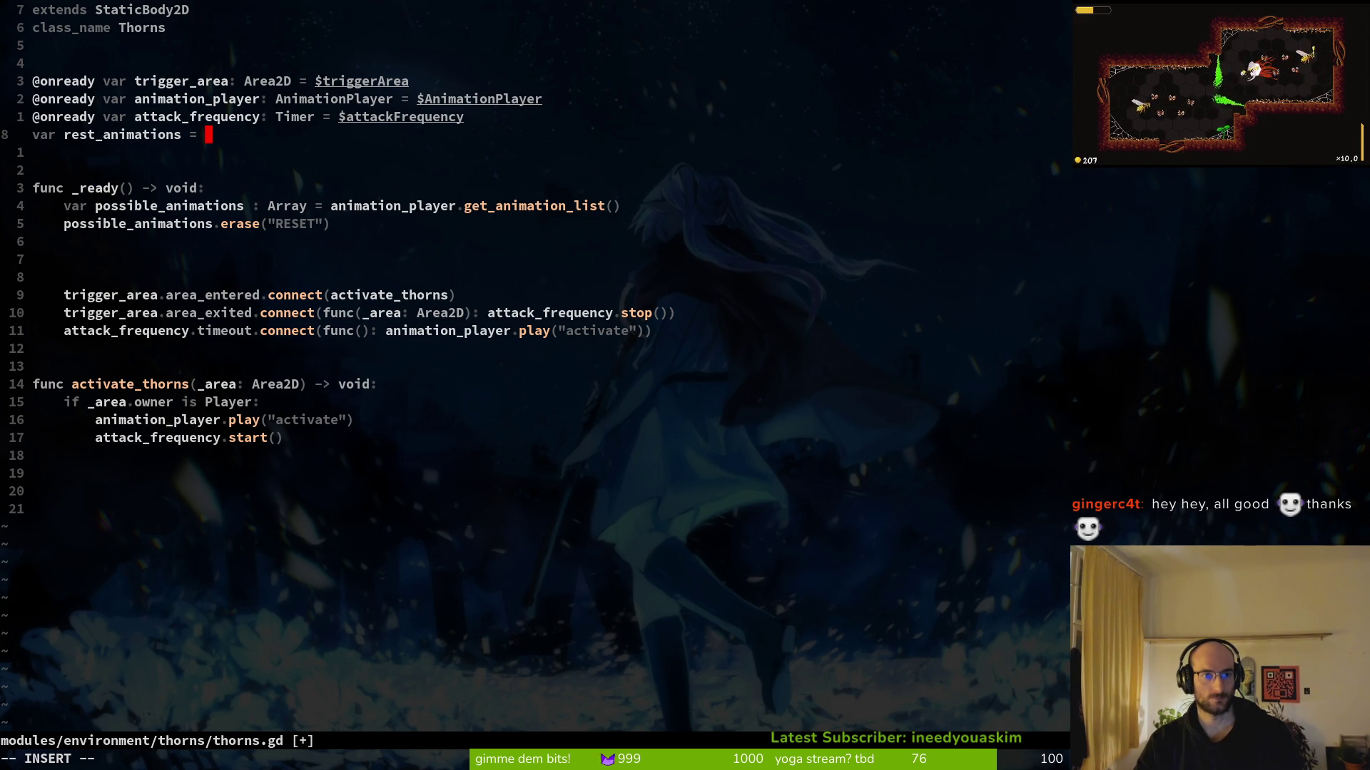
text(an)
key(Escape)
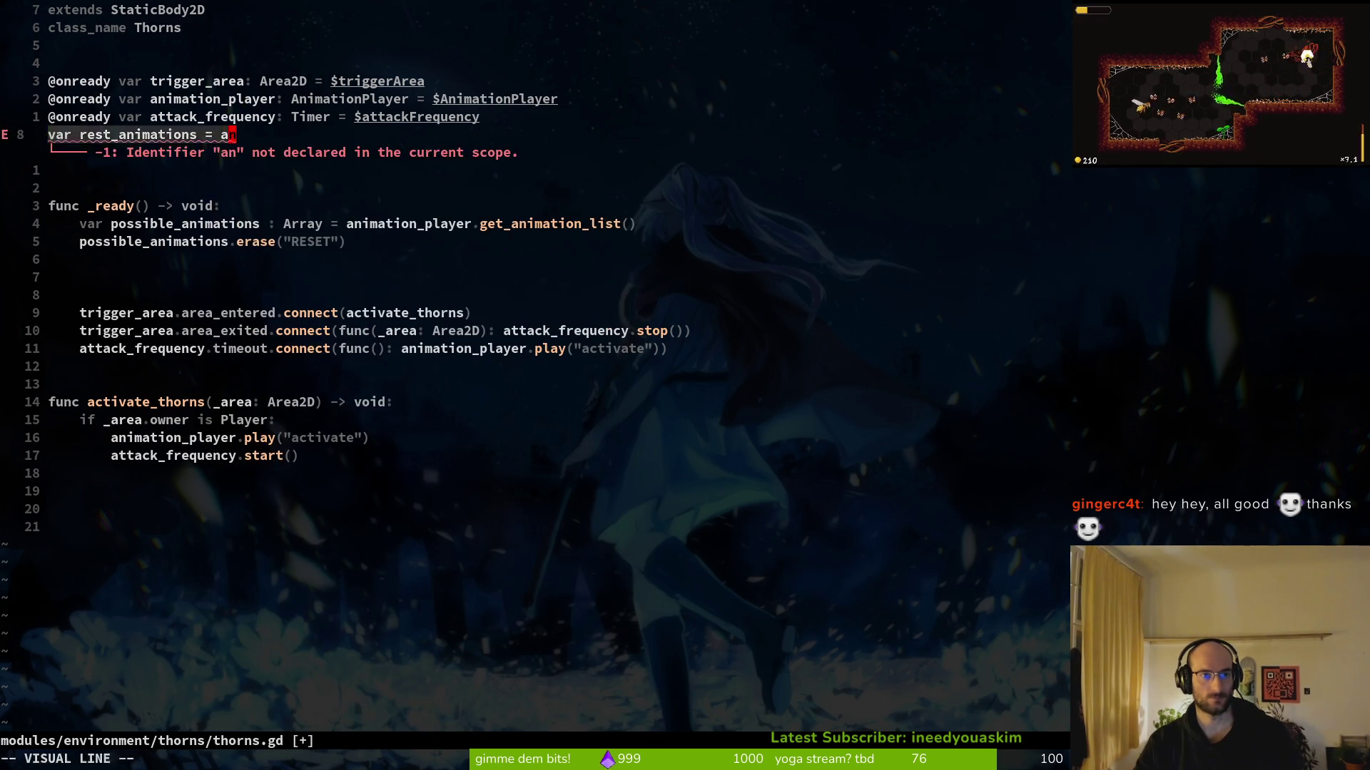
key(d)
key(d)
text(:write)
key(Return)
key(j)
key(j)
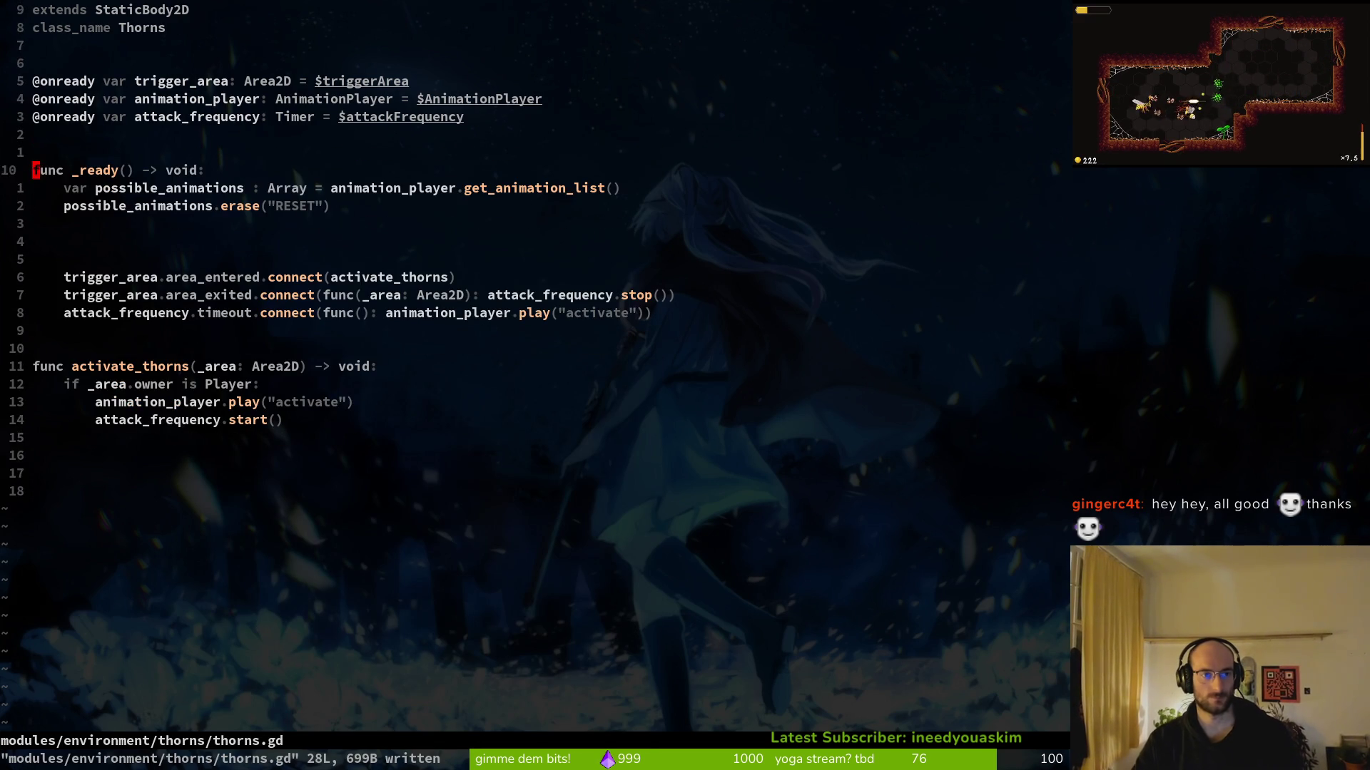
key(u)
text(var rest_animations = a)
key(a)
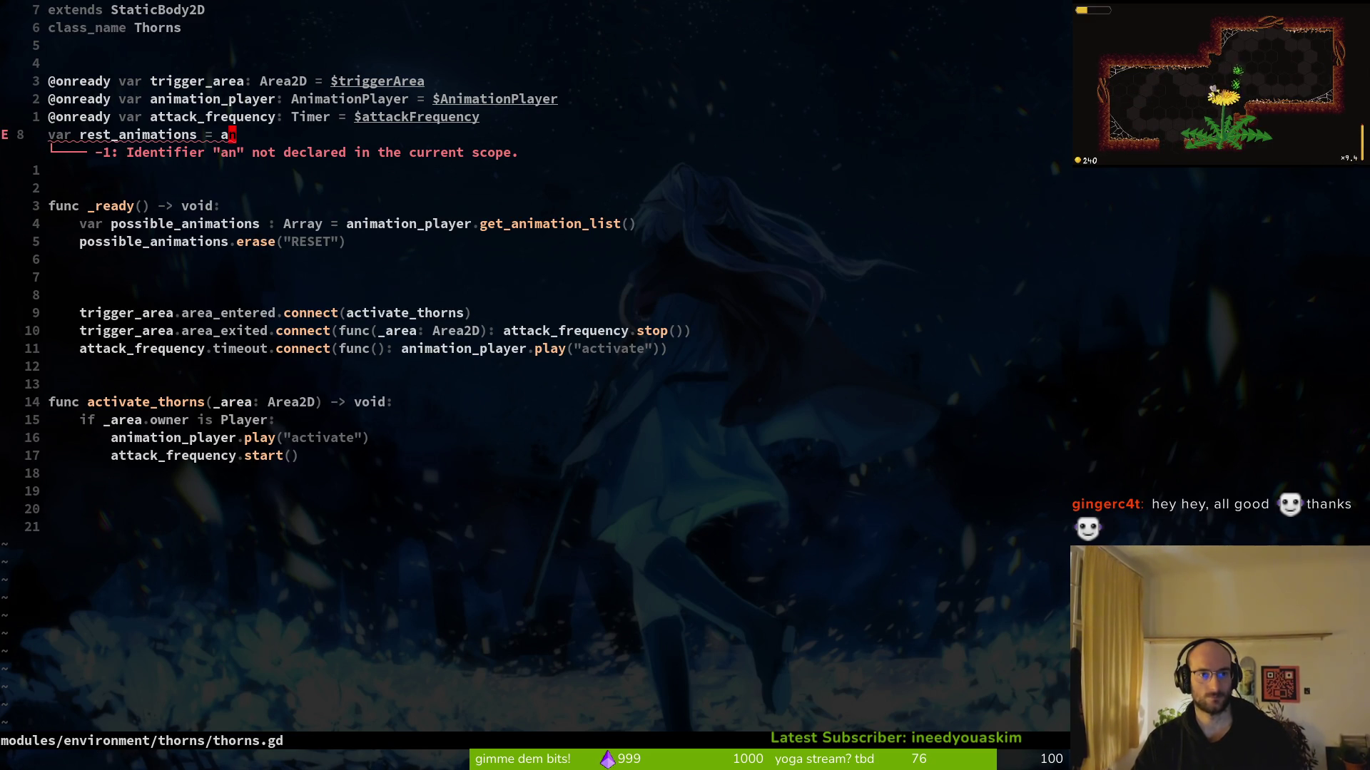
text(ciw()
key(BackSpace)
text([])
key(Escape)
text(:w)
key(Return)
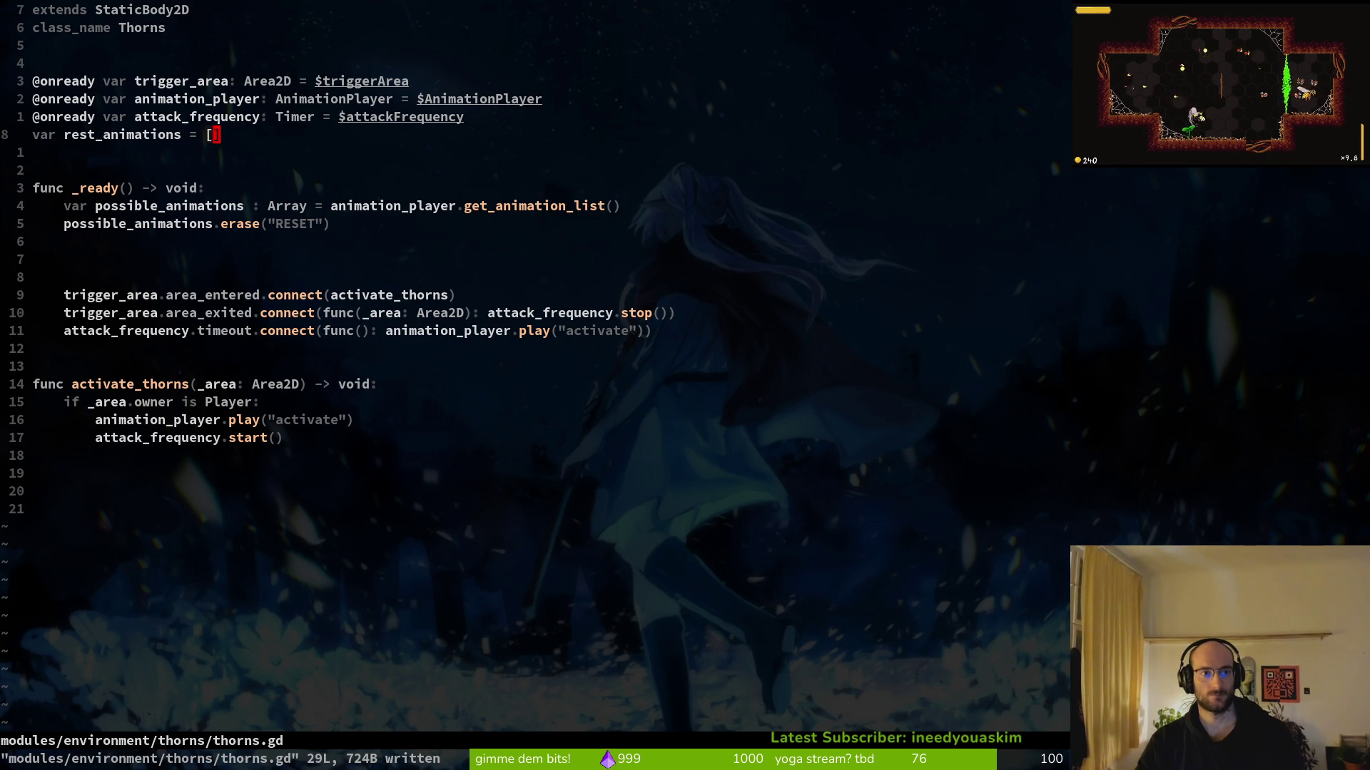
Give the declaration the Array type annotation and save thorns.gd
key(j)
key(j)
key(j)
key(k)
key(k)
key(k)
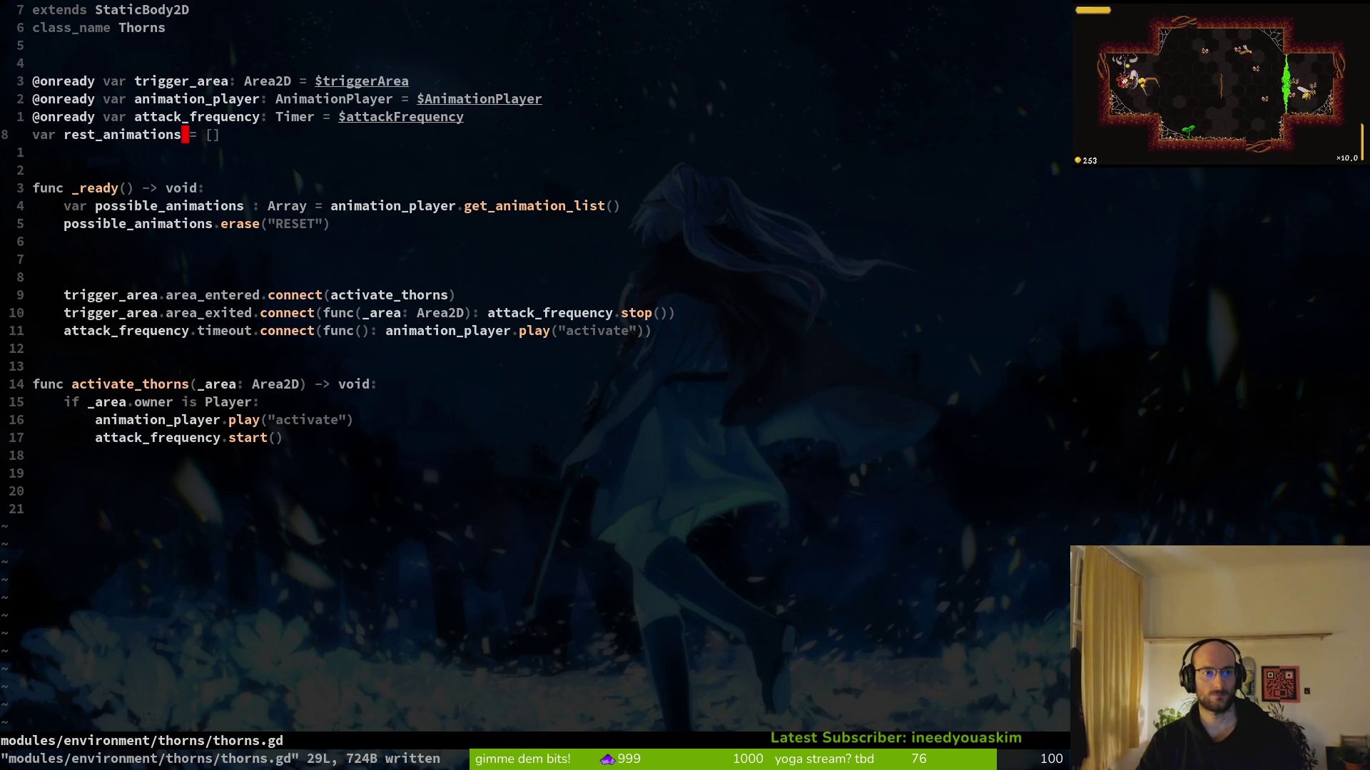
key(j)
key(j)
key(j)
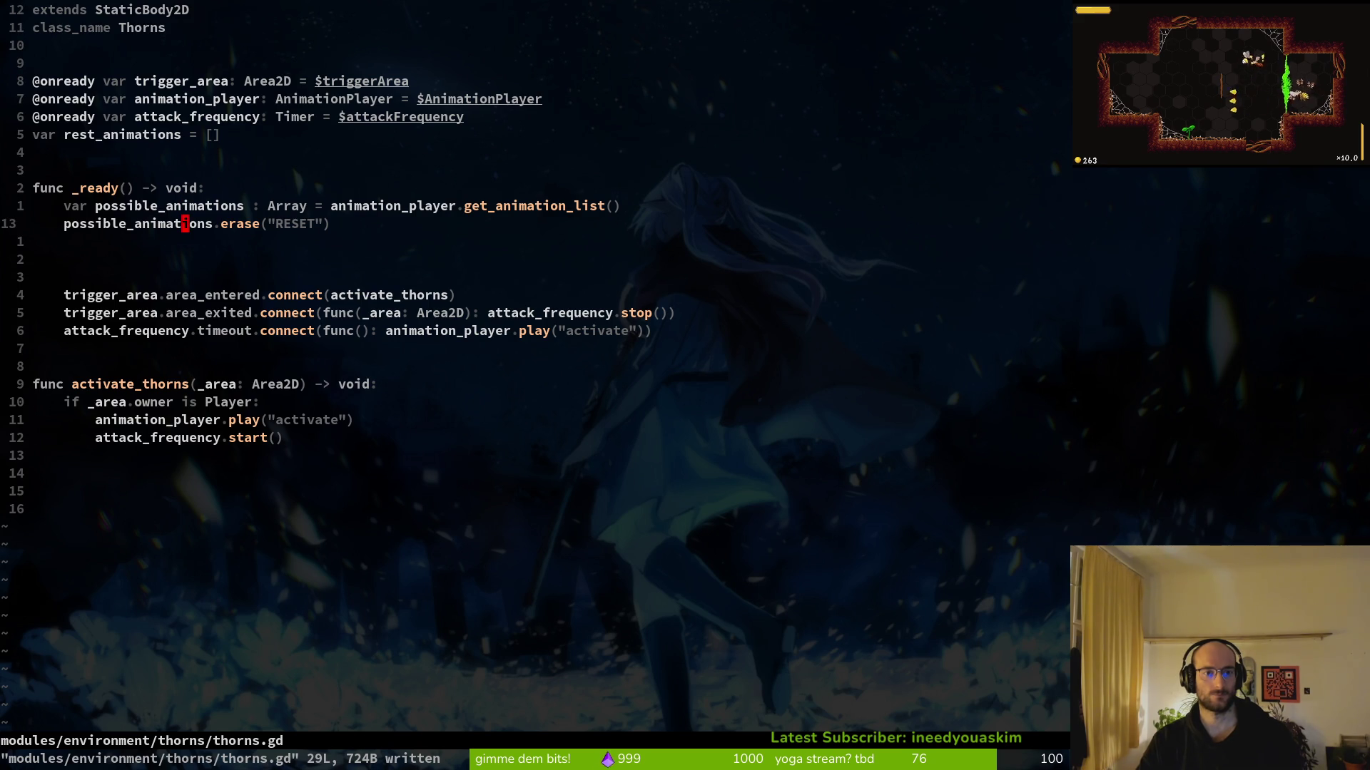
key(k)
key(k)
key(k)
key(k)
key(k)
text(ions:)
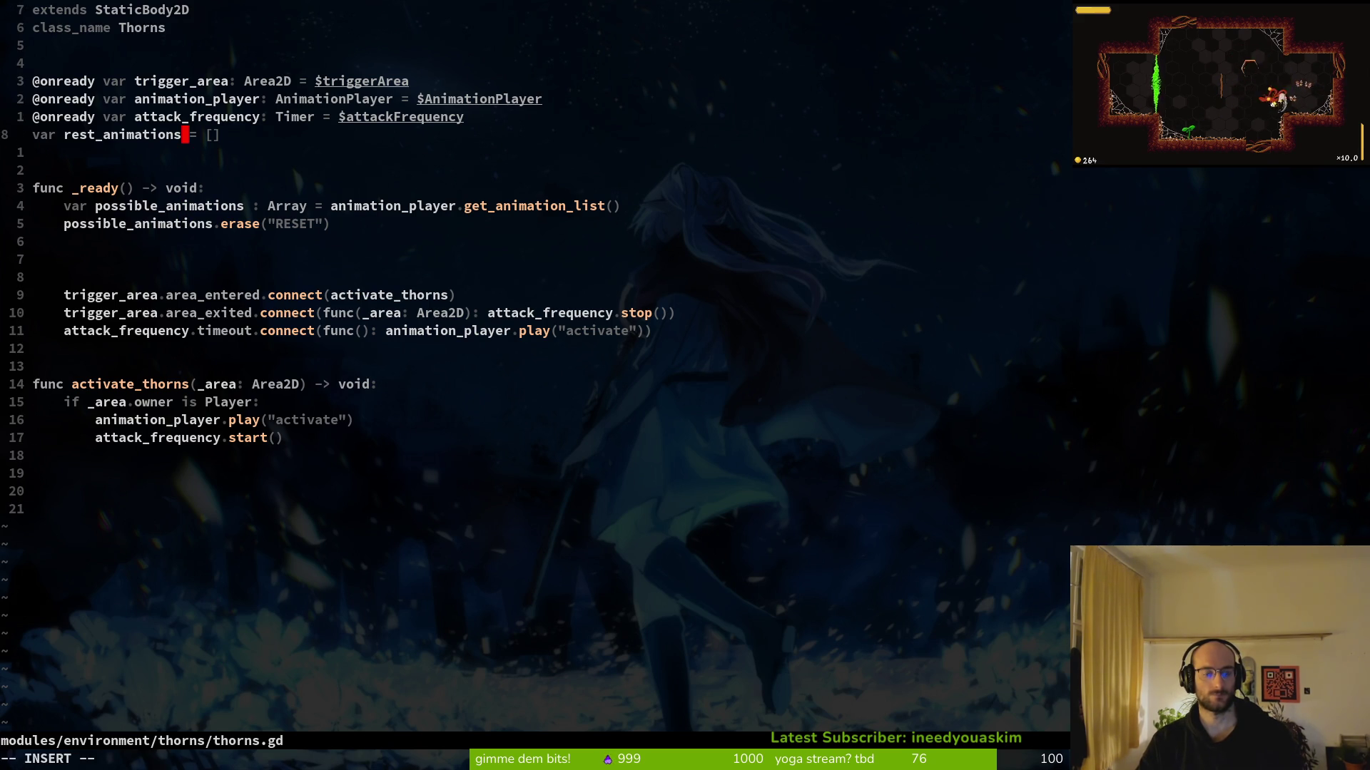
text( Array)
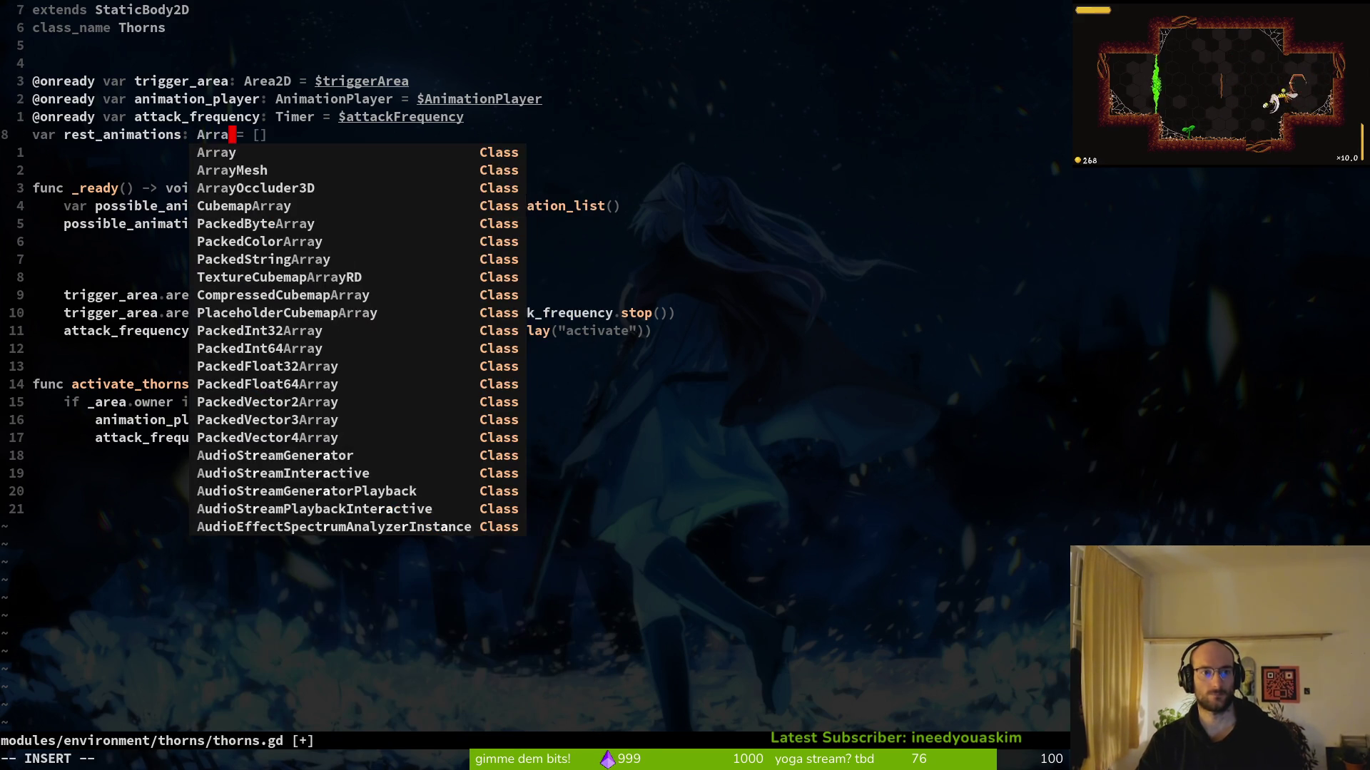
key(Escape)
text(:w)
key(Return)
Correct the variable name to reset_animations, save thorns.gd, and return to Godot
key(j)
key(j)
key(j)
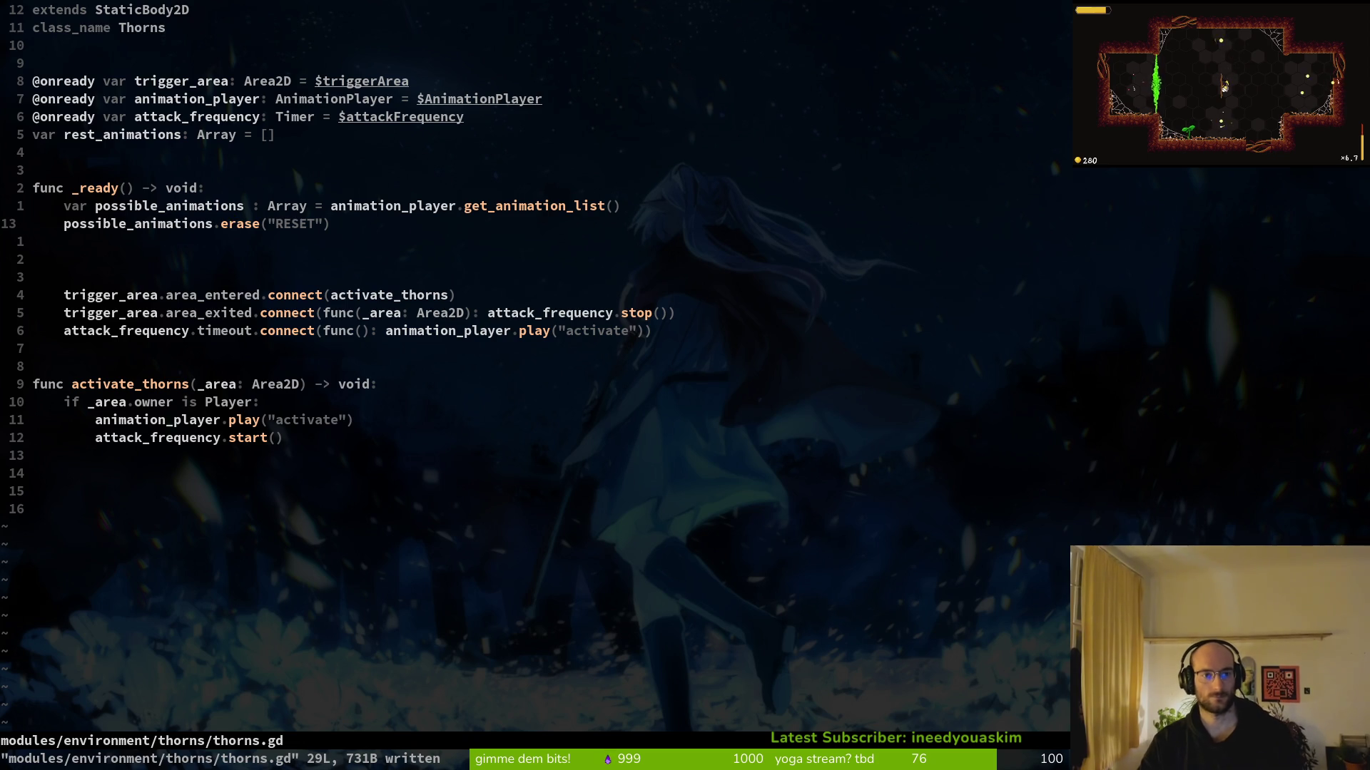
key(k)
key(k)
key(k)
key(k)
key(k)
key(0)
key(l)
key(l)
key(l)
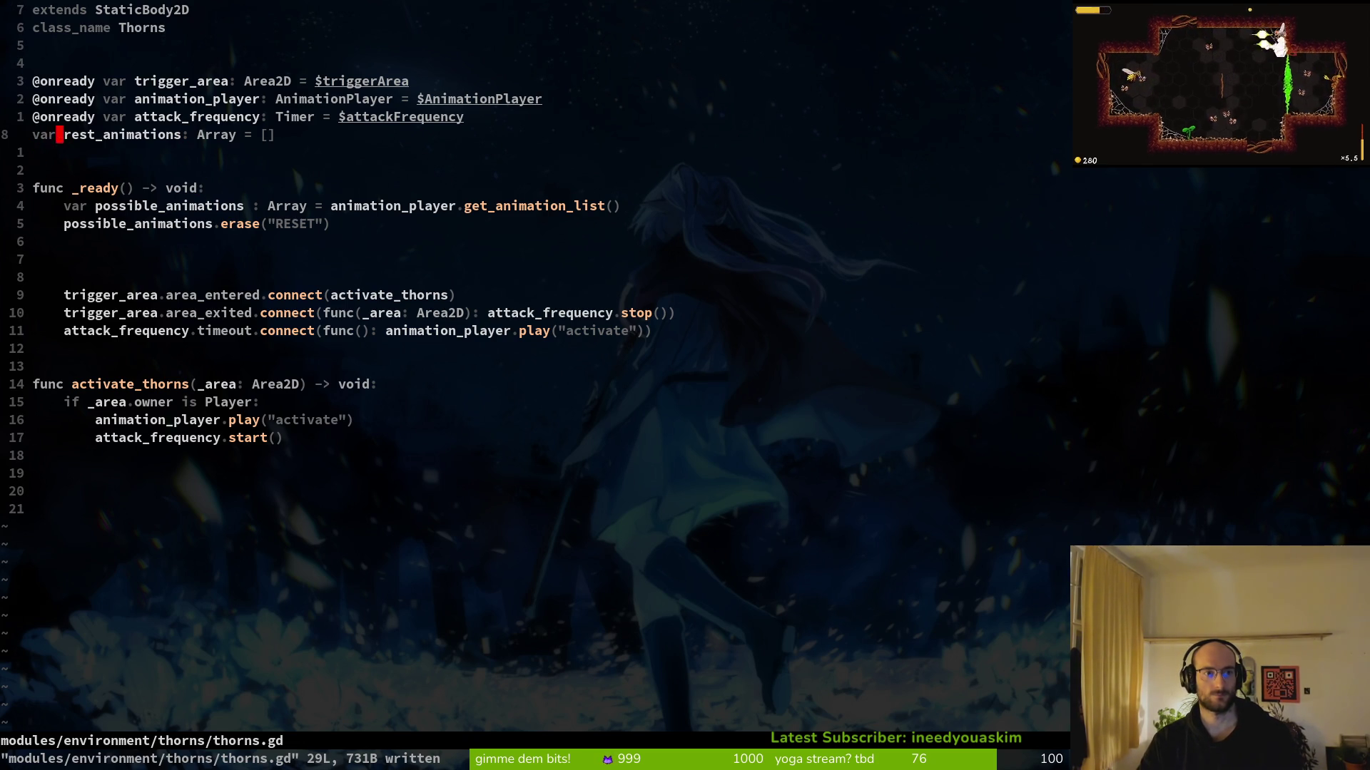
text(ie)
key(Escape)
text(:w)
key(Return)
key(j)
key(j)
key(j)
text(:)
key(Return)
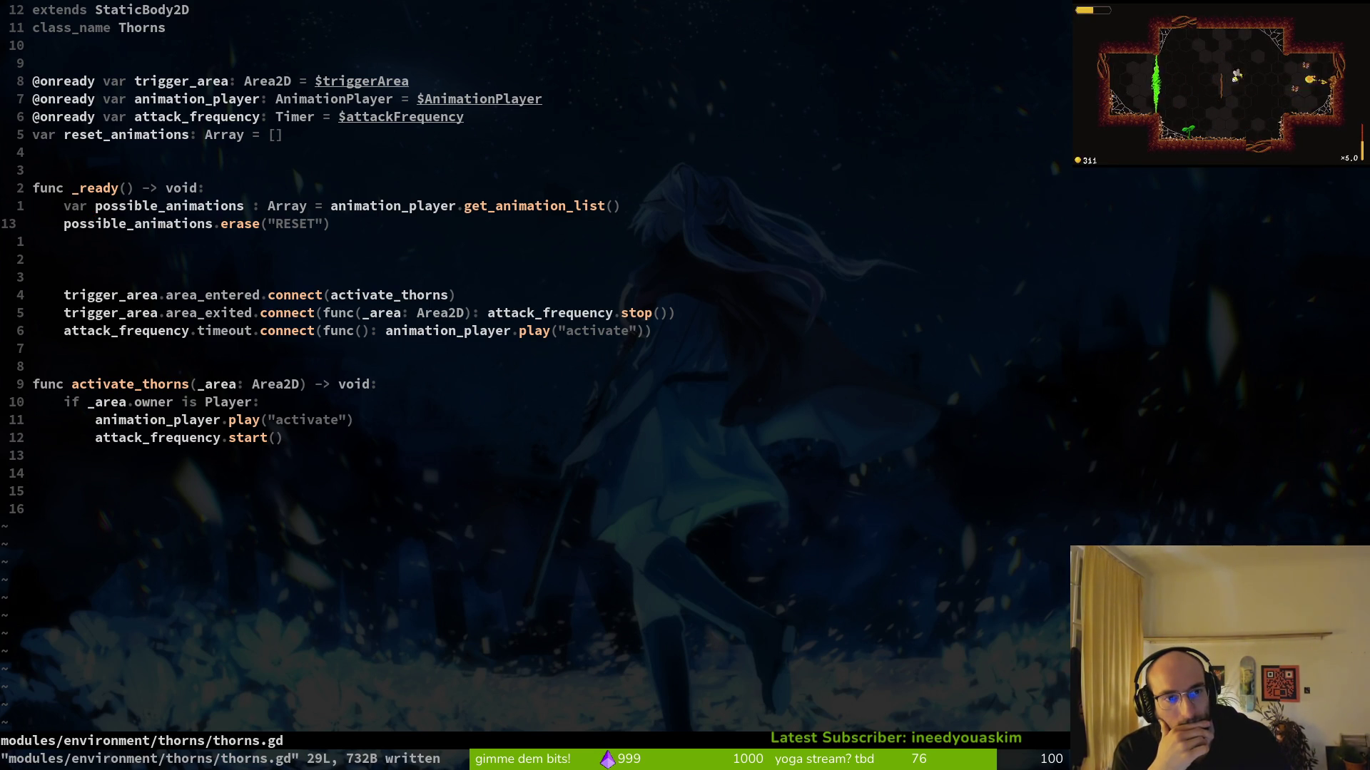
key(alt+Tab)
key(alt+Tab)
key(alt+Tab)
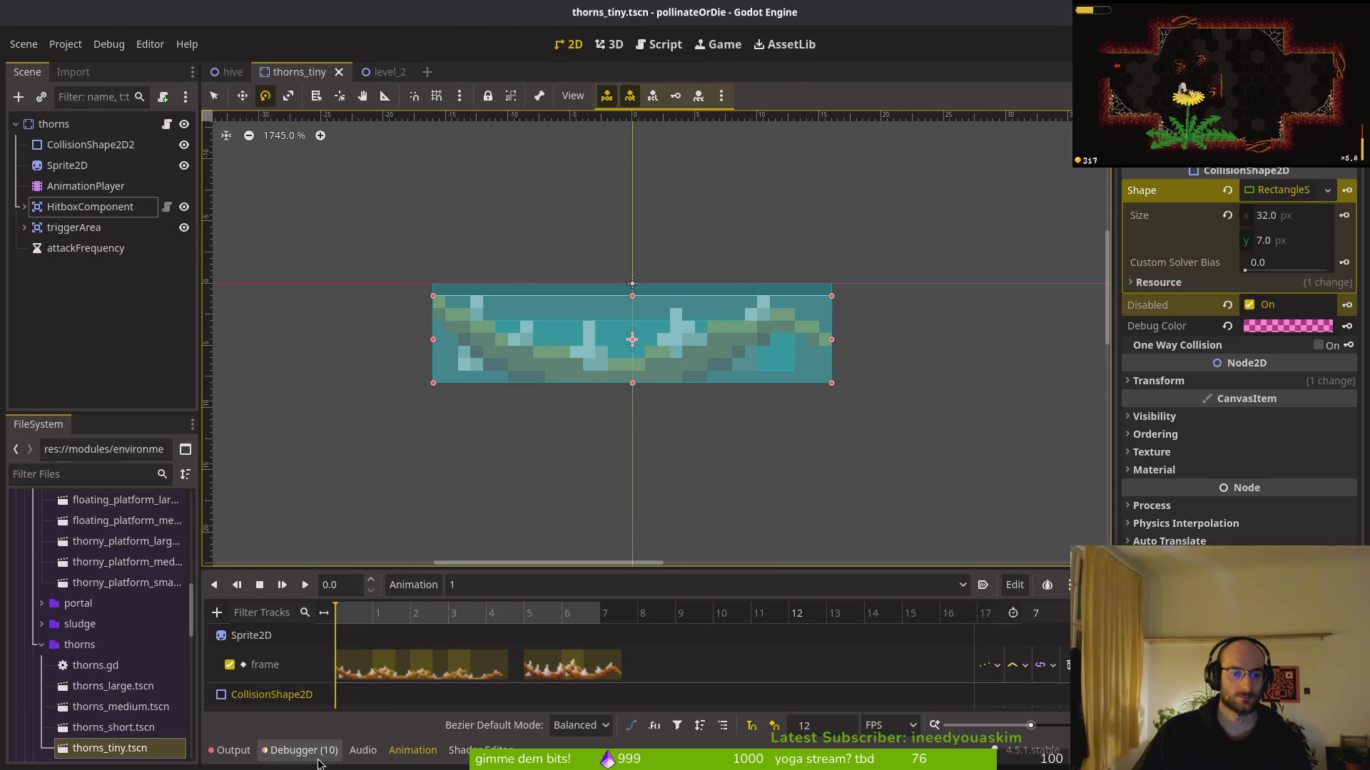
key(alt+Tab)
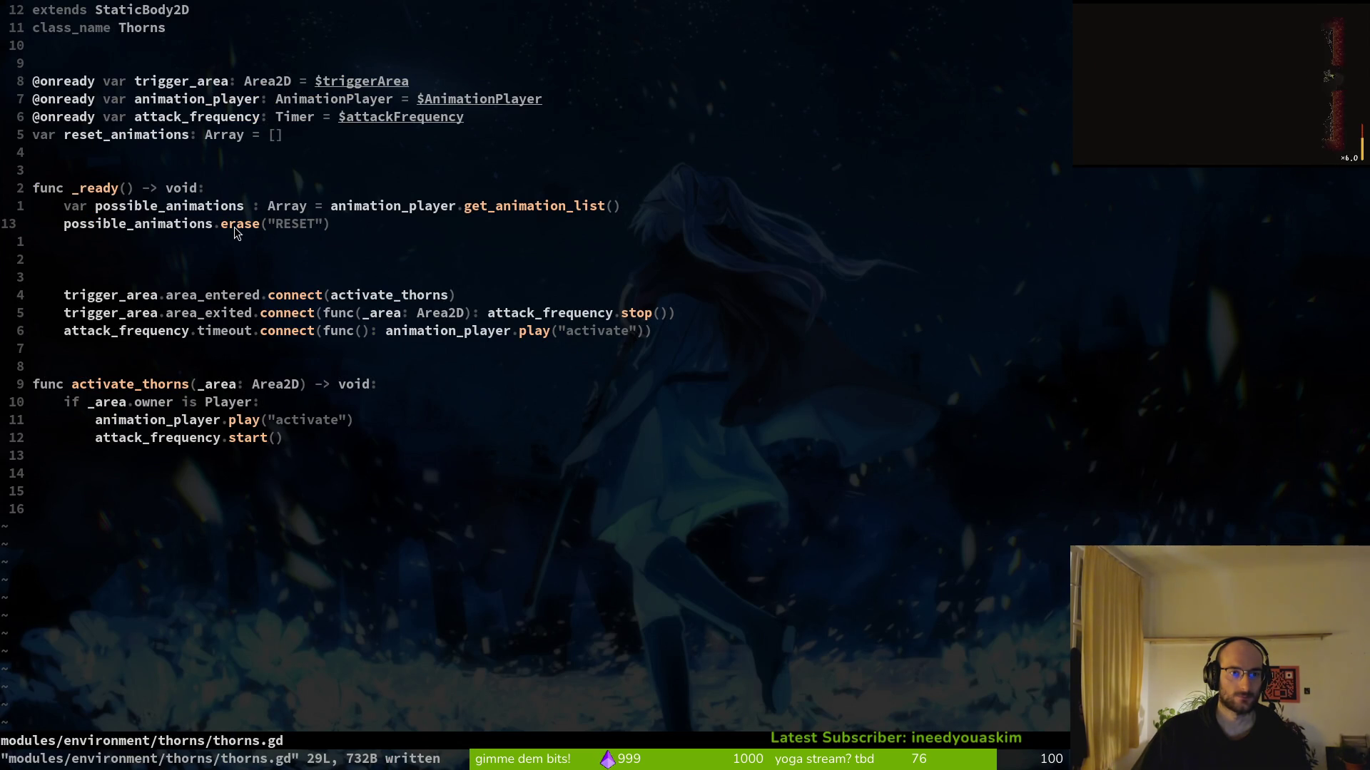
click(88, 478)
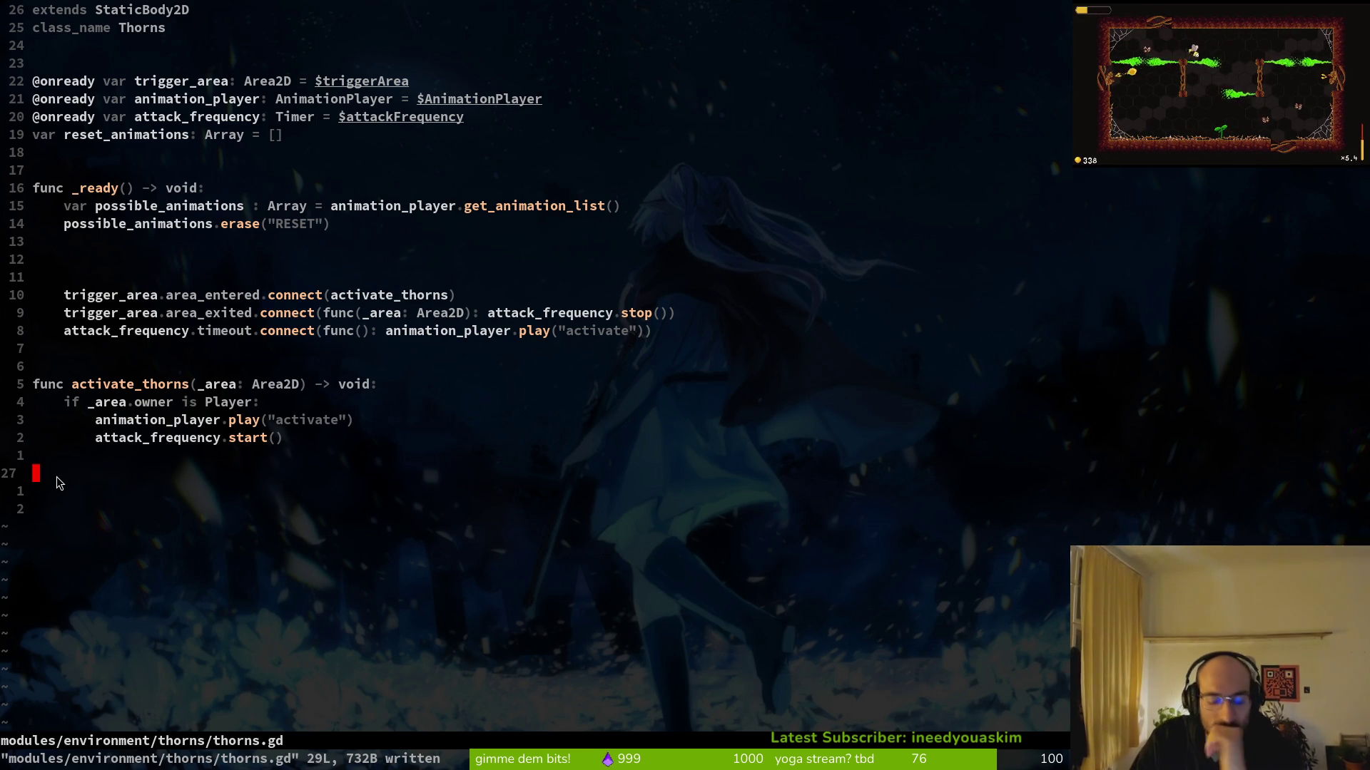
key(alt+Tab)
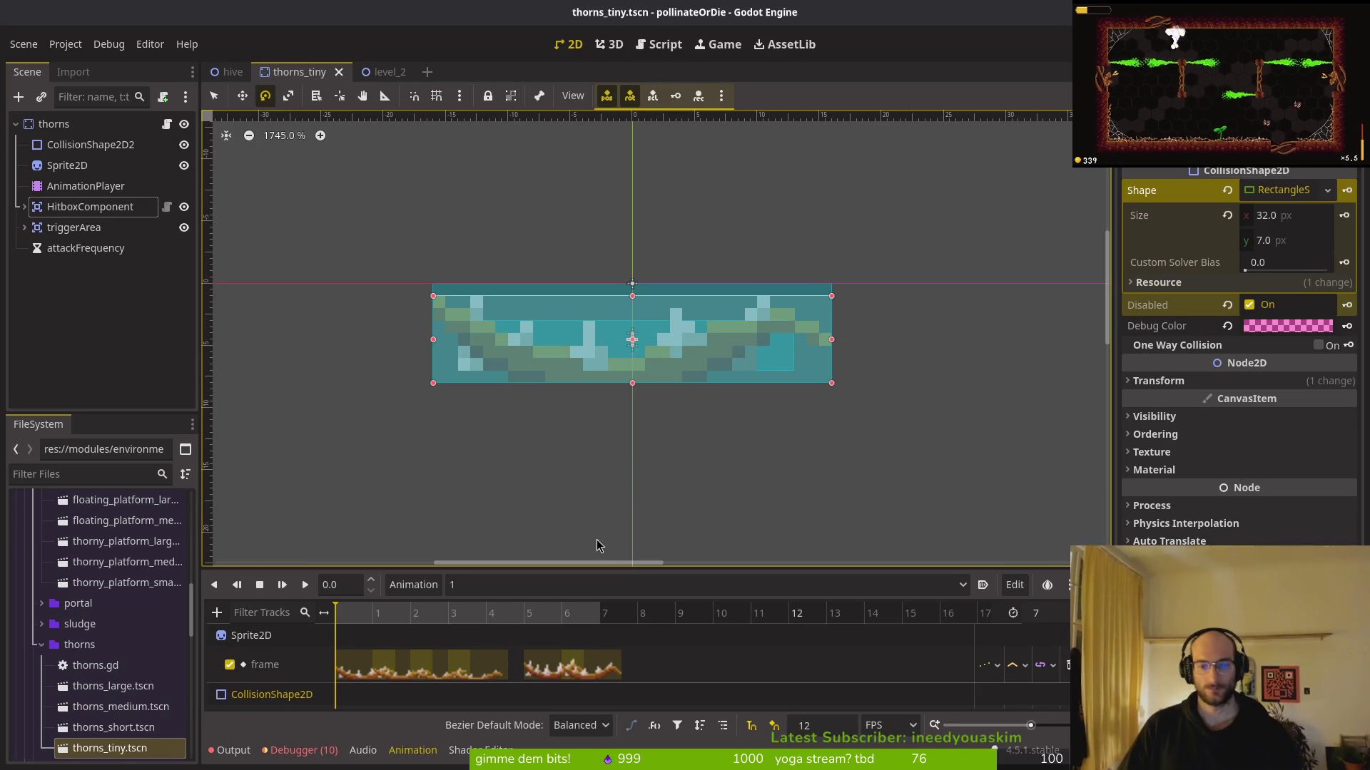
click(467, 587)
click(467, 594)
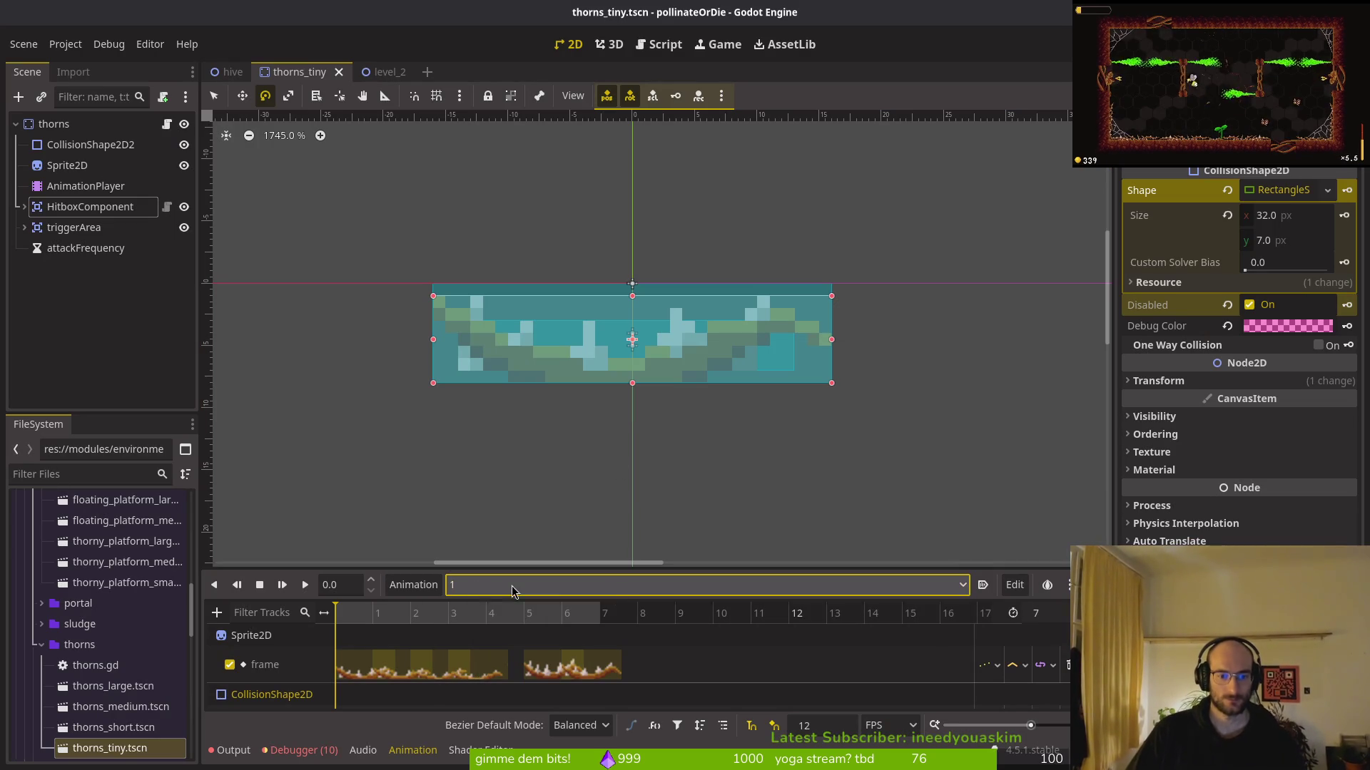
click(414, 585)
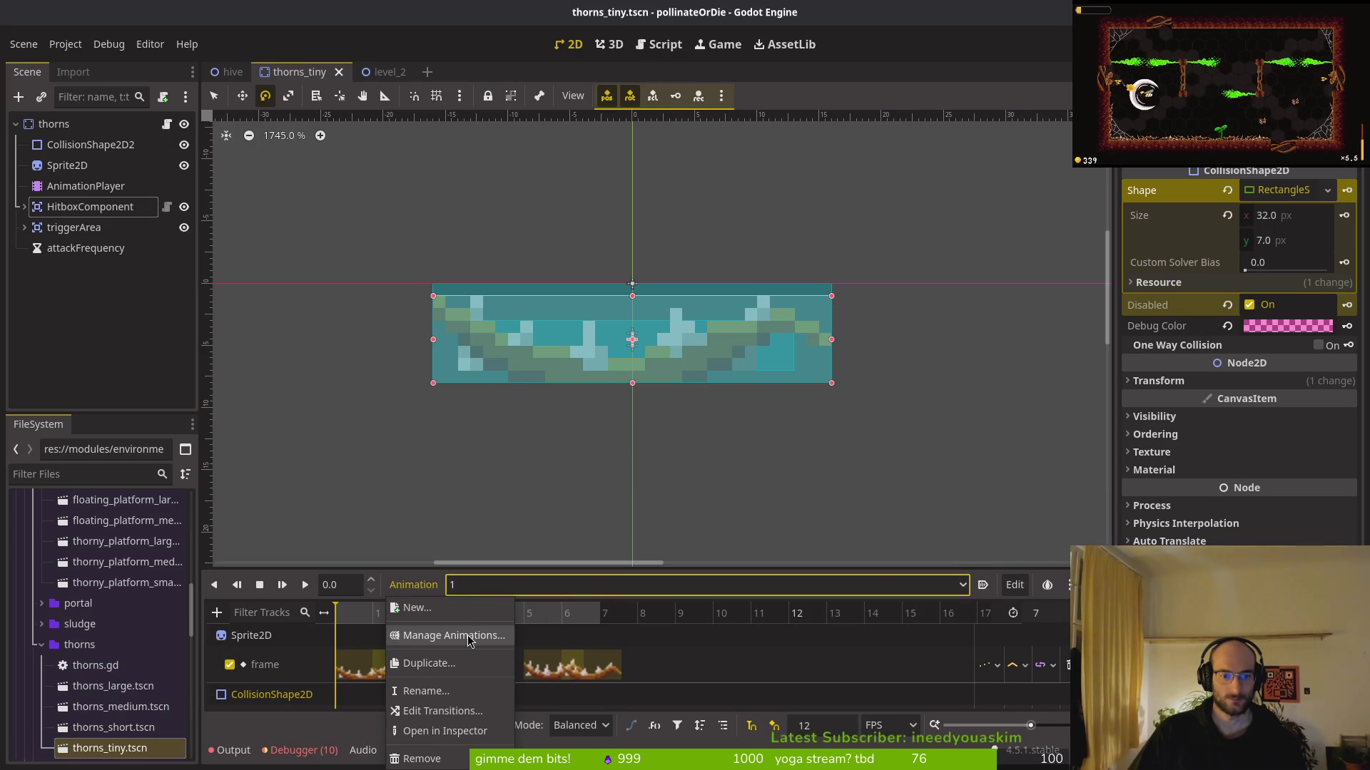
key(Escape)
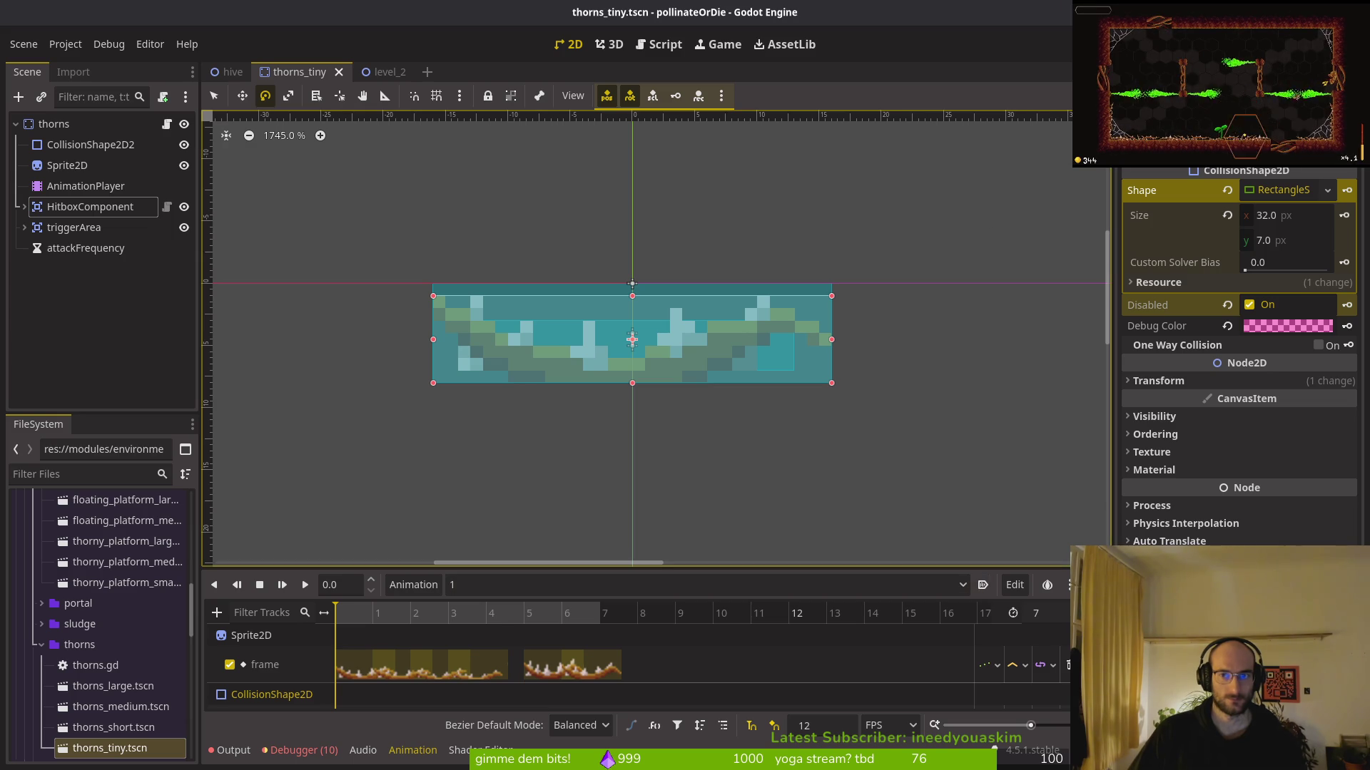
key(alt+Tab)
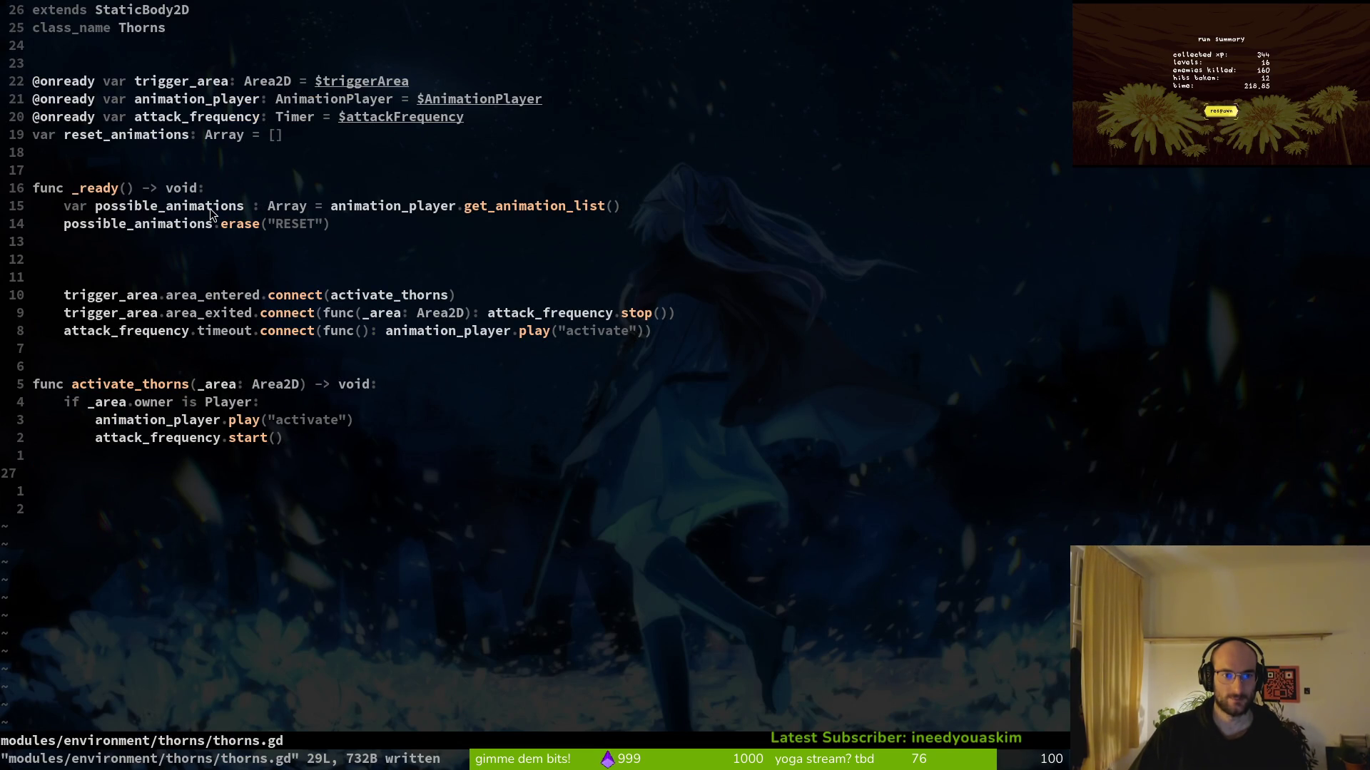
key(alt+Tab)
click(623, 305)
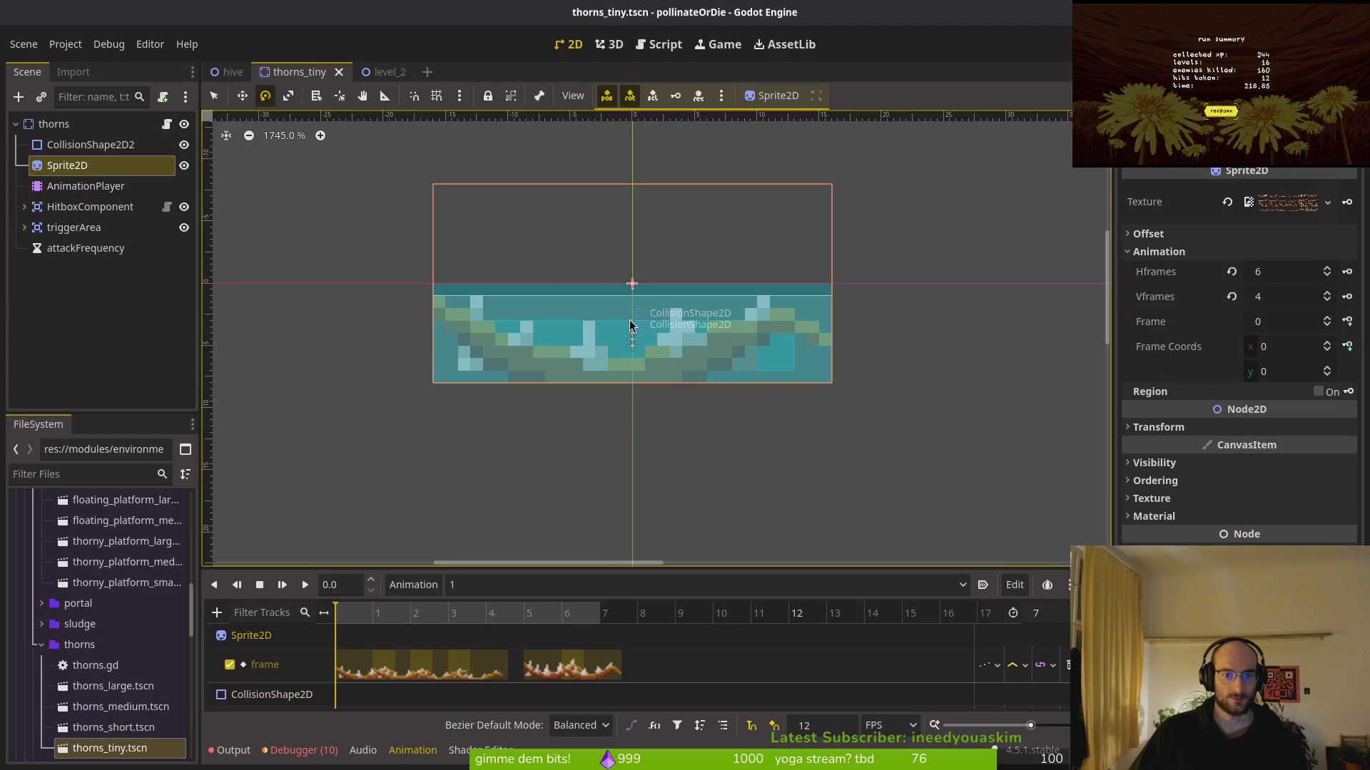
click(482, 584)
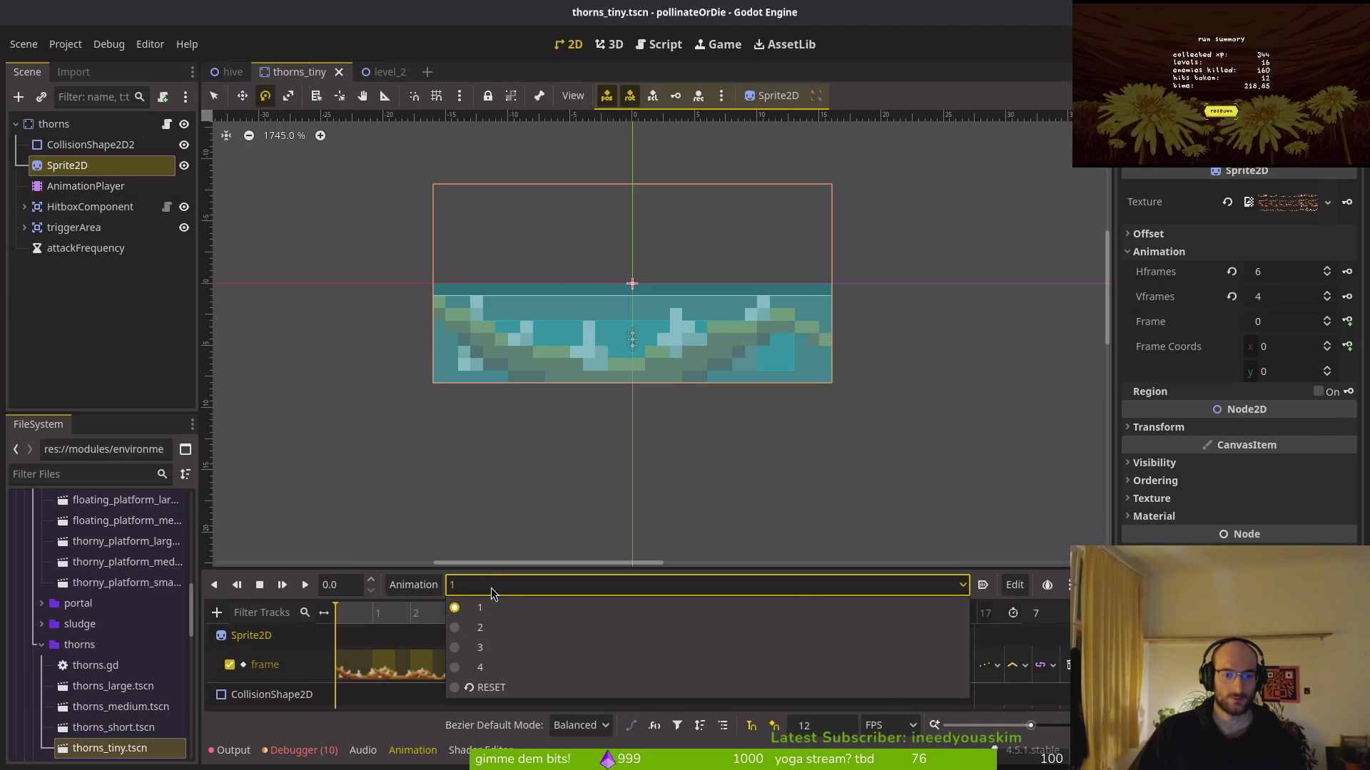
click(371, 579)
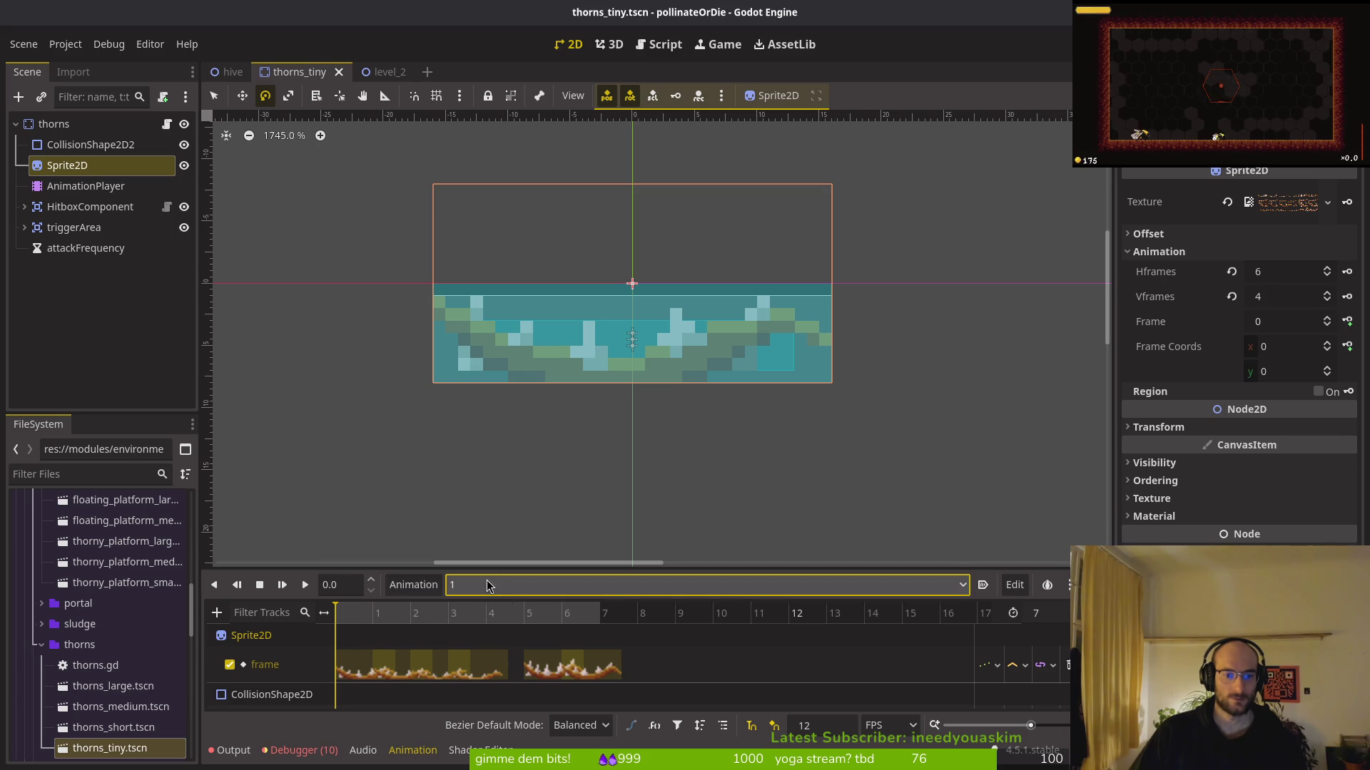
key(alt+Tab)
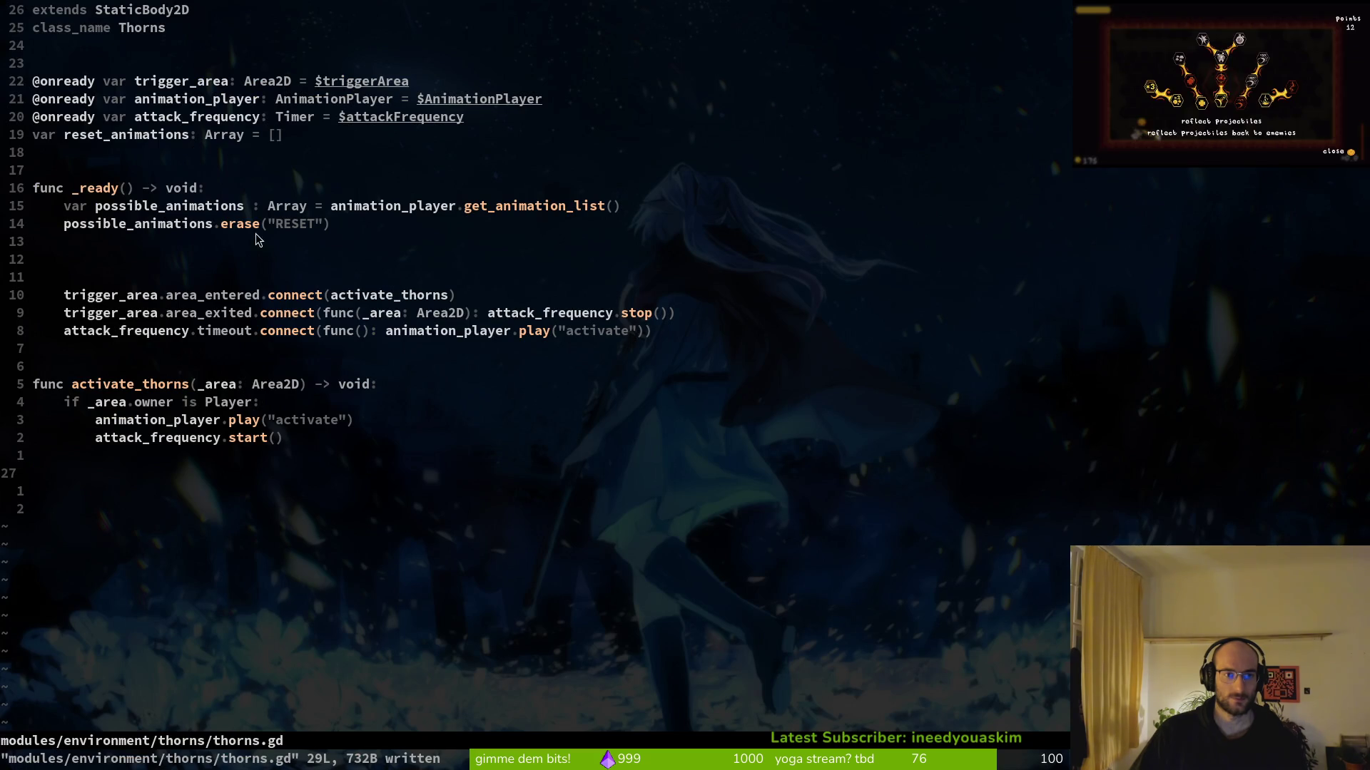
key(alt+Tab)
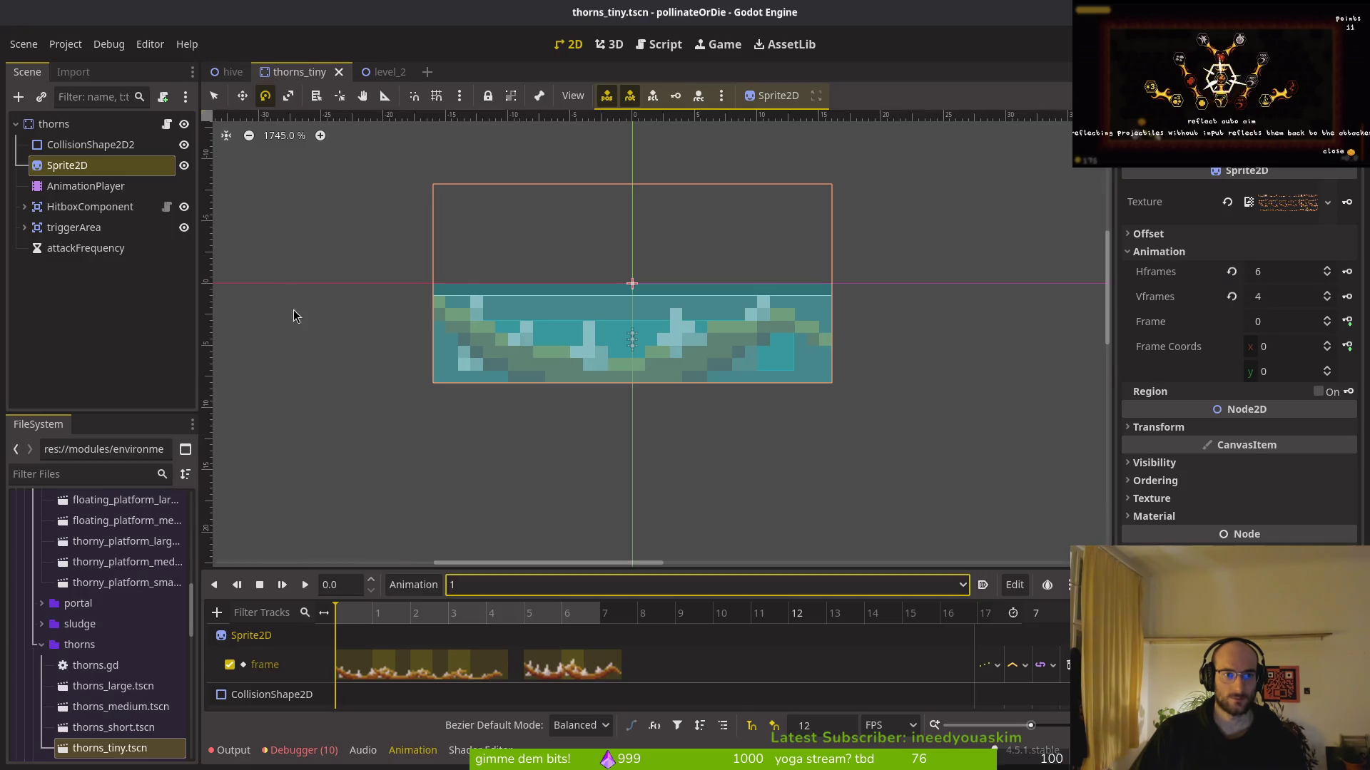
click(413, 584)
click(413, 607)
Create four new animations named RESET in thorns_tiny and save the scene
text(RESET)
key(Return)
click(413, 585)
click(427, 607)
text(RESET)
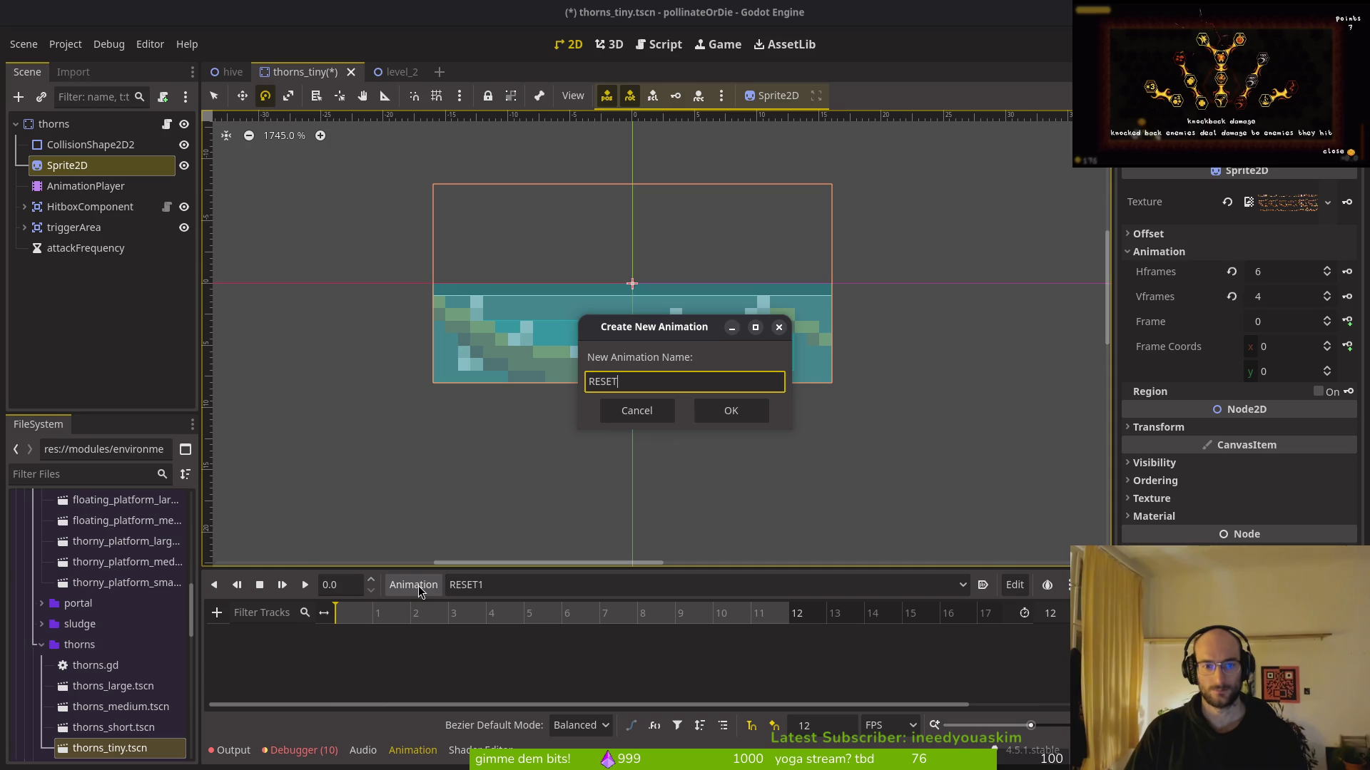
key(Return)
click(418, 585)
click(422, 618)
text(RESET)
key(Return)
click(414, 585)
click(437, 610)
text(RESET)
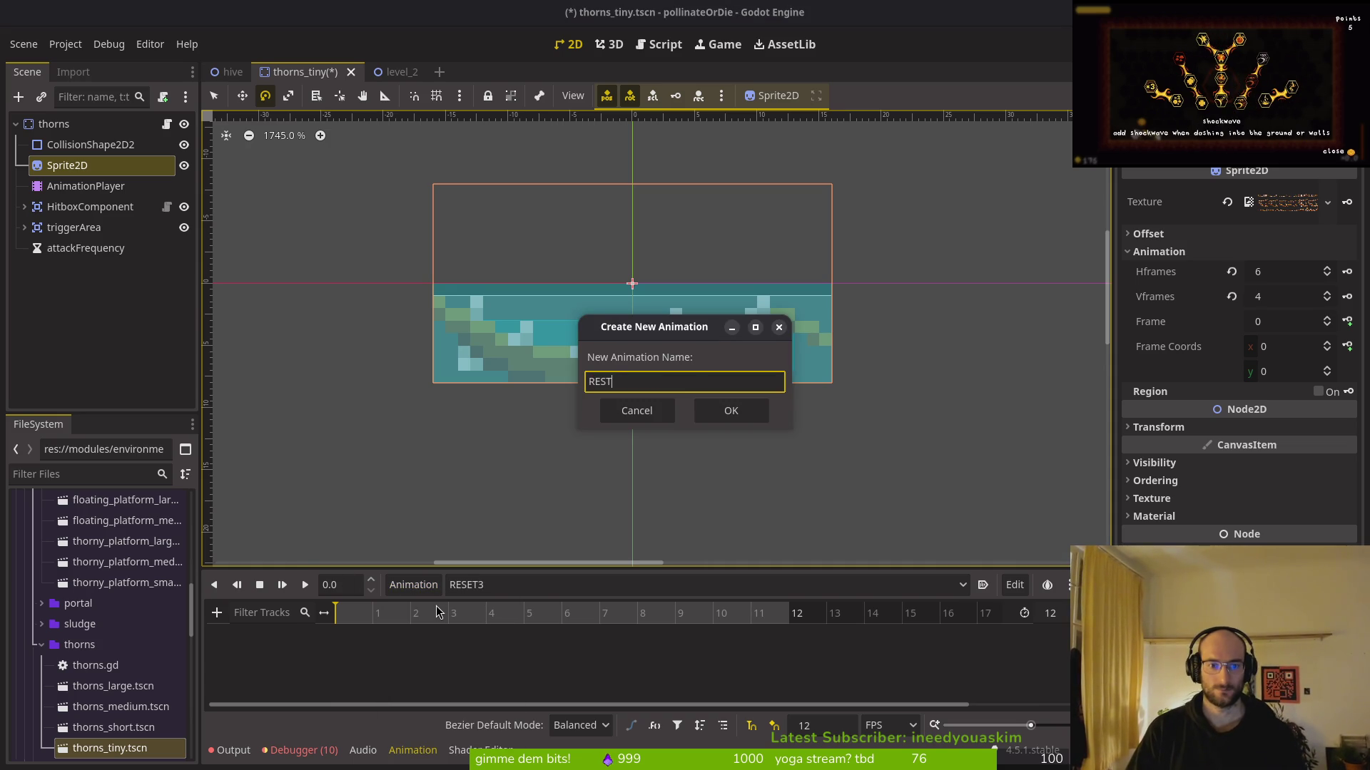
key(Return)
key(ctrl+s)
Set the length of RESET4 and RESET3 to 0
double_click(1060, 618)
key(BackSpace)
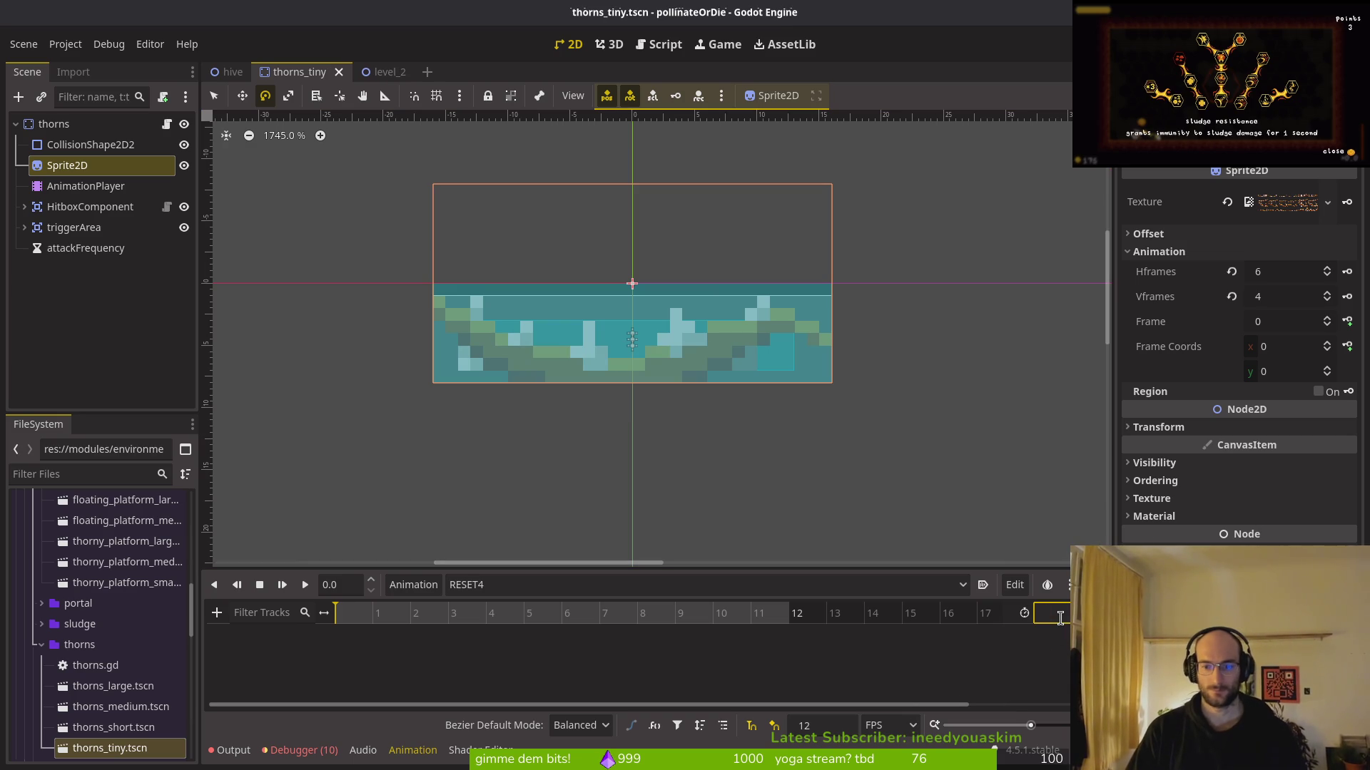
text(0)
key(Return)
key(ctrl+s)
click(528, 585)
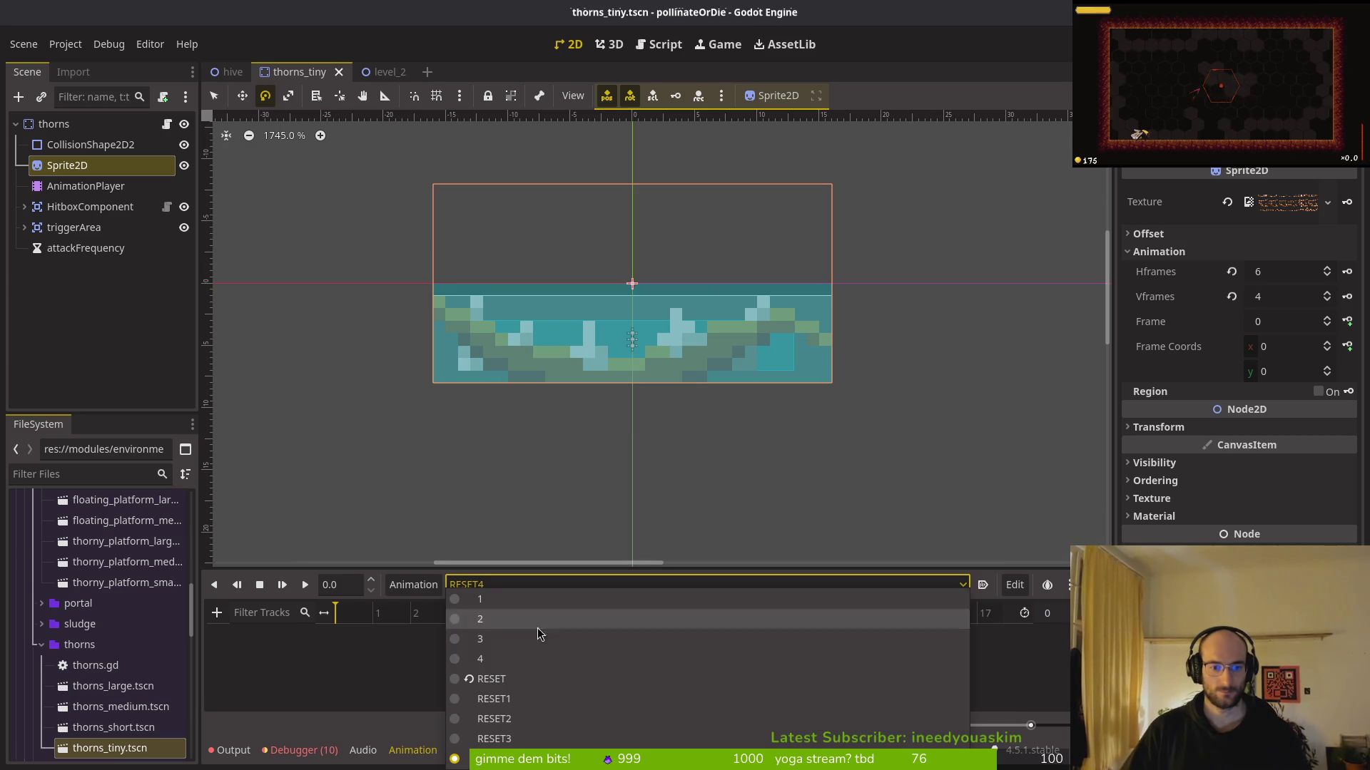
click(494, 739)
click(1060, 611)
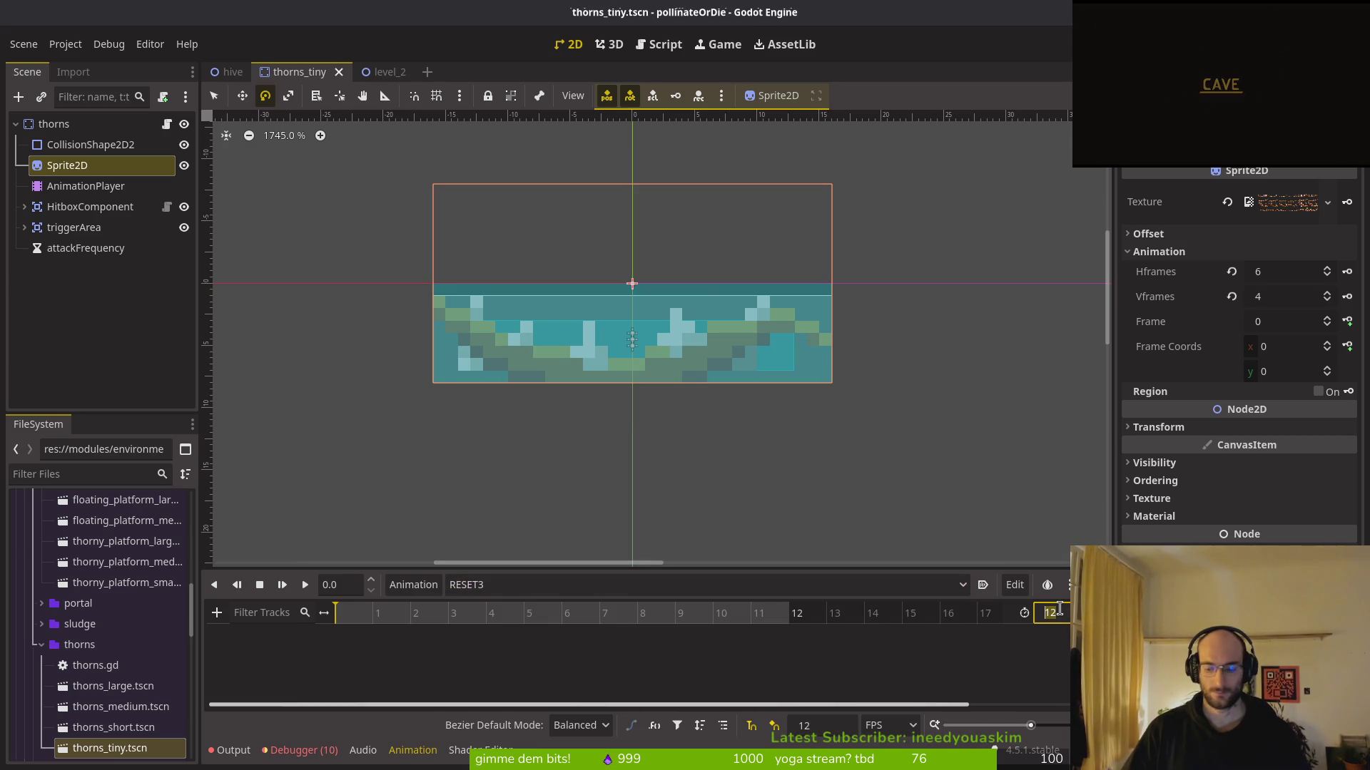
key(Return)
Set the length of RESET2 and RESET1 to 0
click(496, 586)
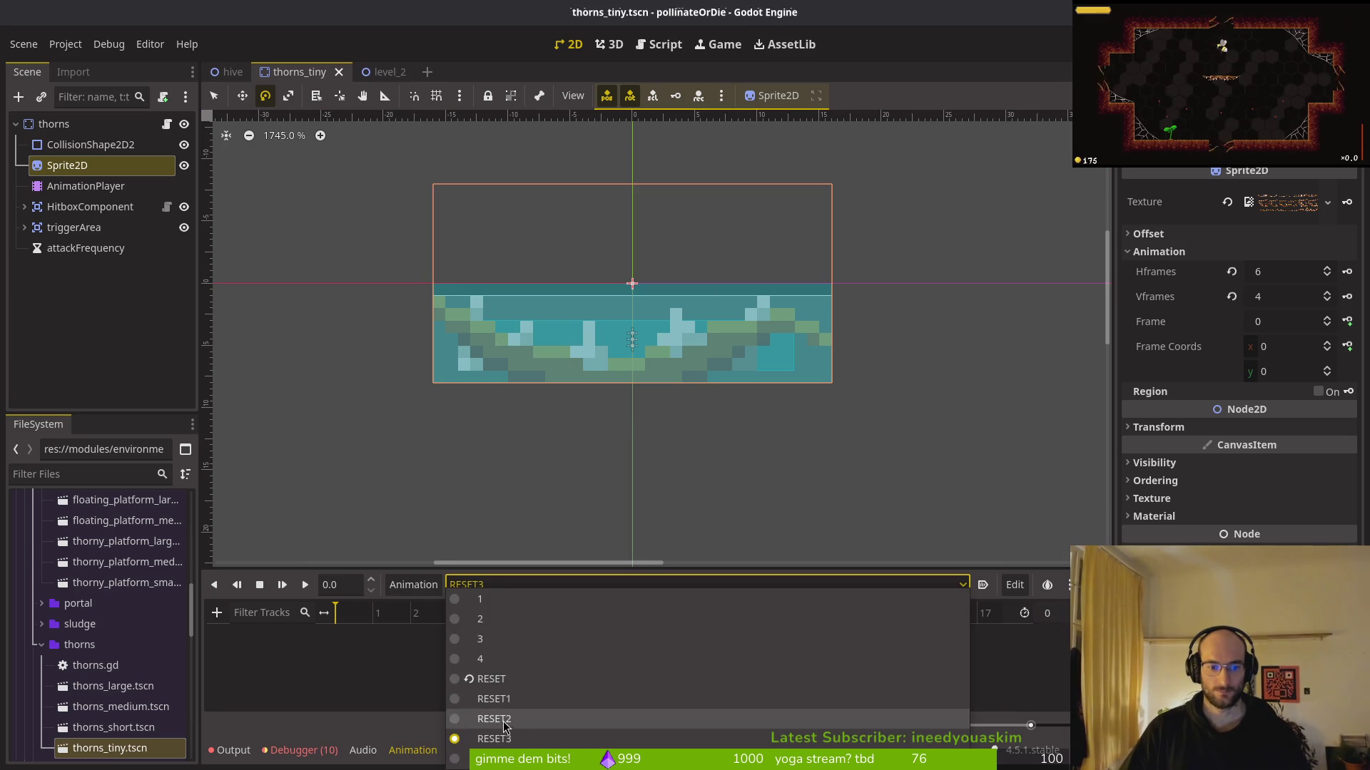
click(492, 719)
click(1052, 612)
key(Return)
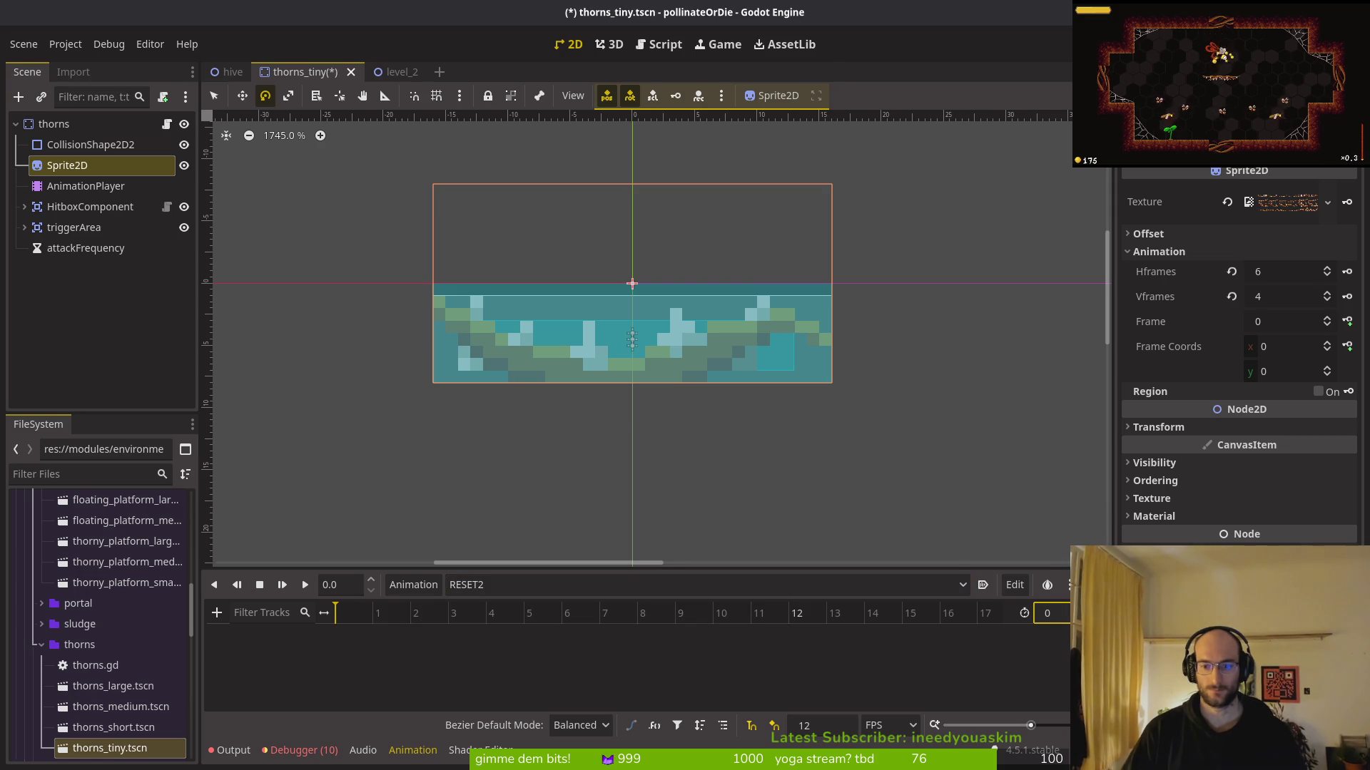
click(496, 585)
click(492, 699)
click(1050, 613)
text(0)
key(Return)
click(428, 585)
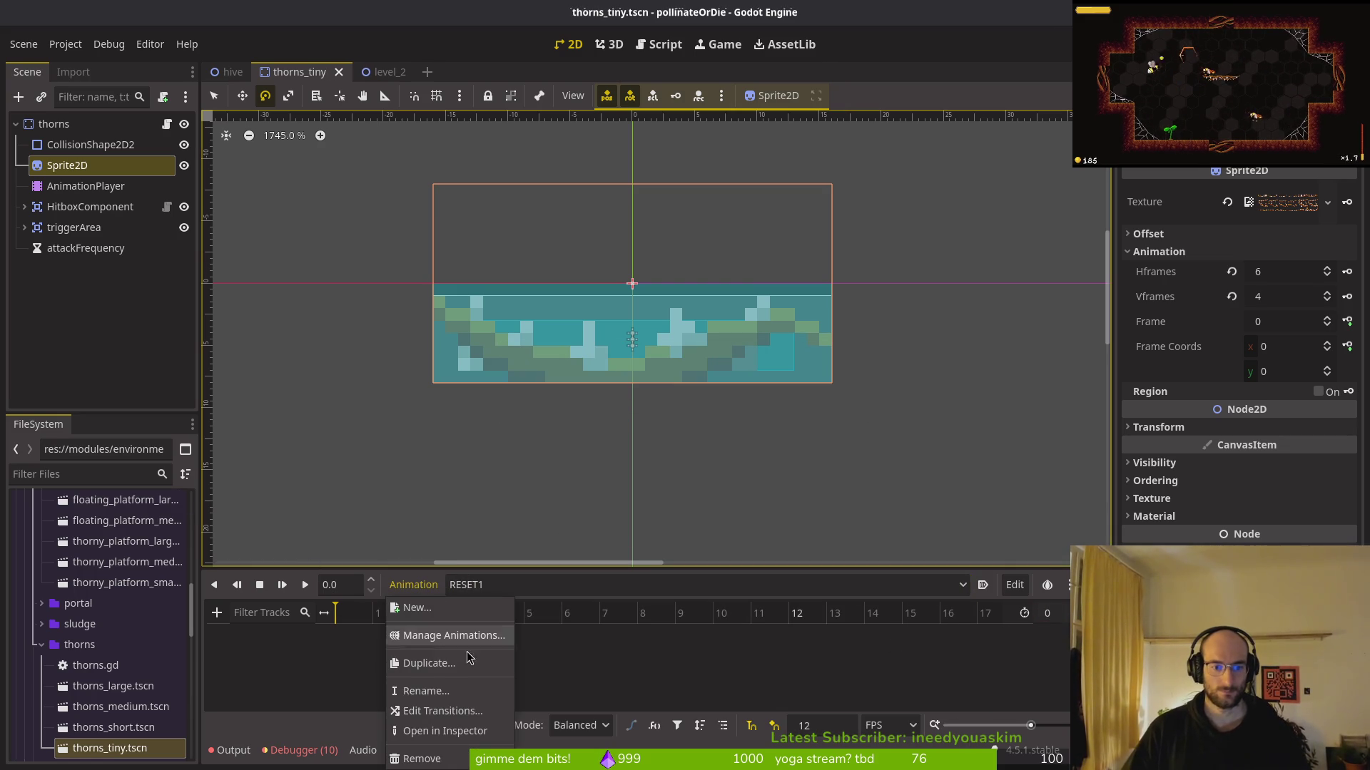
Delete the RESET animation in the animation library manager and save the scene
click(426, 634)
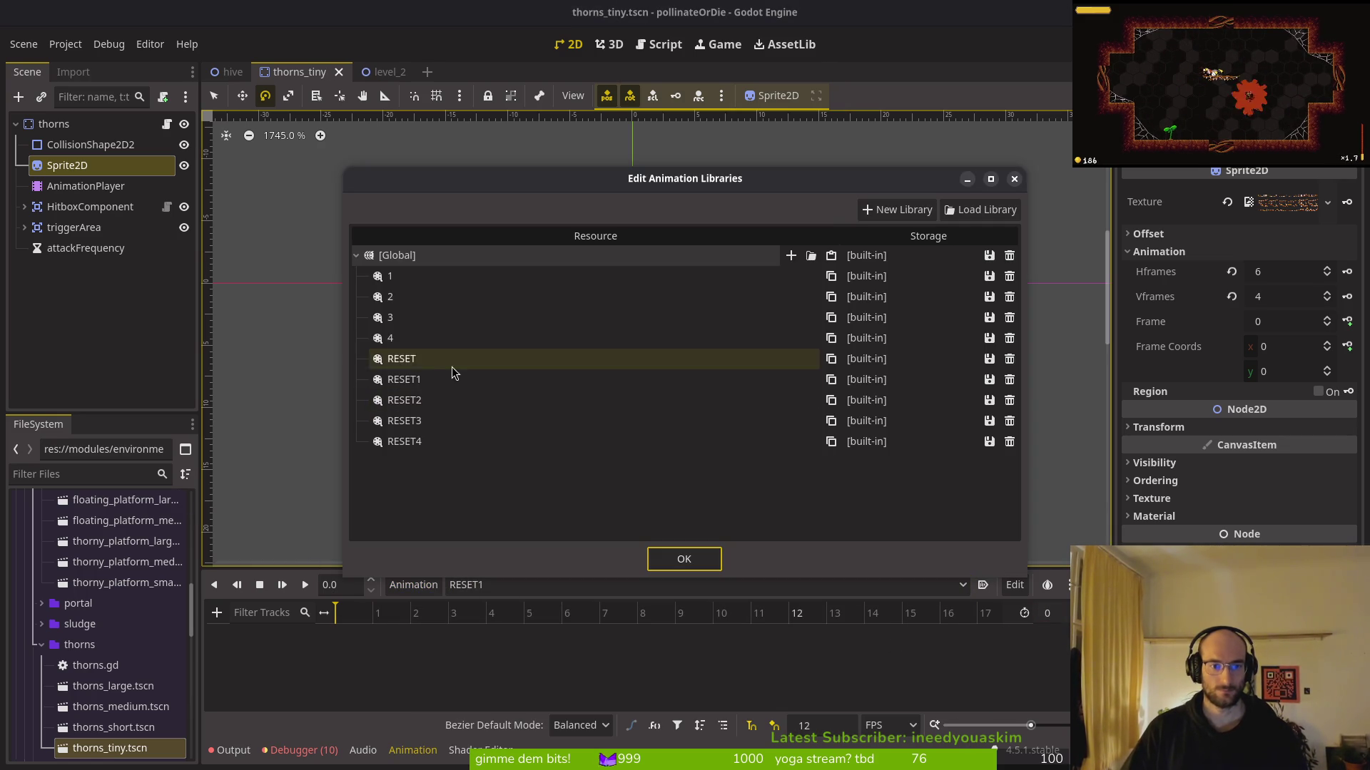
click(1008, 359)
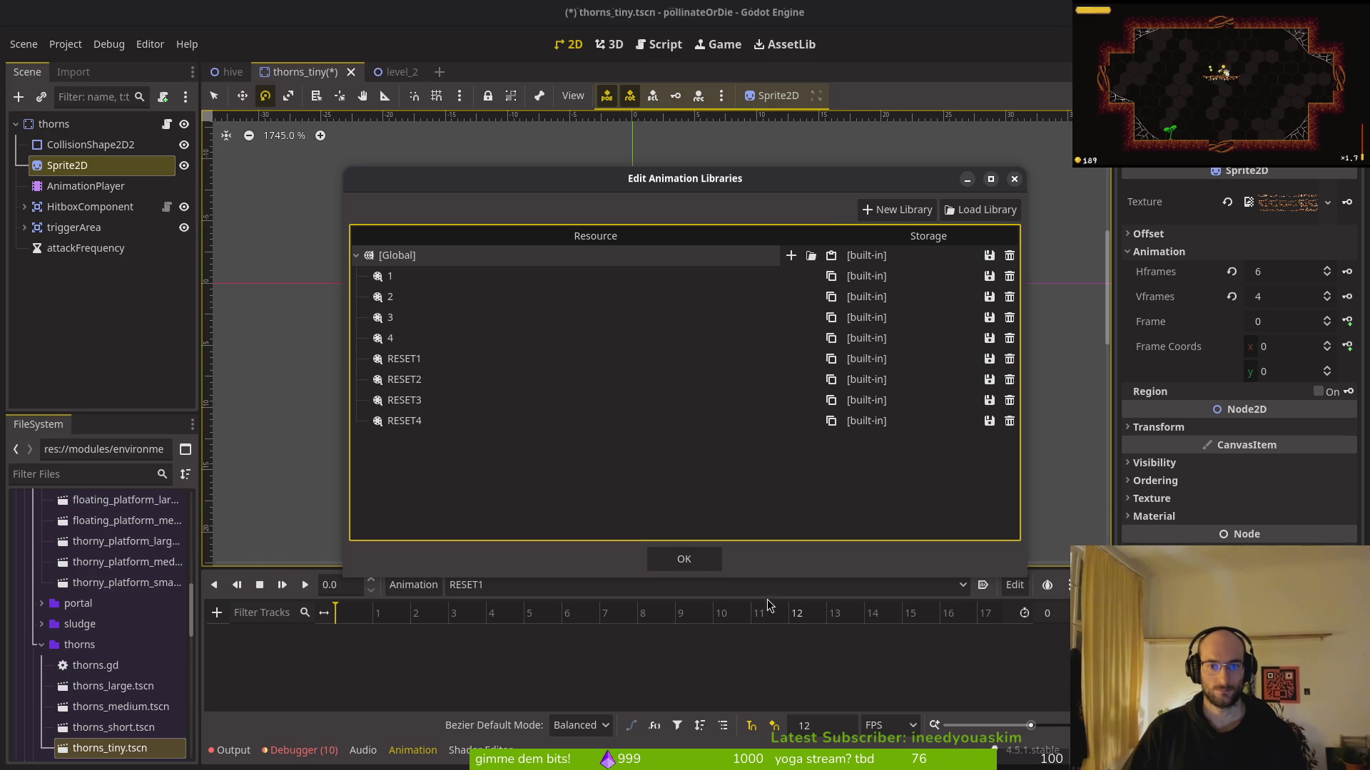
click(684, 559)
key(ctrl+s)
click(413, 584)
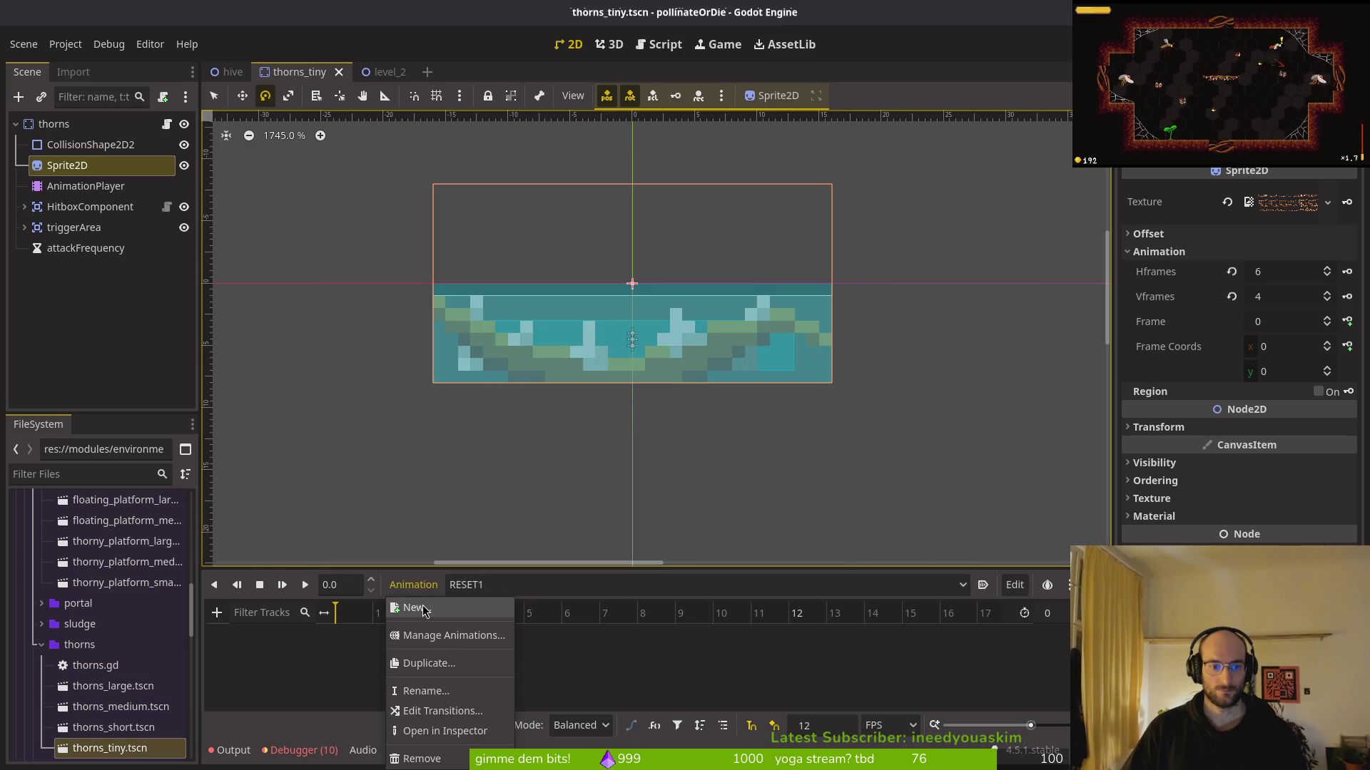
key(Escape)
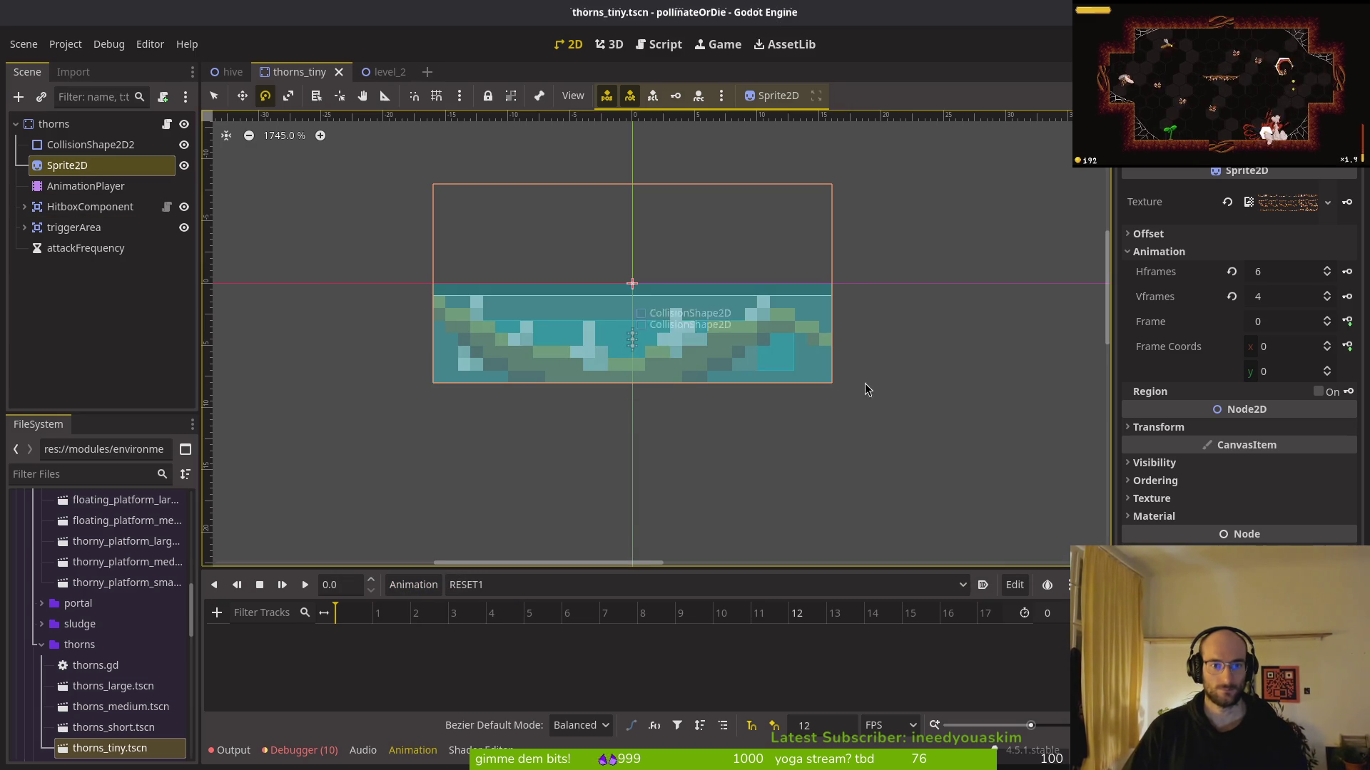
Key the first-row sprite frame into RESET1 and a second-row frame into RESET2
click(1347, 321)
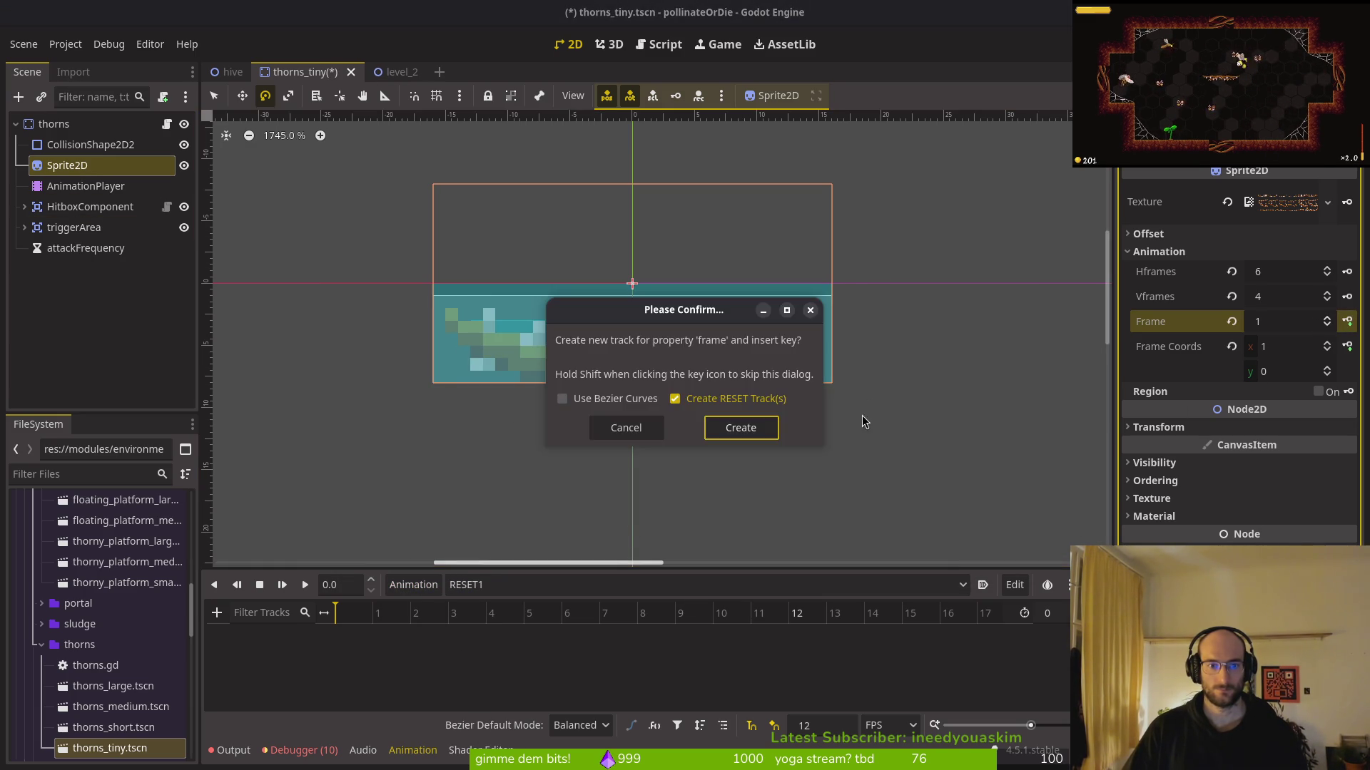
click(762, 431)
key(ctrl+z)
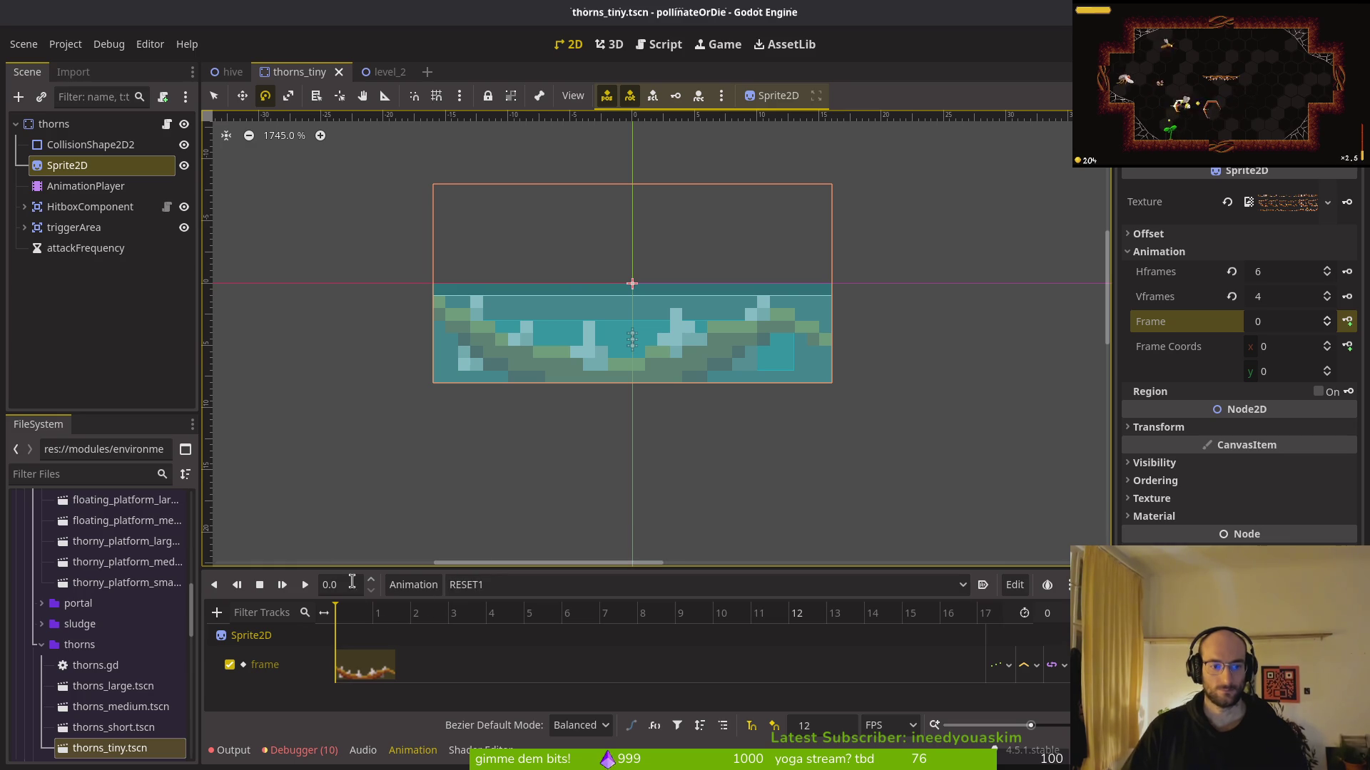
click(481, 585)
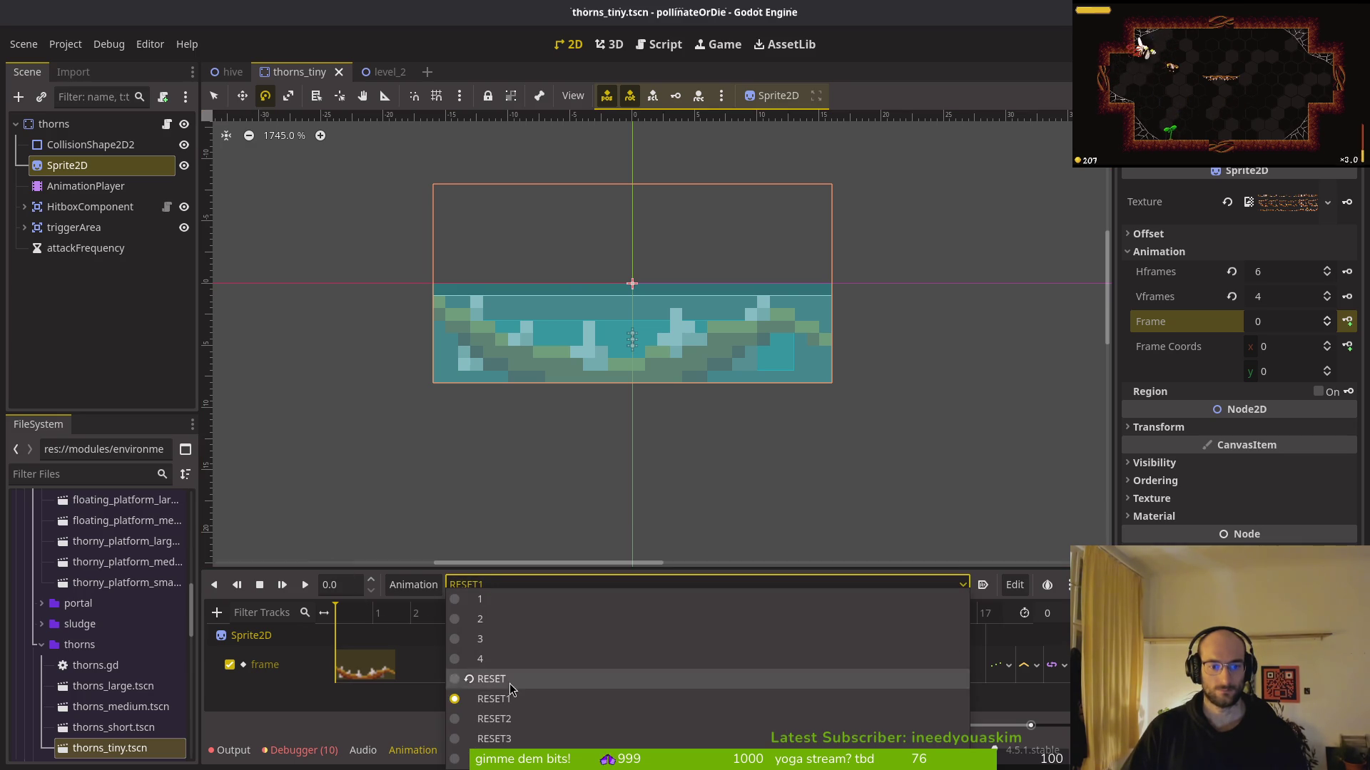
click(520, 719)
key(ctrl+s)
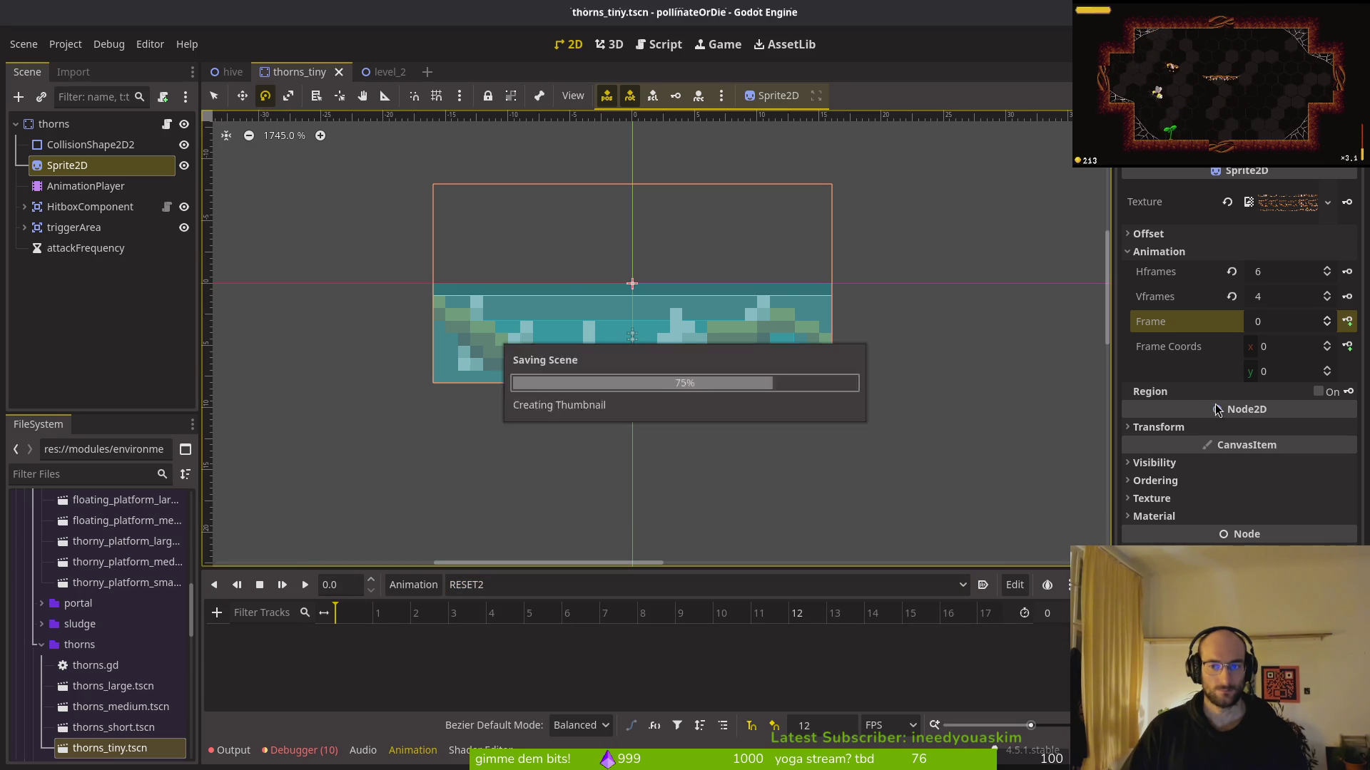
click(1327, 368)
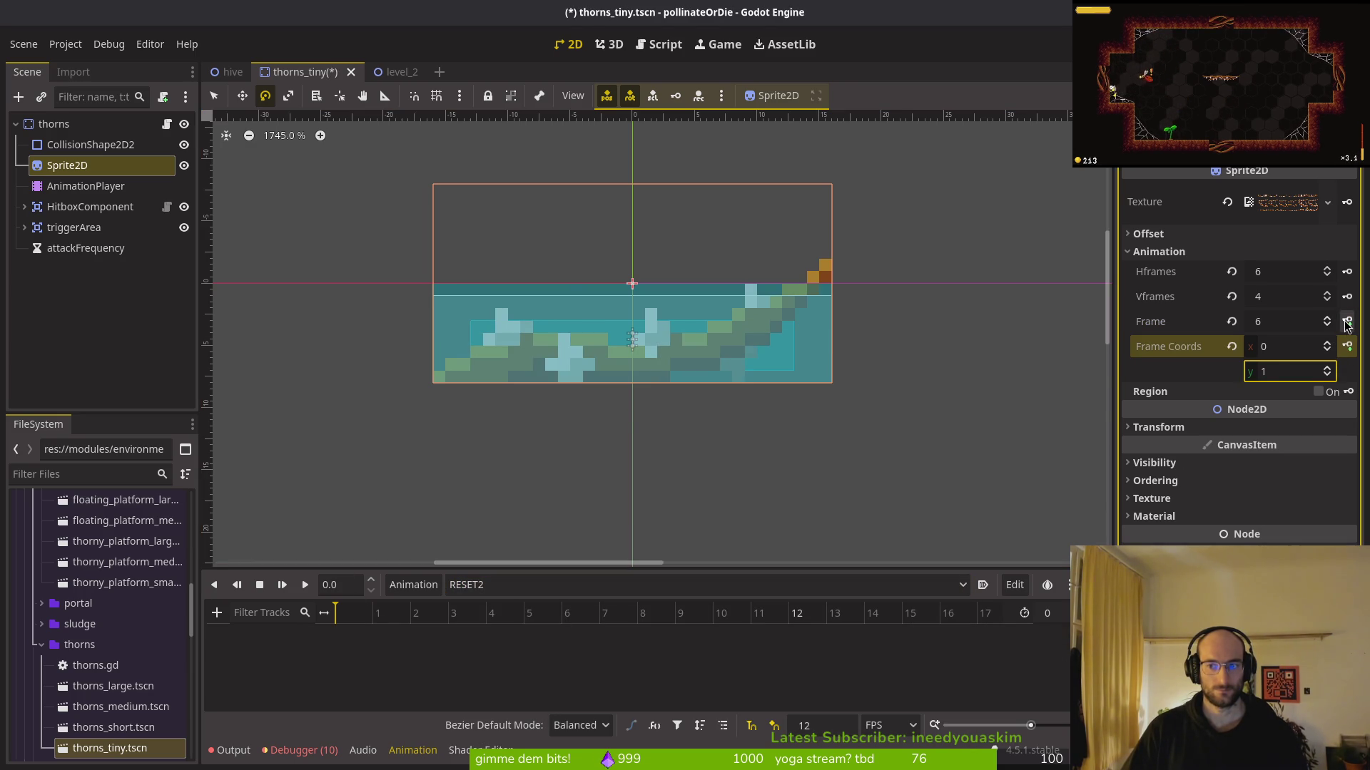
click(1346, 323)
click(741, 430)
key(ctrl+s)
Key a third-row sprite frame into RESET3 and save
click(478, 585)
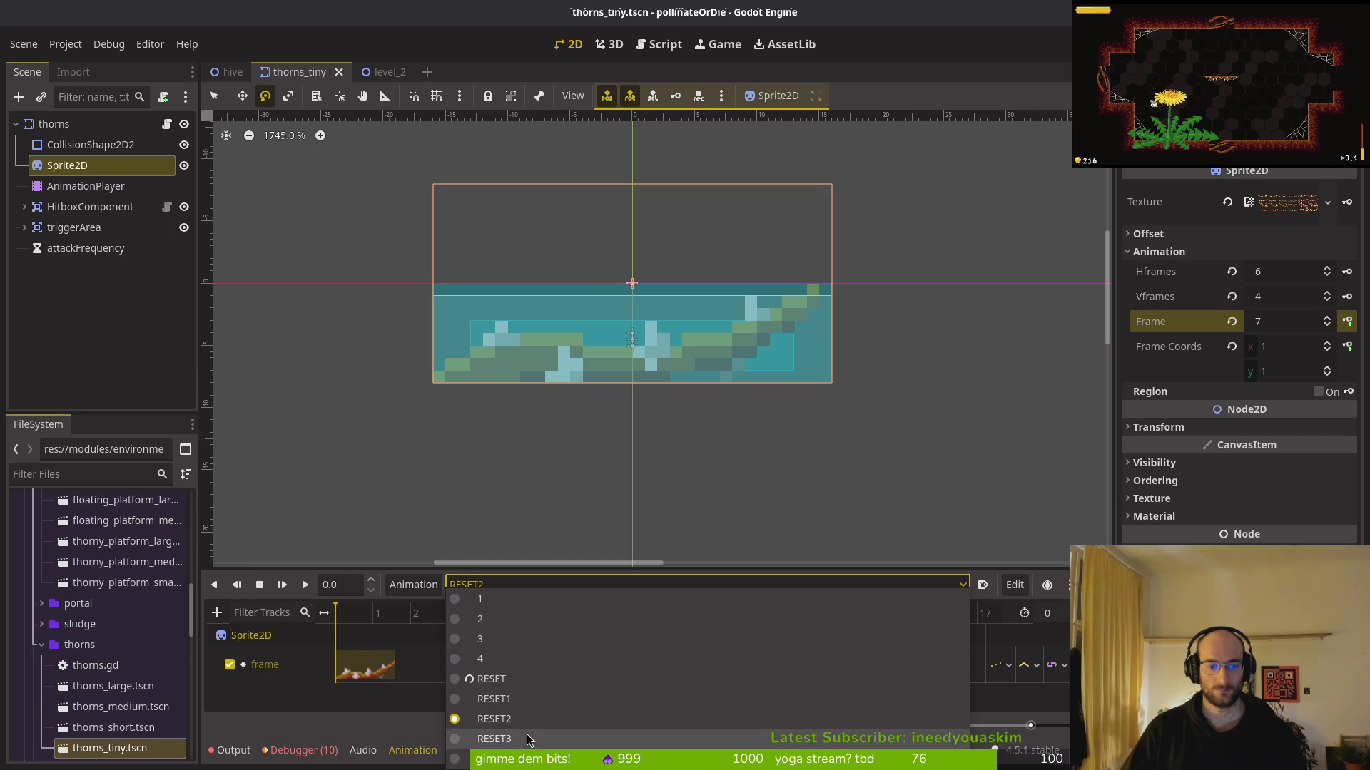
click(526, 737)
key(ctrl+s)
click(1232, 323)
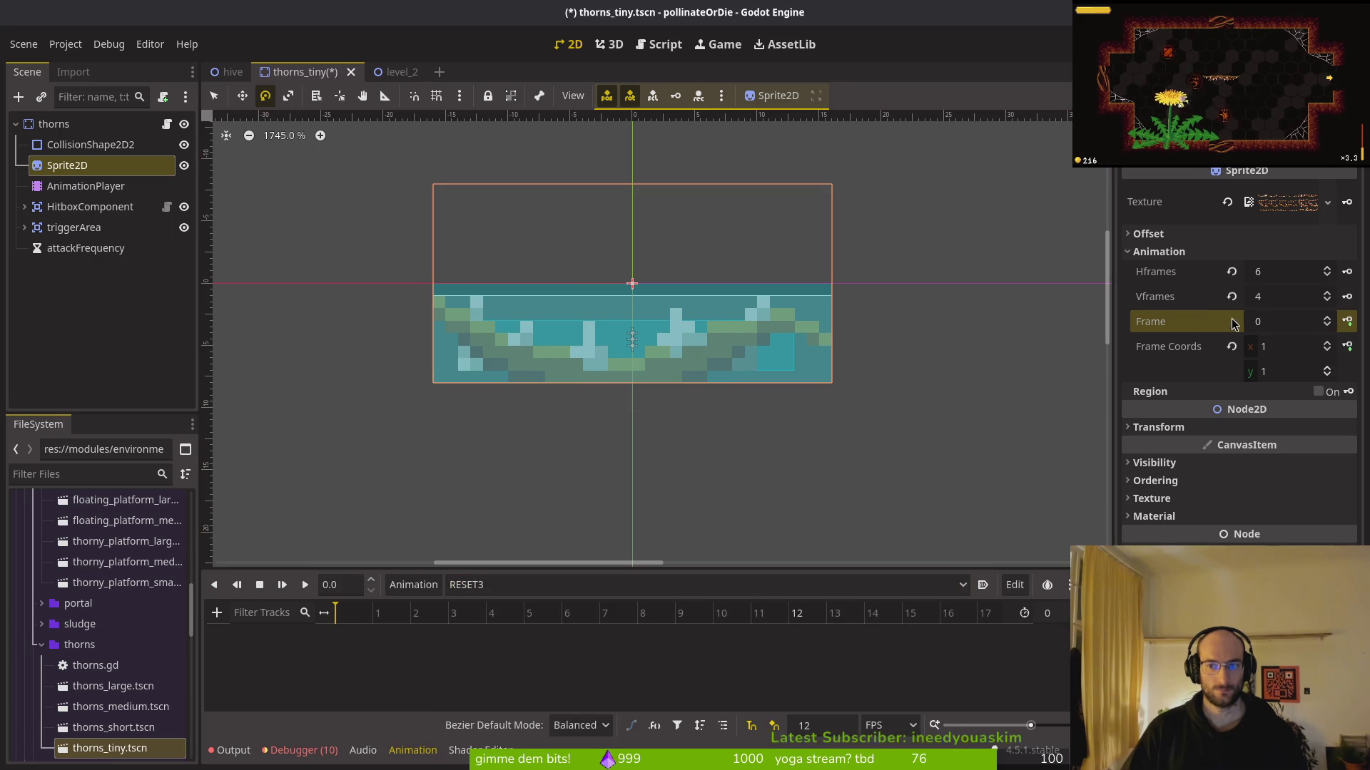
click(1327, 368)
click(1327, 368)
click(1347, 322)
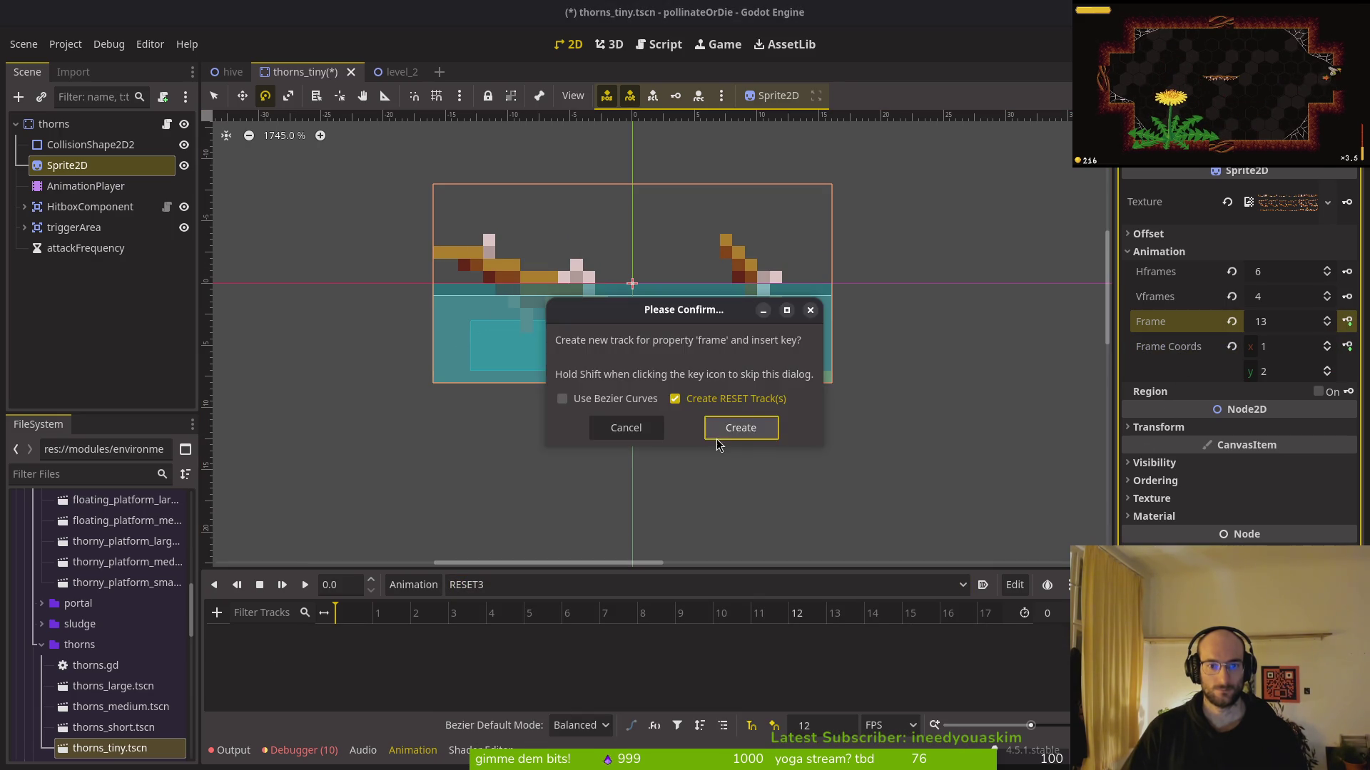
click(728, 443)
key(ctrl+s)
Key a fourth-row sprite frame into RESET4 and save
click(471, 585)
click(492, 758)
key(ctrl+s)
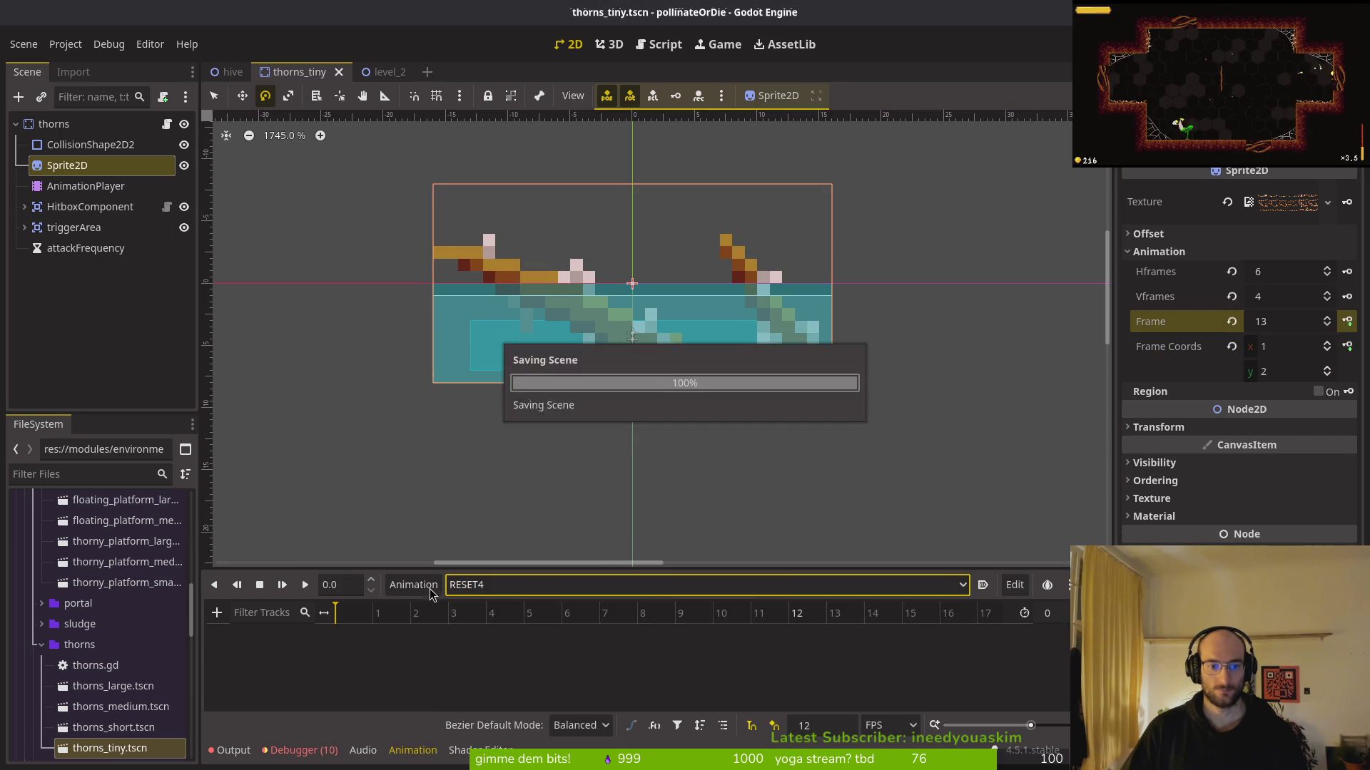
click(1232, 322)
triple_click(1328, 369)
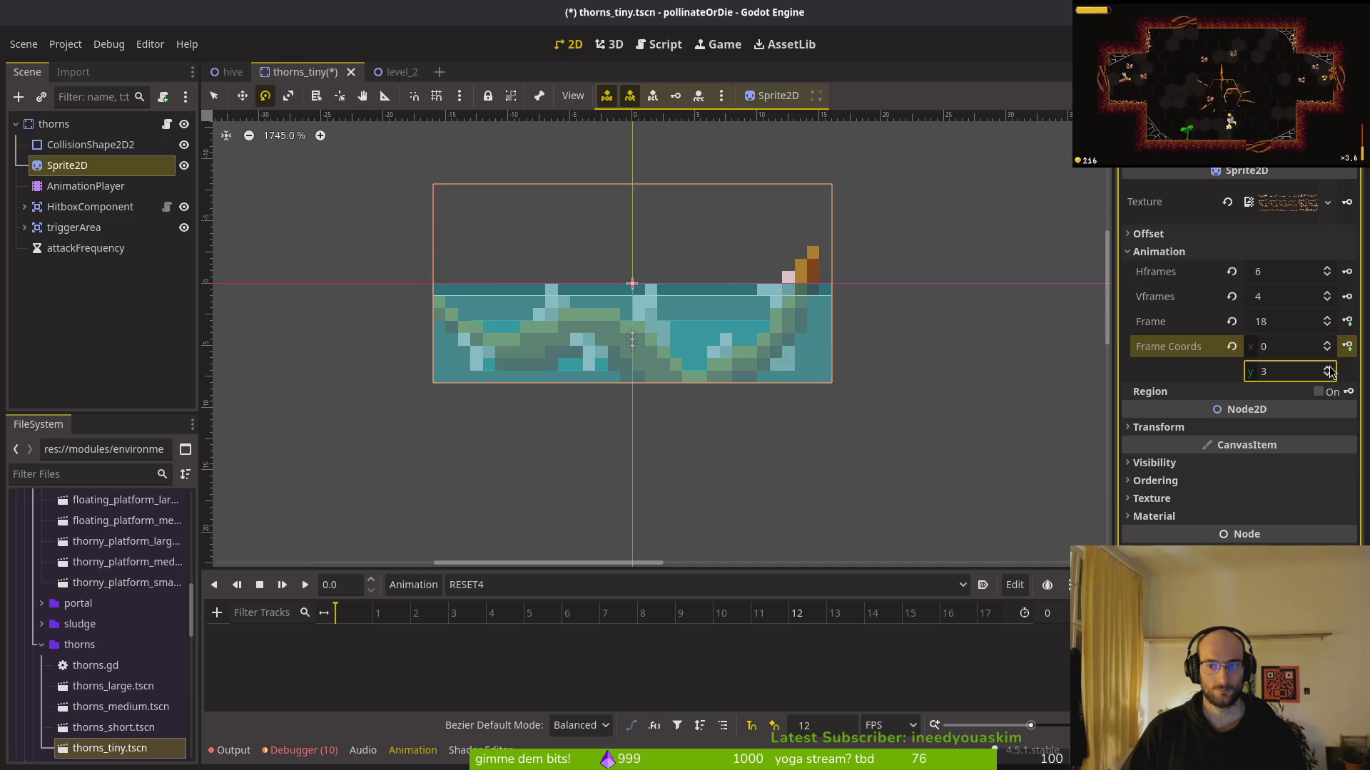
click(1347, 323)
click(734, 443)
key(ctrl+s)
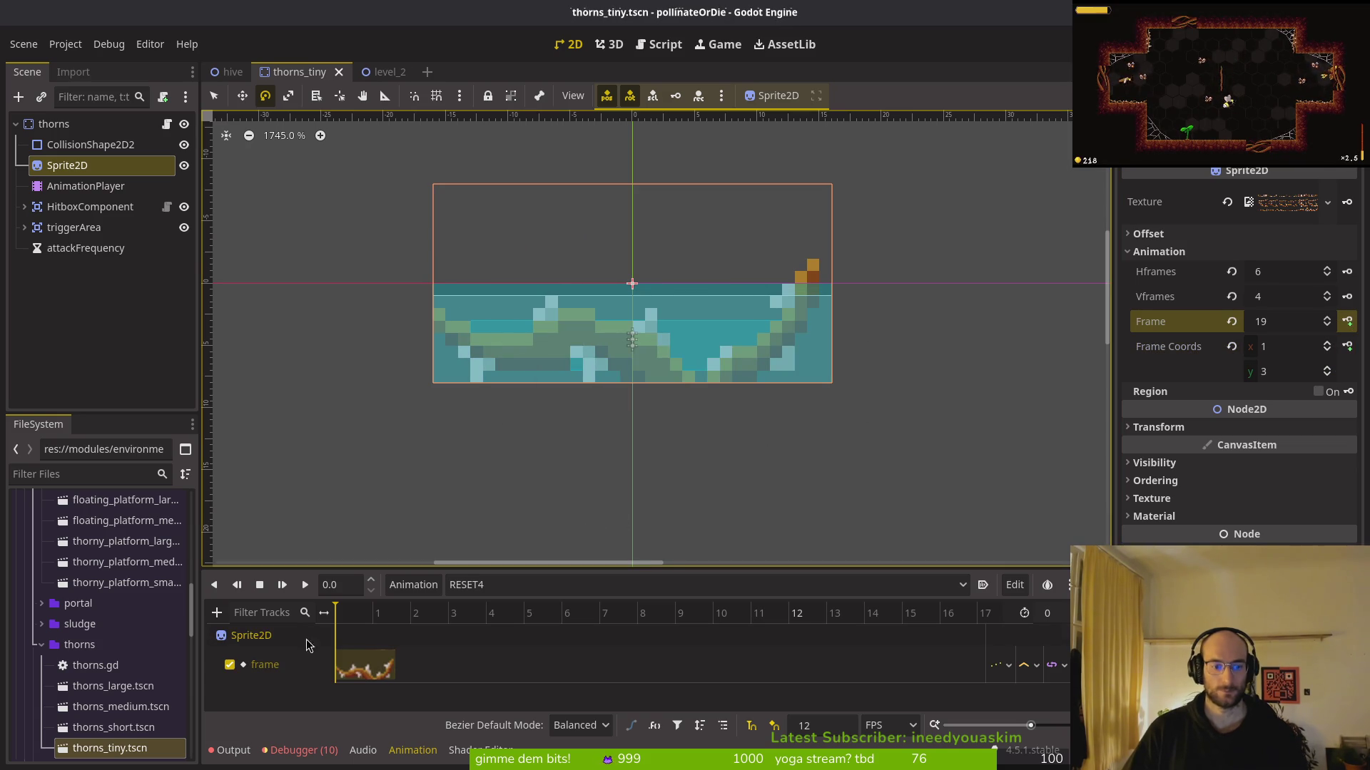
Review the animation list and library, then save thorns.gd in Neovim
click(413, 584)
click(482, 586)
click(482, 586)
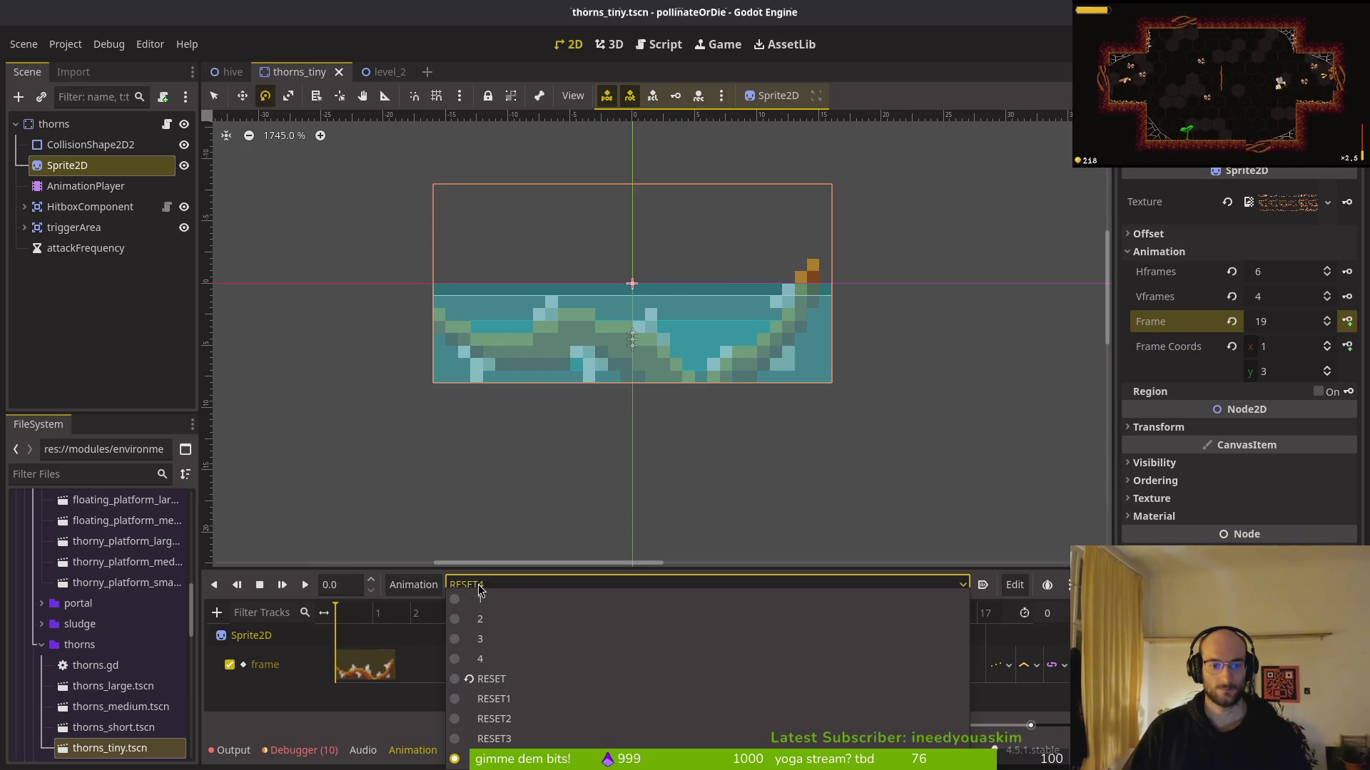
click(495, 684)
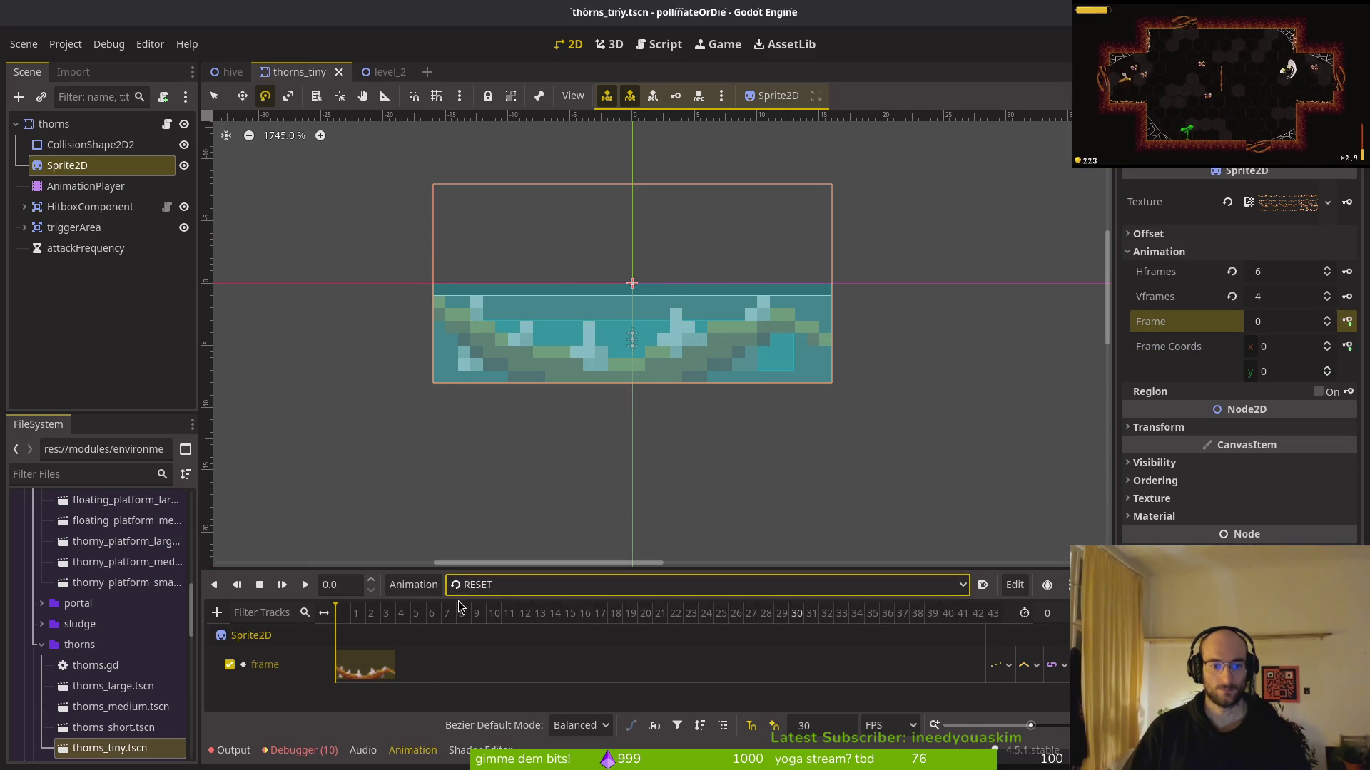
click(492, 585)
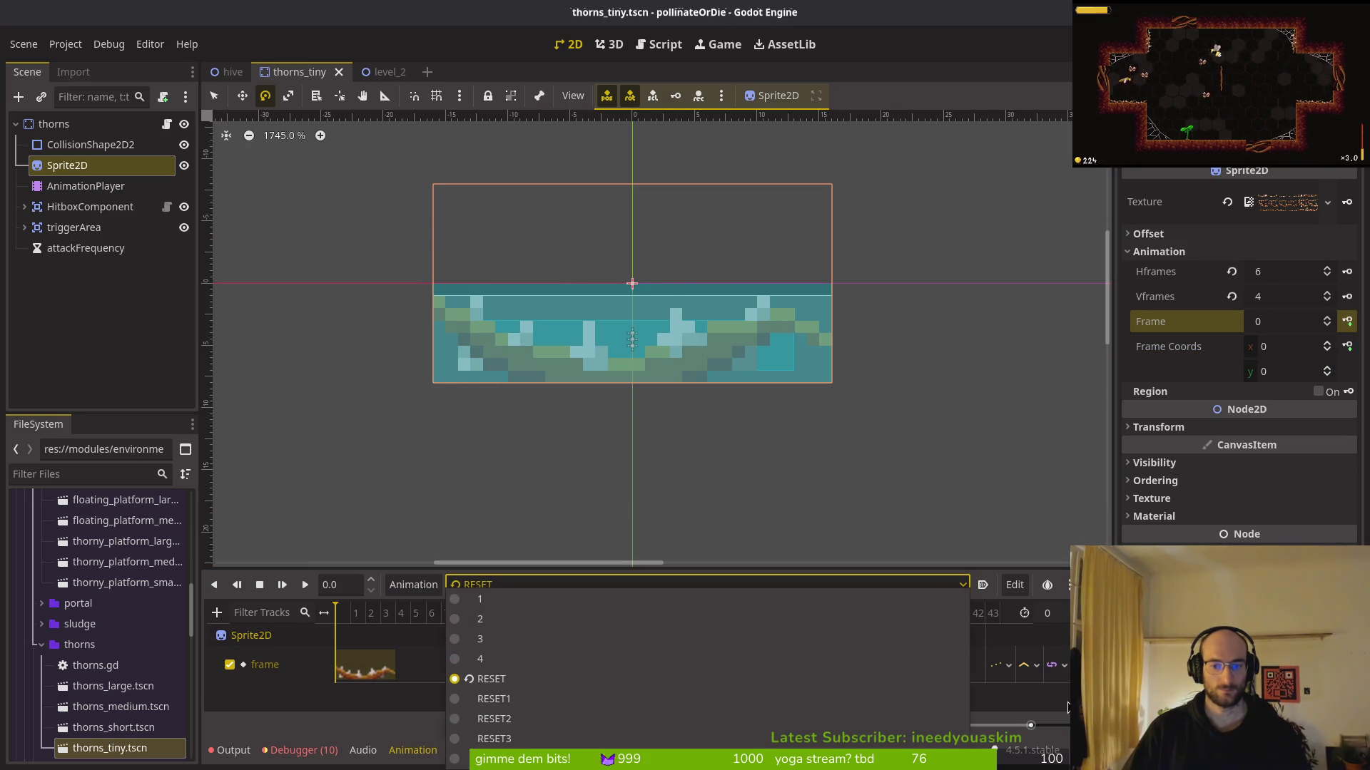
click(413, 584)
click(413, 584)
click(442, 630)
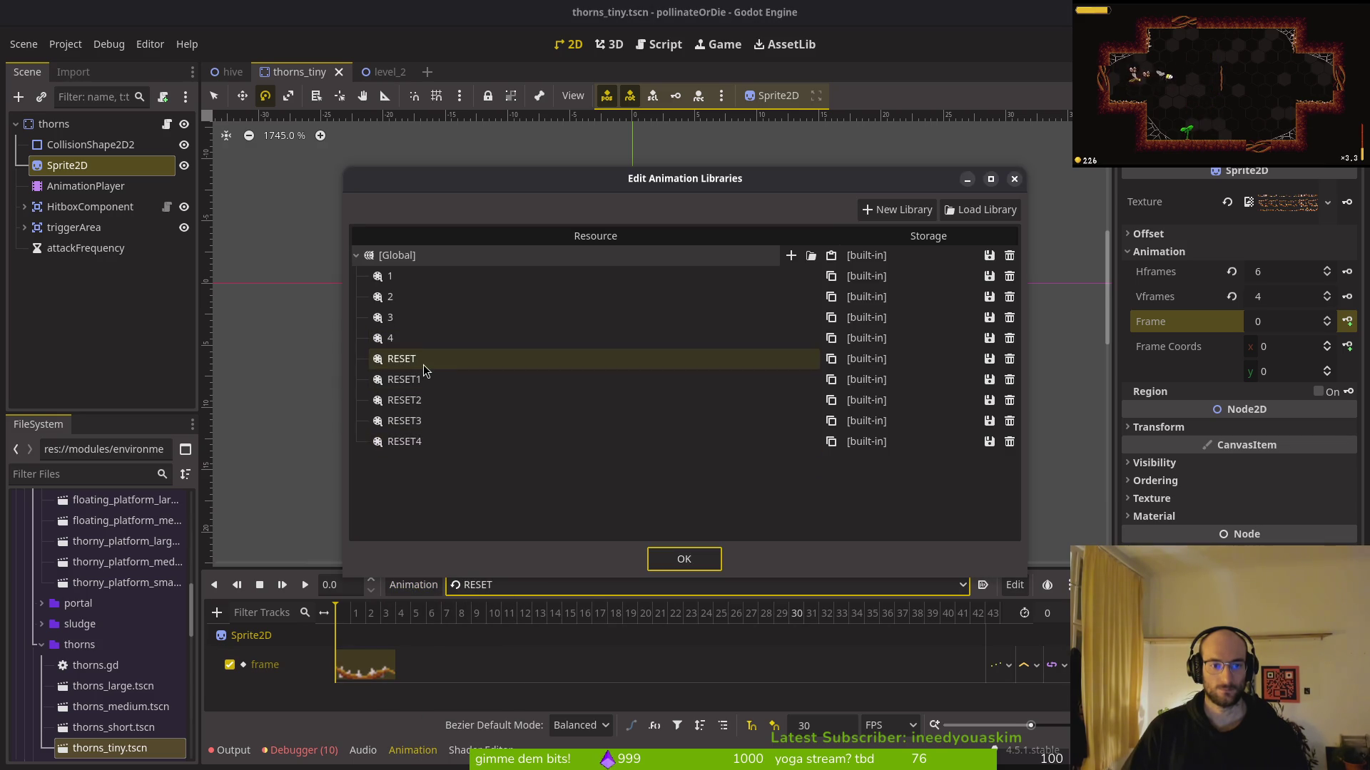
click(664, 549)
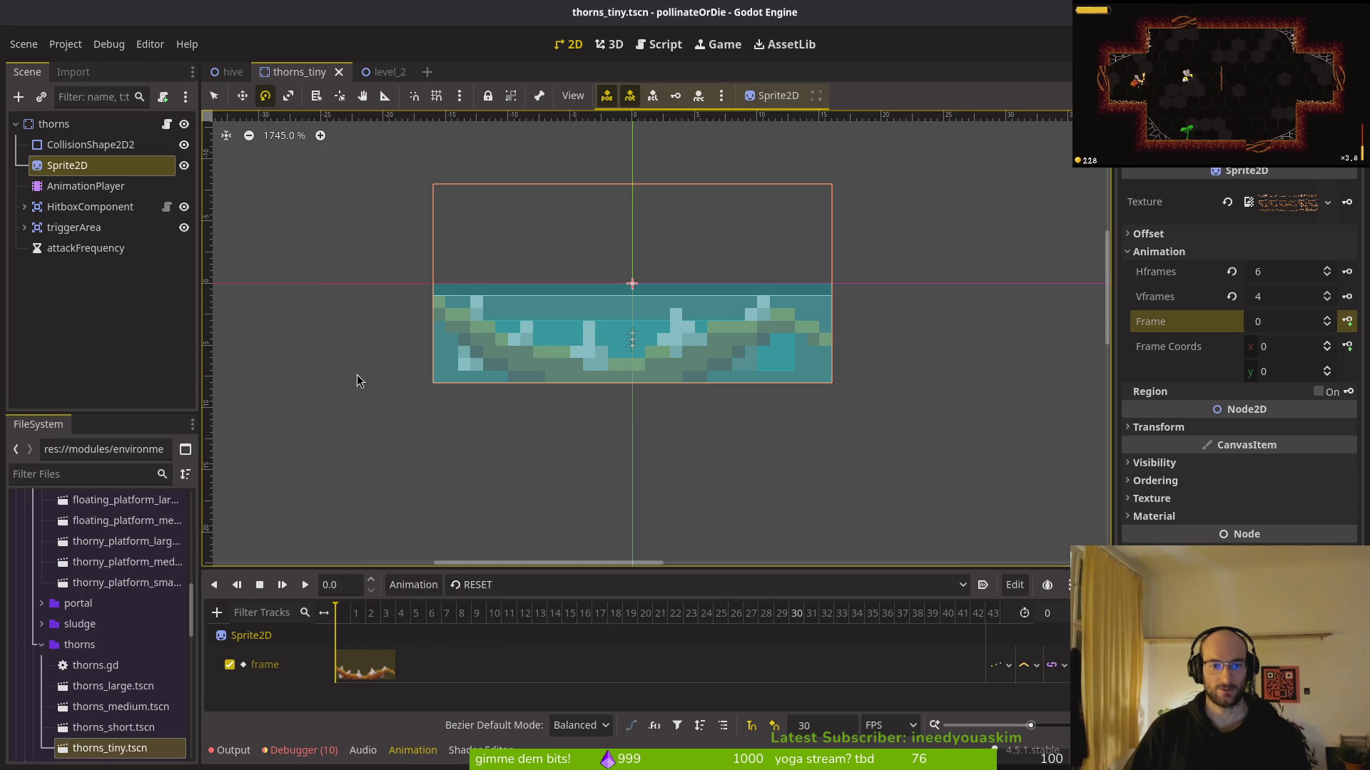
key(alt+Tab)
key(ctrl+s)
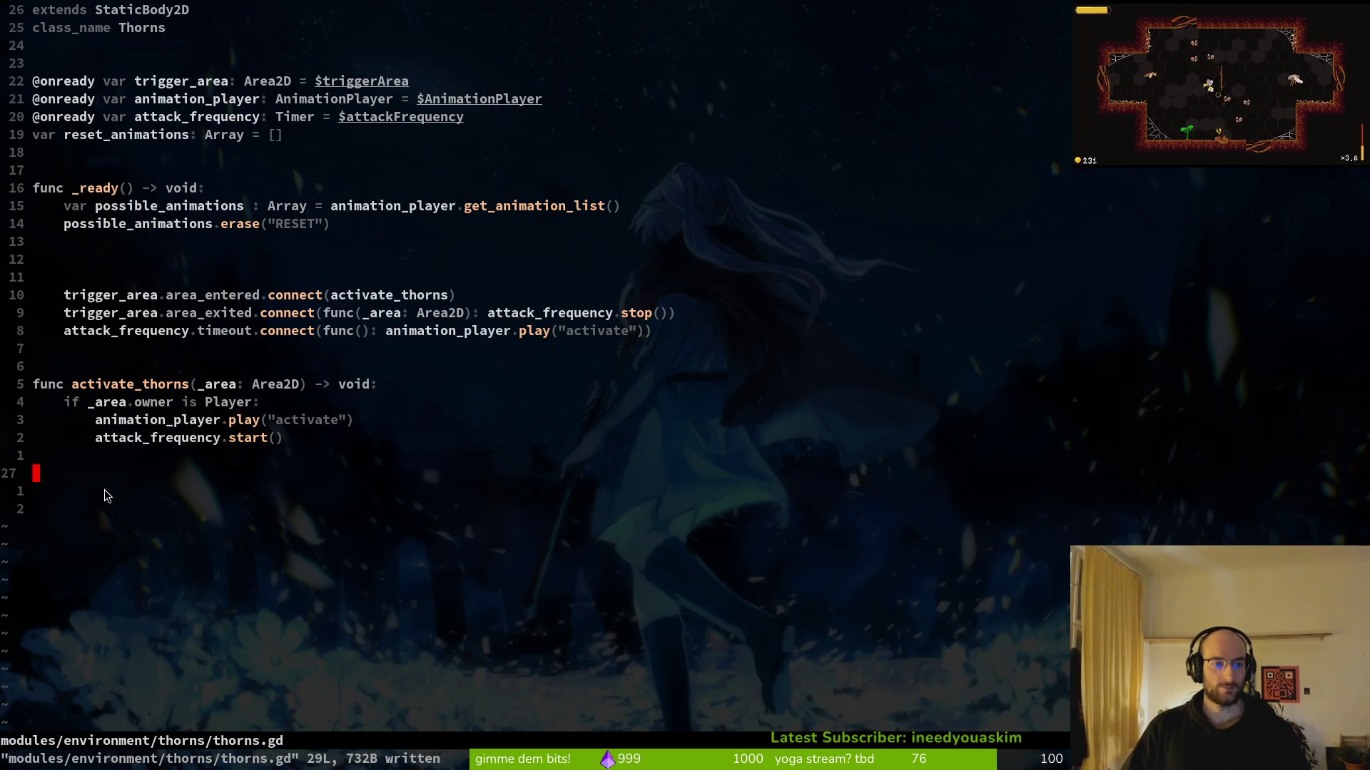
Add a func _choose_random_sprite_and_animations() -> void: header below the last function in thorns.gd
key(o)
key(Return)
key(Return)
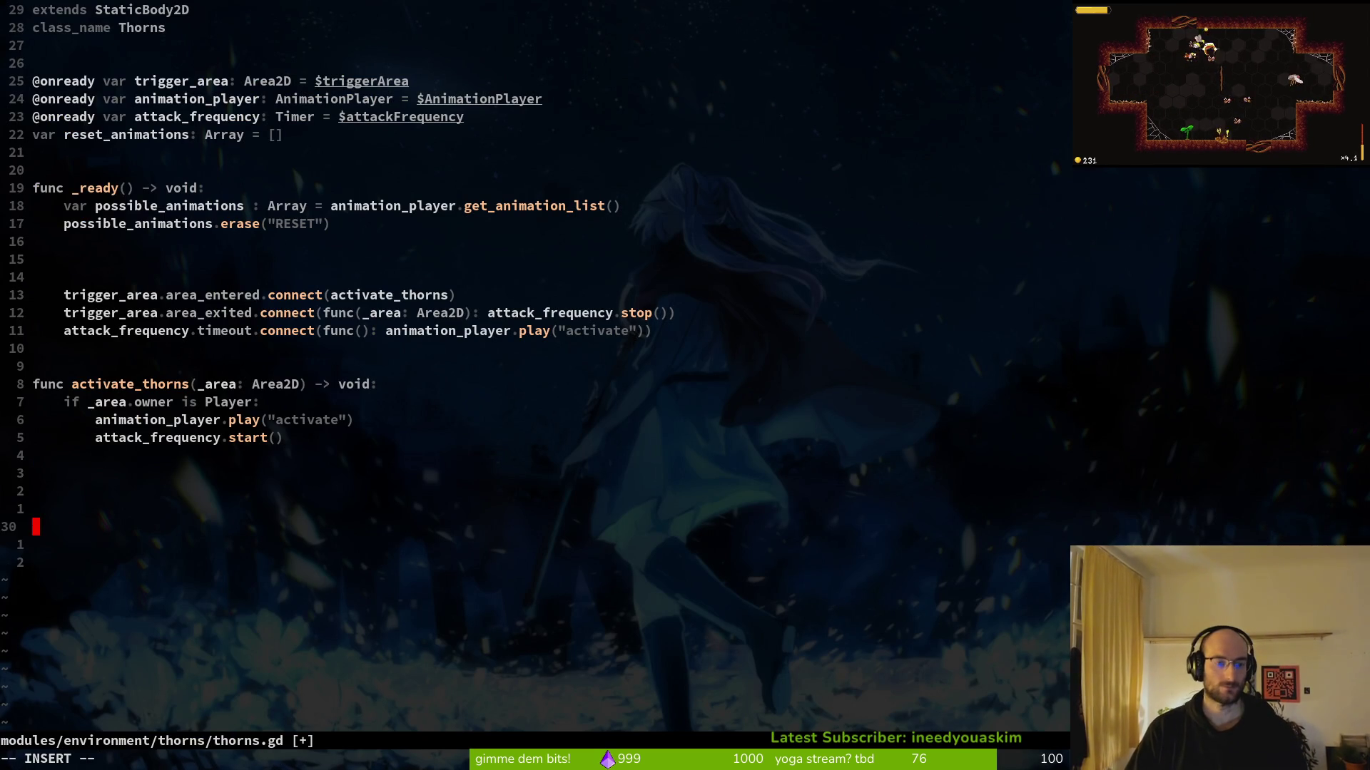
text(i)
key(BackSpace)
text(func )
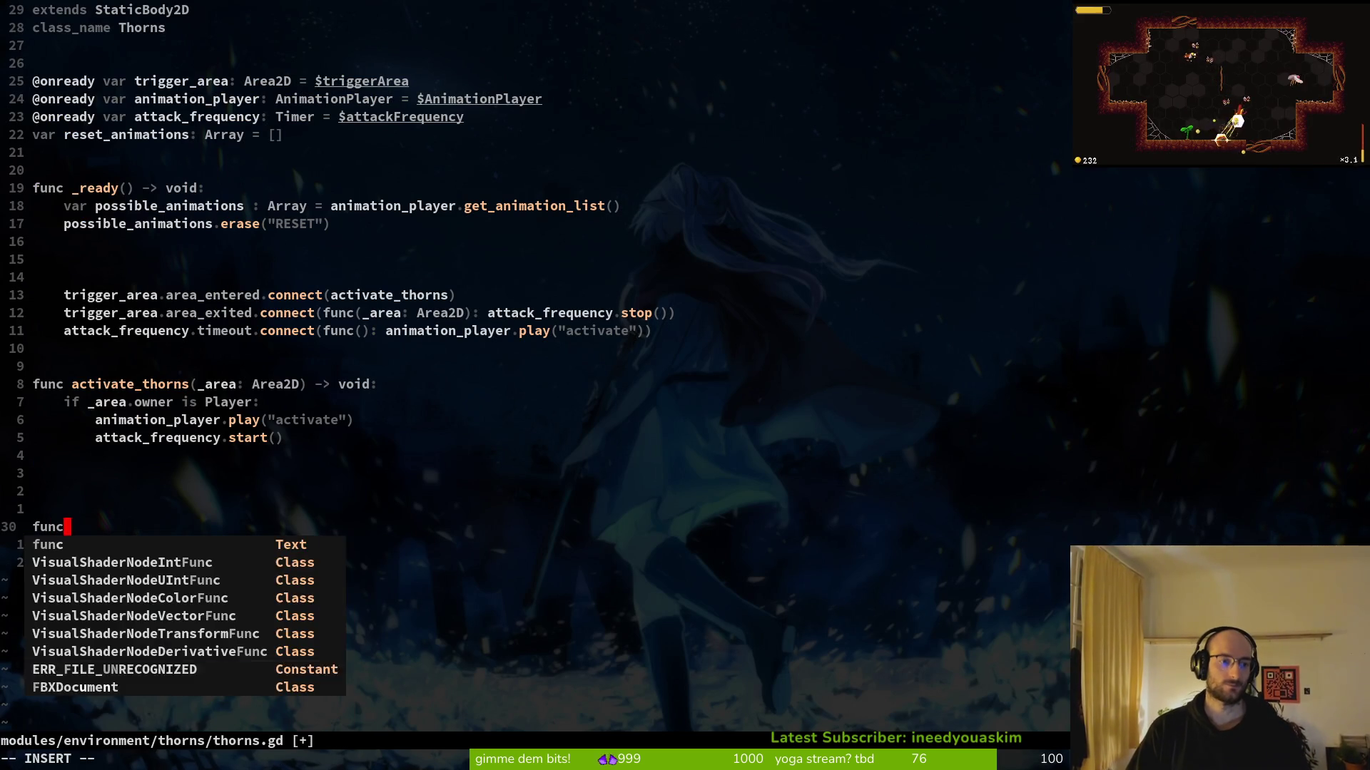
text(_c)
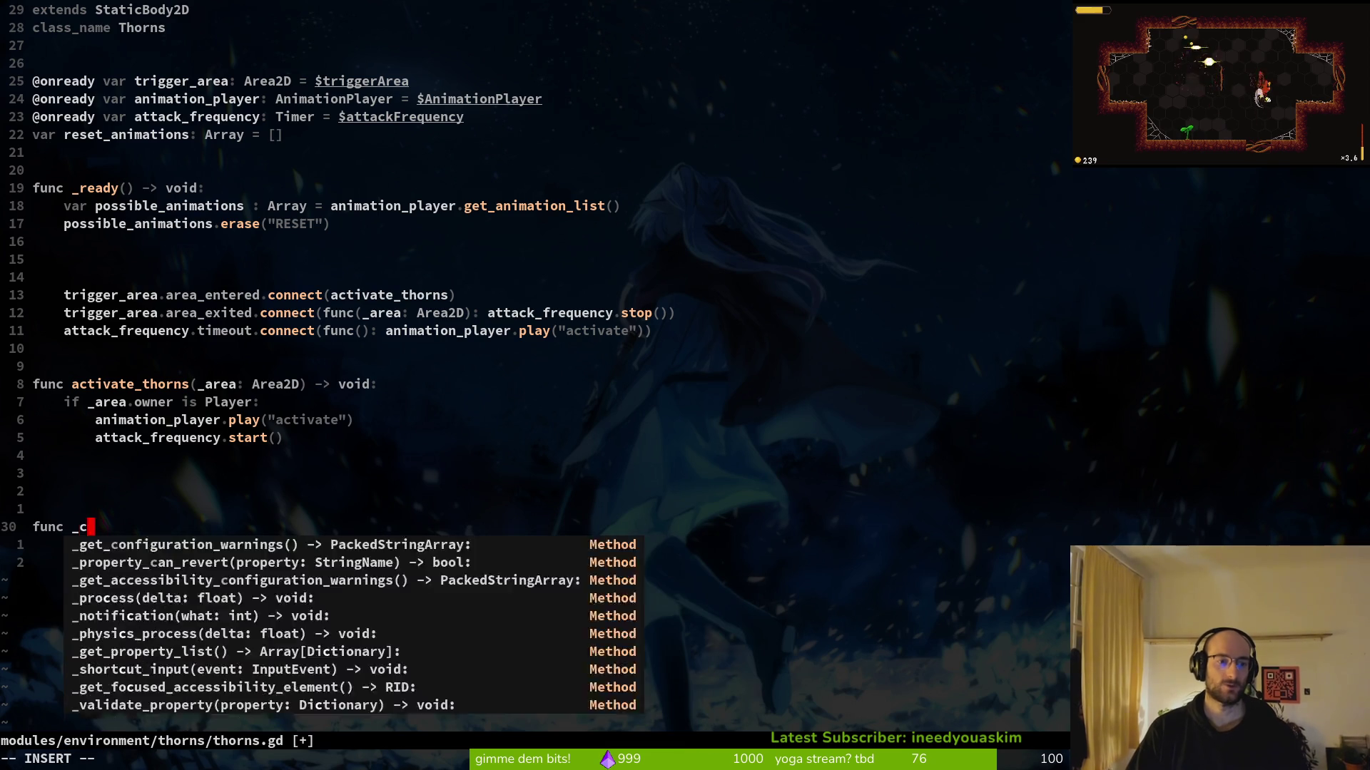
text(hoose_ra_random_sprite_and_animation)
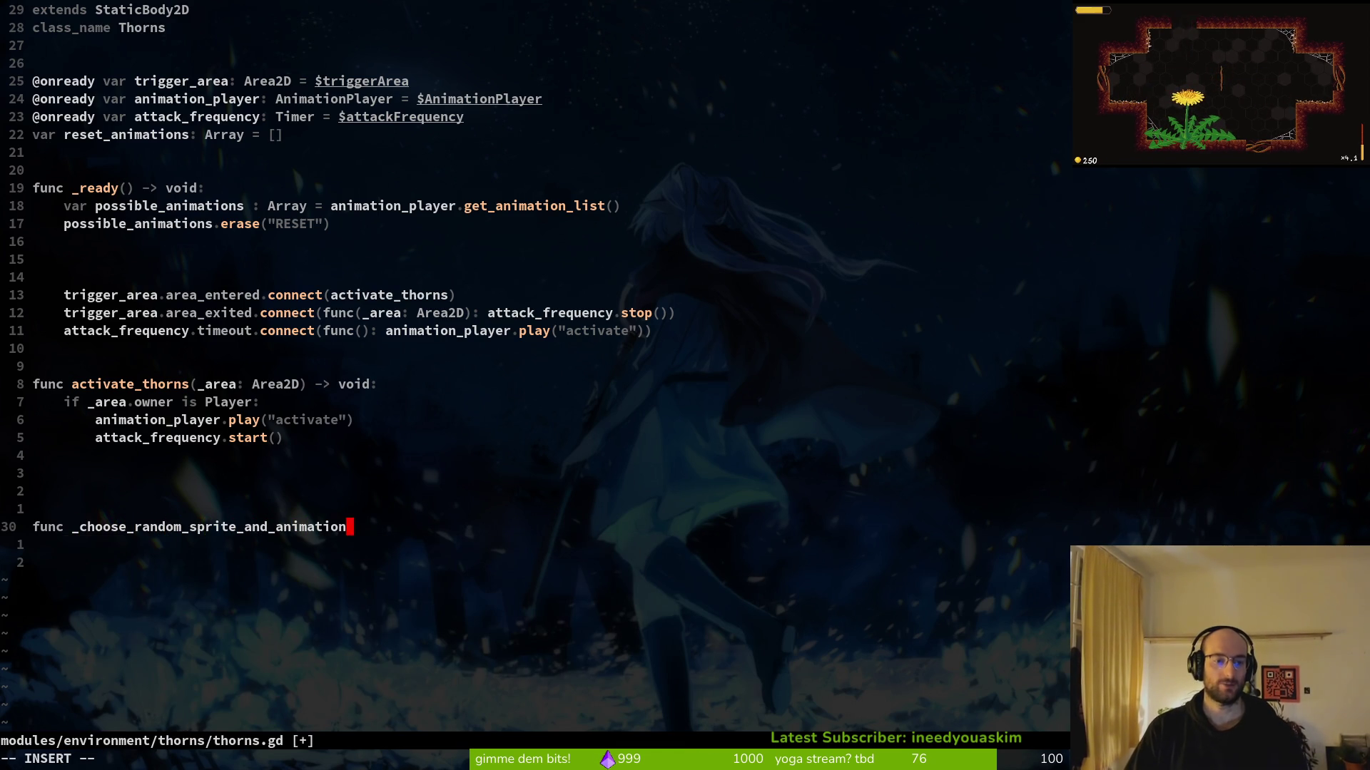
text(s() ->)
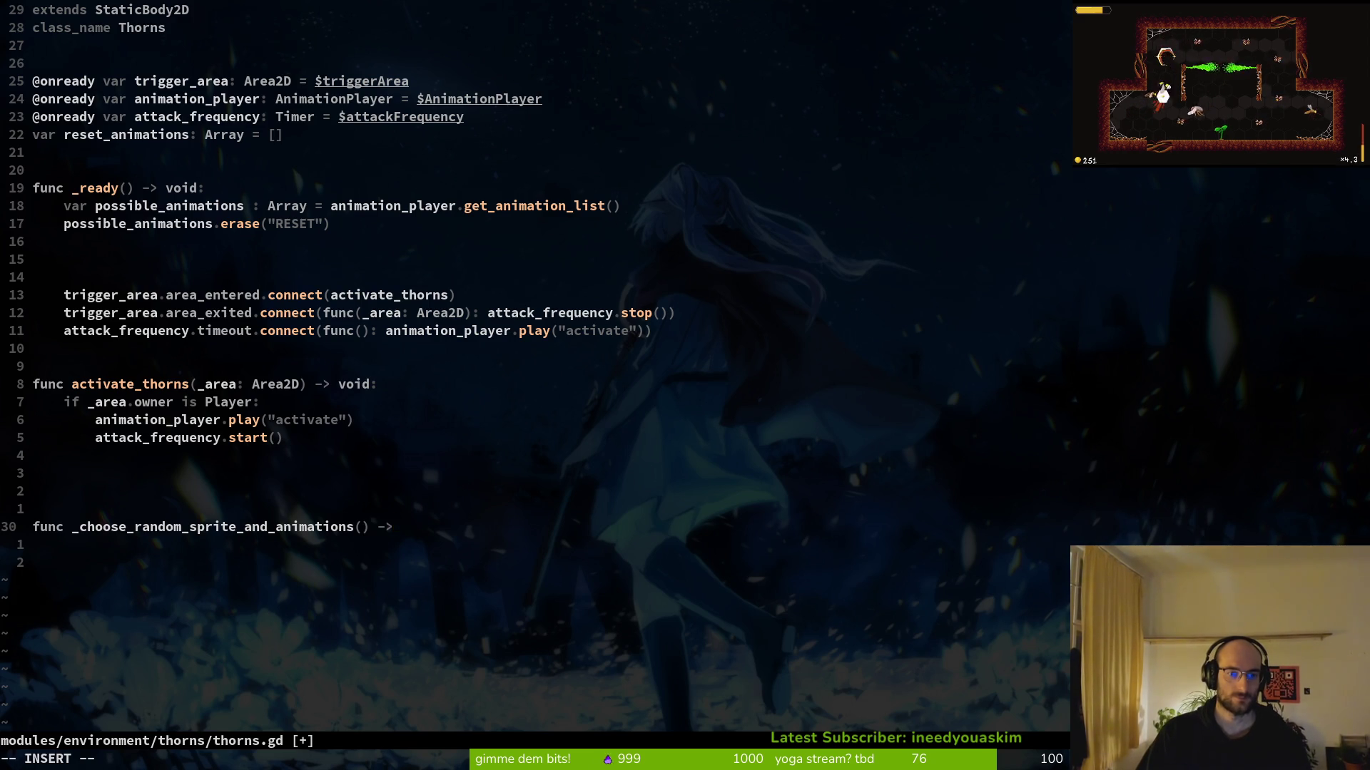
text(void:)
key(Return)
key(Escape)
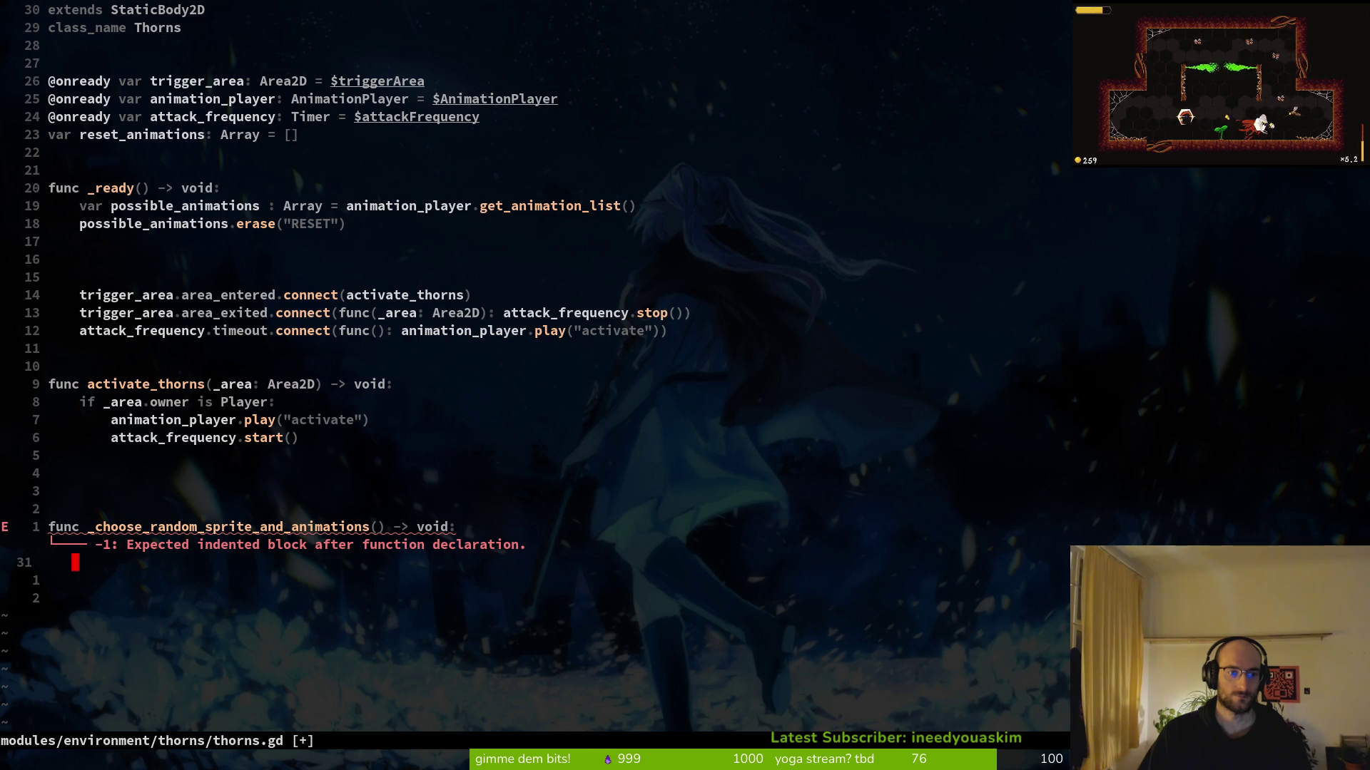
Begin the new function's body with a var line and save thorns.gd
key(O)
text(var r)
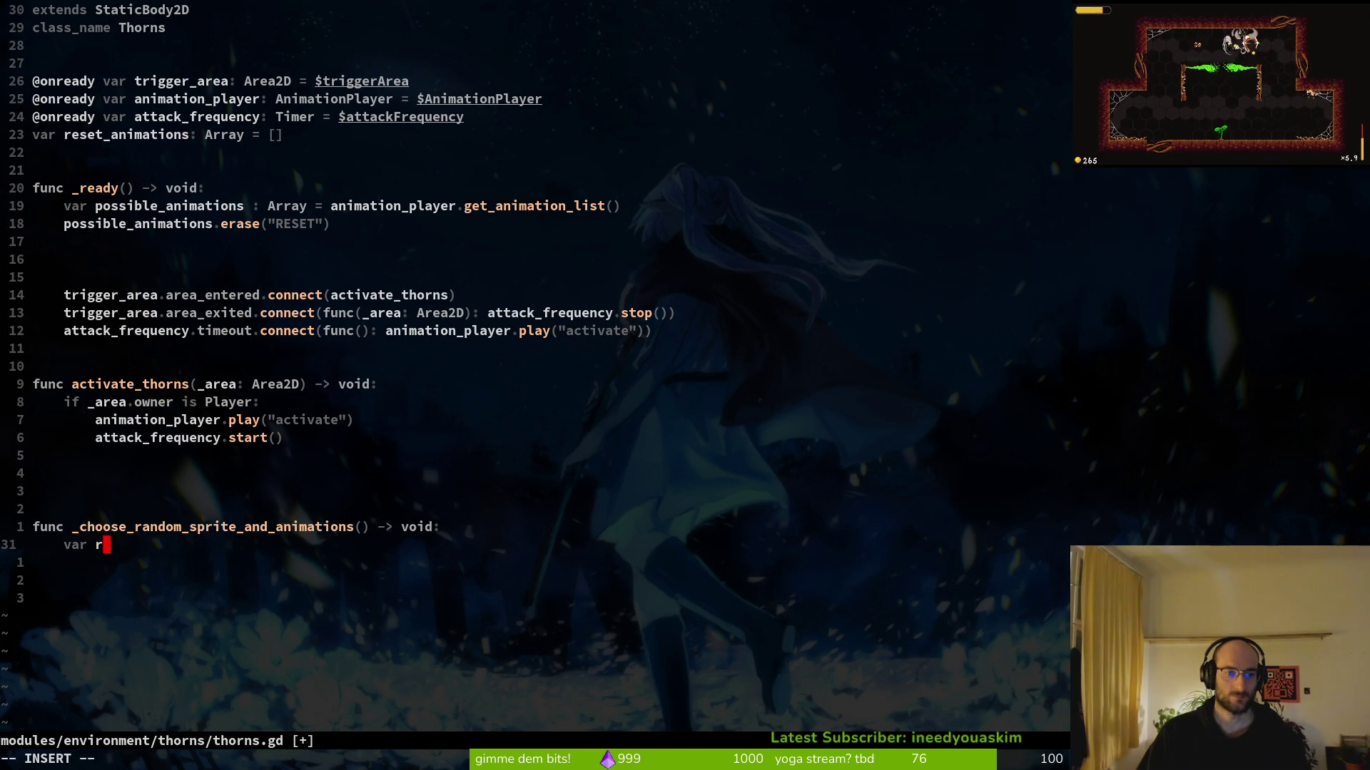
text(and)
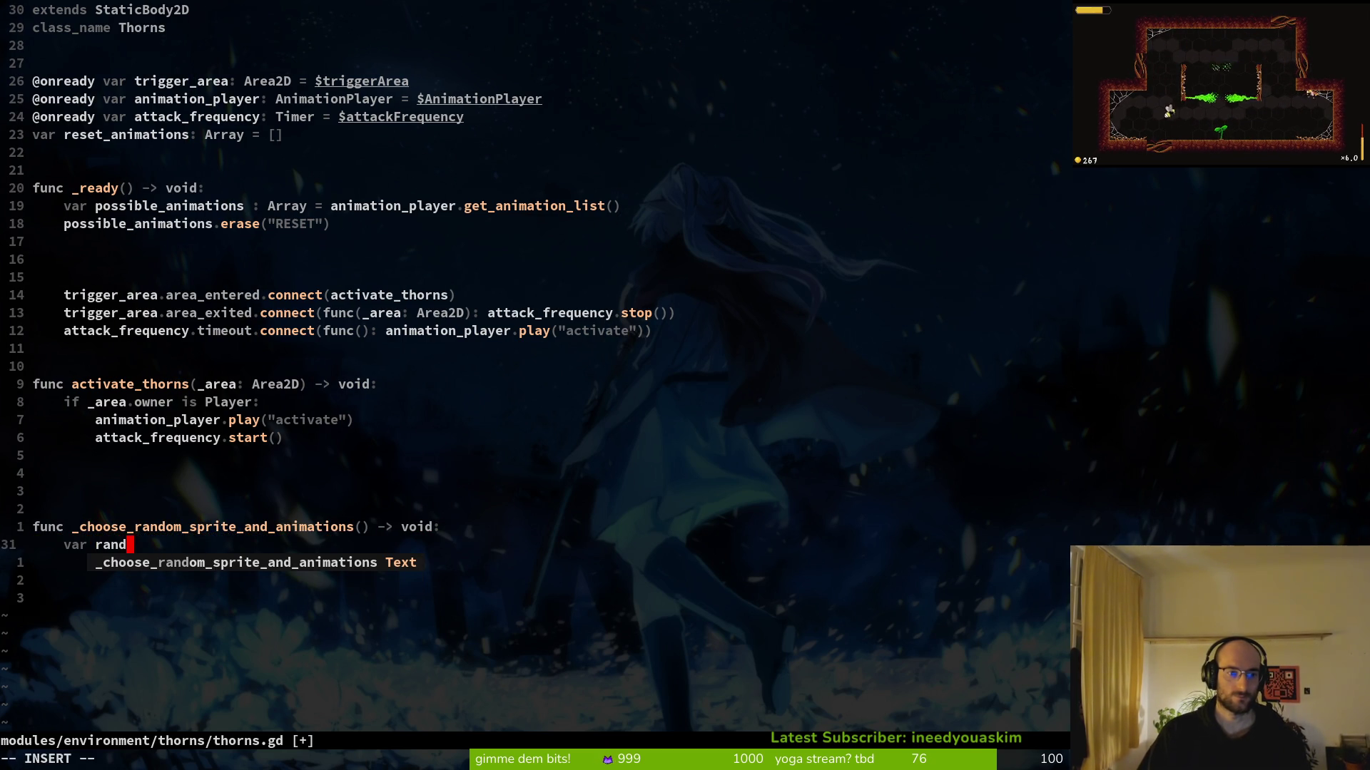
text(om)
key(BackSpace)
key(BackSpace)
key(BackSpace)
key(BackSpace)
key(BackSpace)
key(BackSpace)
text(randi_ra)
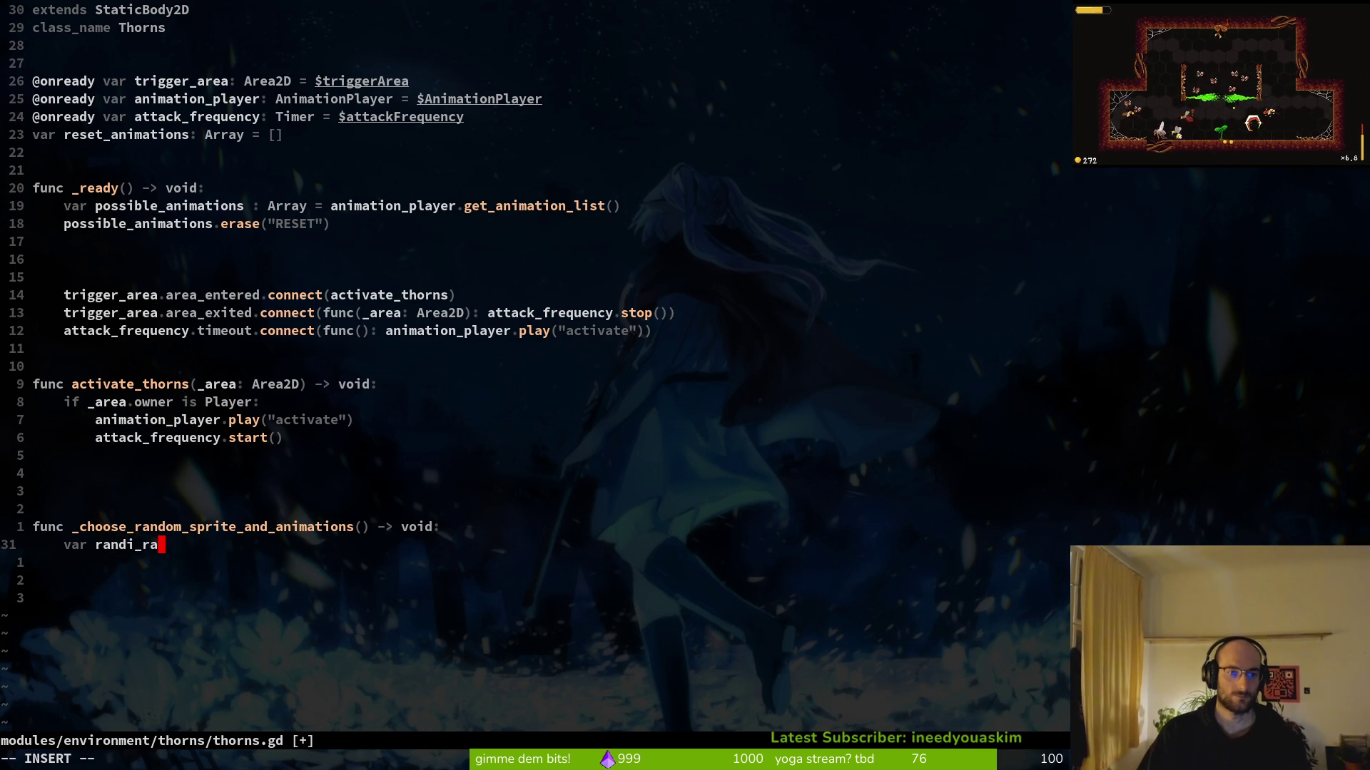
key(Escape)
text(:w)
key(Return)
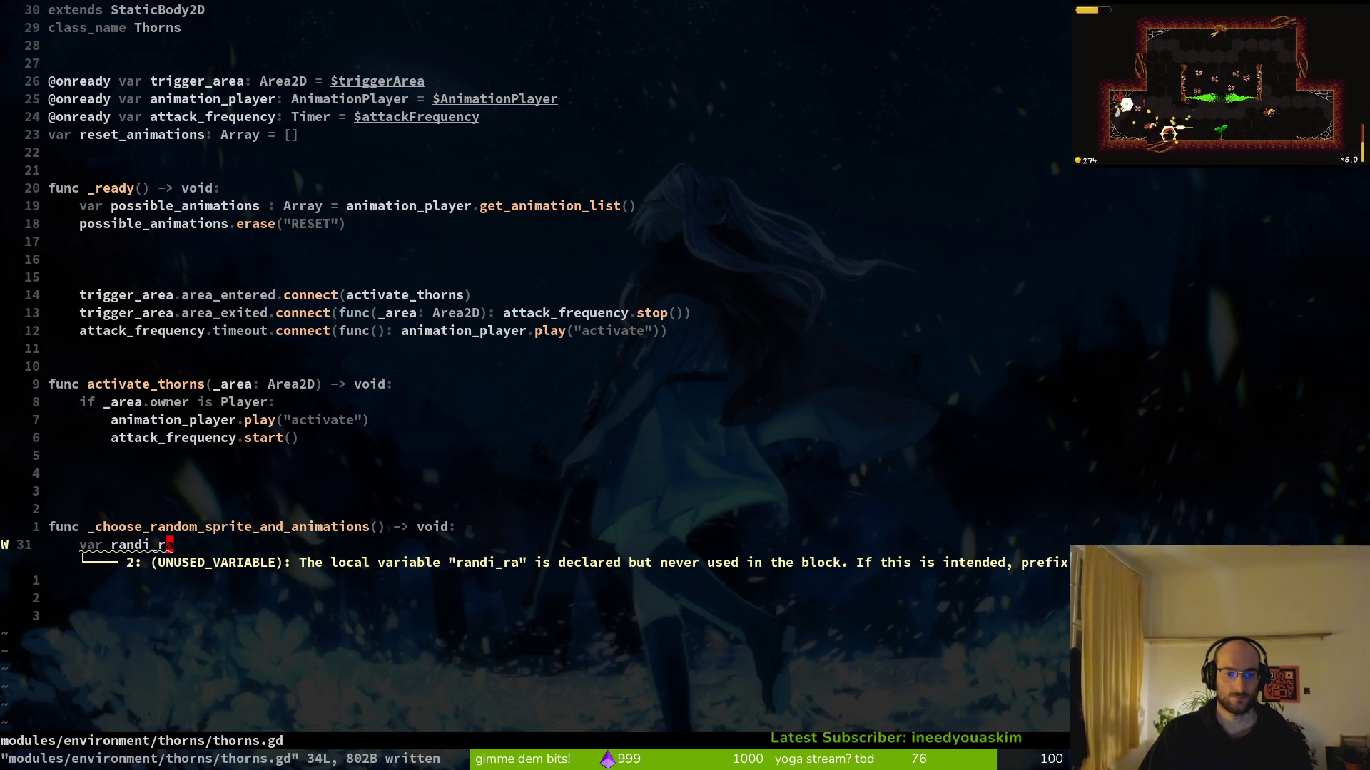
Relaunch Neovim with 'vim .', reopen thorns.gd through the file finder, and return to the unfinished var line
text(:q)
key(Return)
text(vim .)
key(Return)
key(ctrl+p)
text(thor)
key(Return)
key(G)
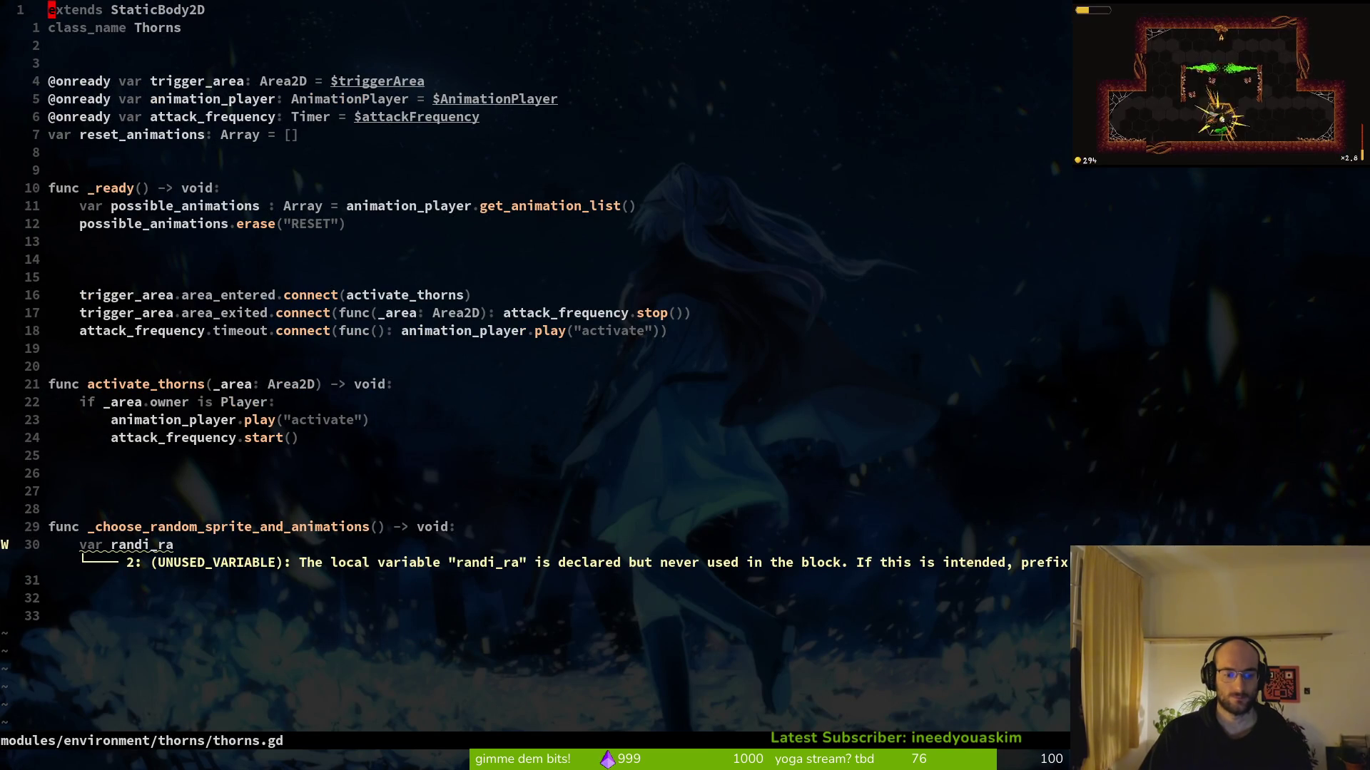
key(k)
key(k)
key(k)
text(A)
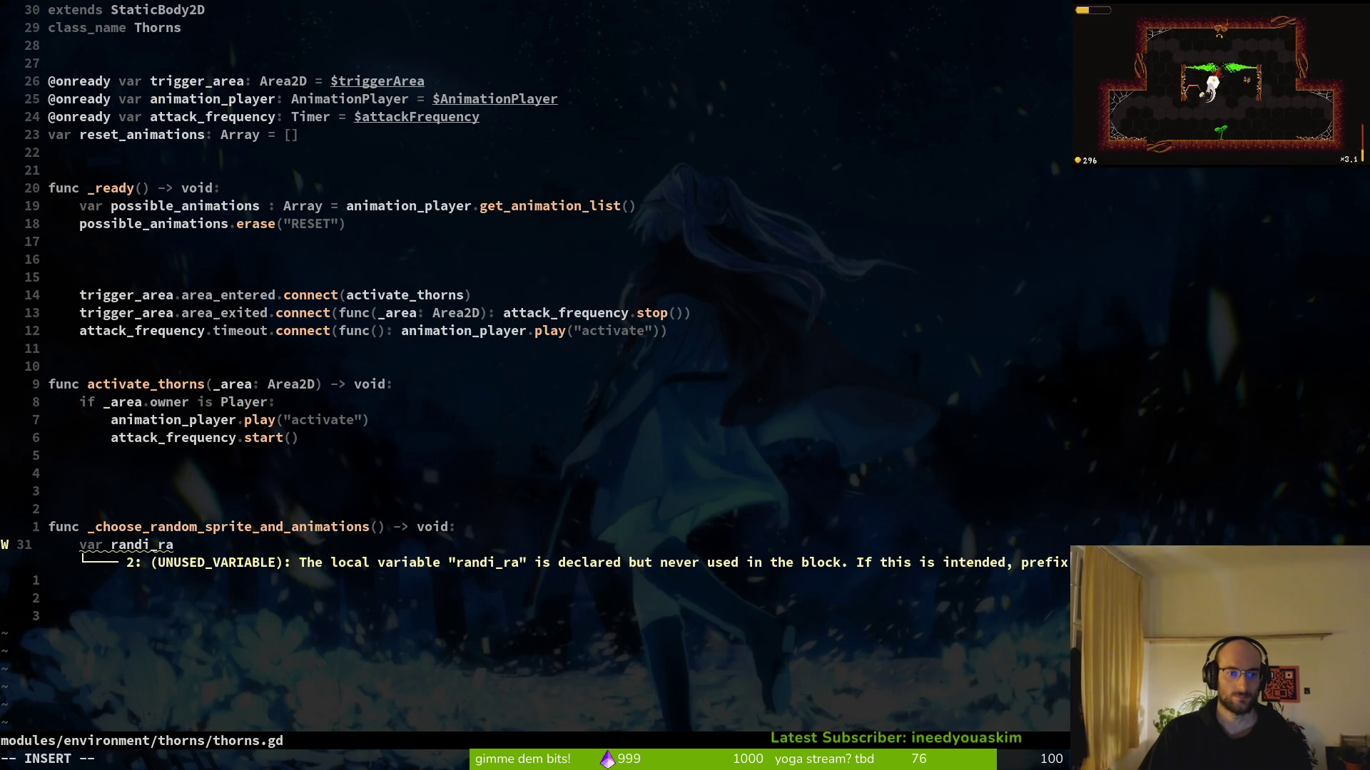
text(n)
key(BackSpace)
key(BackSpace)
key(BackSpace)
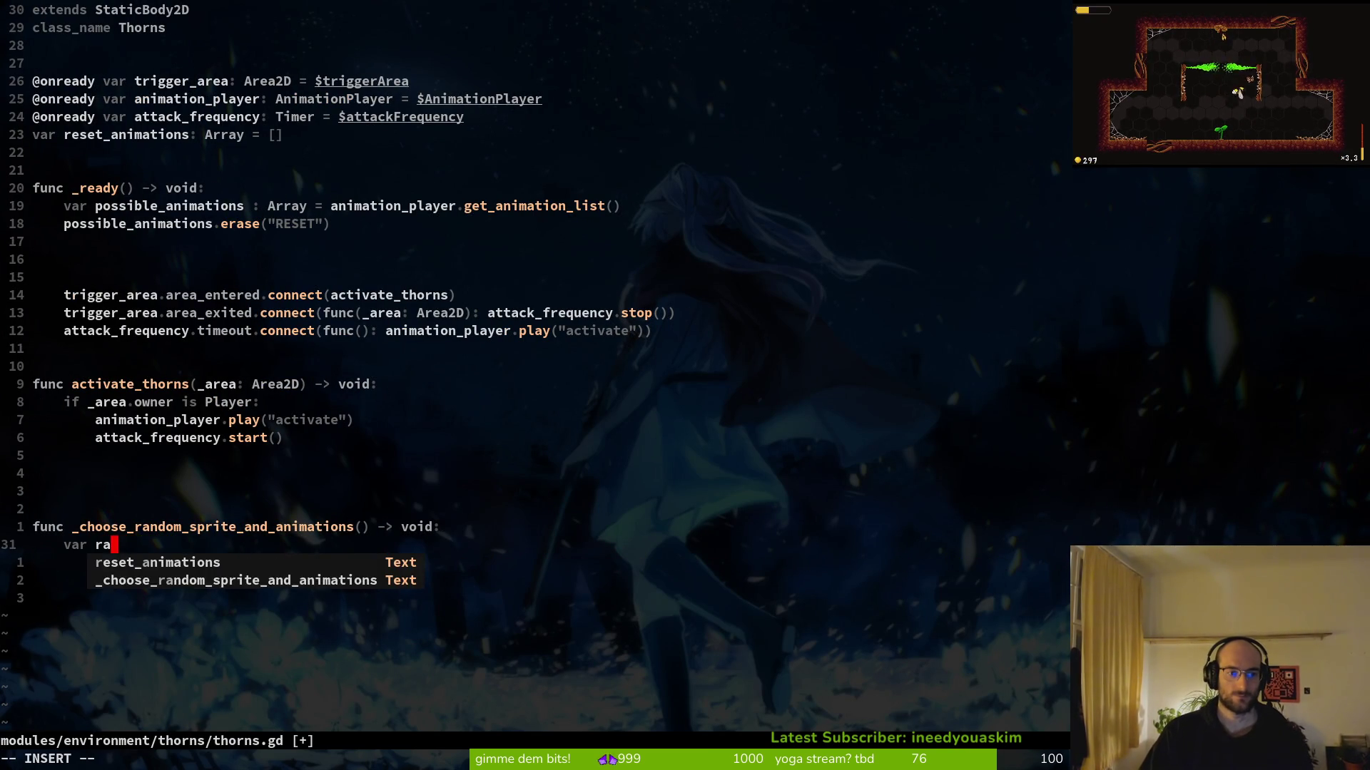
key(Escape)
key(space)
key(f)
key(f)
key(Escape)
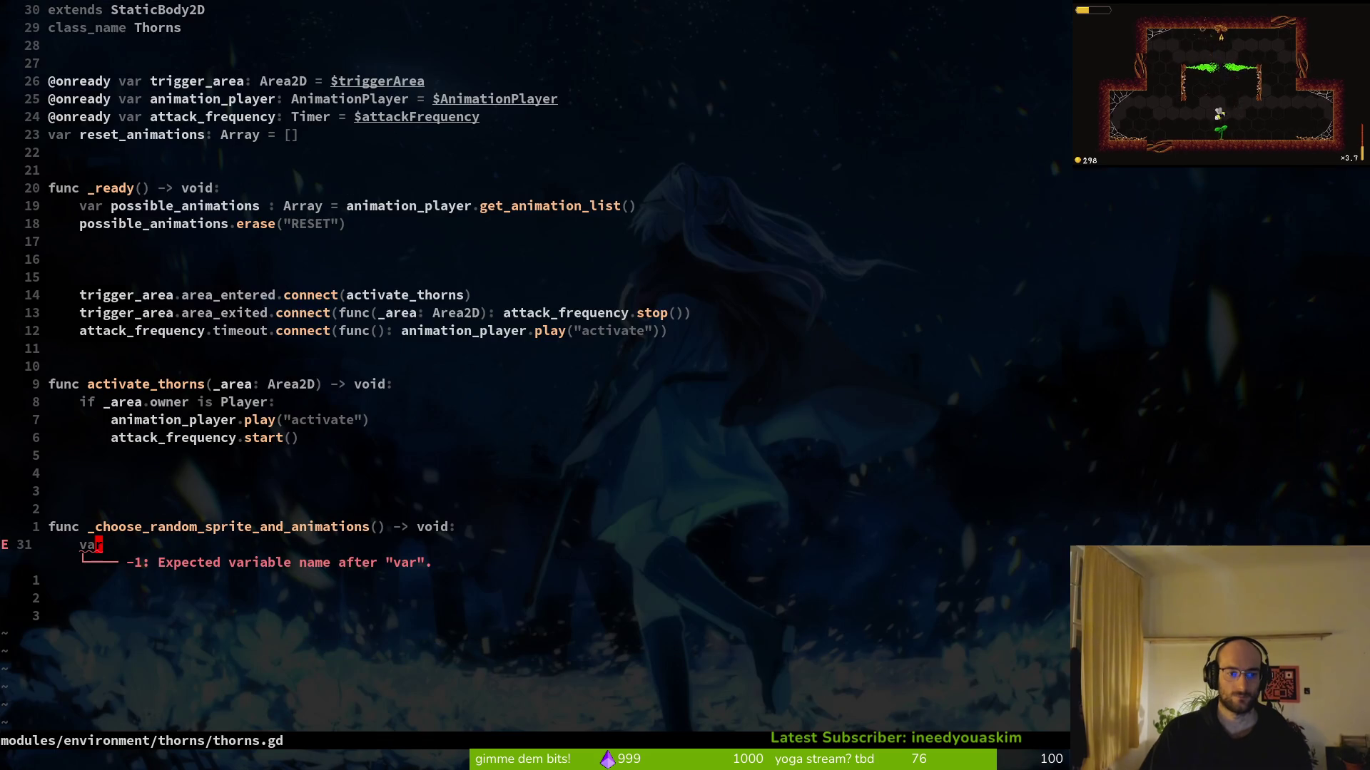
text(randi)
Copy the randi_range example line from flower_buff.gd into the new function in thorns.gd
key(Return)
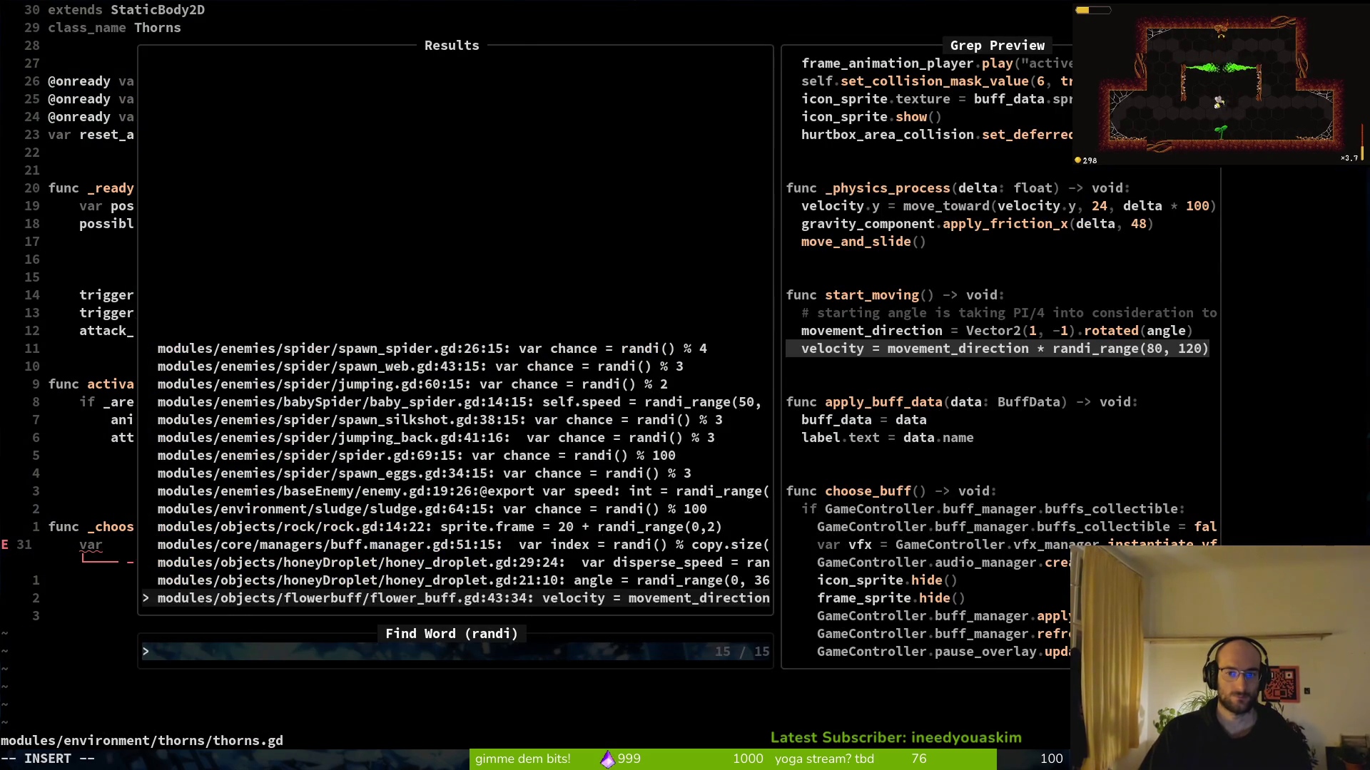
key(Return)
key(y)
key(y)
key(ctrl+o)
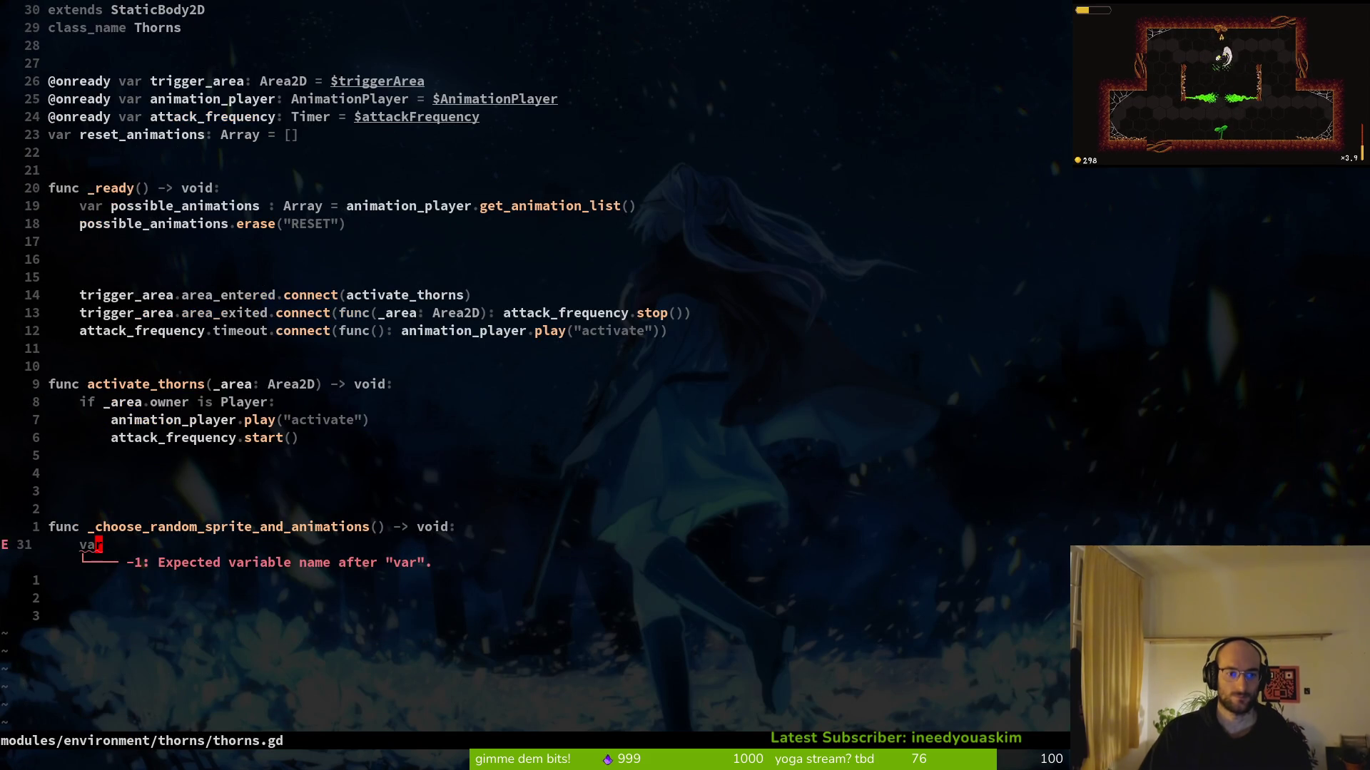
key(p)
Complete the var line as random_index = randi_range(1, 4) and save
key(k)
key(shift+a)
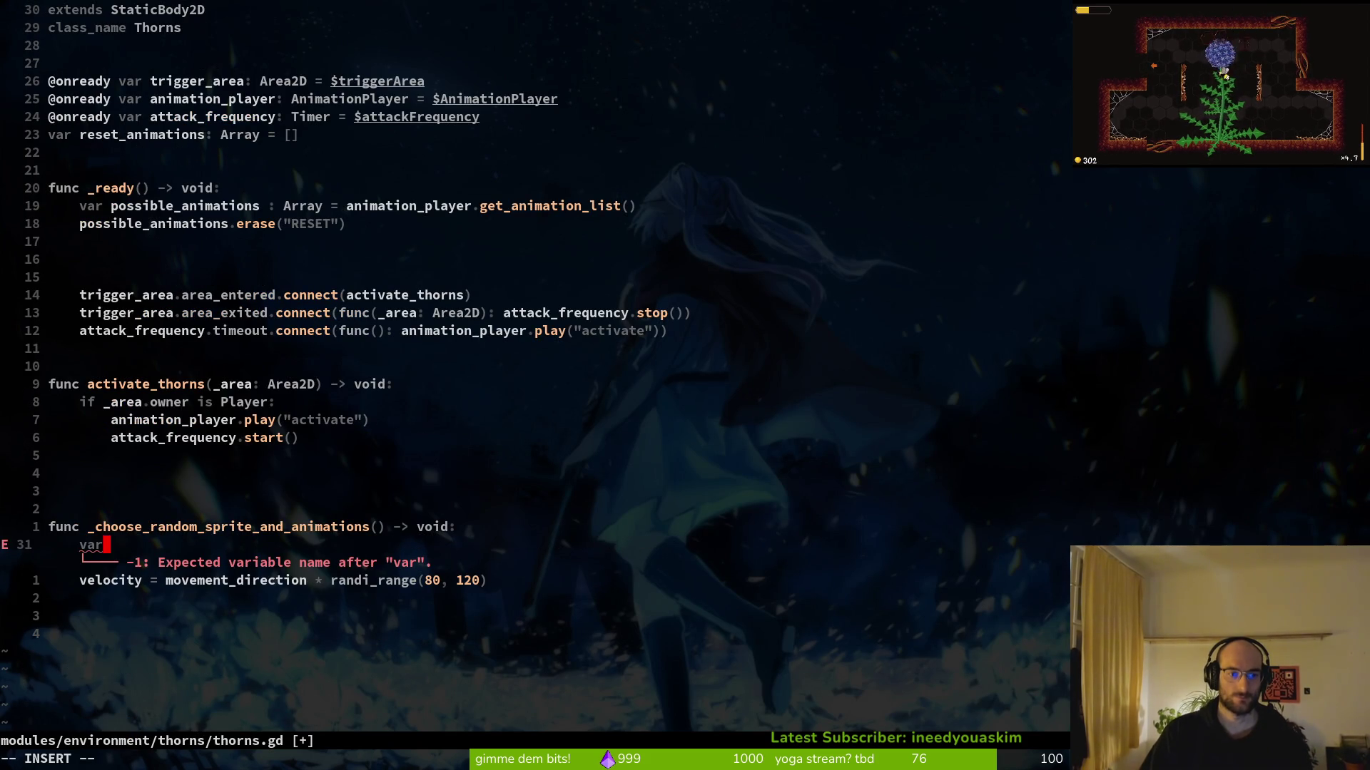
text( random_)
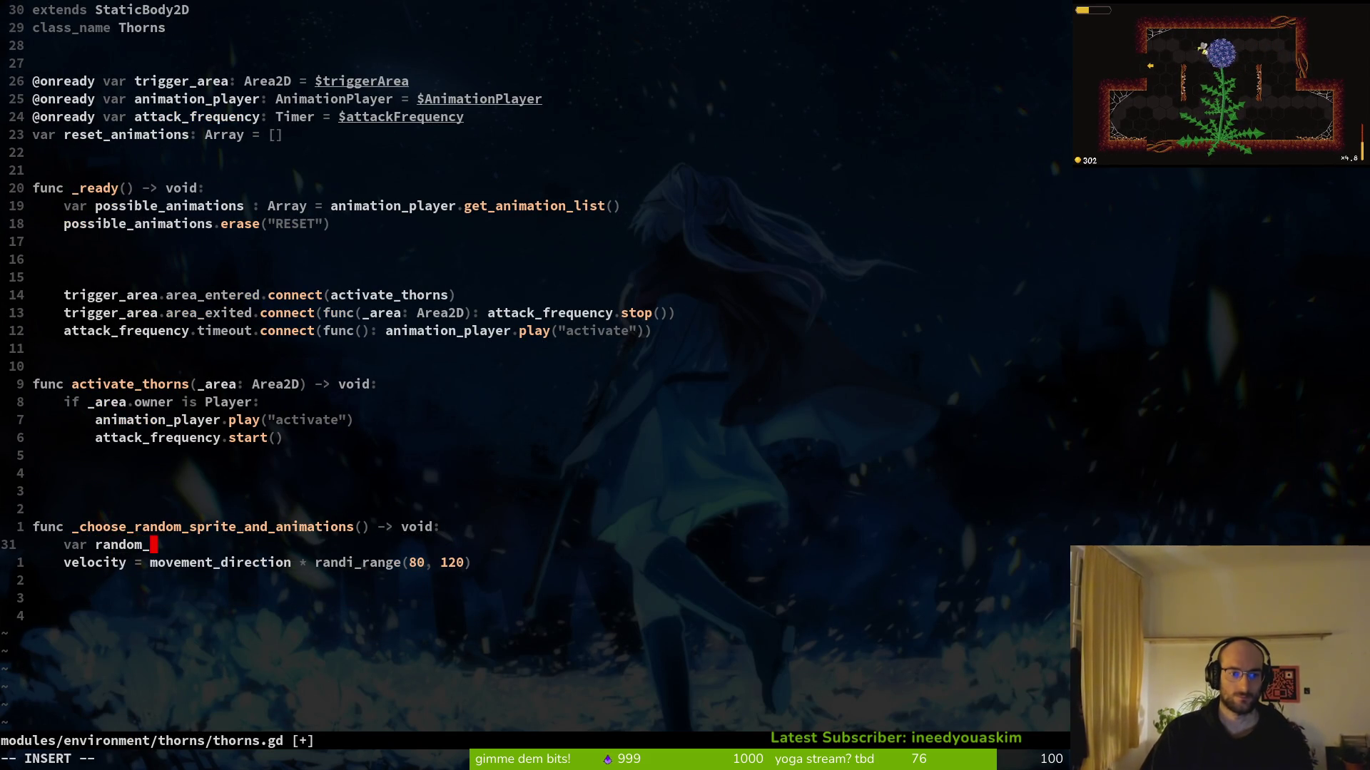
text(  =)
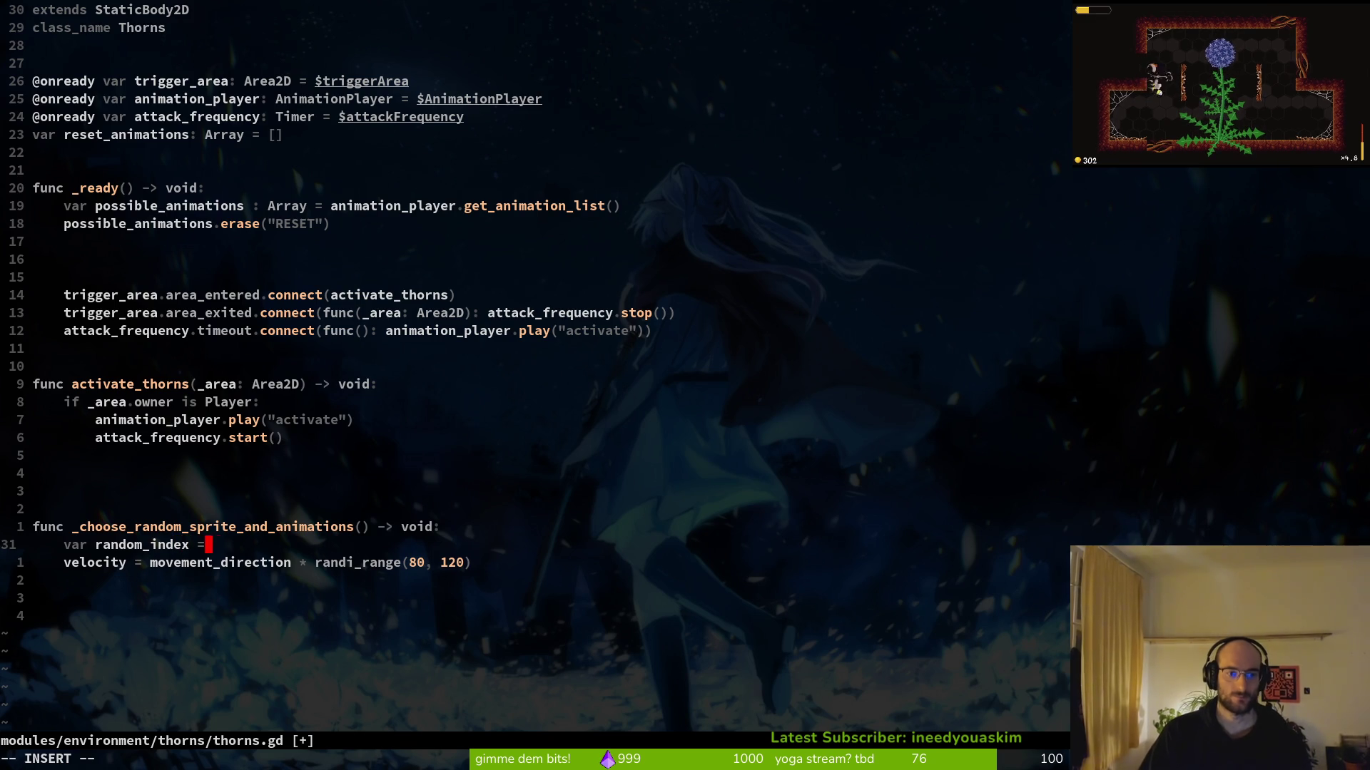
text(rani)
key(ctrl+n)
key(ctrl+n)
key(ctrl+n)
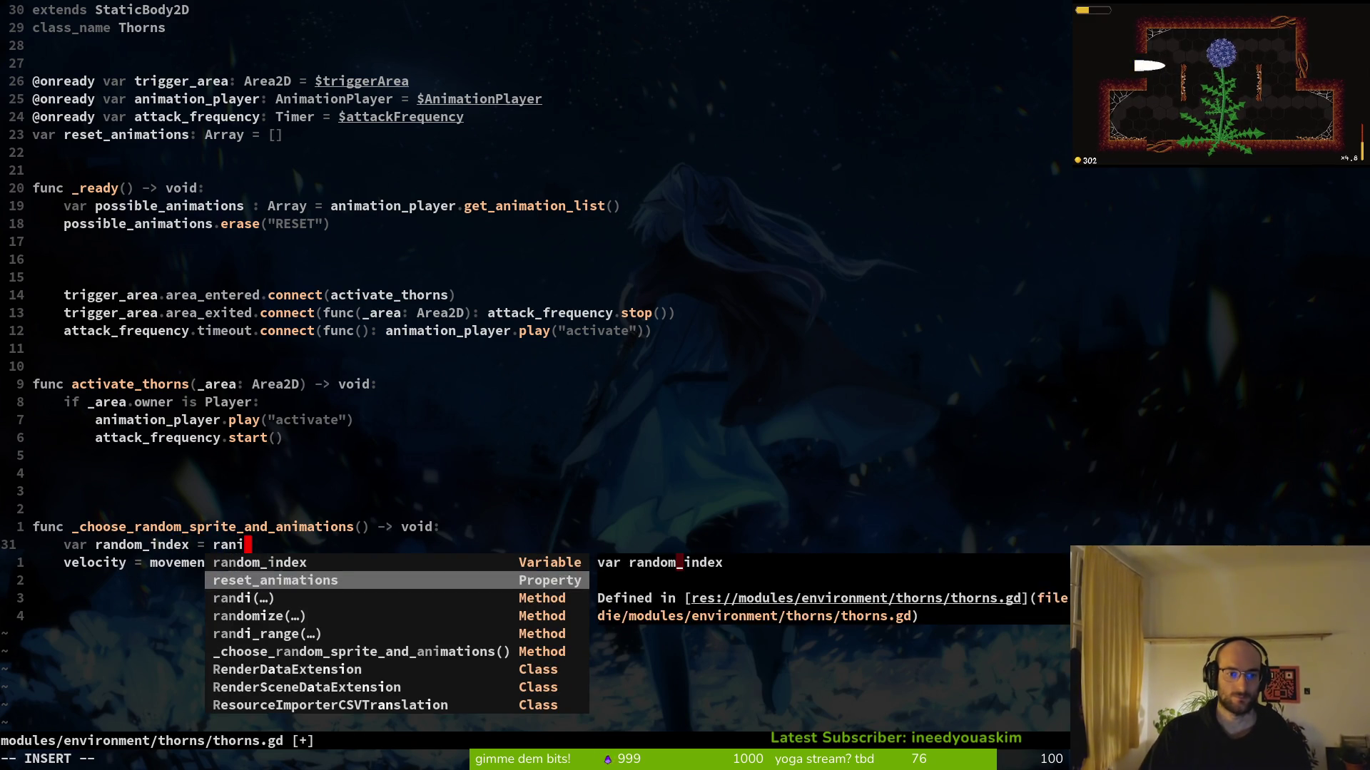
key(ctrl+y)
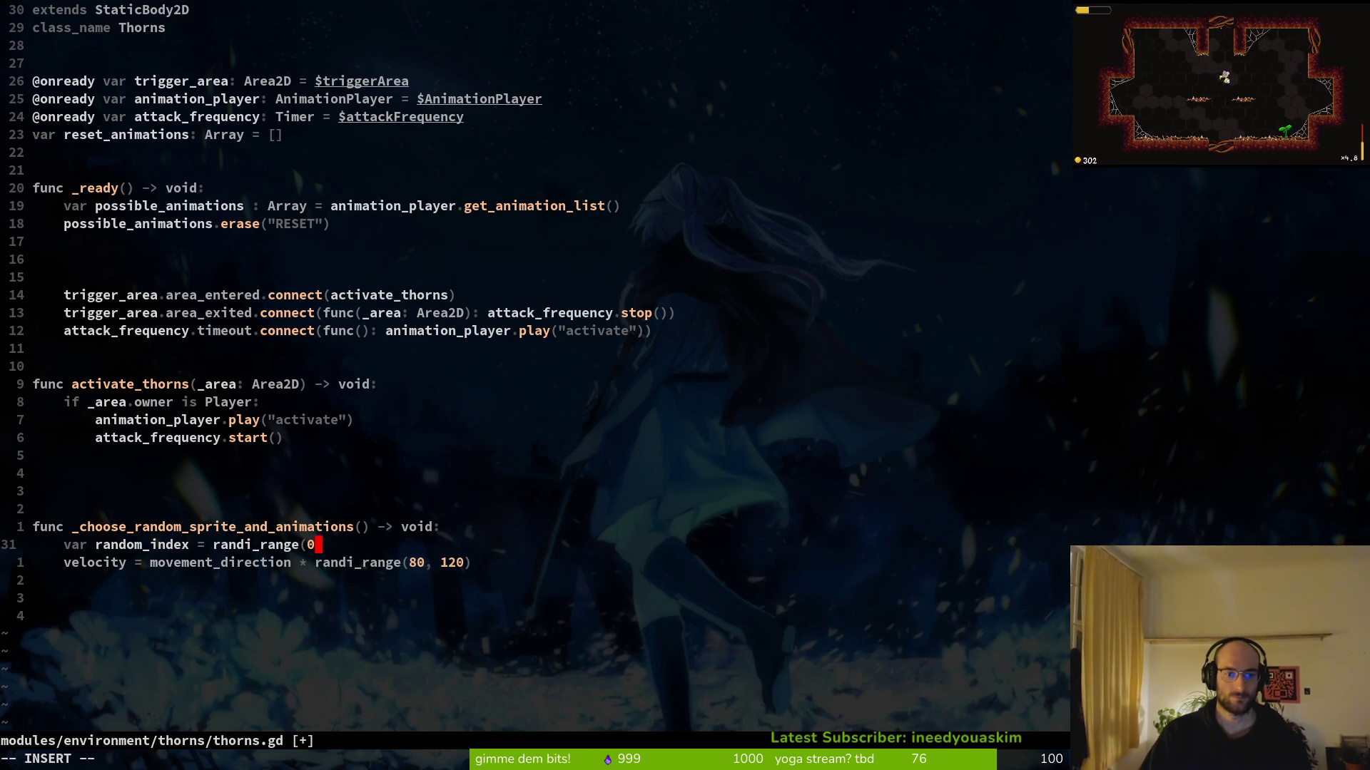
text(, 4)
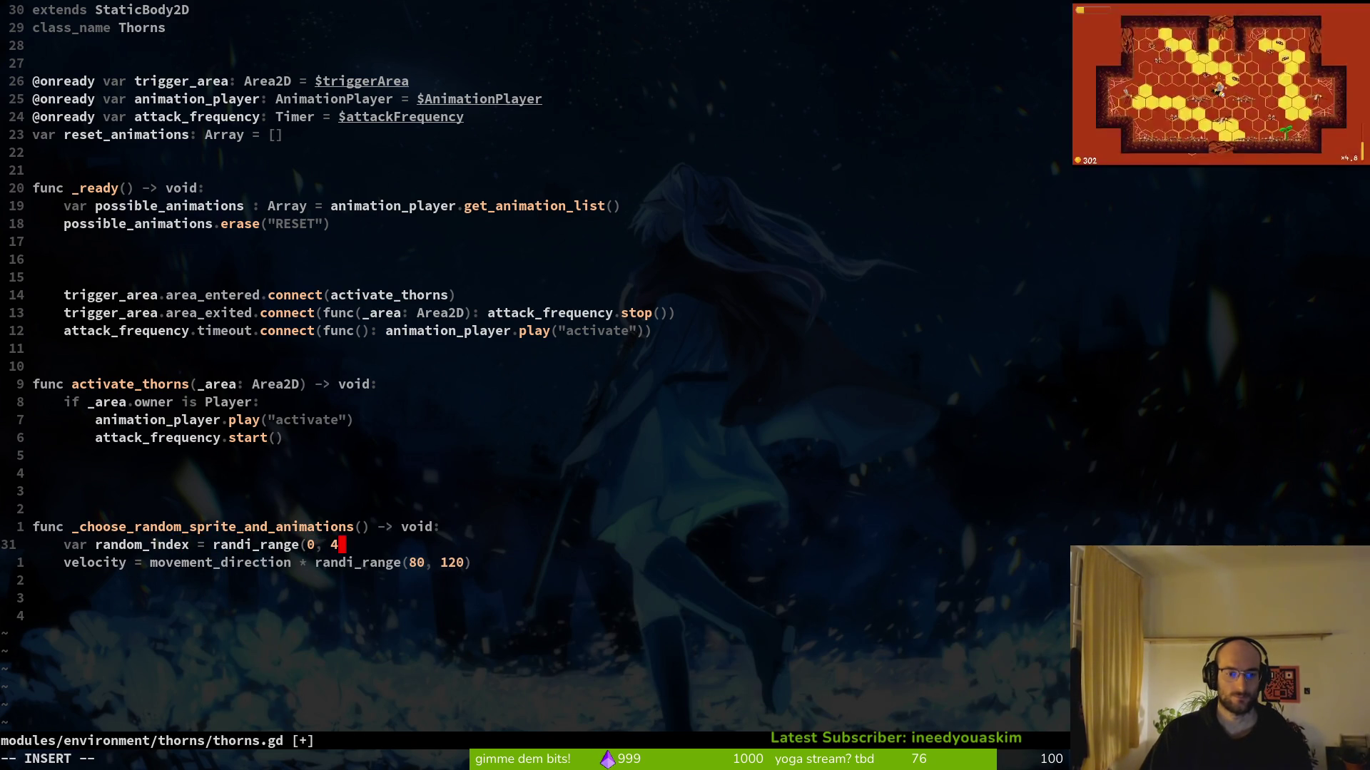
key(BackSpace)
text(3)
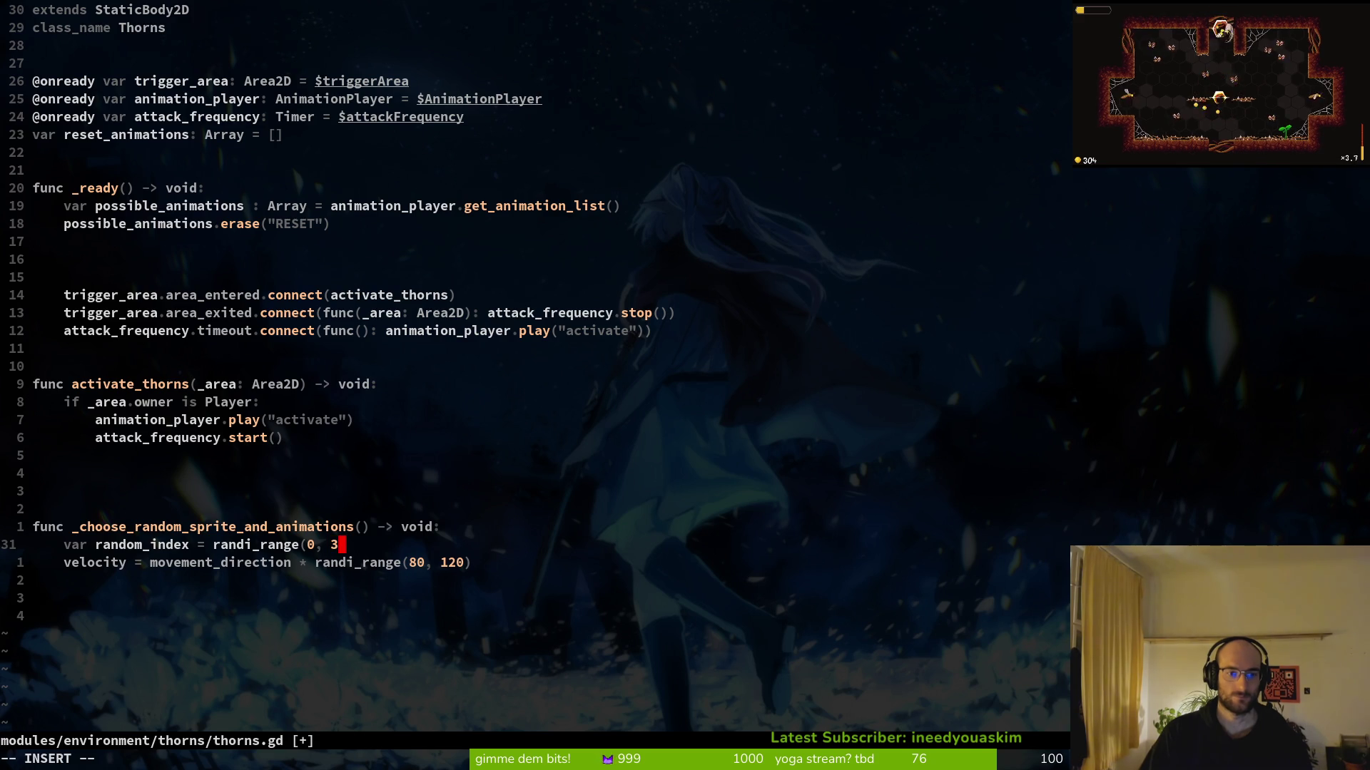
key(BackSpace)
key(BackSpace)
key(BackSpace)
key(BackSpace)
text(1)
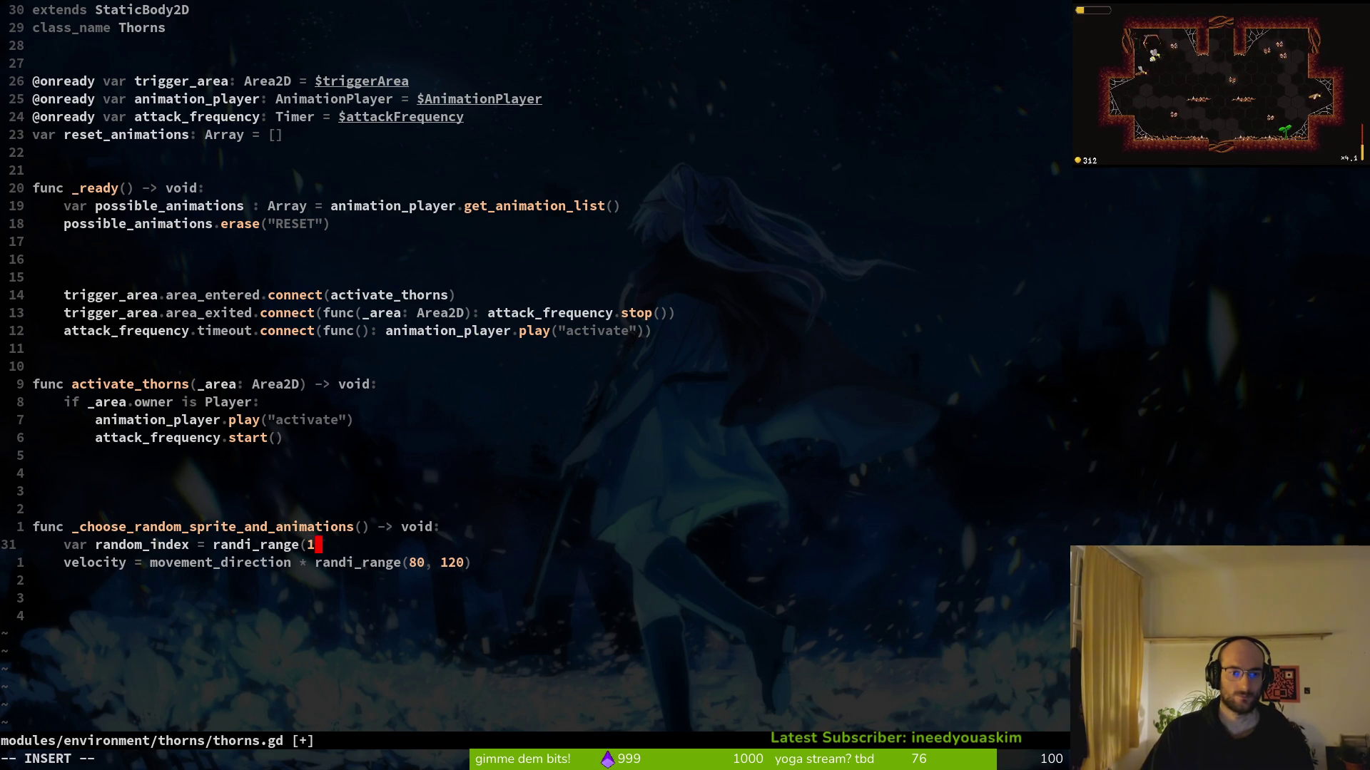
text(, 4))
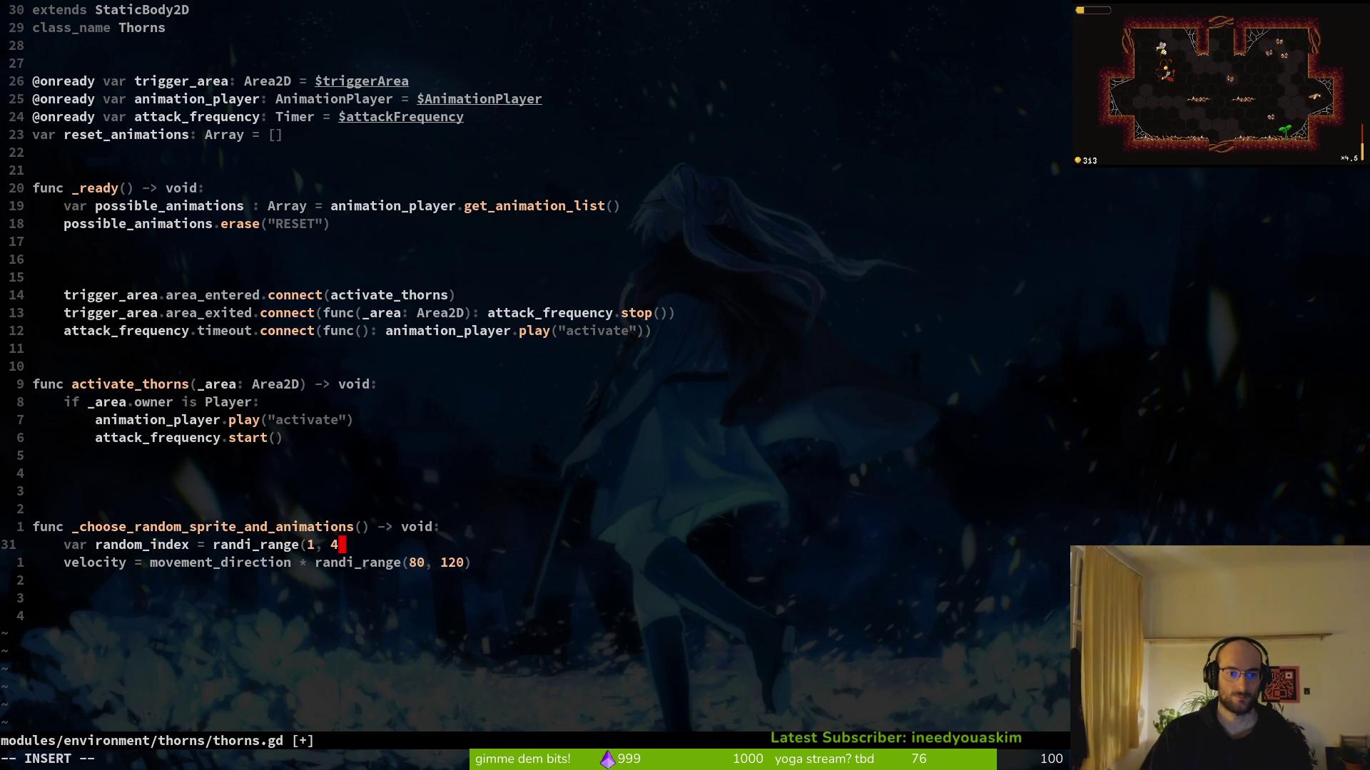
key(Escape)
text(:w)
key(Return)
Replace the pasted velocity line with print_debug(random_index) and save
key(j)
key(c)
key(c)
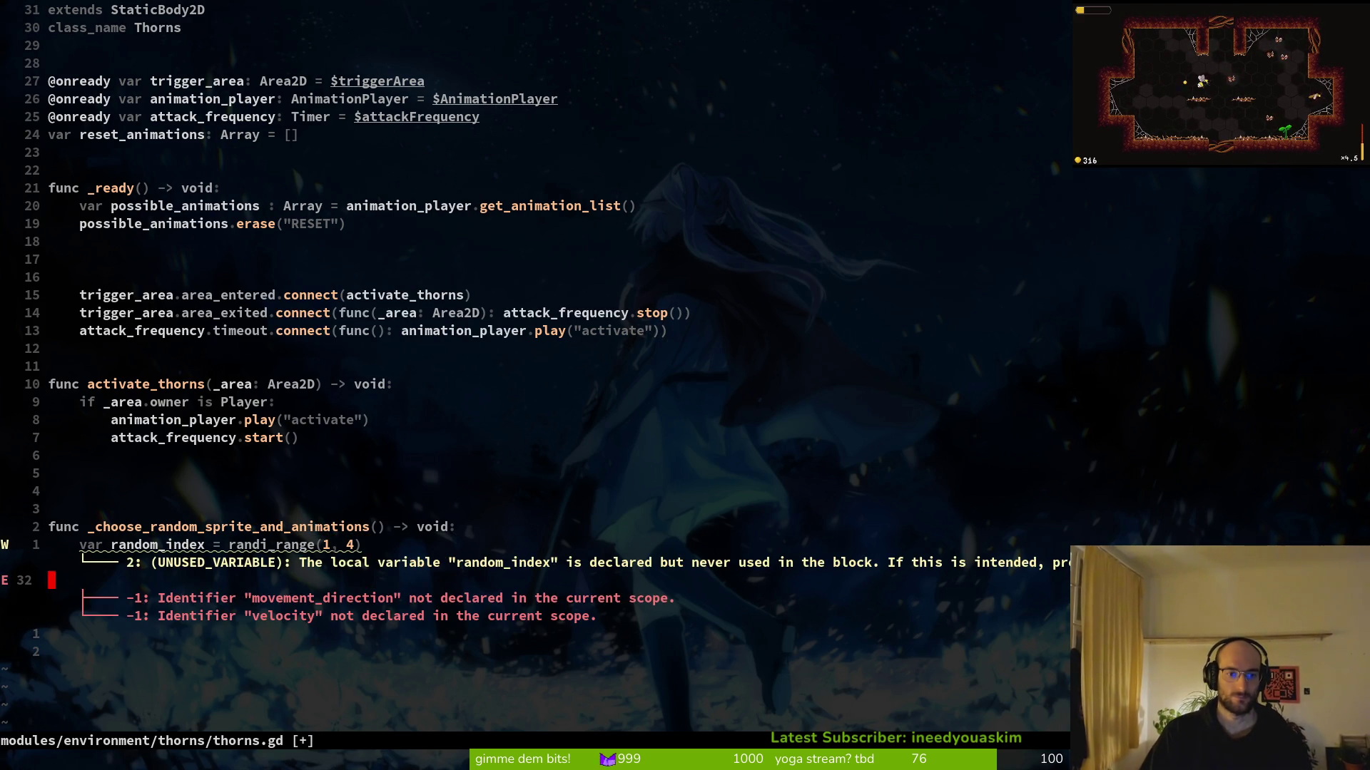
text(prde)
key(Return)
text(rand)
key(Return)
key(BackSpace)
key(BackSpace)
key(BackSpace)
key(Tab)
key(Return)
text())
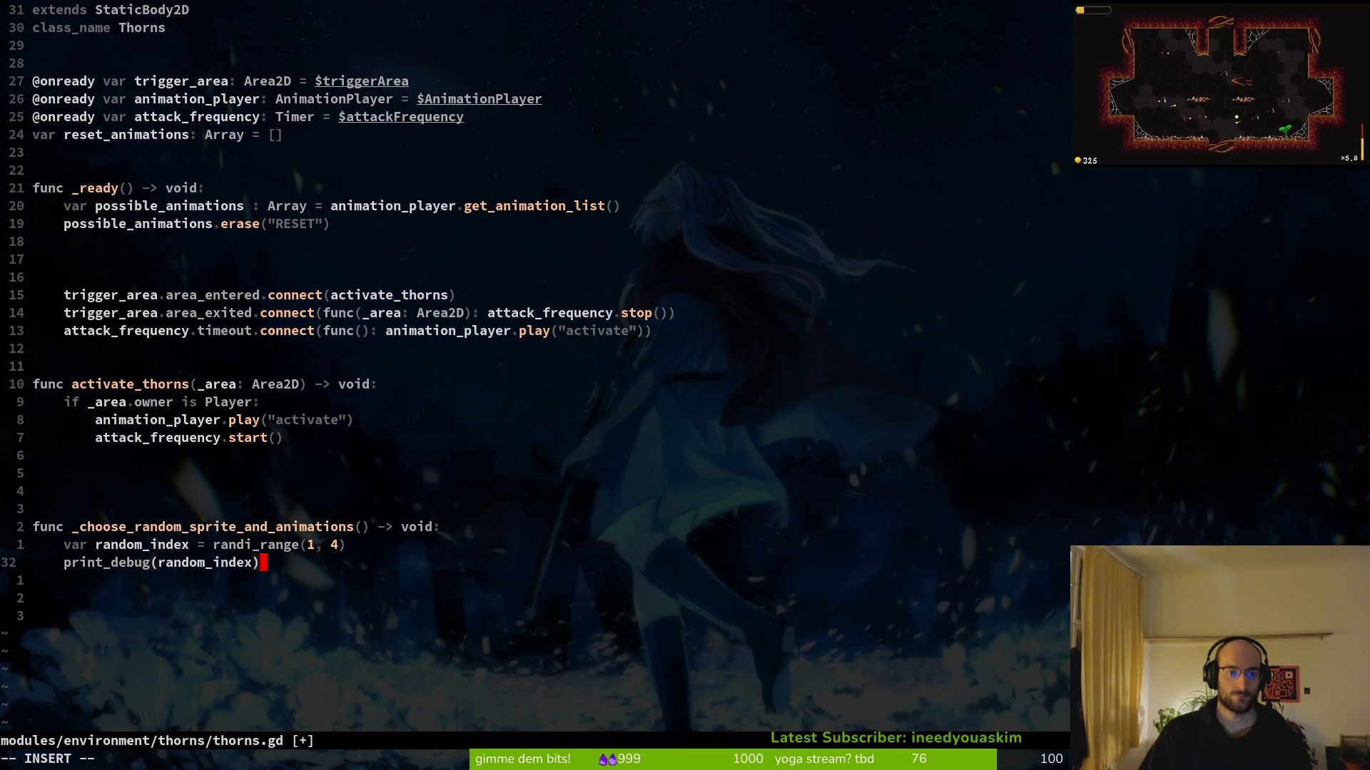
key(Escape)
text(:w)
key(Return)
Remove the blank line above the function and discard a started animation_player call below print_debug
key(3)
key(k)
key(d)
key(d)
key(2)
key(j)
key(o)
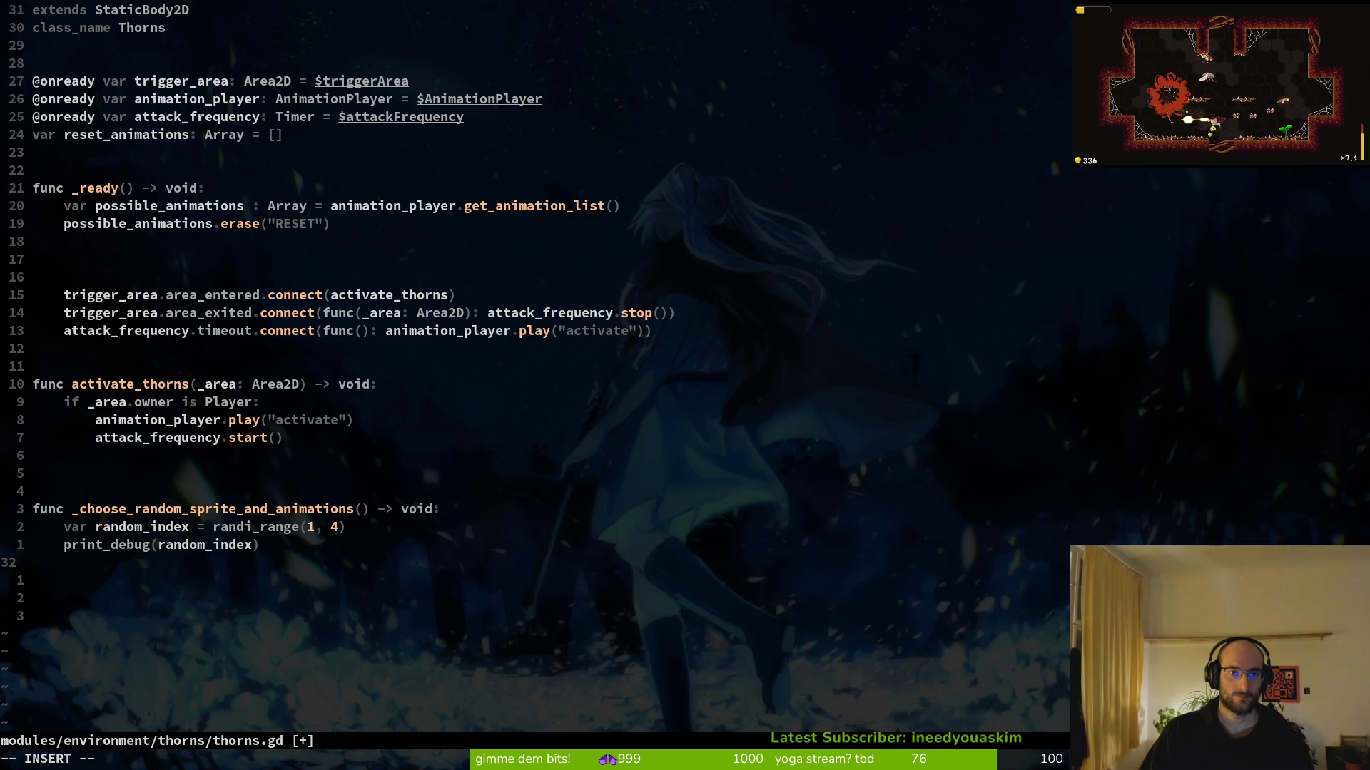
text(animation_player.p)
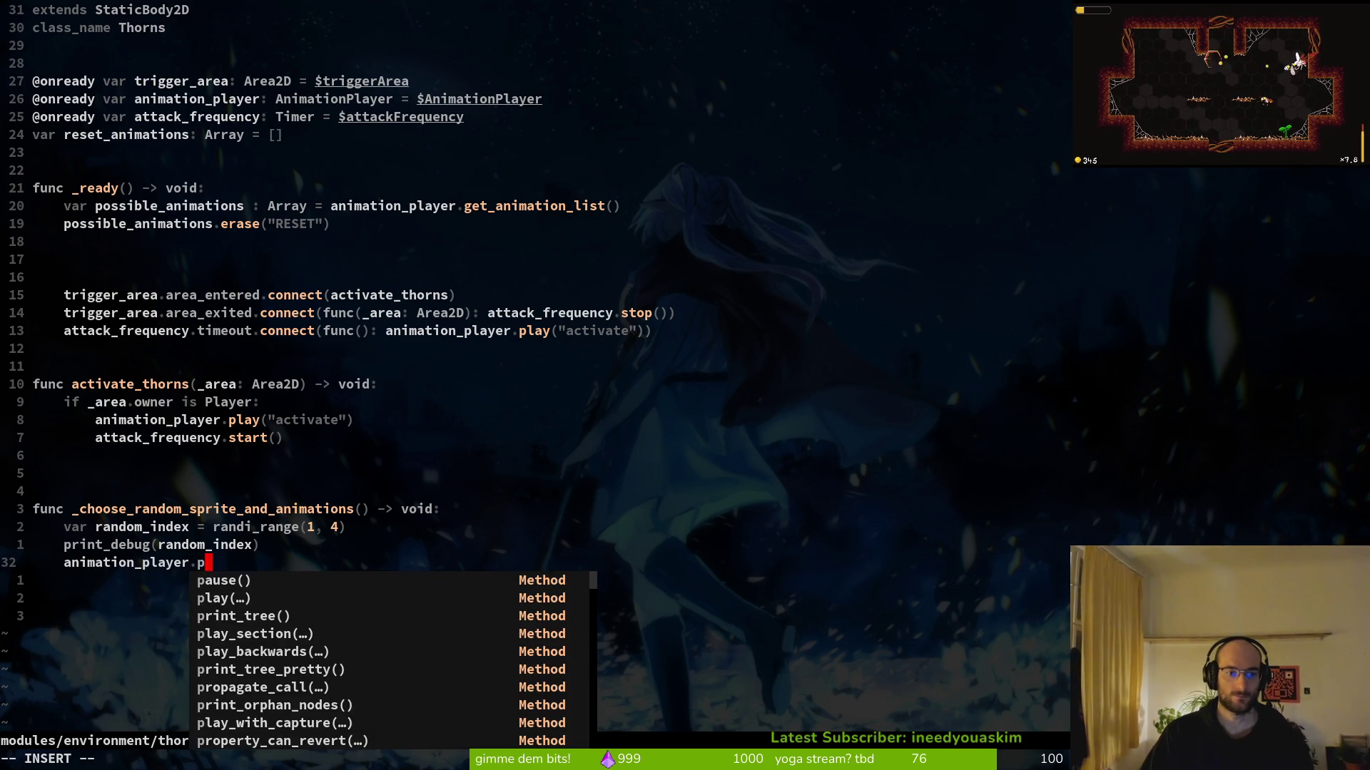
key(BackSpace)
key(BackSpace)
key(BackSpace)
key(BackSpace)
key(BackSpace)
key(BackSpace)
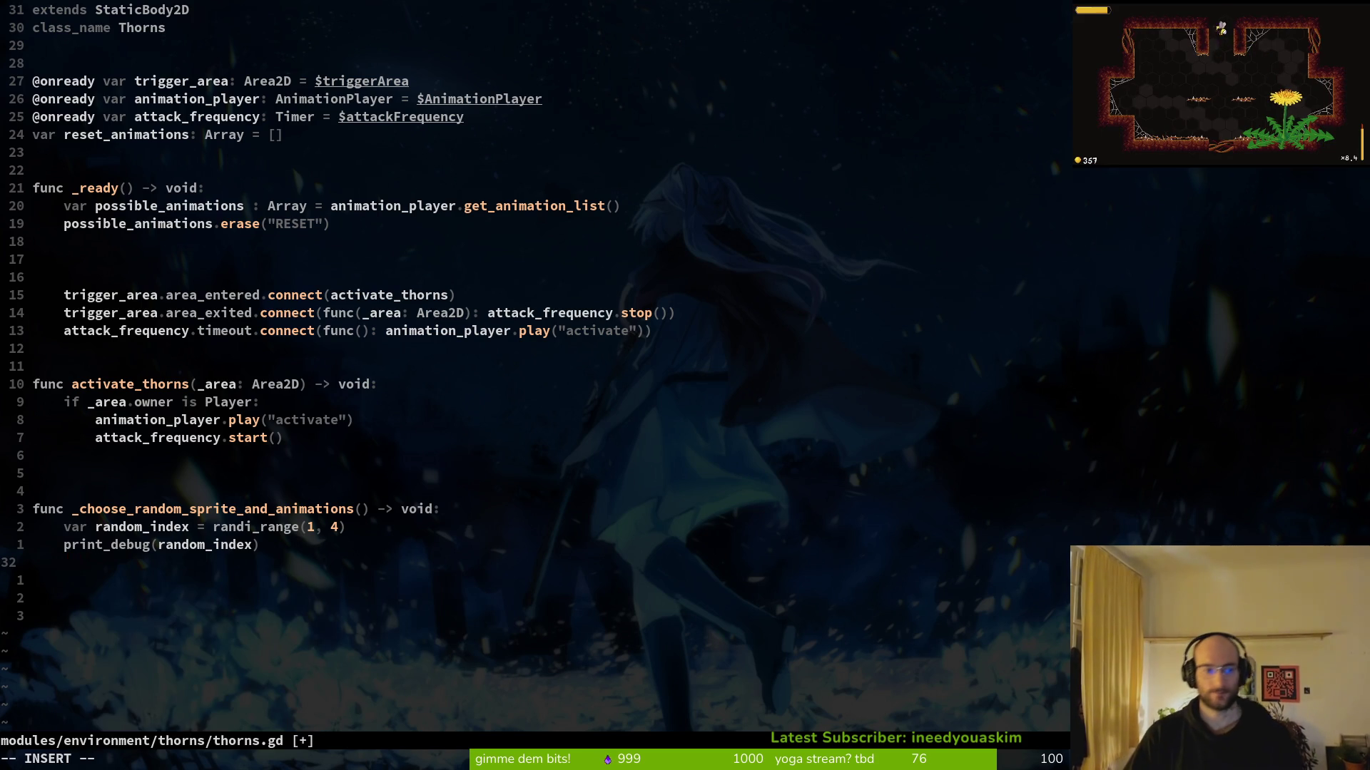
key(Return)
Make random_index a plain indented assignment, save, and begin a class-level 'var random_index: int' below reset_animations
key(k)
key(k)
key(less)
key(less)
key(d)
key(w)
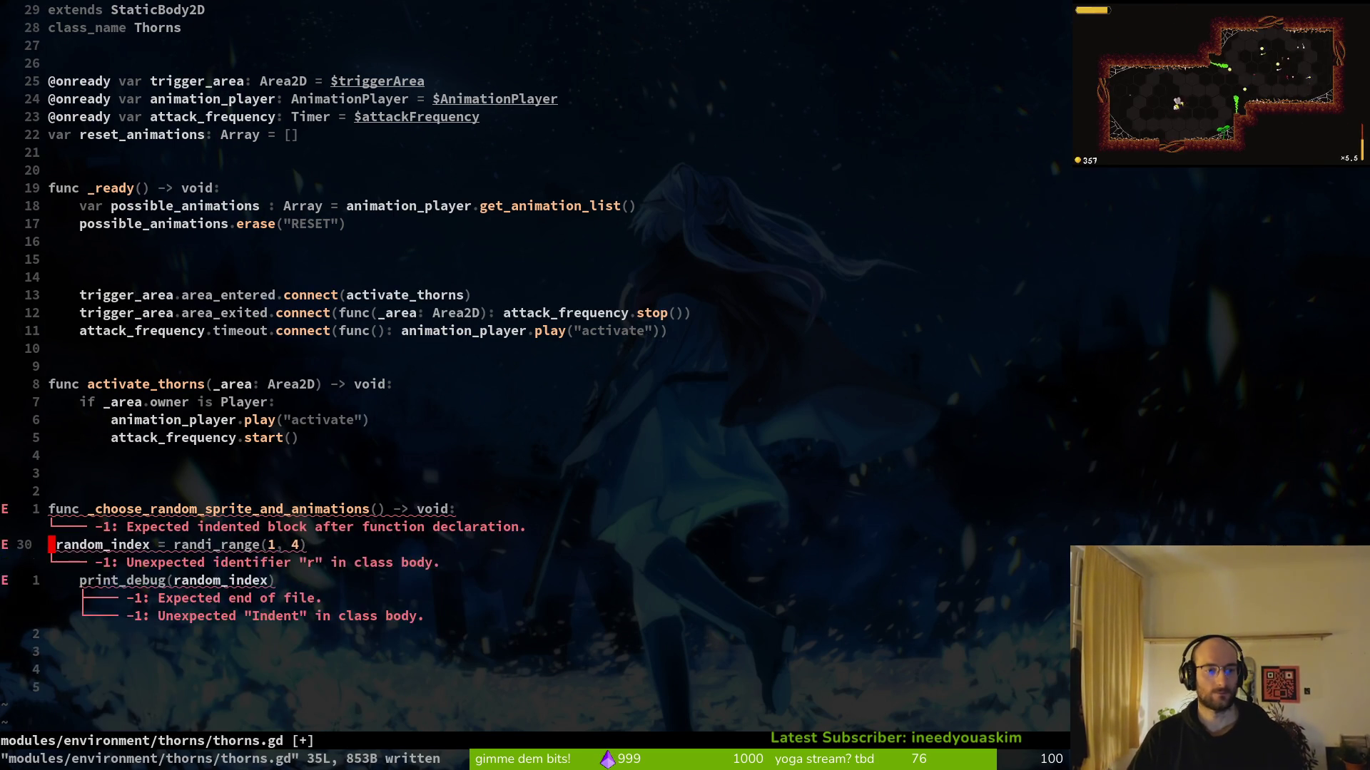
key(i)
key(Tab)
key(Escape)
text(:w)
key(Return)
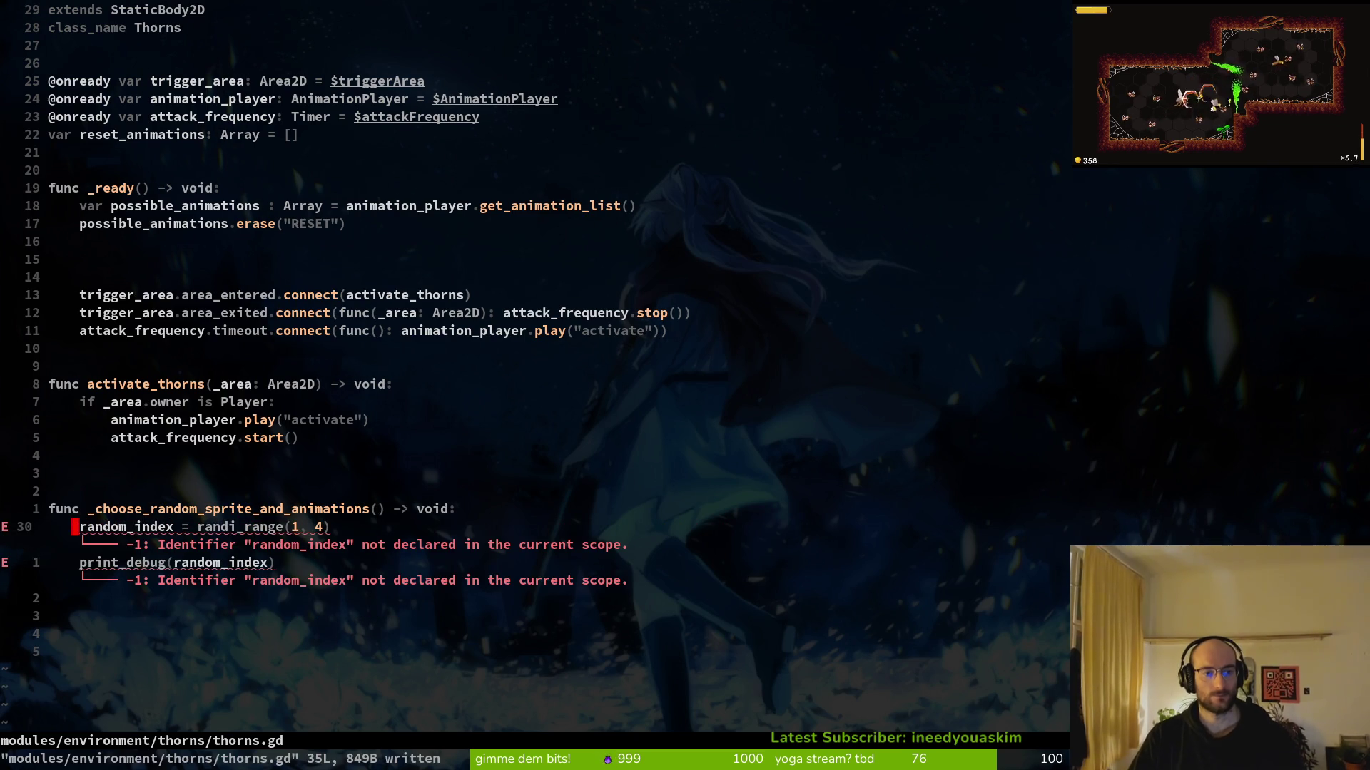
key(2)
key(2)
text(kovar )
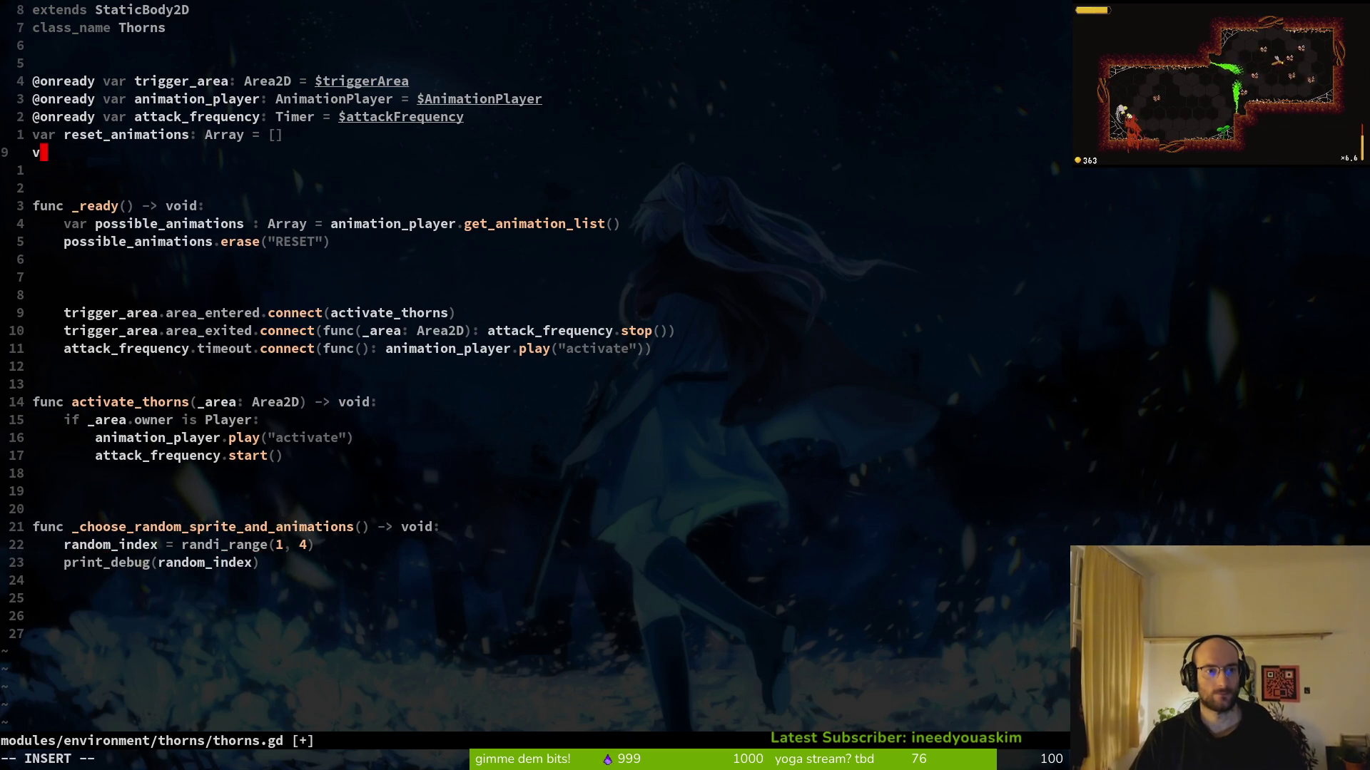
text(random_inde)
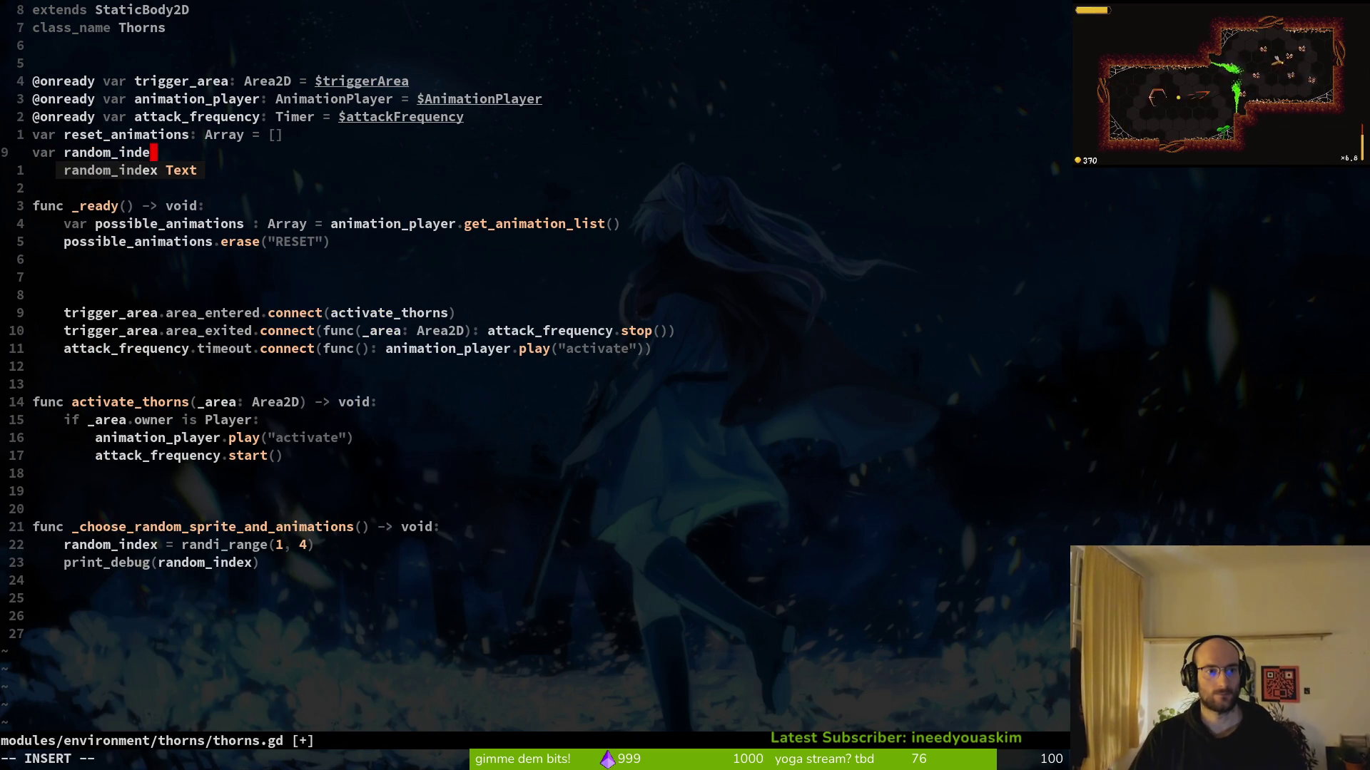
text(x: int)
Save the int-typed class variable and rename its declaration to random_animation
key(Escape)
text(:write)
key(Return)
key(h)
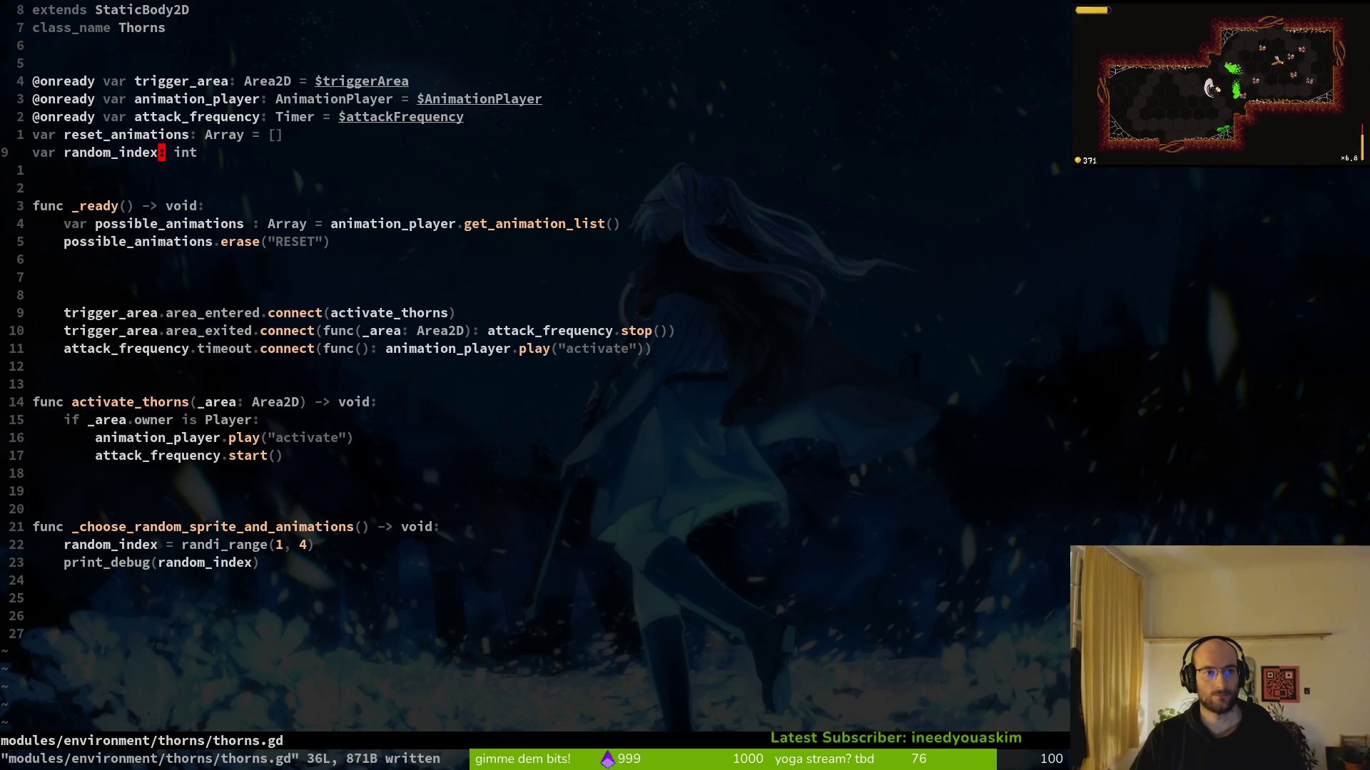
key(i)
key(BackSpace)
key(BackSpace)
key(BackSpace)
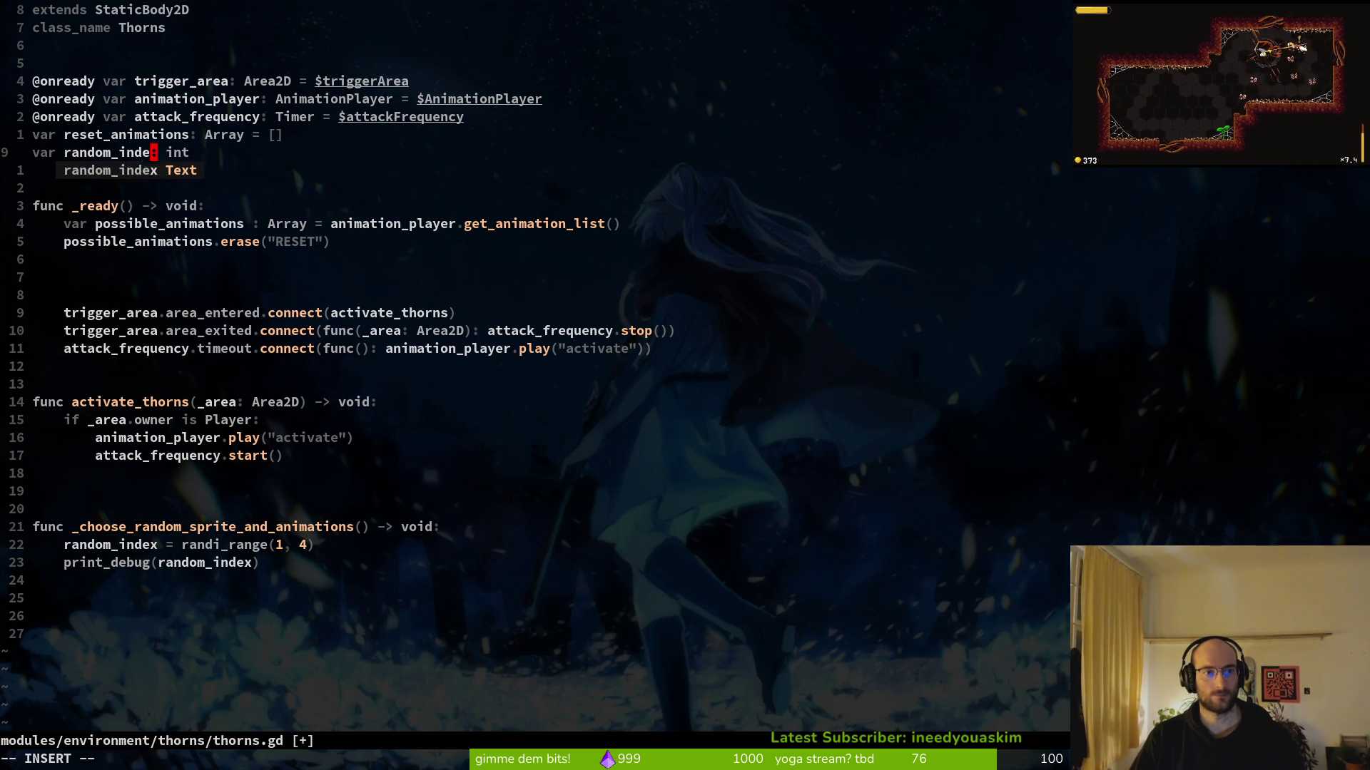
text(animation_)
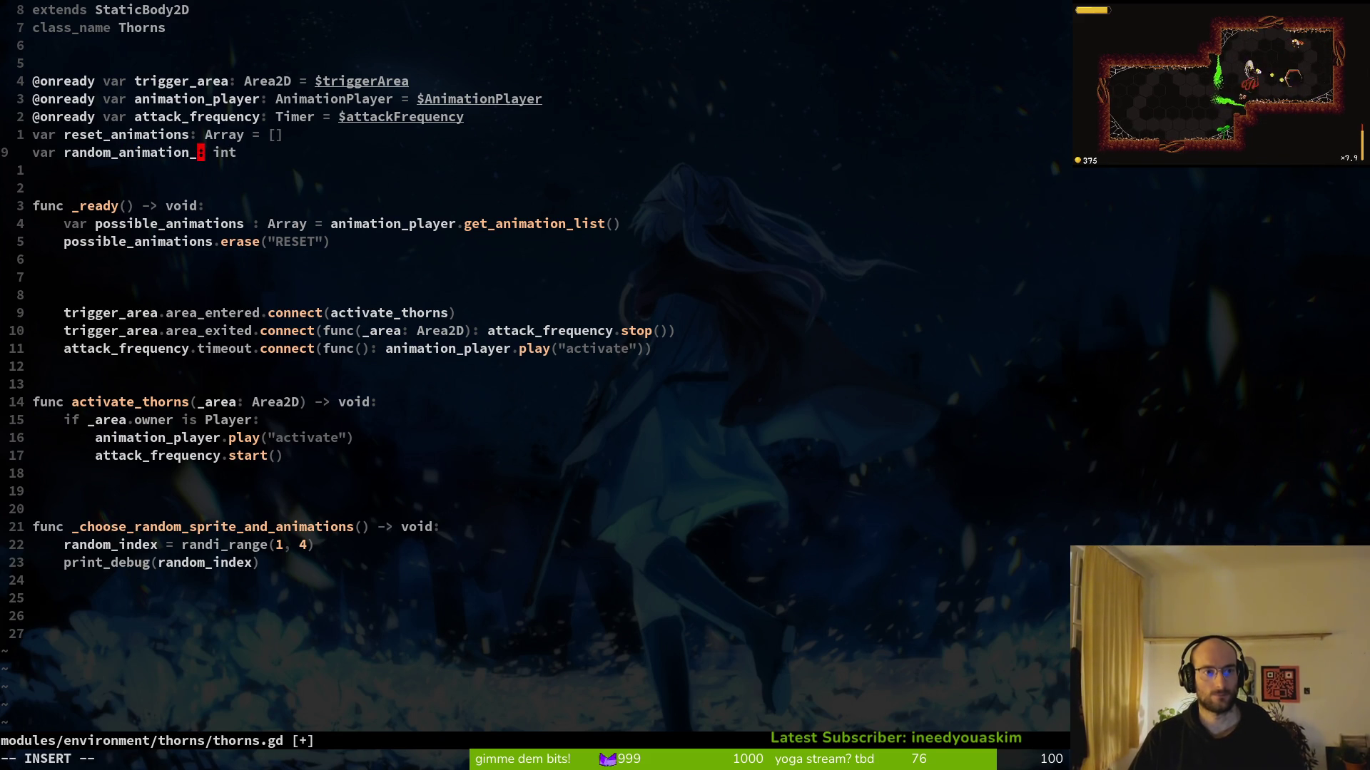
key(BackSpace)
key(Escape)
text(:w)
key(Return)
Rename random_index to random_animation in the assignment and print_debug call, and save
key(2)
key(2)
key(j)
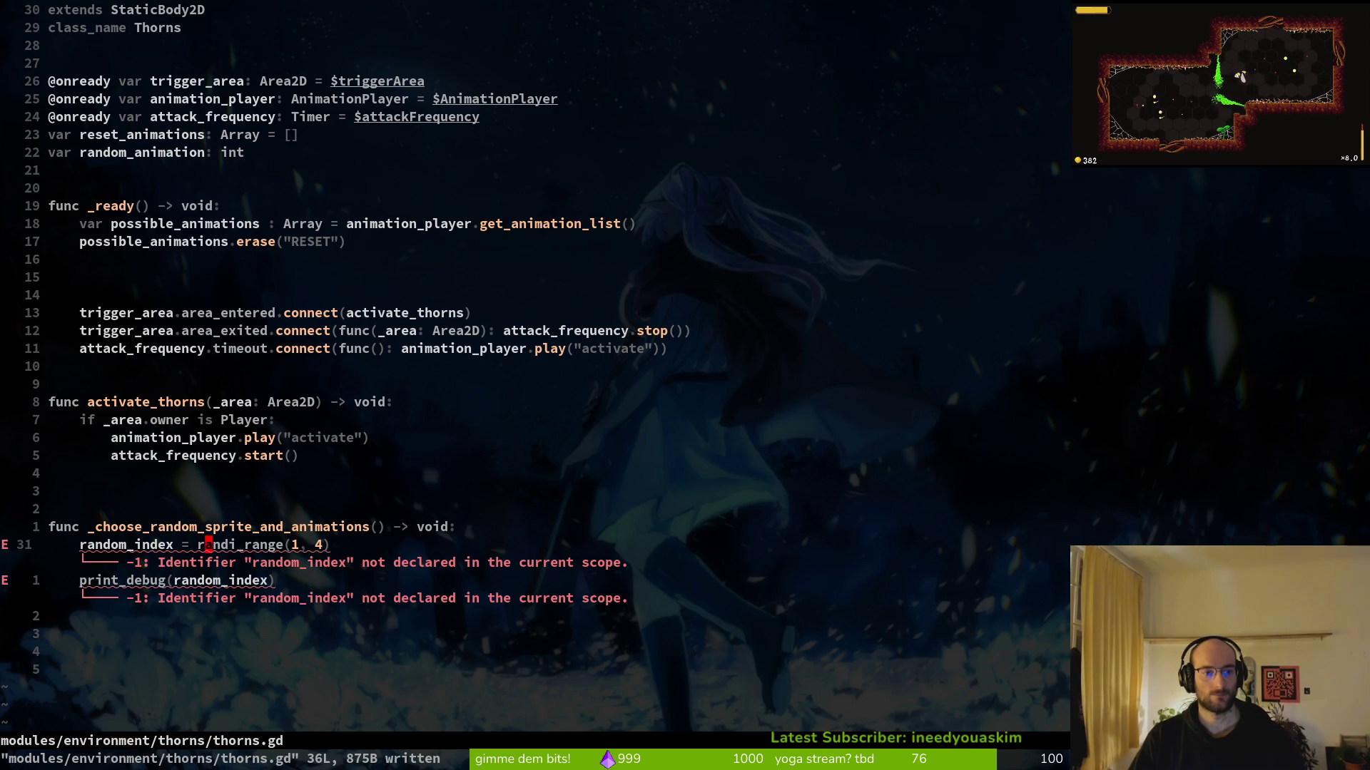
text(ciw)
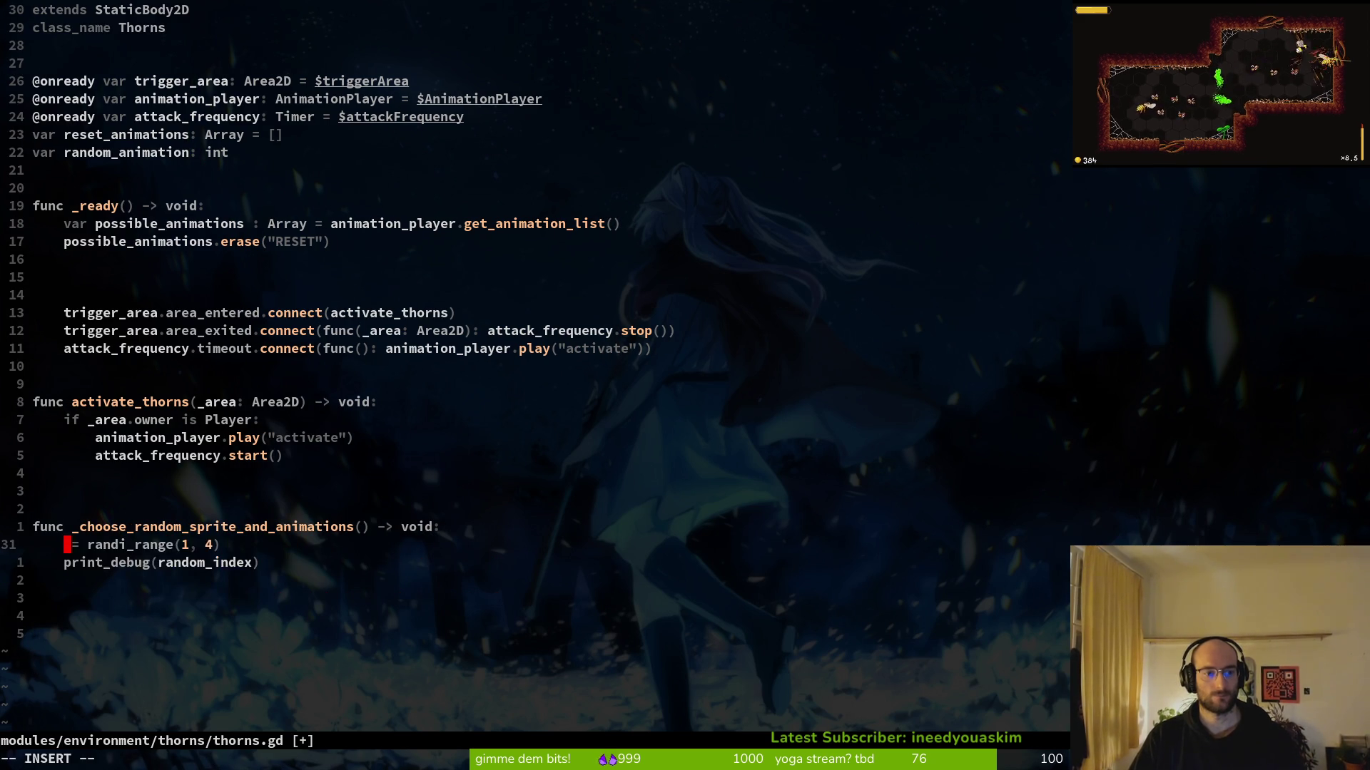
text(rando)
key(Tab)
key(Tab)
key(Escape)
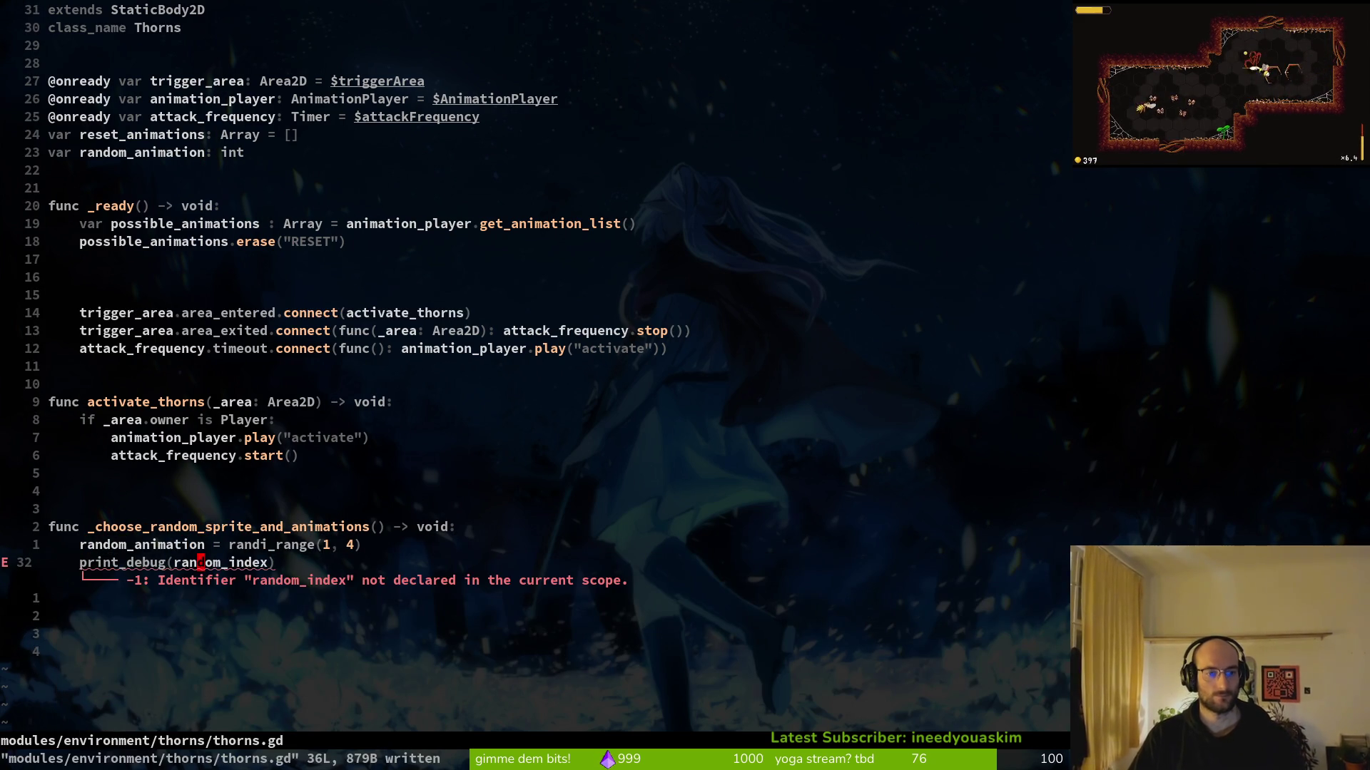
text(jciwrand)
key(Tab)
key(Escape)
key(Return)
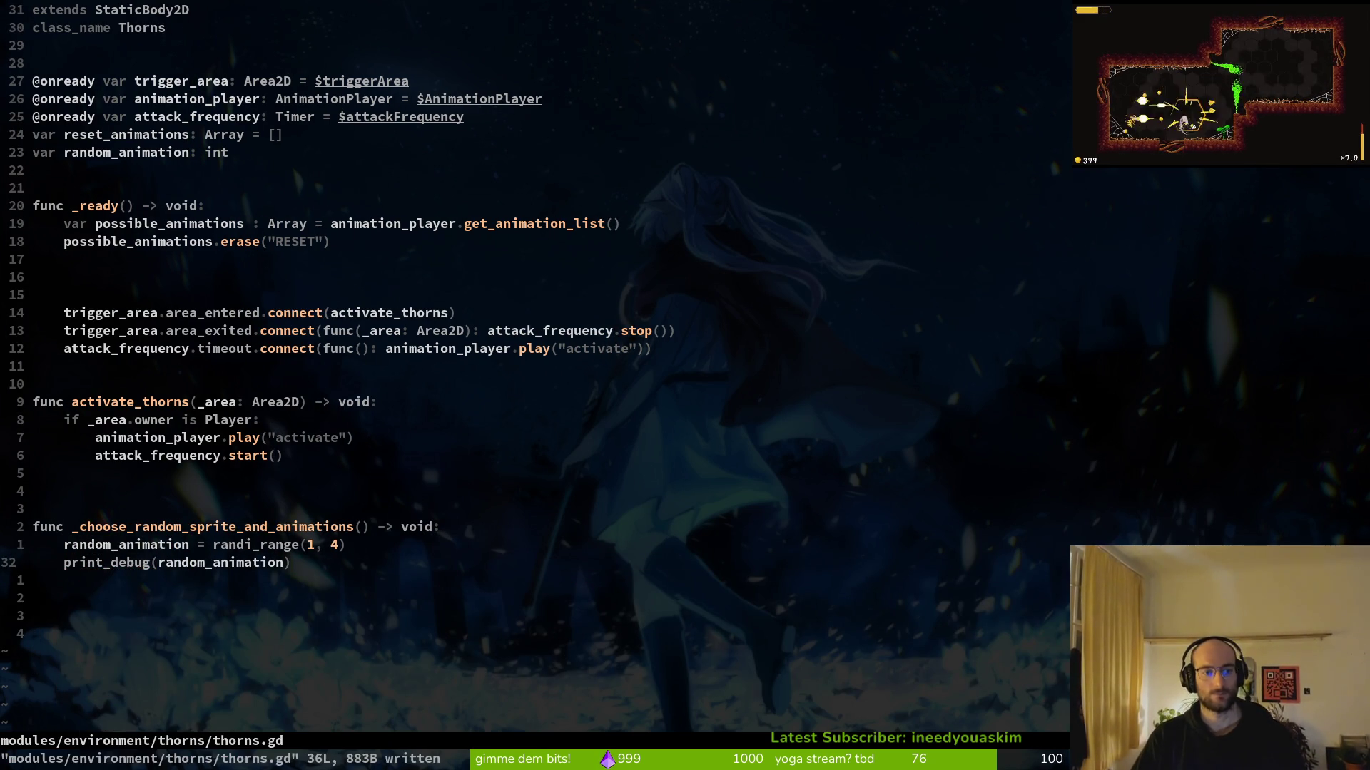
Clear the "activate" argument from activate_thorns' play() call
key(k)
key(k)
key(k)
key(k)
key(k)
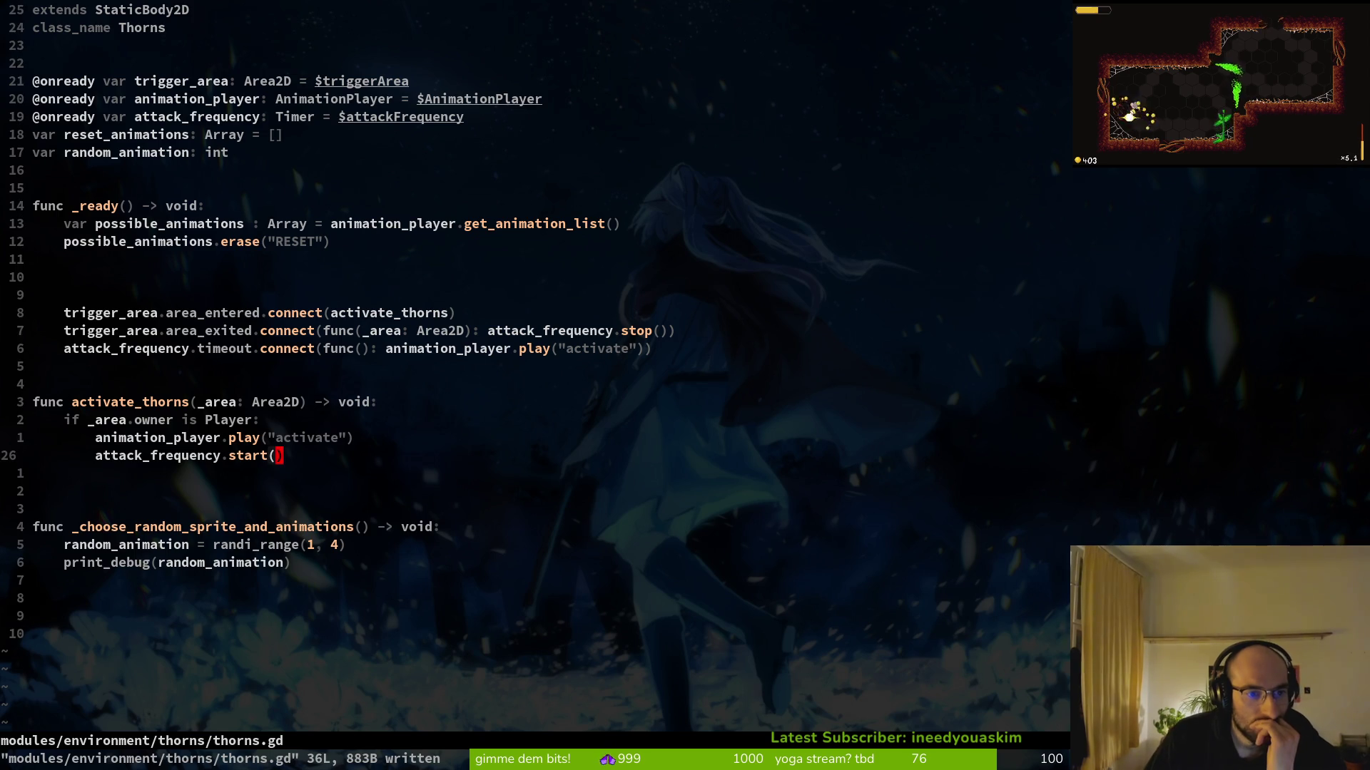
key(j)
key(j)
key(j)
key(j)
key(j)
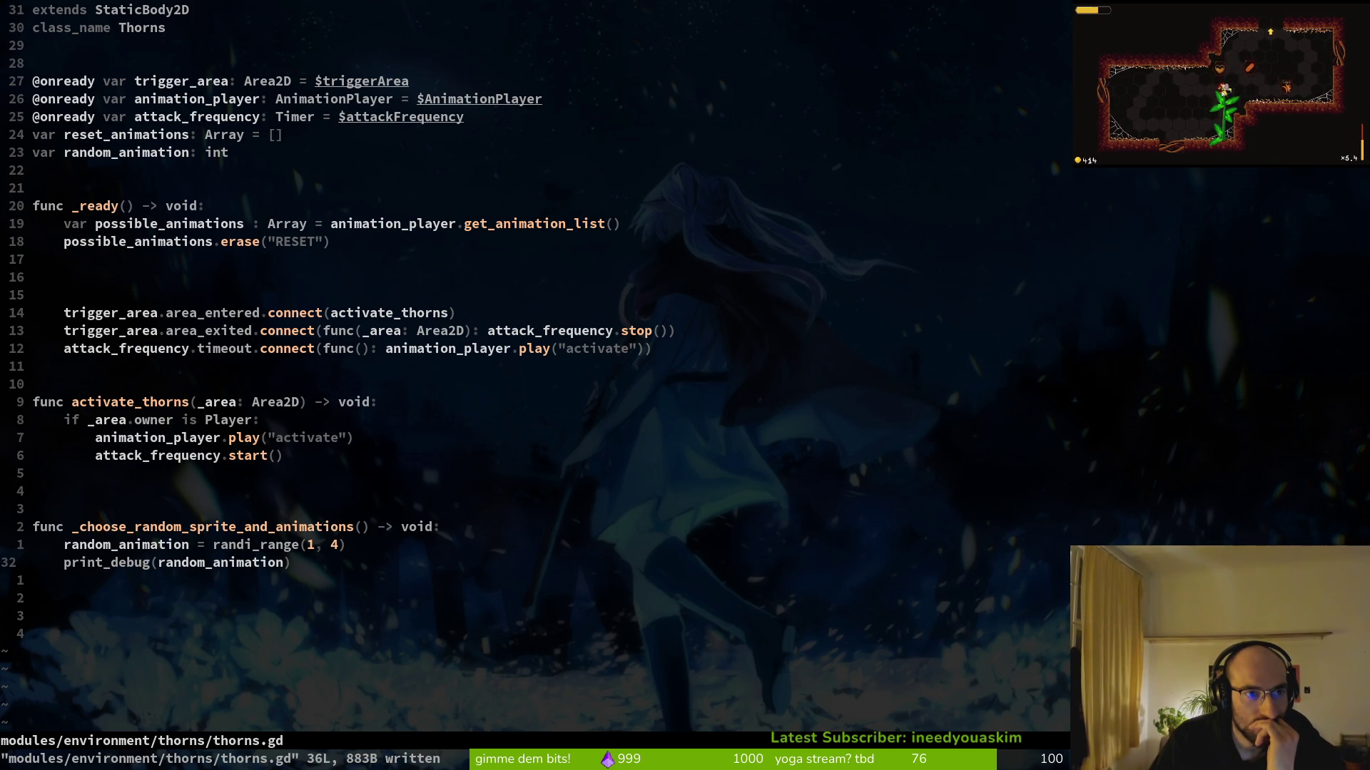
key(k)
key(k)
key(k)
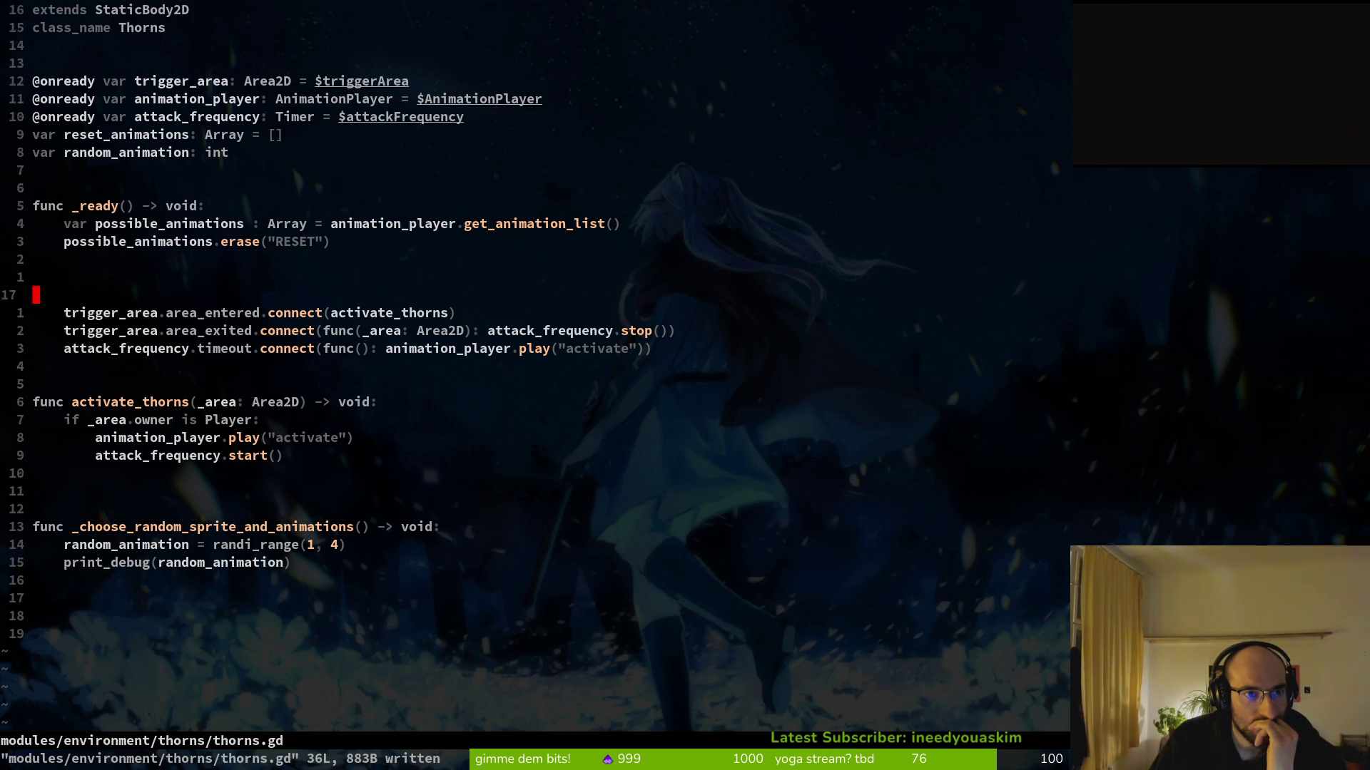
key(j)
key(j)
key(j)
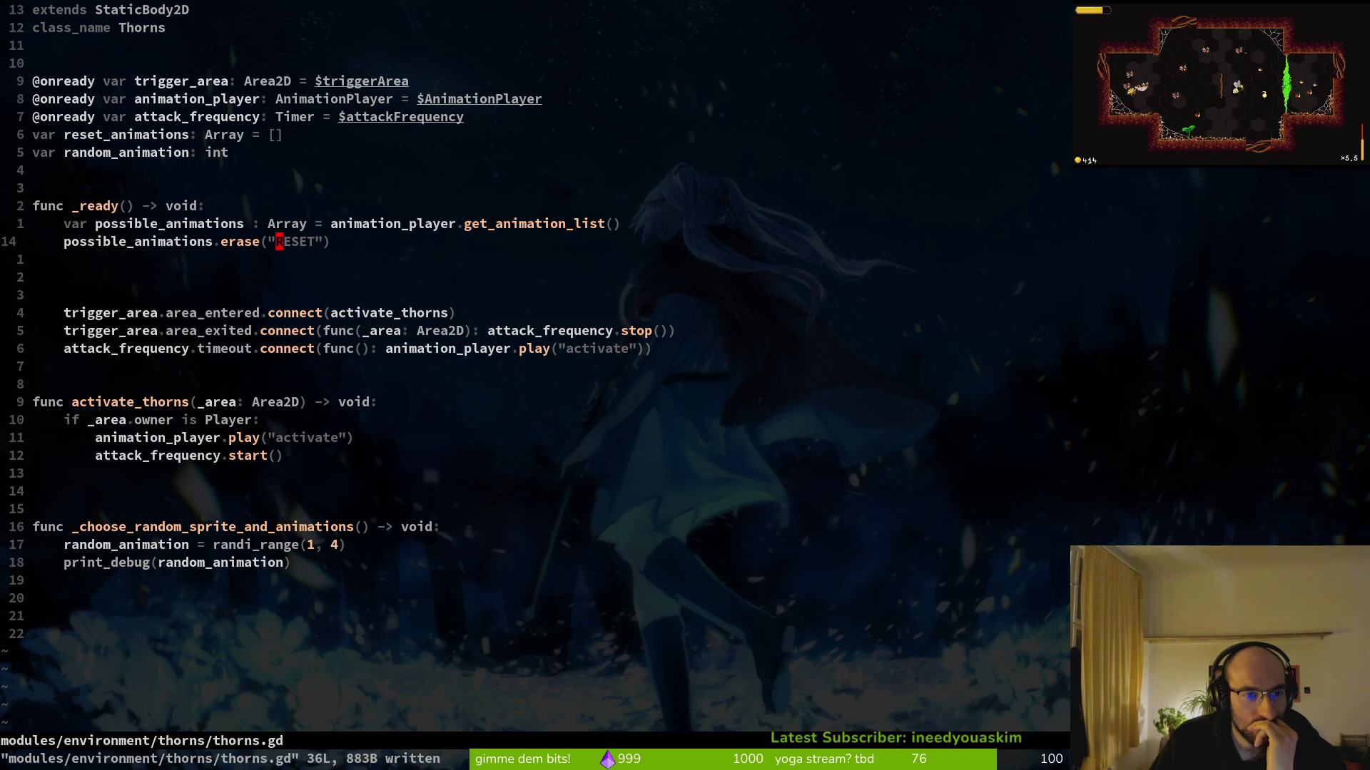
key(j)
key(j)
key(j)
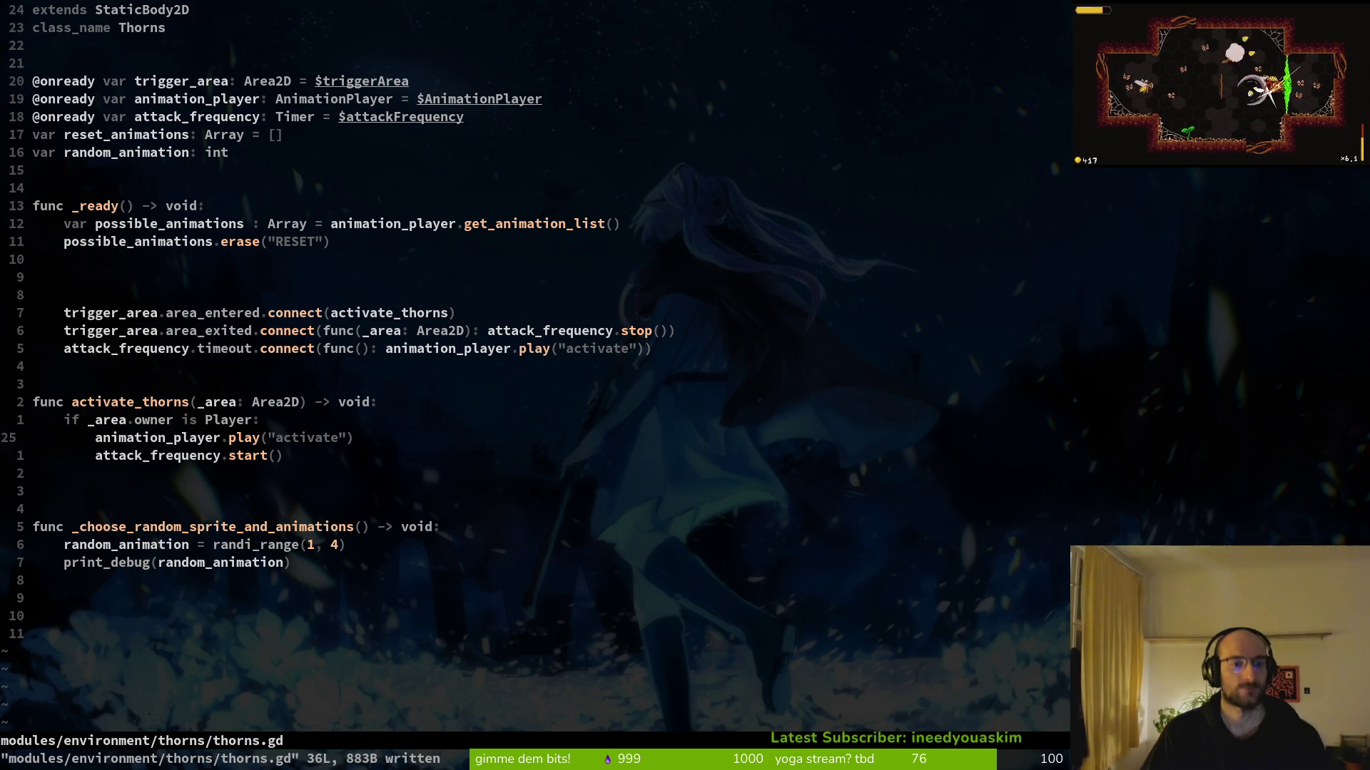
key(c)
key(i)
key(quotedbl)
Pass random_animation as the play() argument and save thorns.gd
key(BackSpace)
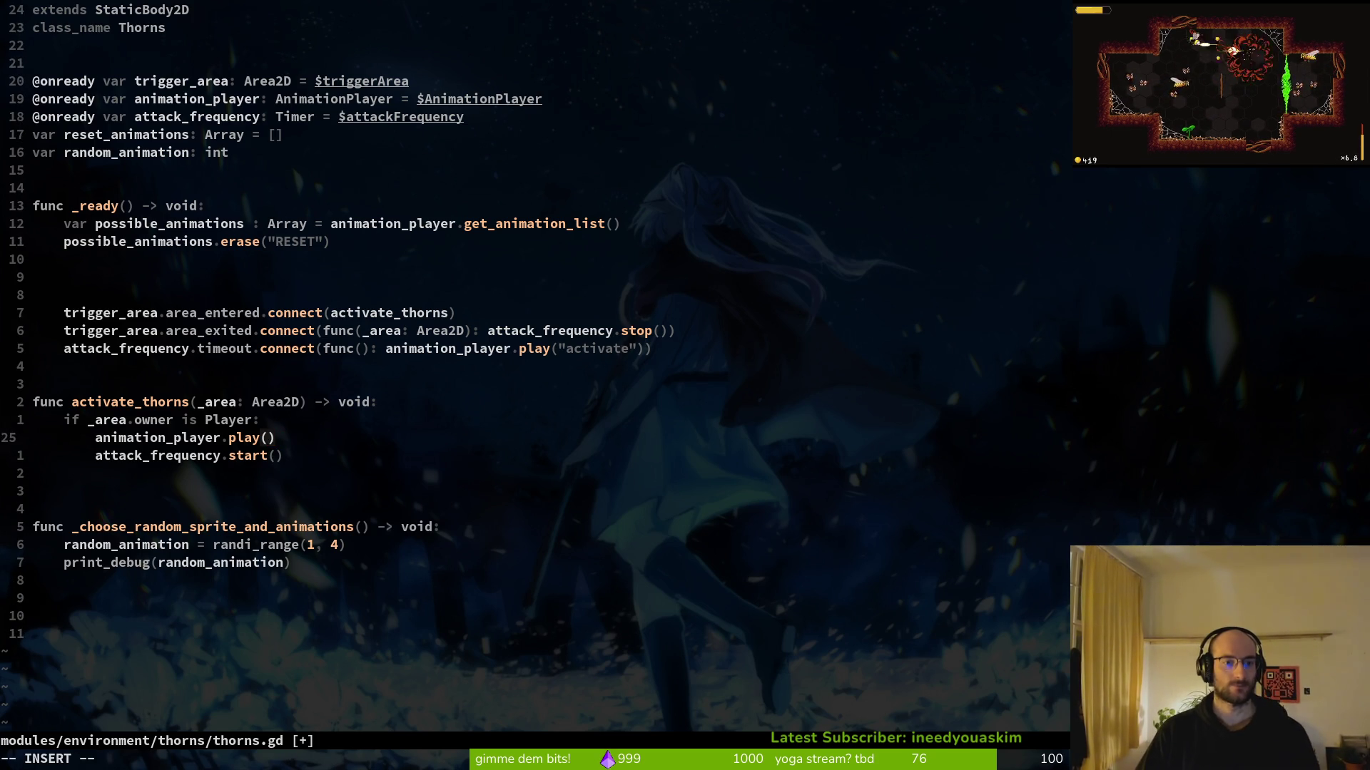
text(ra)
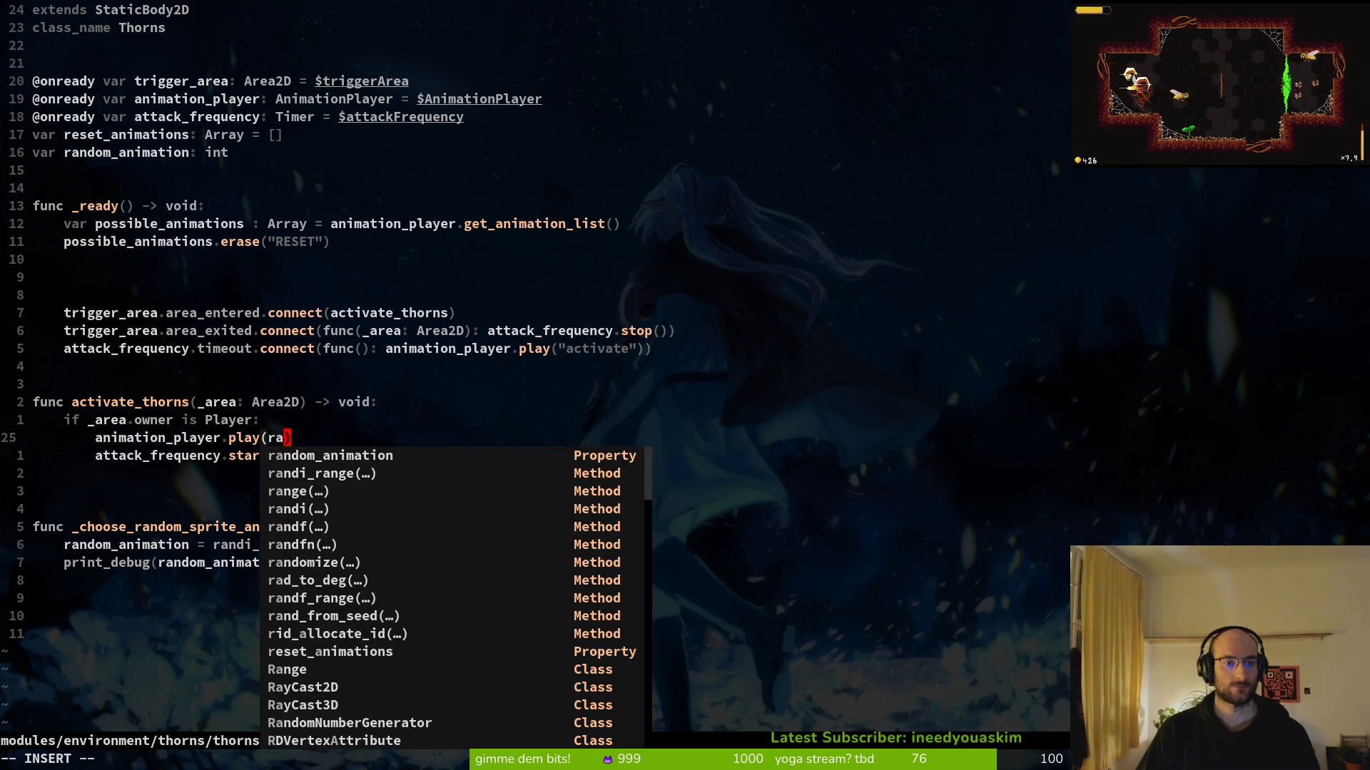
key(Return)
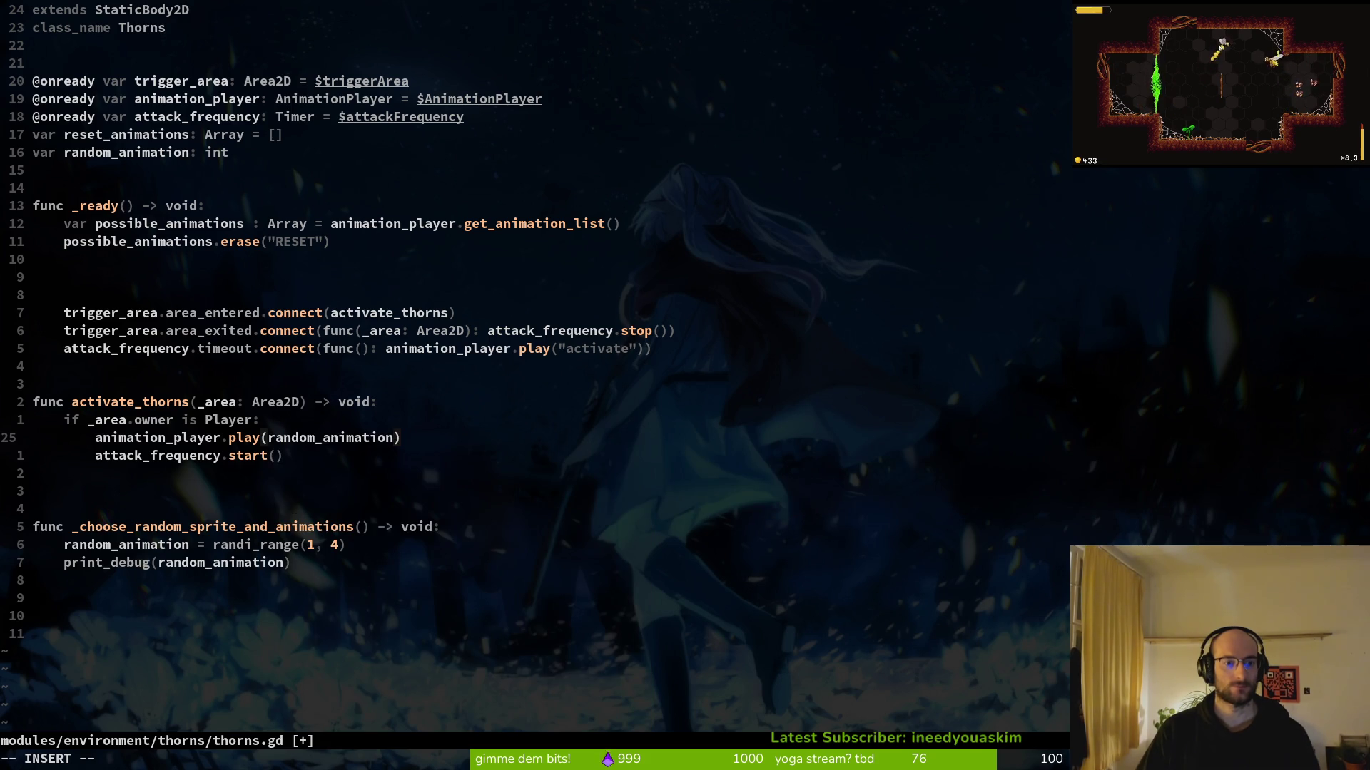
key(Escape)
text(:w)
key(Return)
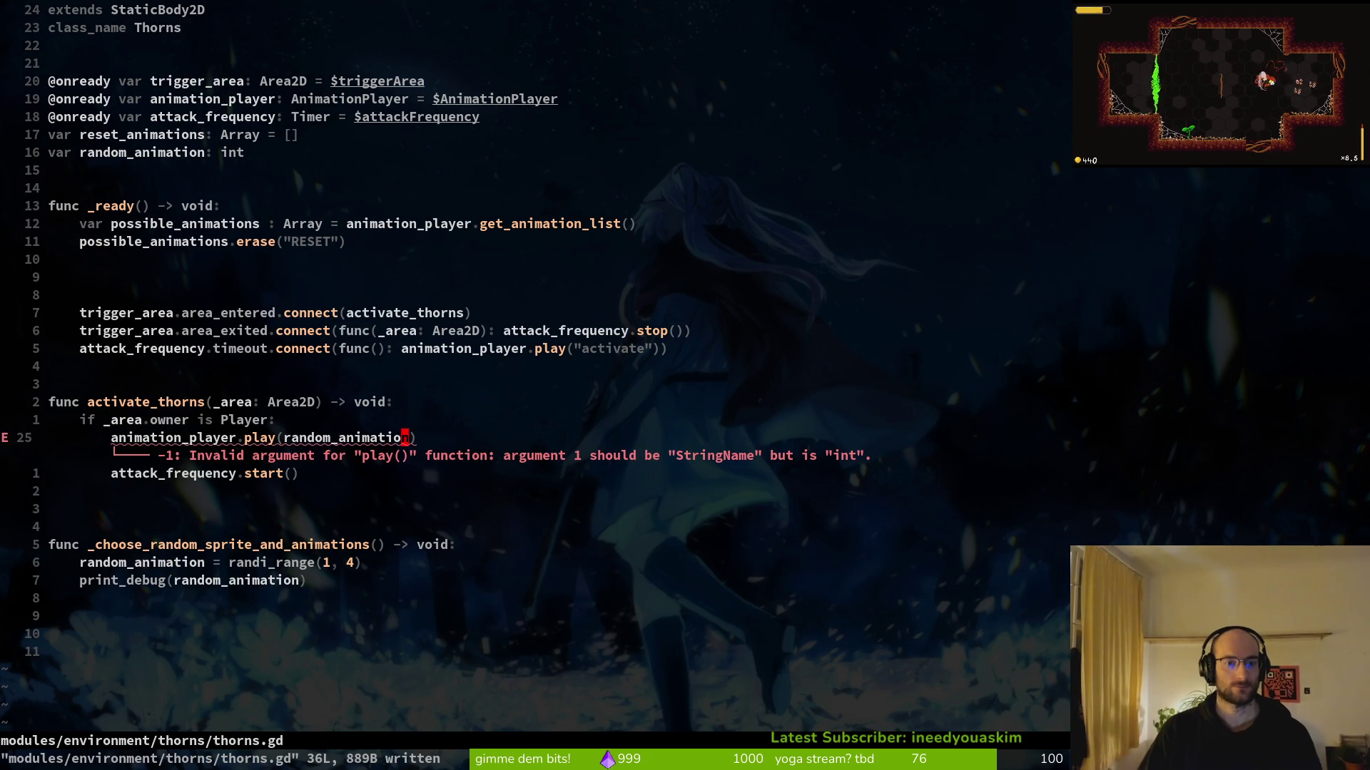
Wrap the play argument as str(random_animation) and save
text(istr()
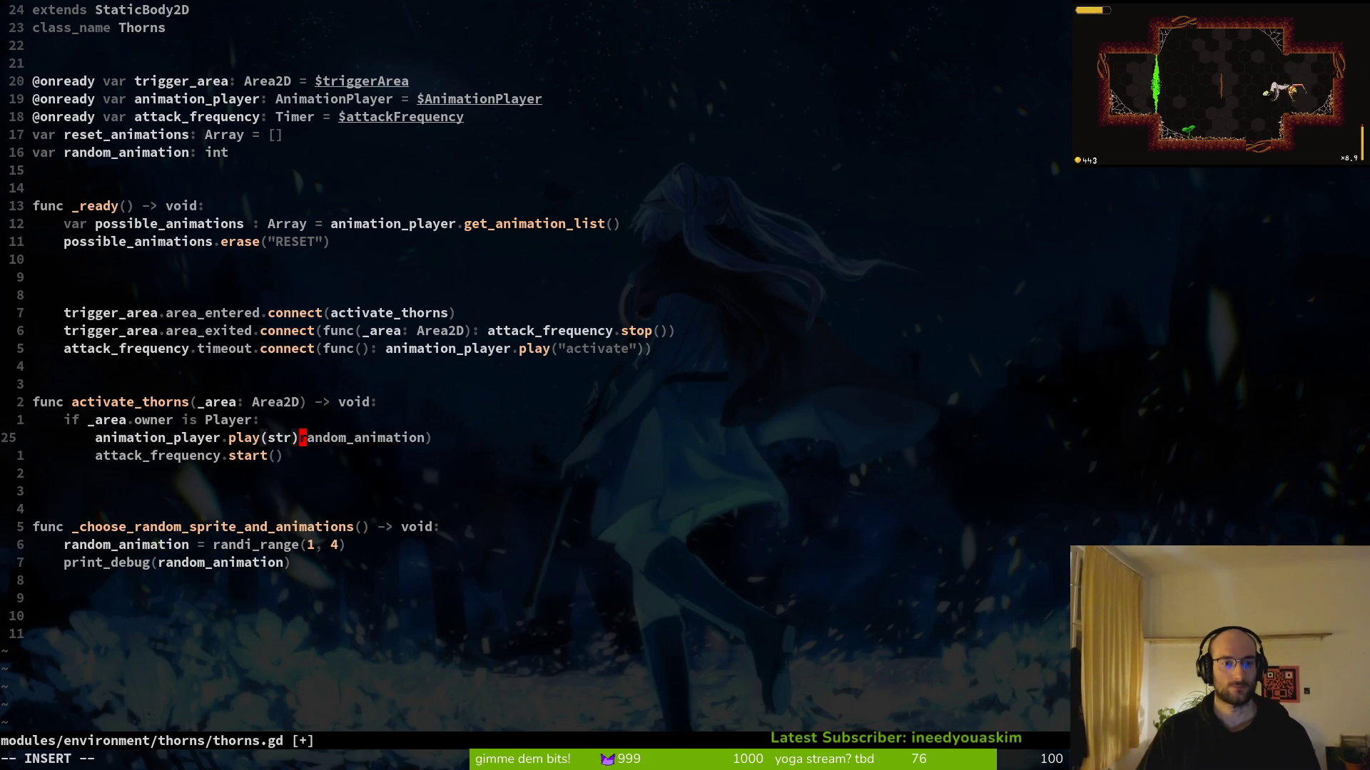
key(Escape)
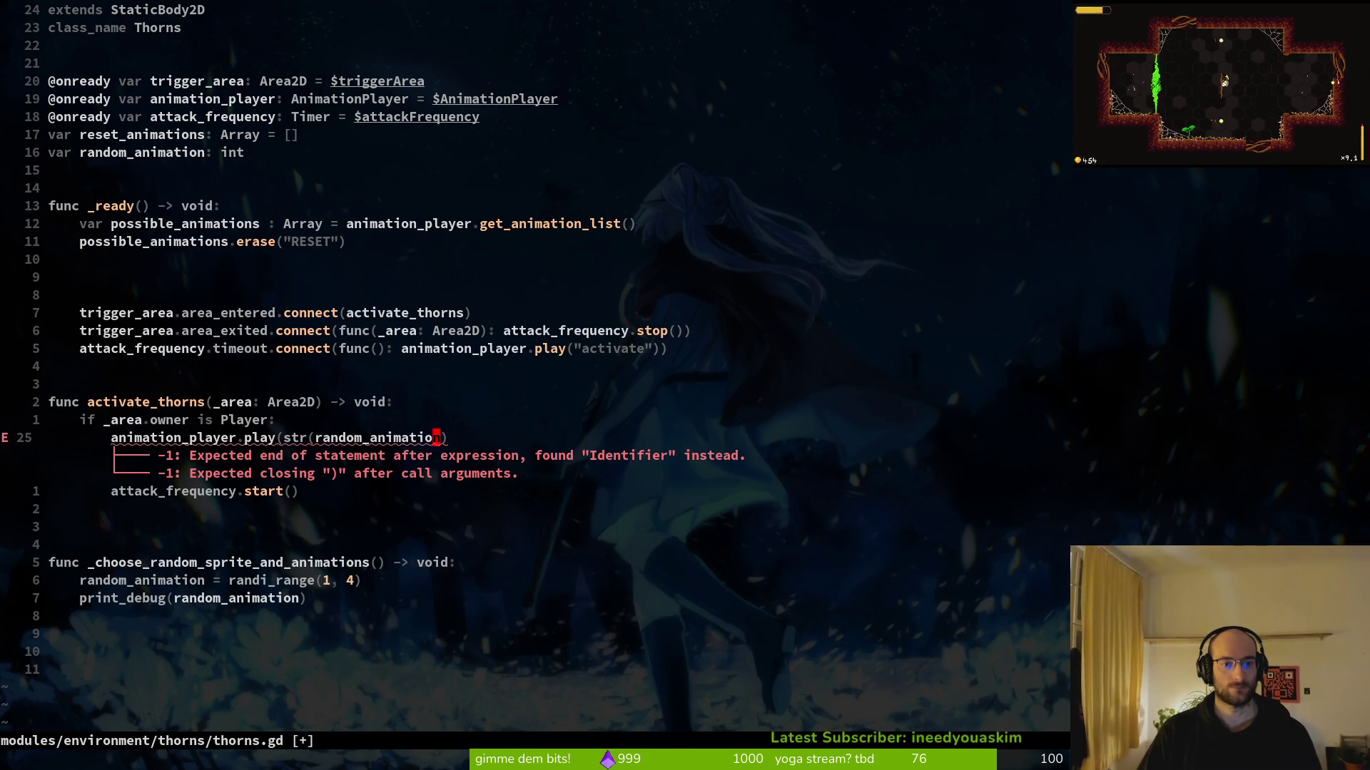
text(A))
key(Escape)
text(:w)
key(Return)
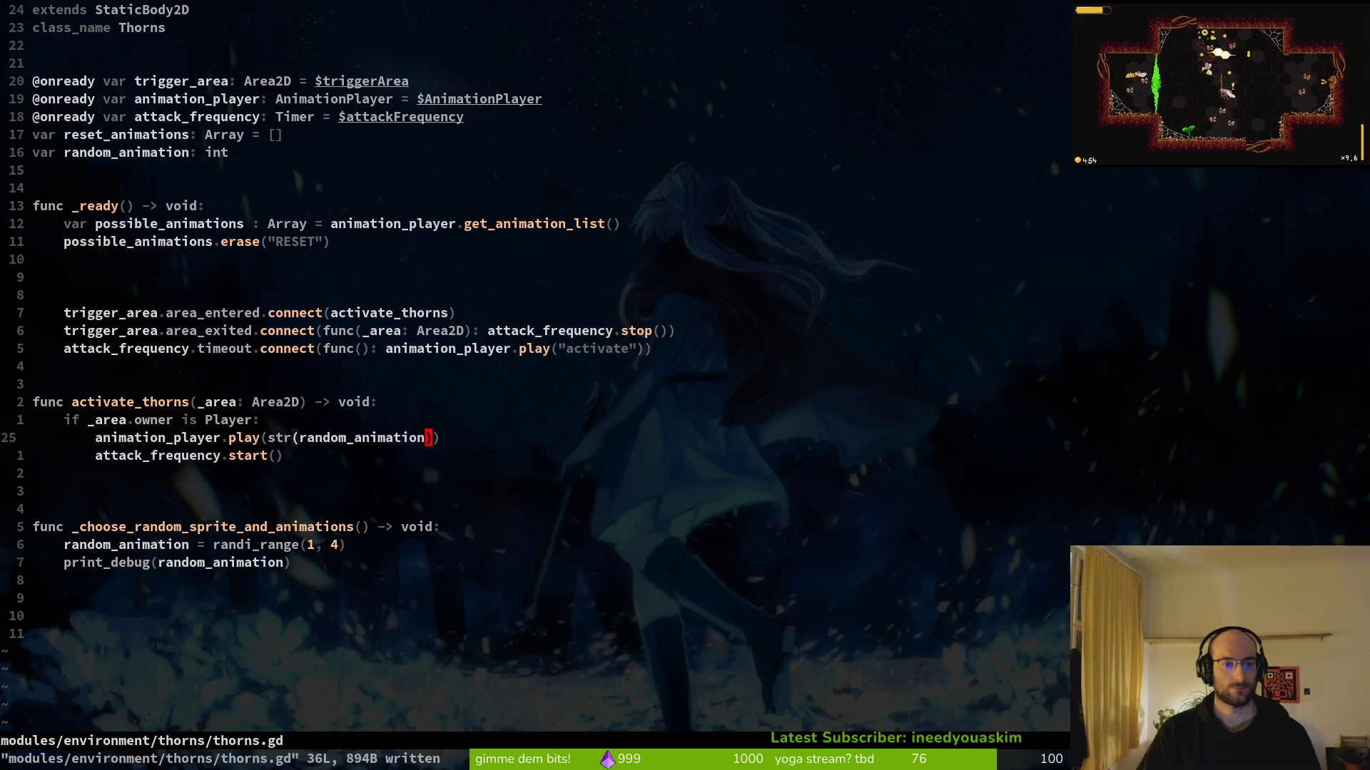
Duplicate the play line below start(), prefix the copy with await, and save
key(V)
key(y)
key(j)
key(p)
key(V)
key(Escape)
text(iawait)
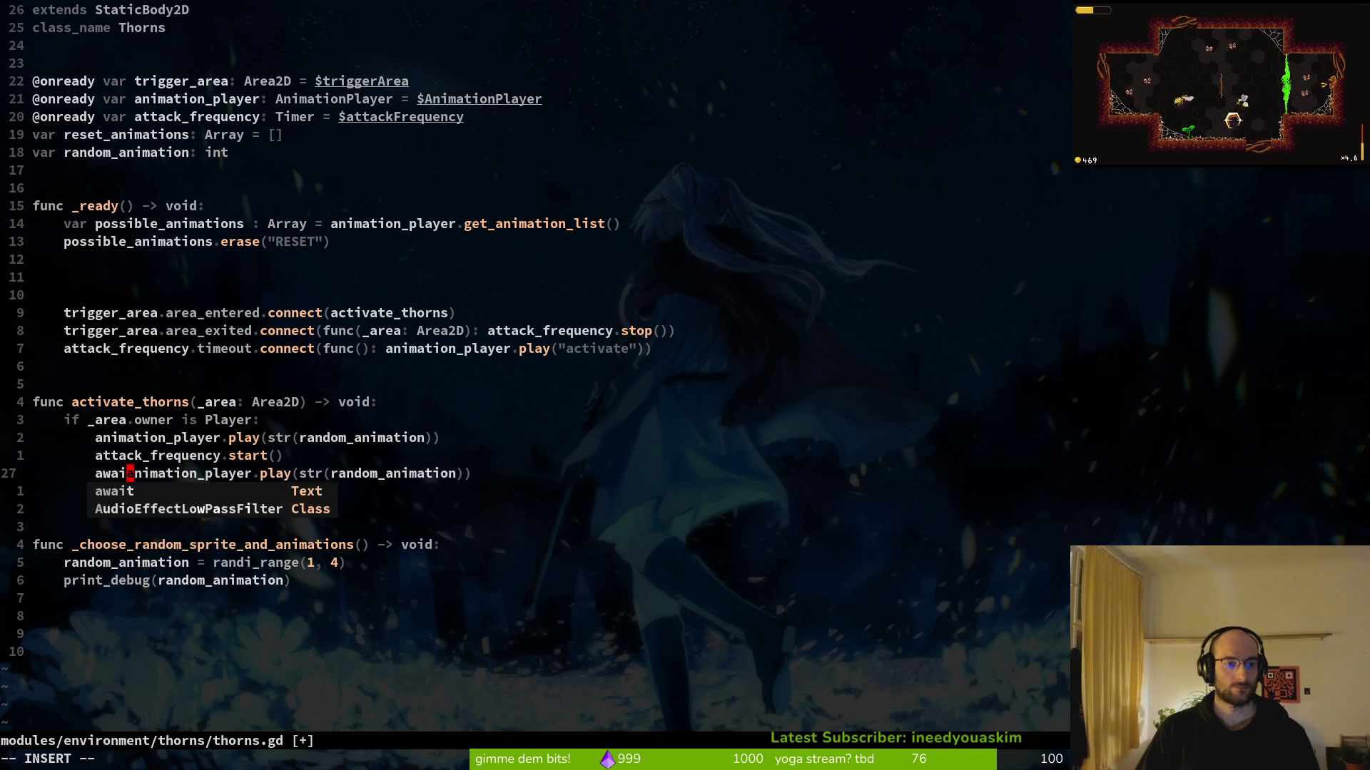
key(Escape)
text(:w)
key(Return)
Make the copied line await the animation_finished signal and save
text(cw)
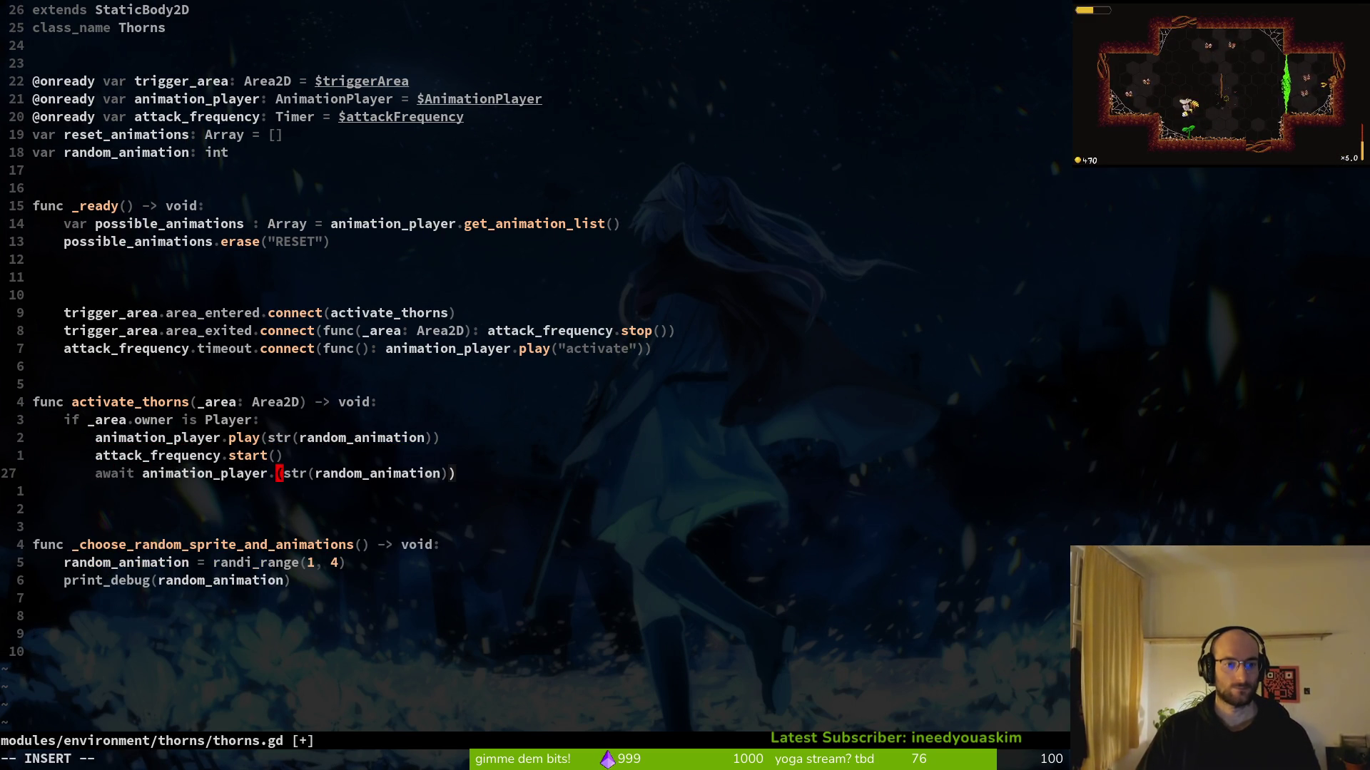
text(anim)
key(ctrl+n)
key(ctrl+n)
key(ctrl+n)
key(ctrl+n)
key(Escape)
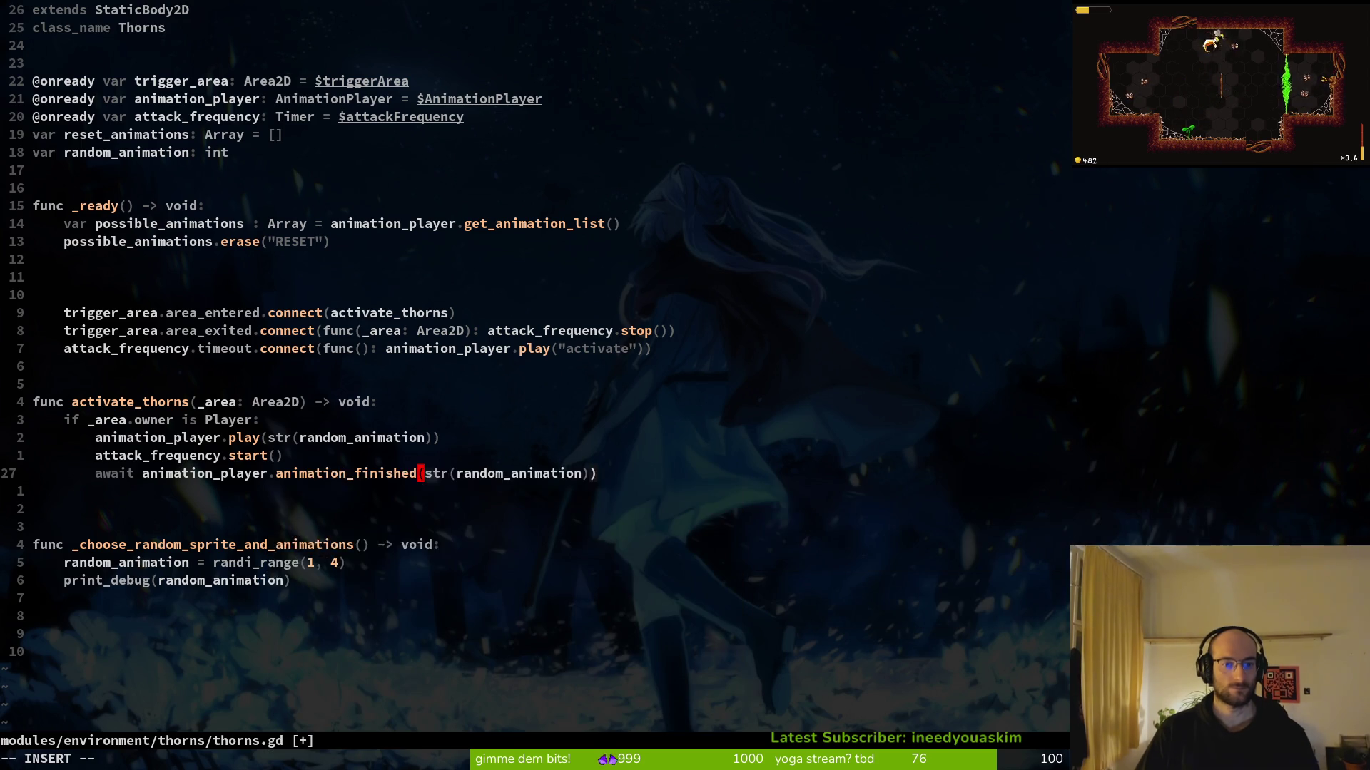
text(:w)
key(Return)
Change the awaited call's argument to "RESET" + str(random_animation) and save
key(l)
key(l)
key(l)
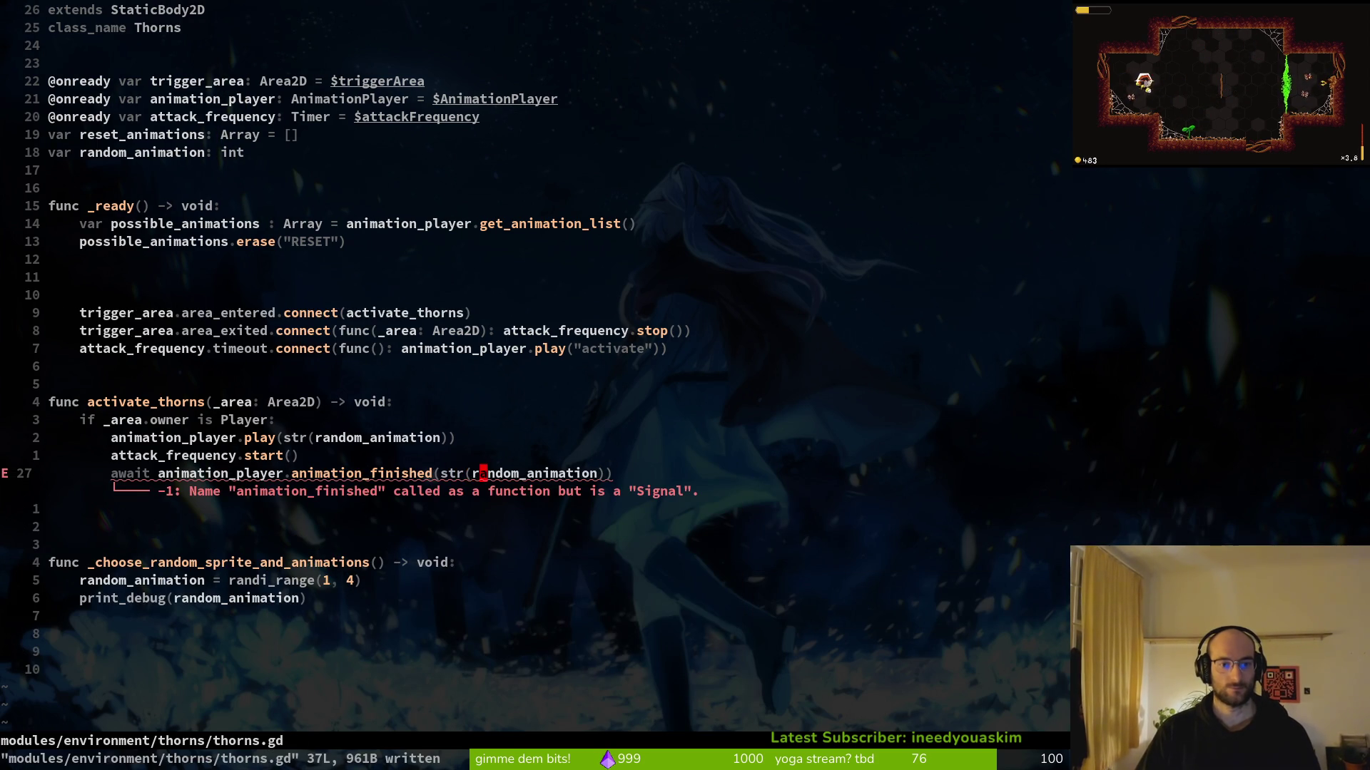
key(c)
key(i)
key(parenleft)
key(BackSpace)
key(BackSpace)
key(BackSpace)
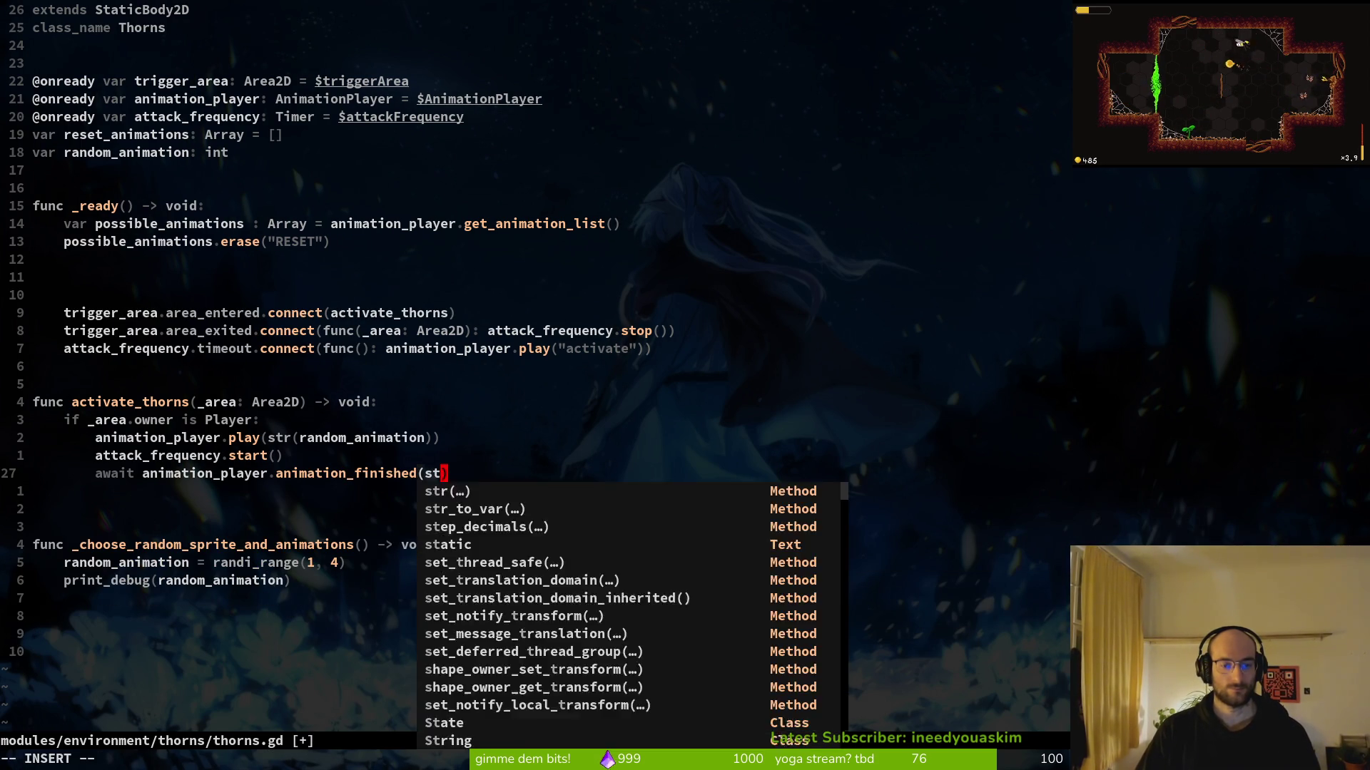
text(RESET)
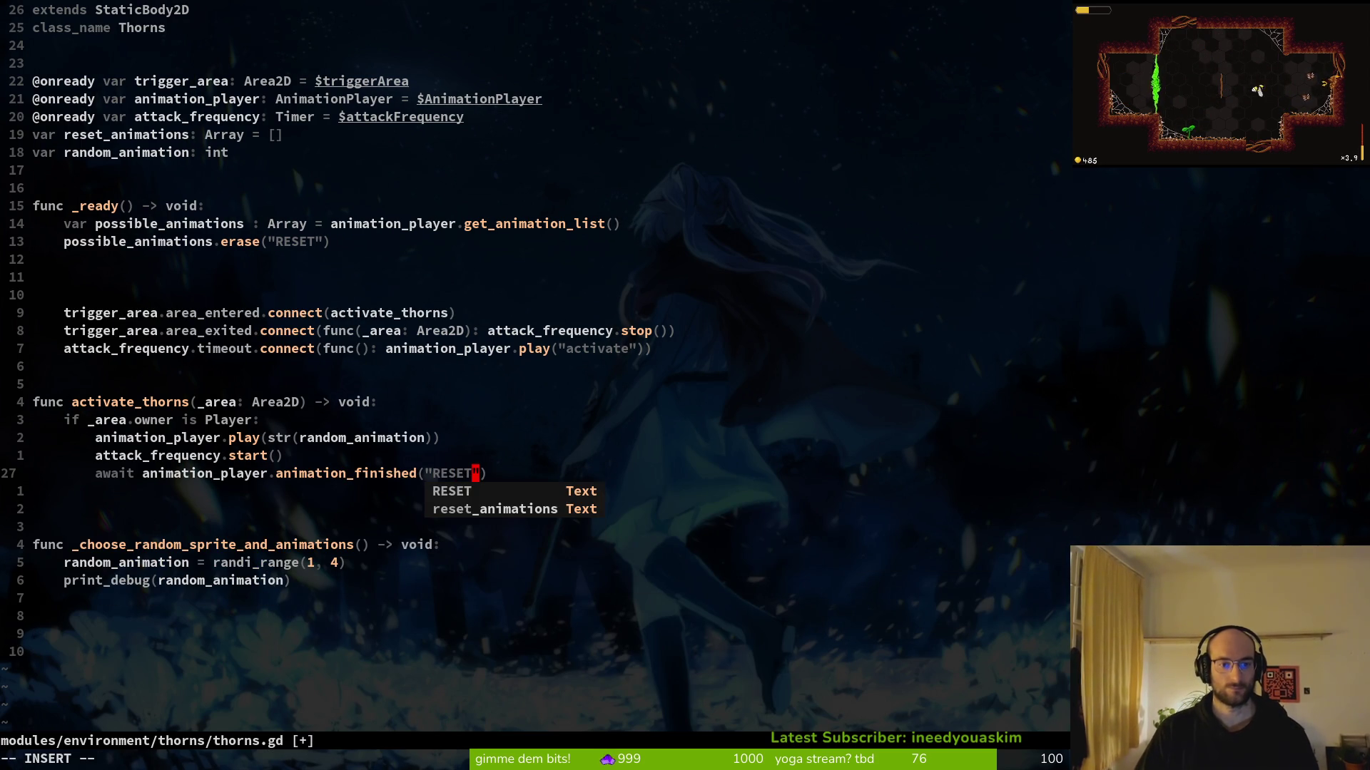
text(')
key(BackSpace)
text(")
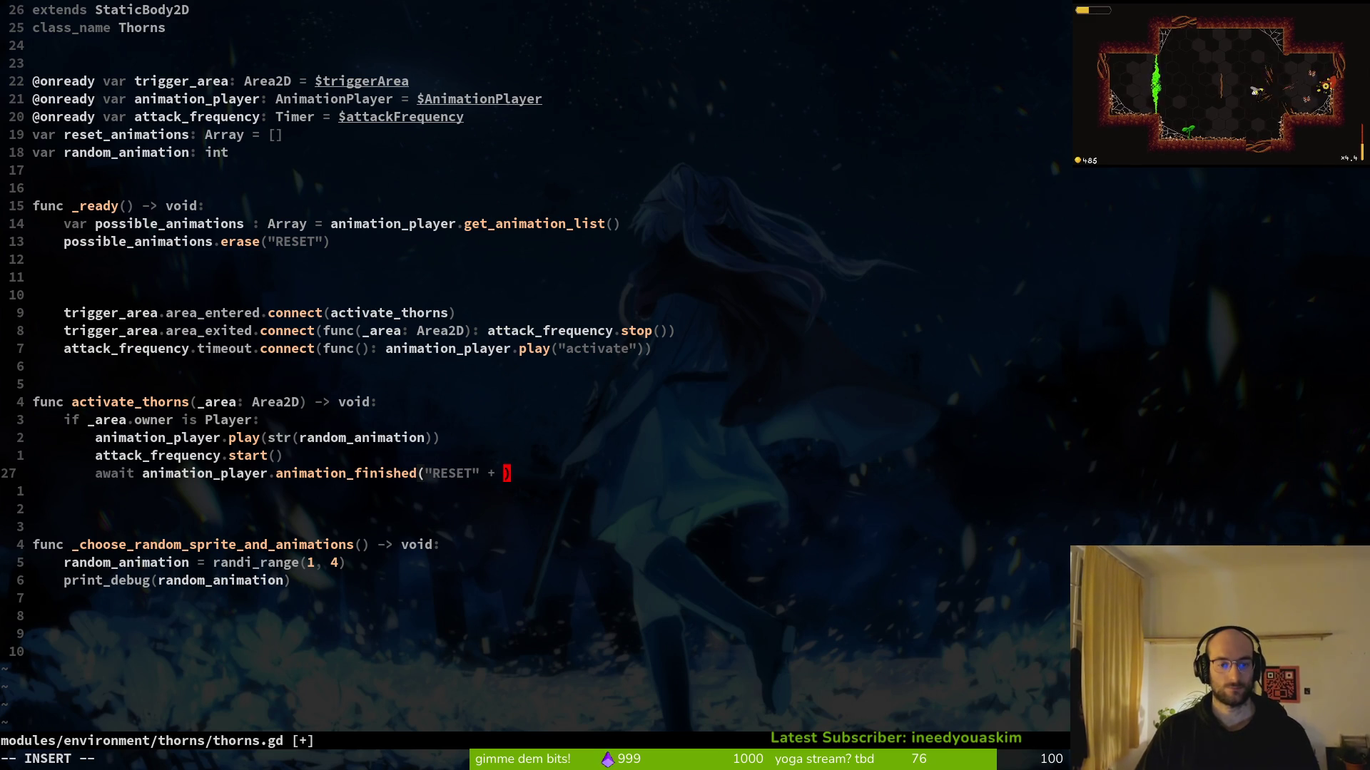
text( + str()
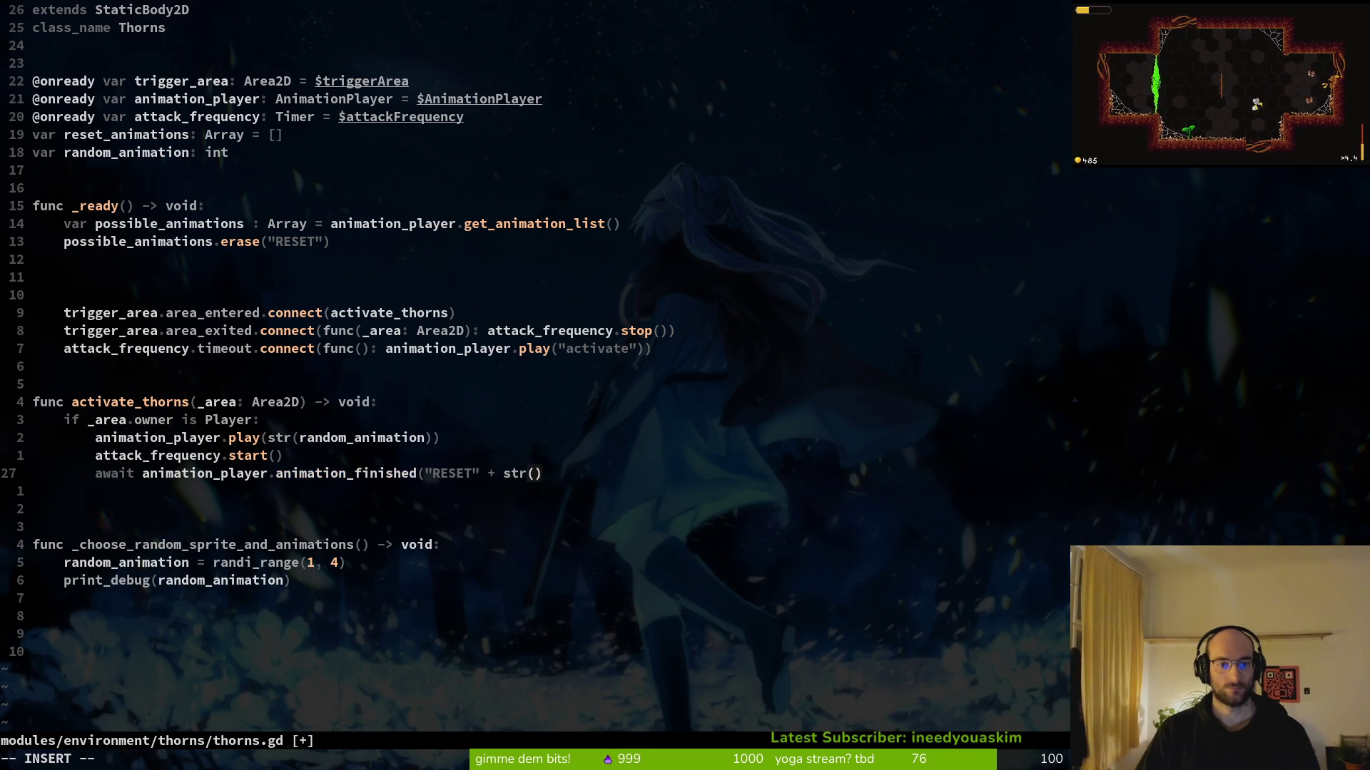
text(random_animation))
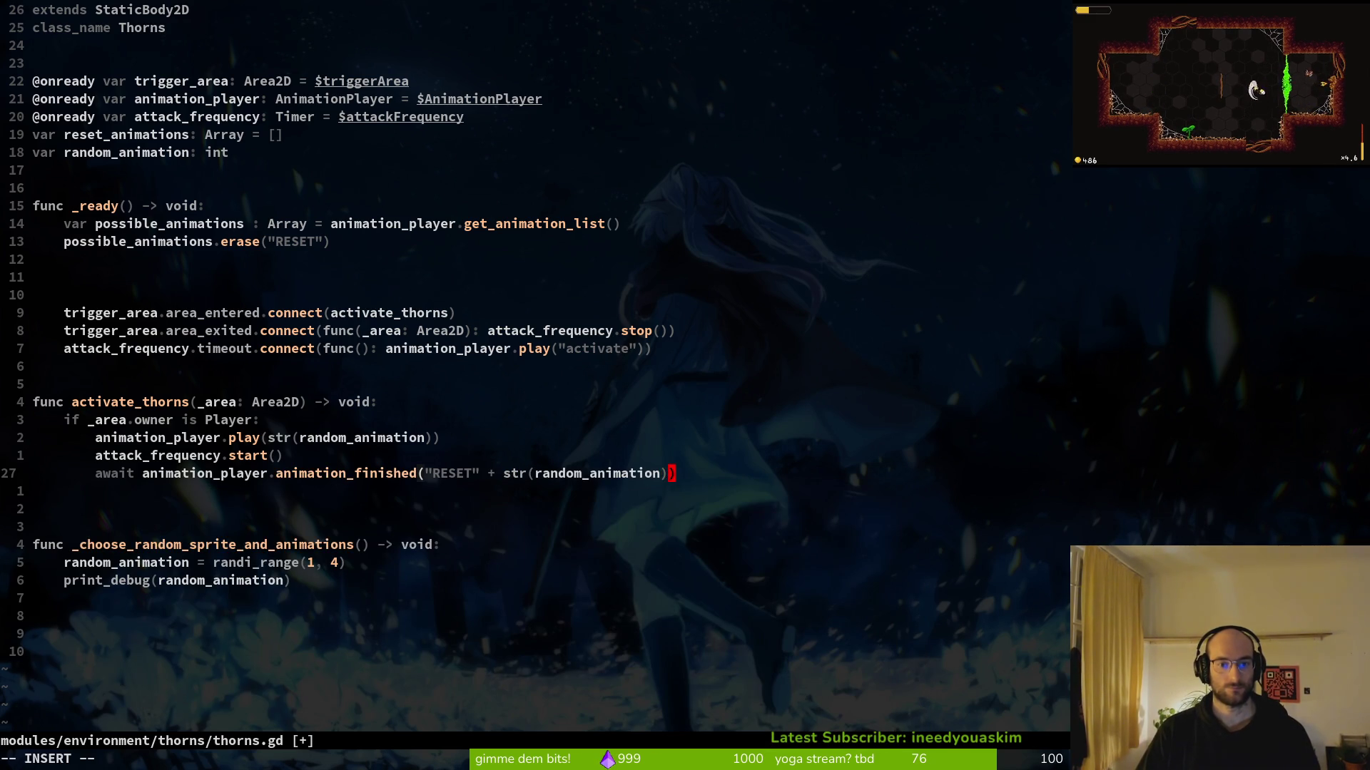
key(Escape)
text(:w)
key(Return)
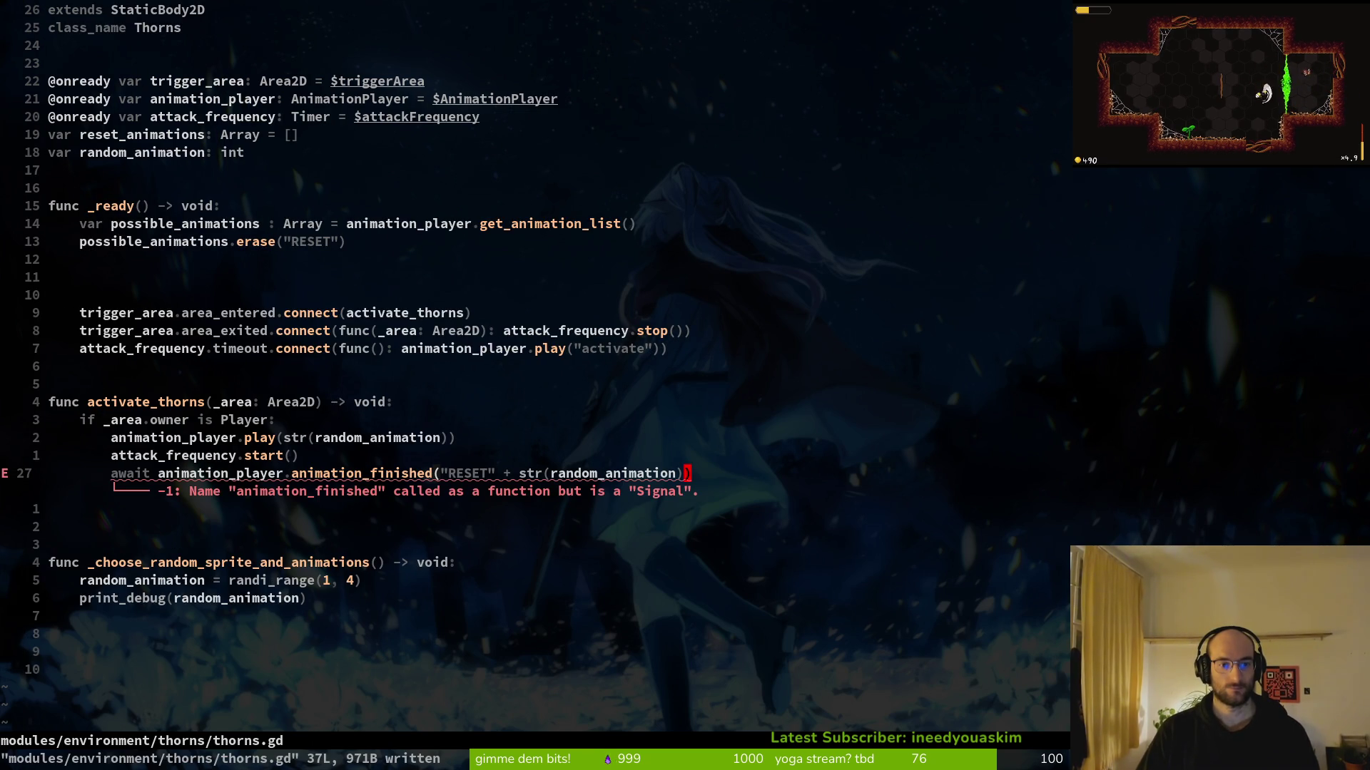
Move the RESET arguments off the await line into a new animation_player.play() call
key(v)
key(b)
key(b)
key(b)
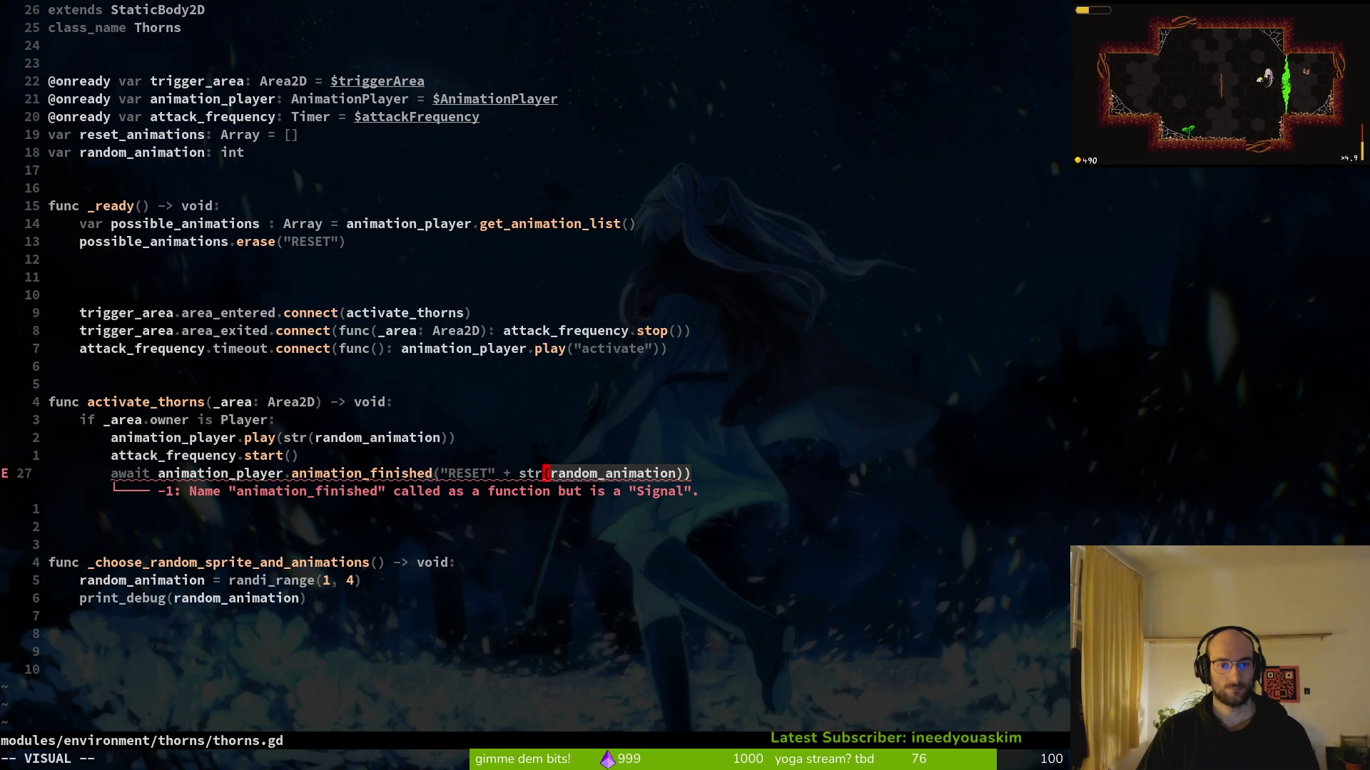
key(b)
key(b)
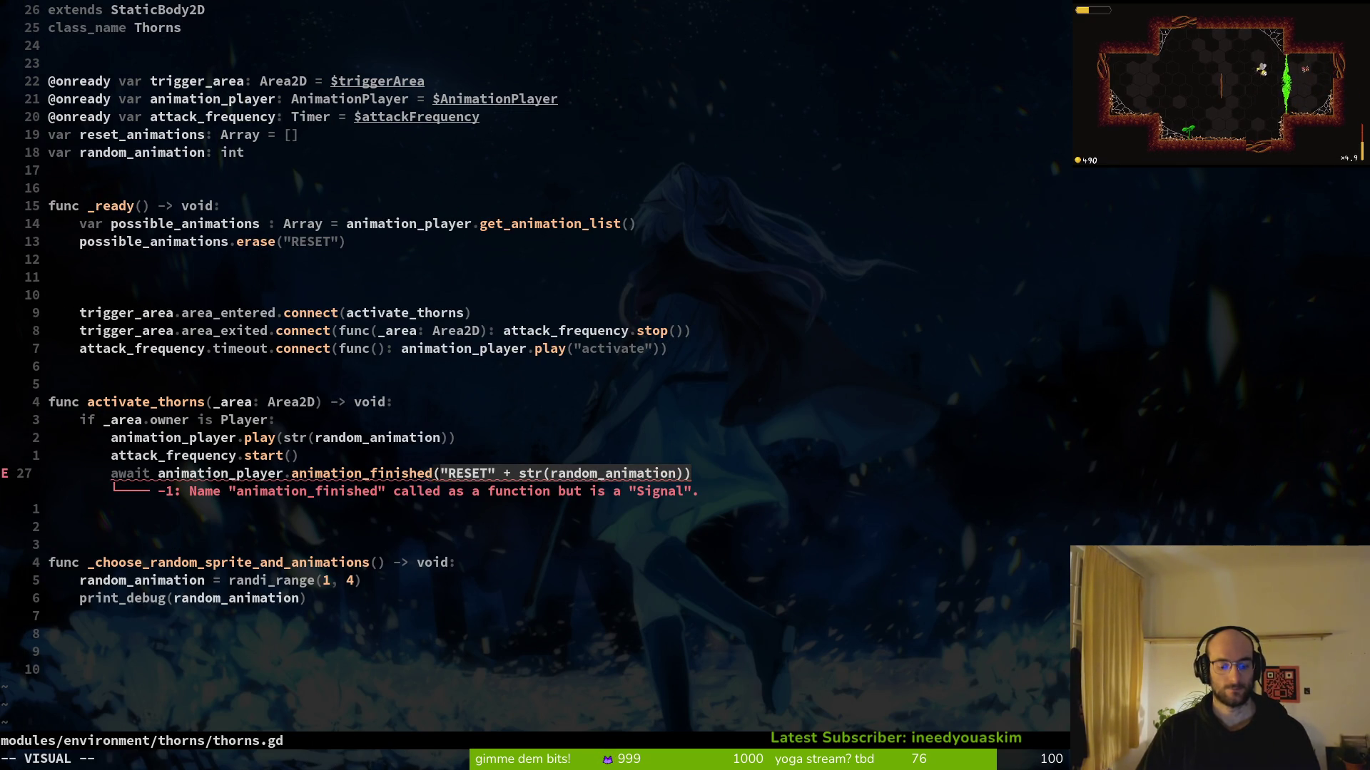
key(d)
text(oanimation_player.play()
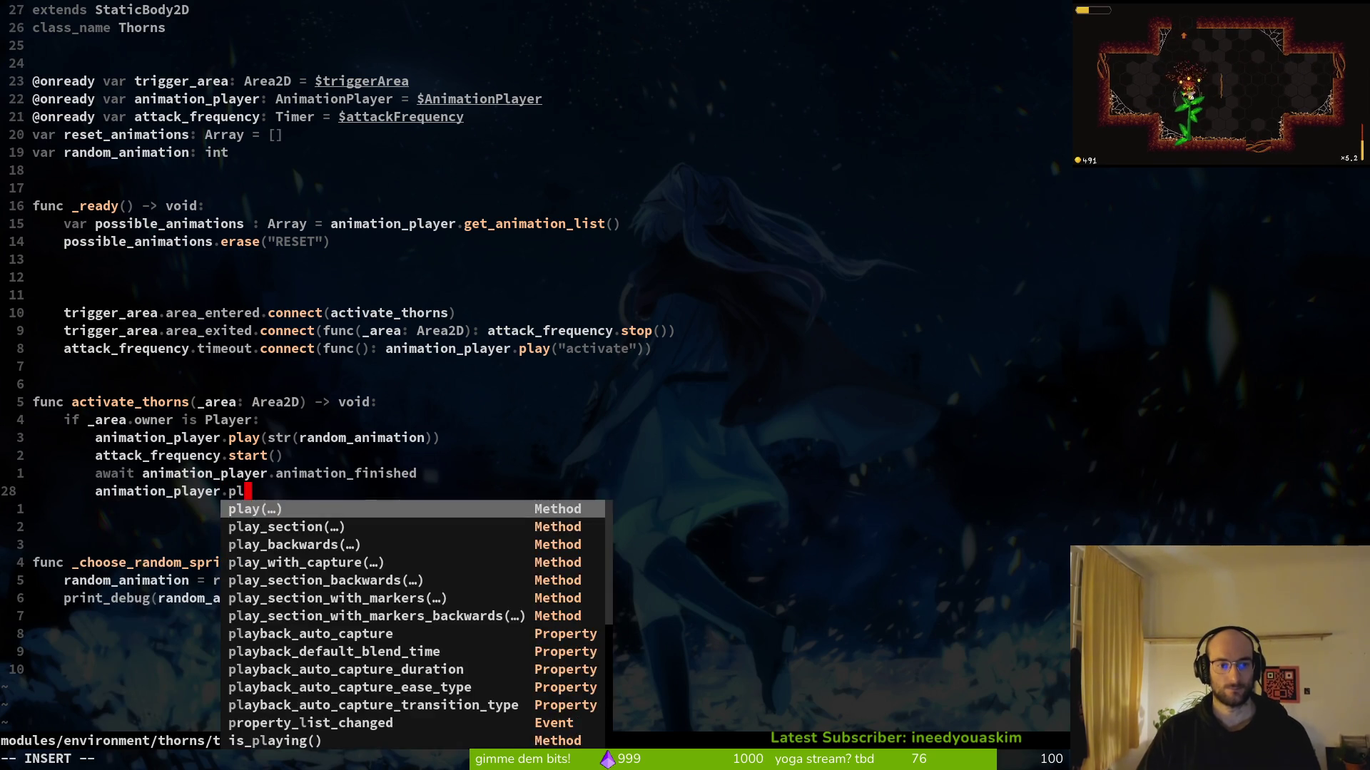
key(Escape)
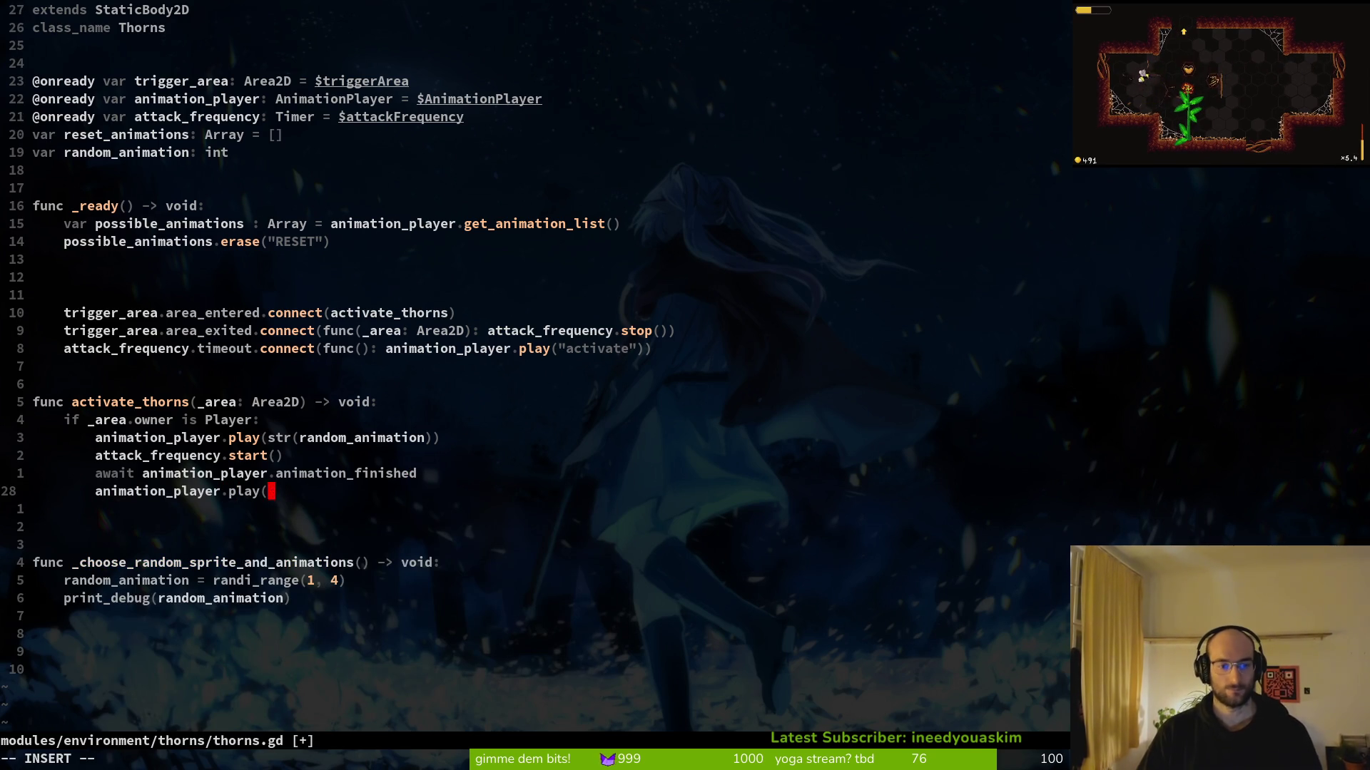
key(p)
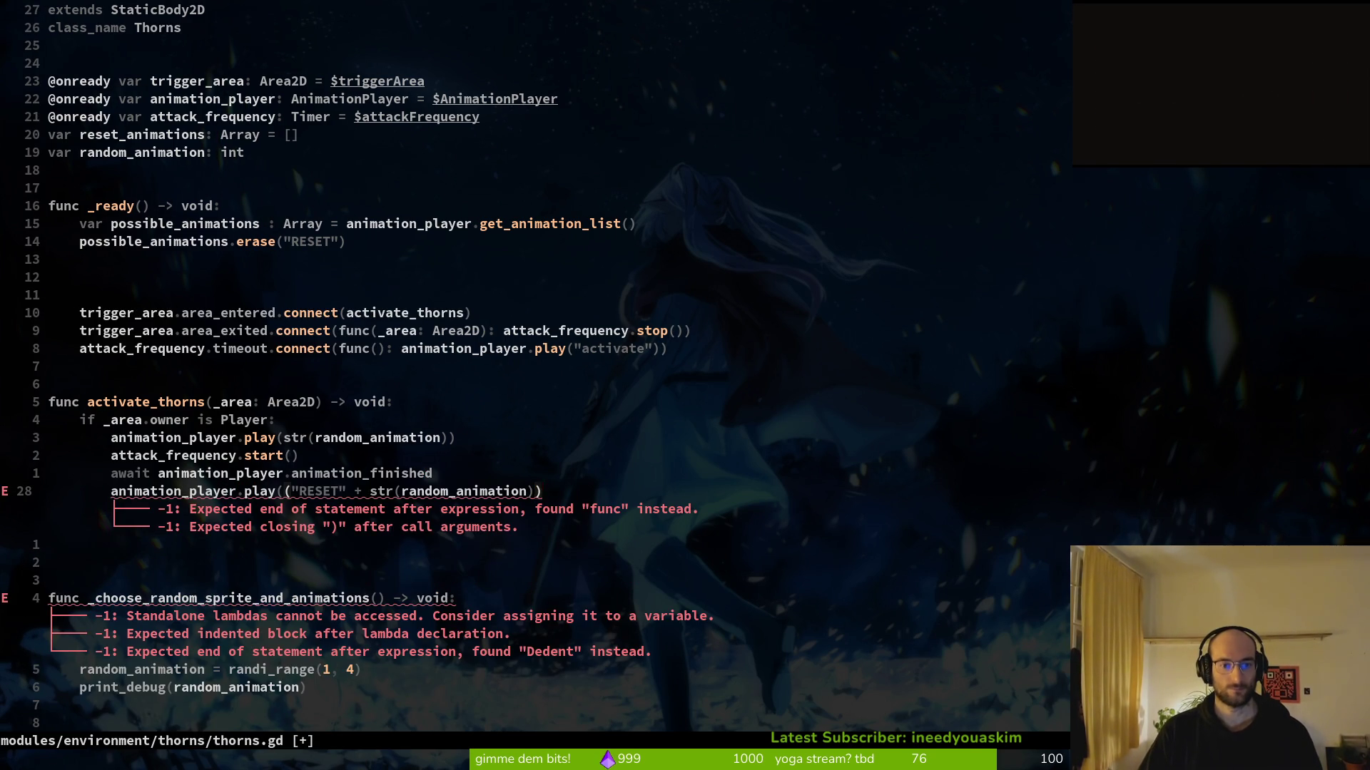
Fix the parentheses on the RESET play line and save thorns.gd
key(x)
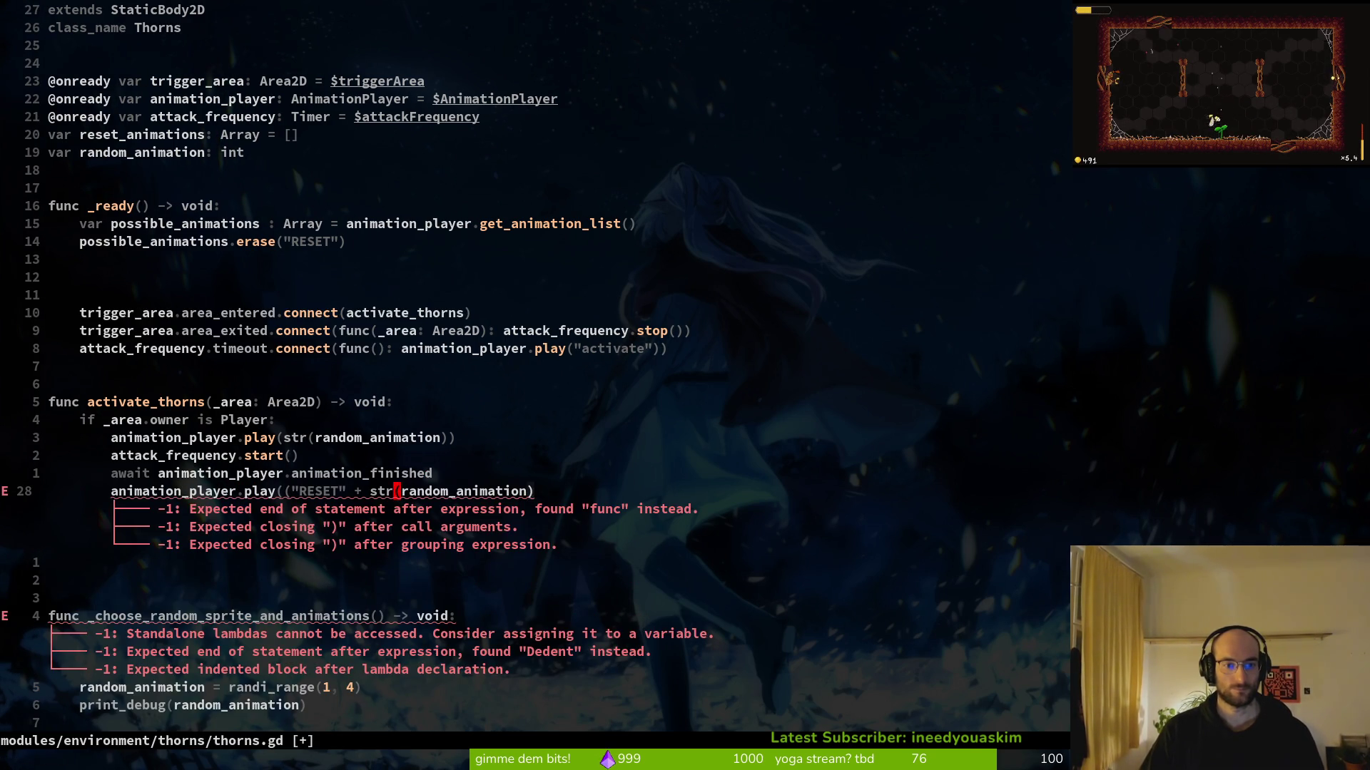
key(x)
key(shift+a)
text())
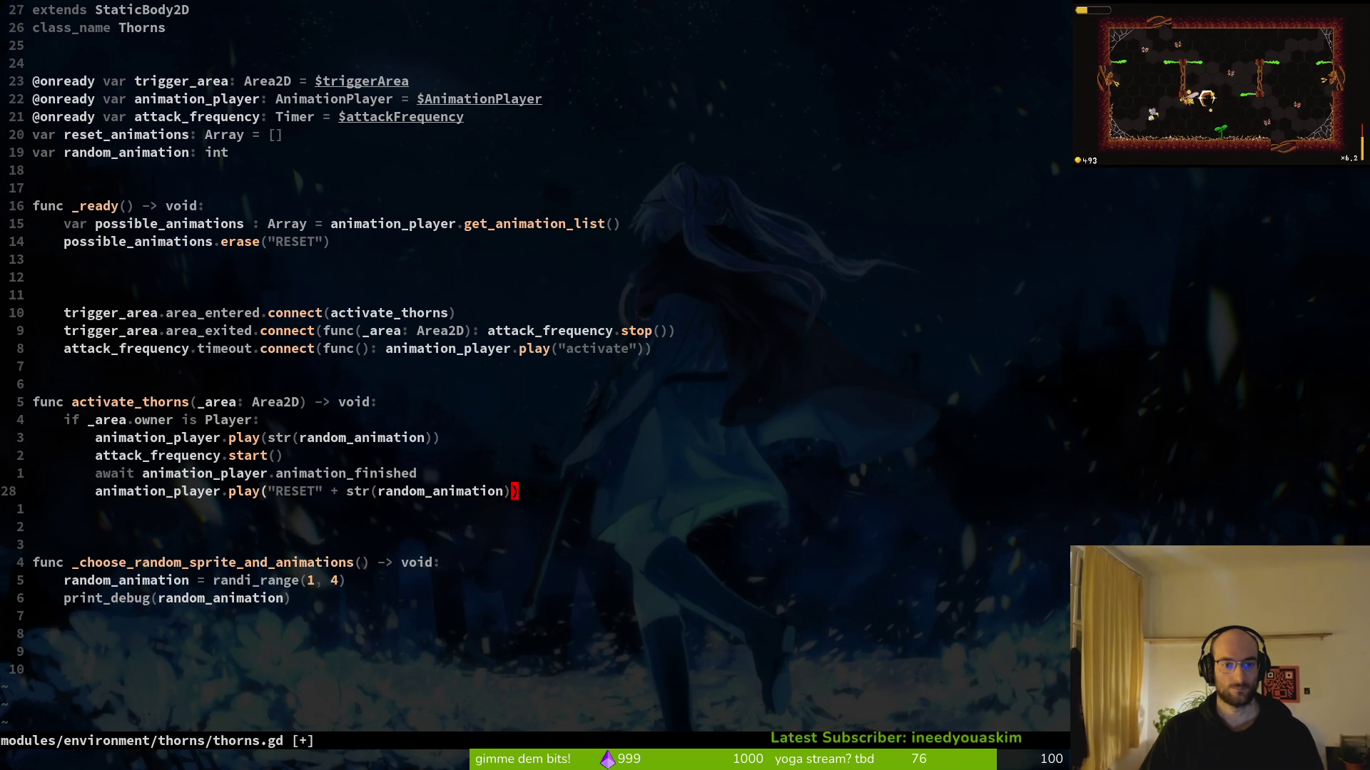
key(Escape)
text(:w)
key(Return)
key(j)
Replace the possible_animations lines in _ready with a _choose_random_sprite_and_animations() call
key(j)
key(j)
key(k)
key(j)
key(j)
key(j)
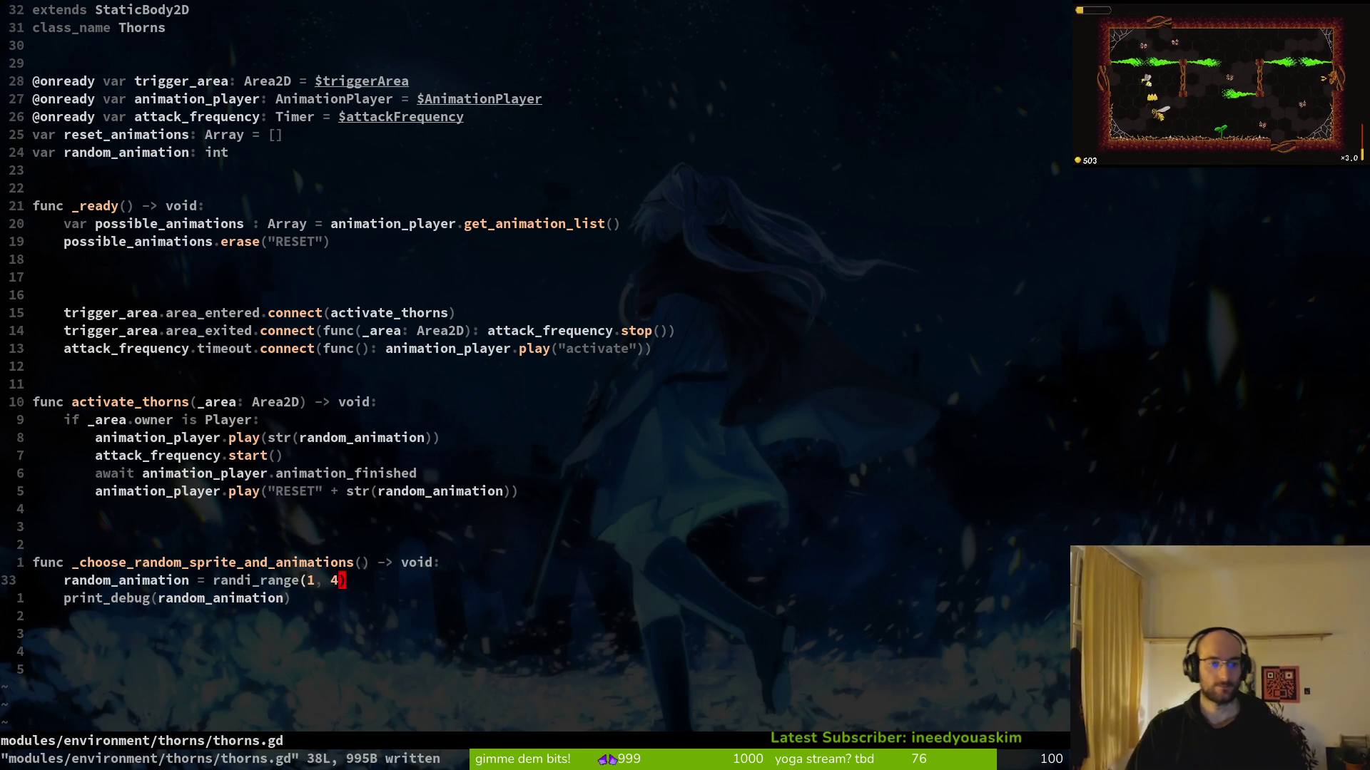
key(k)
key(k)
key(k)
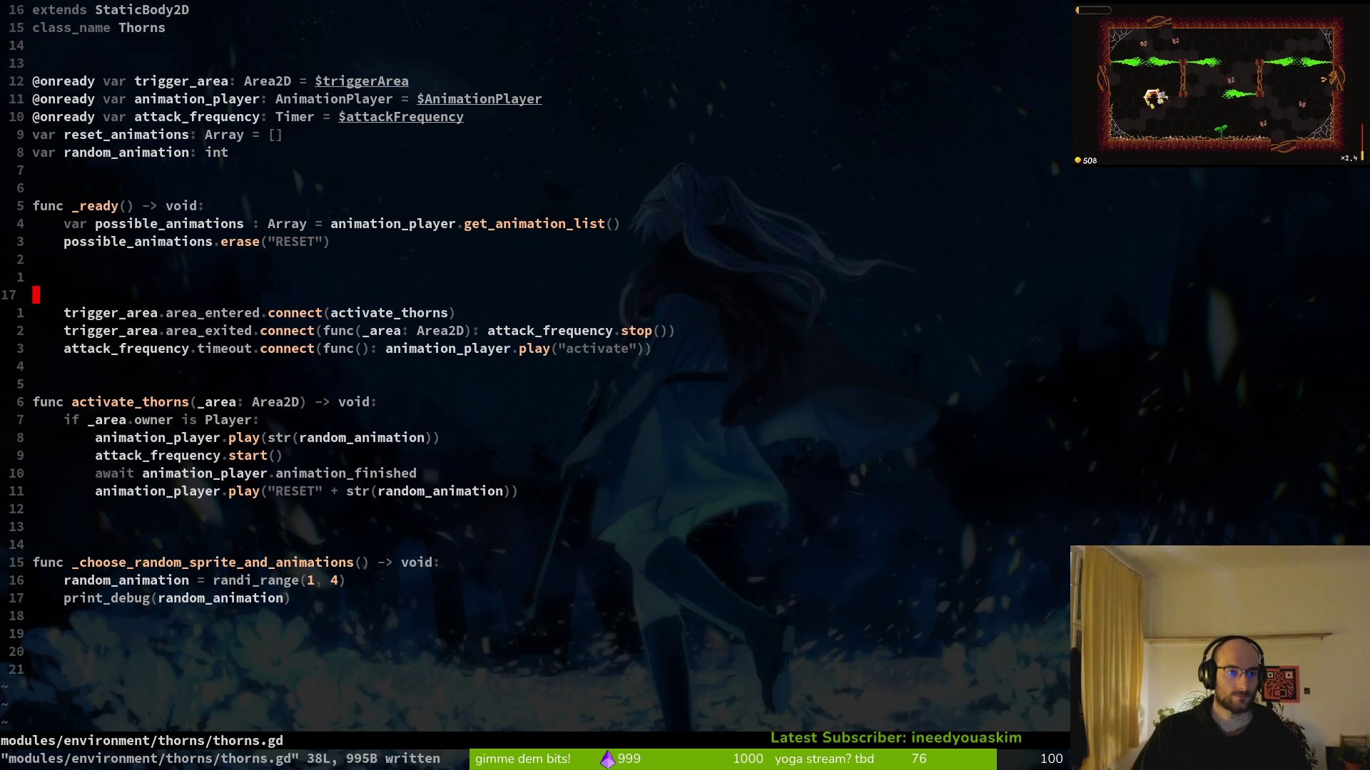
key(j)
key(o)
key(Escape)
key(k)
key(d)
key(k)
key(O)
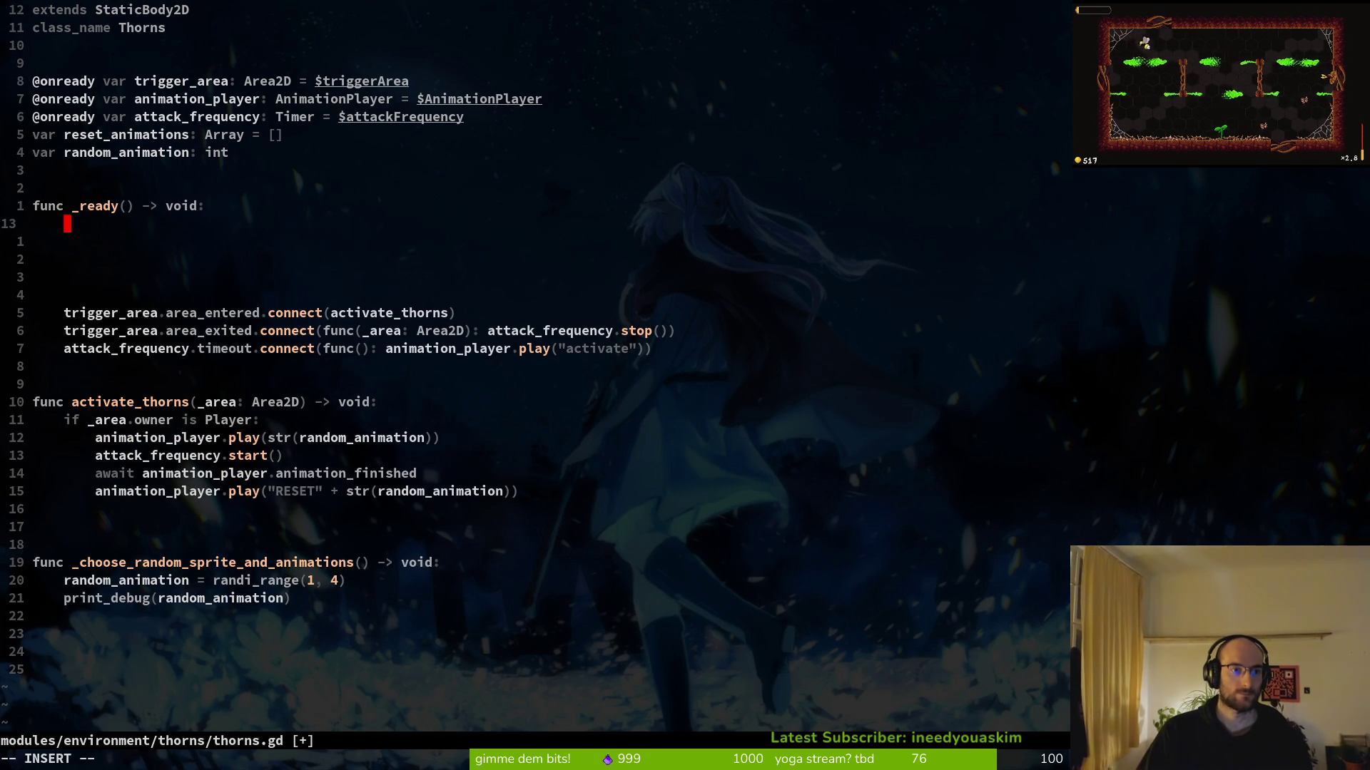
text(_ch)
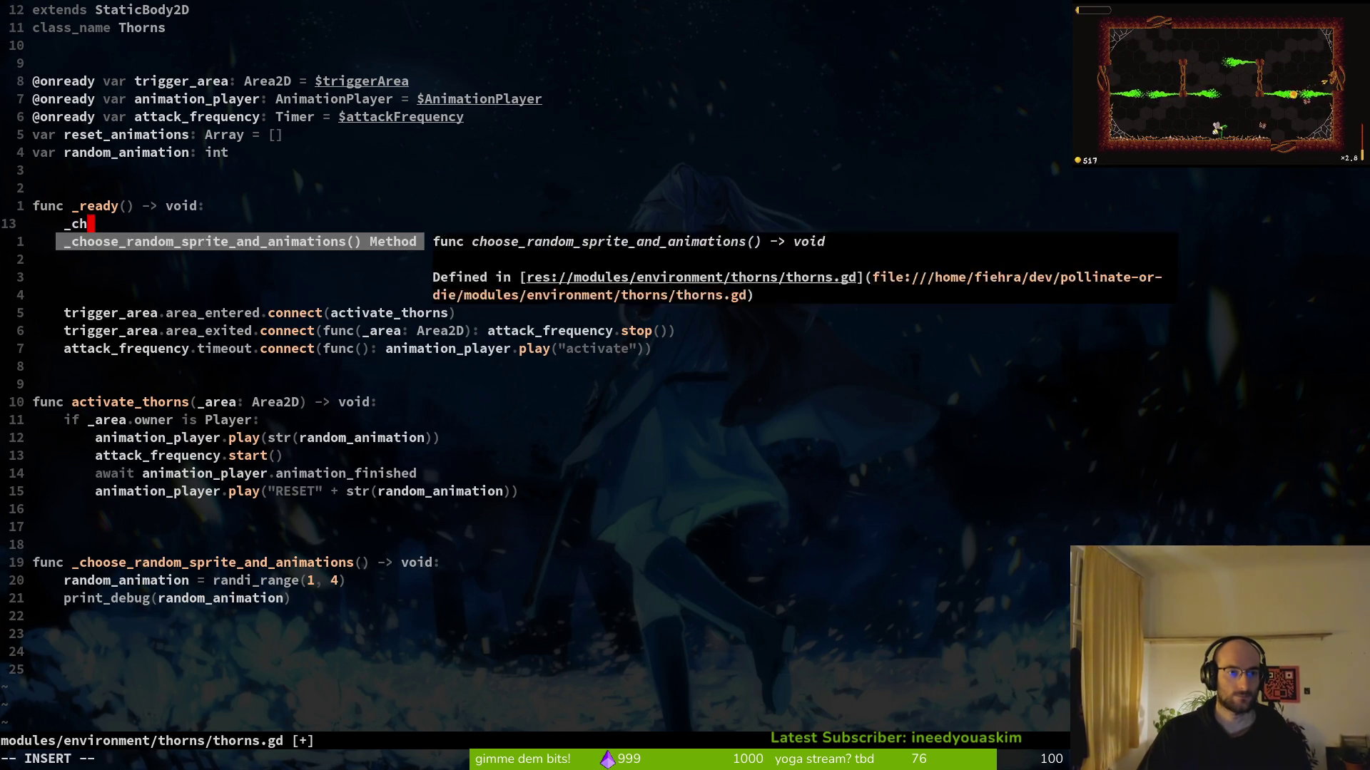
key(Return)
key(Escape)
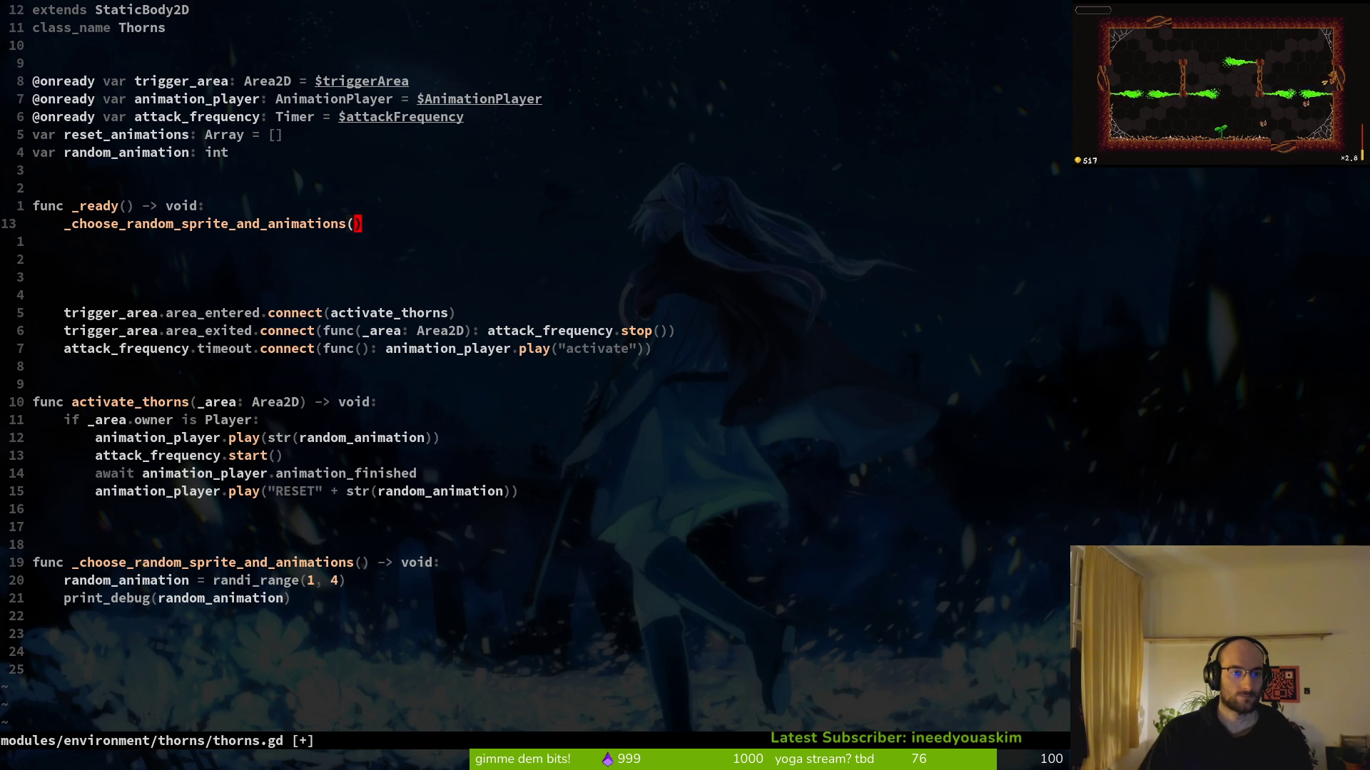
Copy the RESET play line into _ready, fix its indentation, and save
key(1)
key(5)
key(j)
key(V)
key(y)
text(15kp:w)
key(Return)
key(less)
key(less)
text(j:w)
key(Return)
Delete the blank lines in _ready, save, and quit Neovim back to Godot
key(d)
key(d)
key(d)
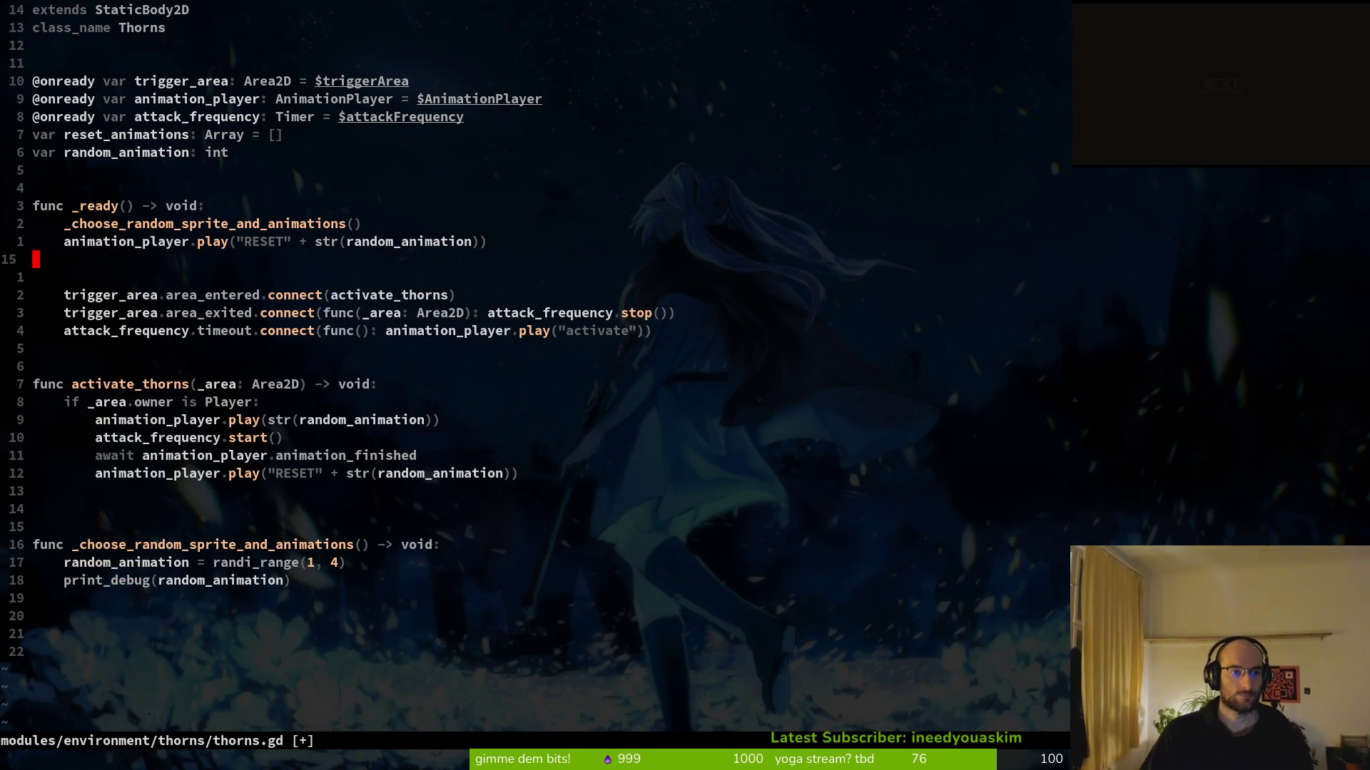
key(d)
key(d)
text(:w)
key(Return)
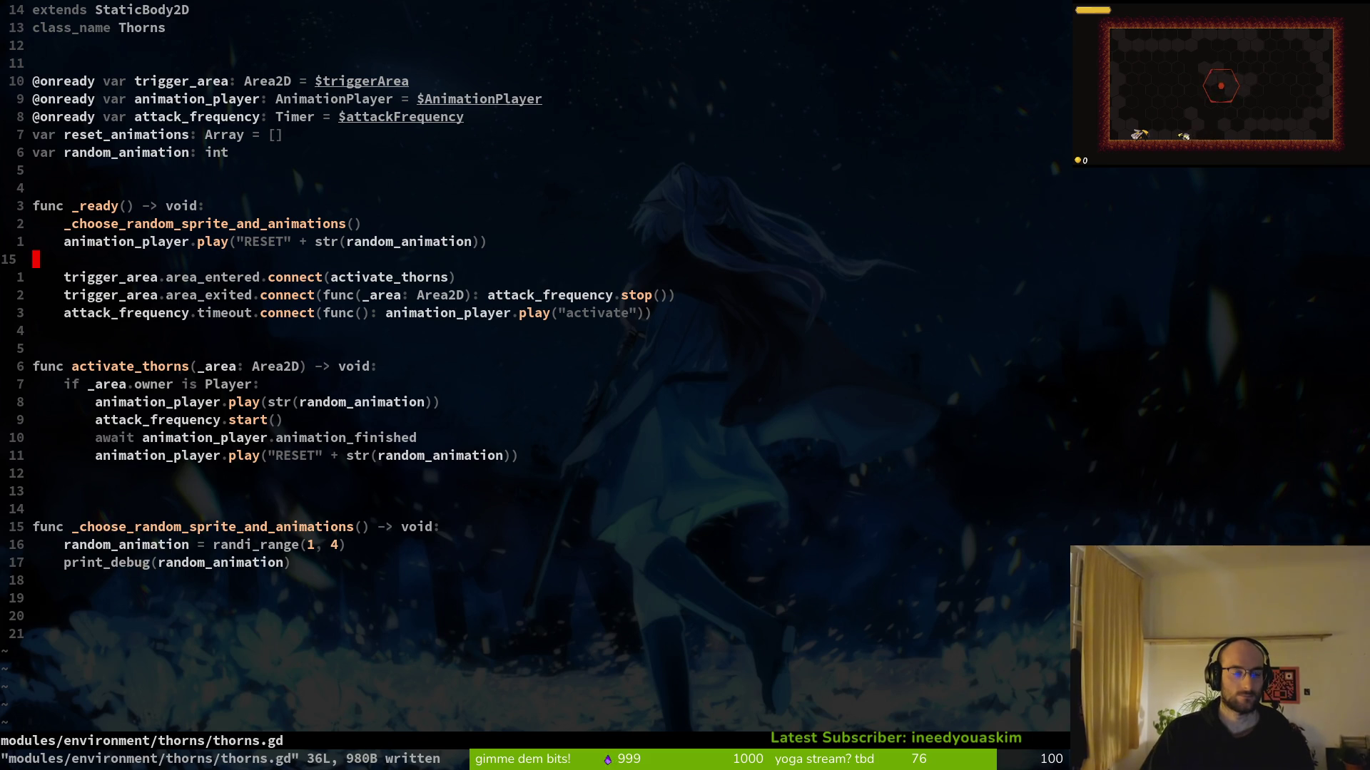
text(:q)
key(Return)
key(alt+Tab)
key(F5)
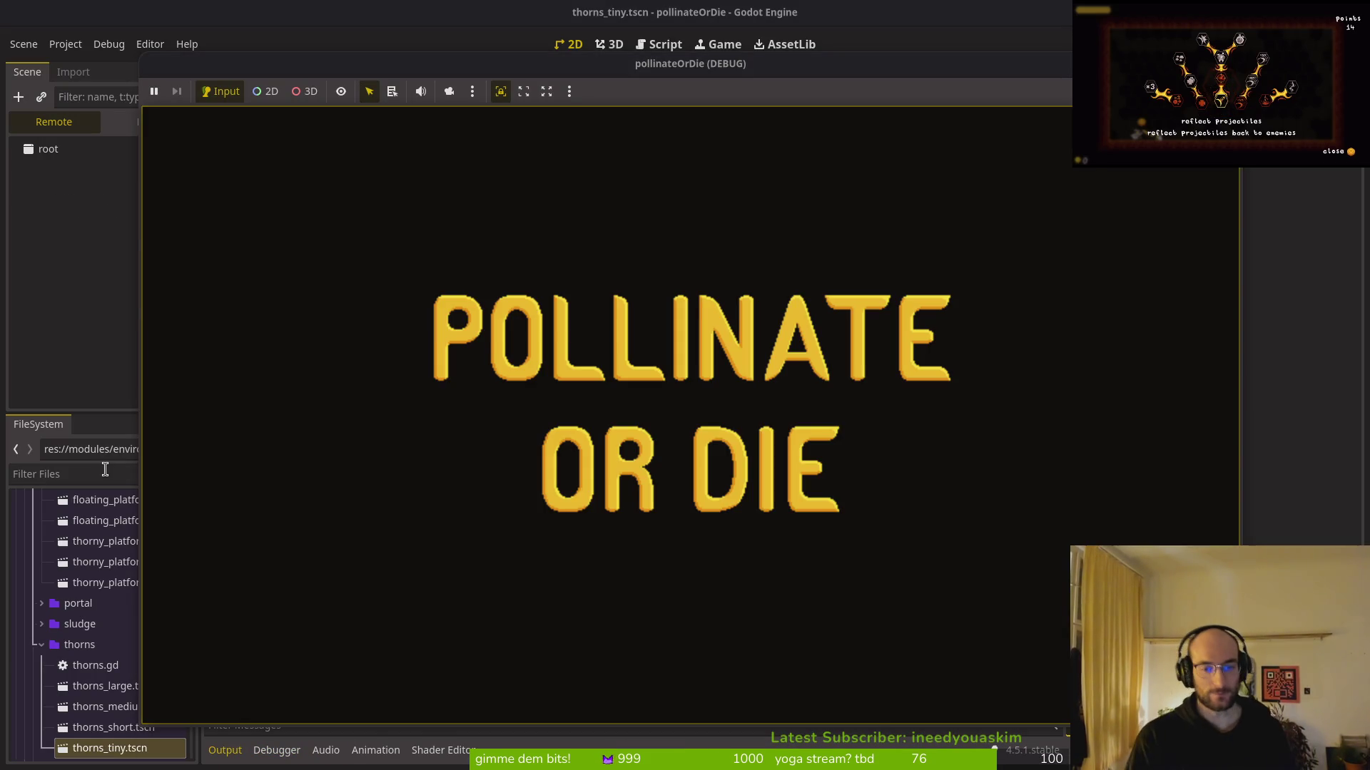
key(Return)
key(space)
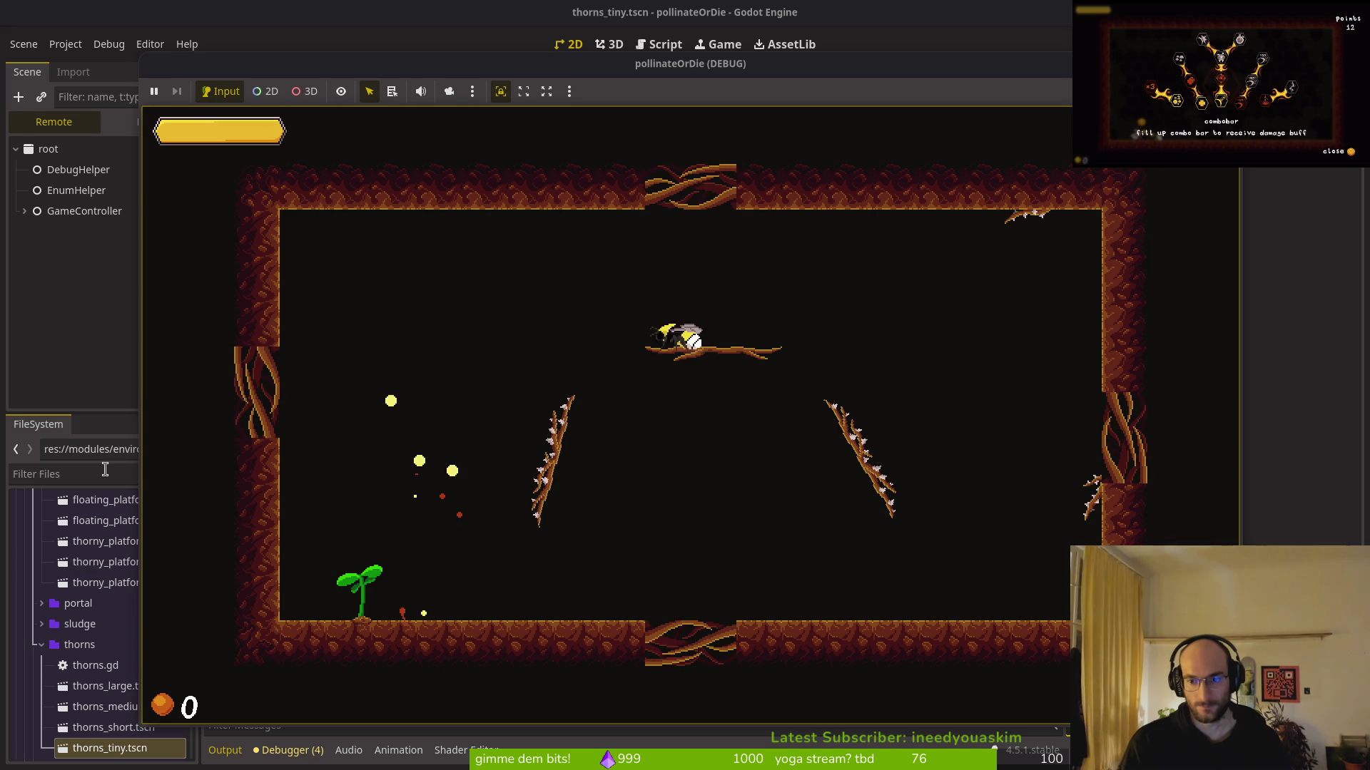
key(space)
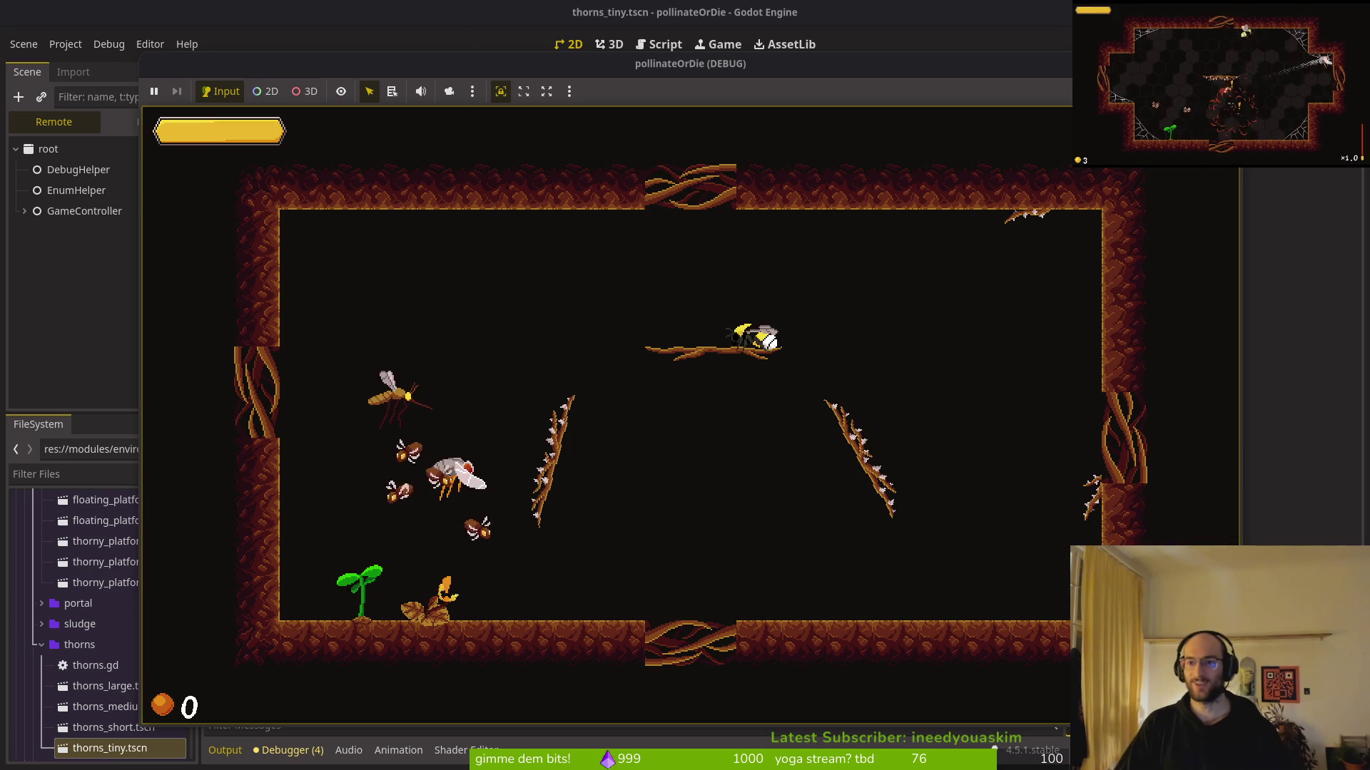
key(F8)
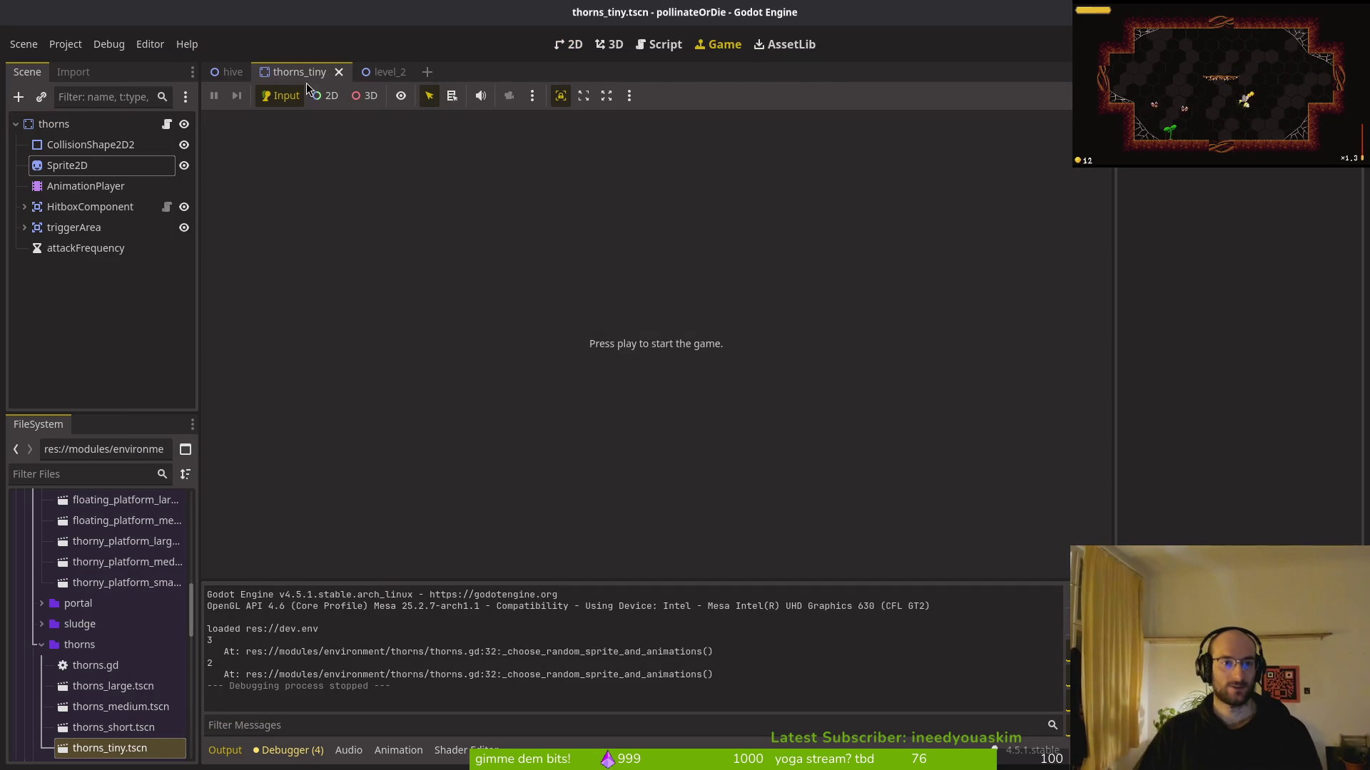
Show level_2 in the 2D editor and select the first thornsTiny instance
click(339, 72)
click(286, 72)
click(568, 44)
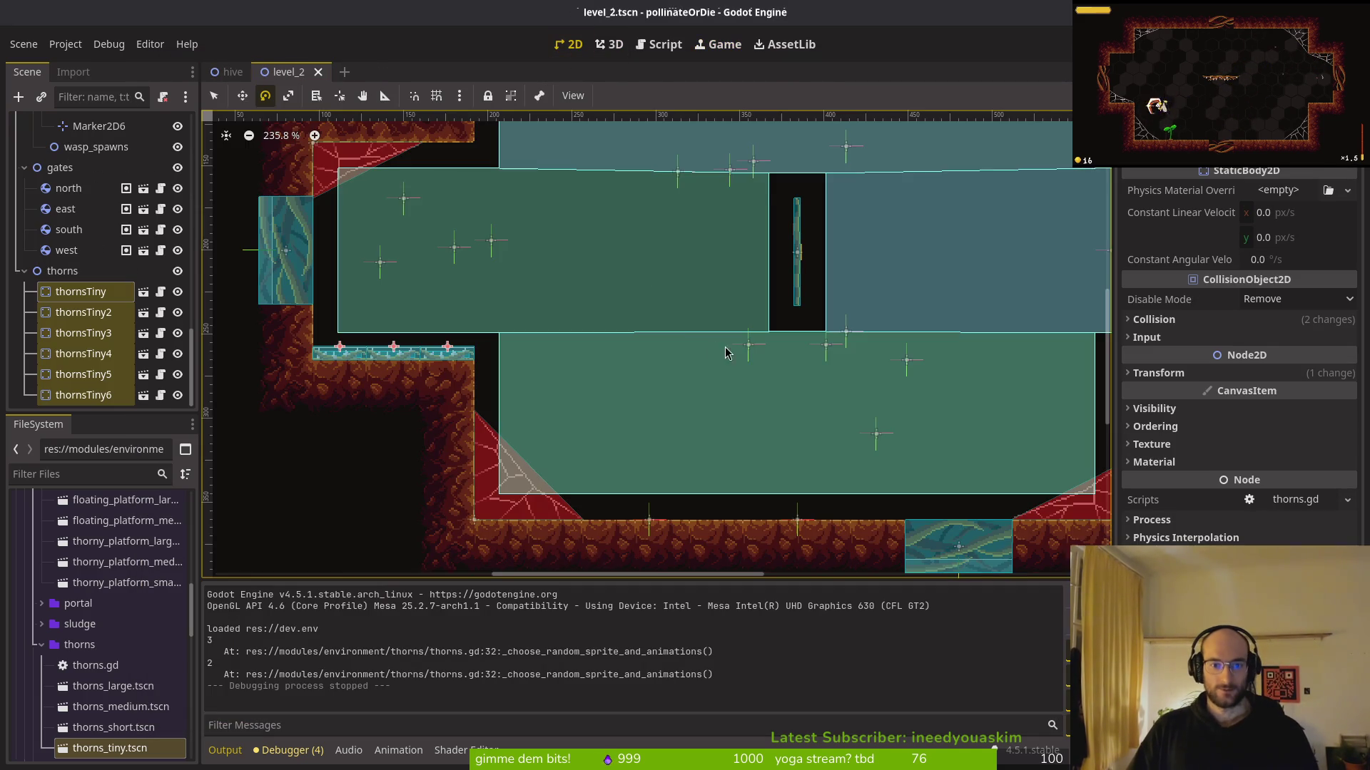
scroll(724, 351, down, 4)
click(81, 291)
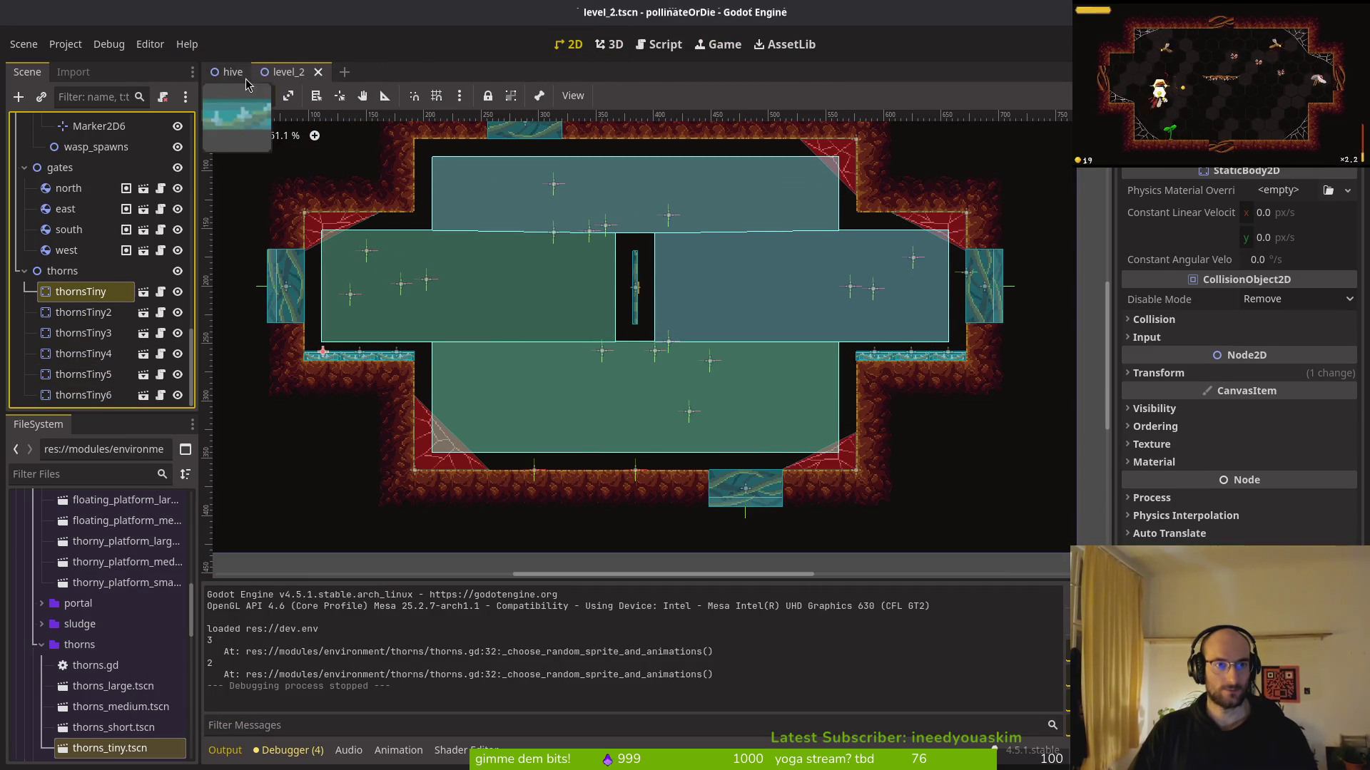
Quick-open thorns_tiny.tscn and rename it to thorns.tscn in FileSystem
key(shift+alt+o)
text(thornsts)
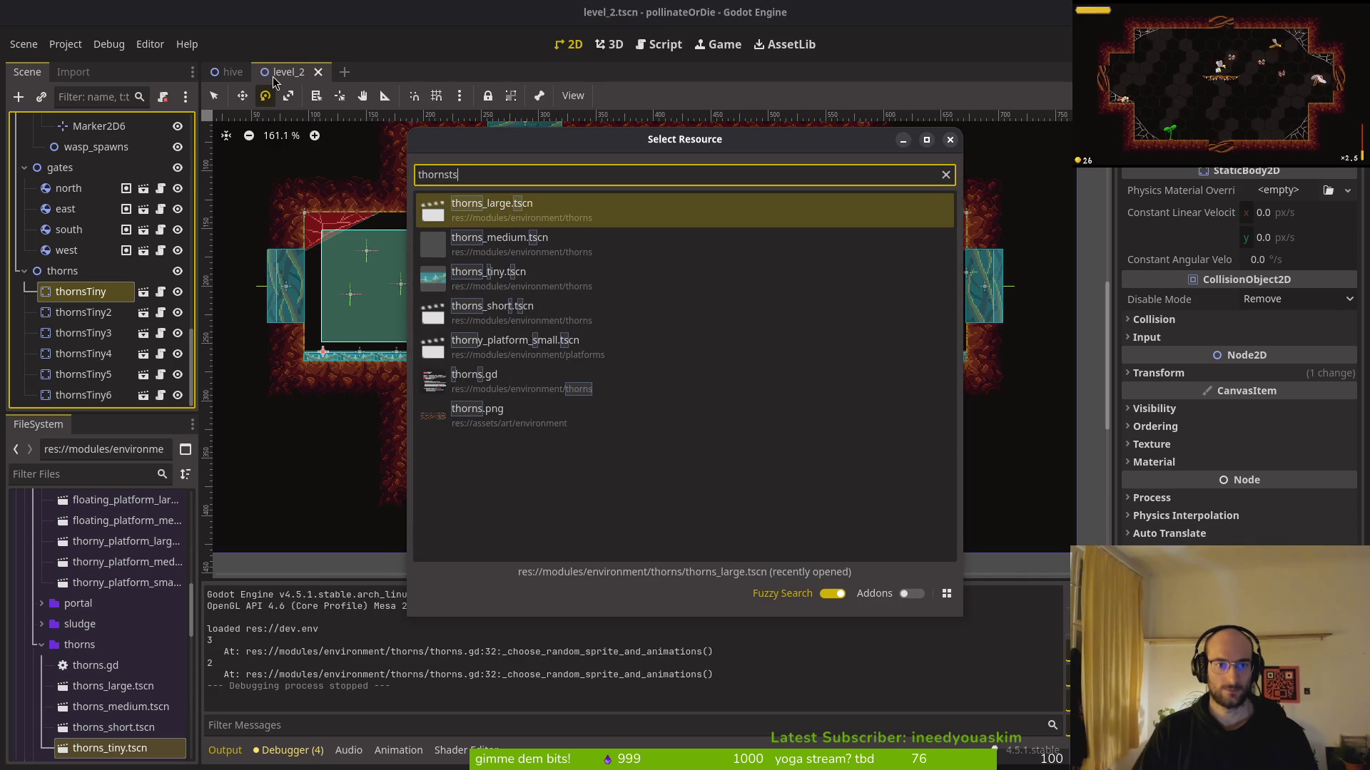
key(BackSpace)
key(BackSpace)
text(tiny)
key(Return)
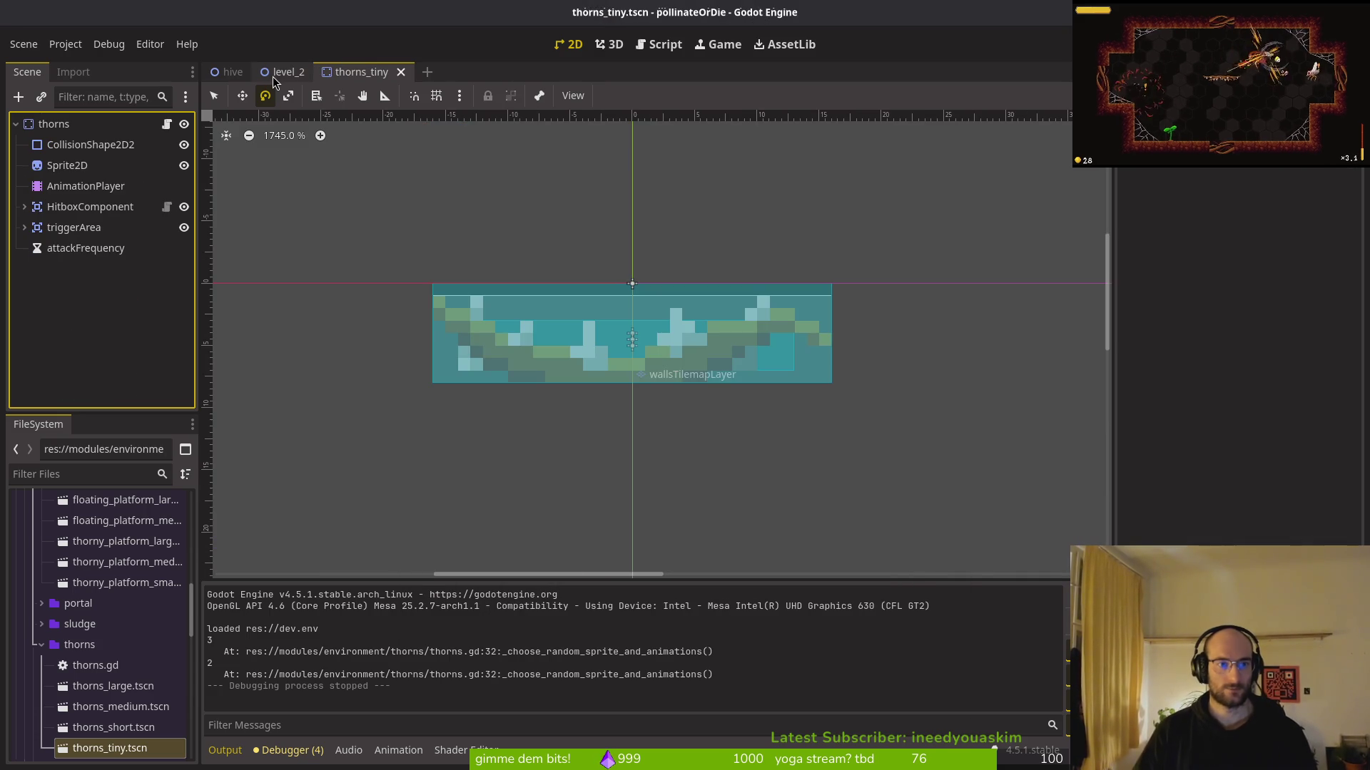
right_click(118, 747)
click(214, 605)
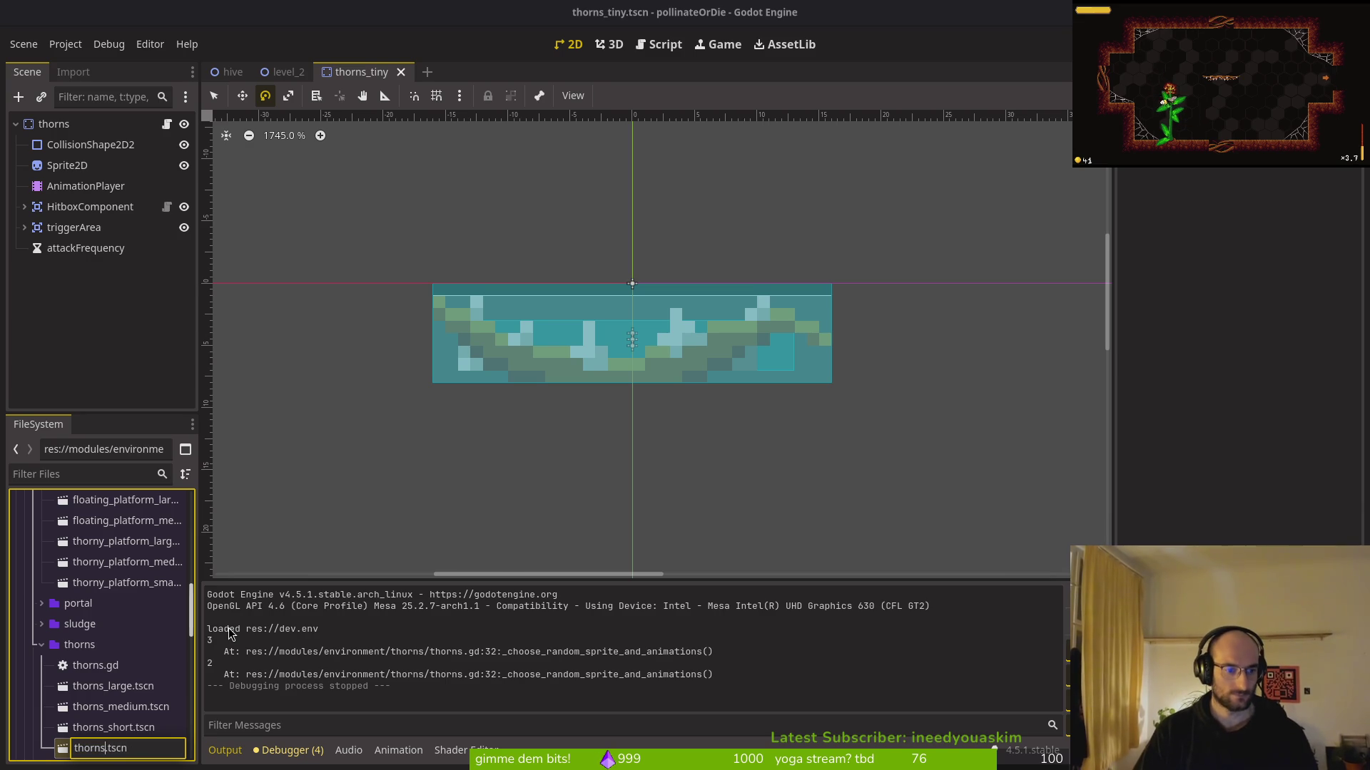
key(BackSpace)
key(Return)
Delete the thorns_large, thorns_medium and thorns_short scenes and dismiss the failed level save alert
shift+click(122, 749)
key(Delete)
key(Return)
key(ctrl+s)
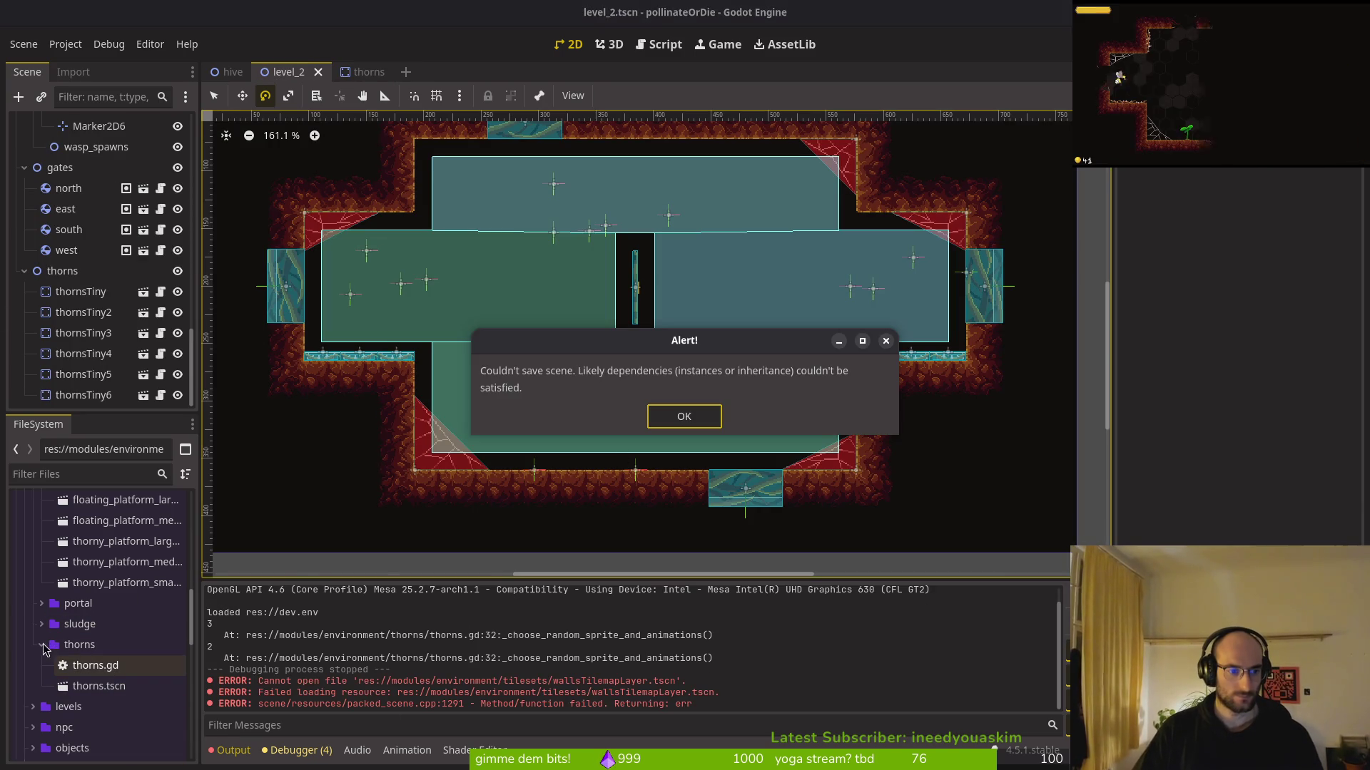
key(Return)
key(ctrl+s)
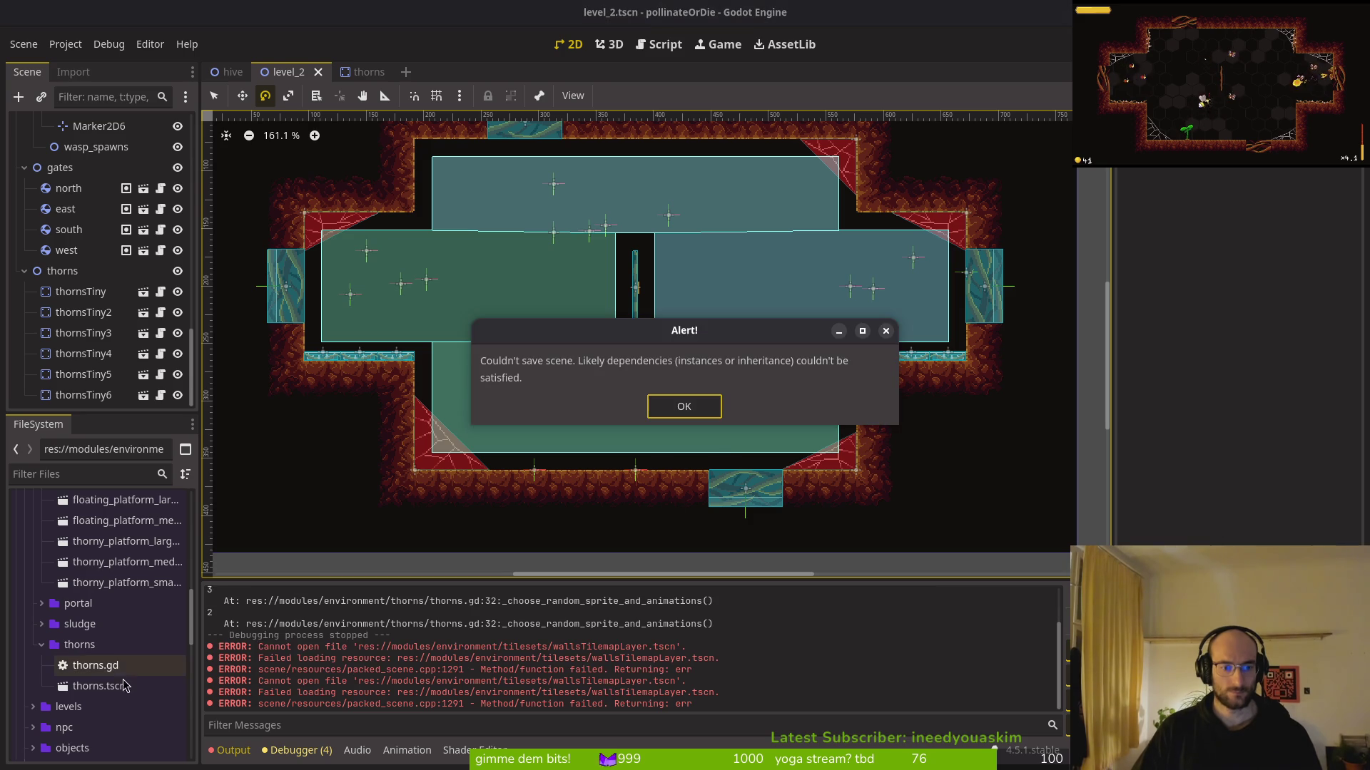
click(685, 406)
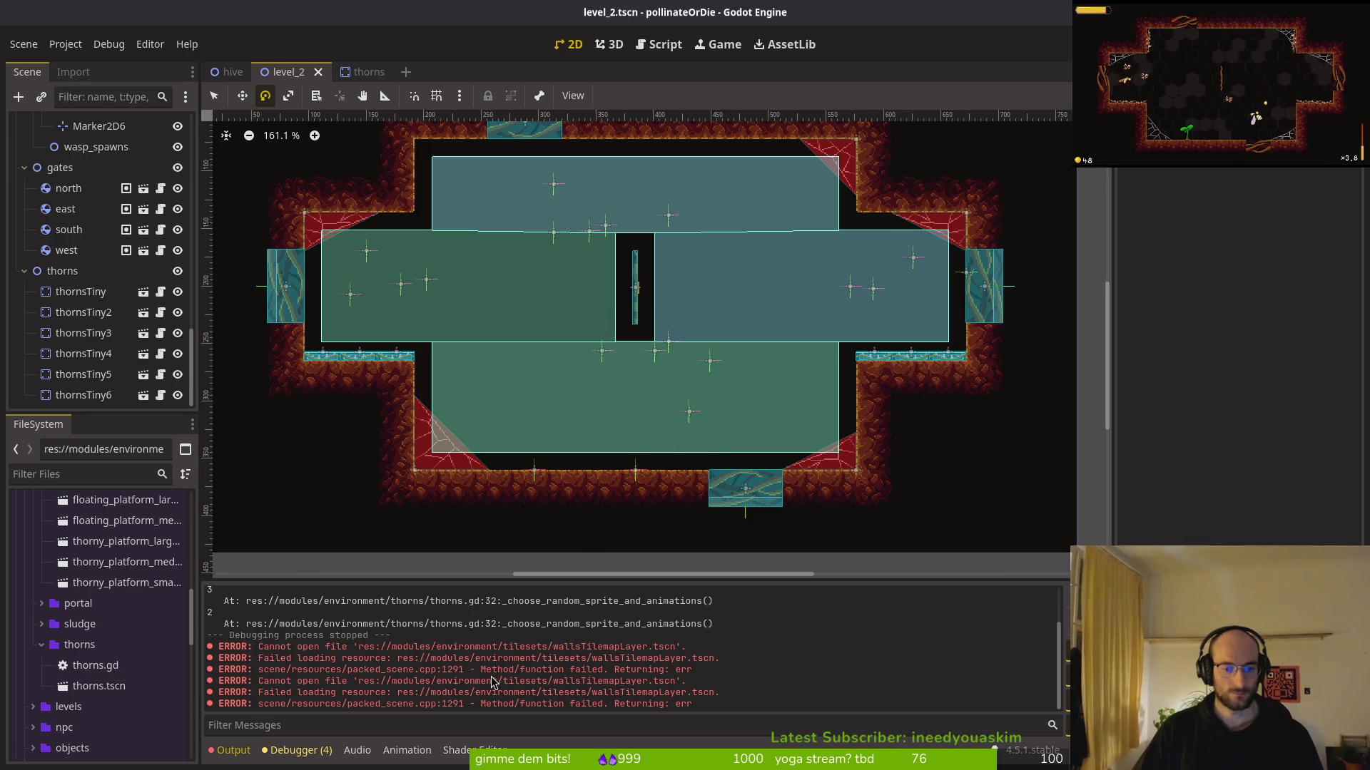
Launch tig in the terminal to review the git changes
key(alt+Tab)
text(ig)
key(Return)
Restore the deleted thorns_large, thorns_medium, thorns_short and thorns_tiny scenes from tig's status view
key(s)
key(Down)
key(Down)
key(Down)
key(Up)
key(Up)
key(Up)
key(Up)
key(Up)
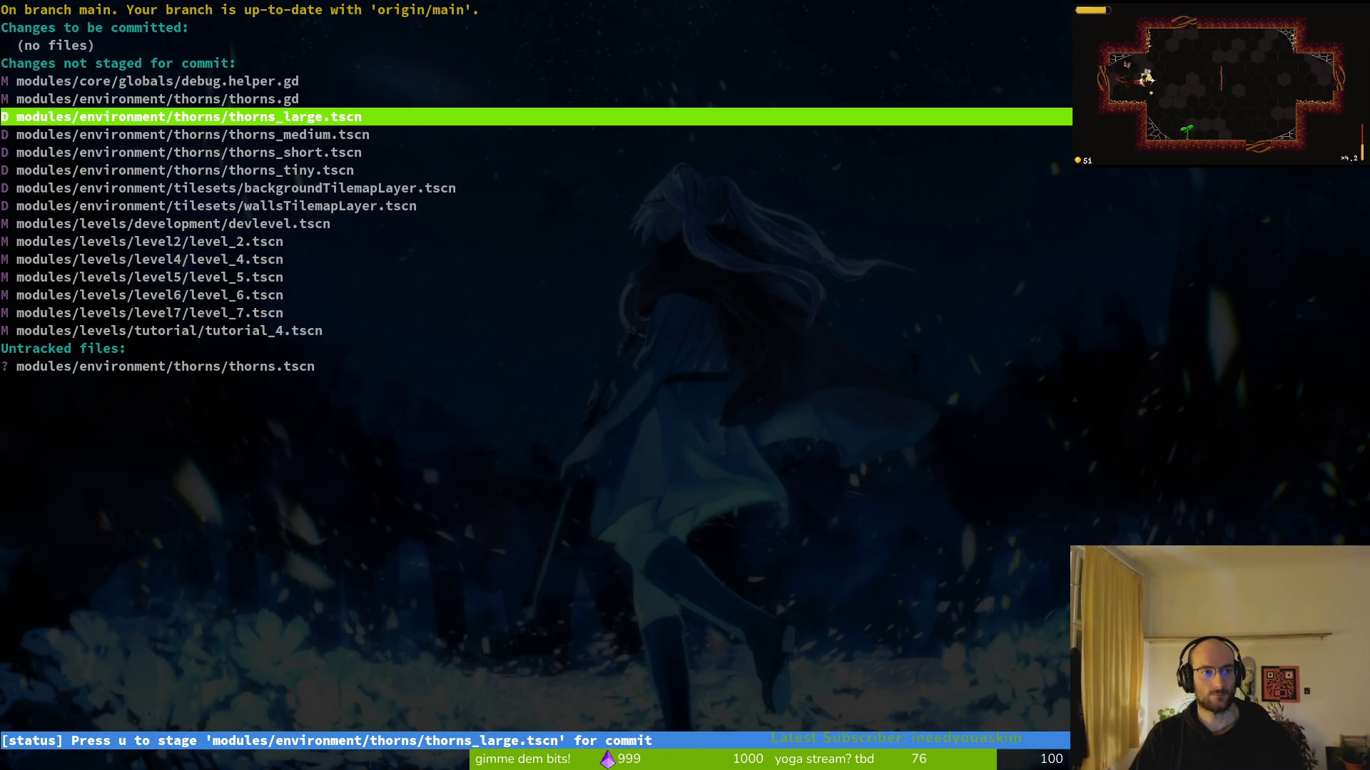
key(exclam)
key(y)
key(exclam)
key(y)
key(exclam)
key(y)
key(exclam)
key(y)
Restore backgroundTilemapLayer.tscn and wallsTilemapLayer.tscn, then quit tig and return to Godot
key(exclam)
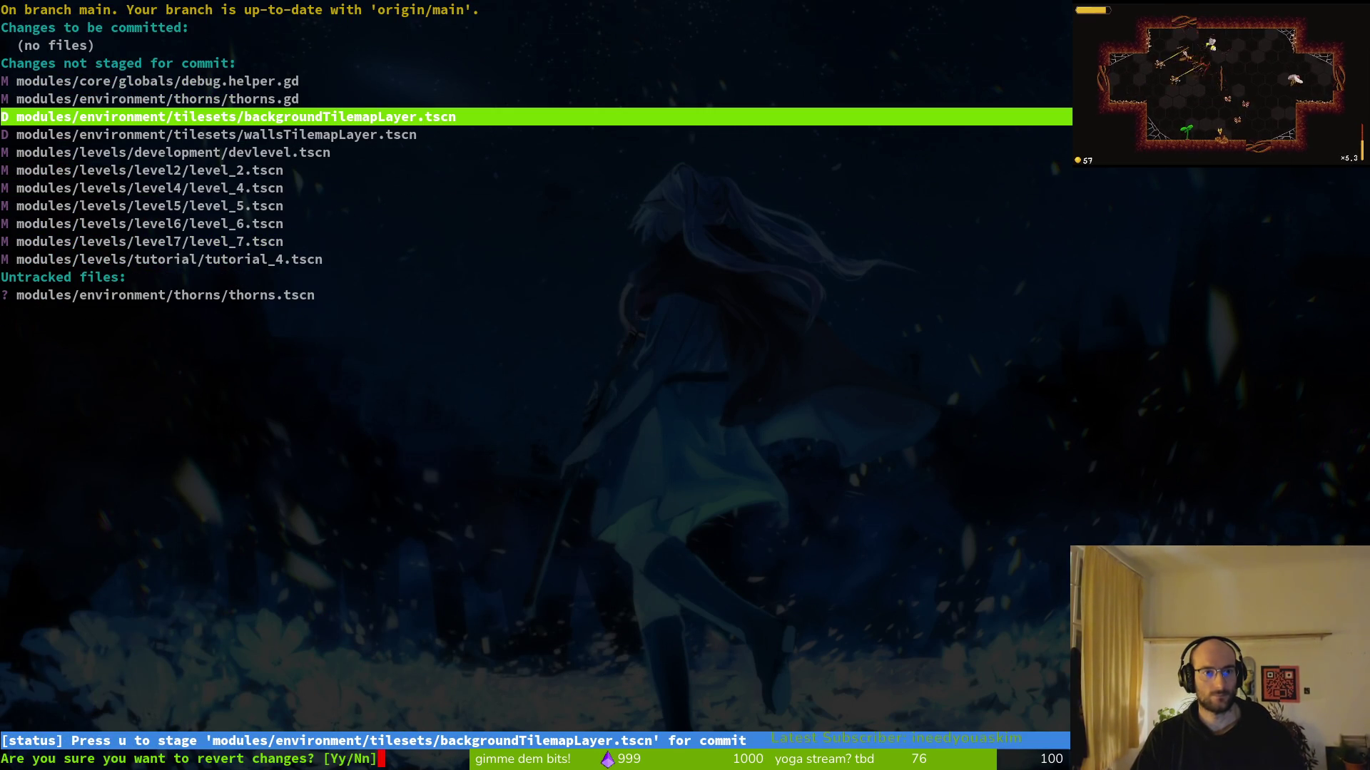
key(y)
key(exclam)
key(y)
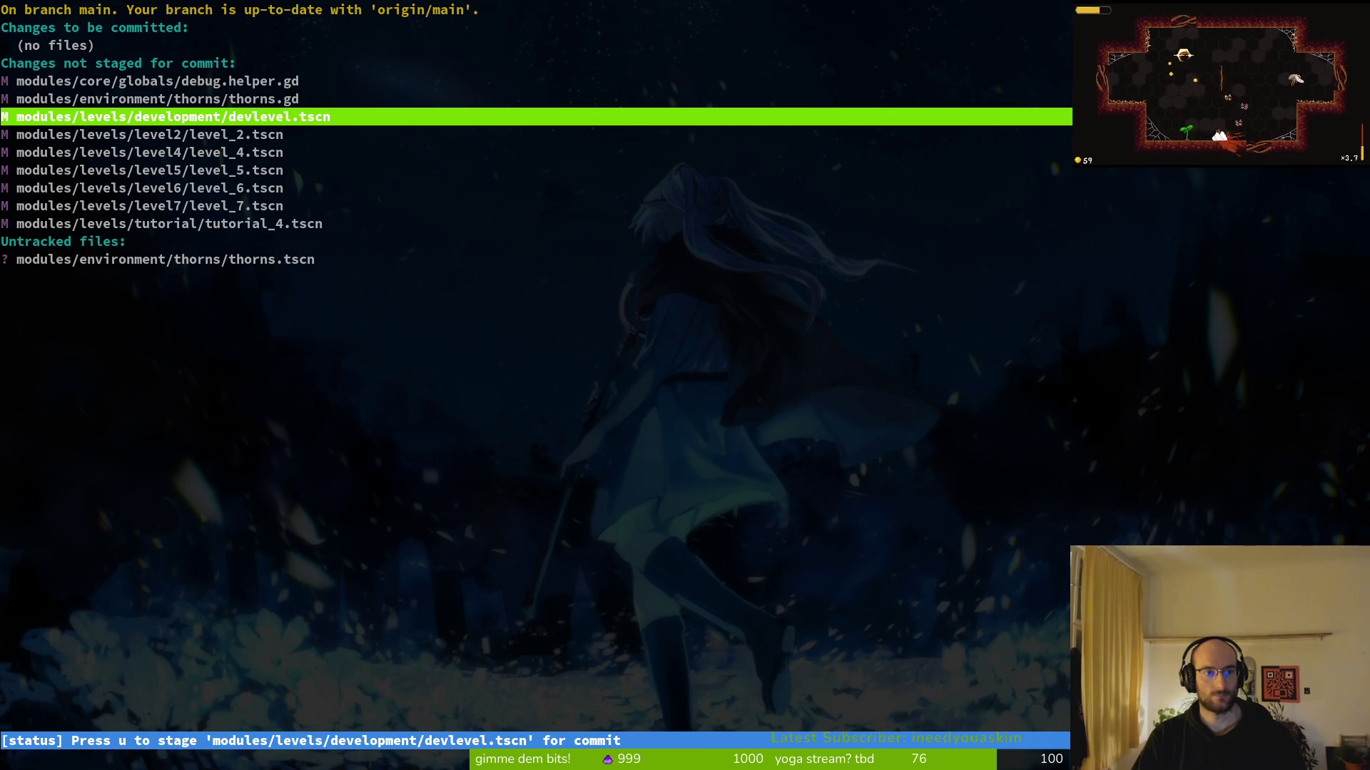
key(q)
key(alt+Tab)
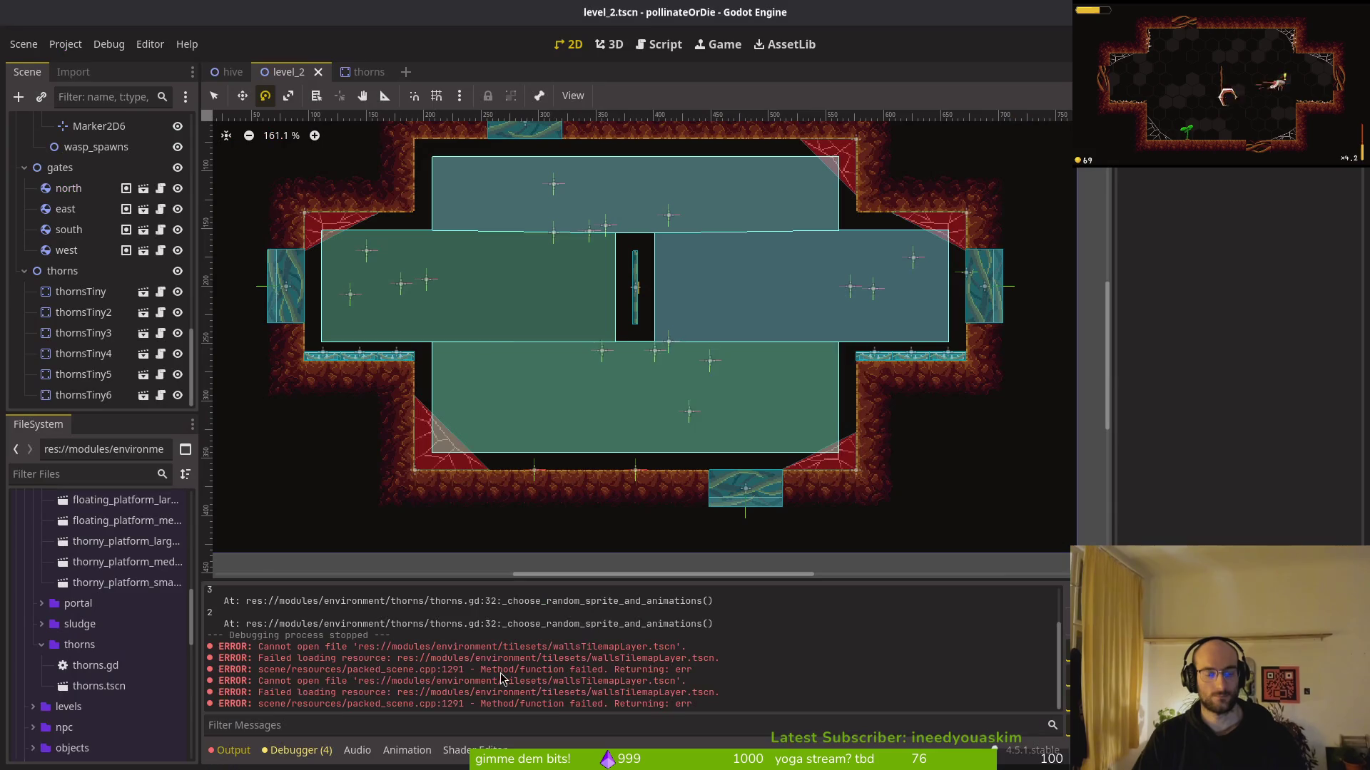
Review the thorns_large, thorns and thorns_tiny scene files in FileSystem
scroll(100, 314, up, 5)
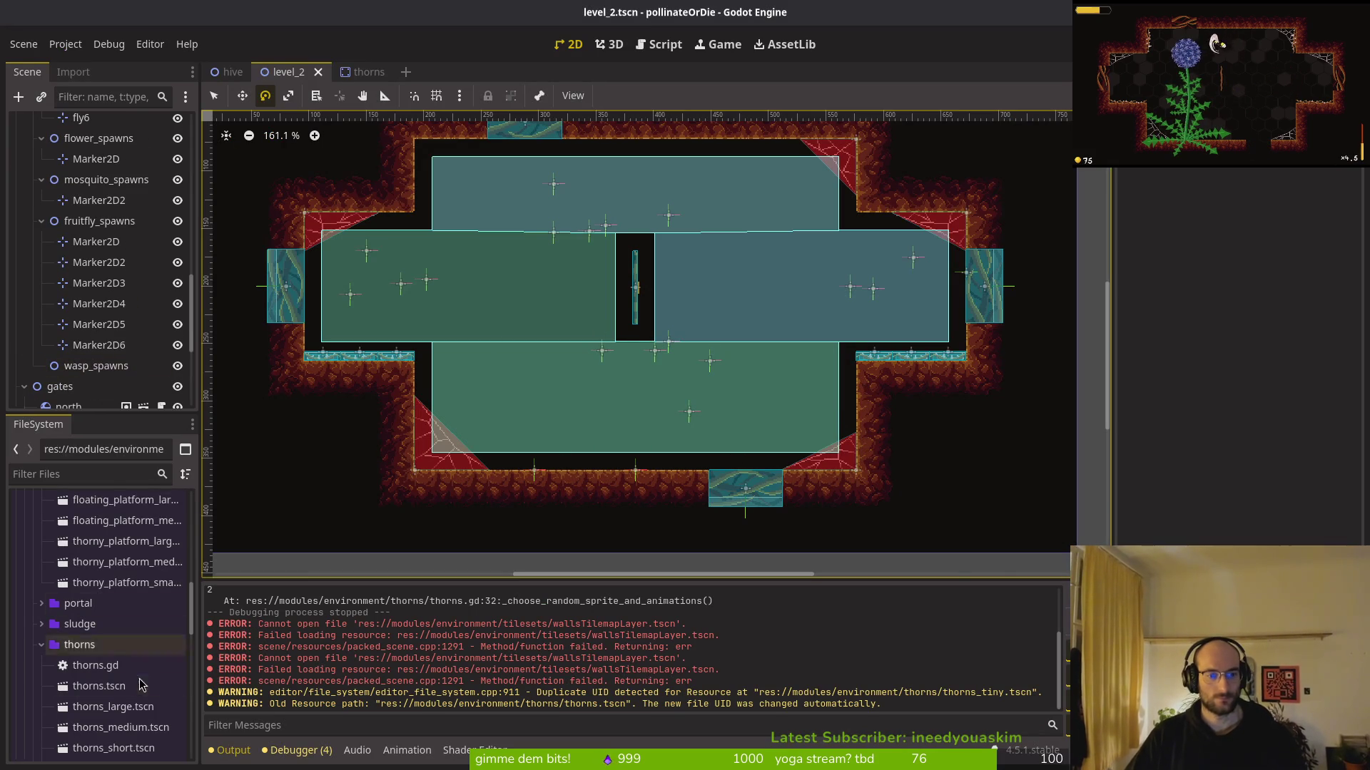
click(114, 706)
scroll(116, 717, down, 3)
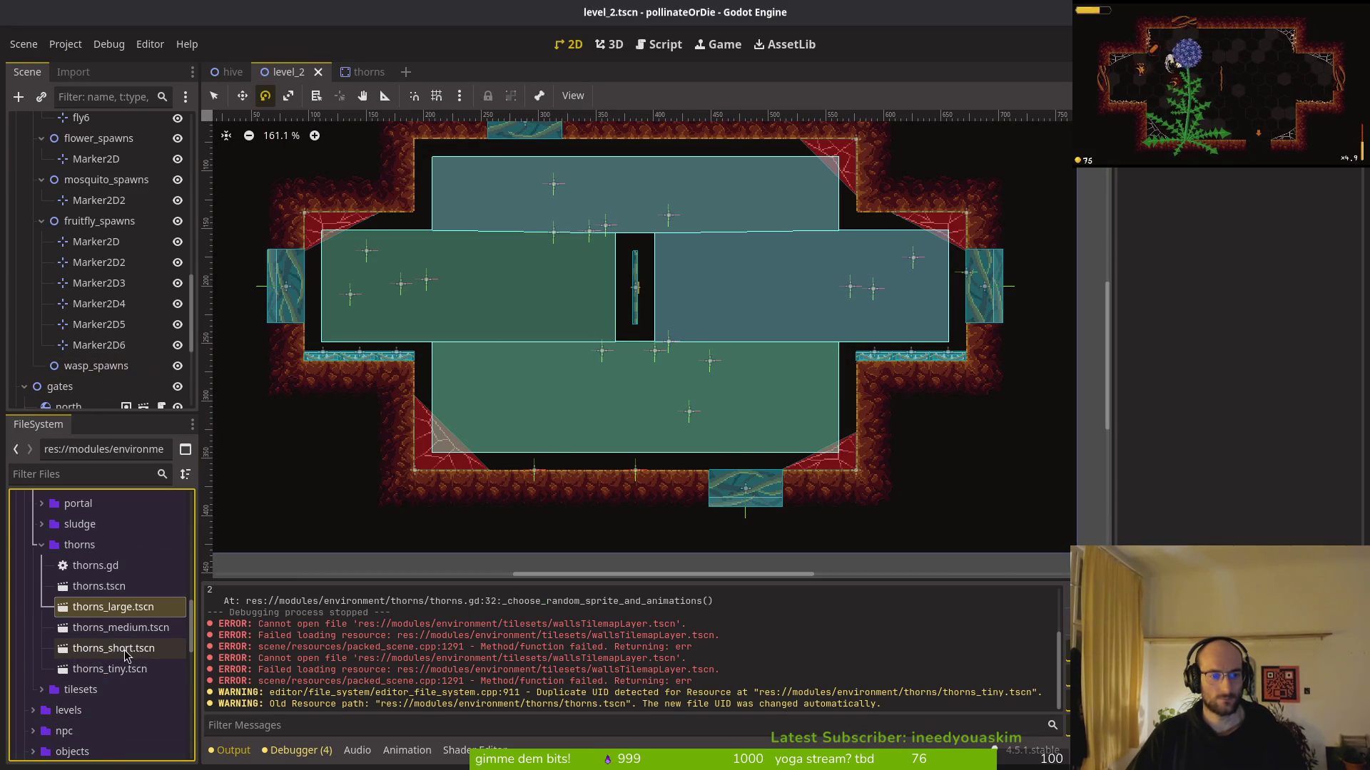
click(102, 593)
click(111, 607)
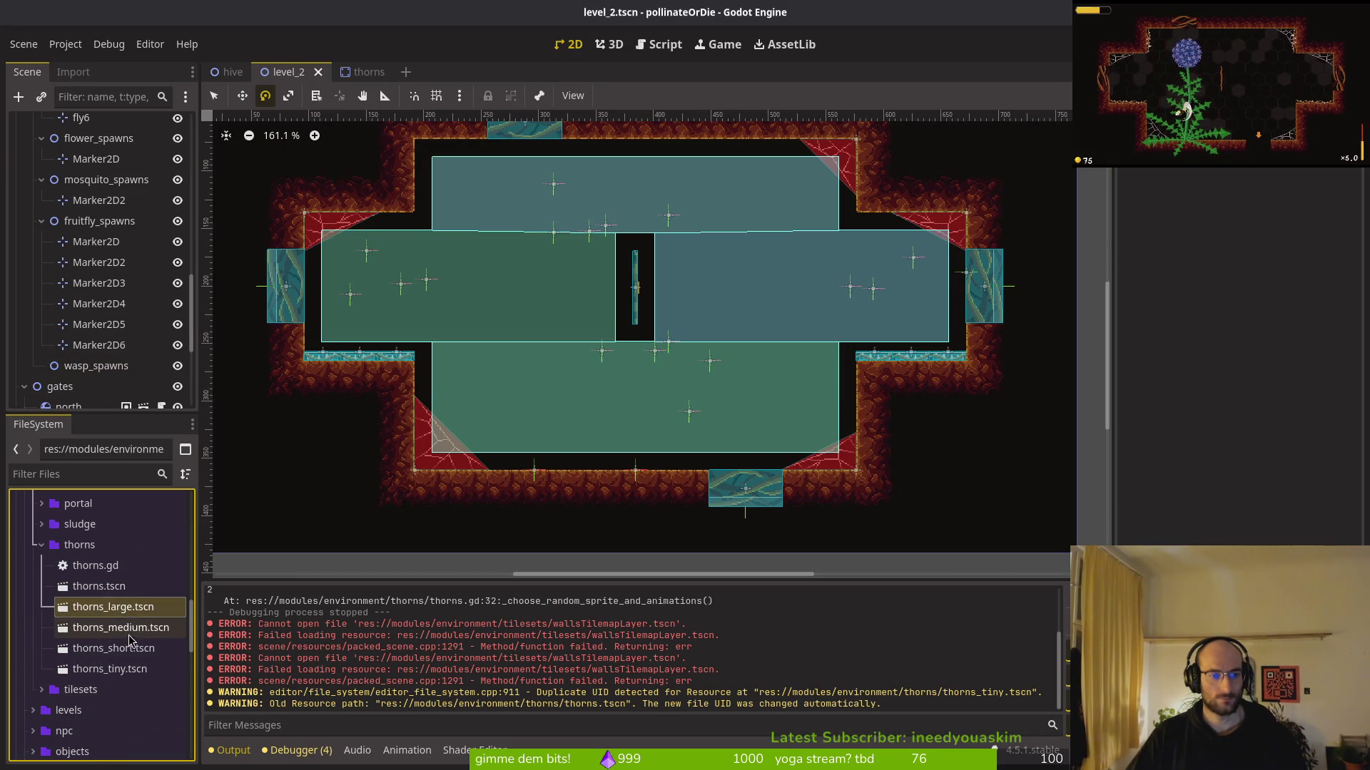
click(125, 670)
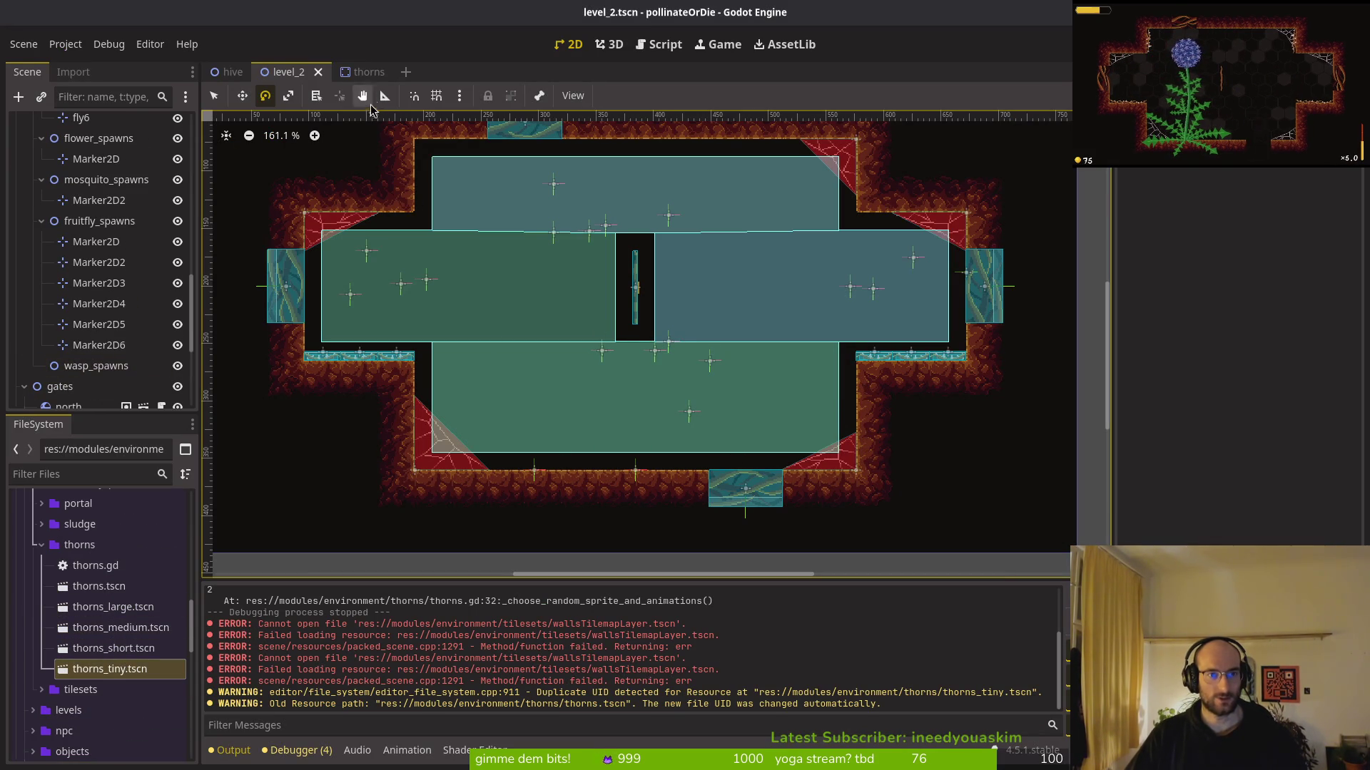
Collapse the spawn groups, wave1, spawning_locations and gates in the Scene tree
scroll(43, 321, up, 5)
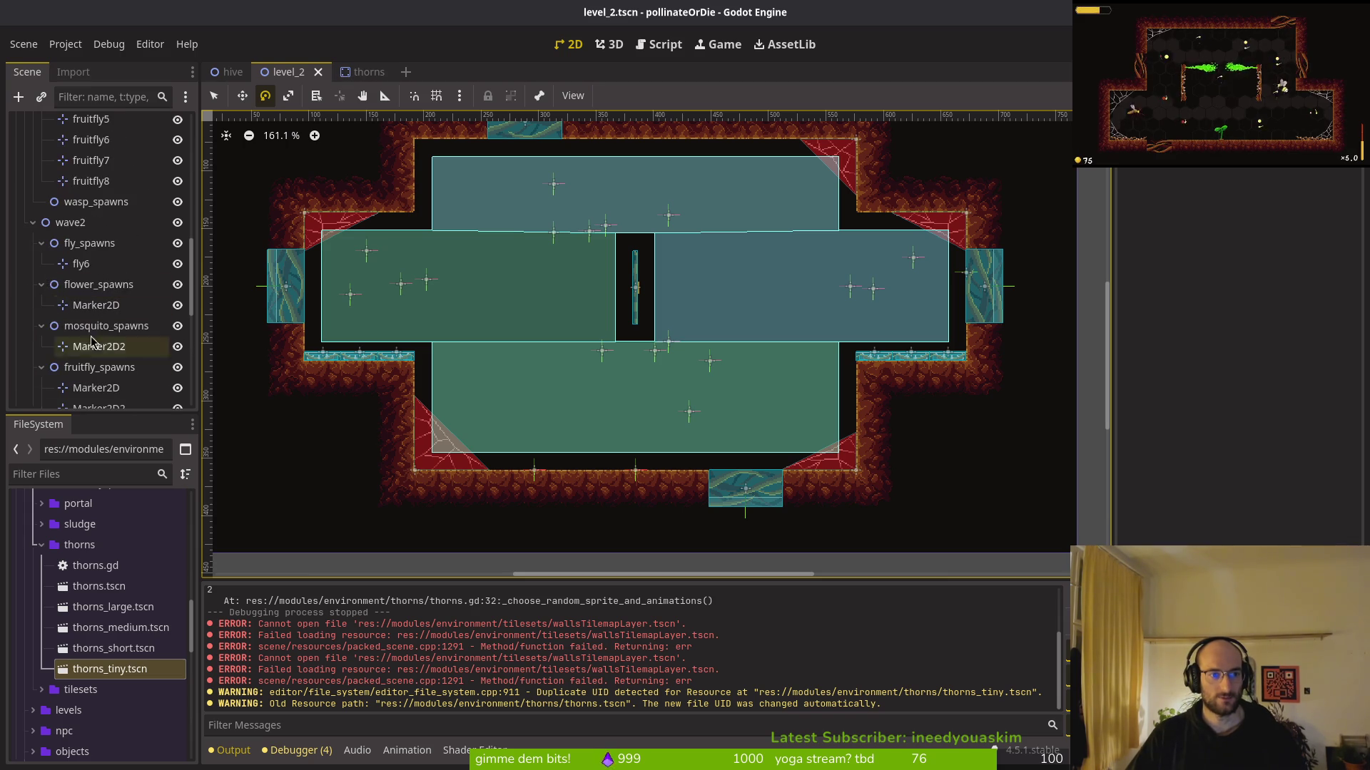
click(41, 326)
click(41, 347)
click(42, 284)
click(41, 243)
scroll(41, 299, up, 5)
click(42, 380)
click(41, 339)
click(41, 298)
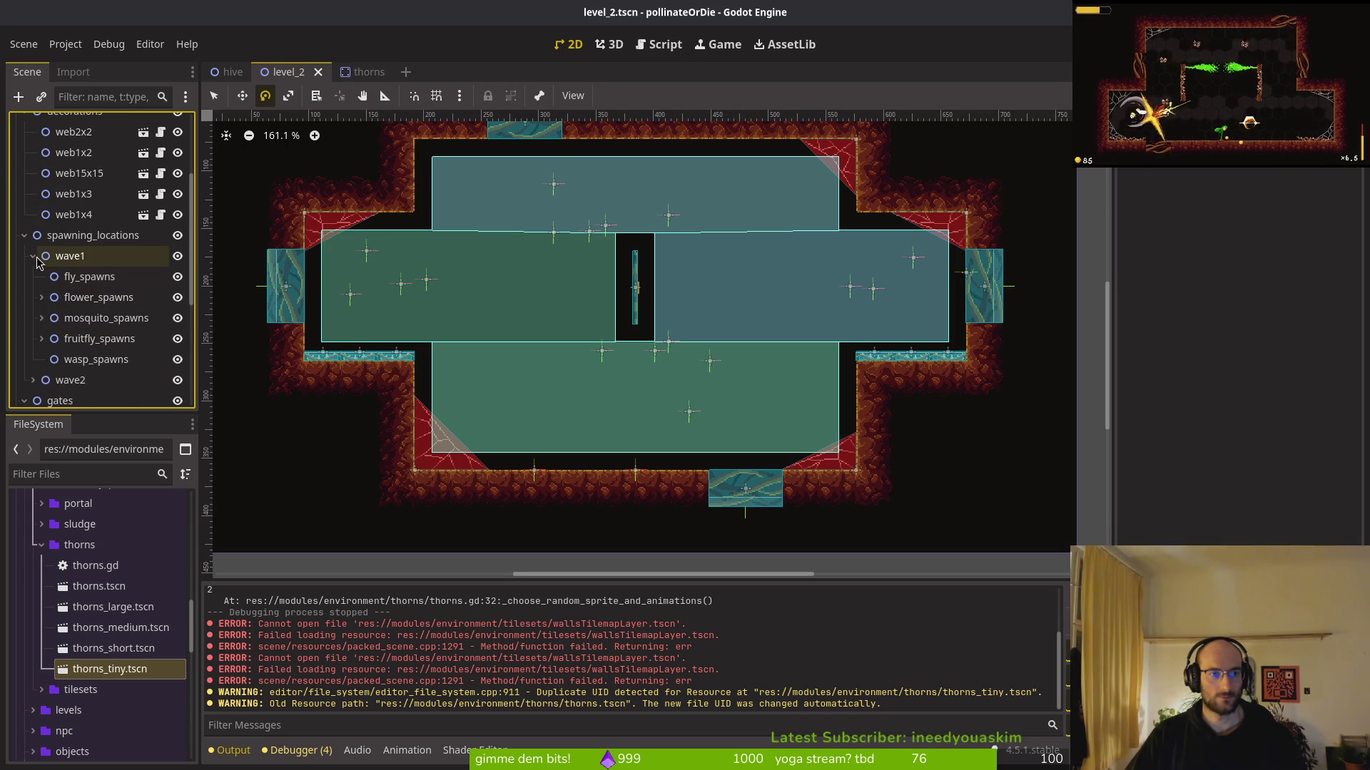
click(33, 256)
click(24, 236)
click(30, 257)
scroll(43, 285, up, 3)
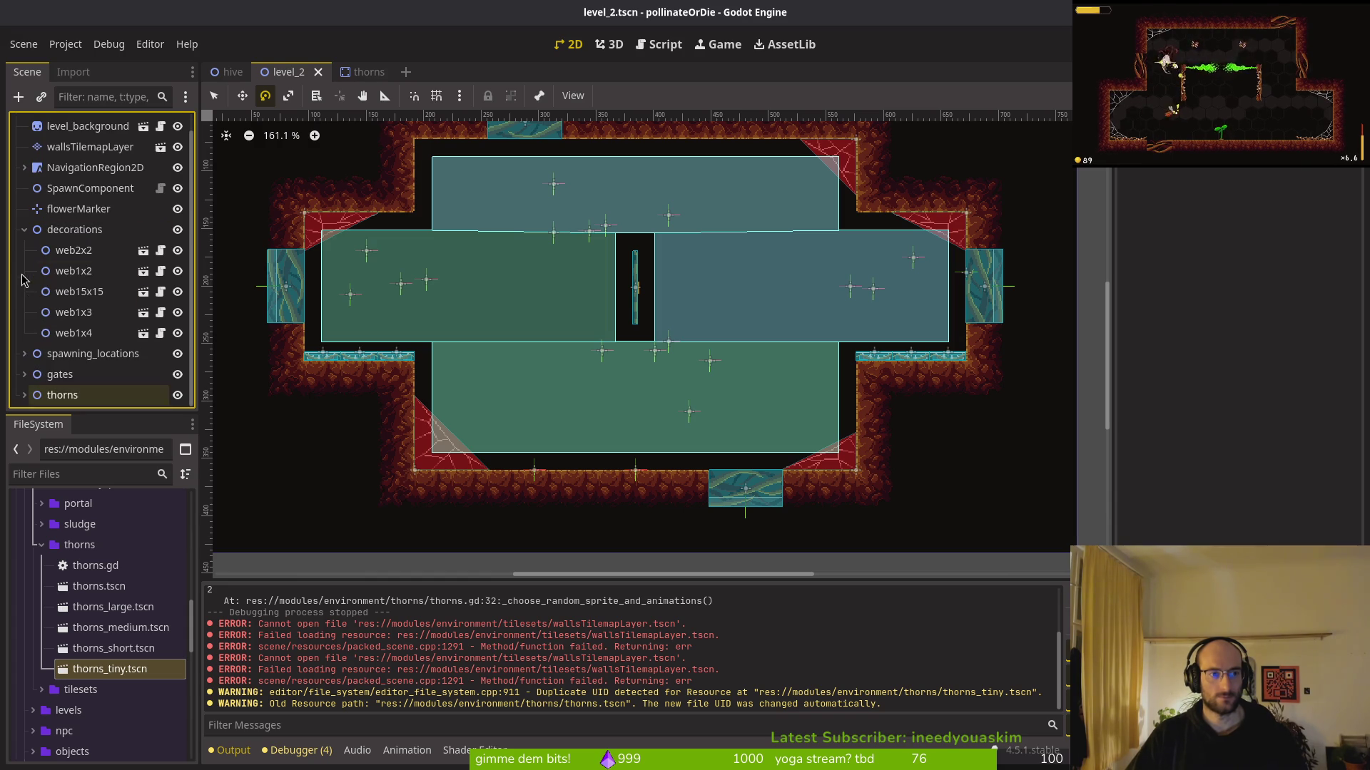
scroll(82, 341, down, 3)
Save level_2 and select the thornsTiny through thornsTiny6 instances, then launch the game
key(ctrl+s)
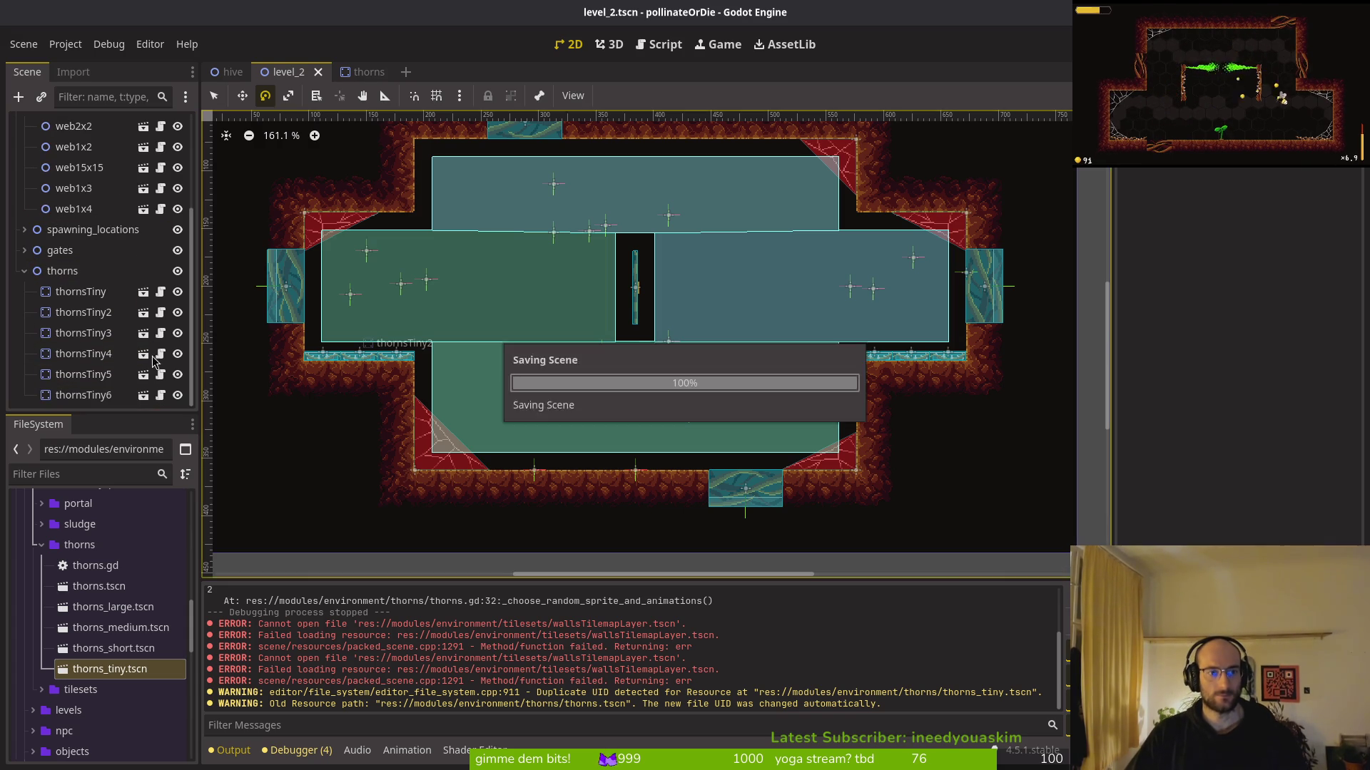
click(89, 292)
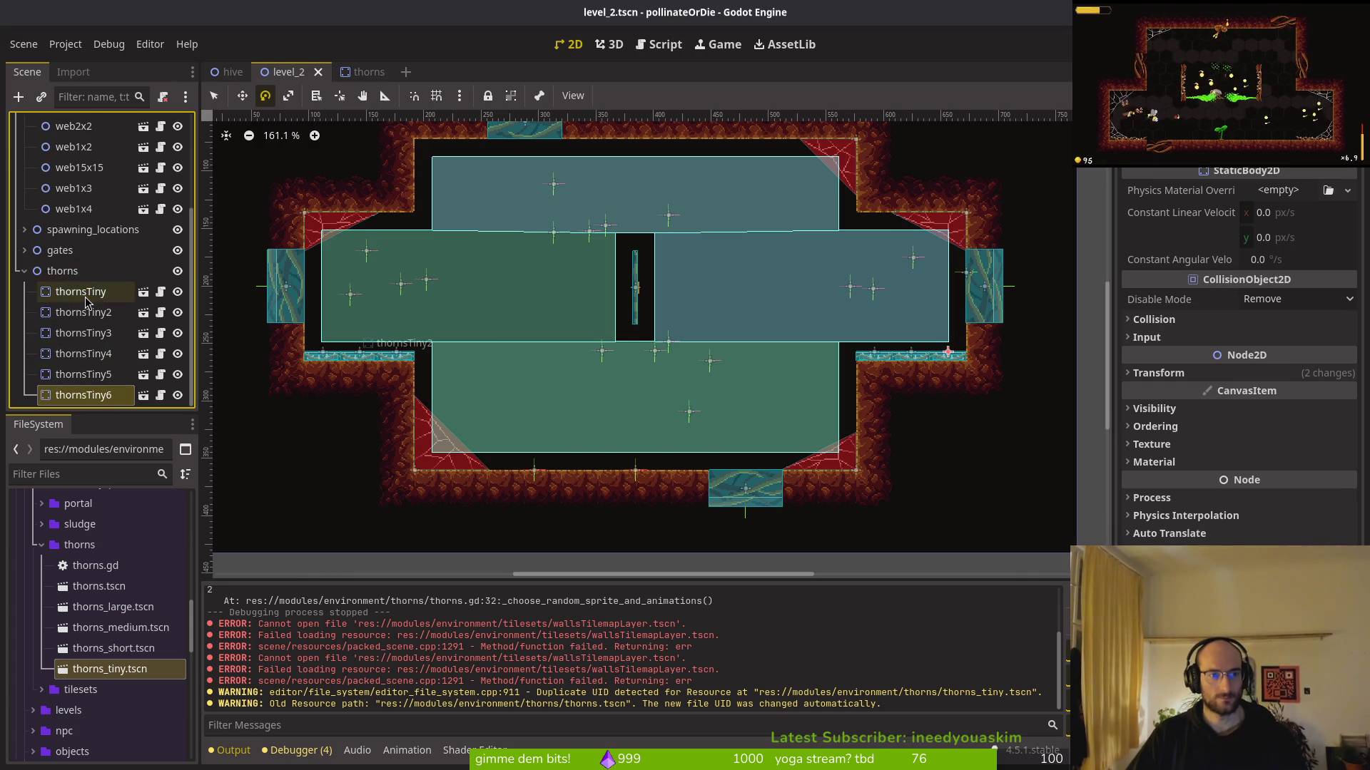
shift+click(71, 376)
scroll(402, 379, up, 5)
click(569, 403)
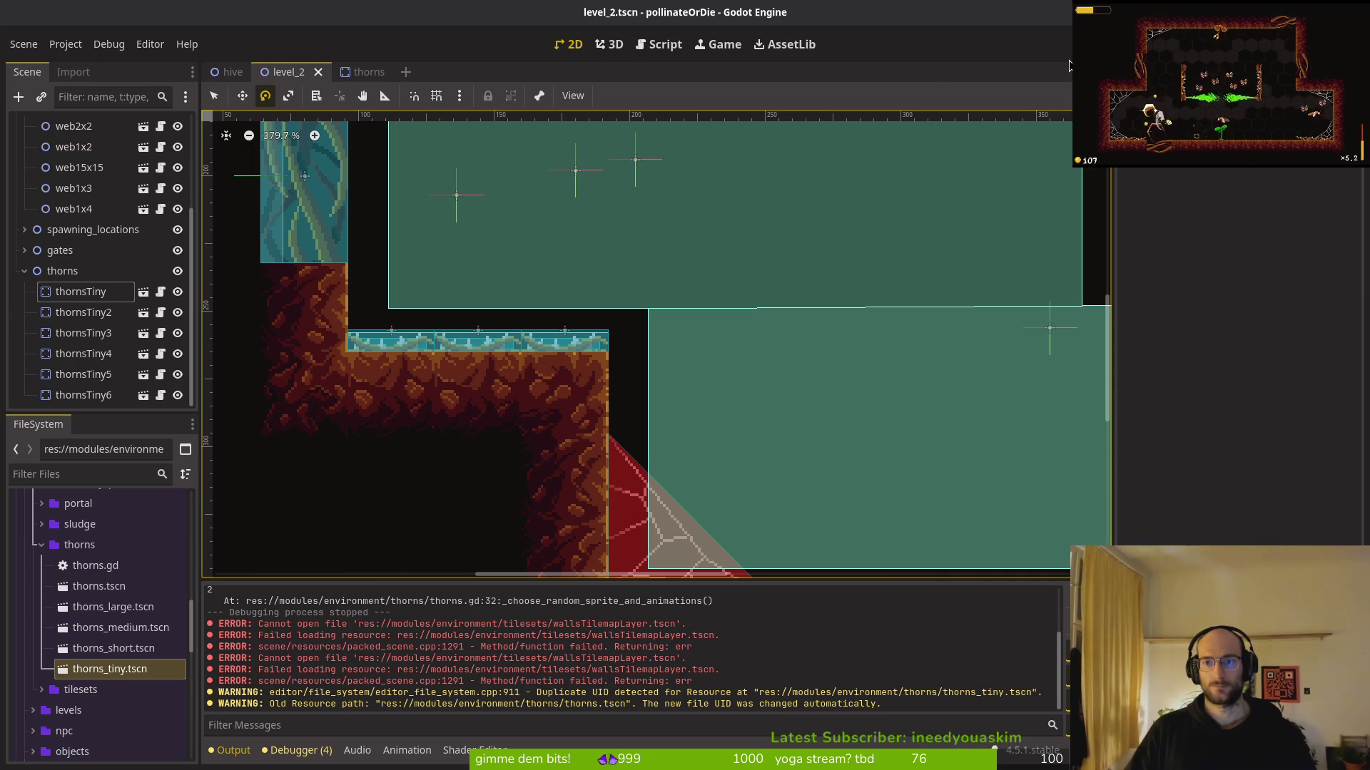
key(F5)
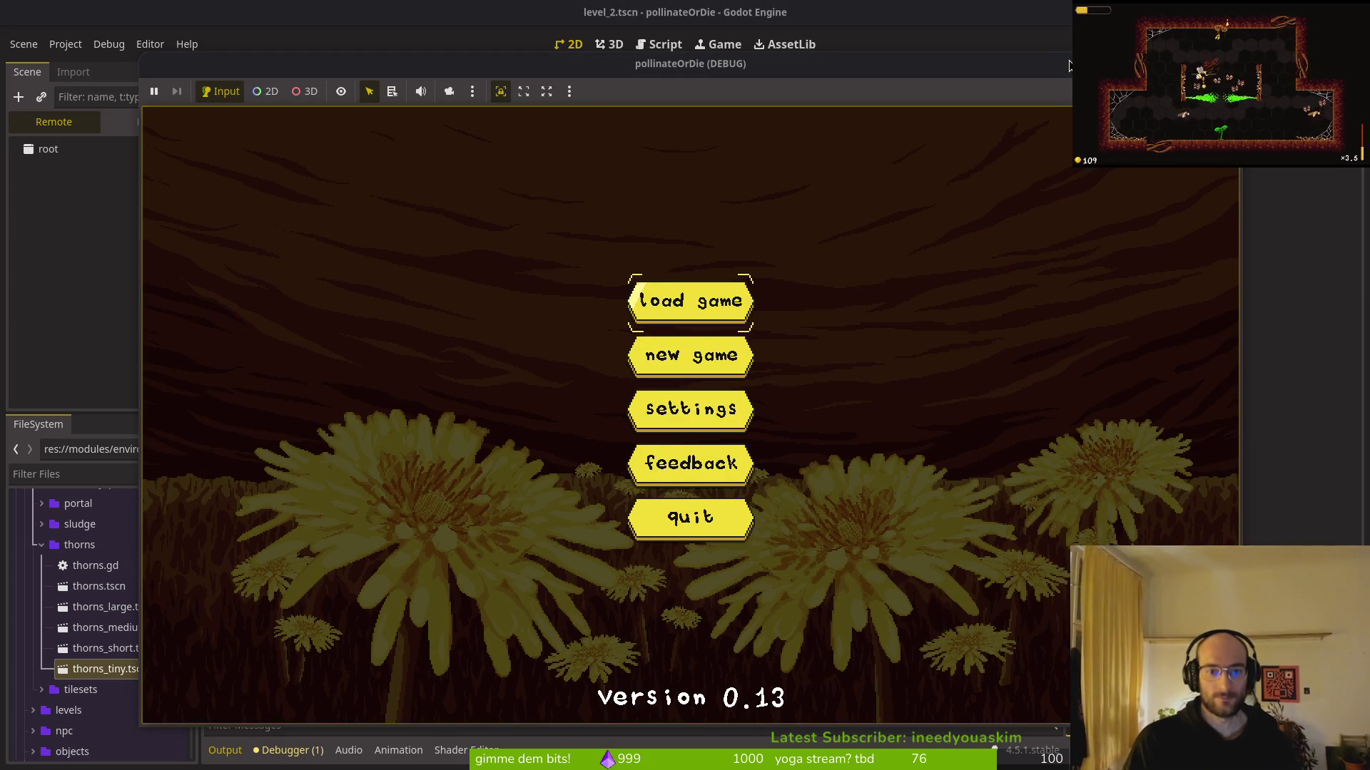
Start level 2 from the game's level select, play it, then stop the run
key(Return)
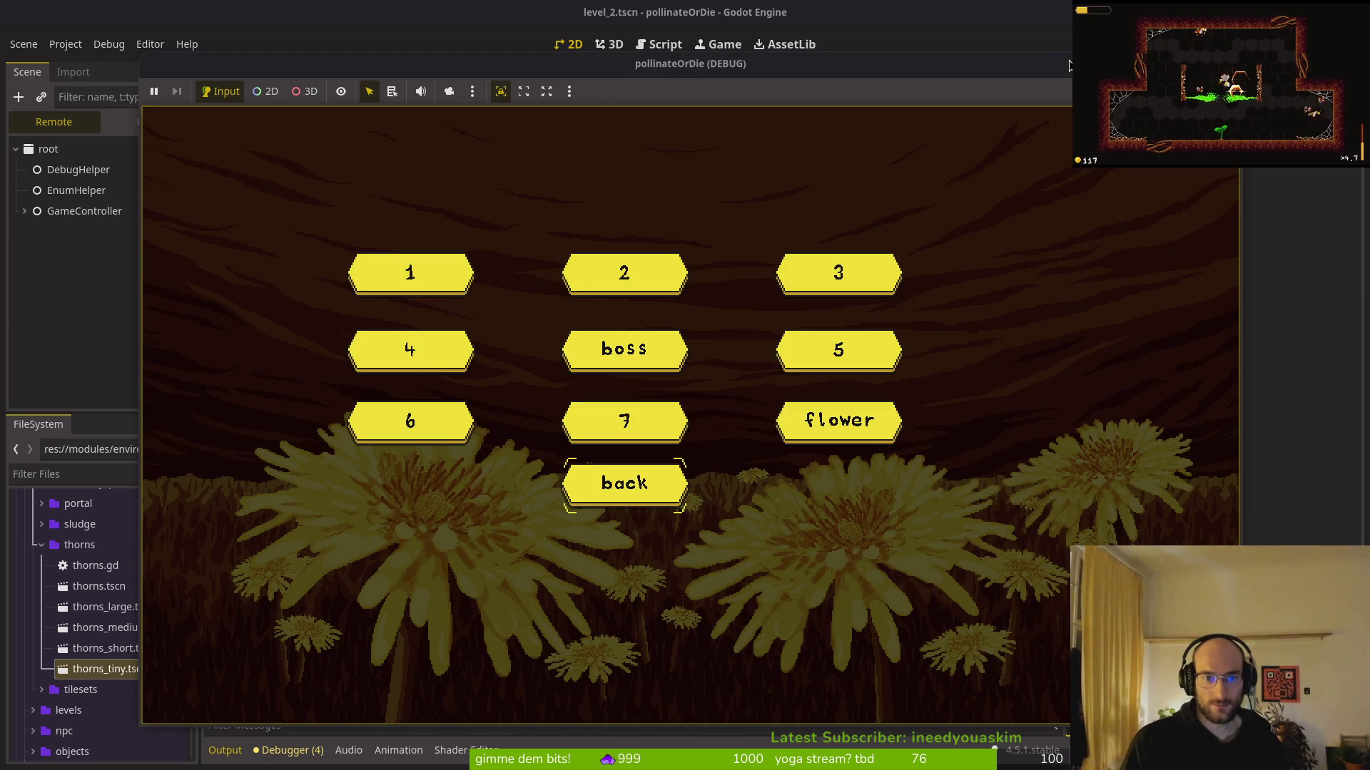
key(Return)
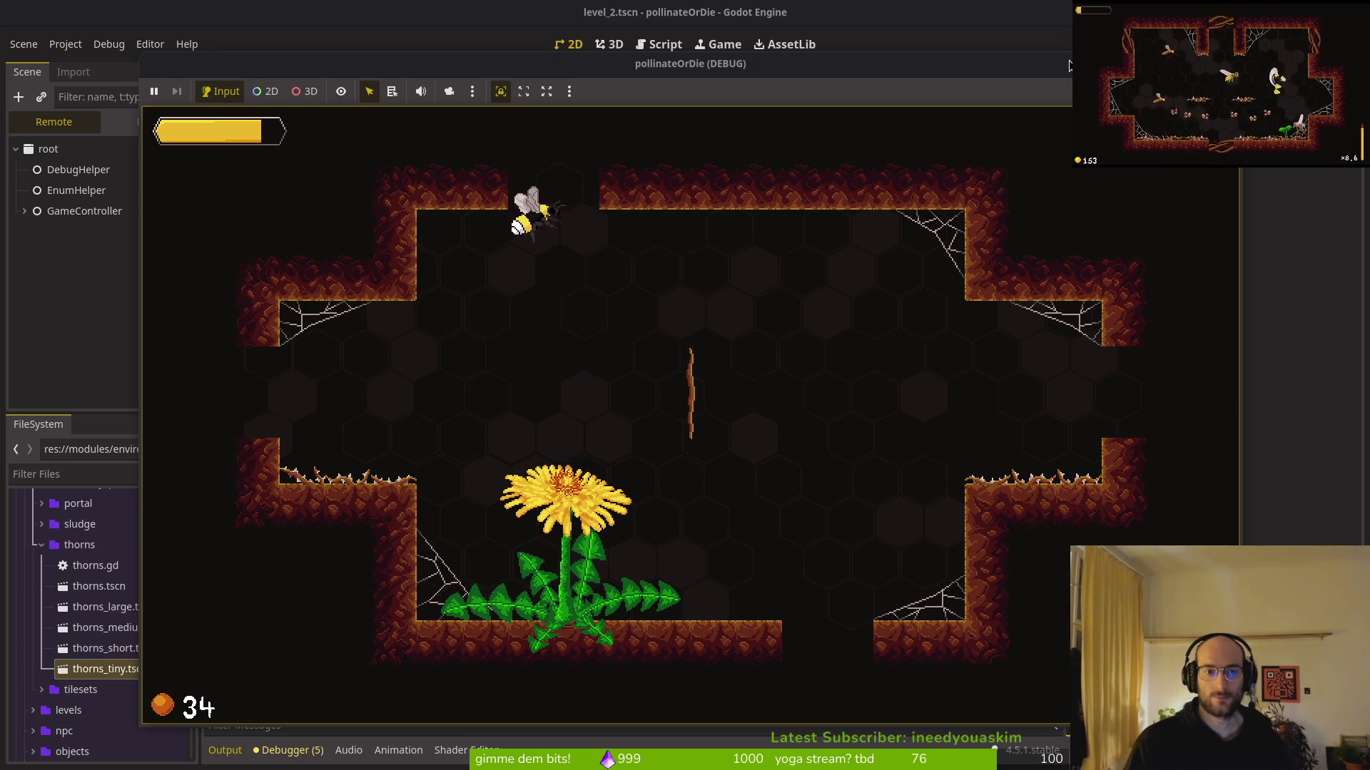
click(1068, 66)
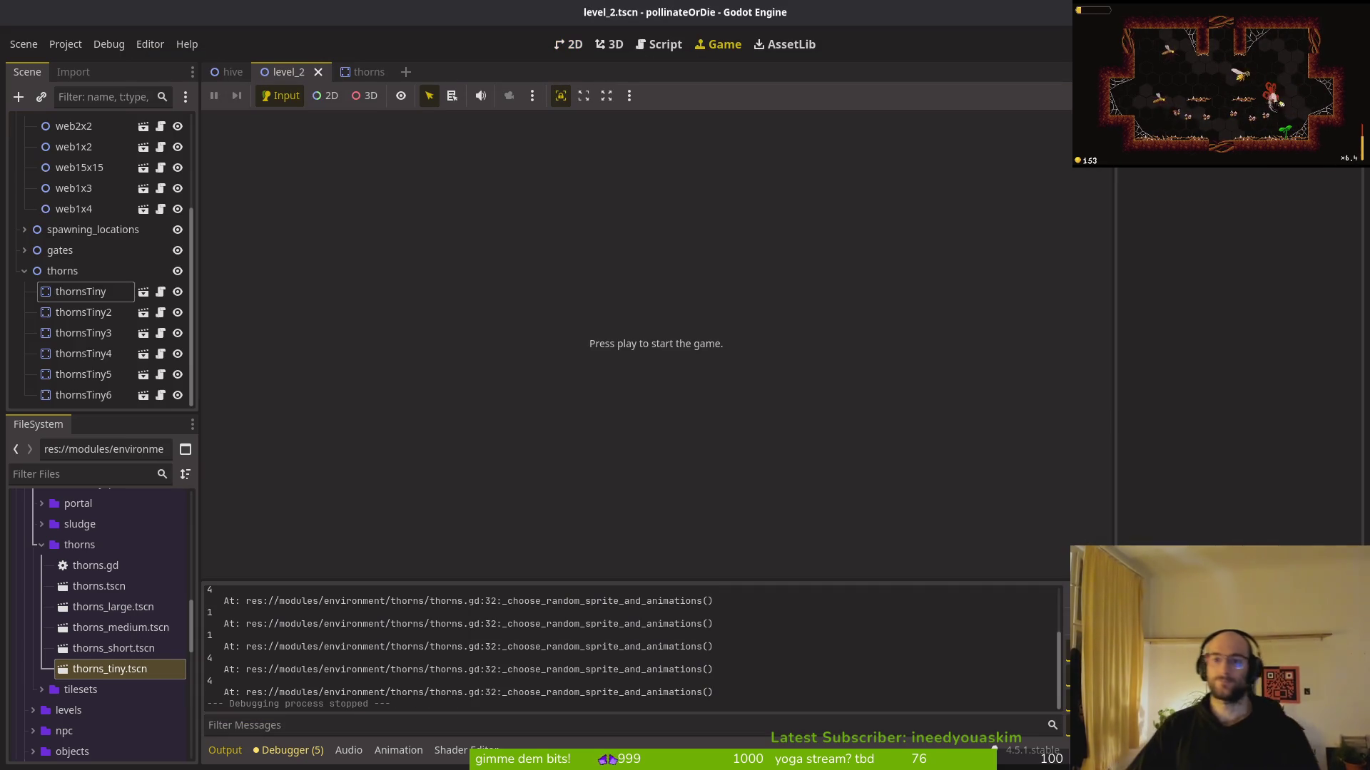
Collapse the thorns node and pan the level_2 layout in the 2D view
click(24, 271)
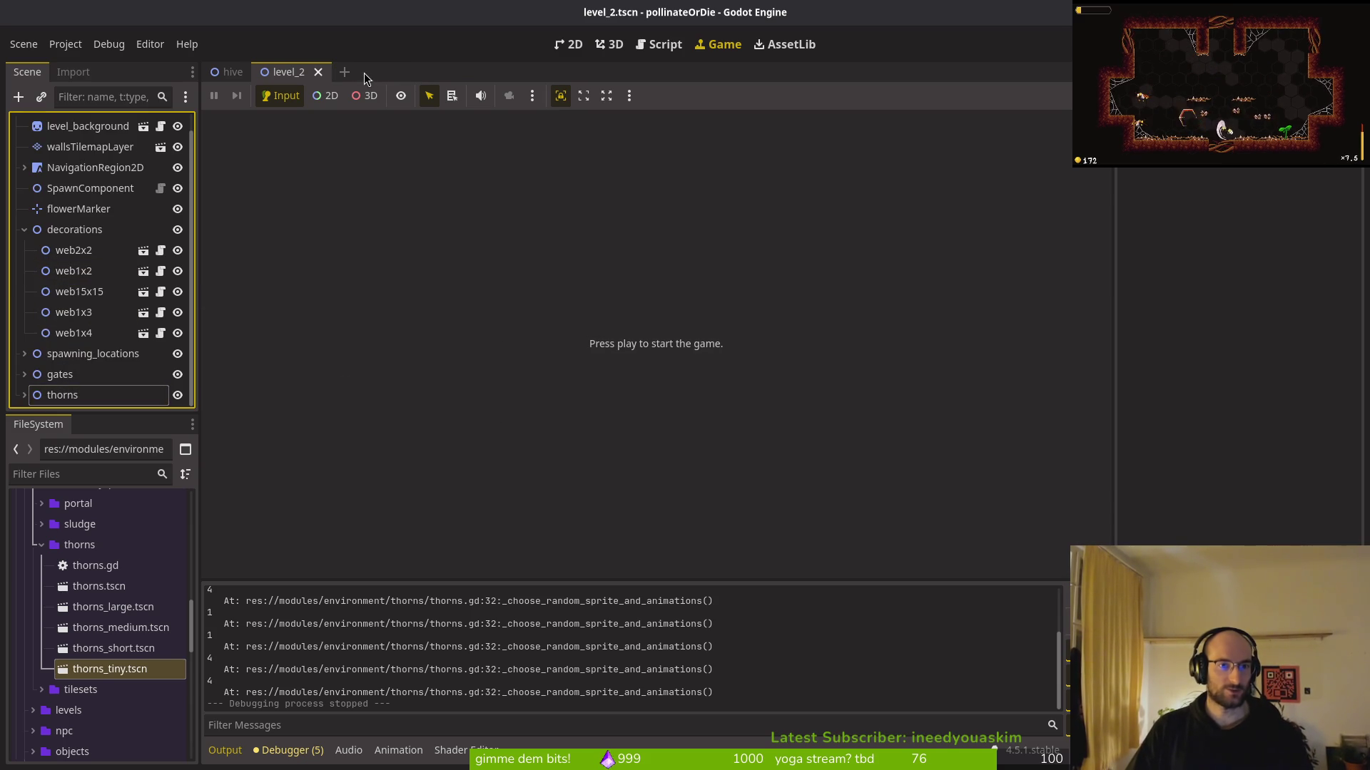
click(569, 45)
scroll(749, 338, down, 4)
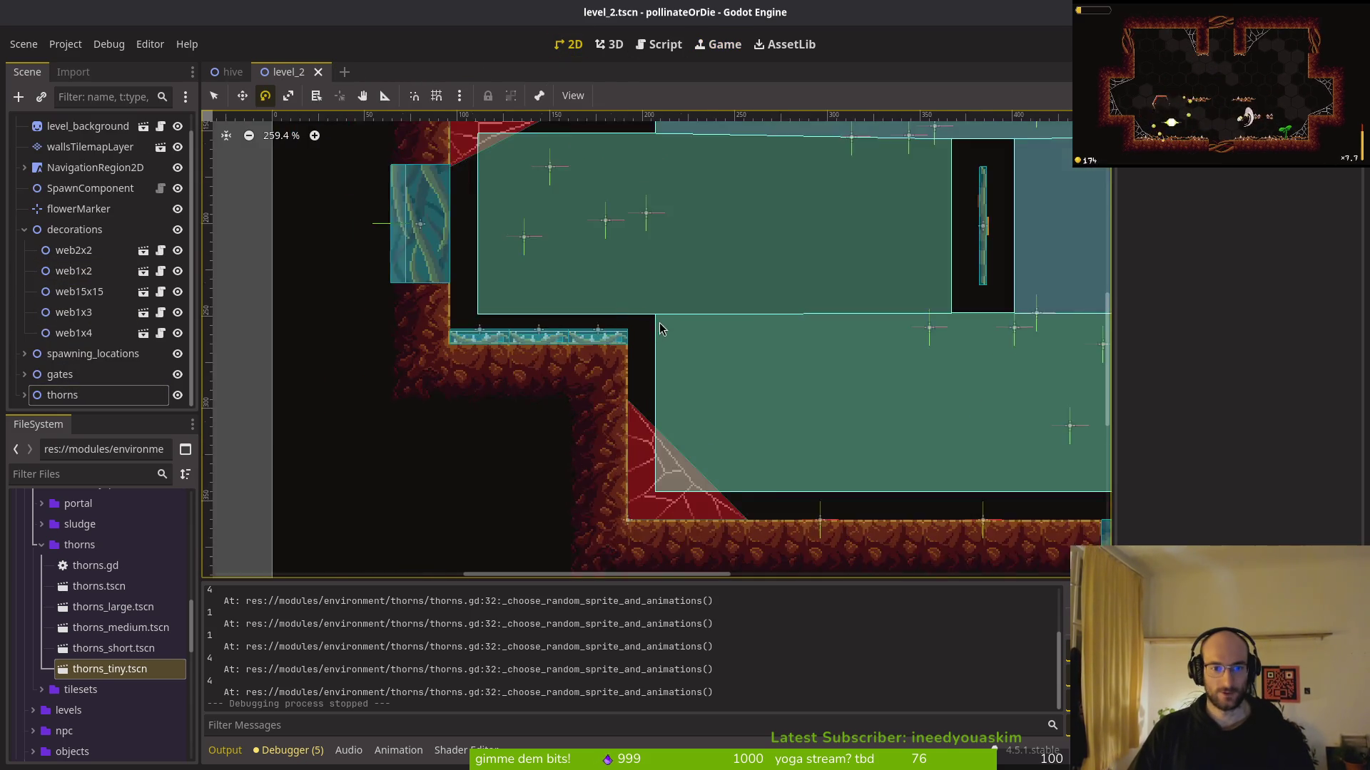
drag(747, 333, 563, 366)
Quick-open the level 3 scene by searching 'level3ts', then switch to the terminal
key(shift+alt+o)
text(level)
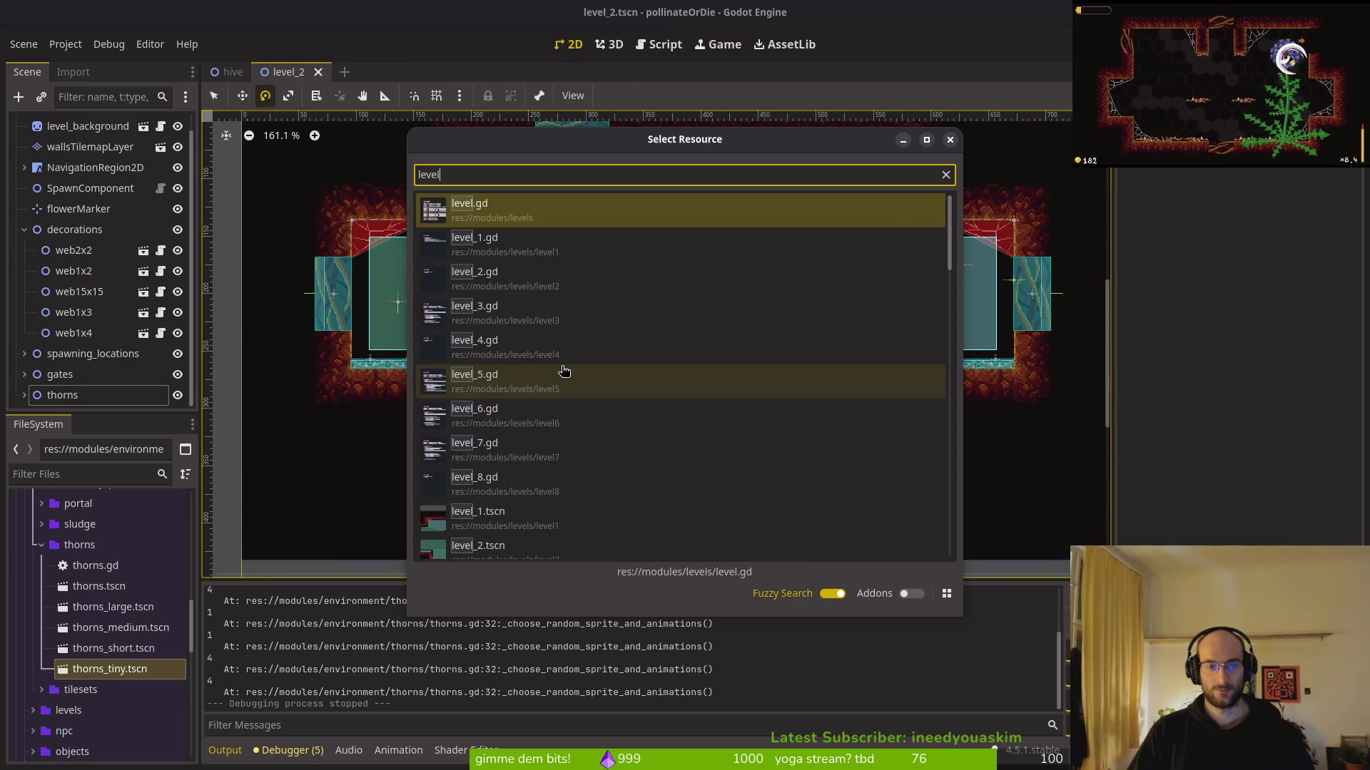
text(3ts)
key(Return)
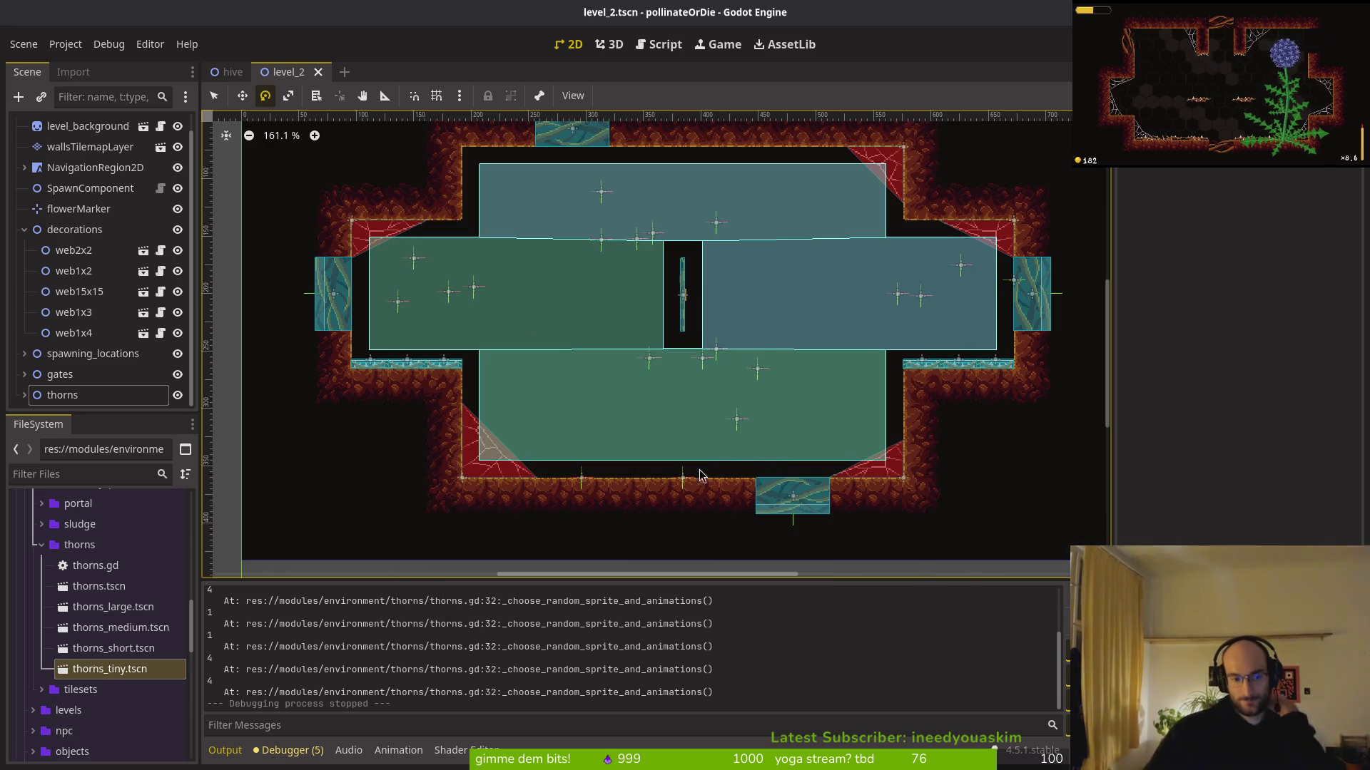
key(alt+Tab)
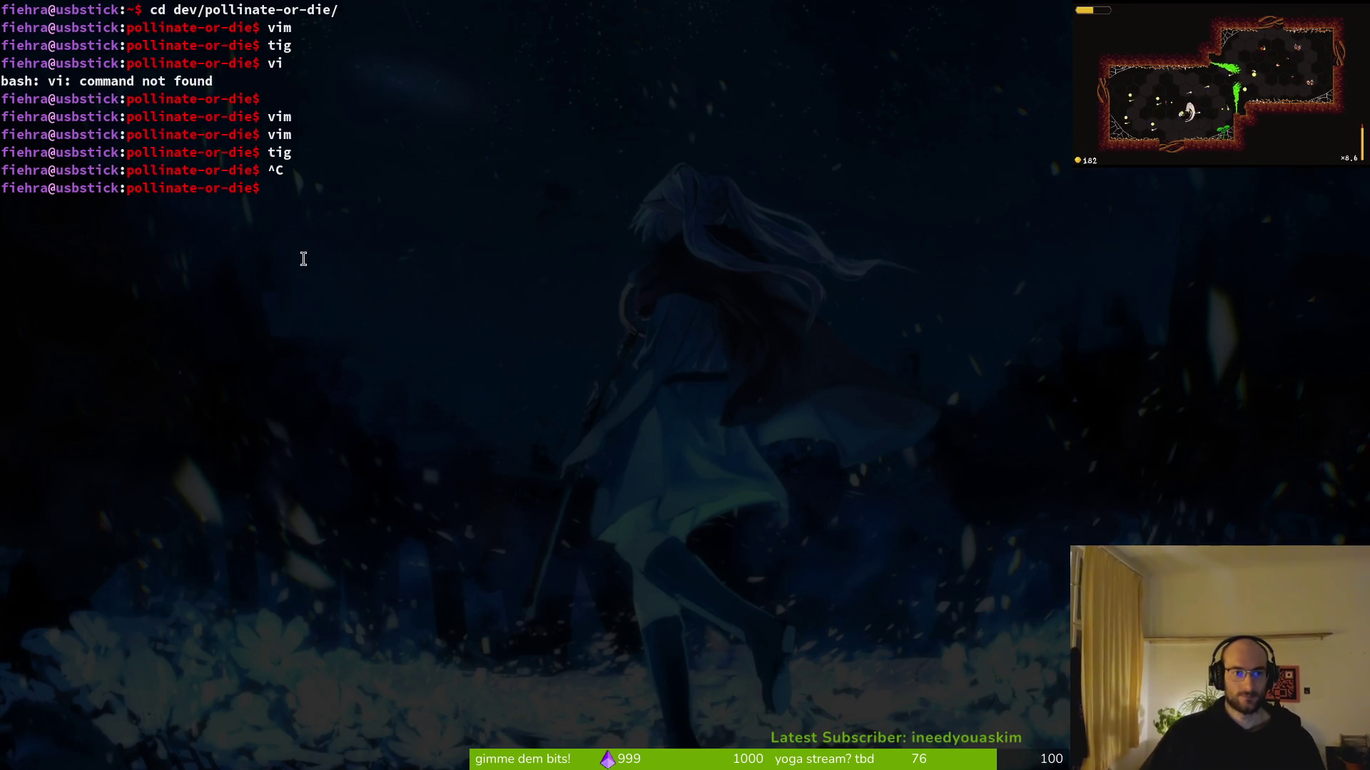
Run the game once more in Godot, then return to the terminal
key(alt+Tab)
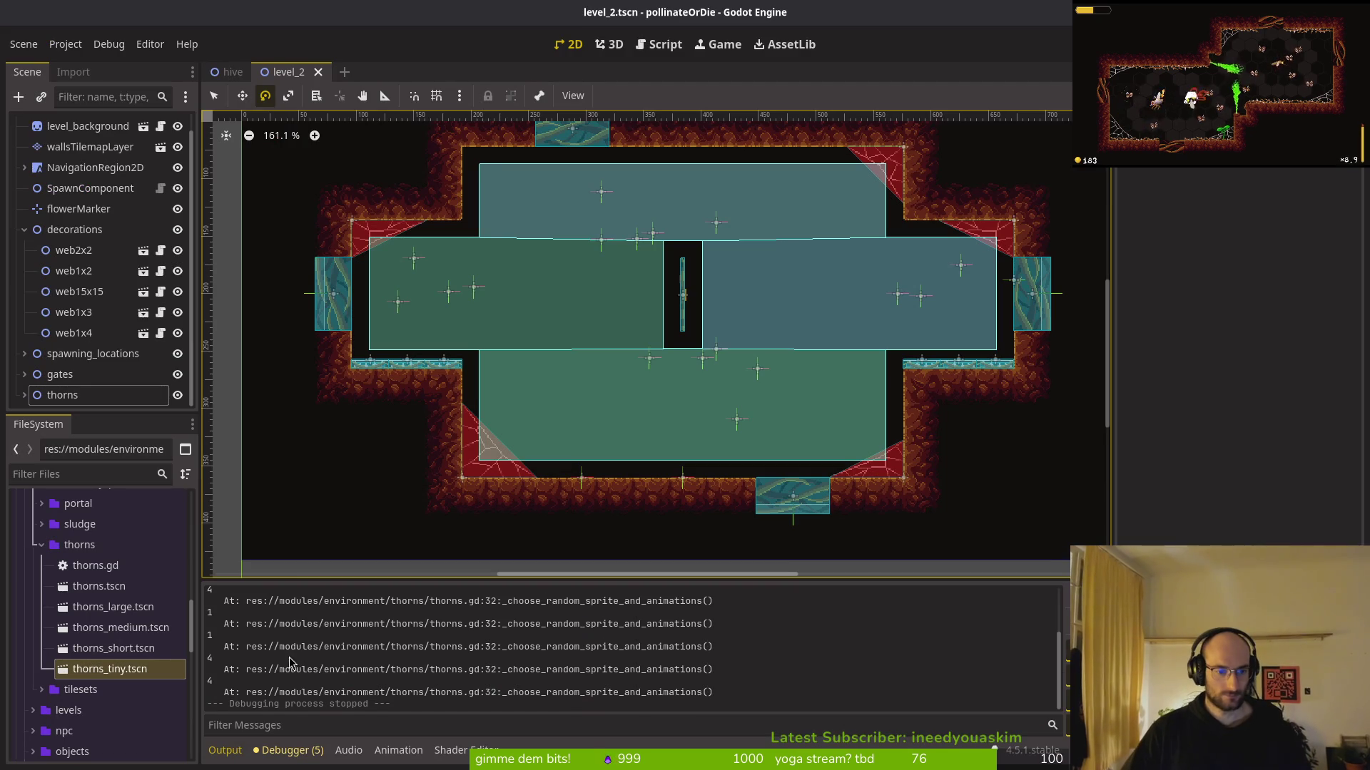
key(F5)
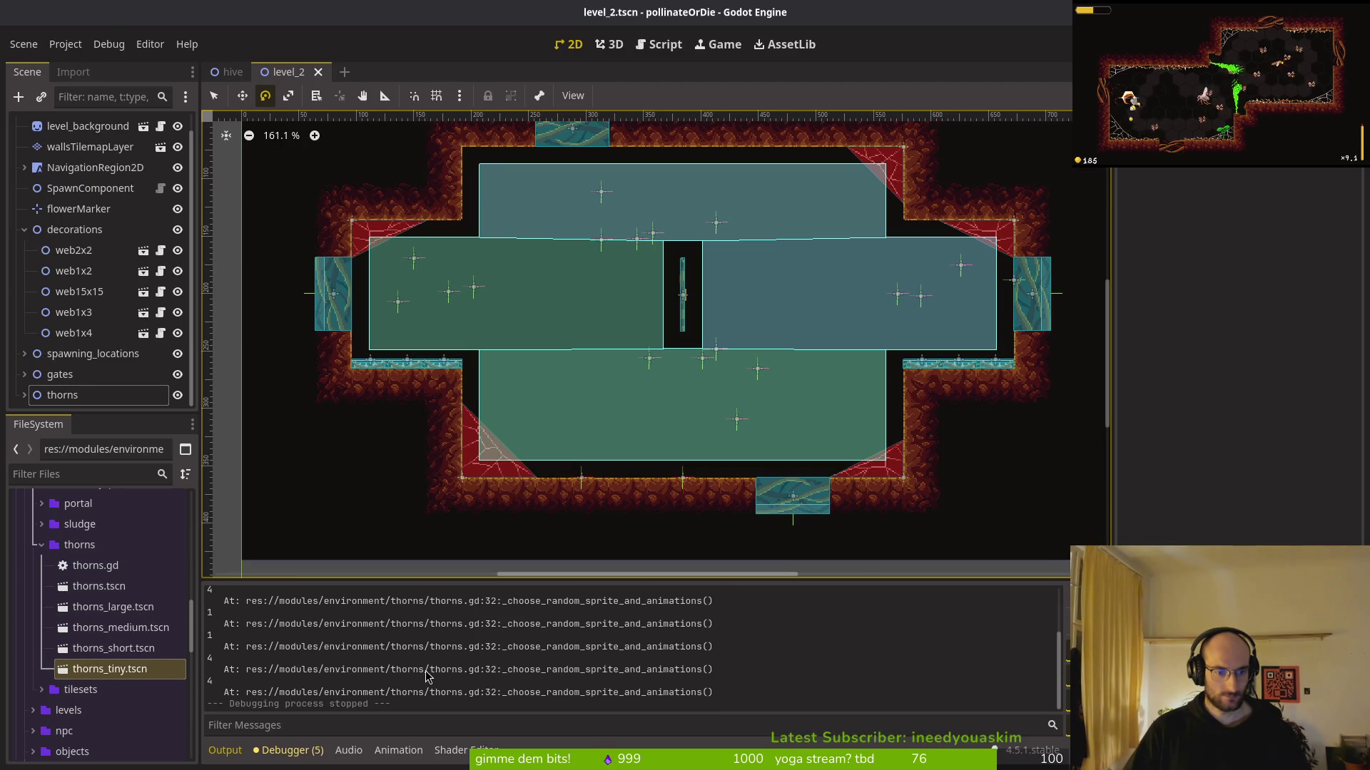
key(alt+Tab)
Open thorns.gd in Vim, remove the print_debug line at the end, and save
text(vim .)
key(Return)
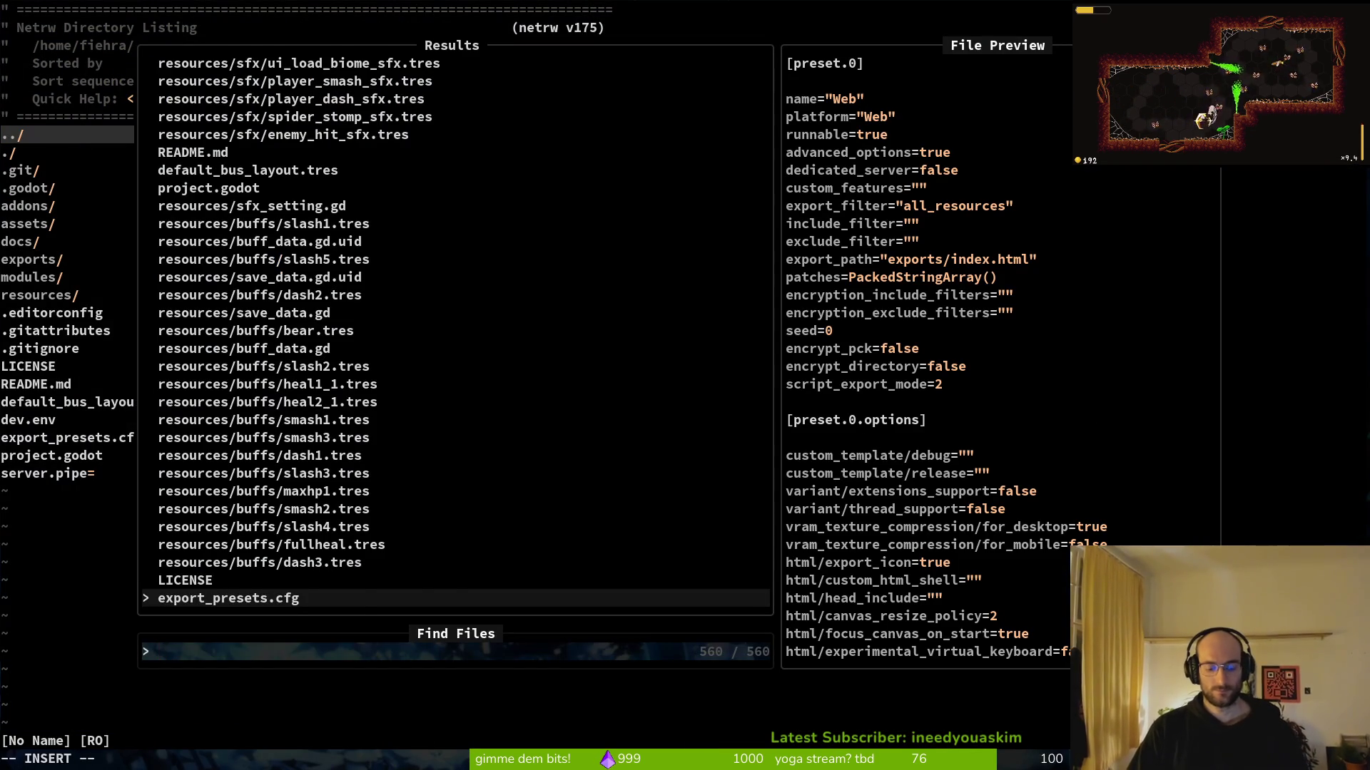
text(thor)
key(Return)
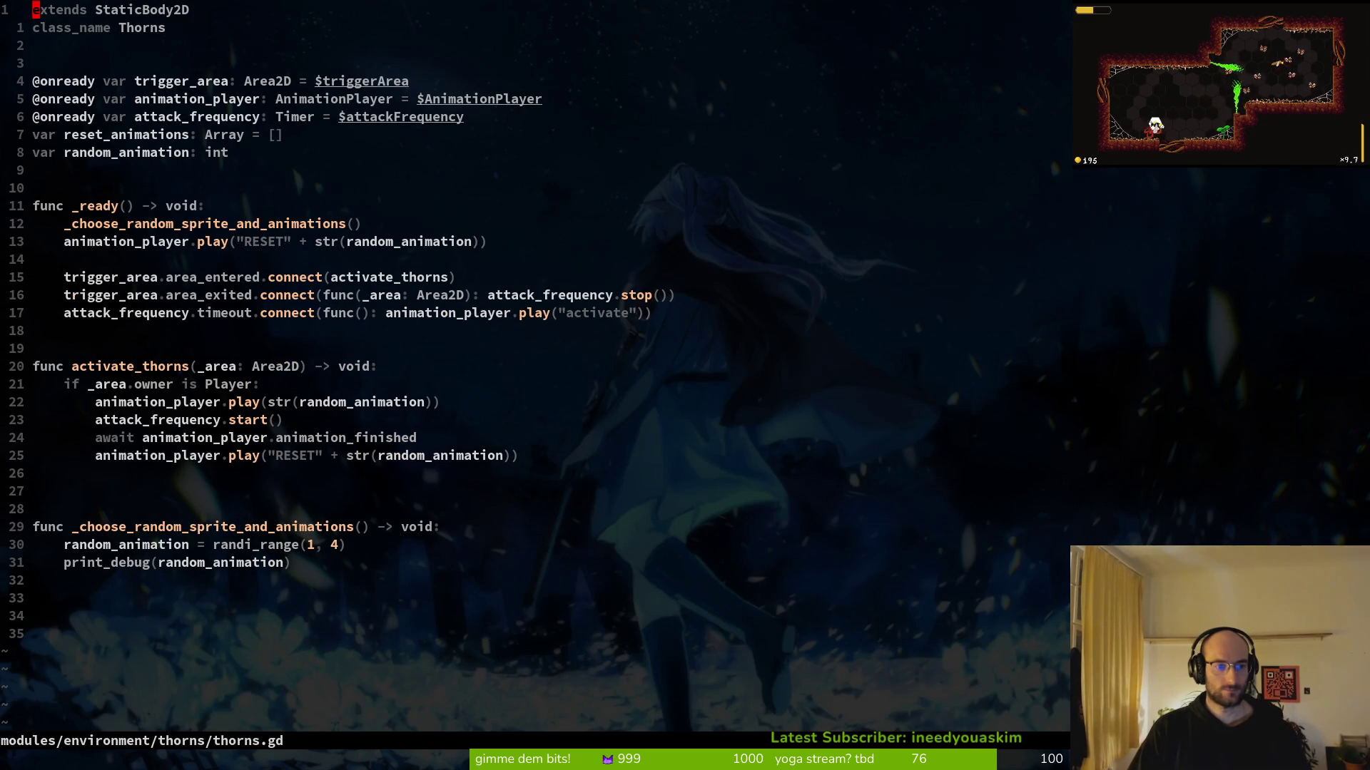
key(3)
key(3)
text(G)
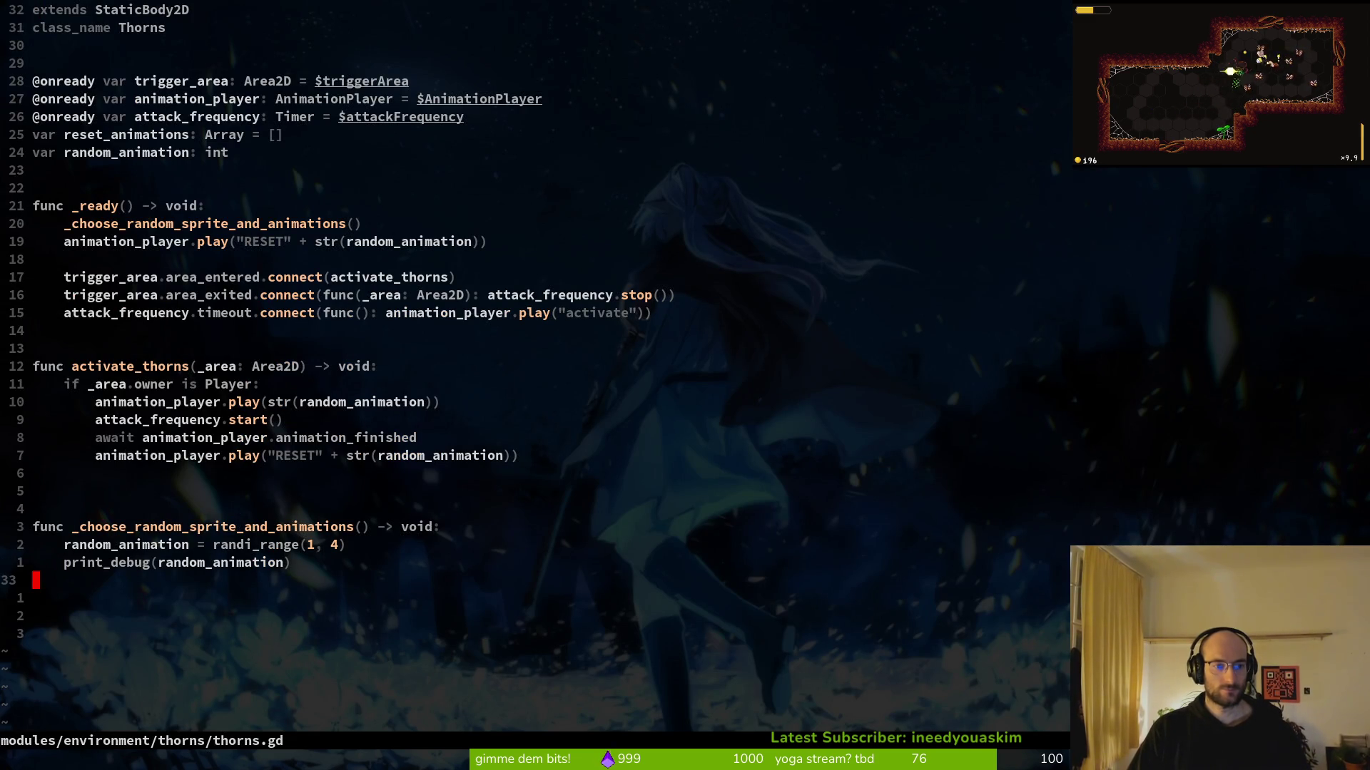
text(:w)
key(Return)
text(:w)
key(Return)
text(:weq)
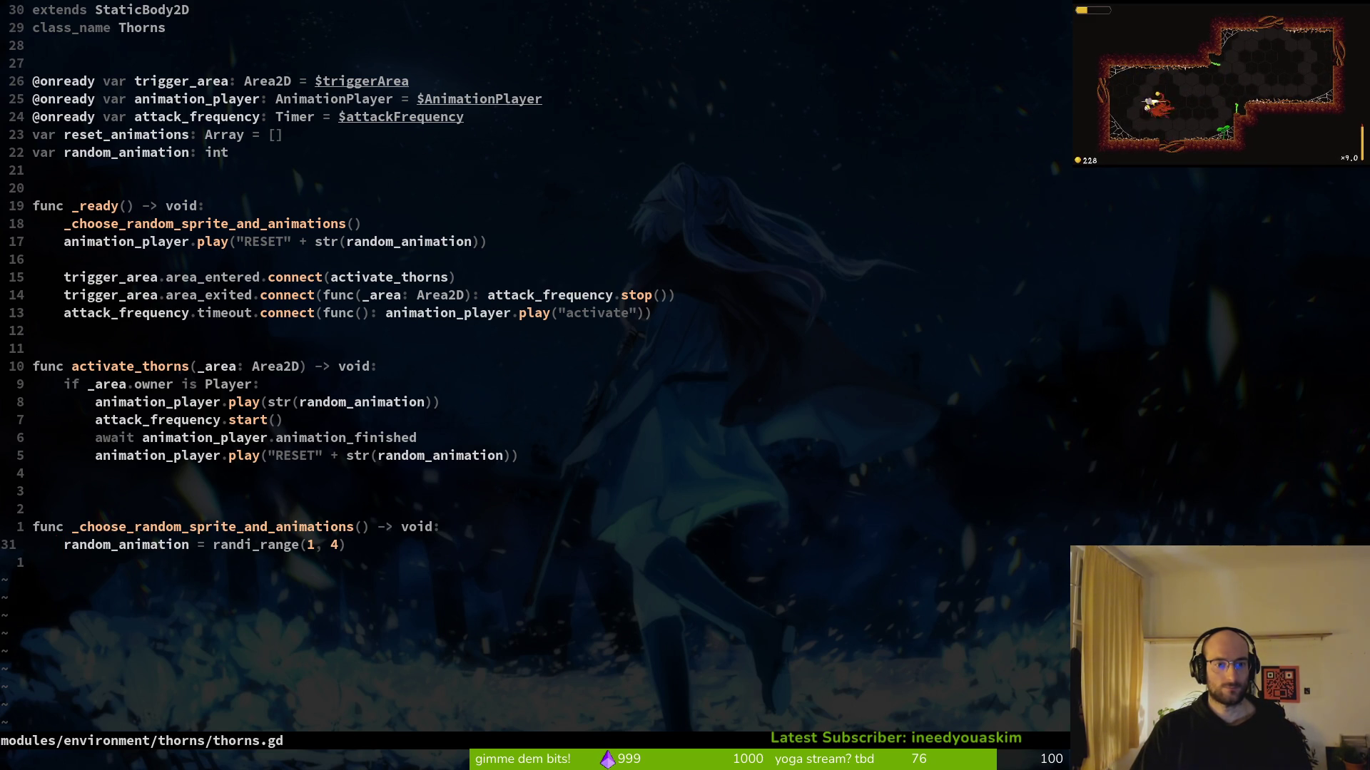
Quit Vim, open tig status, view the thorns.gd diff and stage it
key(Return)
text(tig)
key(Return)
key(Down)
key(Down)
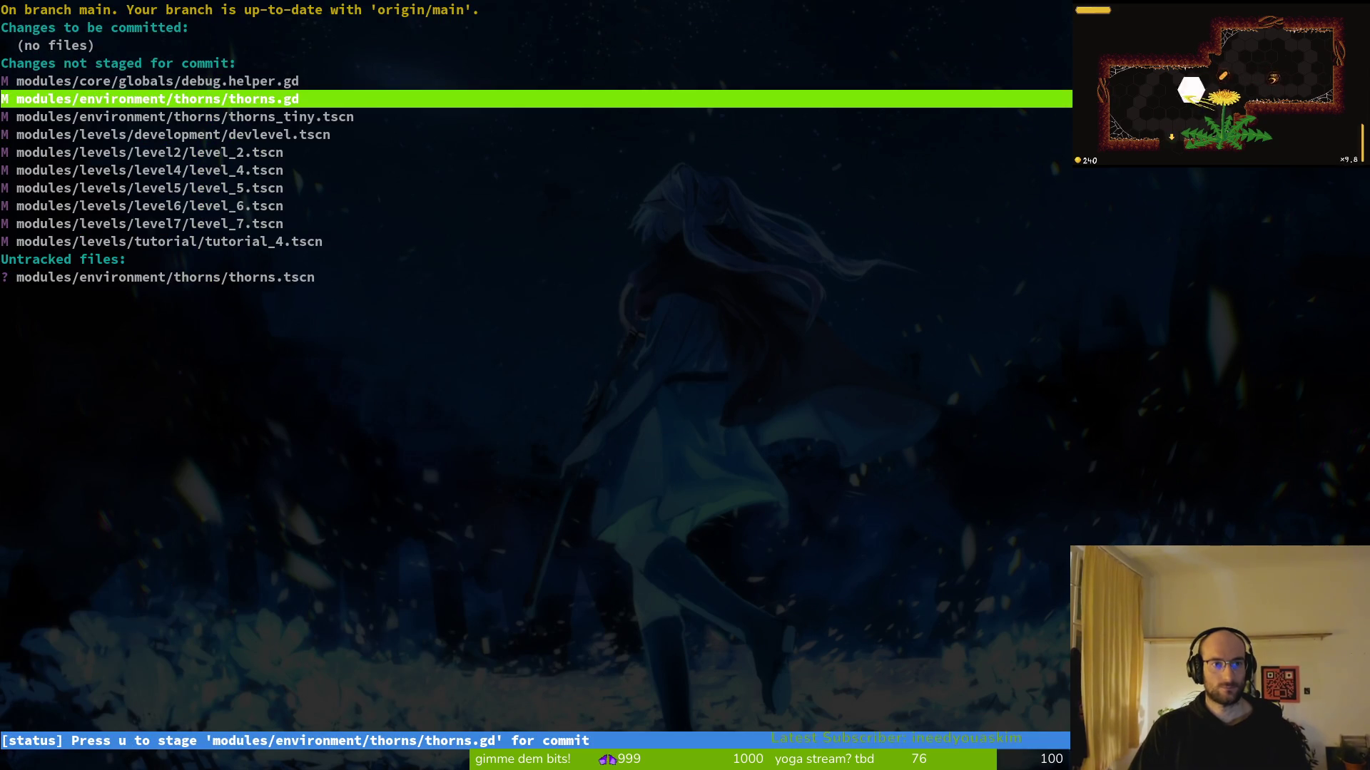
key(Return)
key(u)
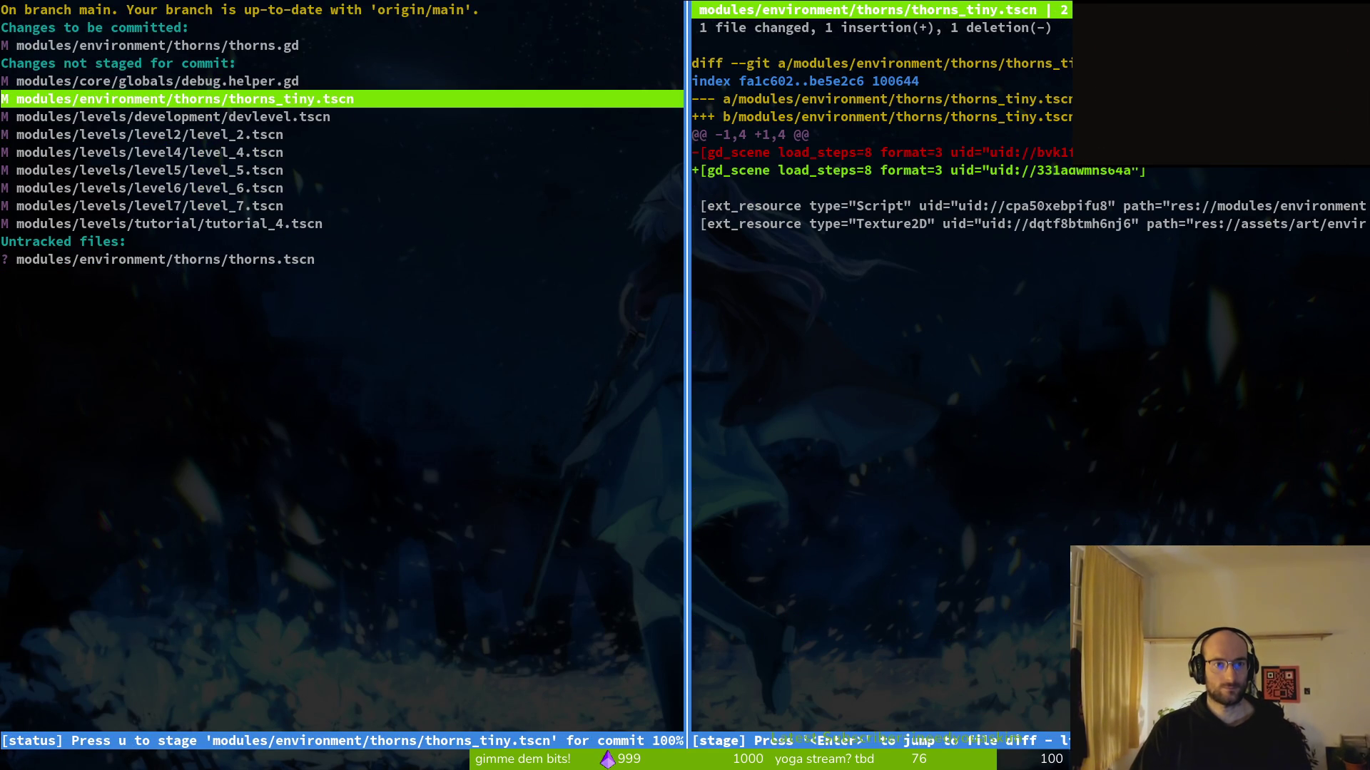
Stage thorns_tiny.tscn and the new thorns.tscn, and inspect tutorial_4.tscn changes
key(u)
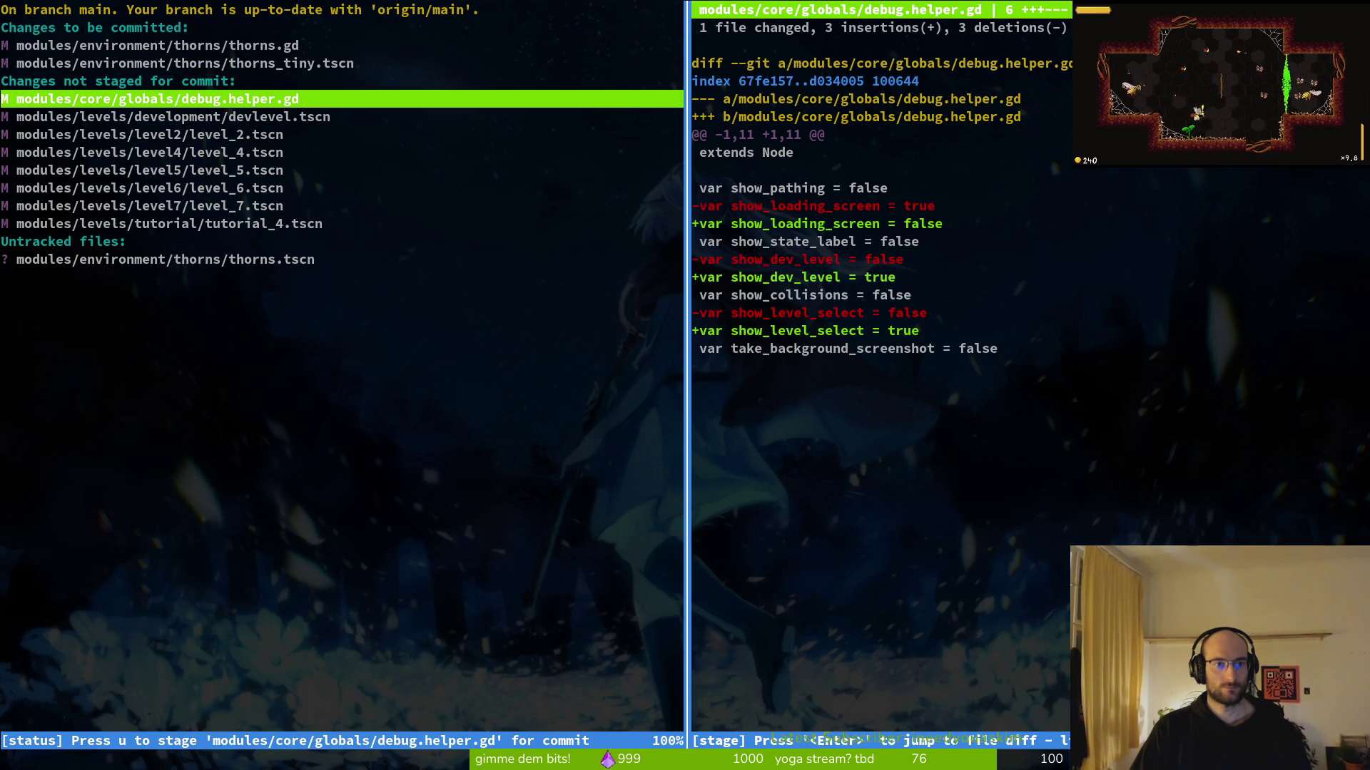
key(q)
key(Down)
key(Down)
key(Down)
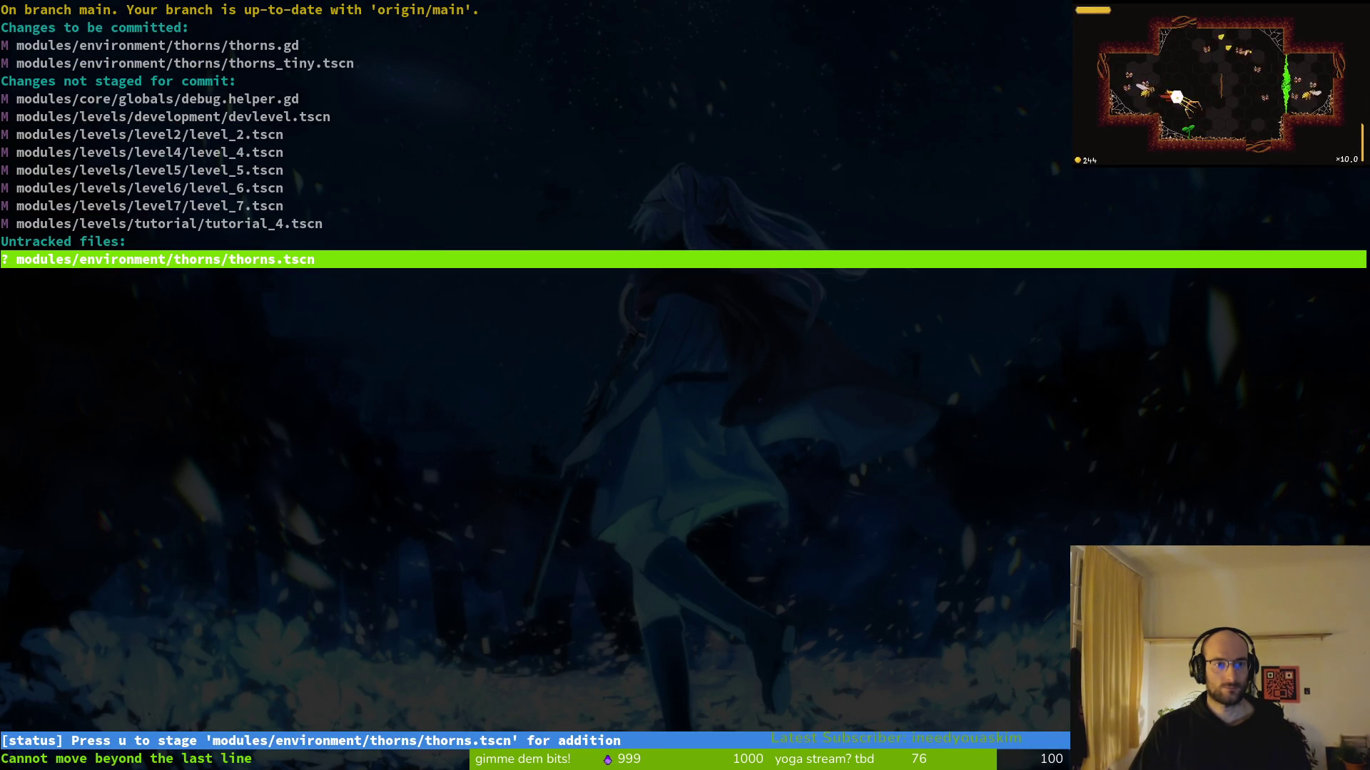
key(u)
key(Return)
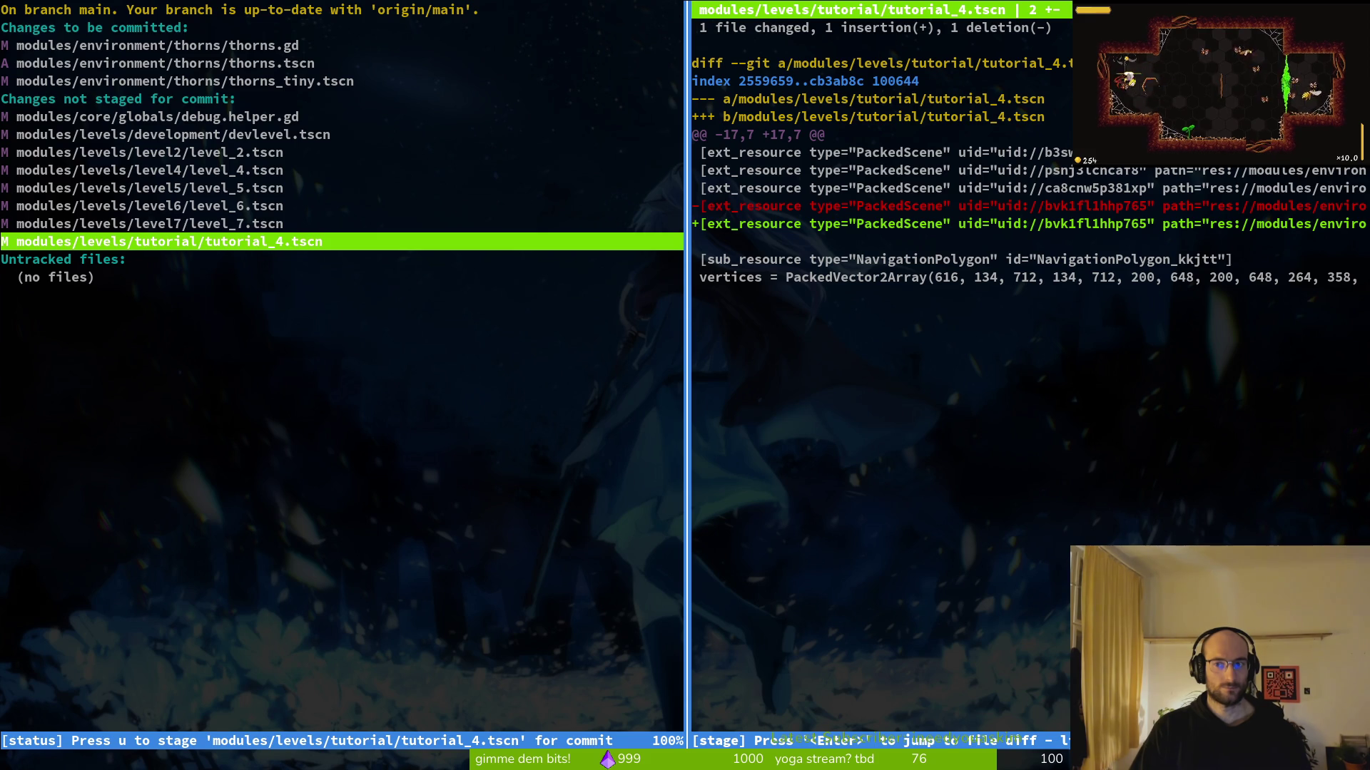
key(Down)
key(Down)
key(Down)
key(f)
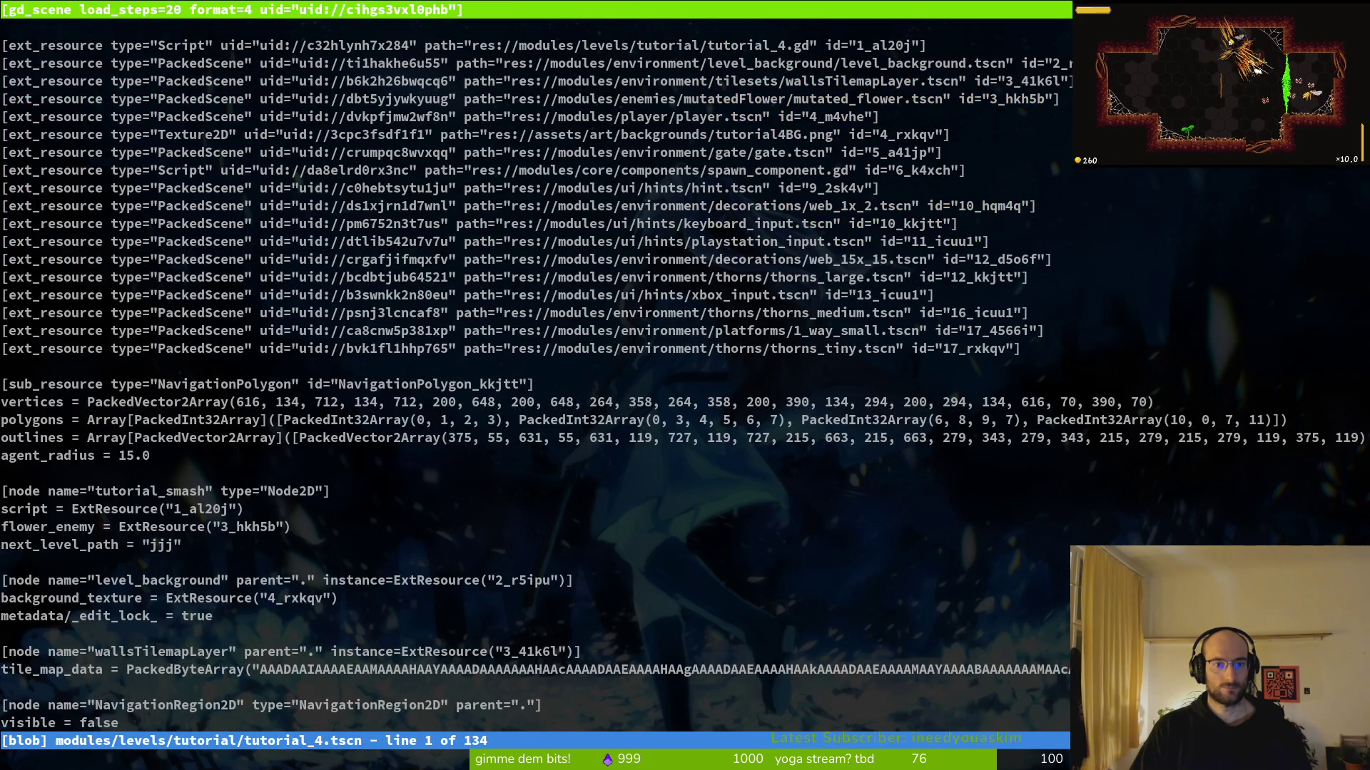
key(q)
key(q)
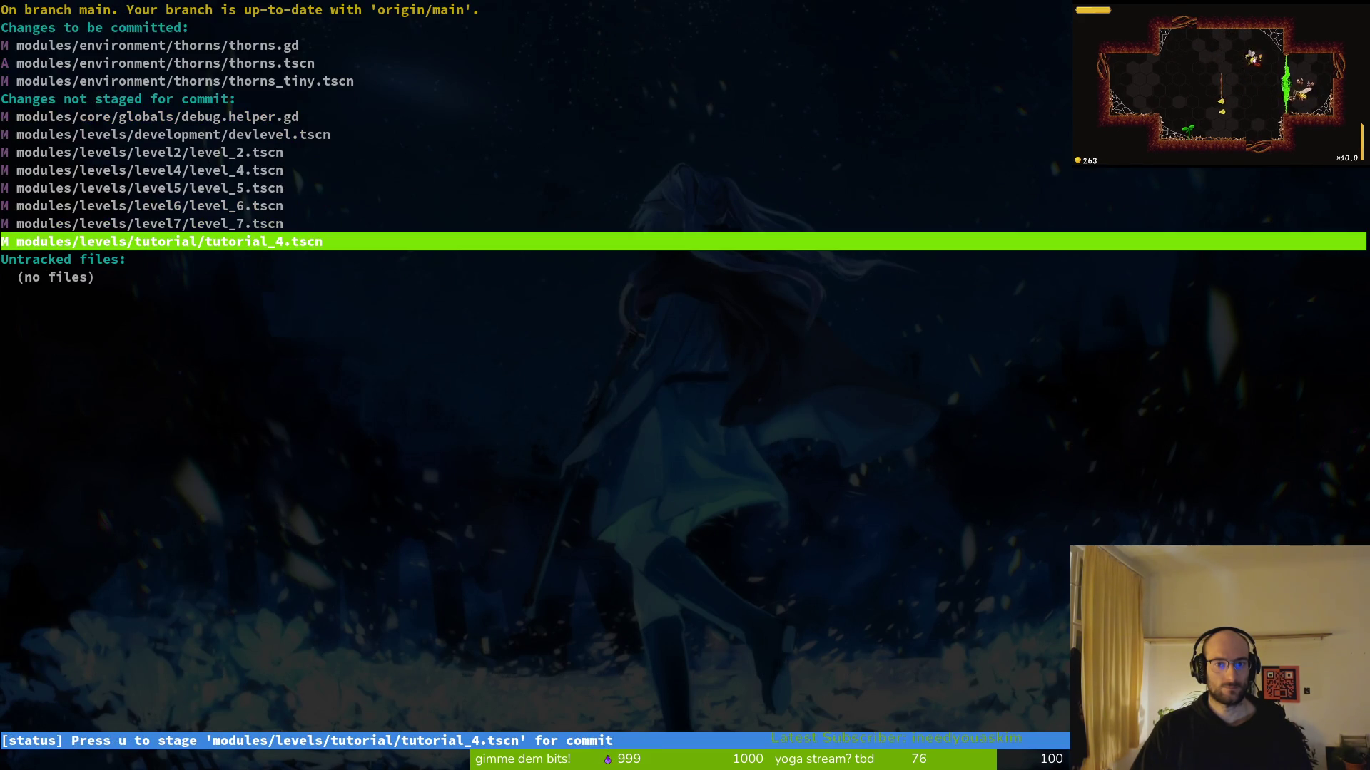
Stage the level scene files, review the devlevel.tscn diff, and quit tig
key(Up)
key(Up)
key(Up)
key(u)
key(u)
key(u)
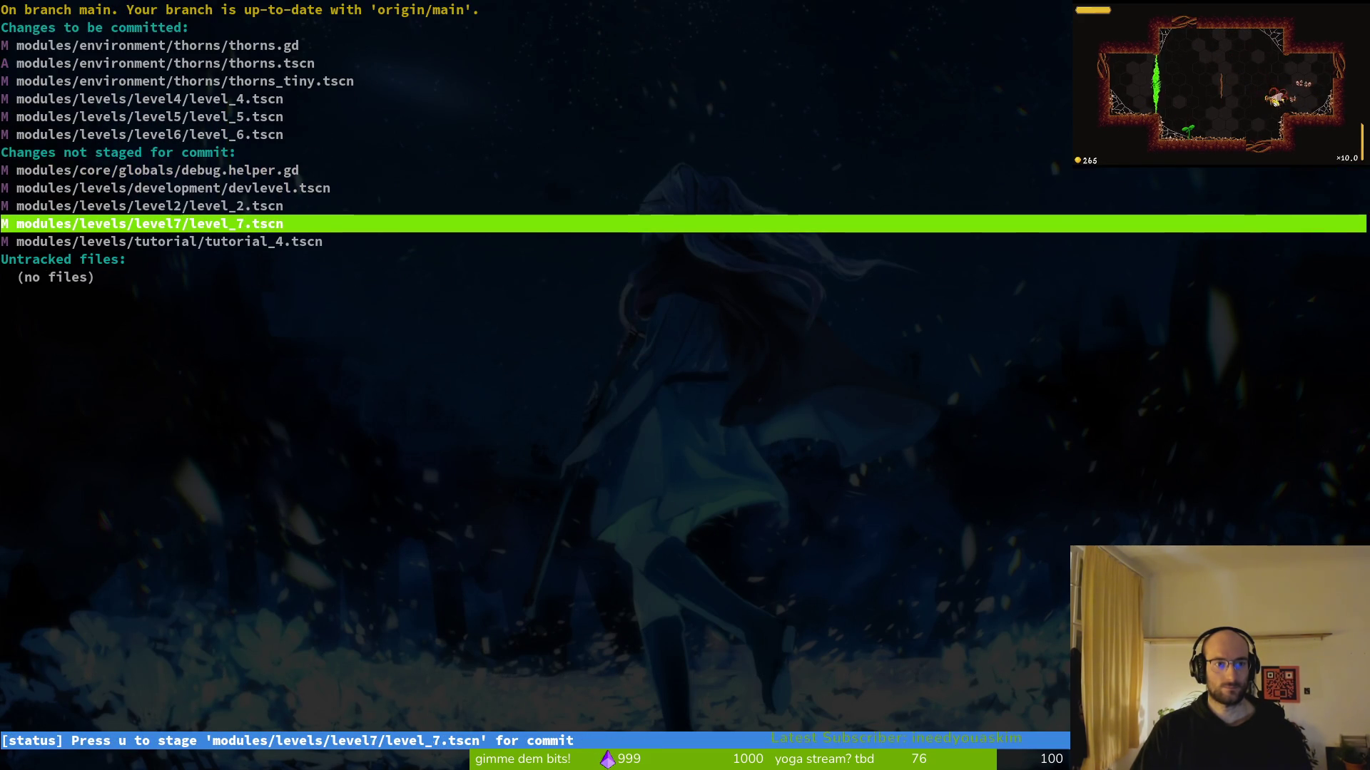
key(Up)
key(Down)
key(Return)
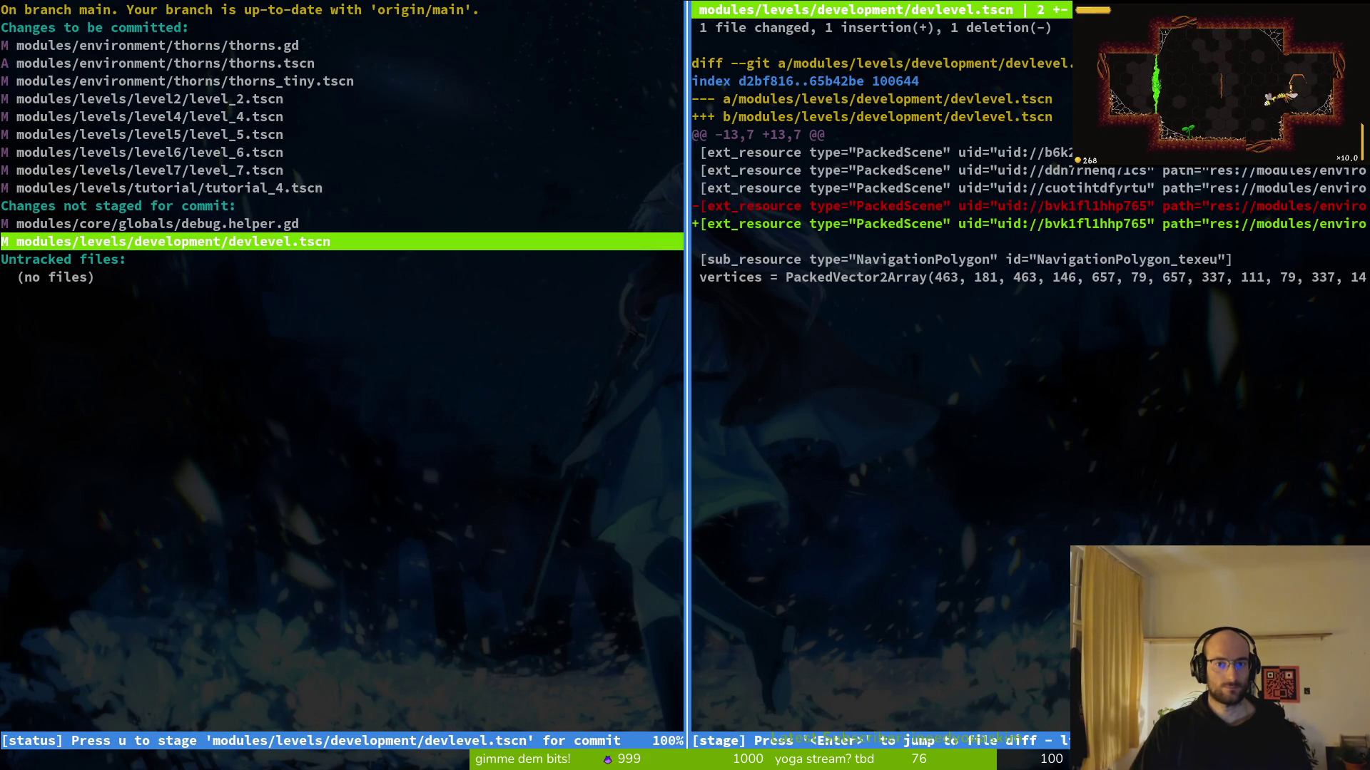
key(q)
key(q)
text(git commit -m "renamed thorns tiny)
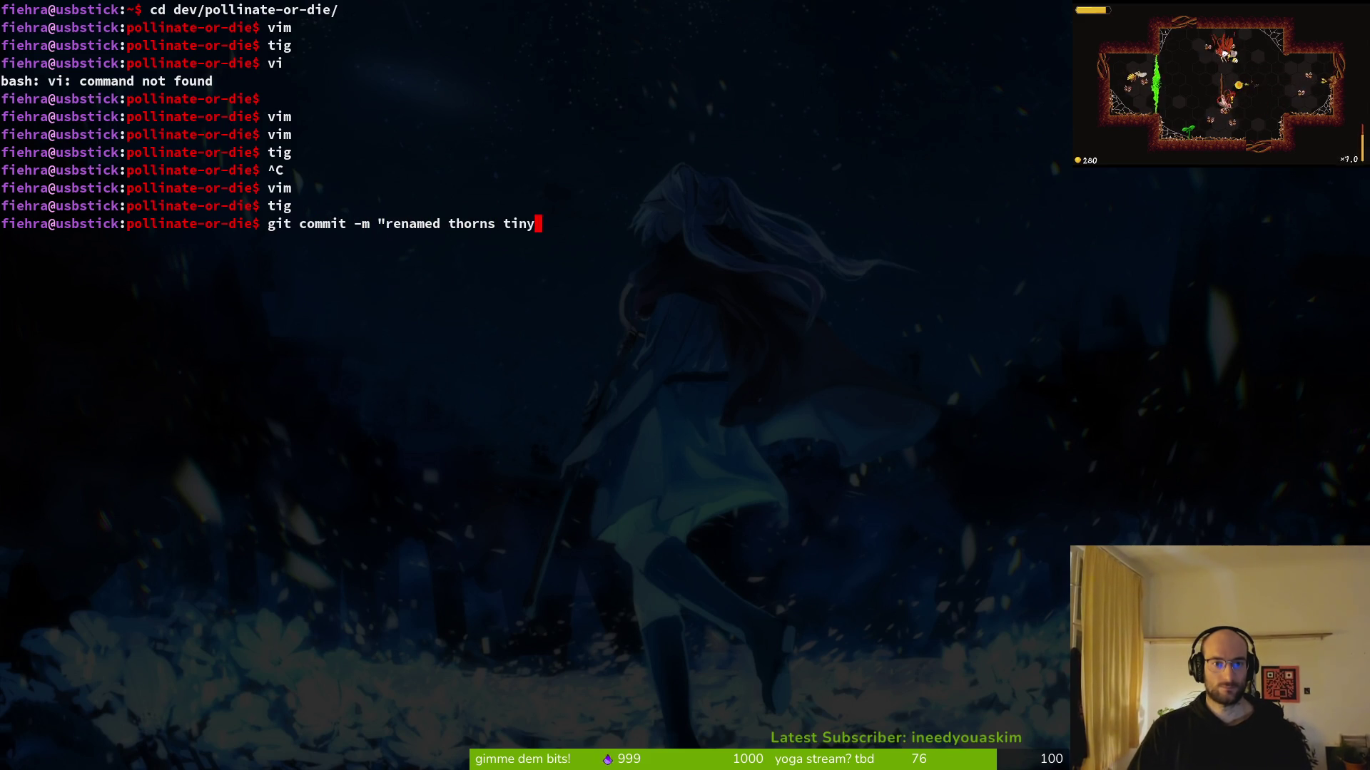
Commit with the 'renamed thorns tiny to thorns' retractable-animations message and begin git push
text(to th)
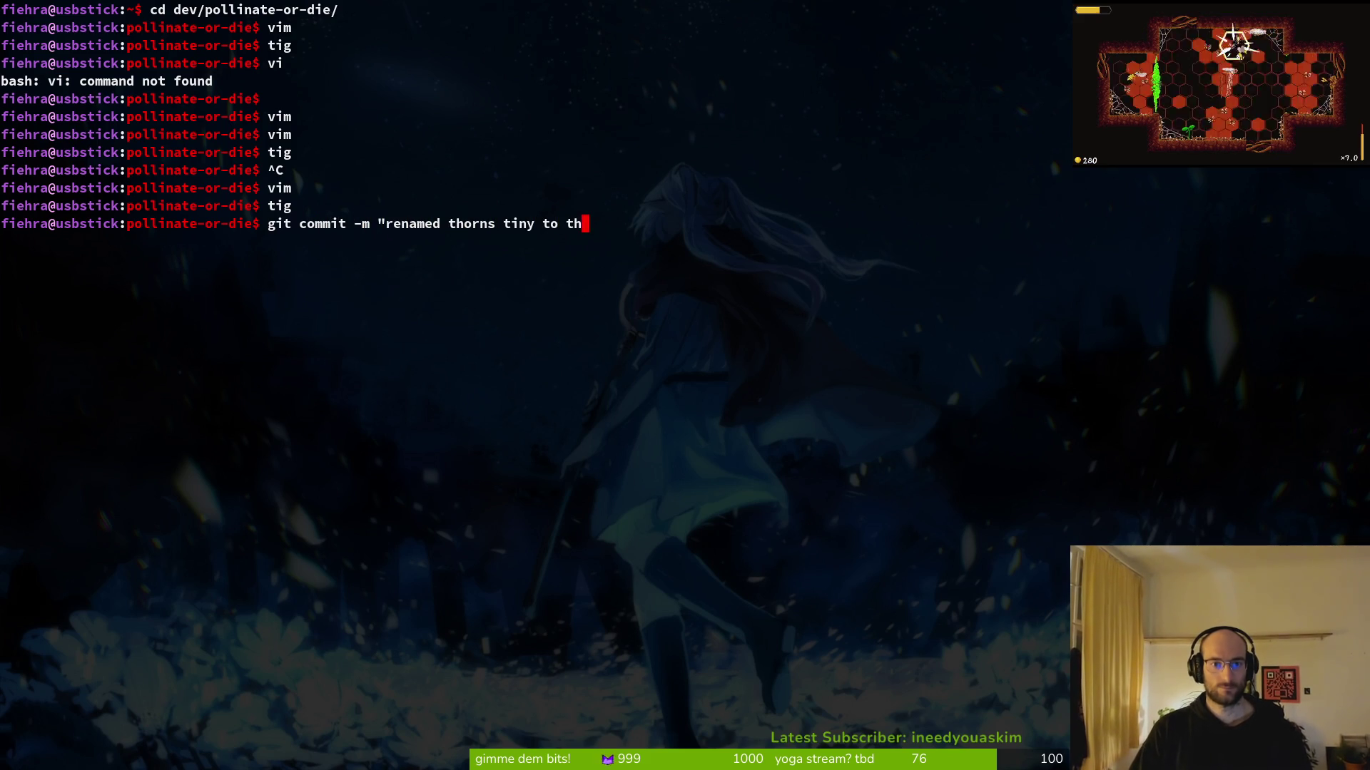
text(orns and refactored)
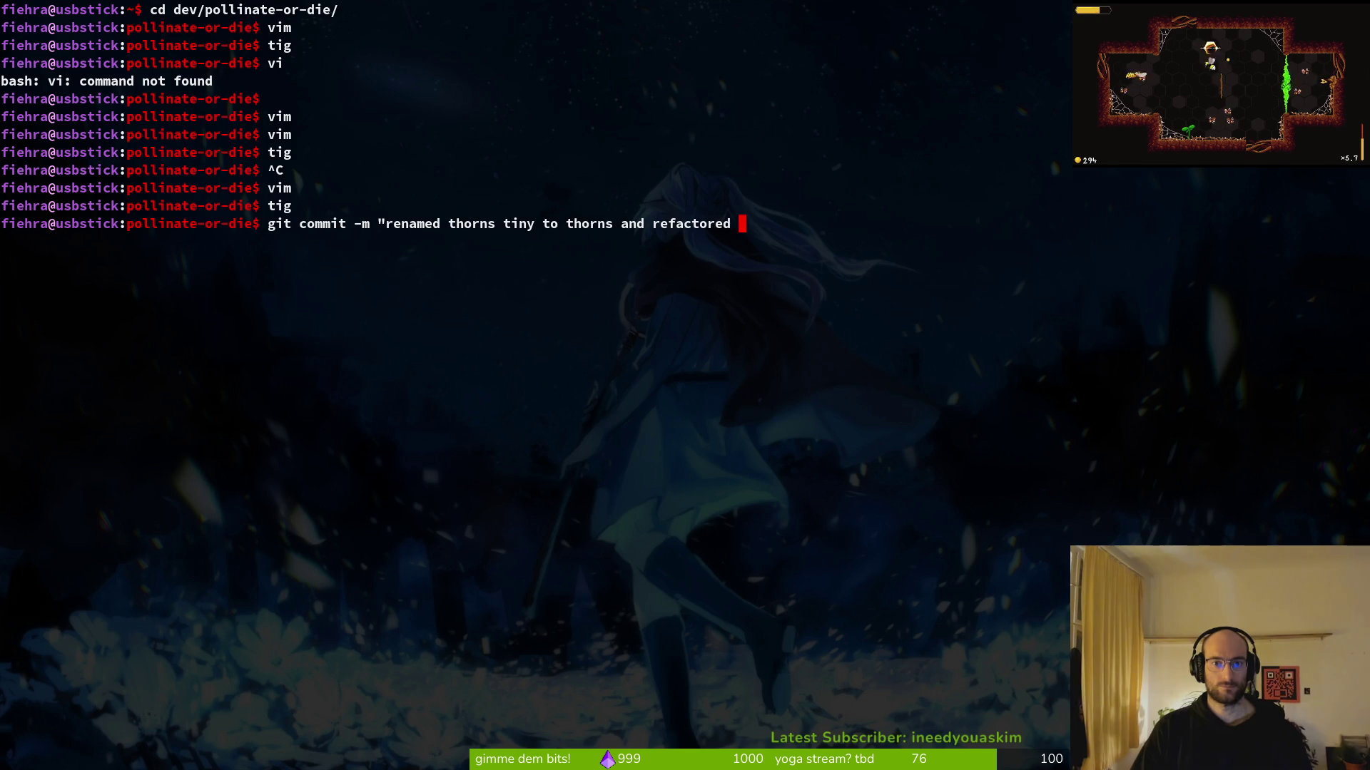
text(be t)
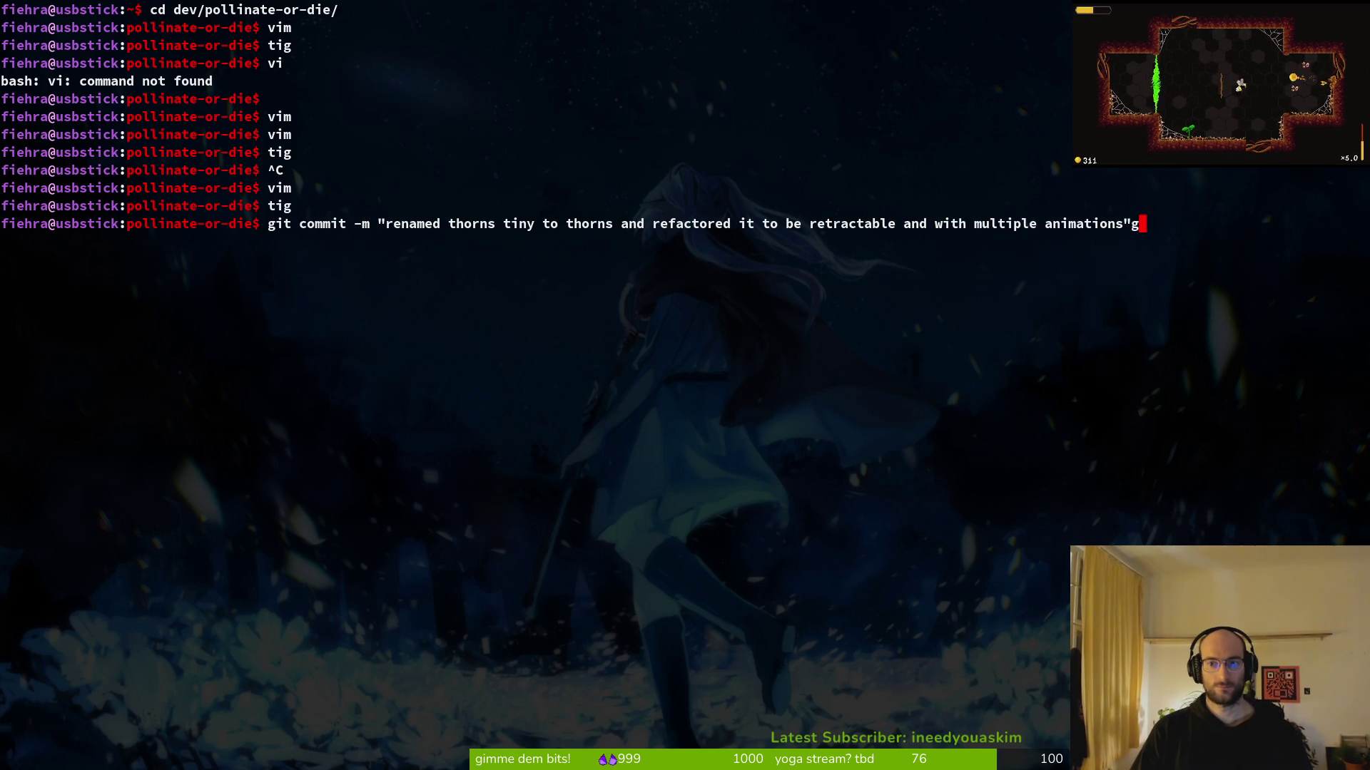
key(Return)
text(git push)
key(alt+Tab)
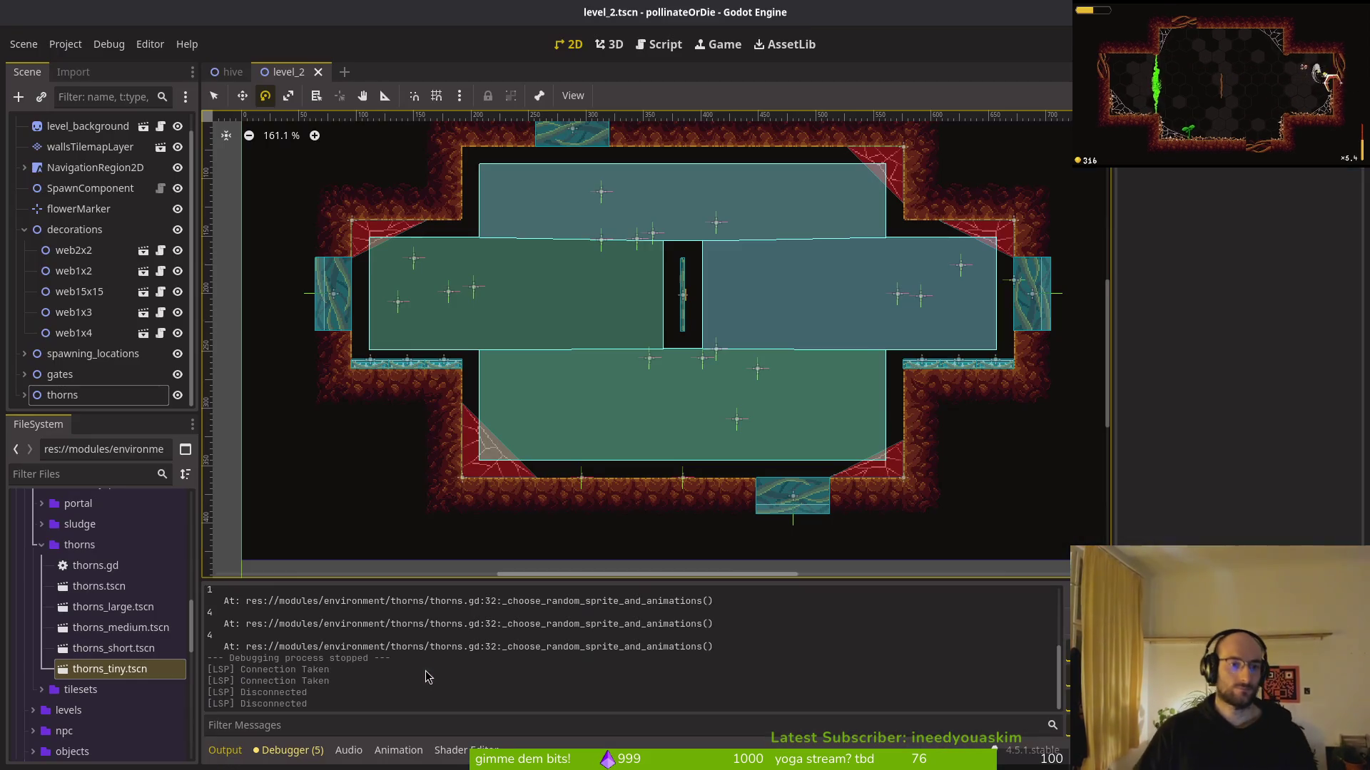
Quick-open level_3.tscn by searching 'lev3'
key(ctrl+shift+o)
text(lev3)
key(Return)
scroll(356, 300, up, 10)
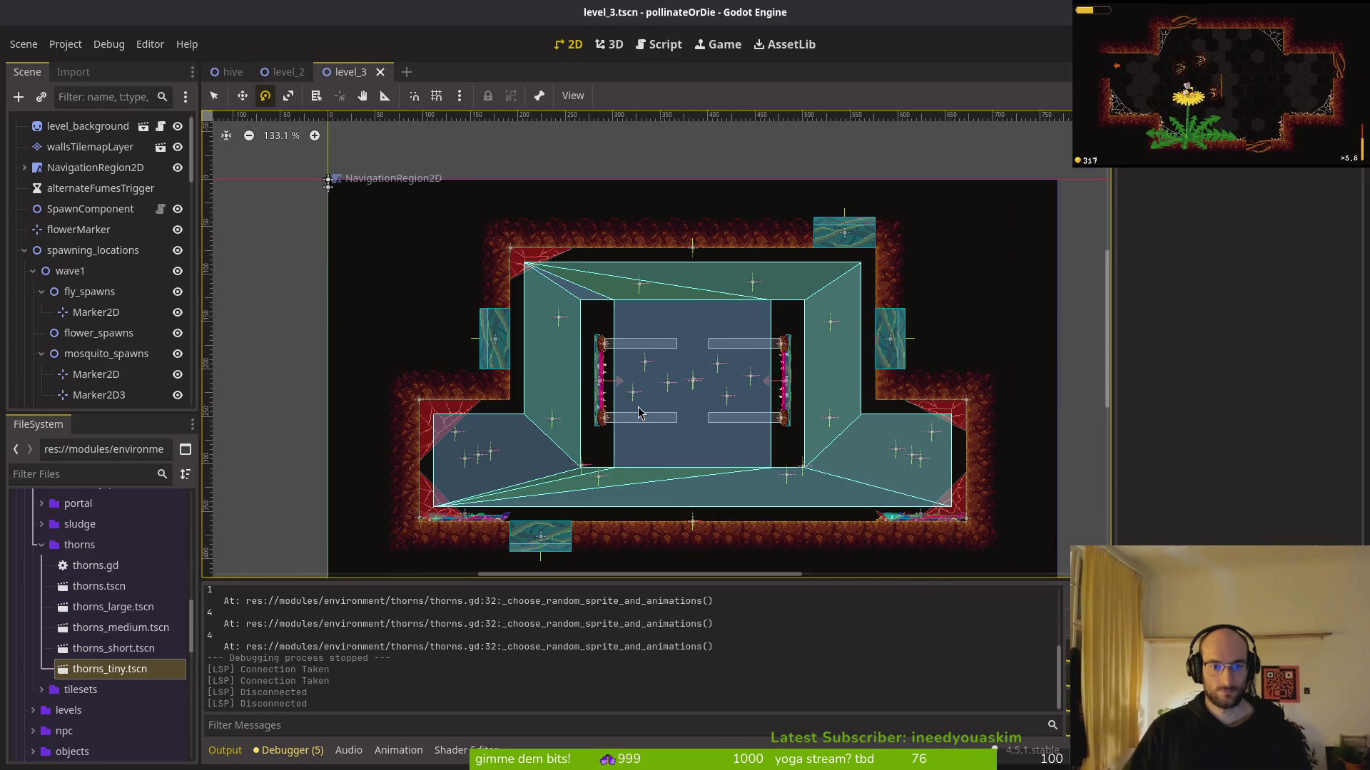
scroll(112, 336, down, 5)
scroll(110, 335, down, 5)
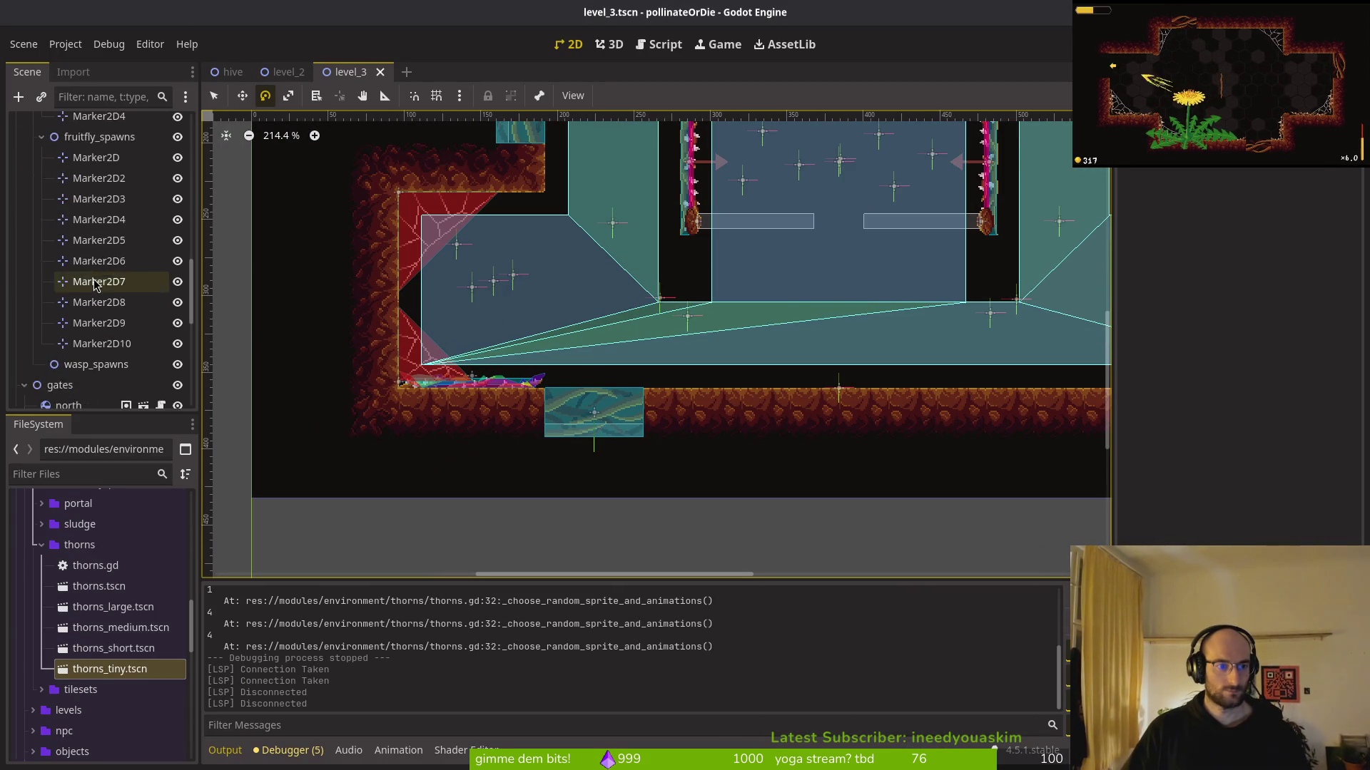
scroll(78, 285, up, 5)
scroll(65, 236, up, 5)
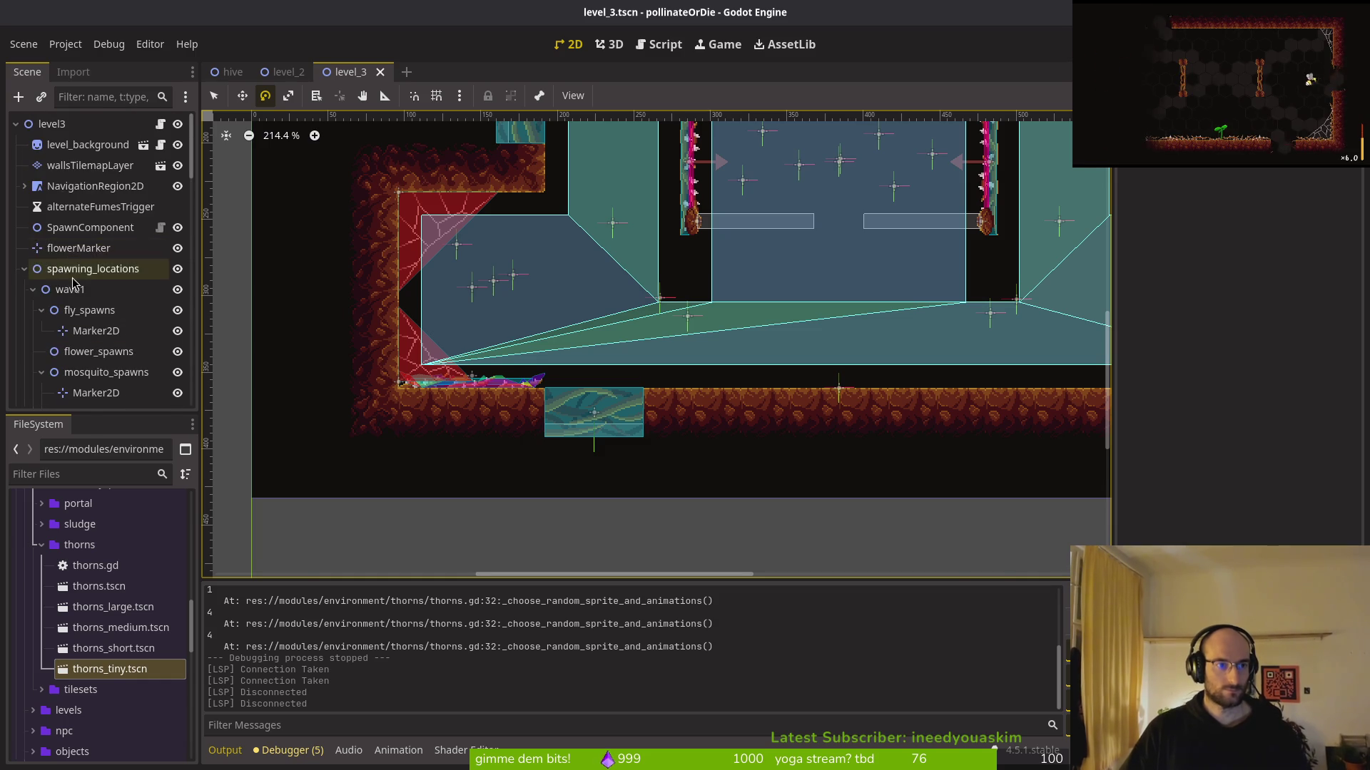
Collapse spawning_locations and gates, expand thorns, and select thornsMedium and thornsMedium2
click(24, 269)
click(24, 290)
click(24, 310)
click(25, 310)
scroll(55, 374, down, 5)
click(90, 229)
shift+click(93, 250)
scroll(703, 391, down, 3)
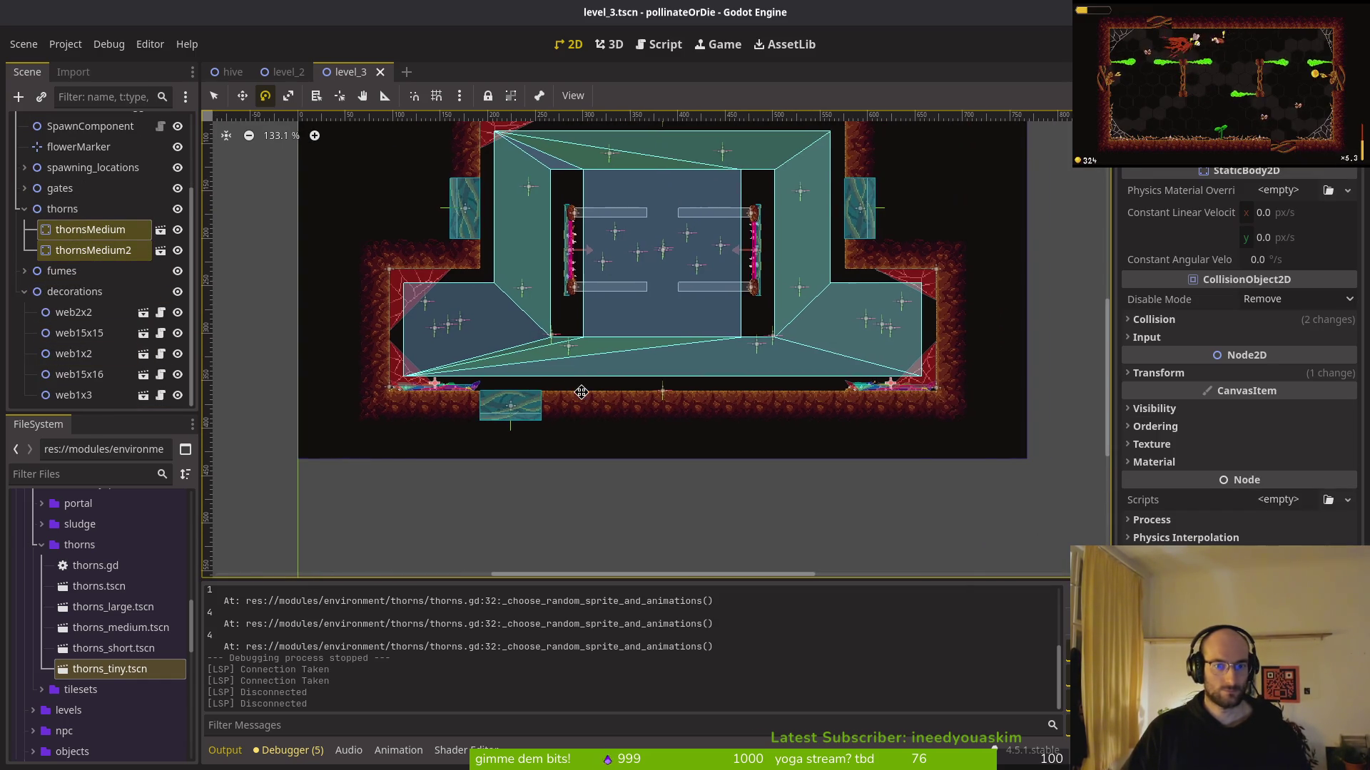
Delete the thornsMedium and thornsMedium2 nodes from level_3
key(Delete)
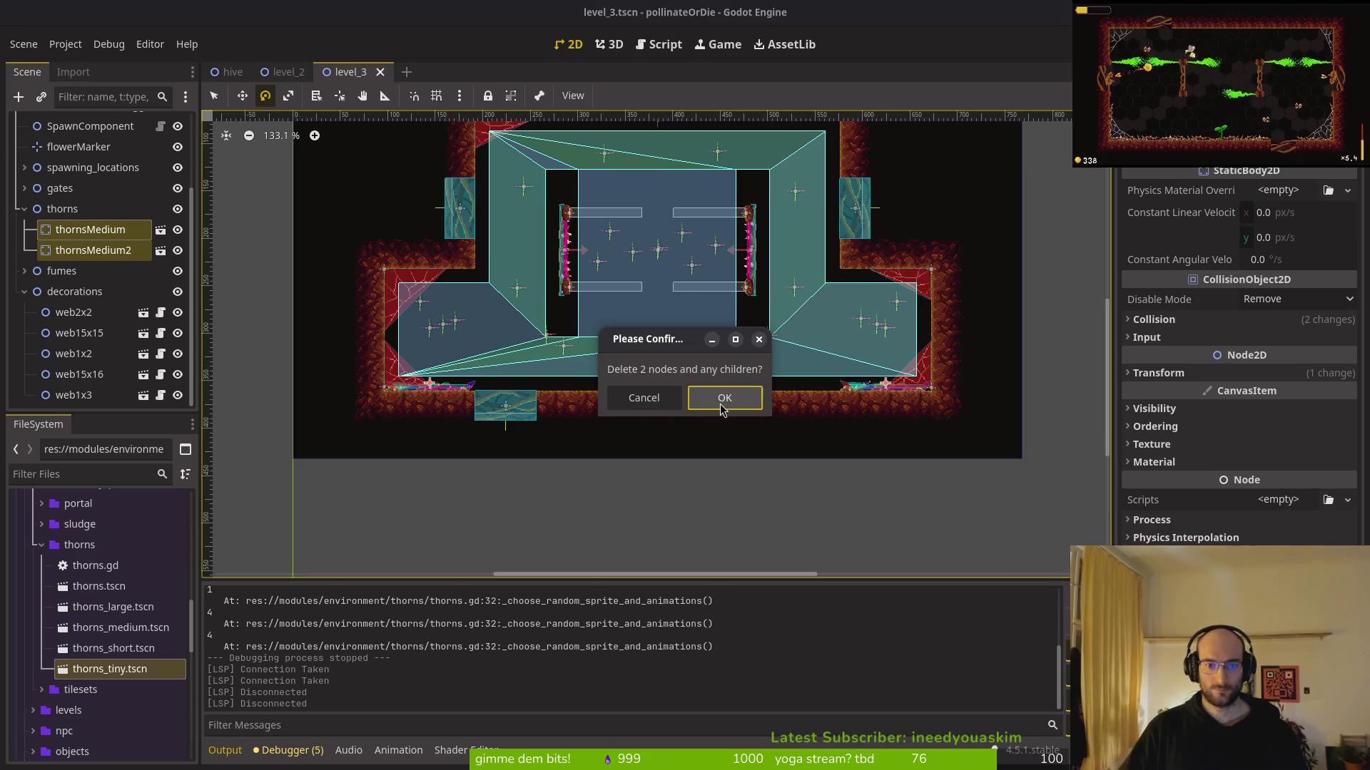
click(719, 408)
scroll(219, 436, up, 1)
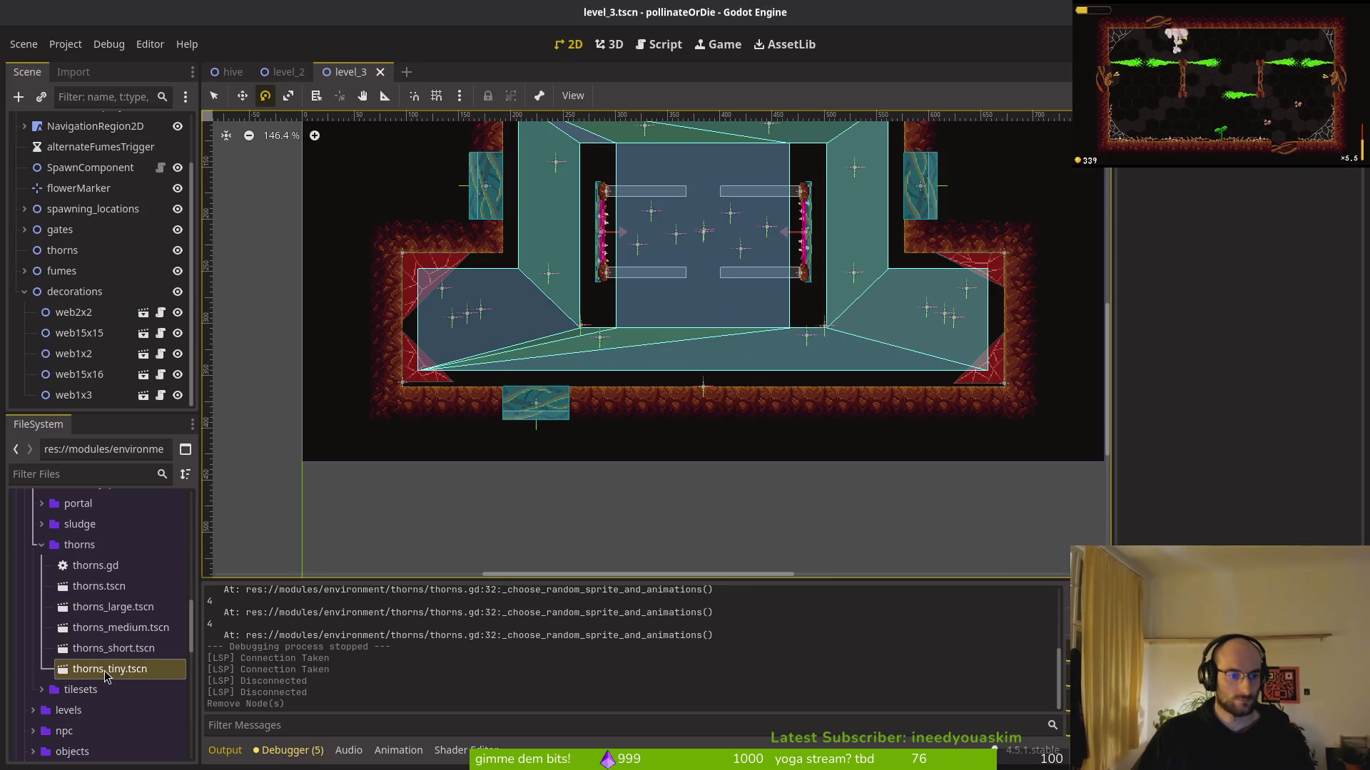
Open thorns.tscn and thorns_tiny.tscn, close thorns_tiny, and return to level_3
click(114, 606)
shift+click(146, 667)
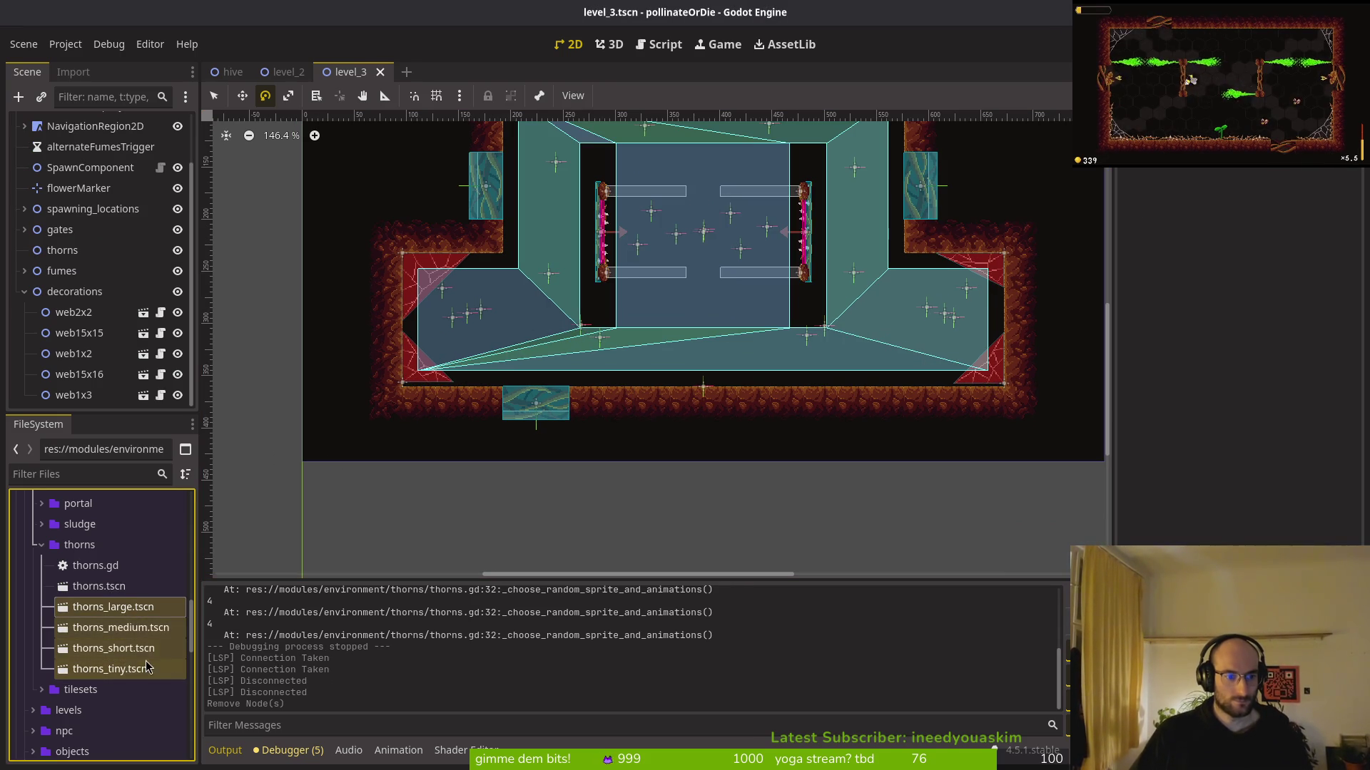
click(85, 586)
double_click(100, 586)
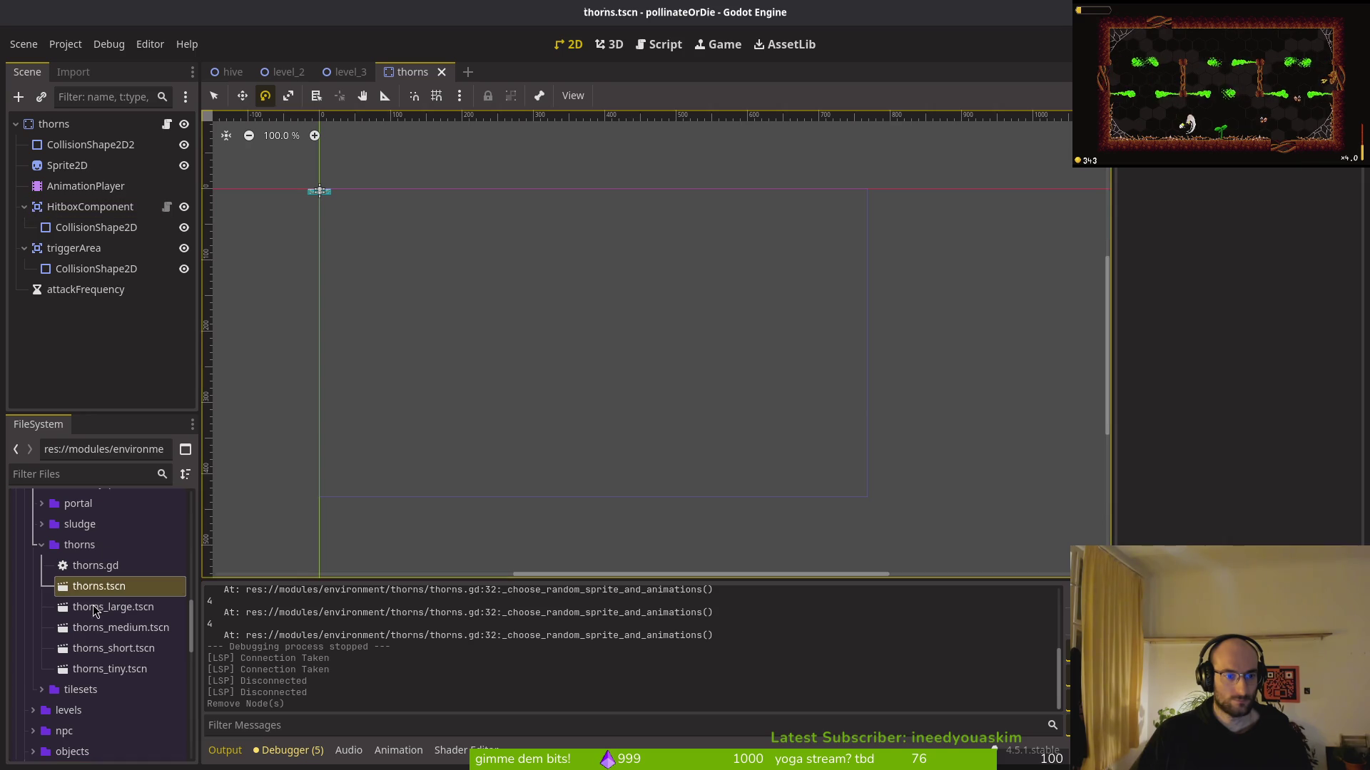
double_click(106, 670)
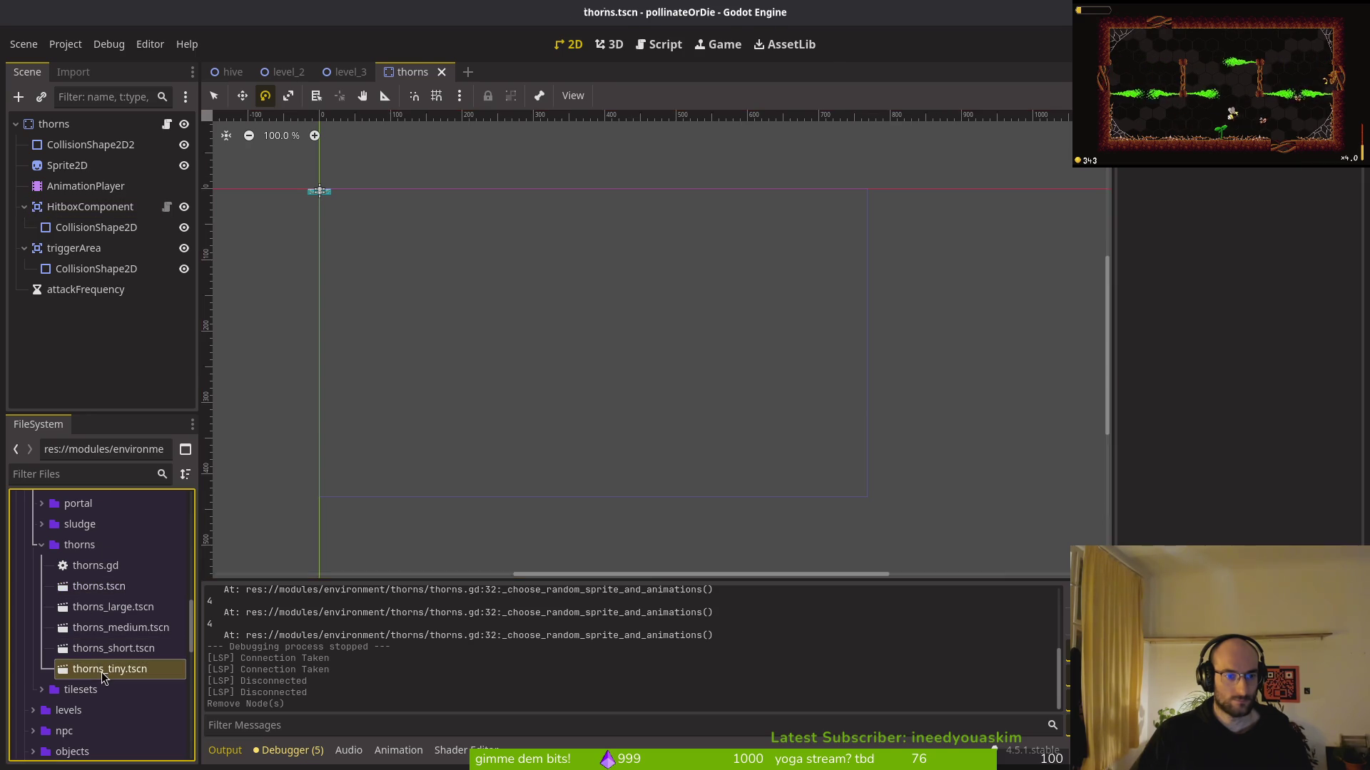
click(410, 72)
click(508, 72)
click(524, 72)
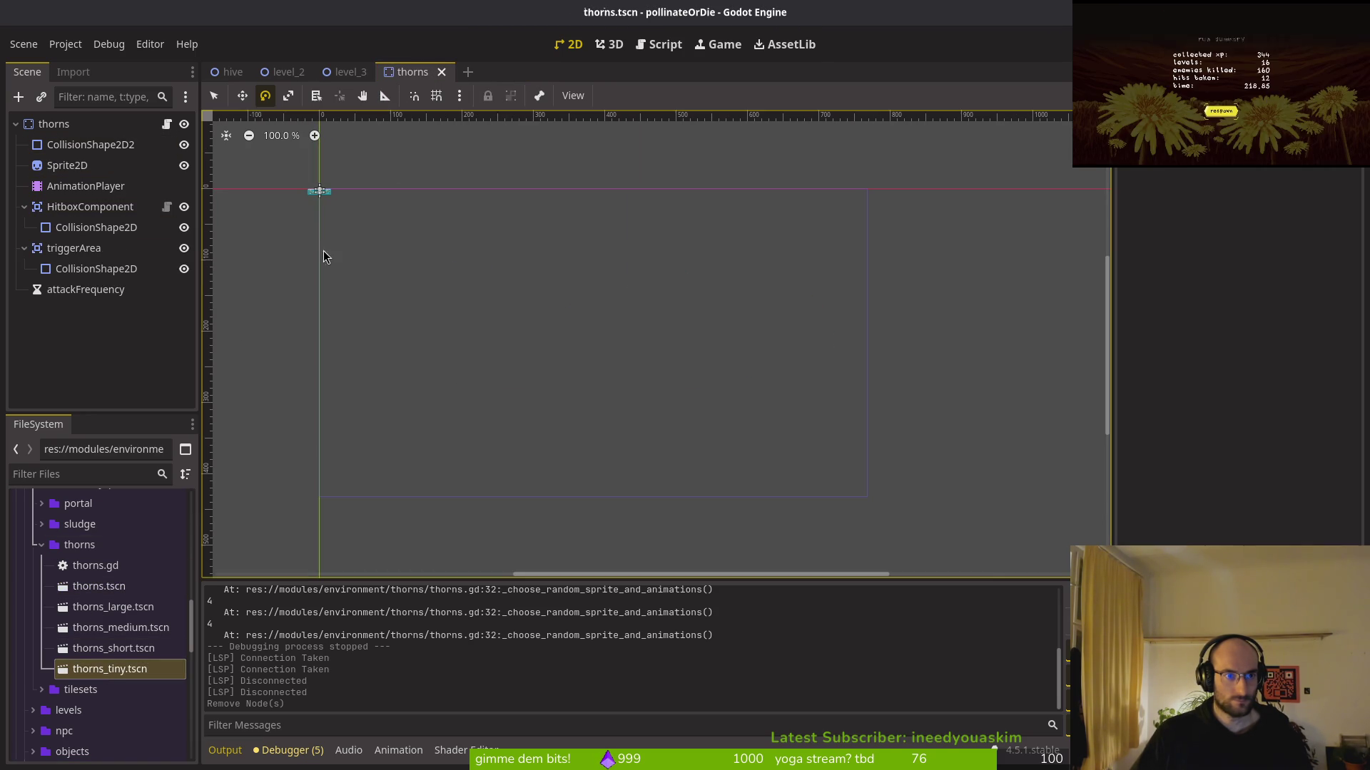
click(352, 72)
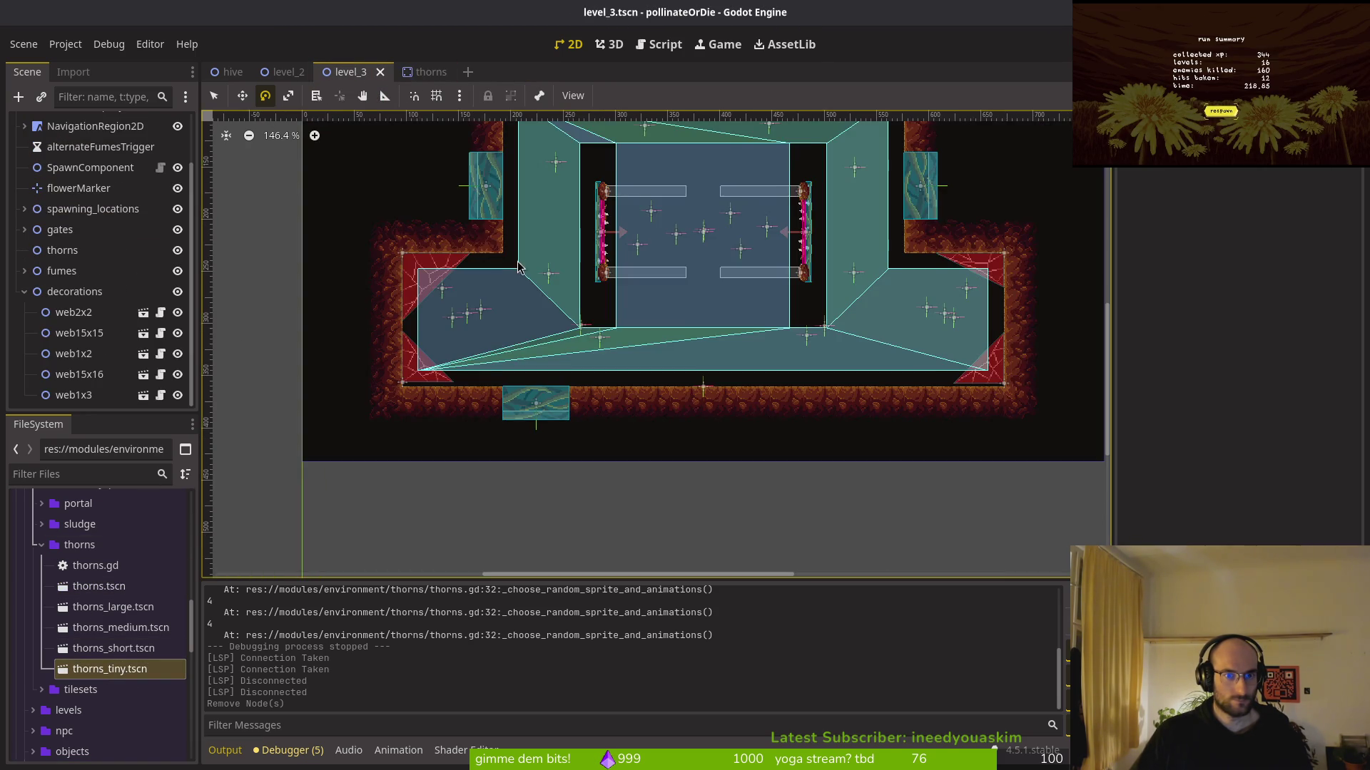
scroll(610, 343, up, 6)
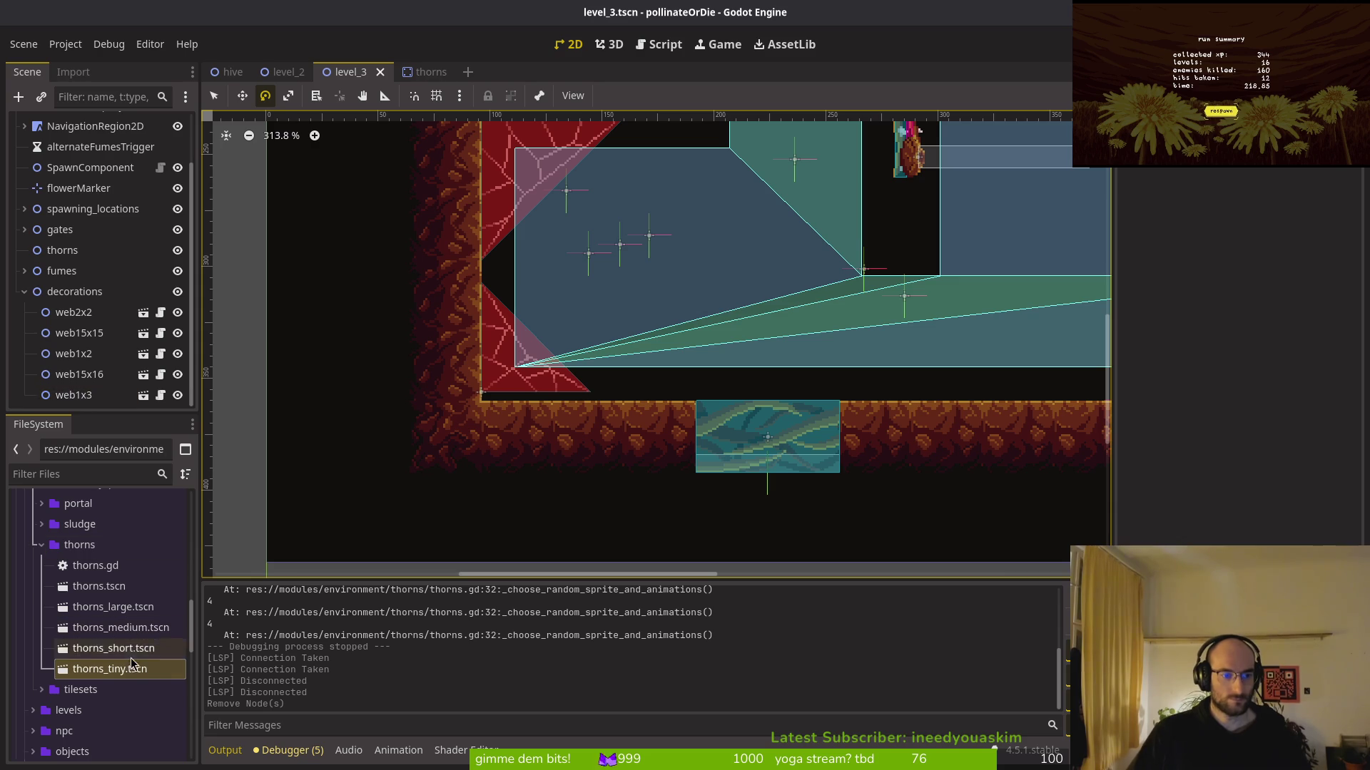
Place a thorns.tscn instance in the level and reparent thorns2 under the thorns node
drag(127, 669, 542, 369)
key(ctrl+z)
click(100, 589)
mouse_move(101, 600)
mouse_down()
mouse_move(528, 389)
mouse_move(517, 380)
mouse_move(531, 388)
mouse_move(520, 385)
mouse_up()
scroll(517, 379, up, 6)
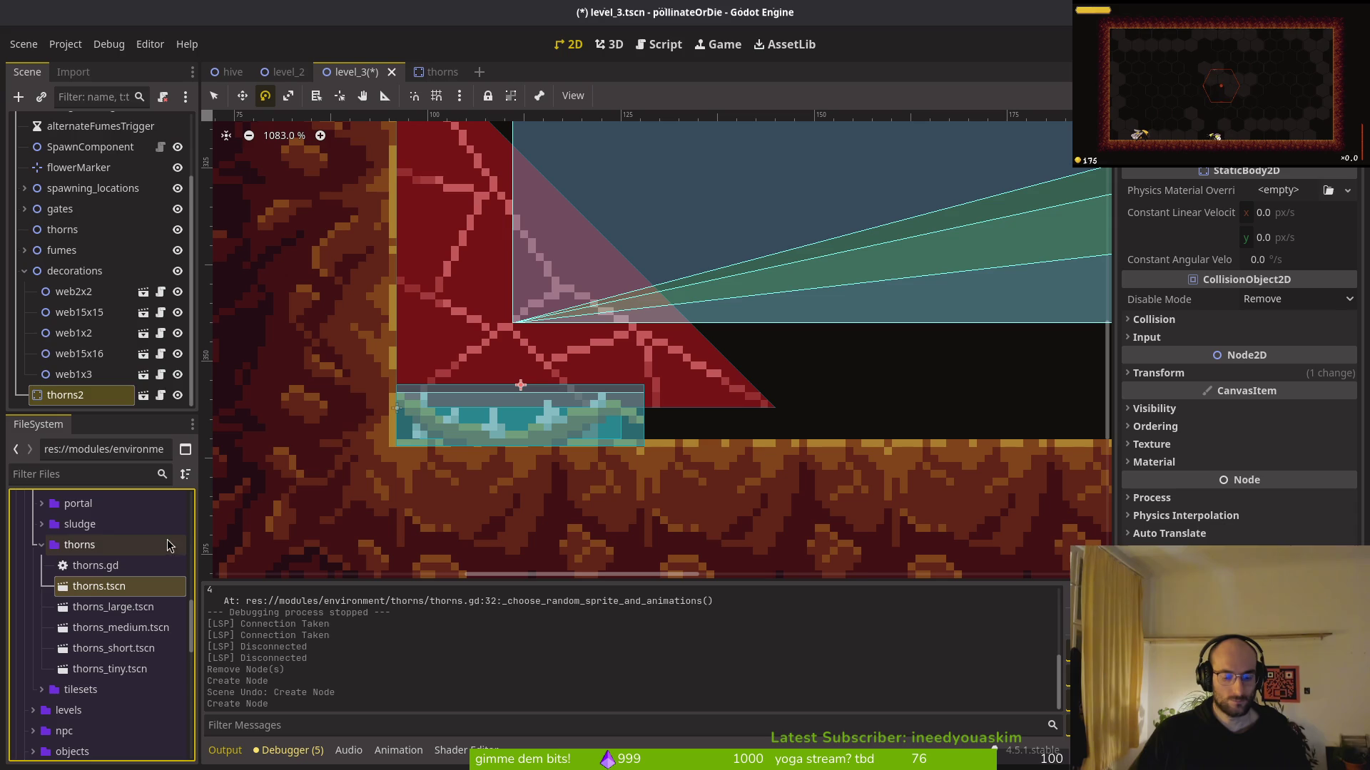
click(71, 398)
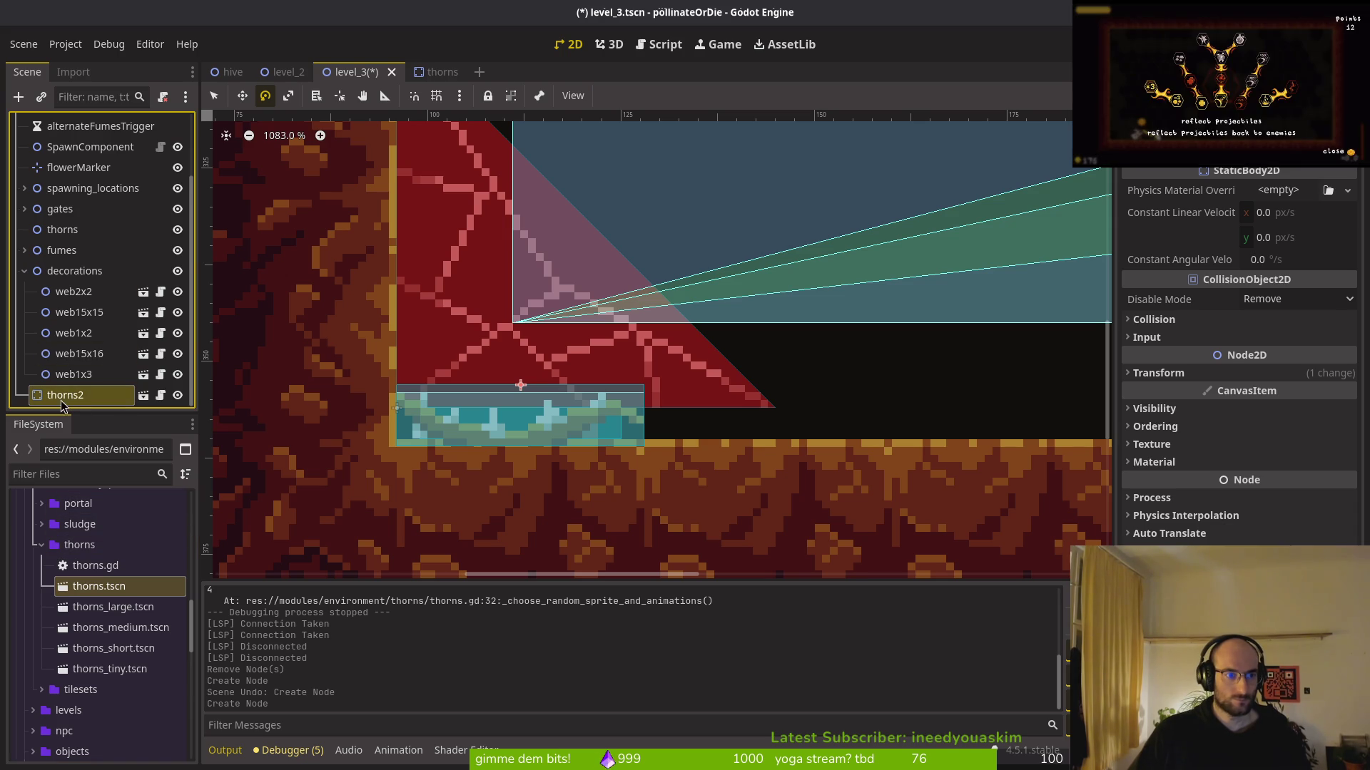
drag(98, 253, 71, 231)
click(84, 259)
key(Return)
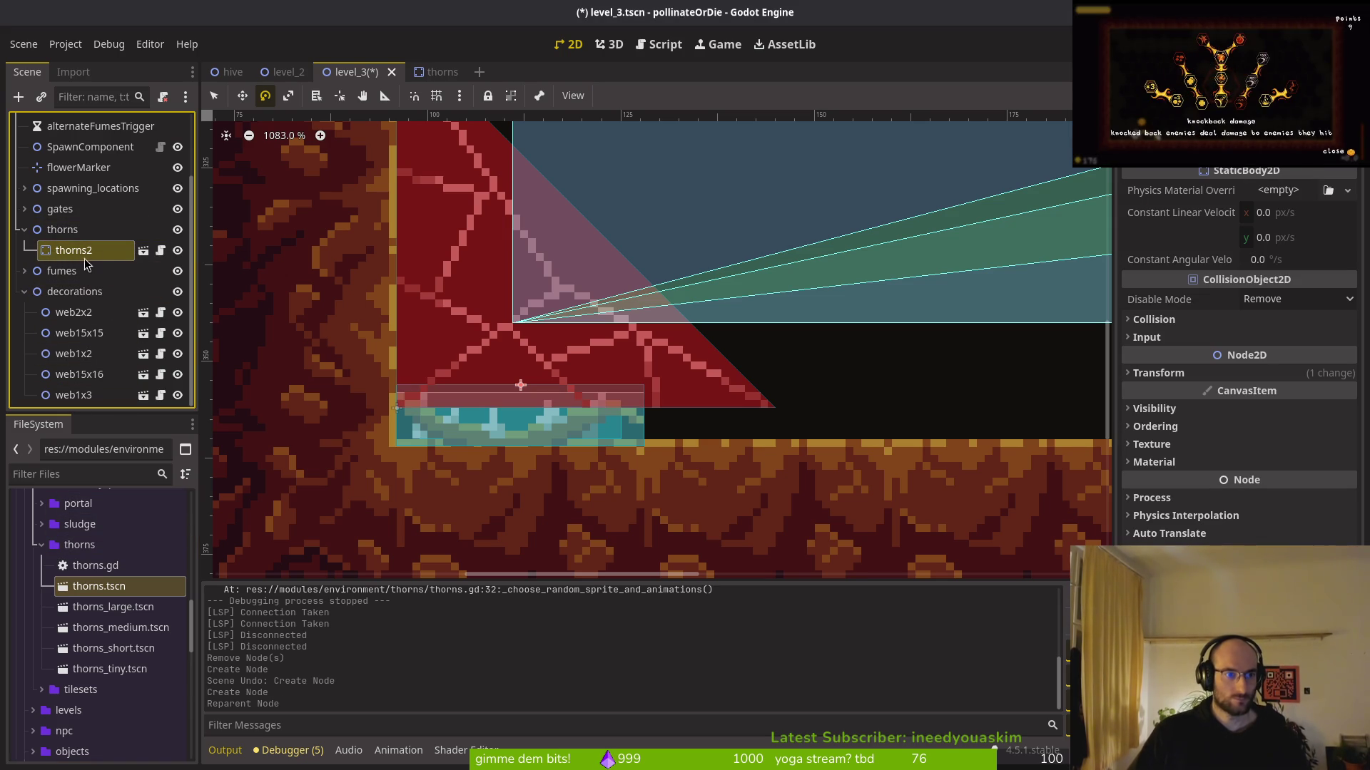
Copy thorns2 and paste five copies under the thorns node
key(ctrl+c)
click(71, 229)
key(ctrl+v)
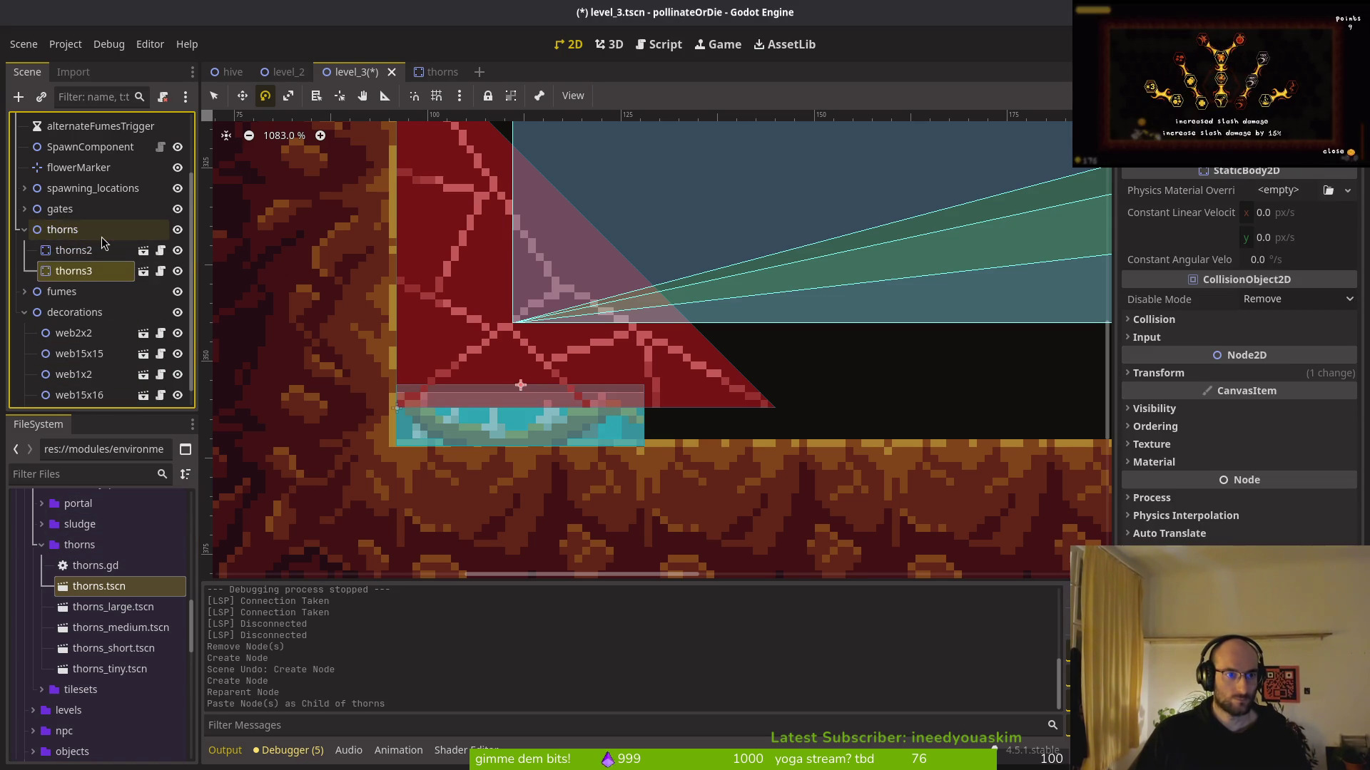
key(ctrl+v)
key(ctrl+v)
key(ctrl+v)
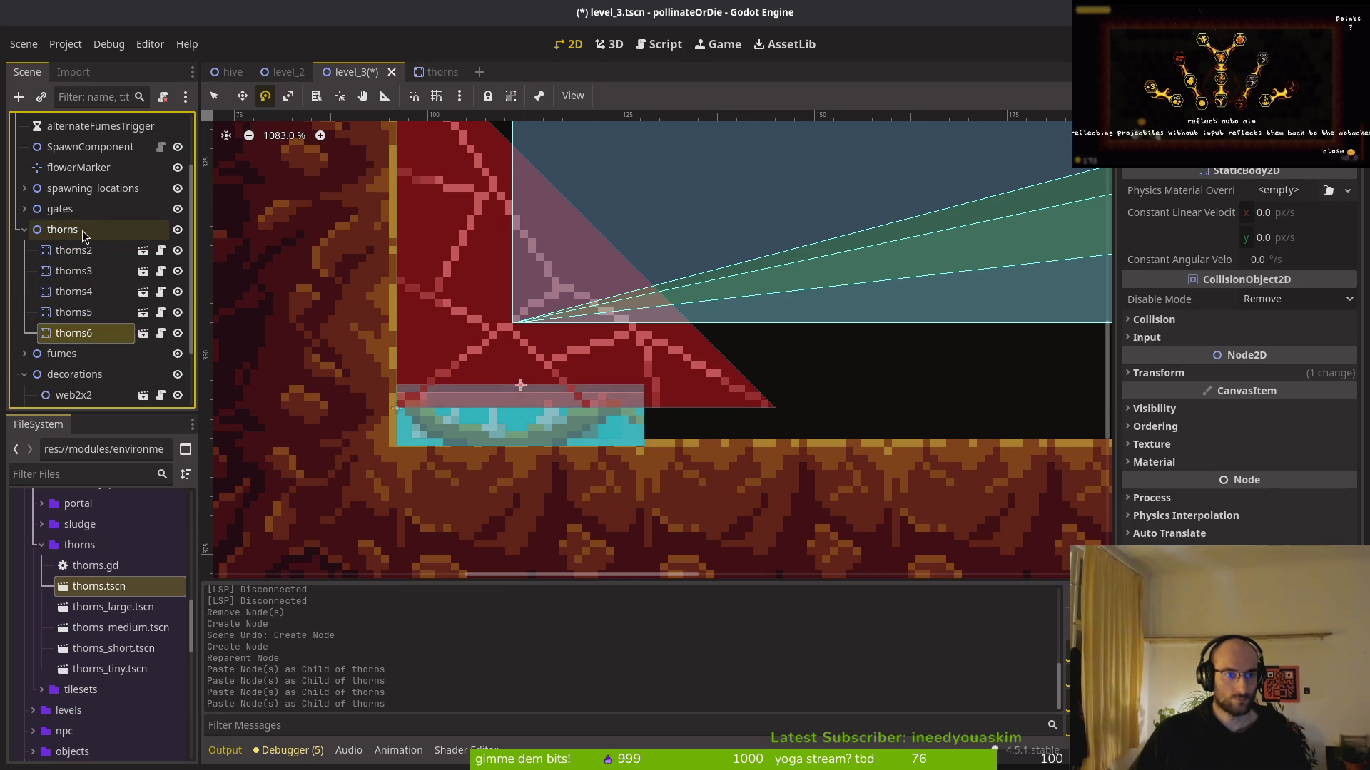
Rotate thorns3 to -143 degrees and move it onto the lower-left floor corner
click(71, 271)
scroll(369, 399, right, 5)
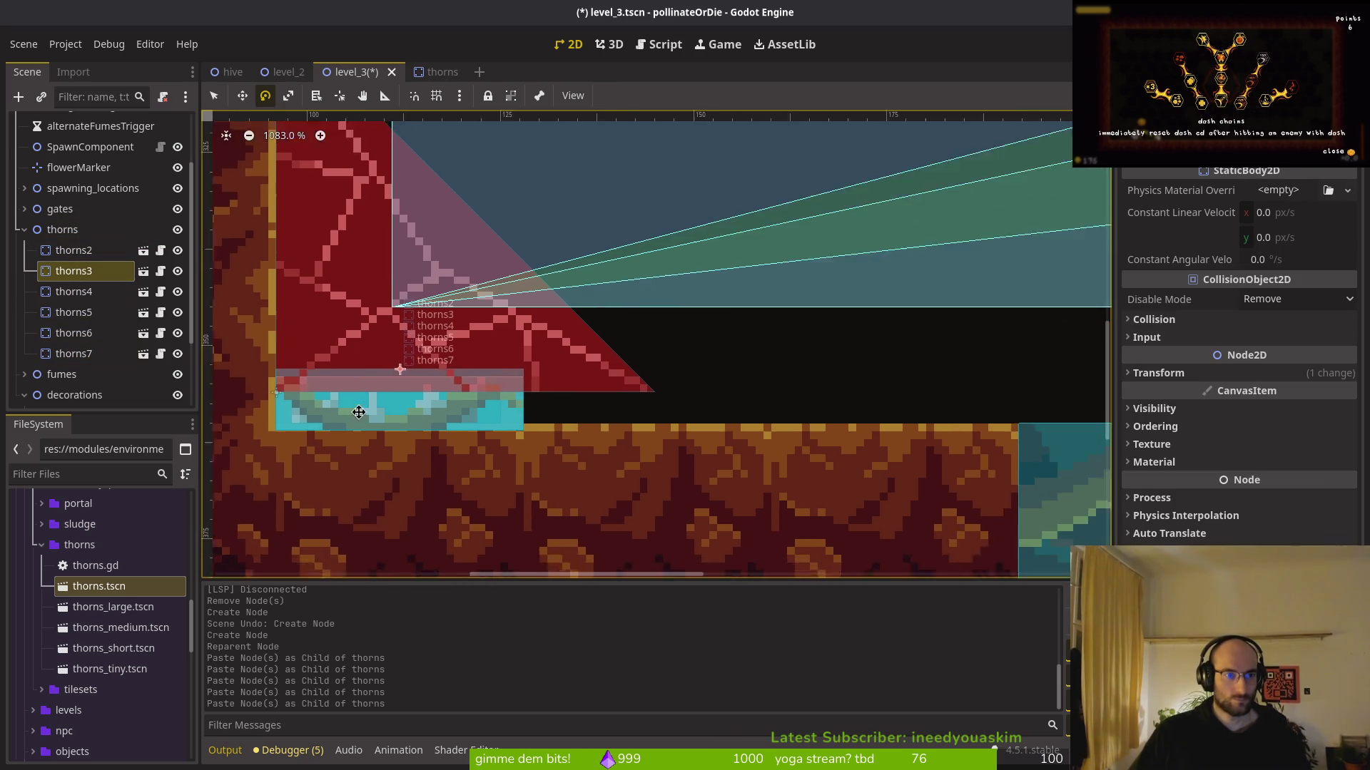
scroll(370, 393, down, 5)
drag(343, 400, 418, 398)
key(q)
scroll(515, 395, up, 2)
drag(401, 394, 554, 385)
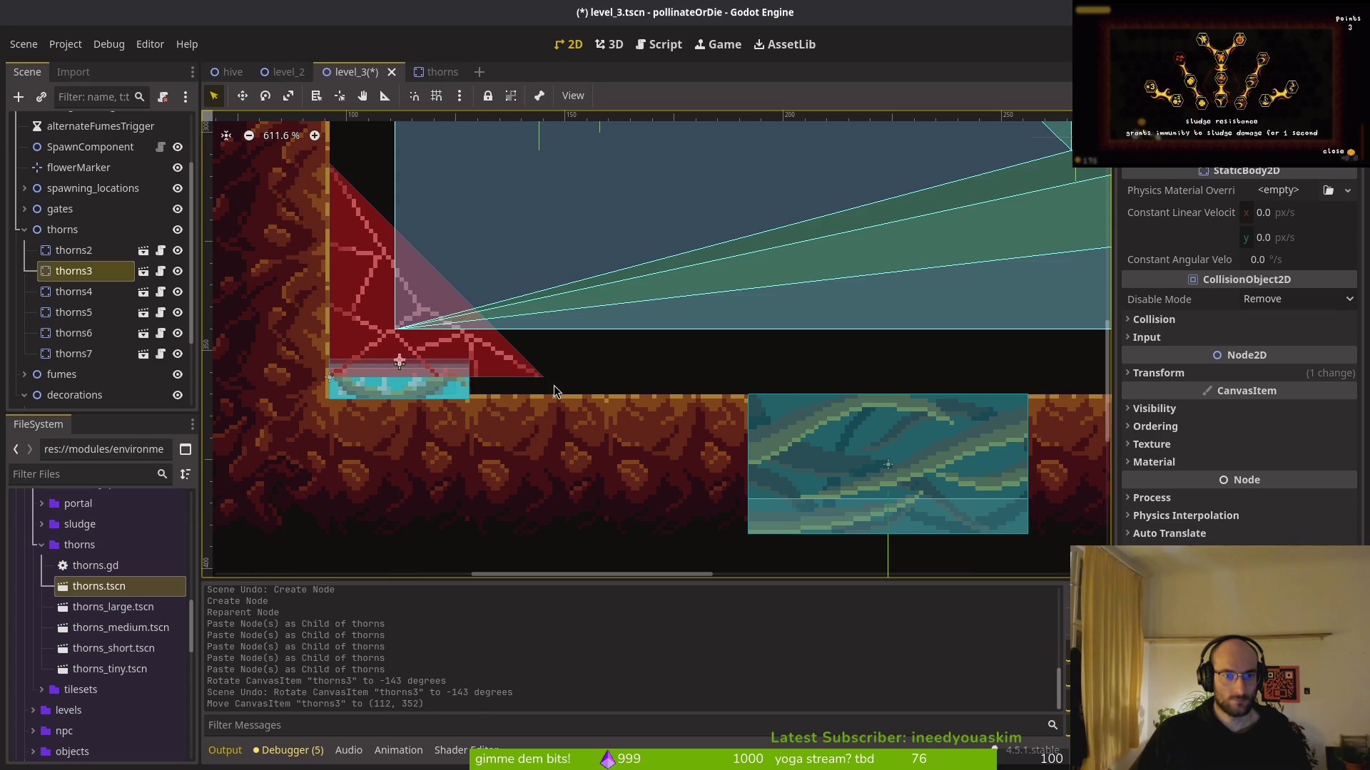
Slide thorns3, thorns7, thorns6 and thorns5 individually further right along the floor
mouse_move(396, 391)
mouse_down()
mouse_move(549, 394)
mouse_move(537, 395)
mouse_up()
click(420, 388)
drag(402, 372, 683, 372)
click(409, 381)
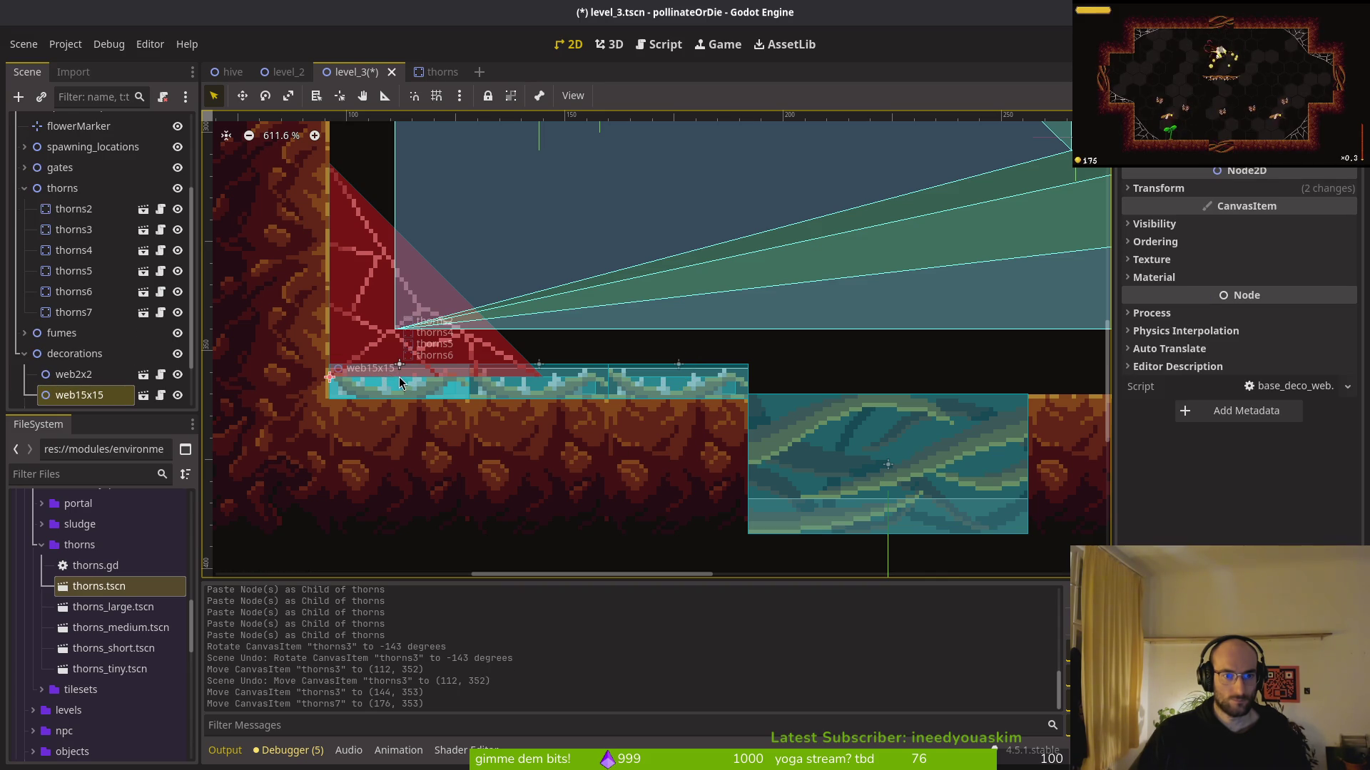
click(403, 395)
scroll(494, 406, down, 2)
mouse_move(430, 396)
mouse_down()
mouse_move(849, 350)
mouse_move(846, 374)
mouse_up()
mouse_move(431, 393)
mouse_down()
mouse_move(881, 368)
mouse_move(1055, 380)
mouse_move(412, 392)
mouse_move(1014, 397)
mouse_move(515, 367)
mouse_up()
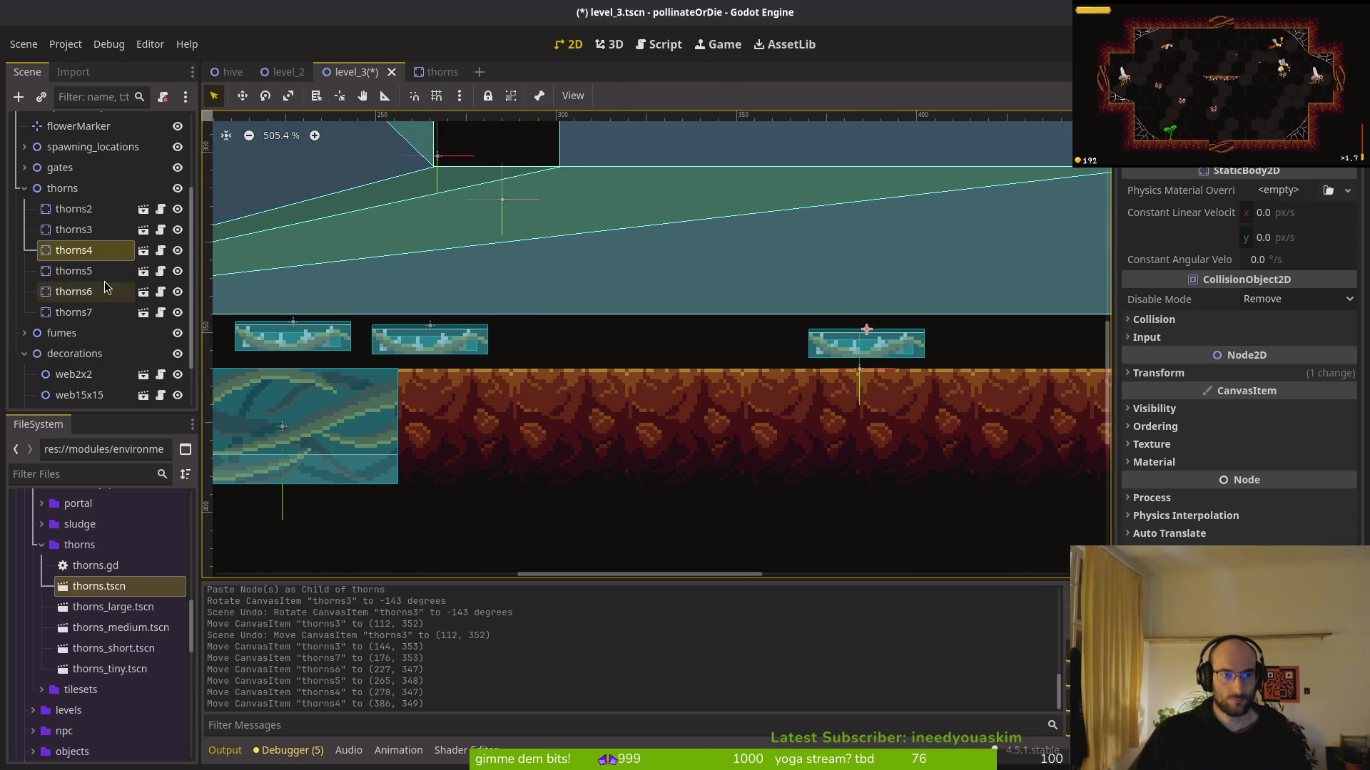
Select thorns4, thorns5 and thorns6 together and drag them to the right
shift+click(80, 271)
shift+click(86, 286)
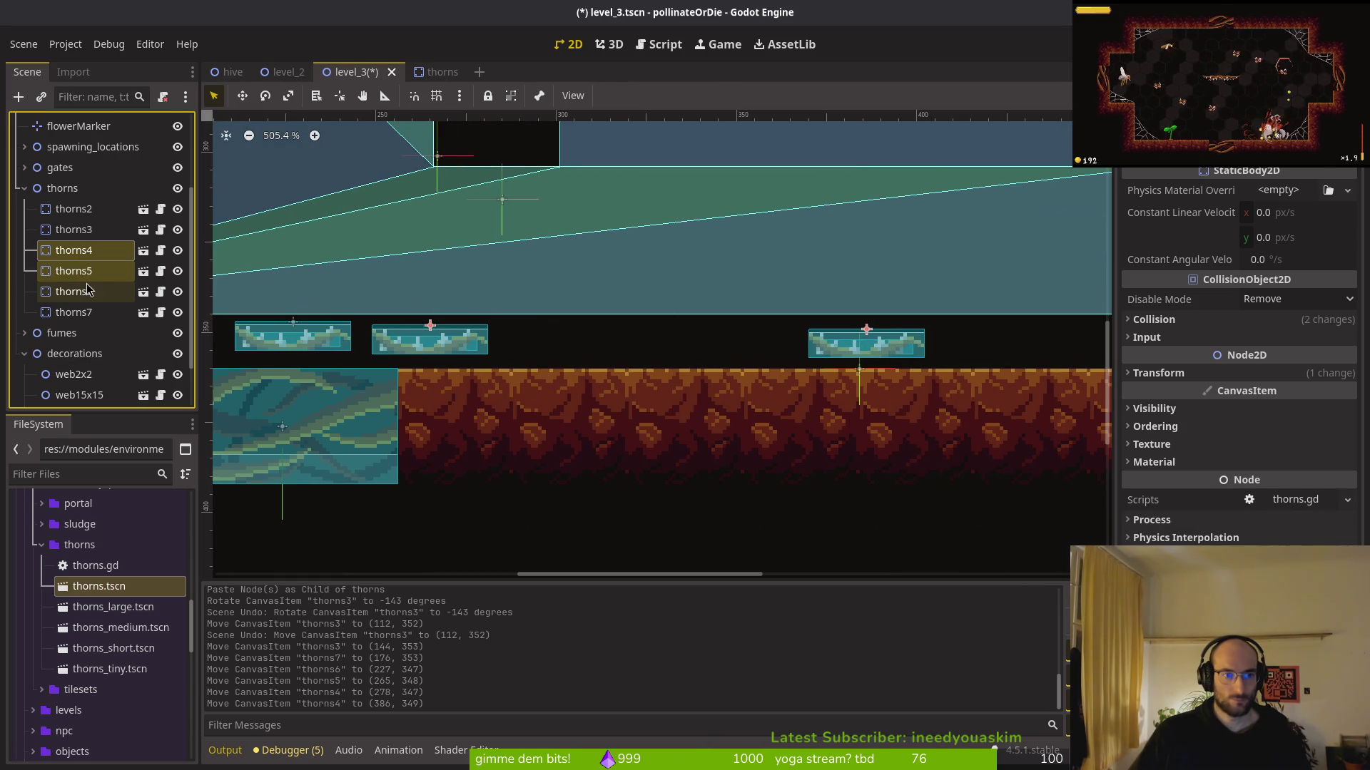
drag(385, 378, 782, 378)
scroll(782, 378, right, 10)
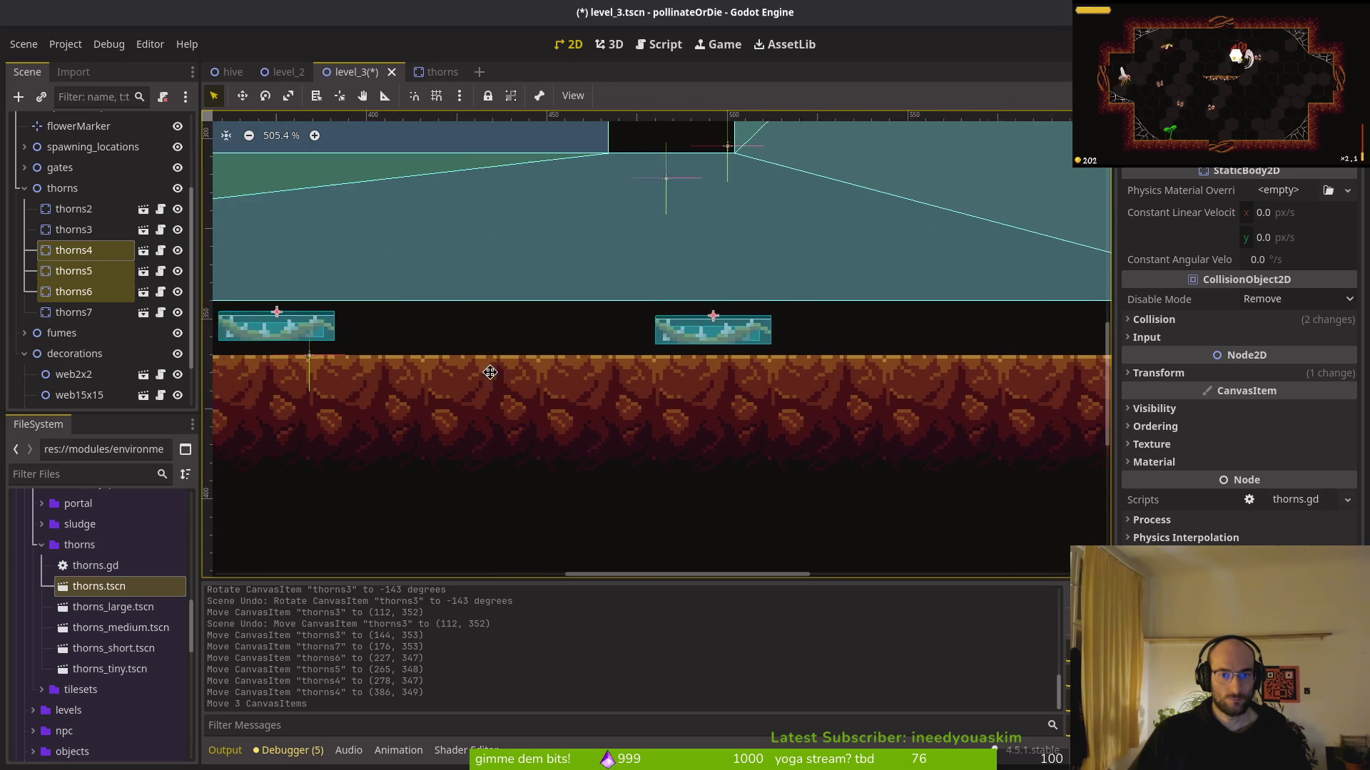
drag(507, 335, 371, 336)
scroll(511, 351, right, 10)
drag(510, 351, 610, 336)
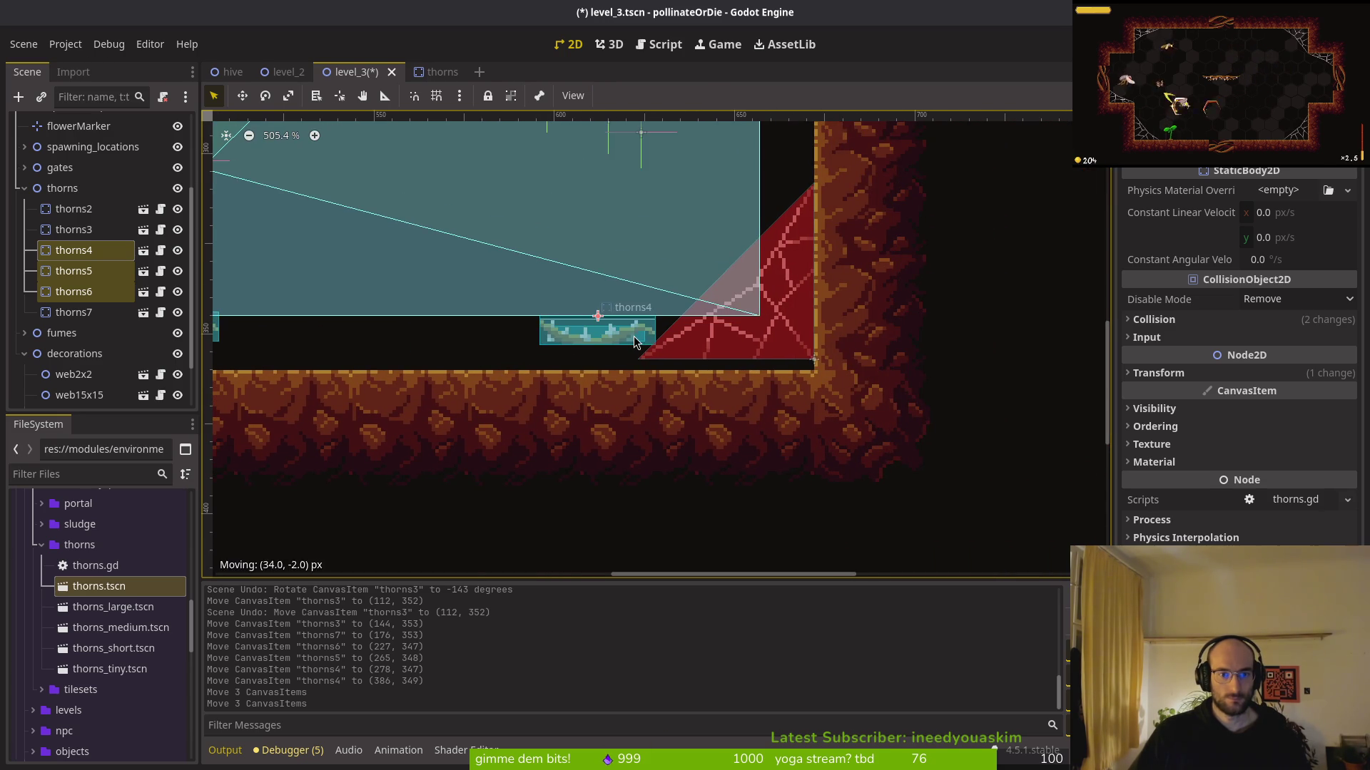
scroll(610, 336, left, 1)
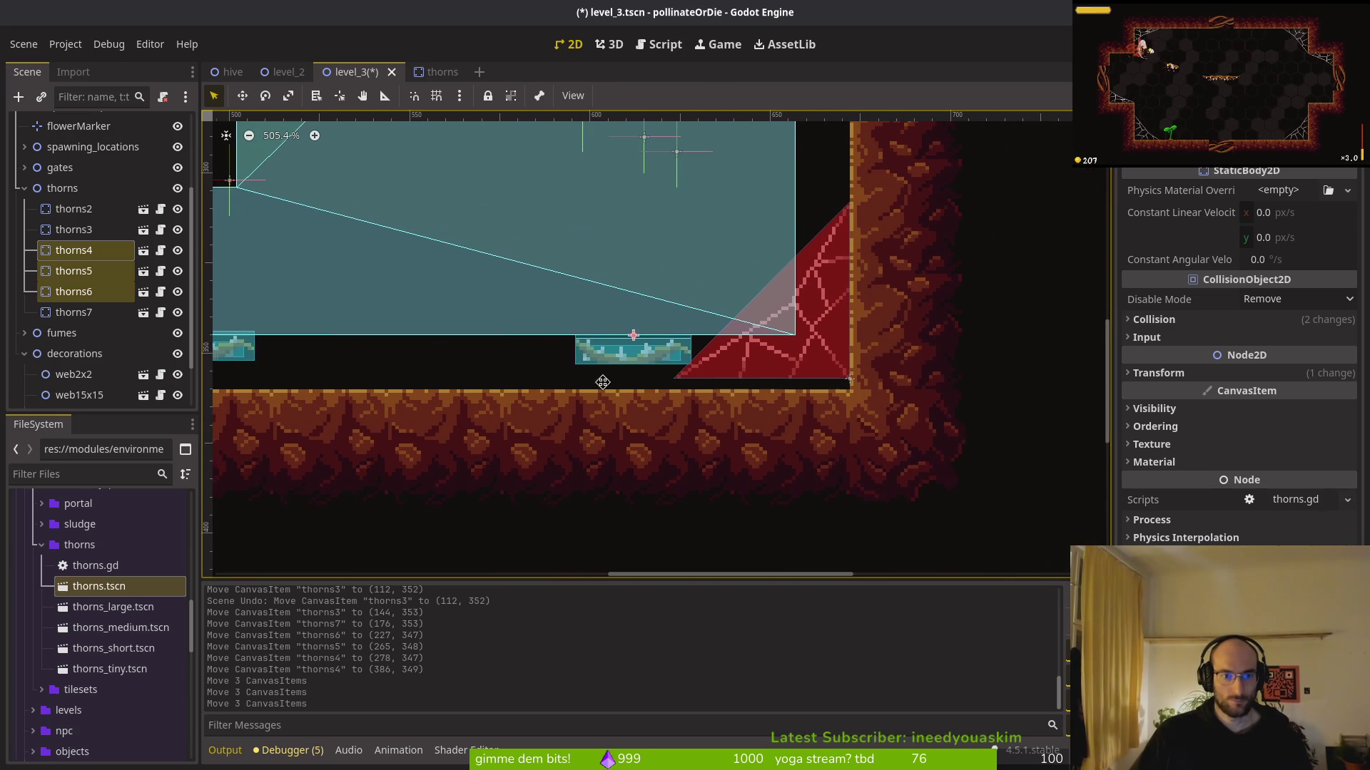
scroll(600, 367, left, 4)
Pick thorns5 and thorns6 out of the overlapping thorns and move them about 395 px right
click(381, 368)
click(382, 367)
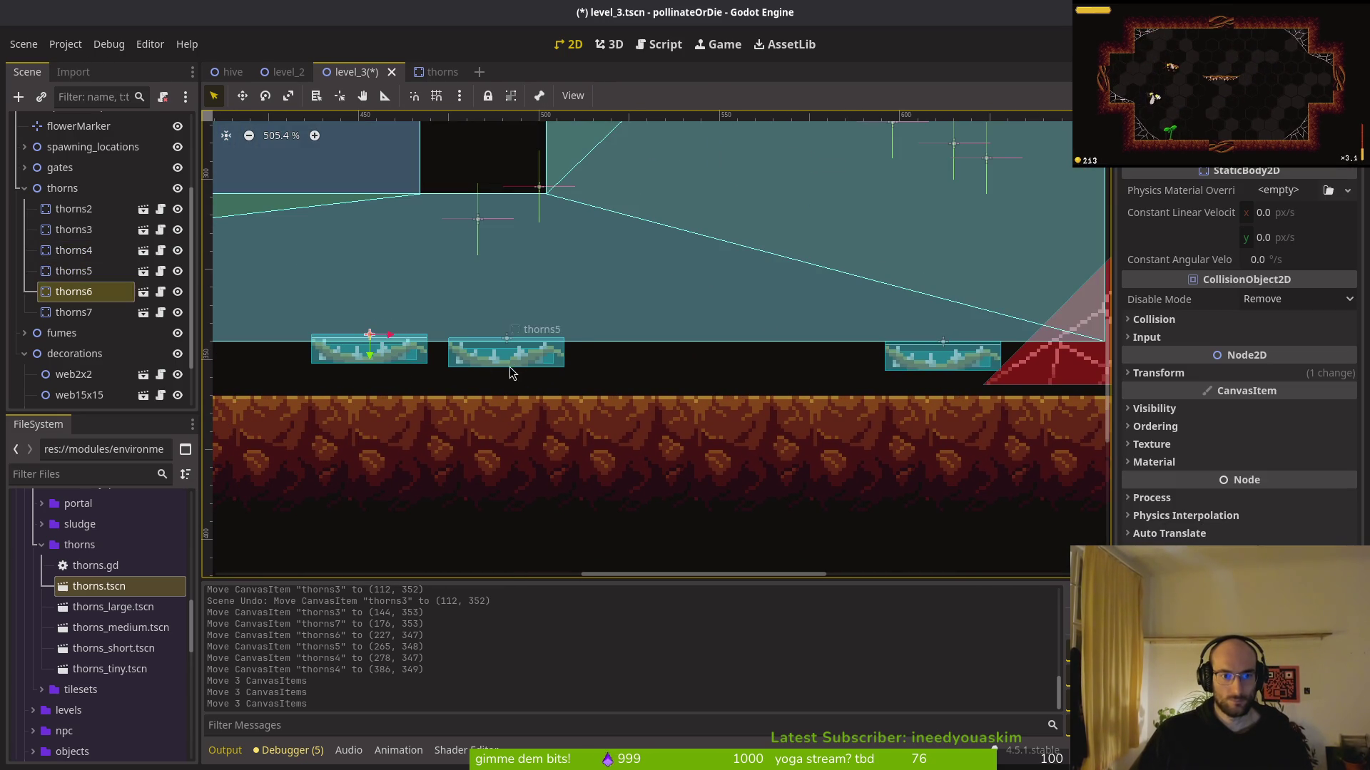
click(391, 363)
click(388, 362)
click(385, 363)
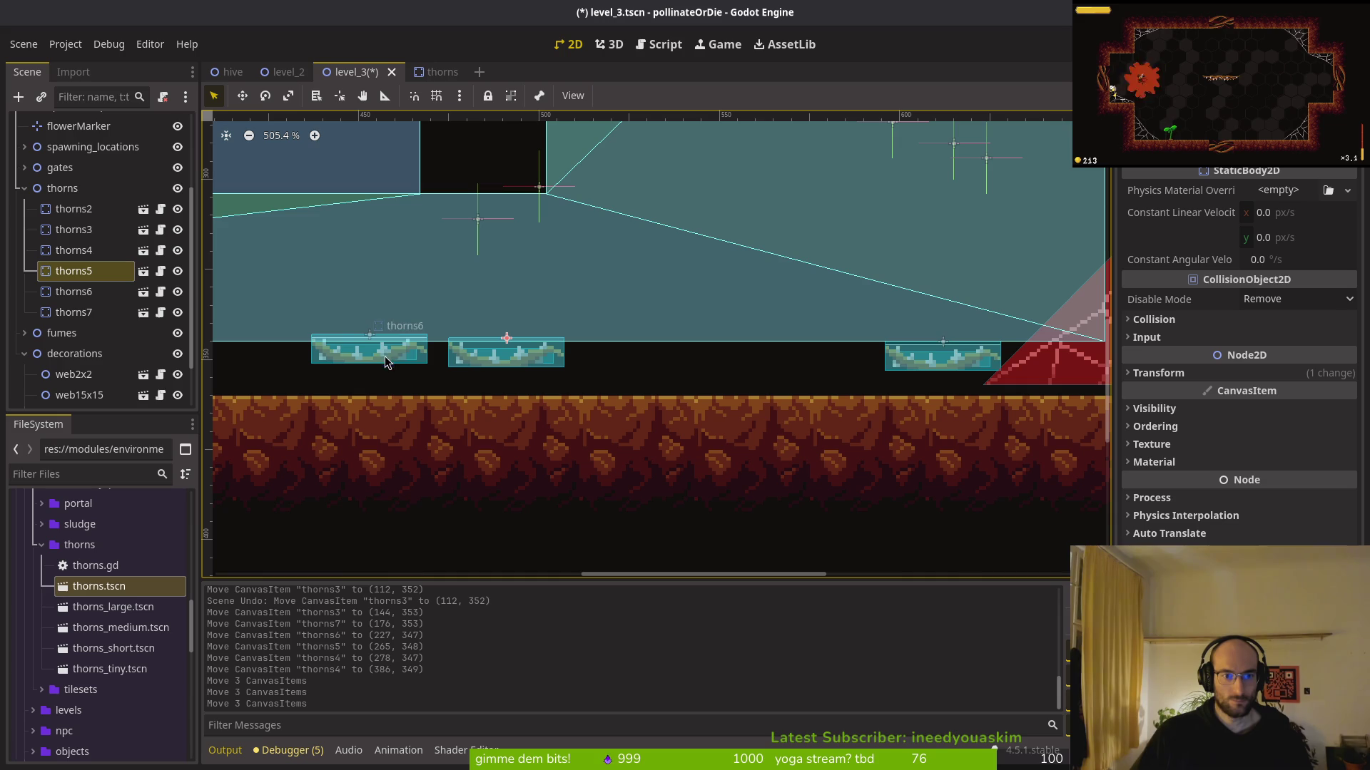
shift+click(73, 292)
drag(499, 353, 781, 360)
click(804, 417)
scroll(805, 417, right, 5)
Place thorns4, thorns5 and thorns6 on the floor edge at x 656, 624 and 592
click(731, 360)
scroll(626, 355, up, 4)
mouse_move(635, 360)
mouse_down()
mouse_move(875, 388)
mouse_move(867, 396)
mouse_up()
drag(430, 363, 722, 400)
drag(243, 349, 584, 387)
click(659, 396)
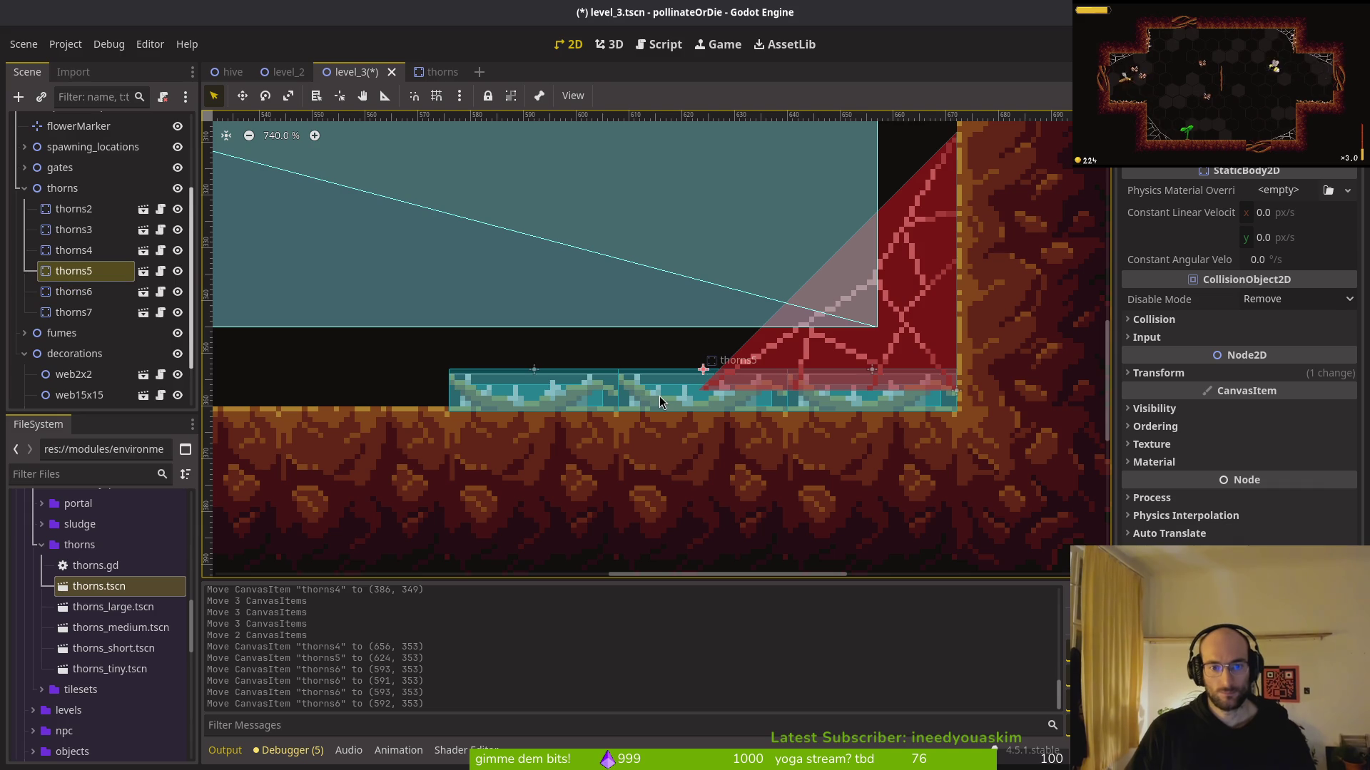
Mirror thorns5 by setting its Transform scale x to -1, then save level_3
click(1183, 385)
click(1277, 471)
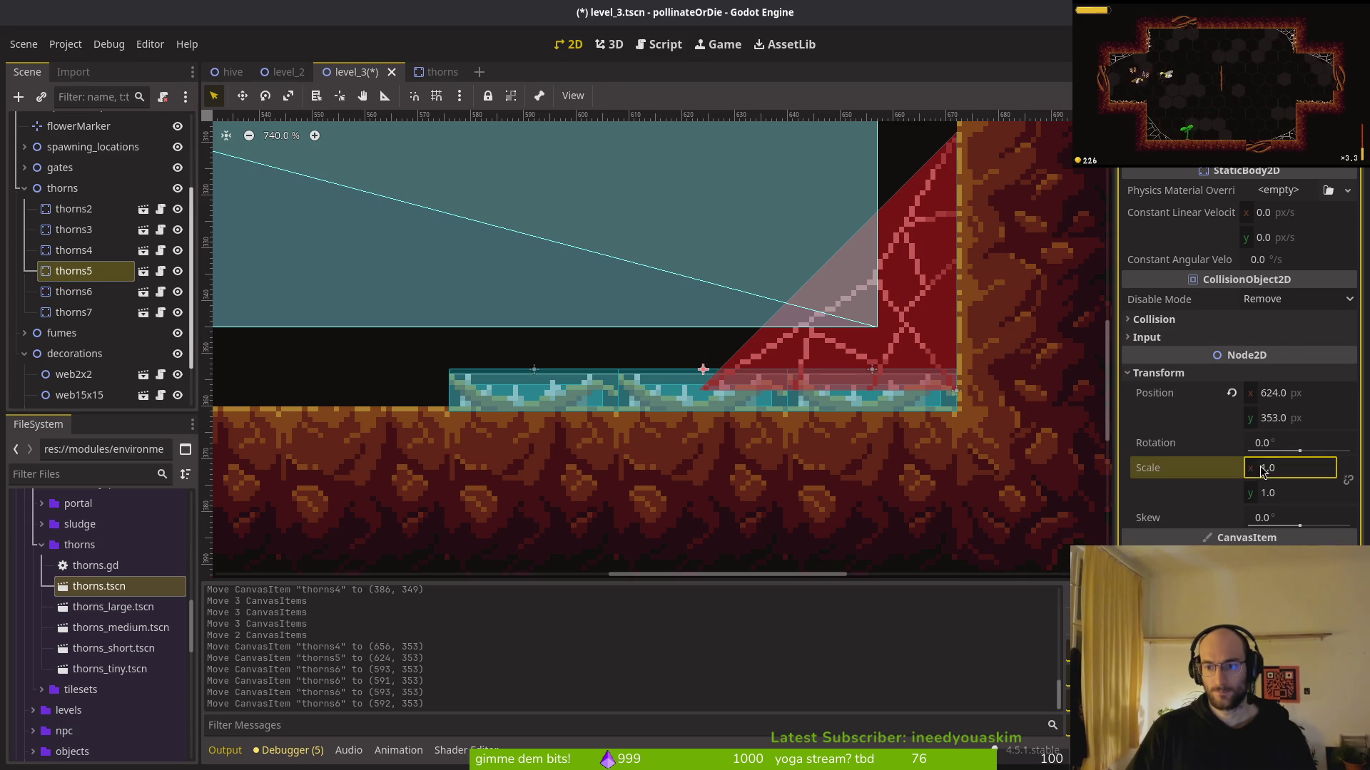
text(-1)
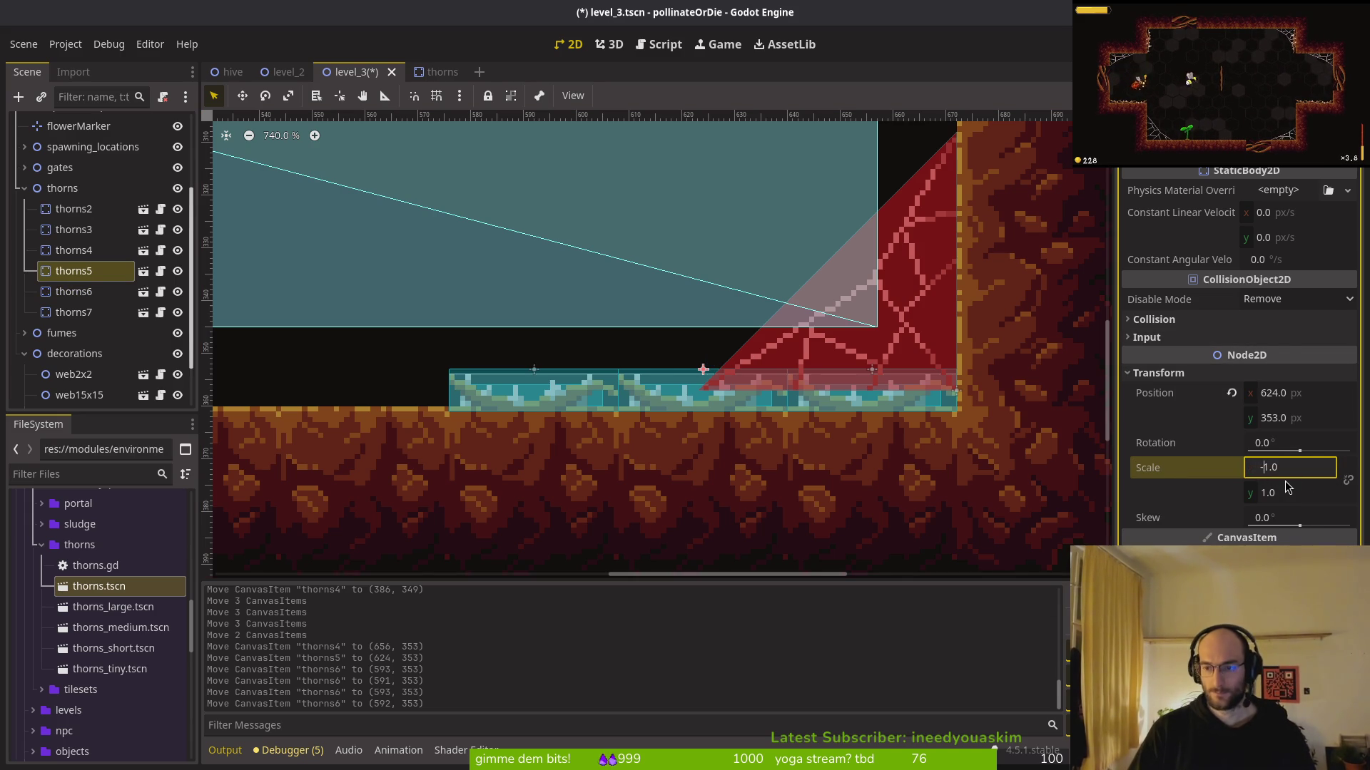
key(Return)
key(ctrl+s)
scroll(696, 496, down, 5)
scroll(593, 485, left, 5)
scroll(562, 434, right, 3)
scroll(789, 459, right, 5)
scroll(597, 450, up, 5)
Mirror thorns7 with a scale x of -1 and save level_3 again
click(752, 373)
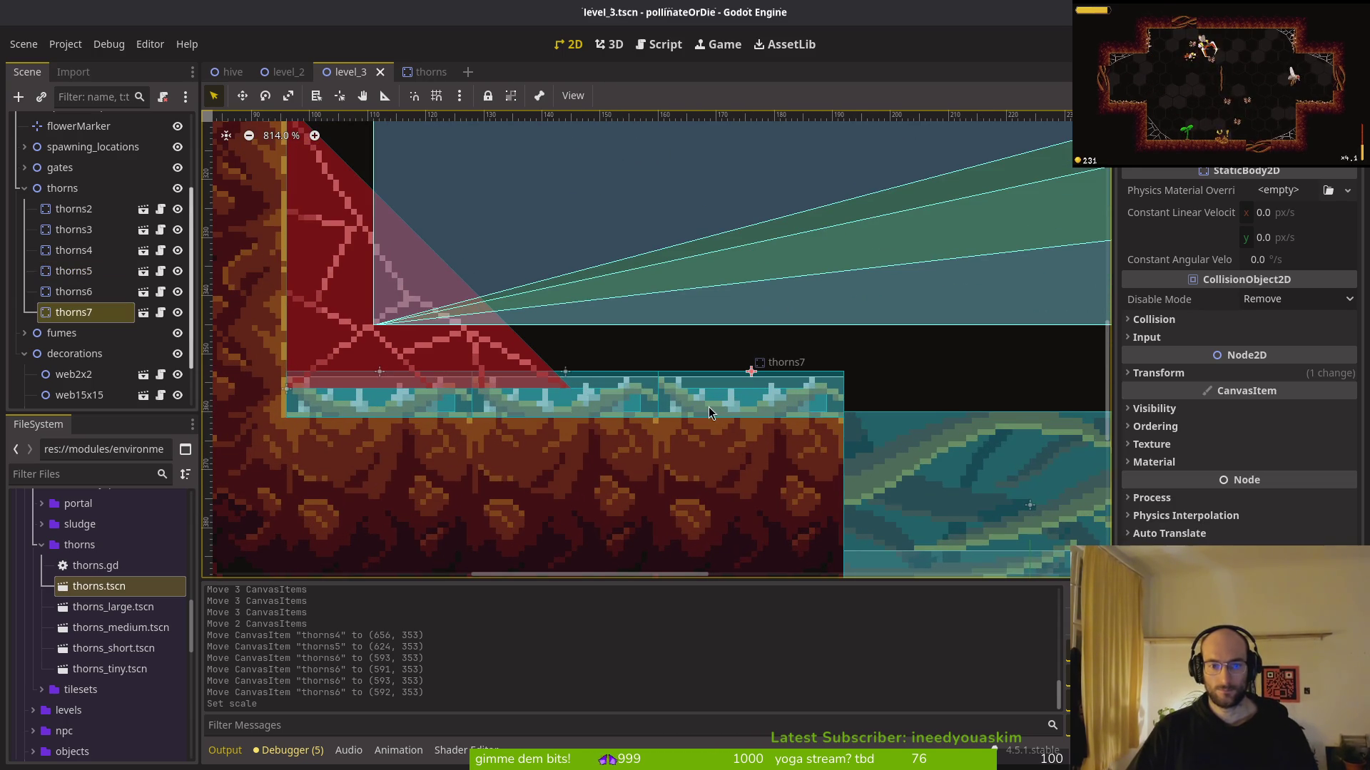
click(1264, 476)
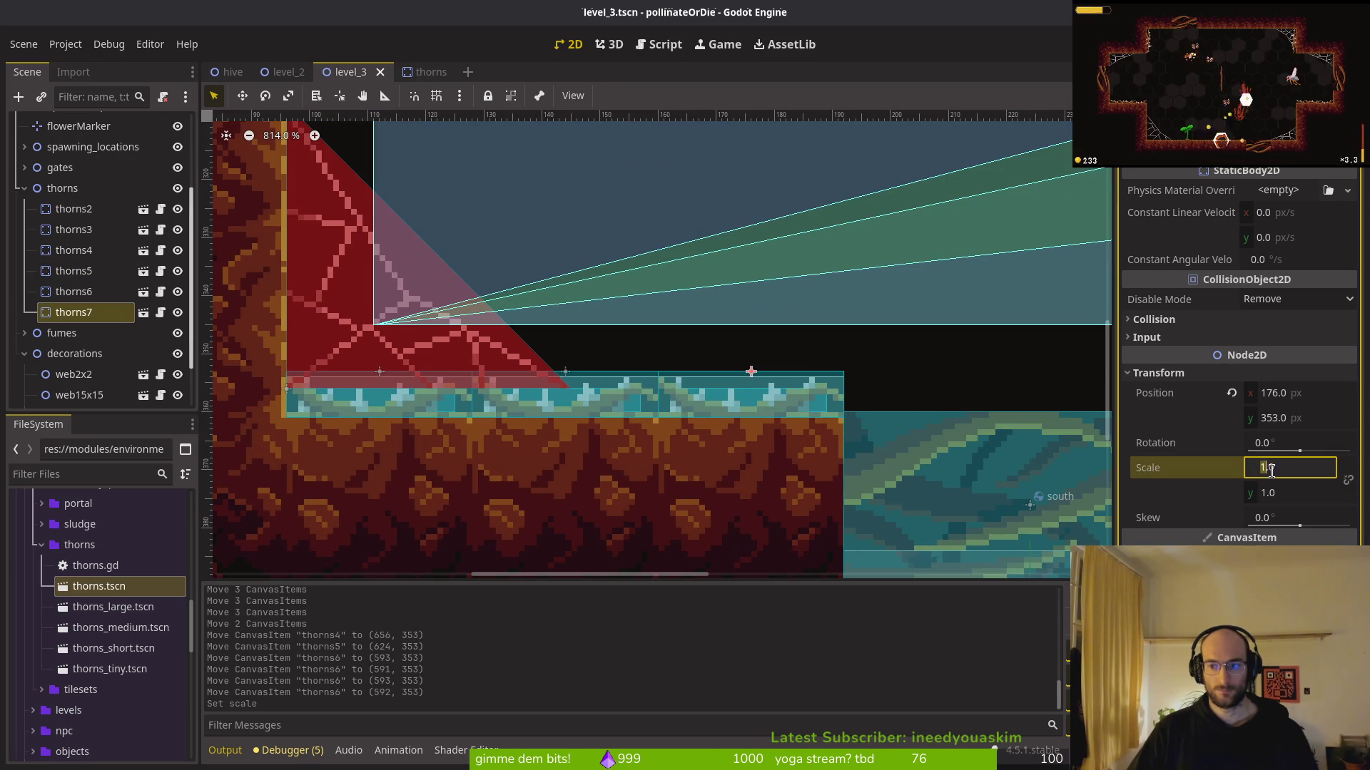
text(-)
key(Return)
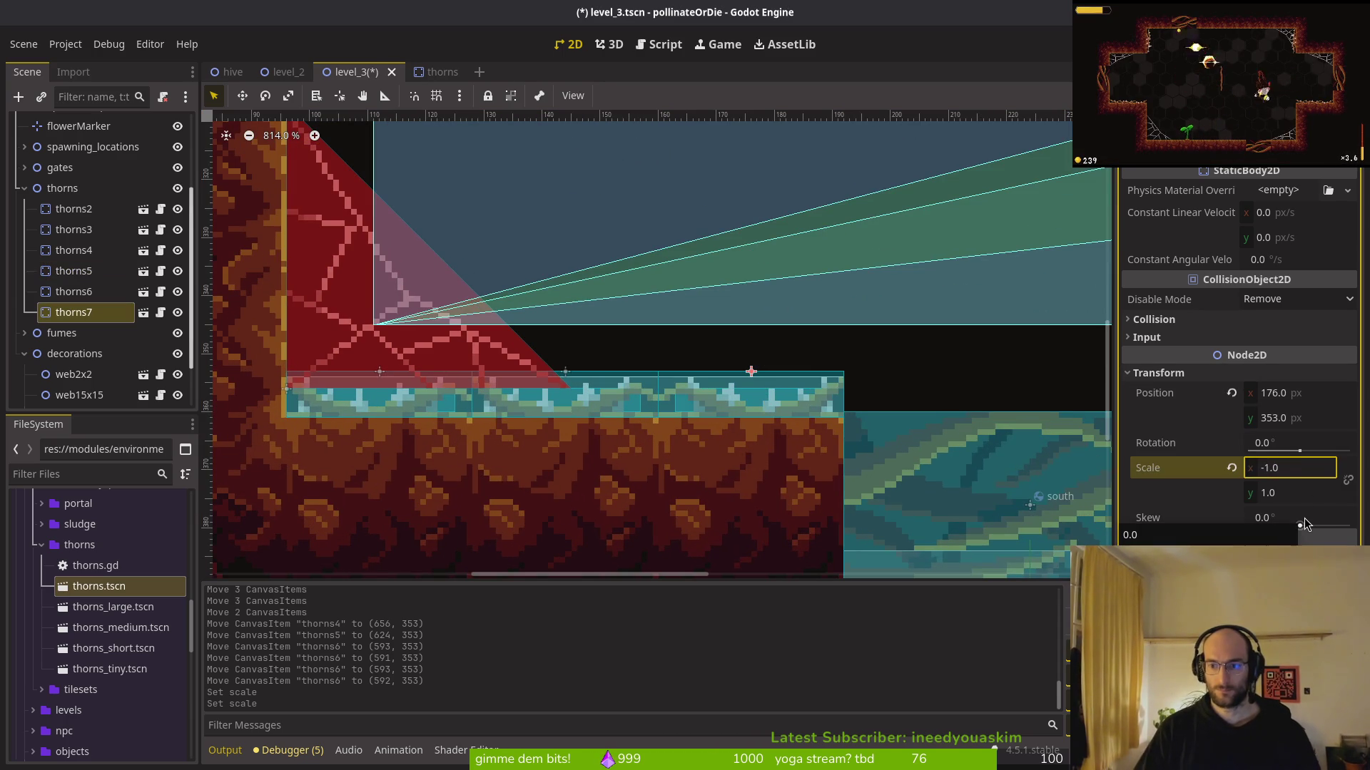
scroll(681, 446, down, 6)
key(ctrl+s)
scroll(618, 428, down, 4)
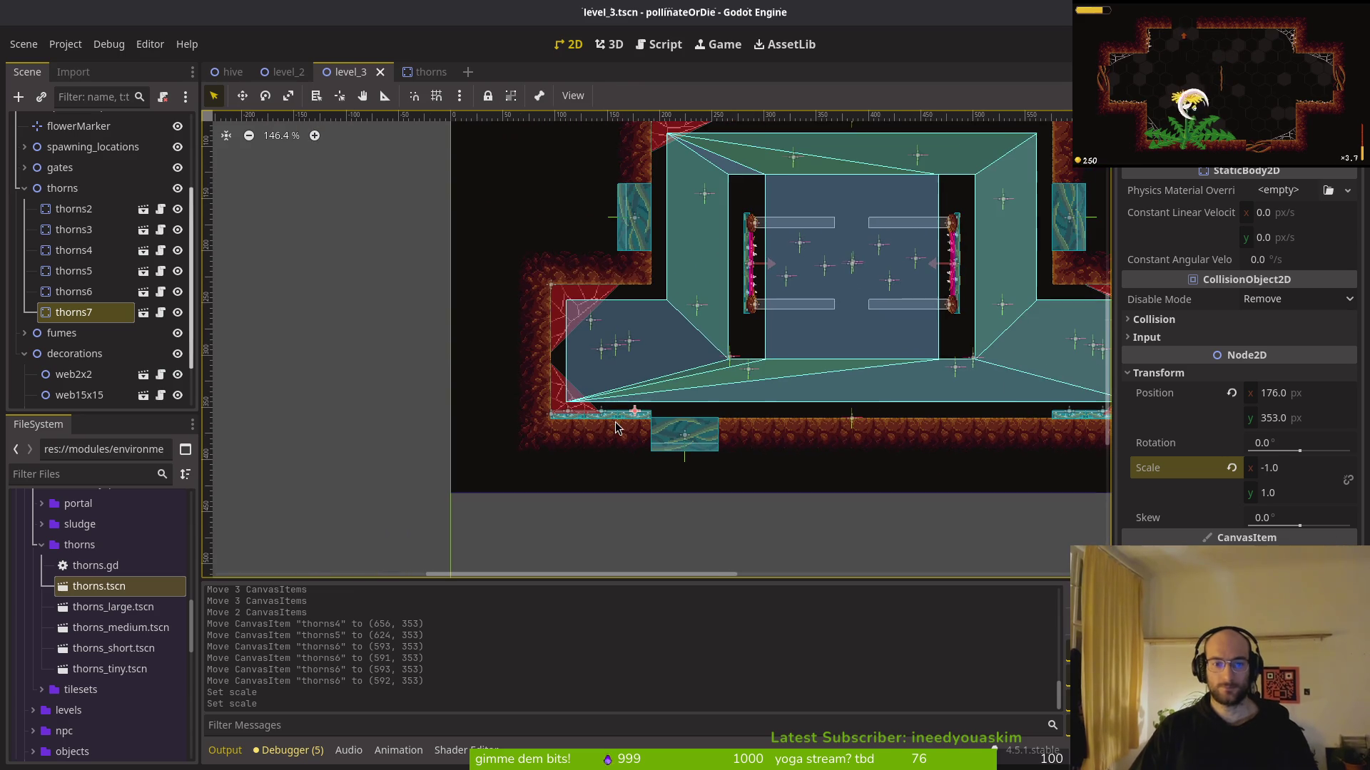
Undo the thorns flips and return to the terminal showing the finished git push
drag(734, 439, 568, 418)
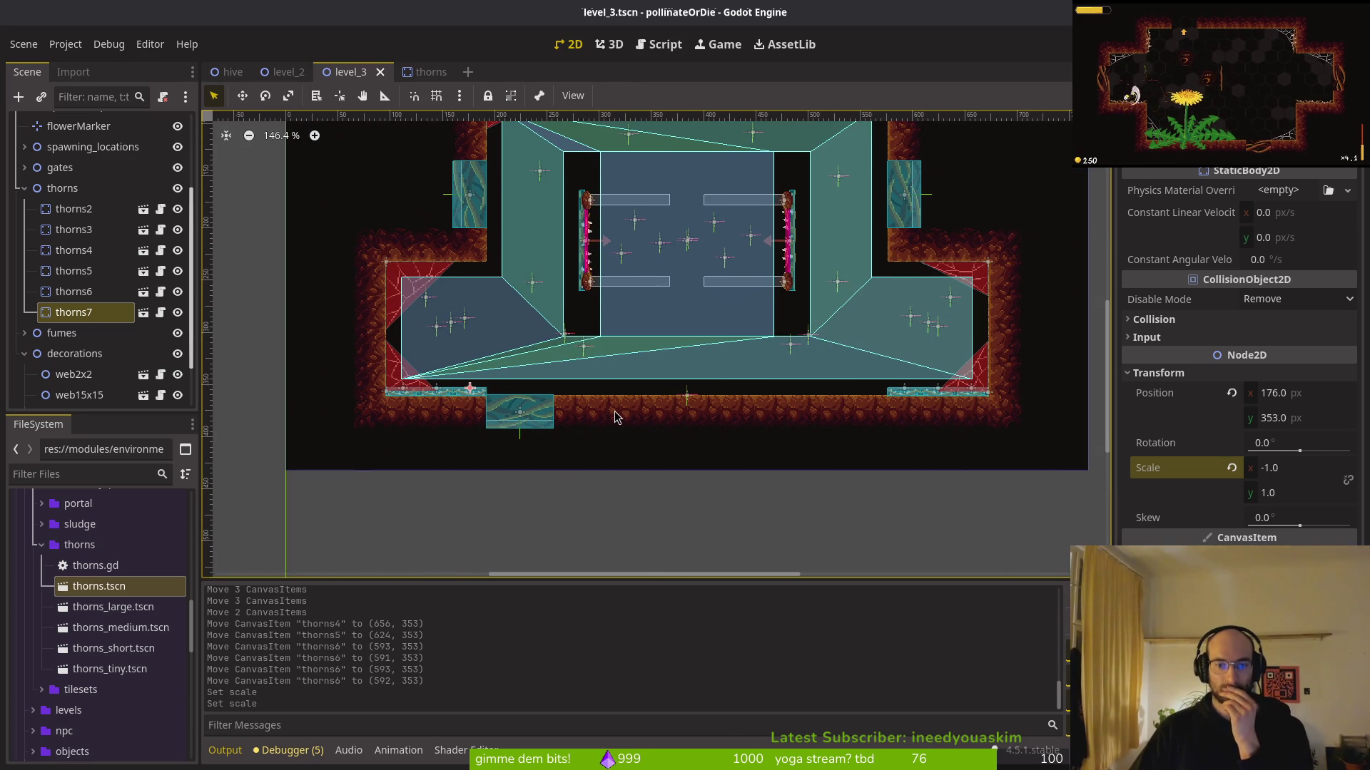
key(ctrl+z)
key(ctrl+z)
key(ctrl+z)
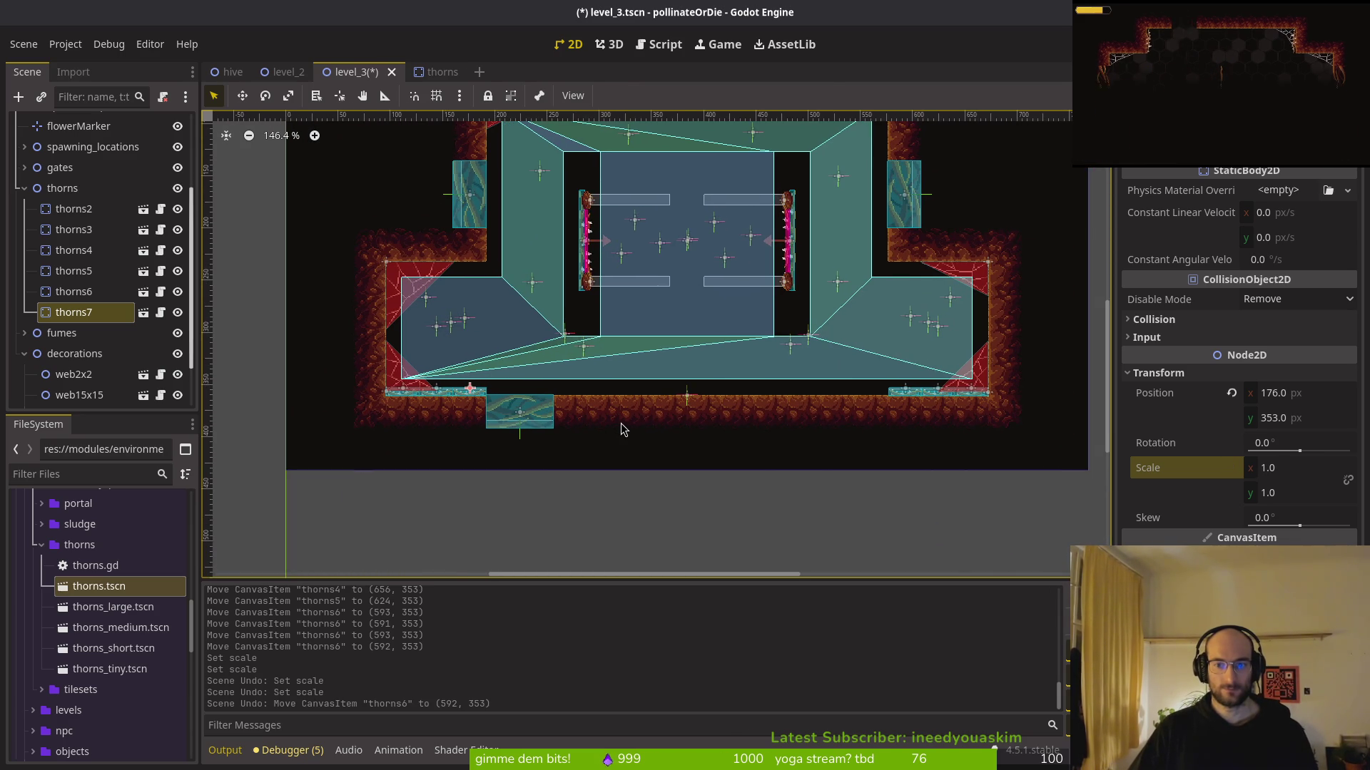
key(alt+Tab)
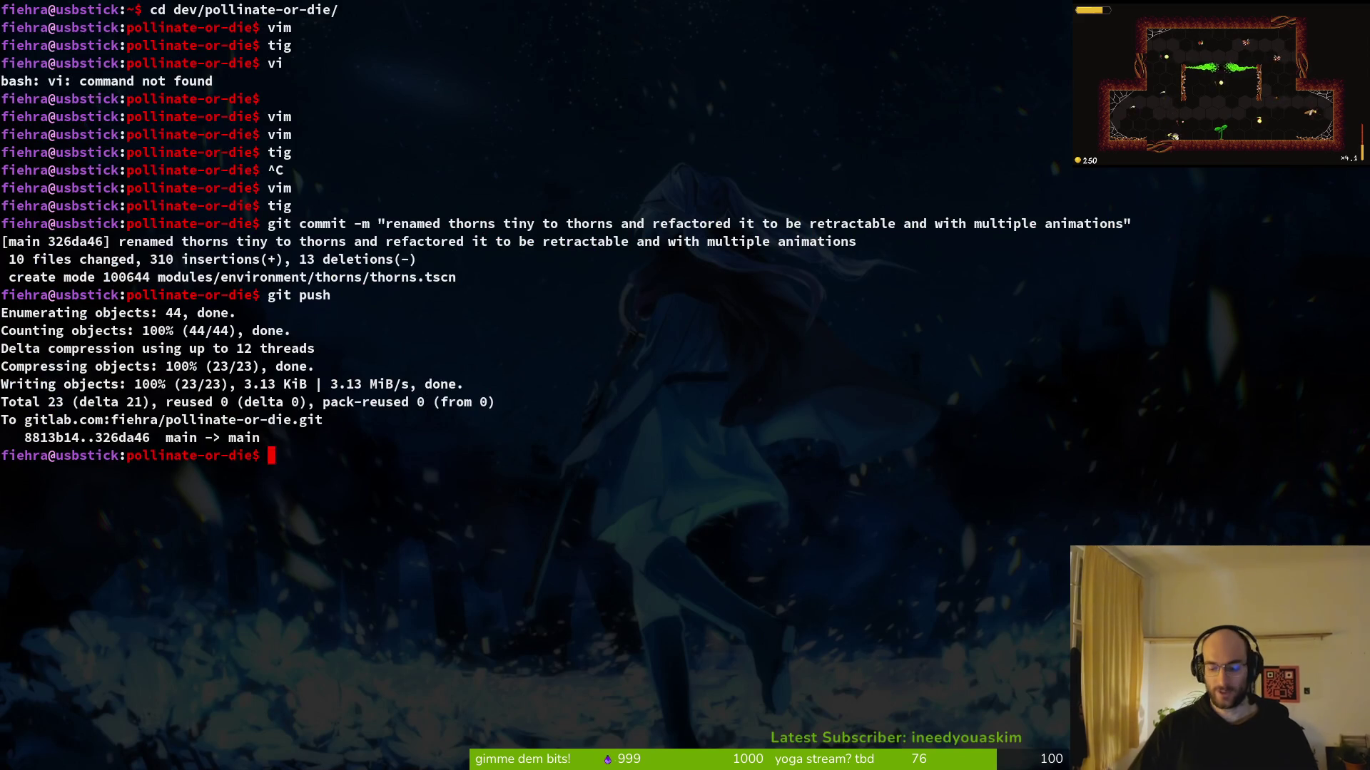
Launch vim and open thorns.gd through the file finder using the filter 'thor'
text(vim)
key(Return)
key(space)
key(f)
key(f)
text(thor)
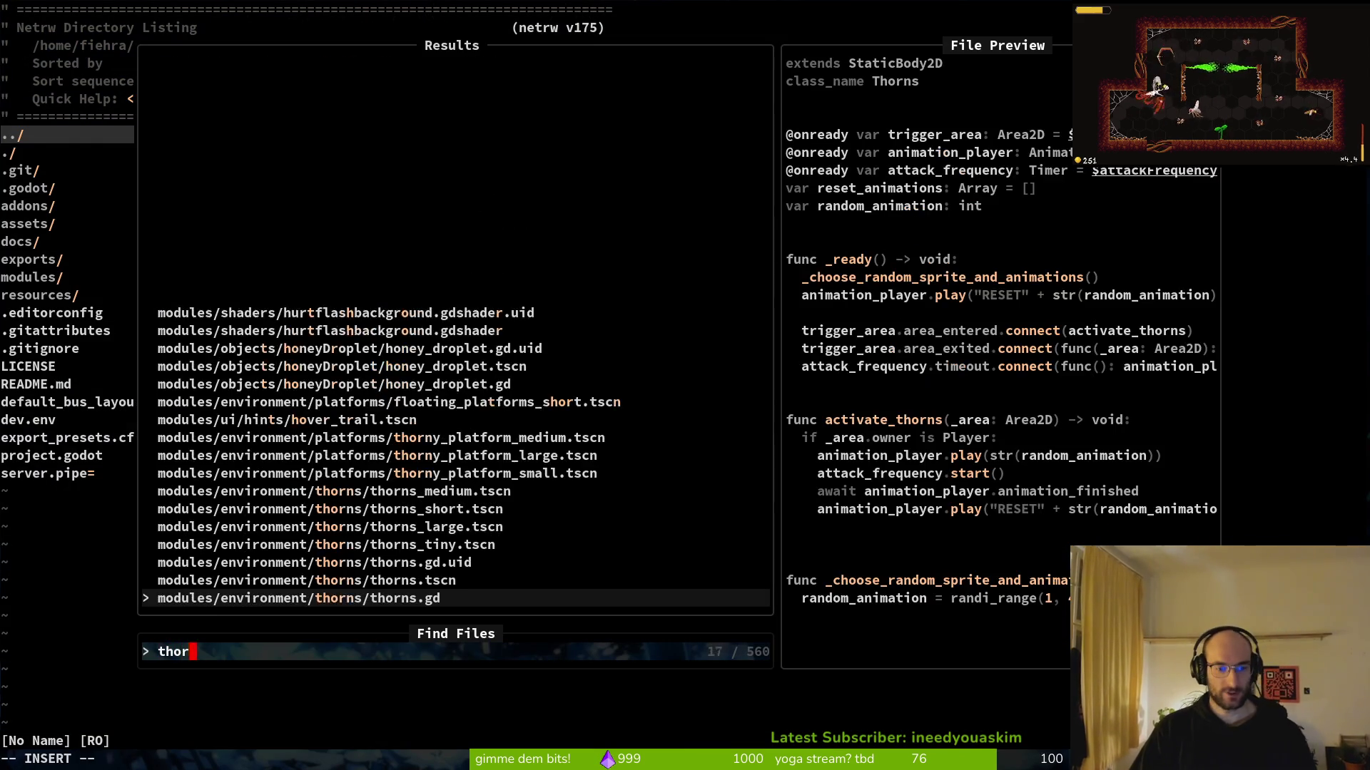
key(Return)
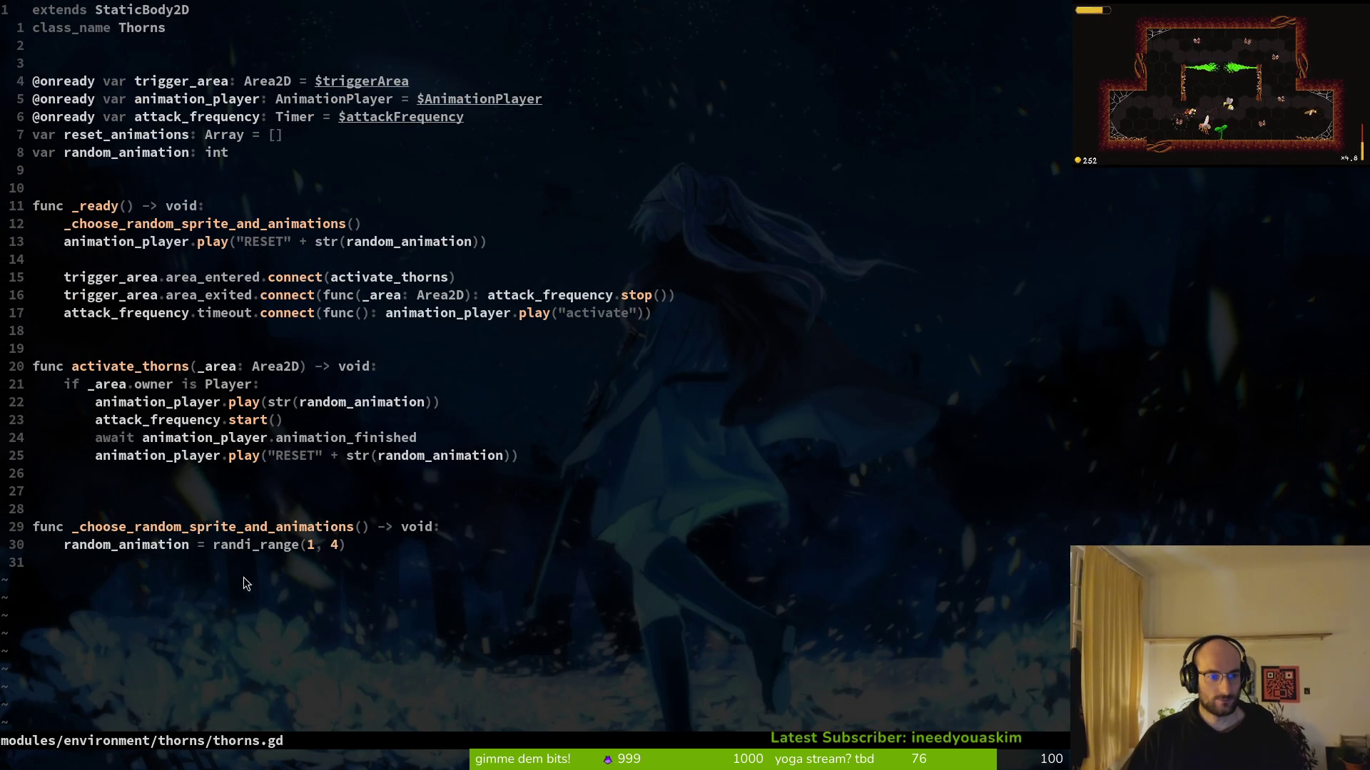
Discard the stray typing on the randi_range line and write thorns.gd with :w
click(368, 544)
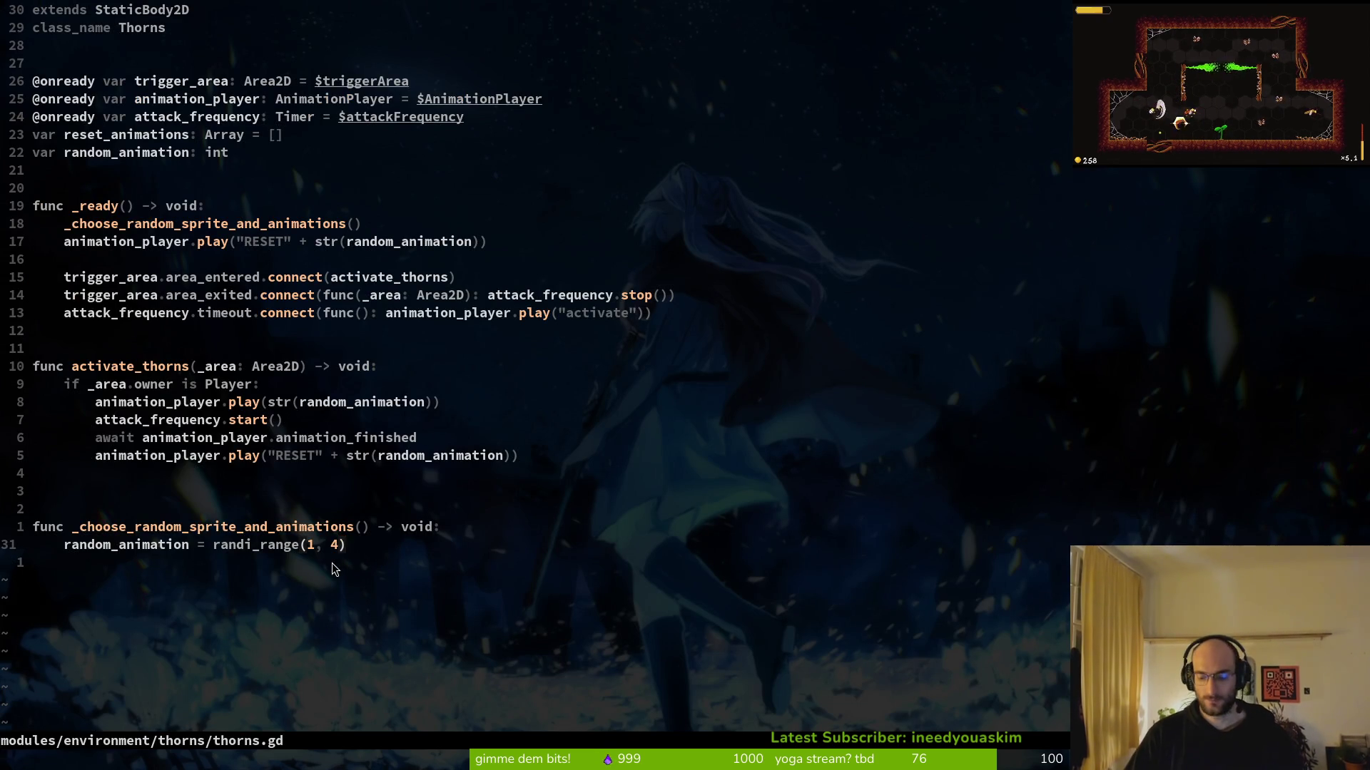
text(PO)
key(BackSpace)
key(BackSpace)
key(Escape)
text(:w)
key(Return)
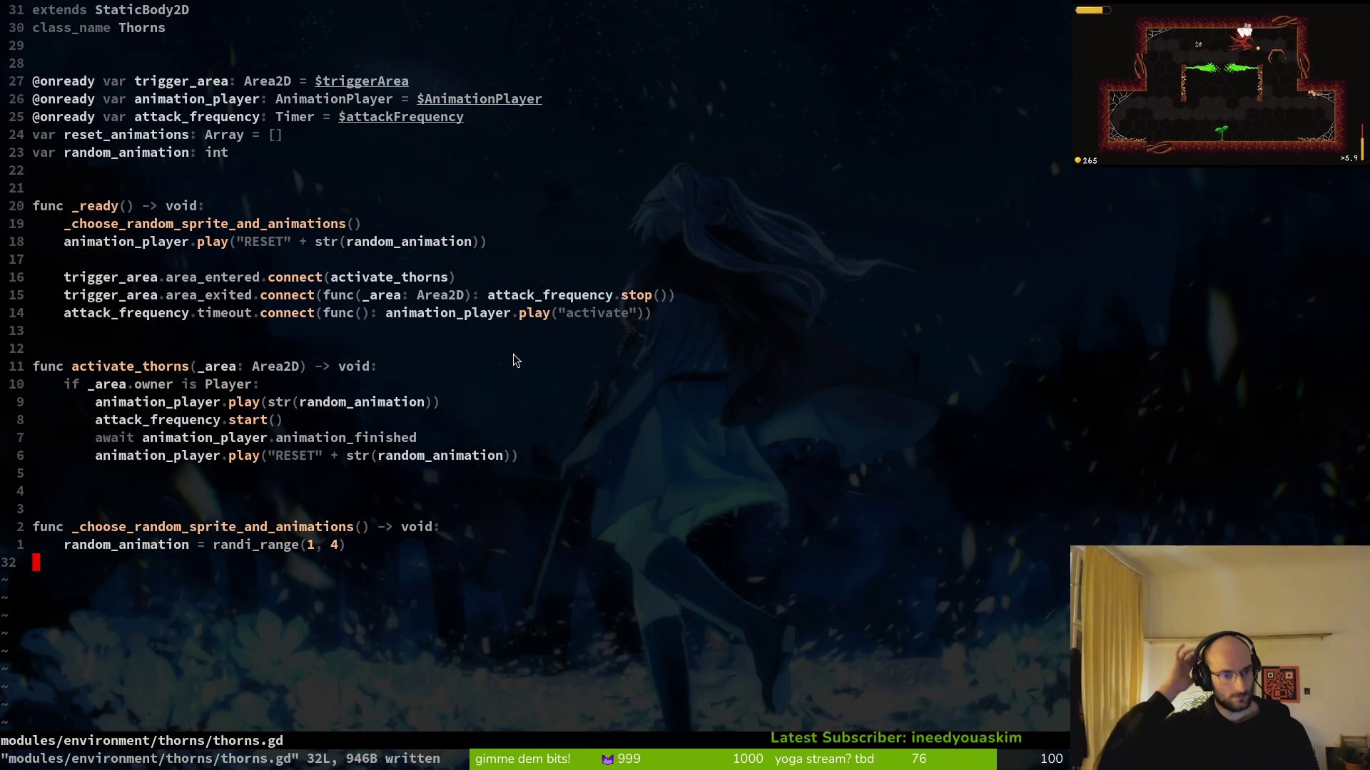
Add a self.scale.x assignment on a new line below the RESET animation call
click(510, 242)
key(o)
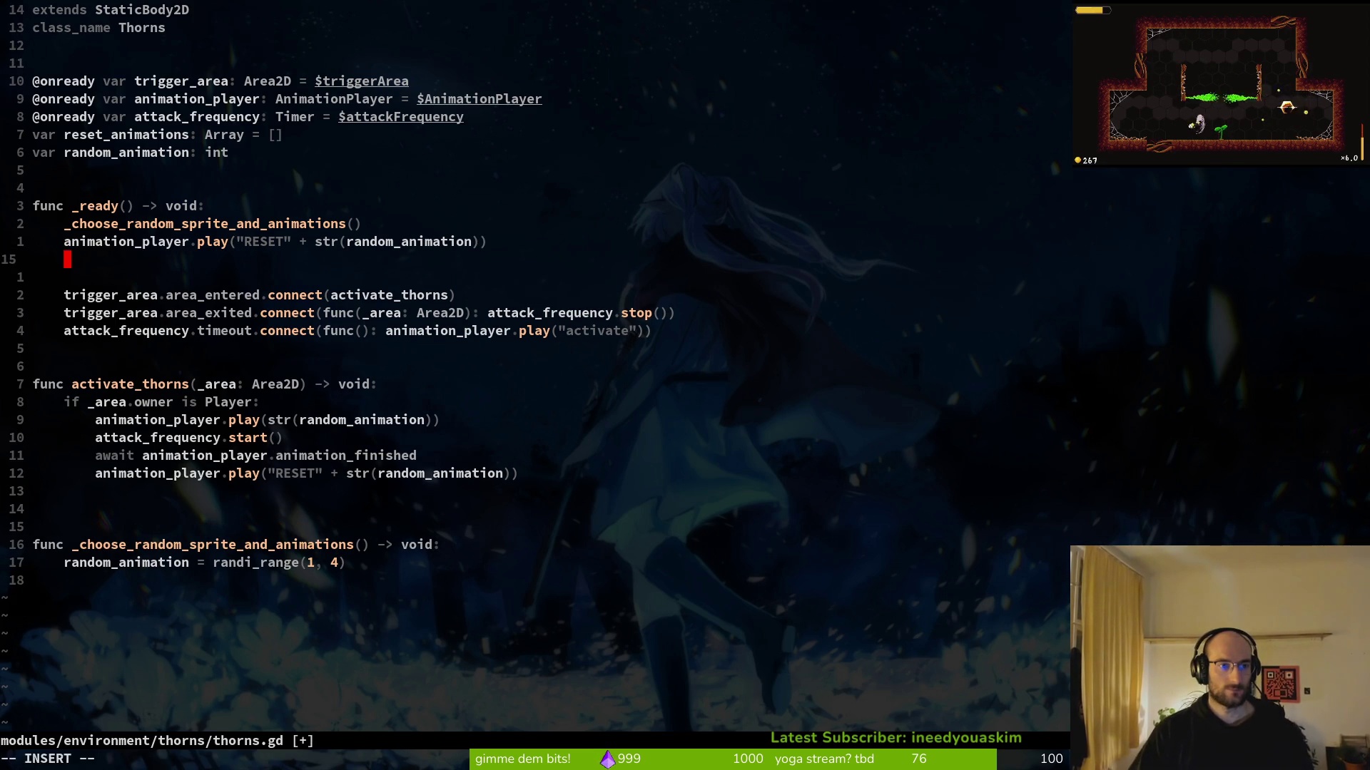
text(se)
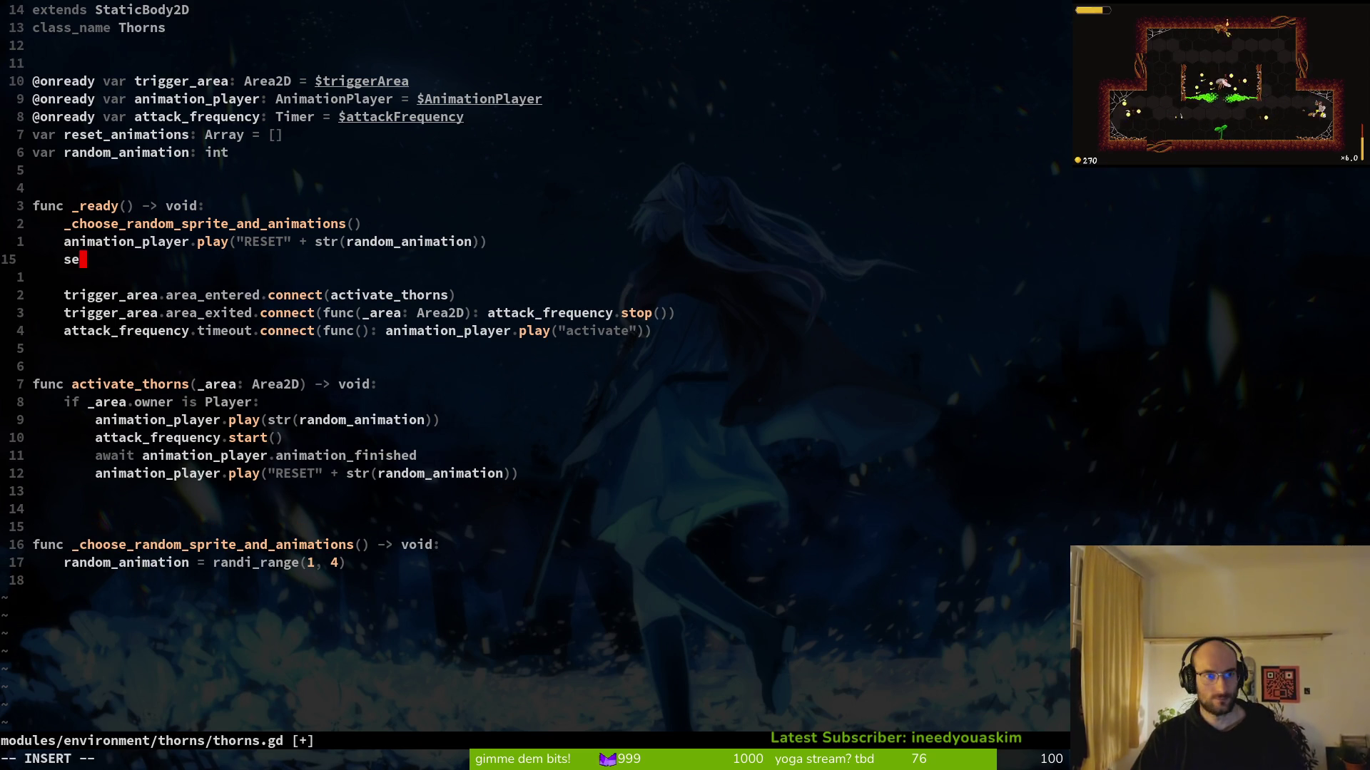
text(lf.scale)
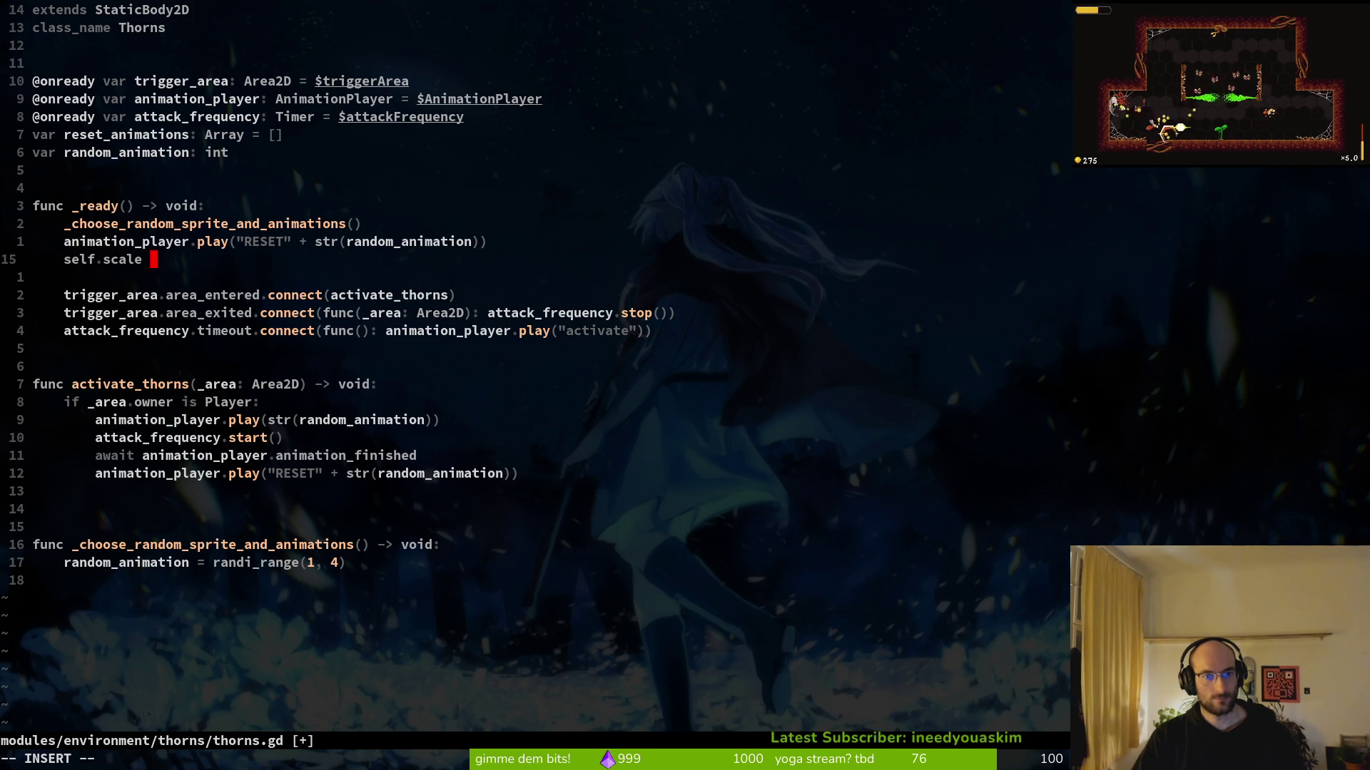
key(BackSpace)
text(.x )
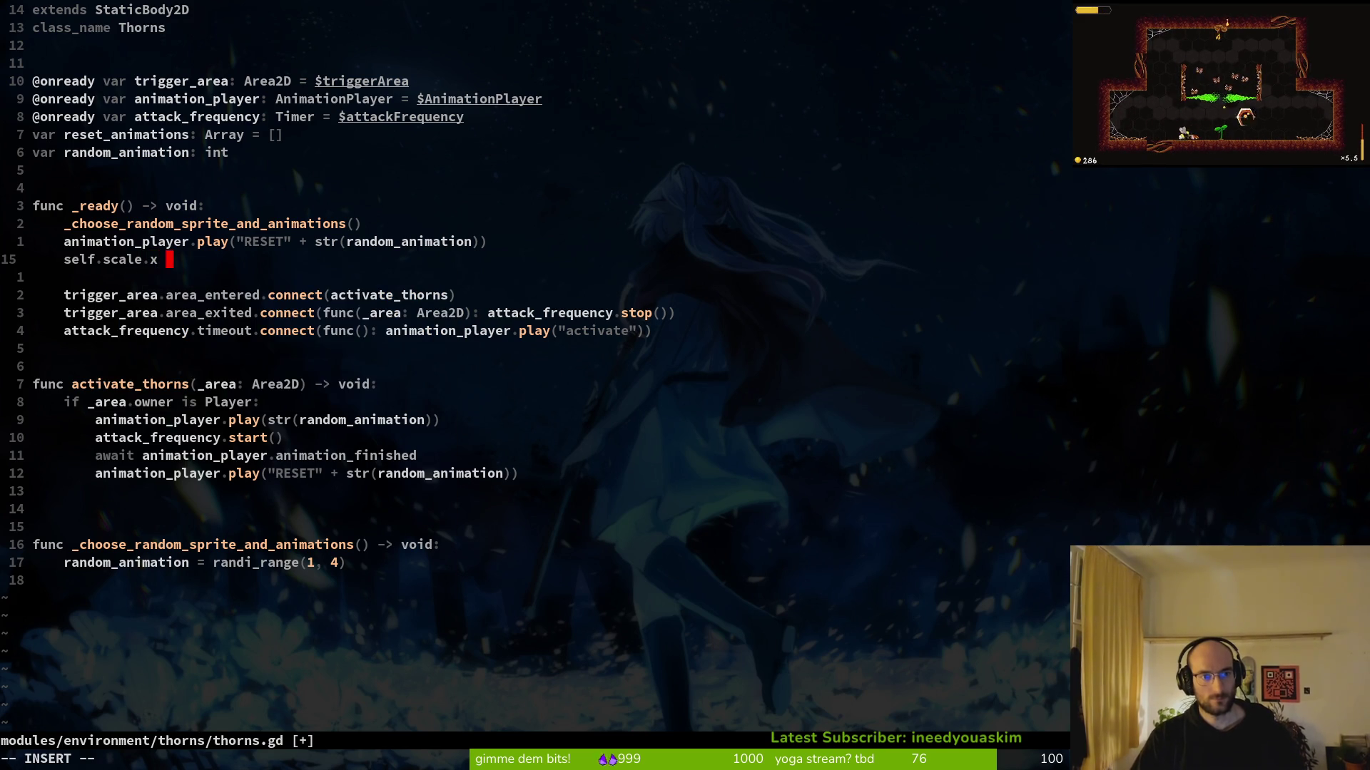
text(= randi_range(1)
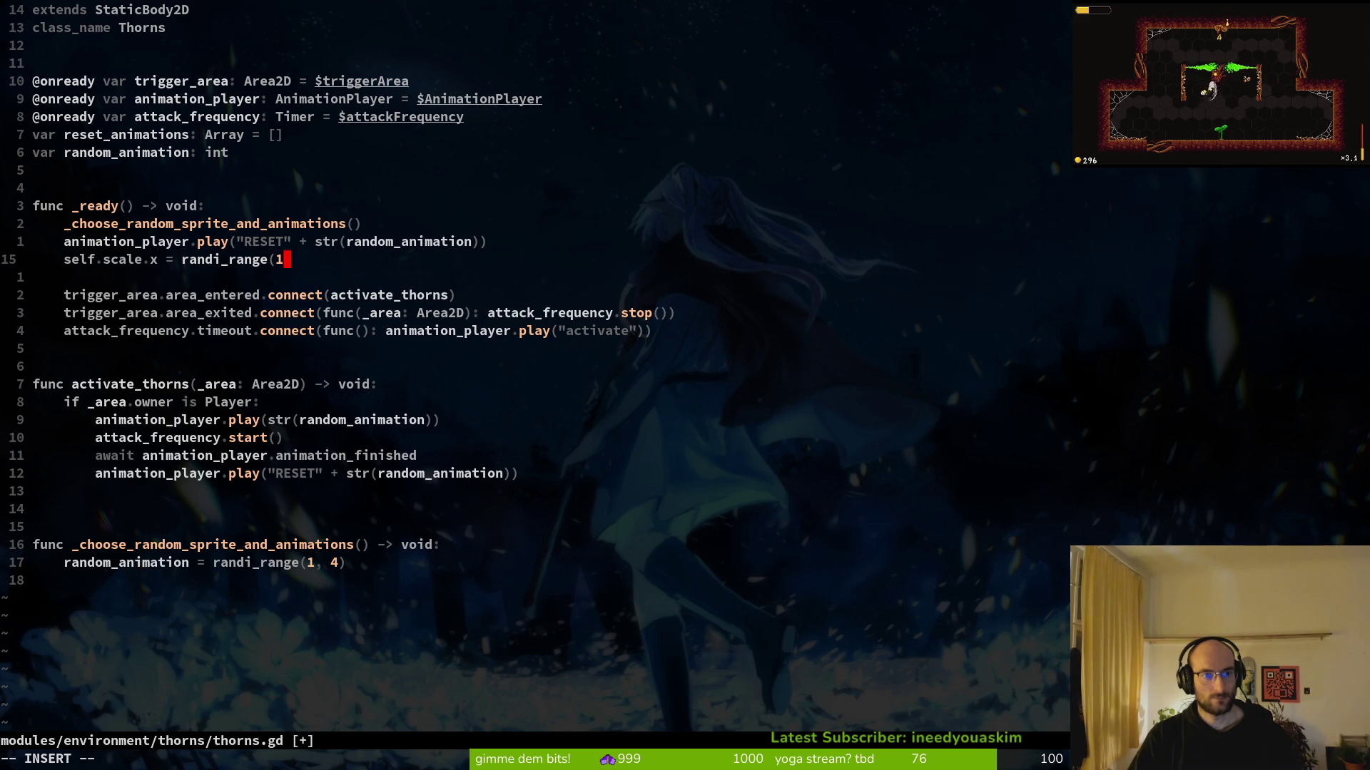
key(BackSpace)
key(BackSpace)
key(BackSpace)
key(BackSpace)
key(BackSpace)
key(BackSpace)
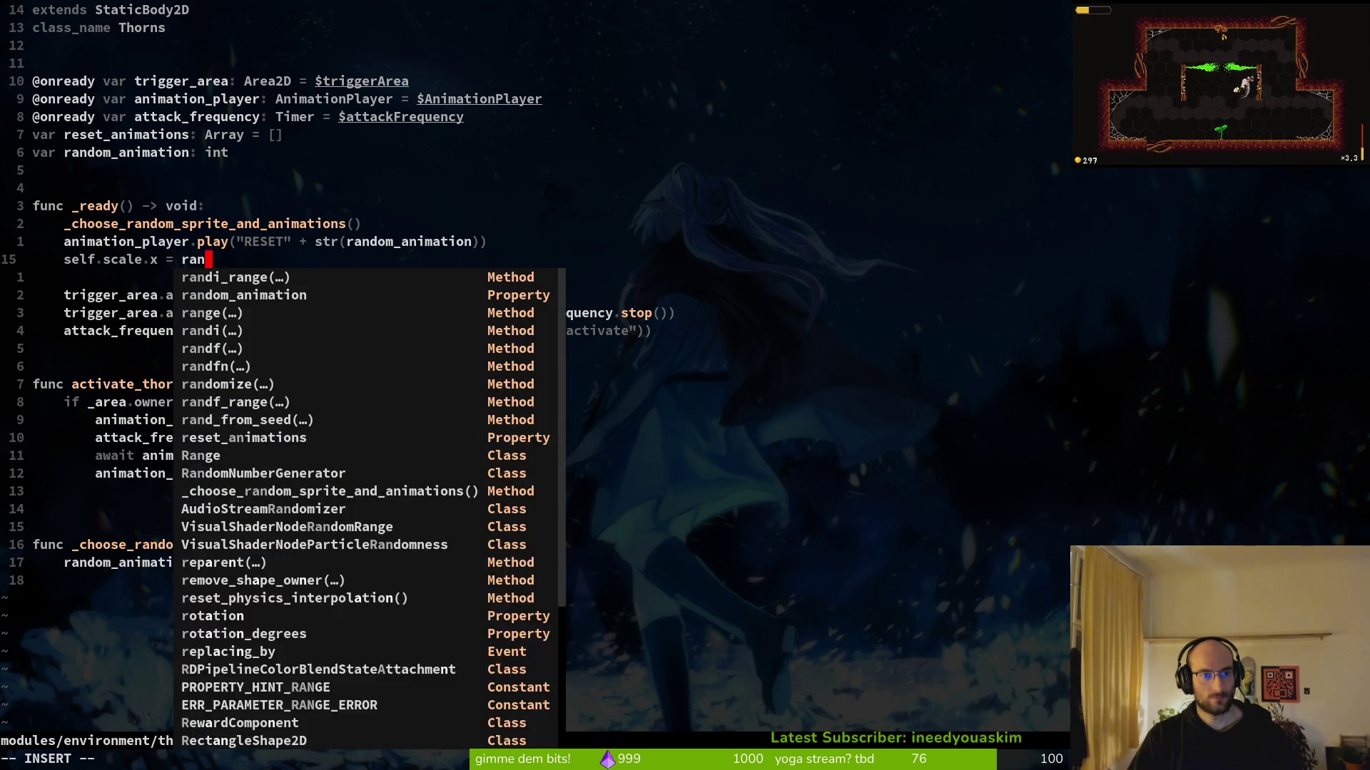
text(ko)
key(Return)
key(Escape)
key(d)
key(d)
key(k)
Start a random_scale_options declaration on a line above the scale assignment
key(shift+o)
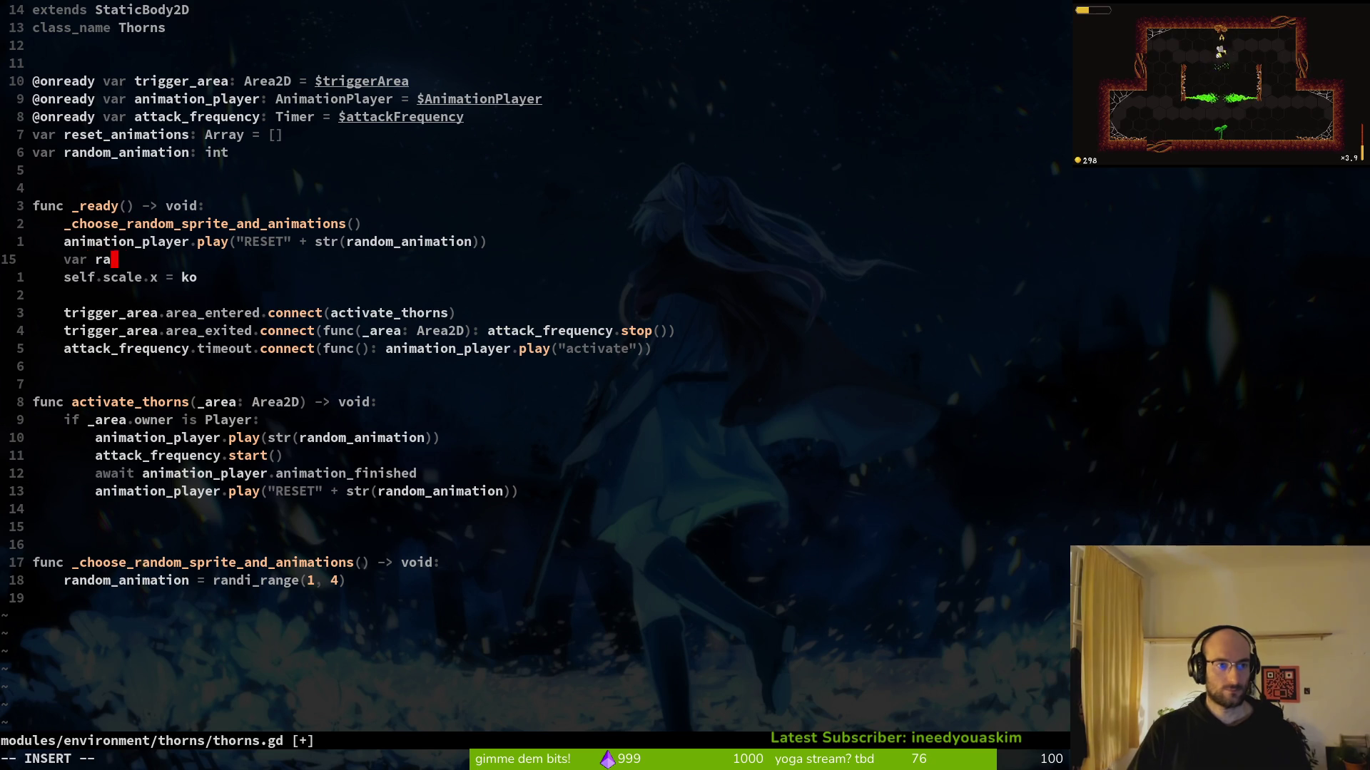
text(ndom_scale_options = [-1, 1)
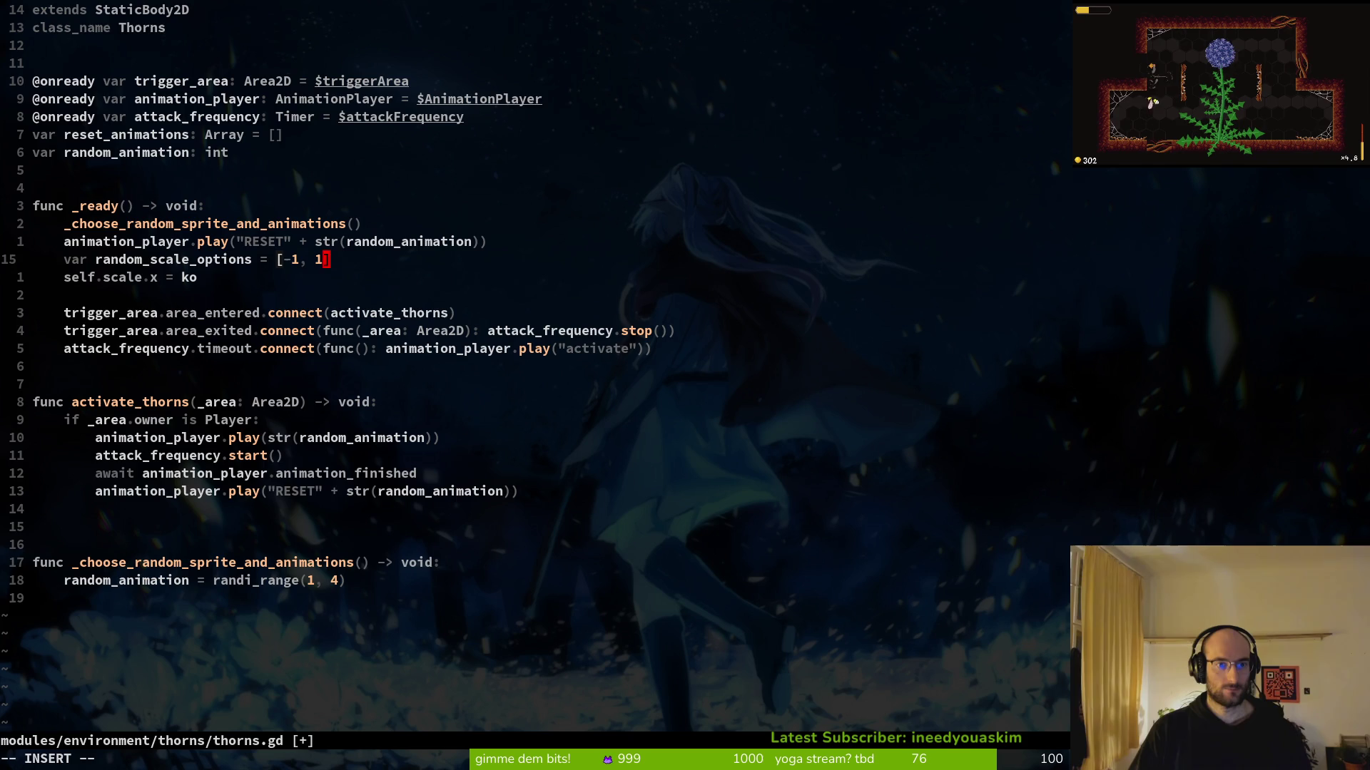
key(Escape)
text(:w jciw)
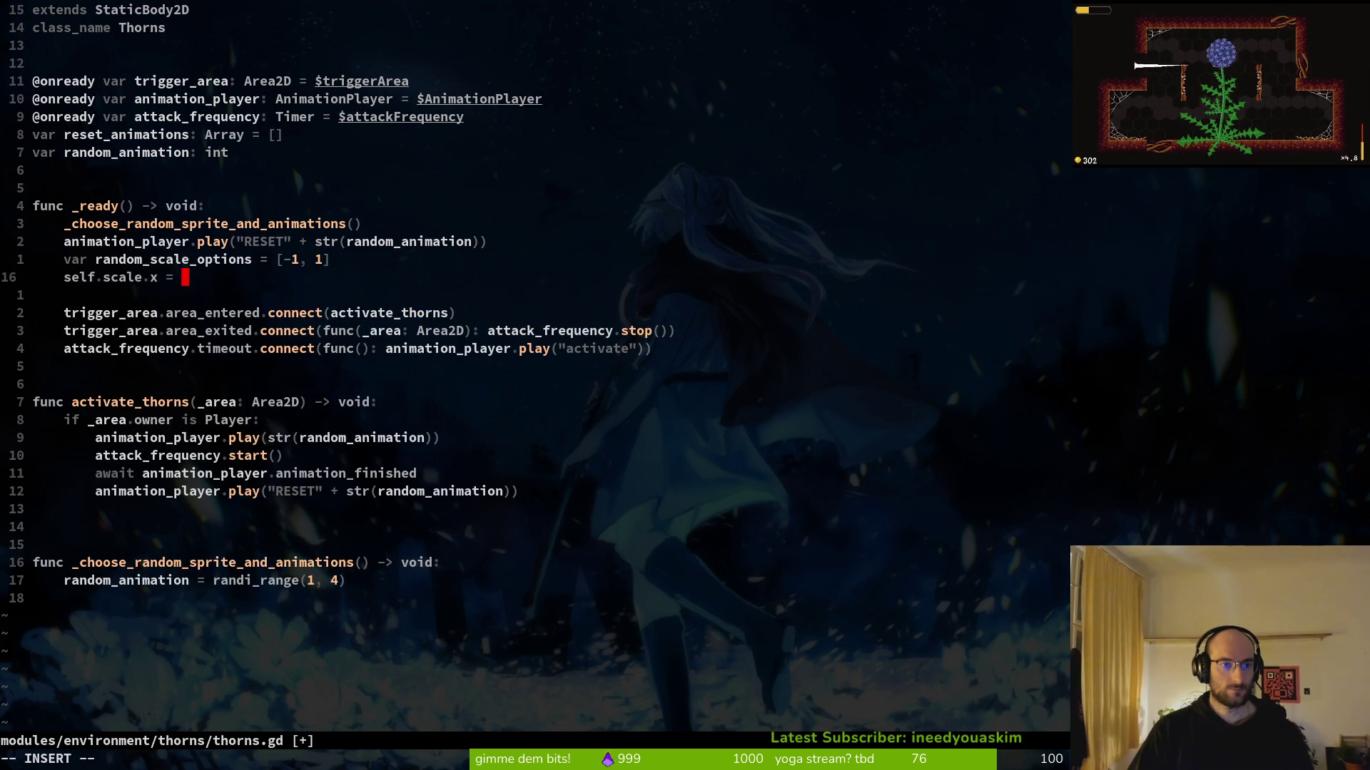
text(ran)
key(Tab)
key(Tab)
key(shift+Tab)
Complete the line as self.scale.x = random_scale_options.pick_random() and save the script
key(Return)
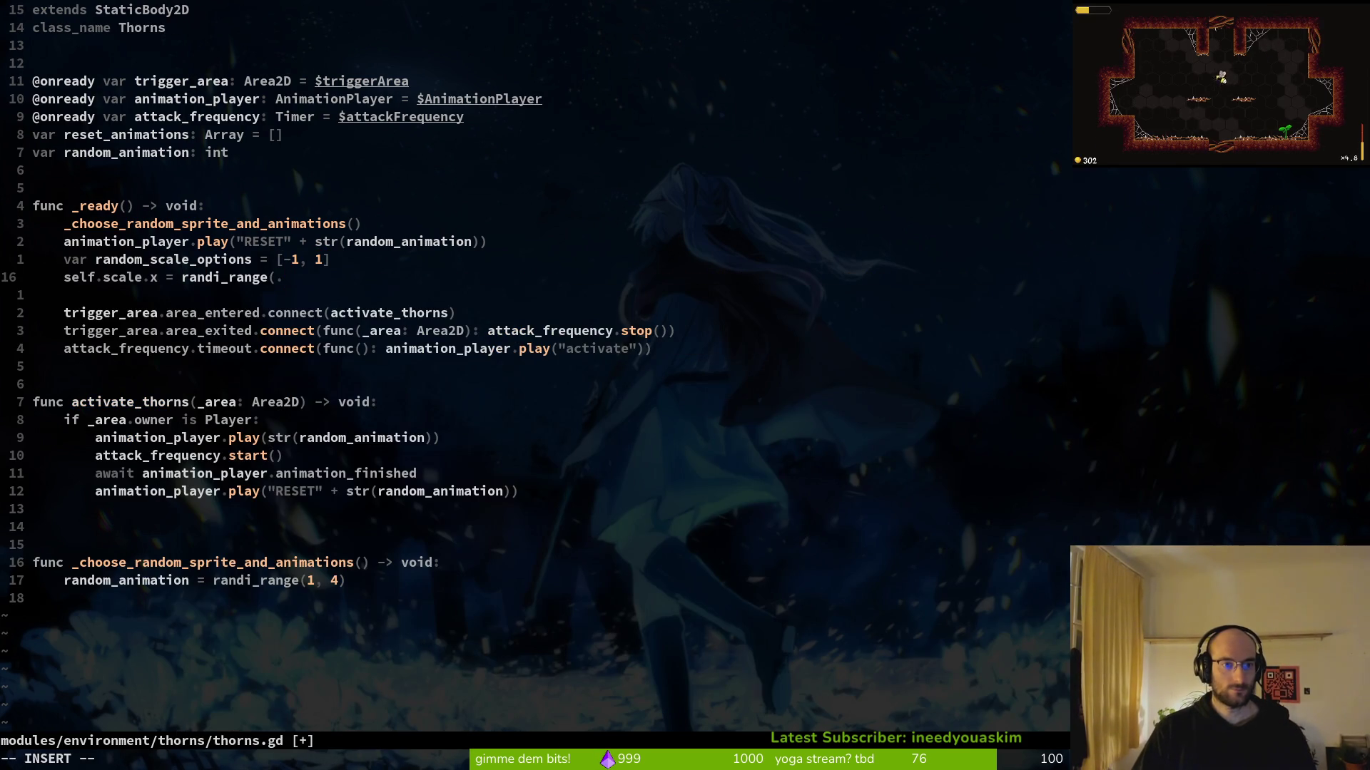
key(BackSpace)
key(BackSpace)
key(BackSpace)
key(BackSpace)
key(BackSpace)
text(om_scale_options)
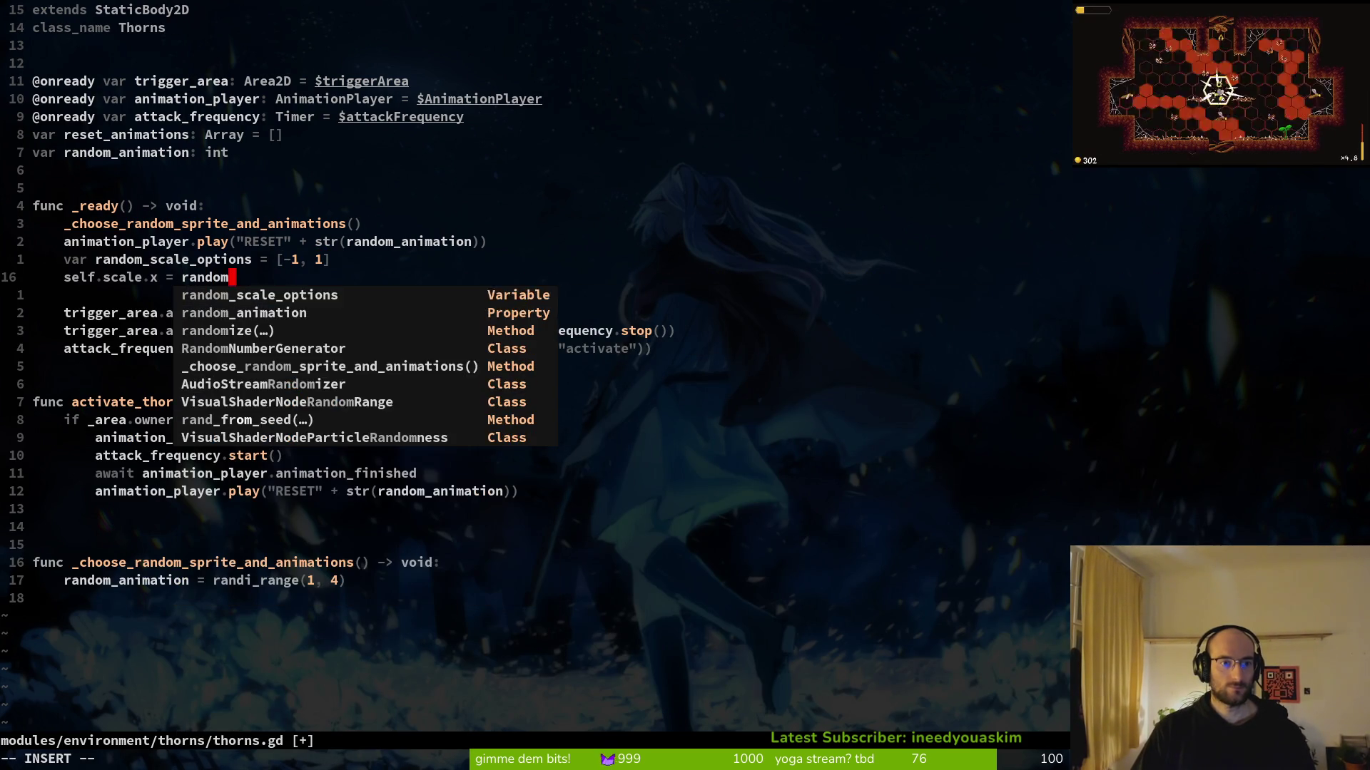
key(Tab)
key(Return)
text(.pick_random()
key(Return)
key(Escape)
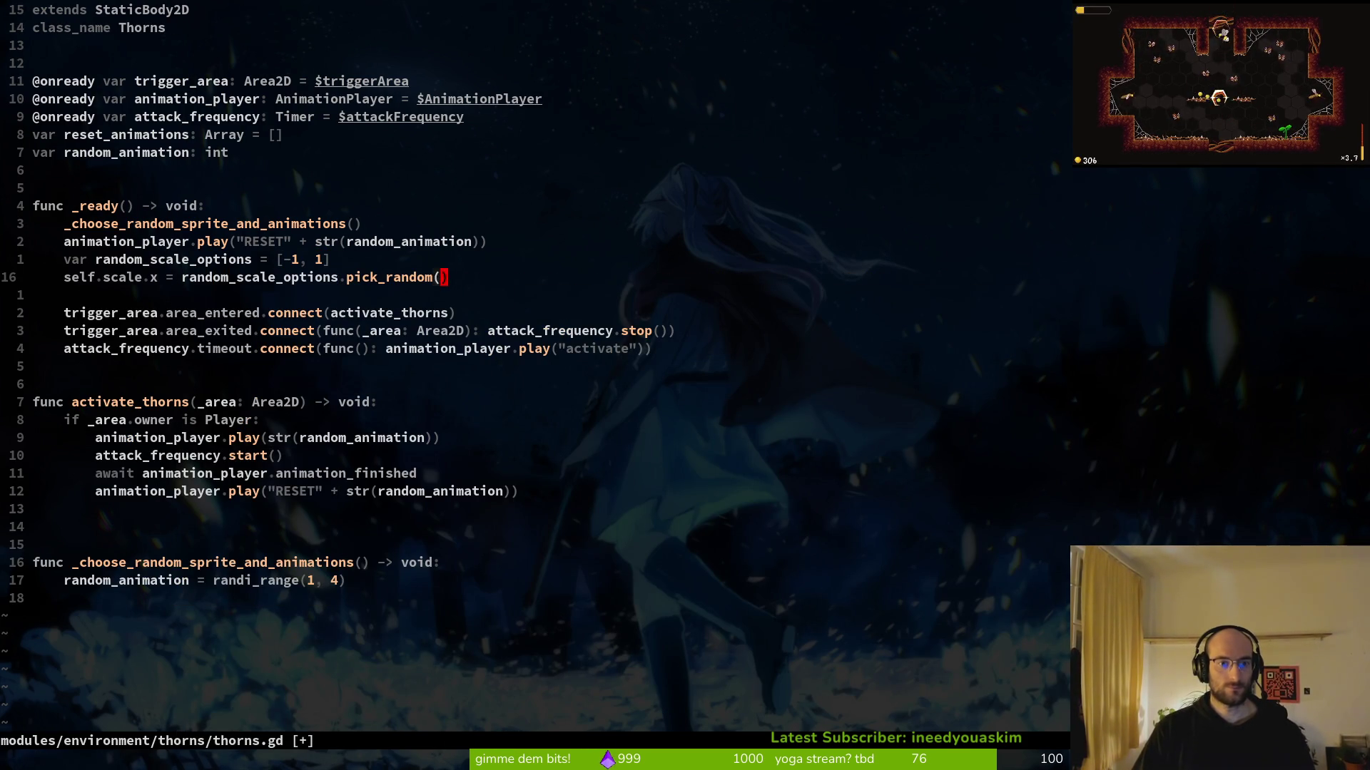
text(:w)
key(Return)
Move the random_scale_options = [-1, 1] declaration out of _ready, under random_animation
key(k)
key(shift+v)
key(shift+k)
key(shift+k)
key(shift+k)
key(shift+k)
key(Escape)
key(b)
key(b)
key(b)
key(b)
key(l)
key(i)
key(ctrl+w)
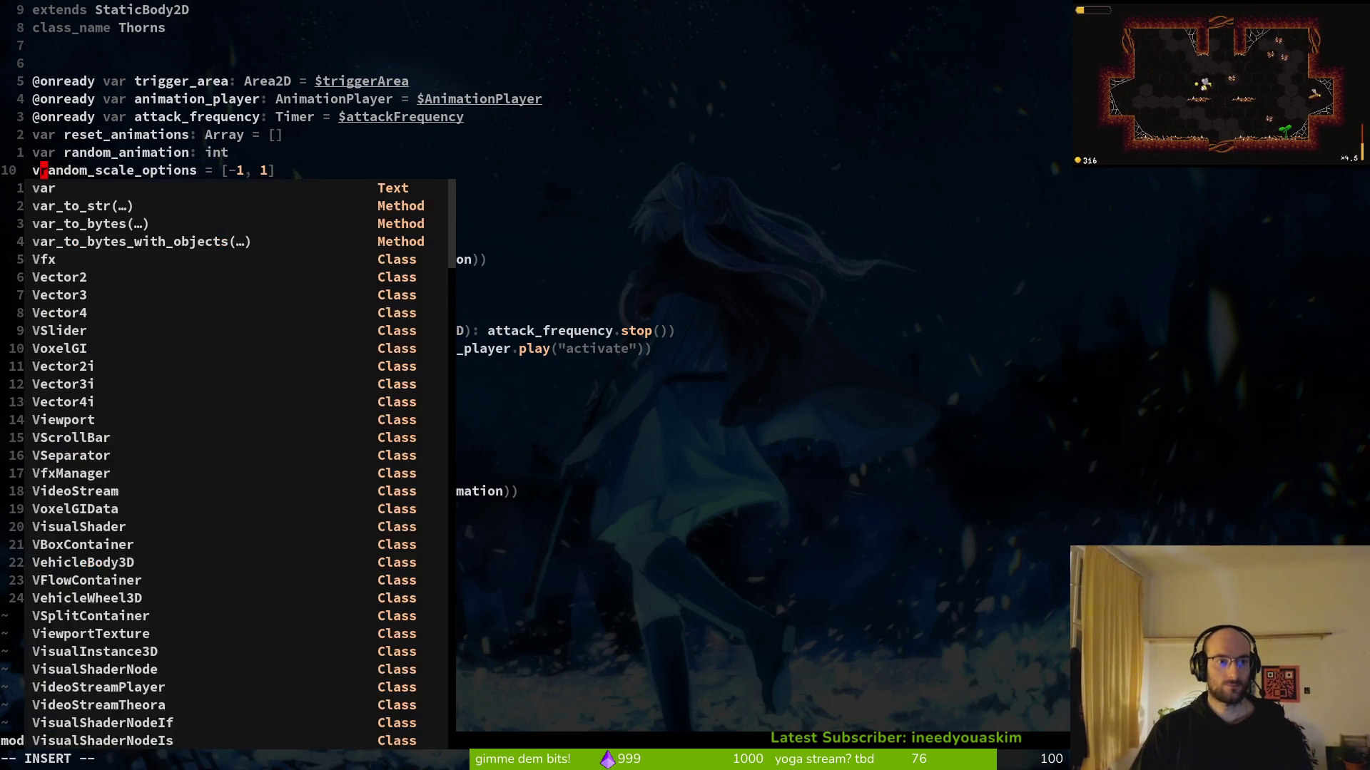
key(Escape)
text(:w)
key(Return)
Restore the var keyword on the class-level declaration and save thorns.gd
text(ivar)
key(Escape)
text(:w)
key(Return)
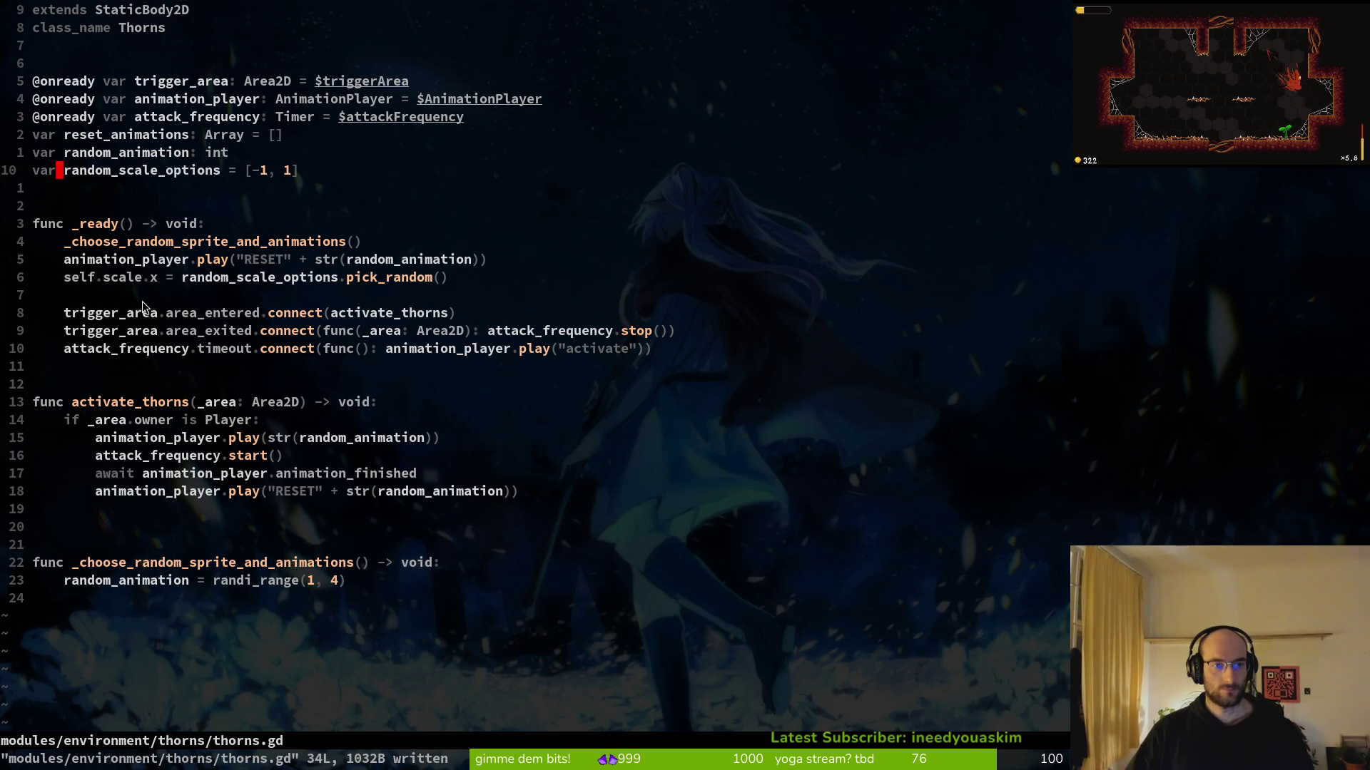
key(alt+Tab)
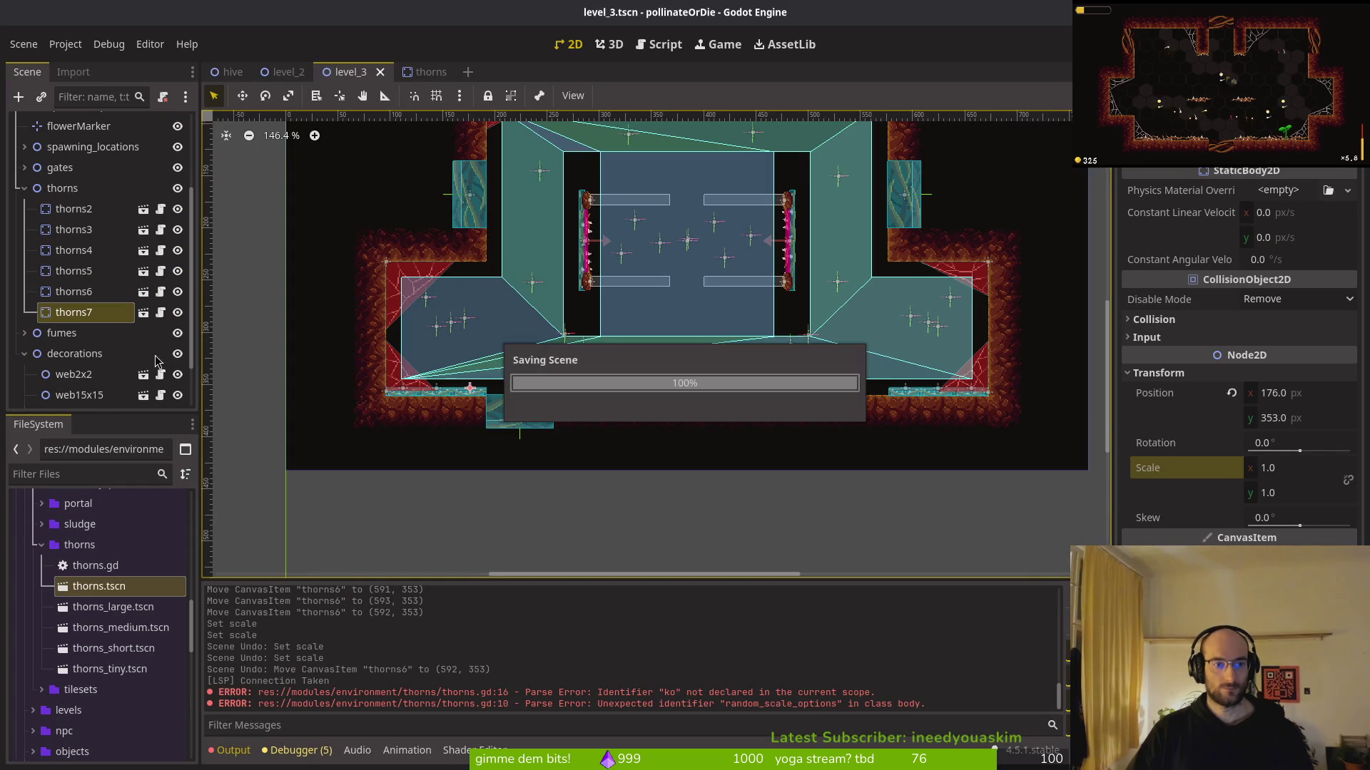
Select thorns2 in level_3 and run the game to its version 0.13 title menu
click(104, 314)
key(Up)
key(Up)
key(Up)
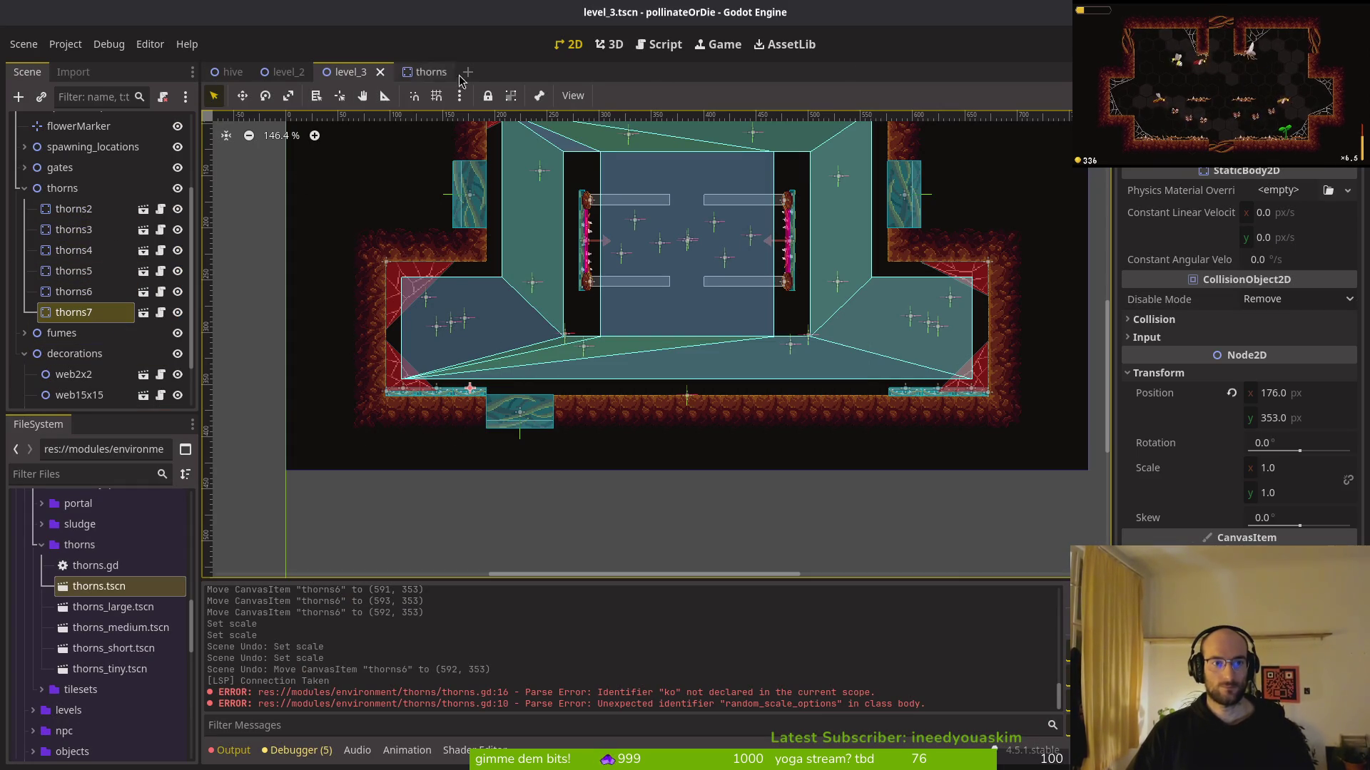
key(F5)
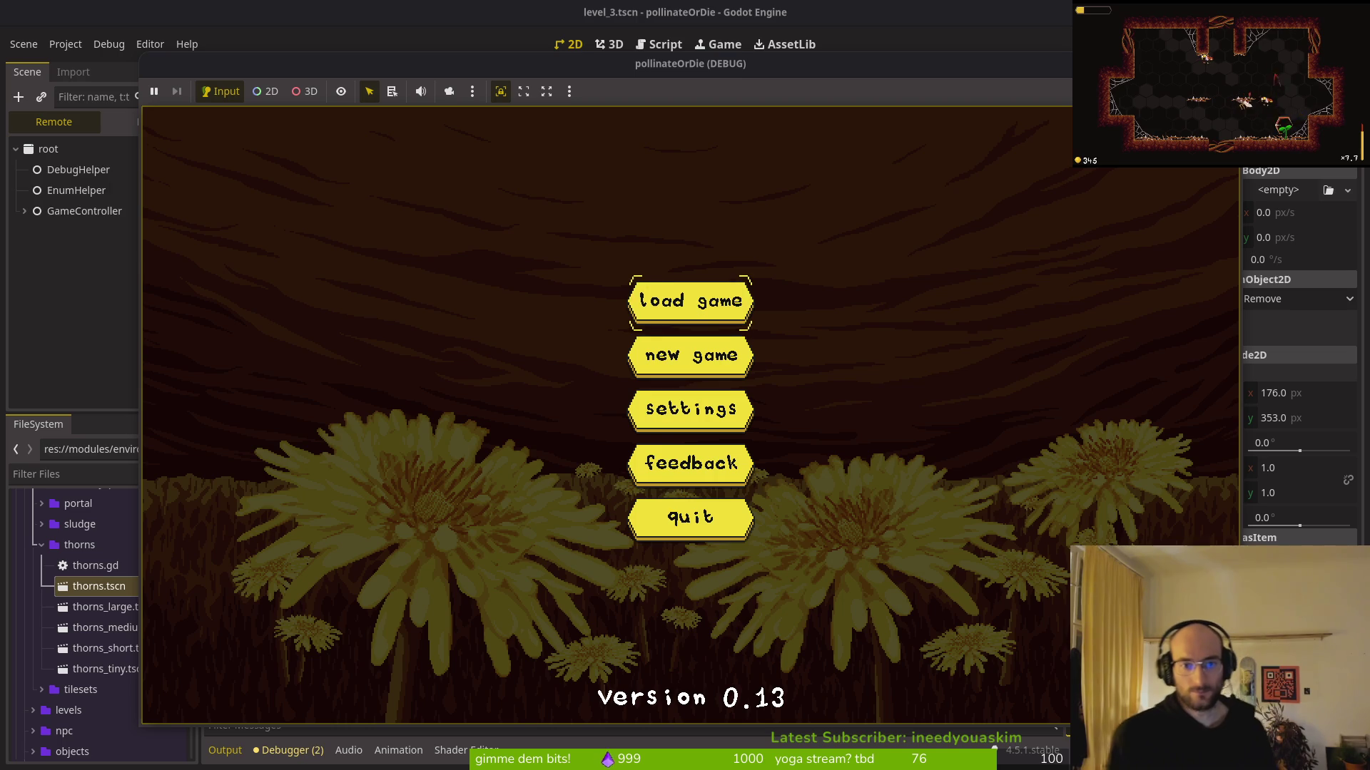
Load the game, enter level 3, and fly the bee around collecting pollen
key(Return)
key(Up)
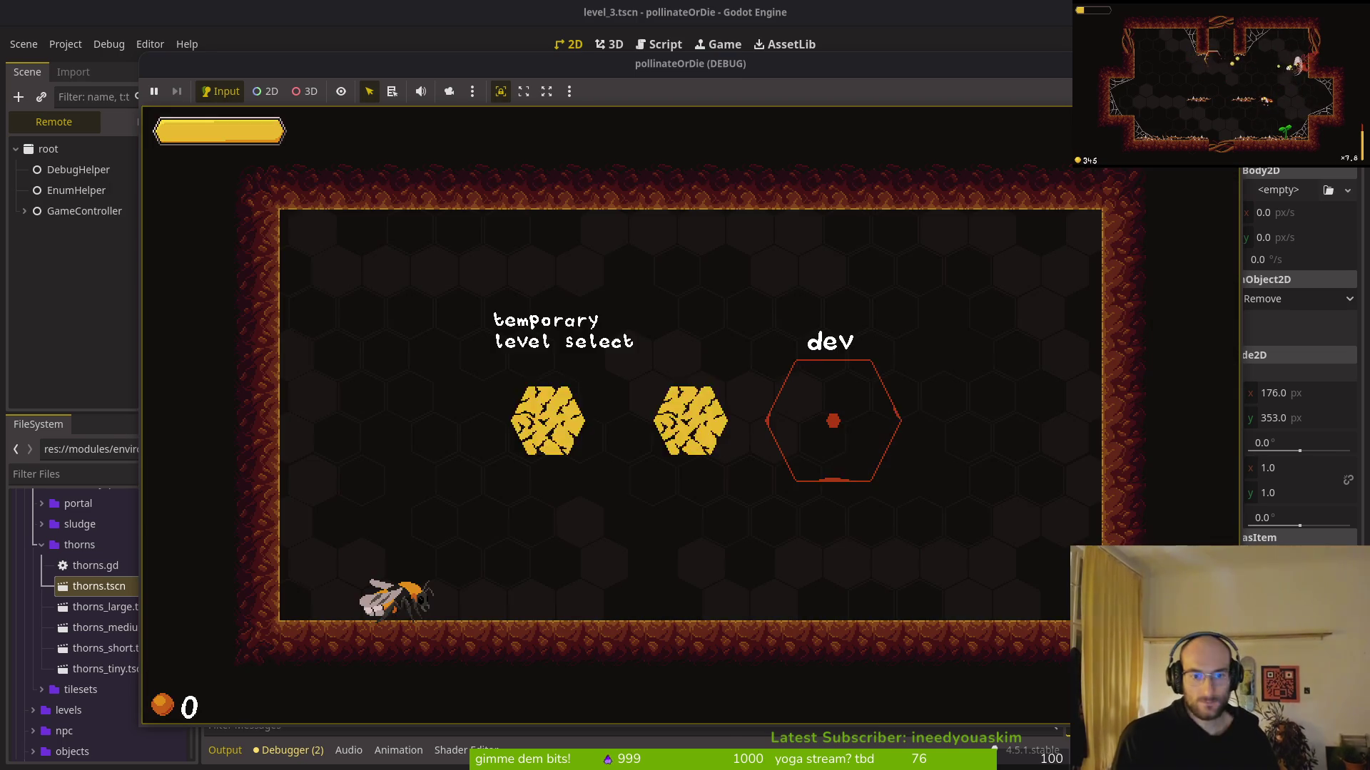
key(Return)
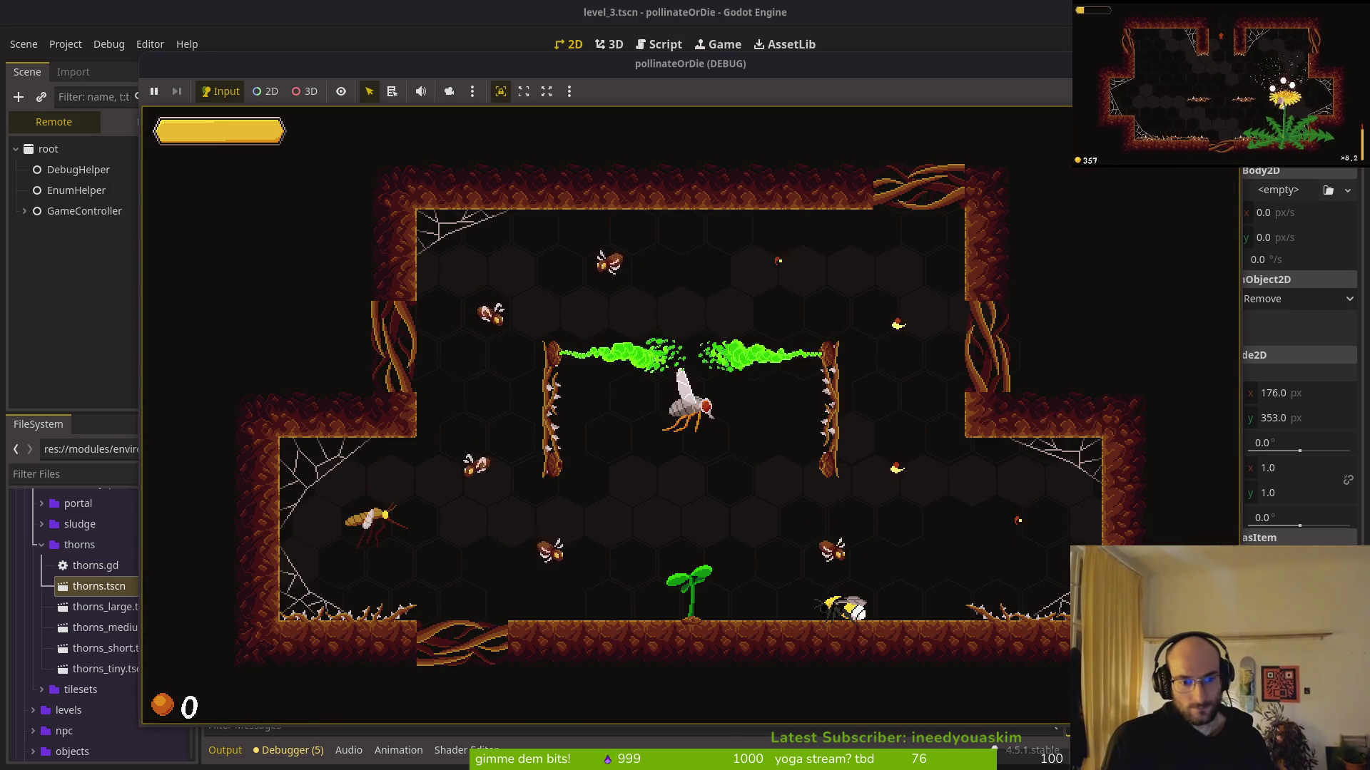
key(Left)
key(Up)
key(Left)
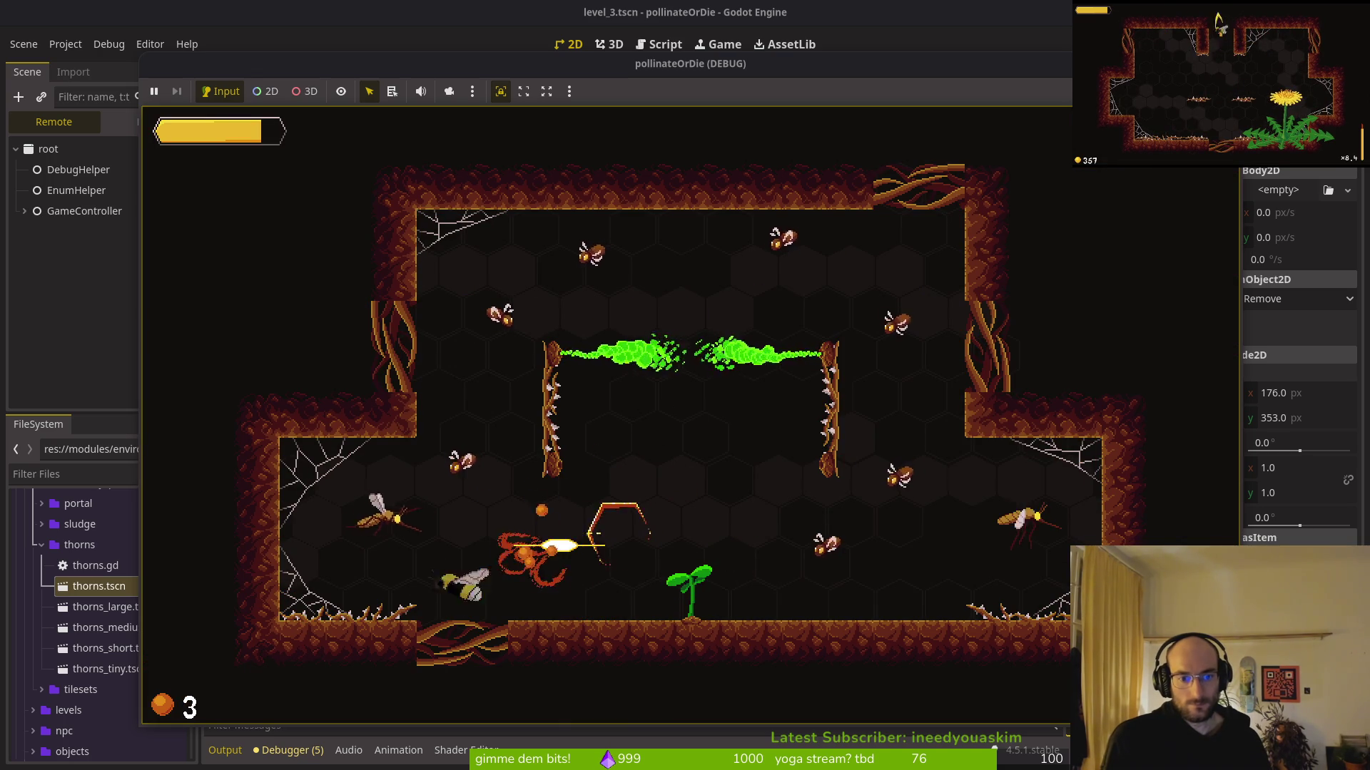
key(Up)
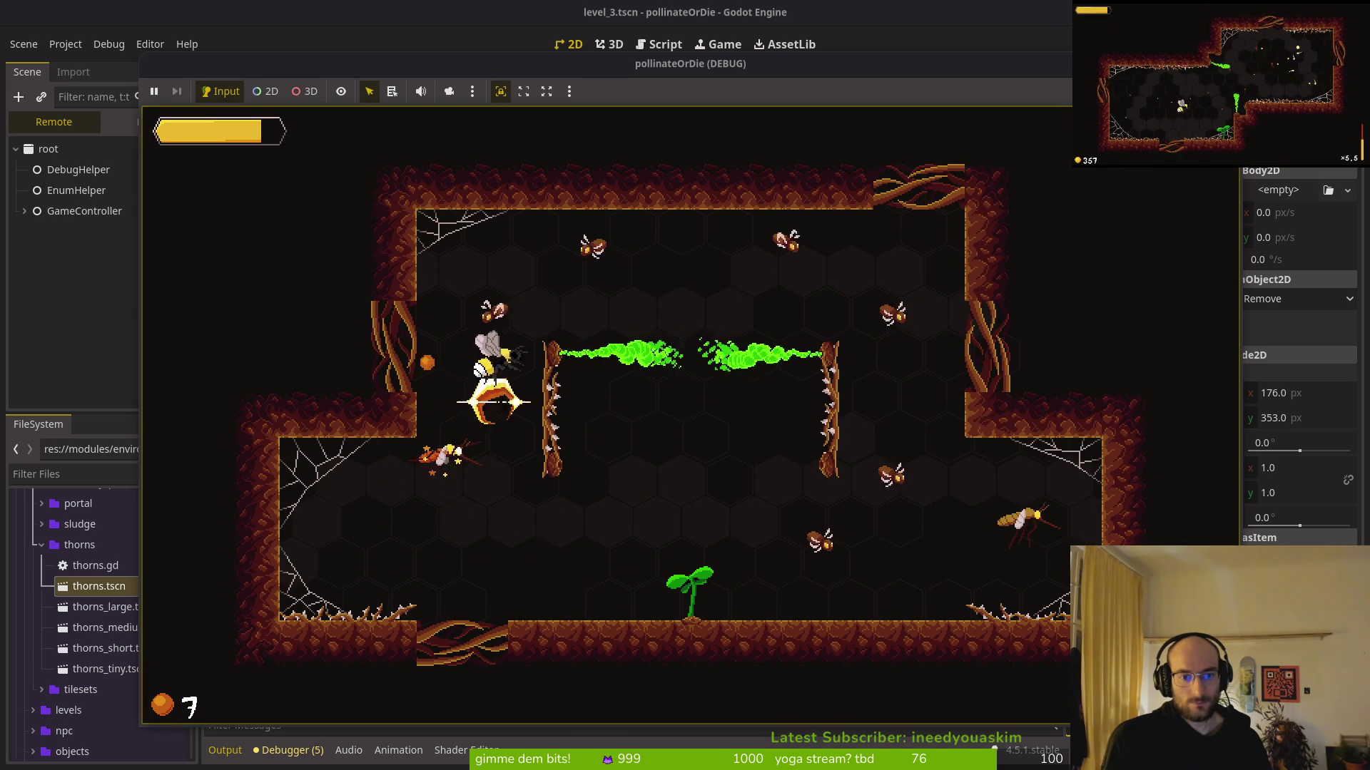
key(Right)
key(Down)
key(Left)
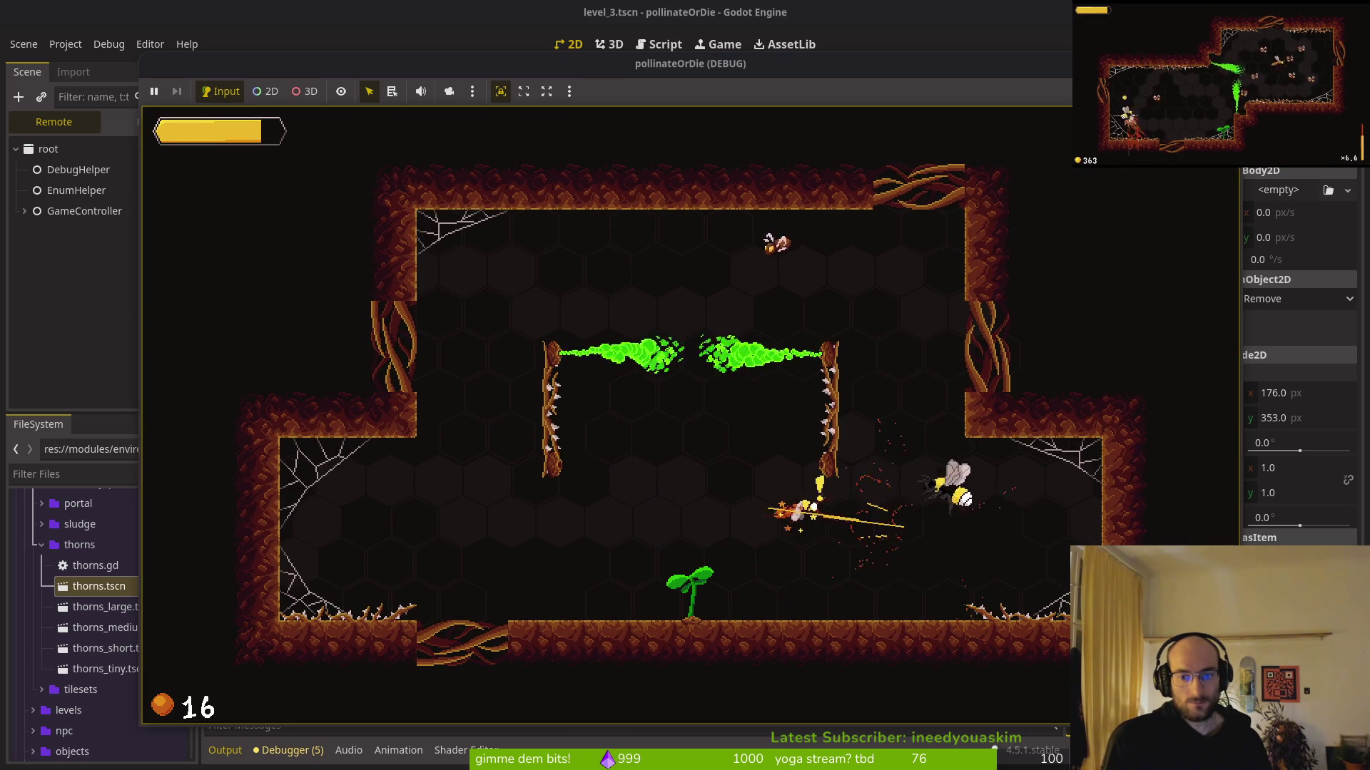
Restart level 3 twice from the level-select hexagons
key(Up)
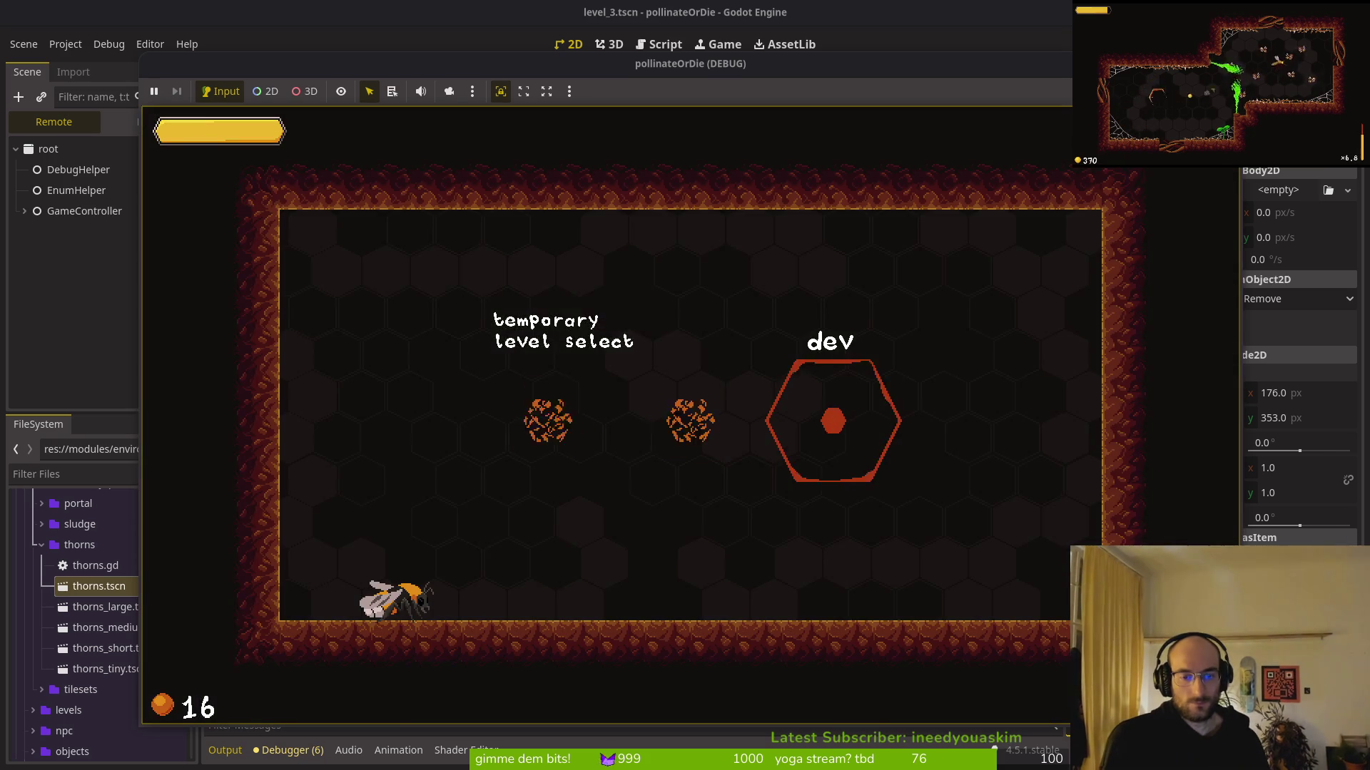
key(Return)
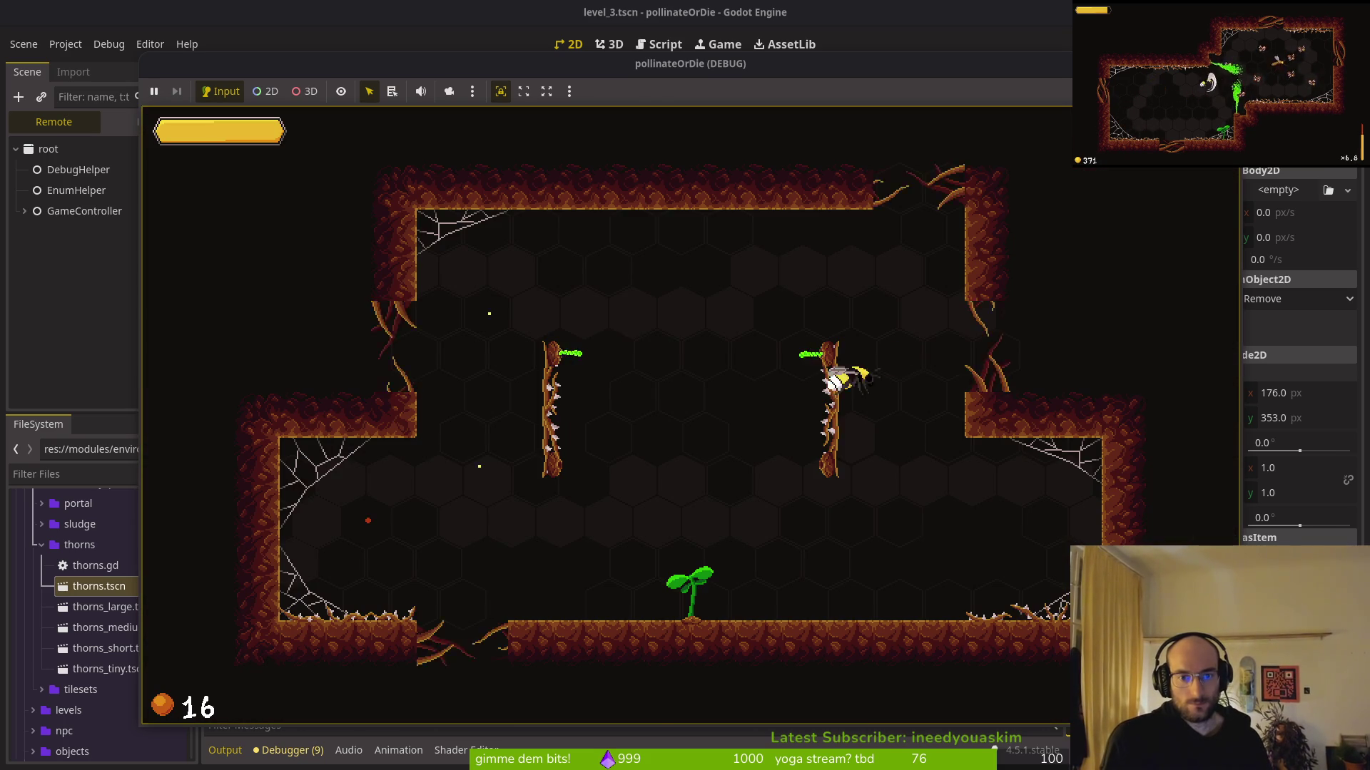
key(Up)
key(Down)
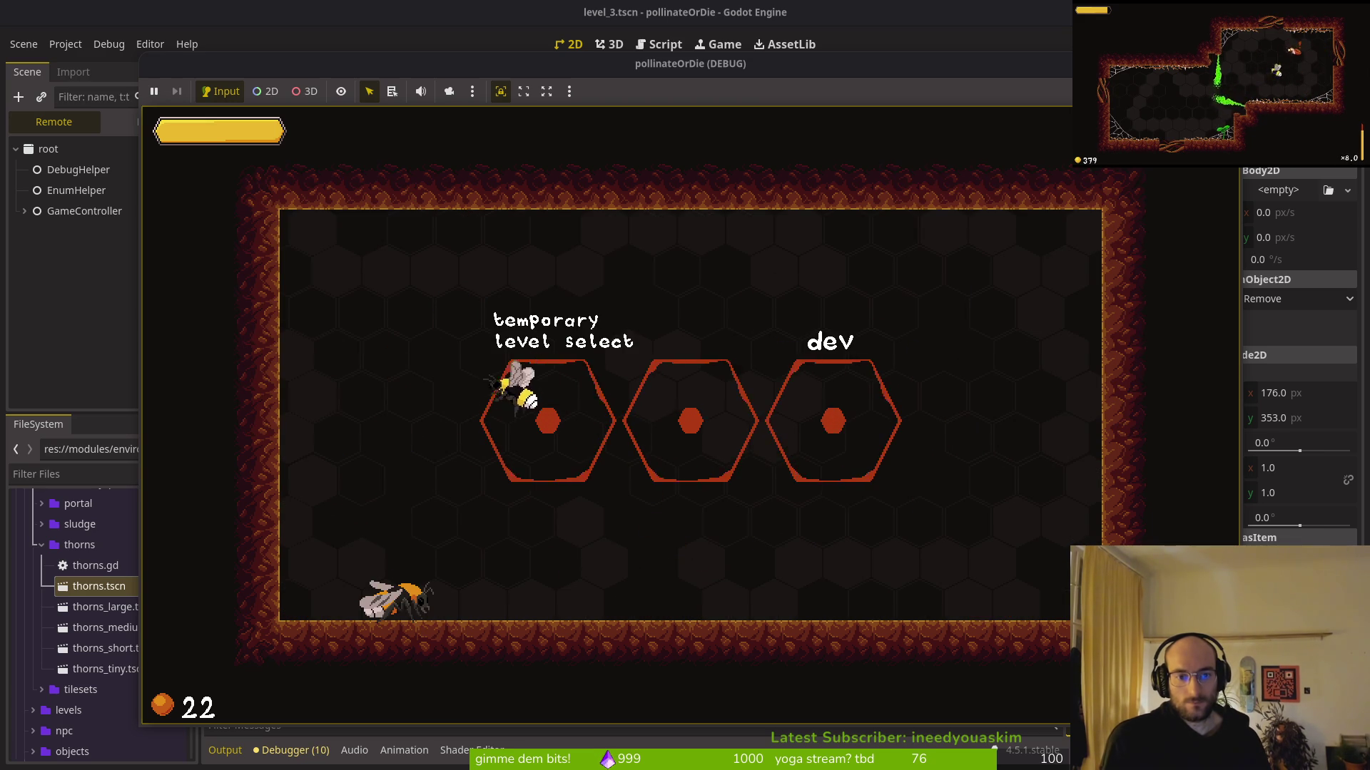
key(Up)
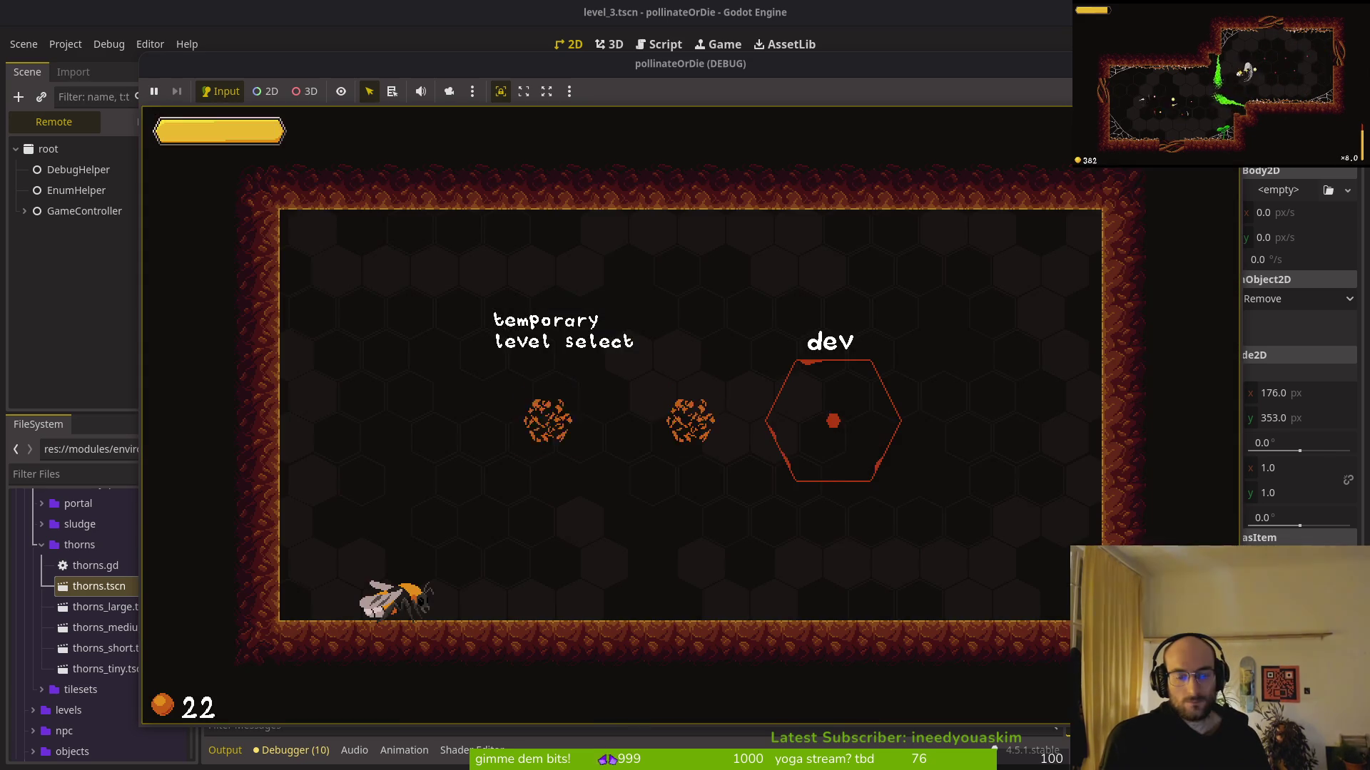
key(Return)
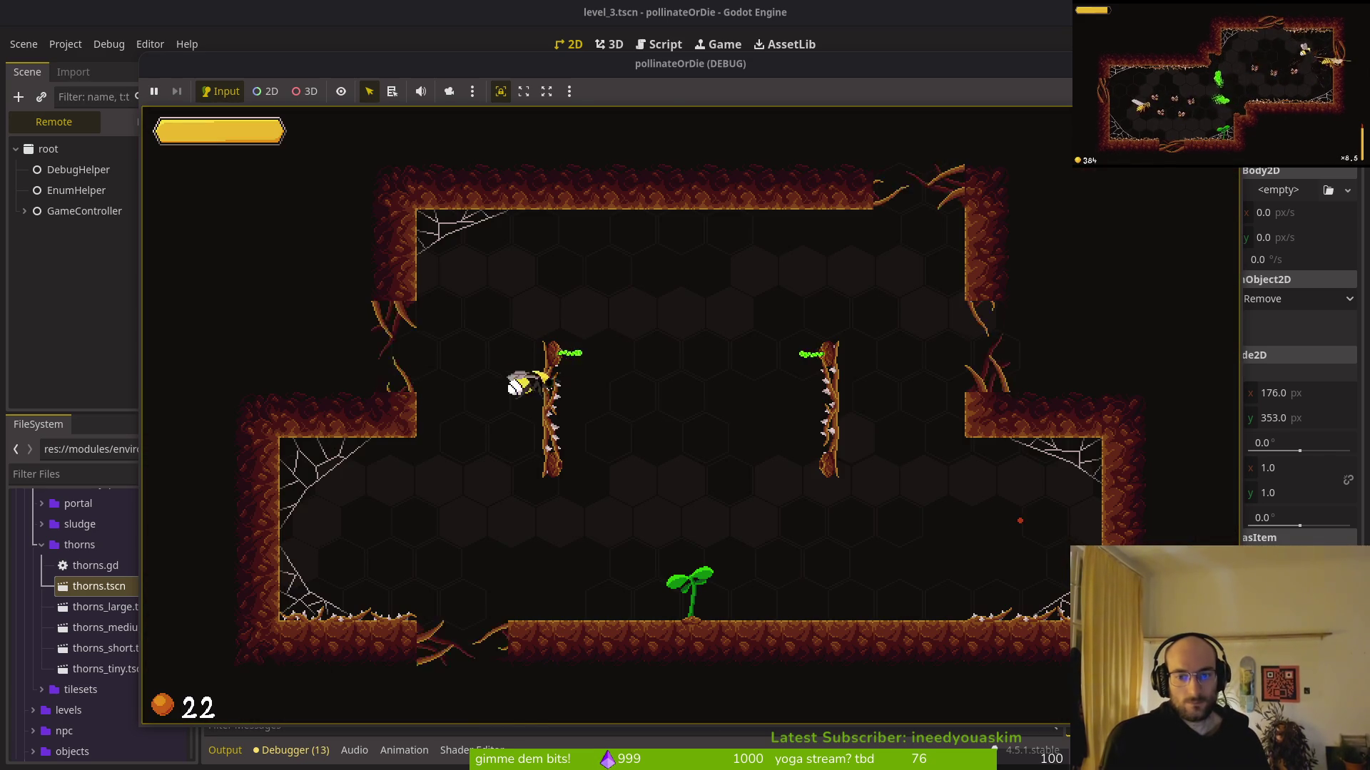
Play level 3, flying between the webs and slashing targets and enemies
key(Down)
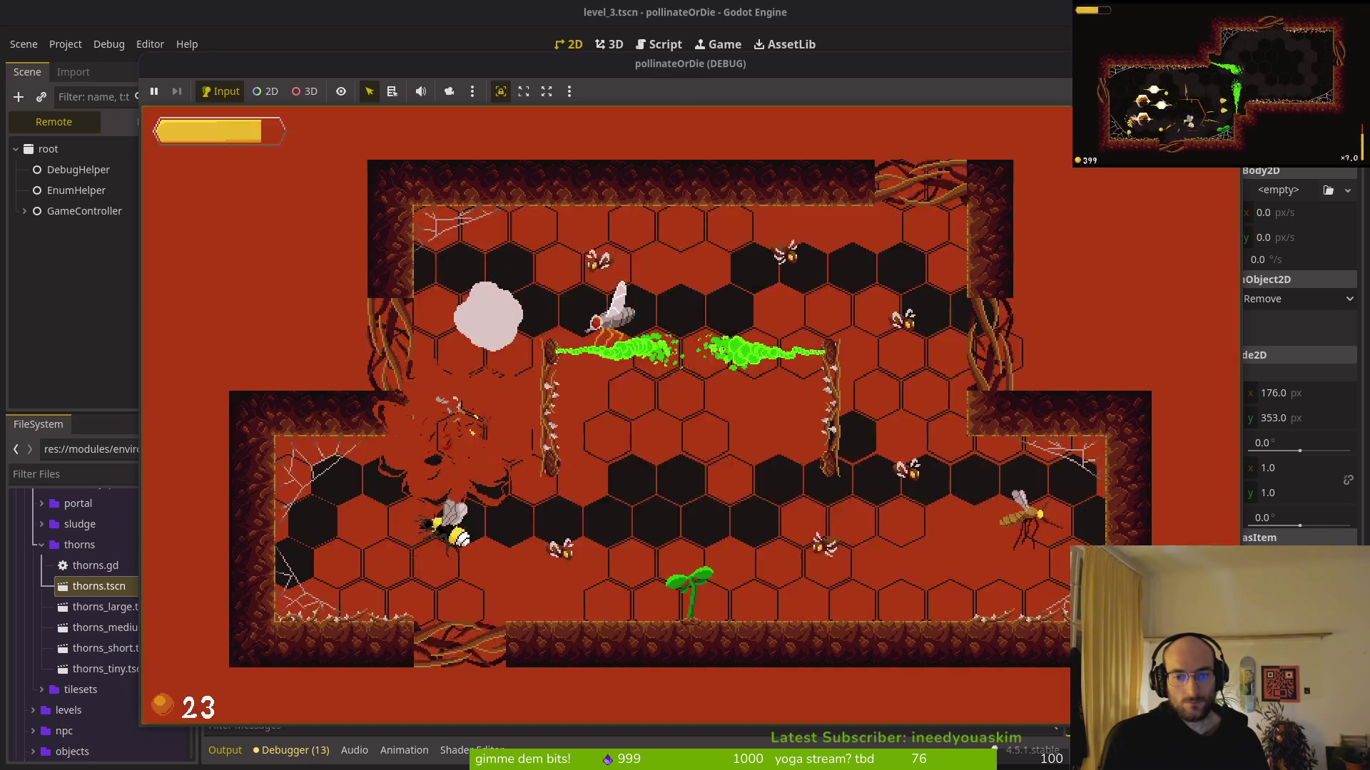
key(Right)
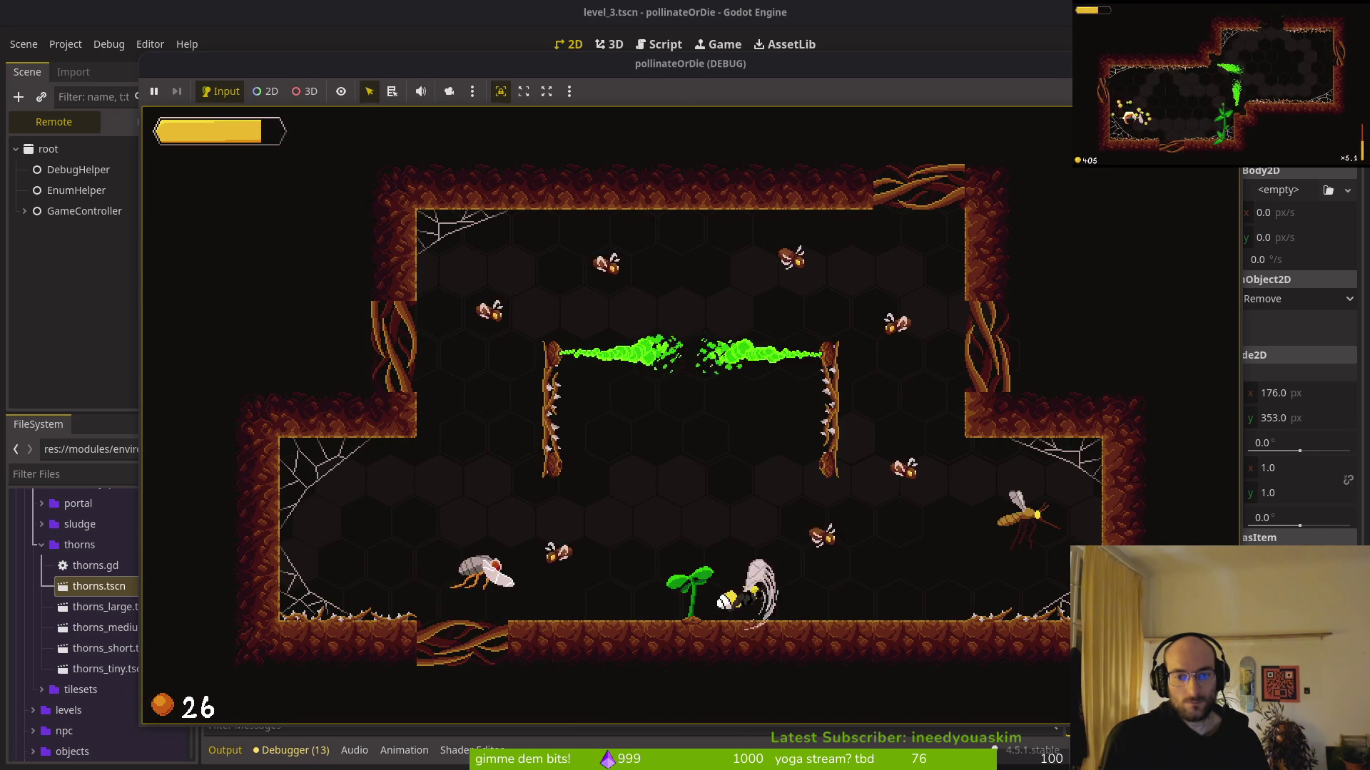
key(Up)
key(Left)
key(Up)
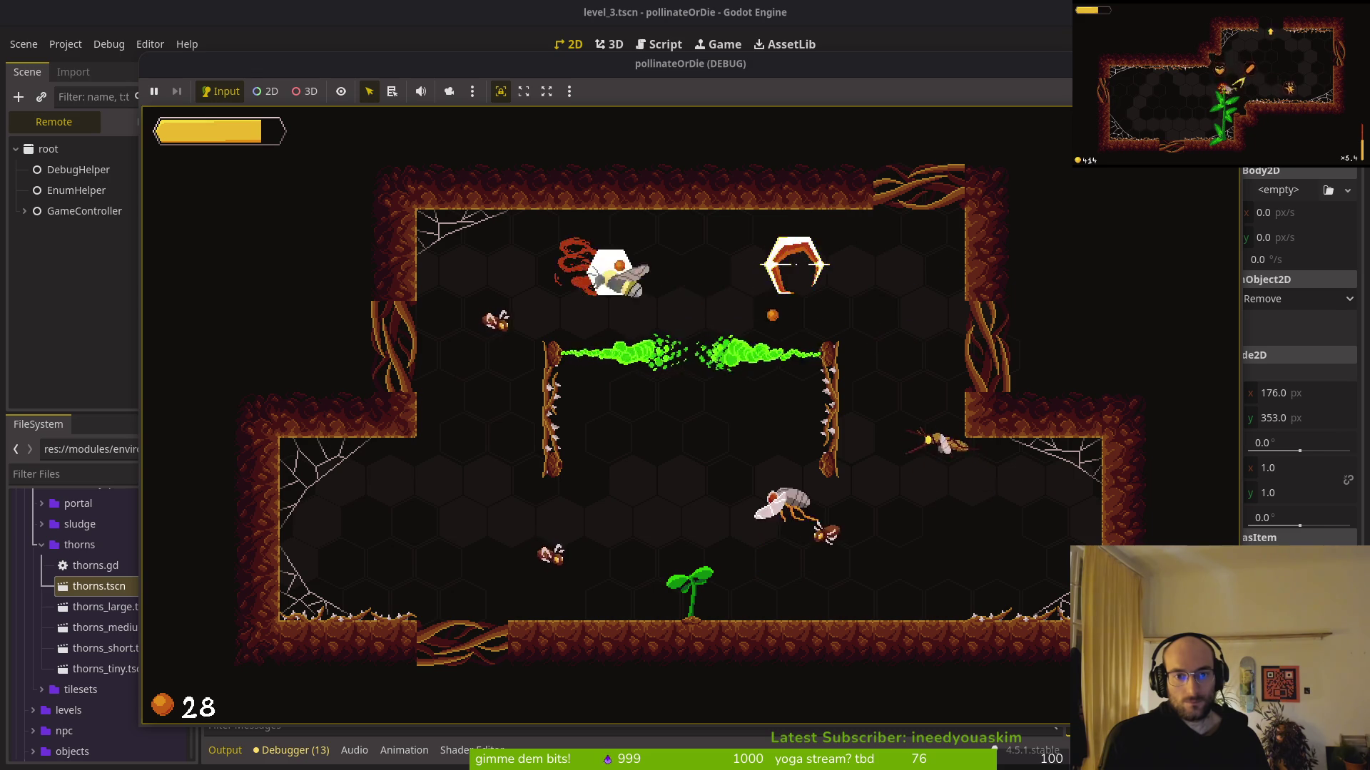
key(Down)
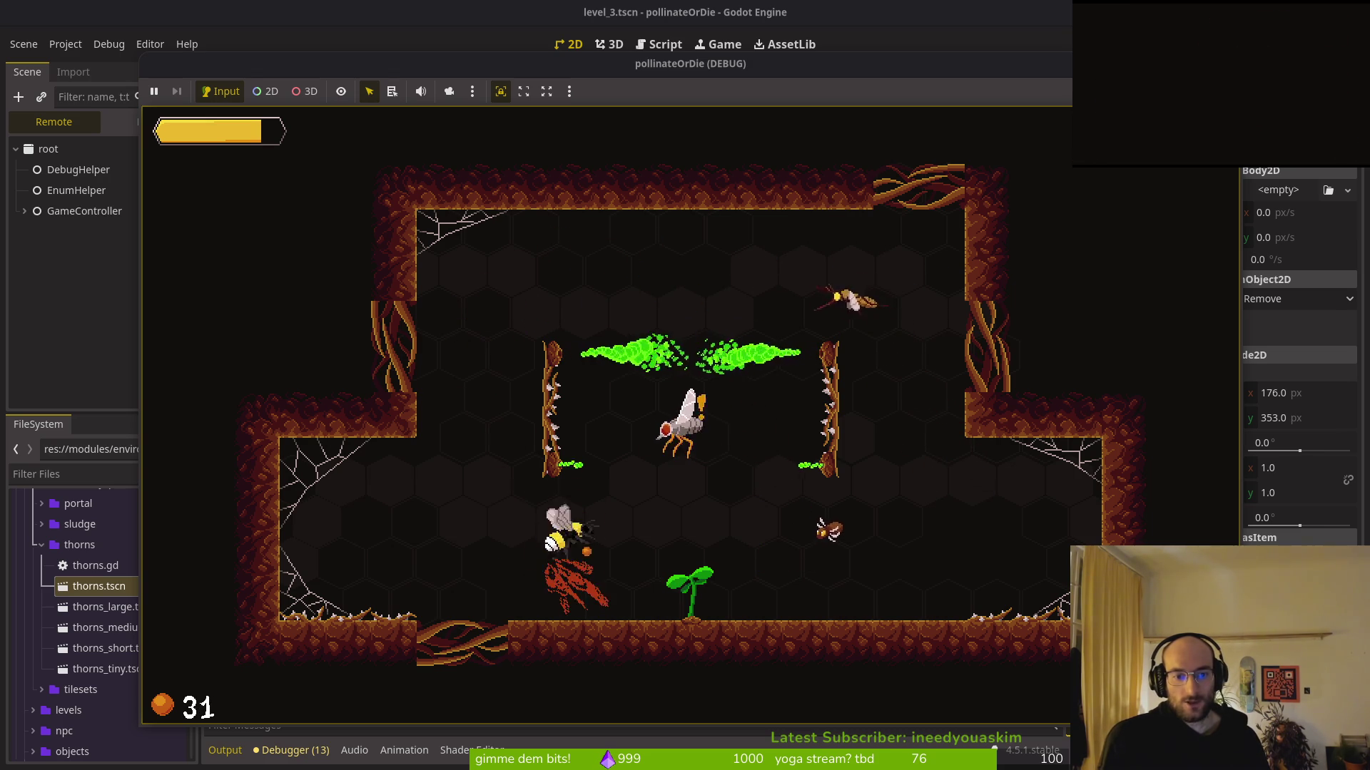
key(Up)
key(Left)
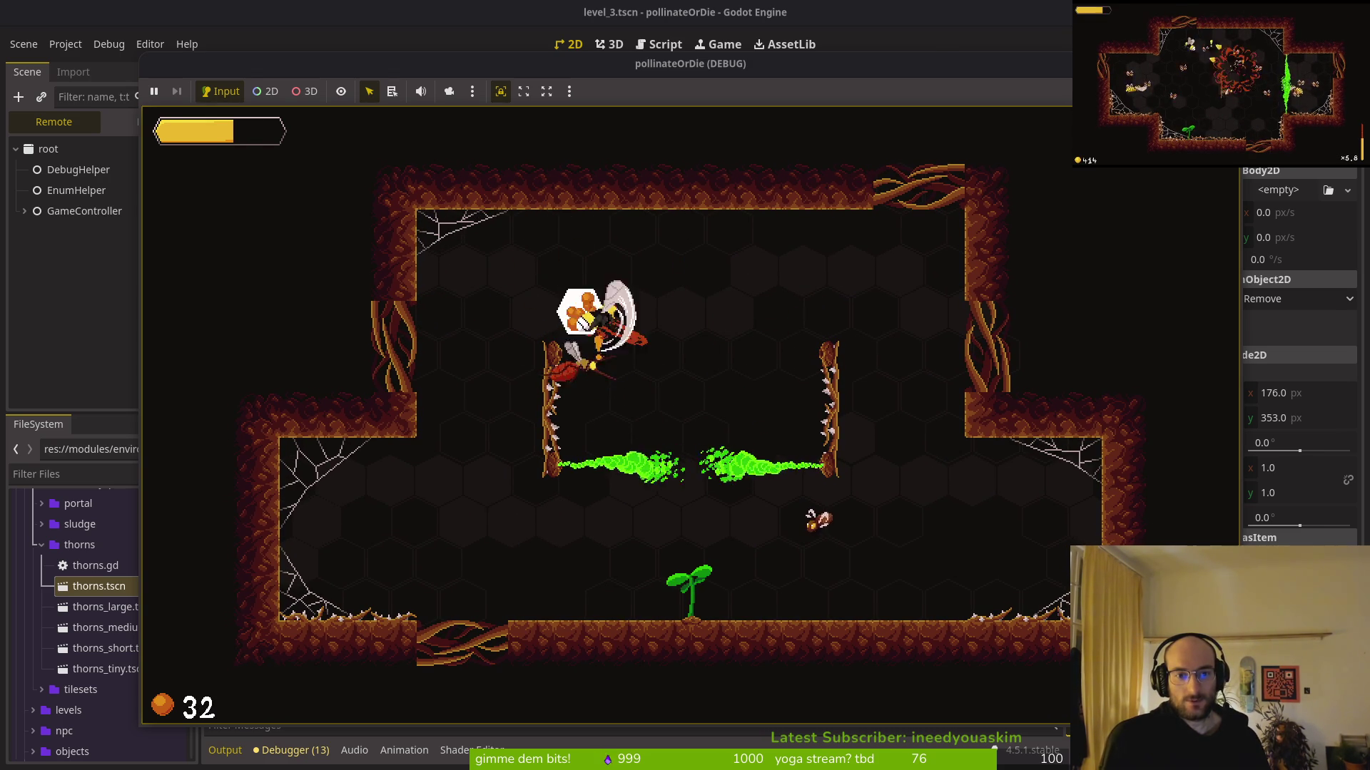
key(Down)
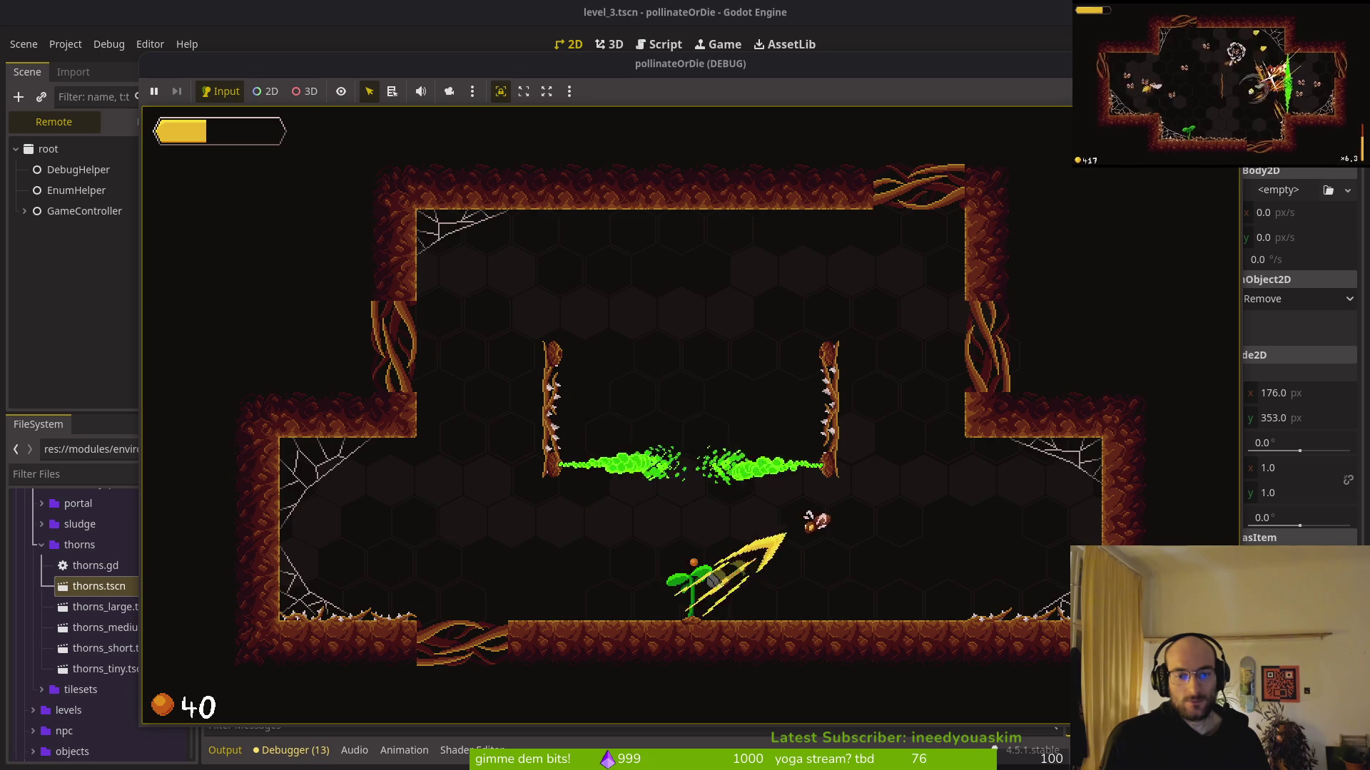
Clear the remaining bugs, take the +20% upgrade, and stop the game with F8
key(Down)
key(Up)
key(Left)
key(Left)
key(Down)
key(Down)
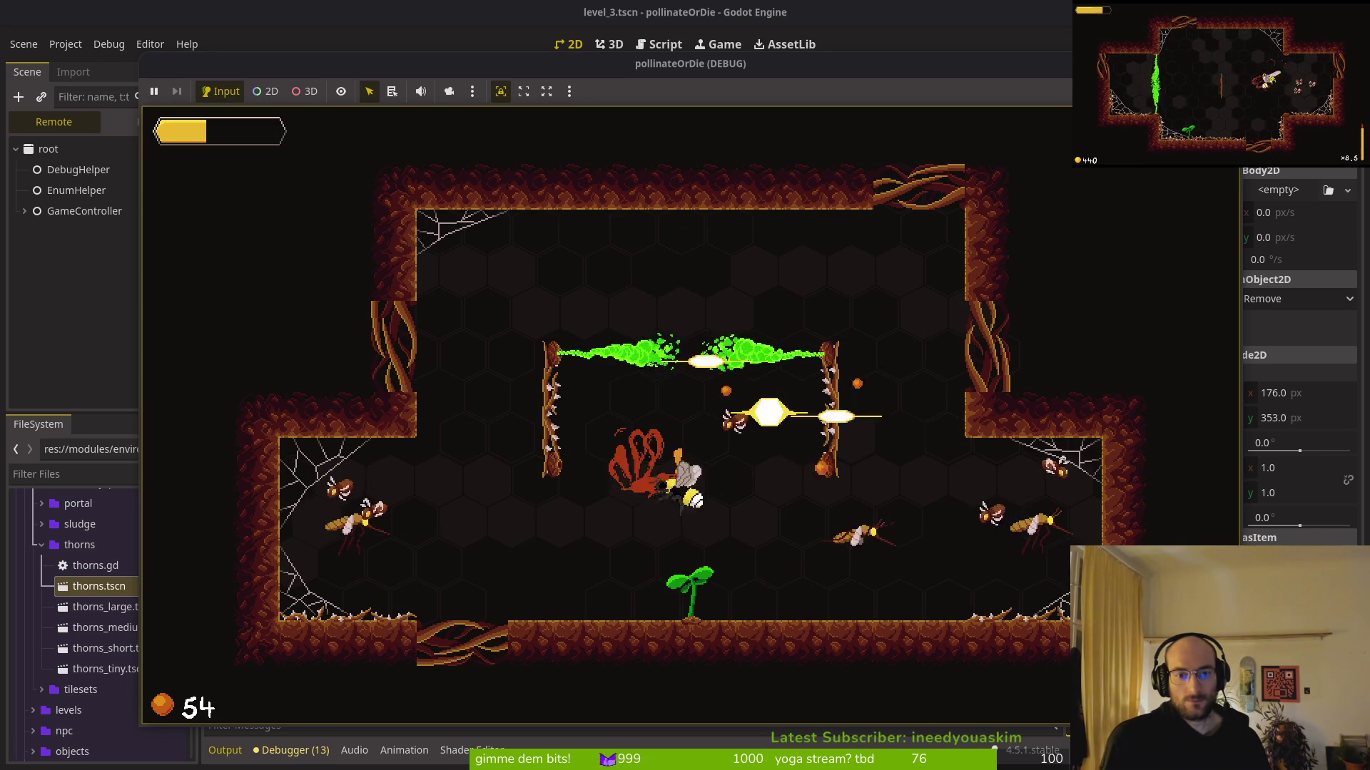
key(Right)
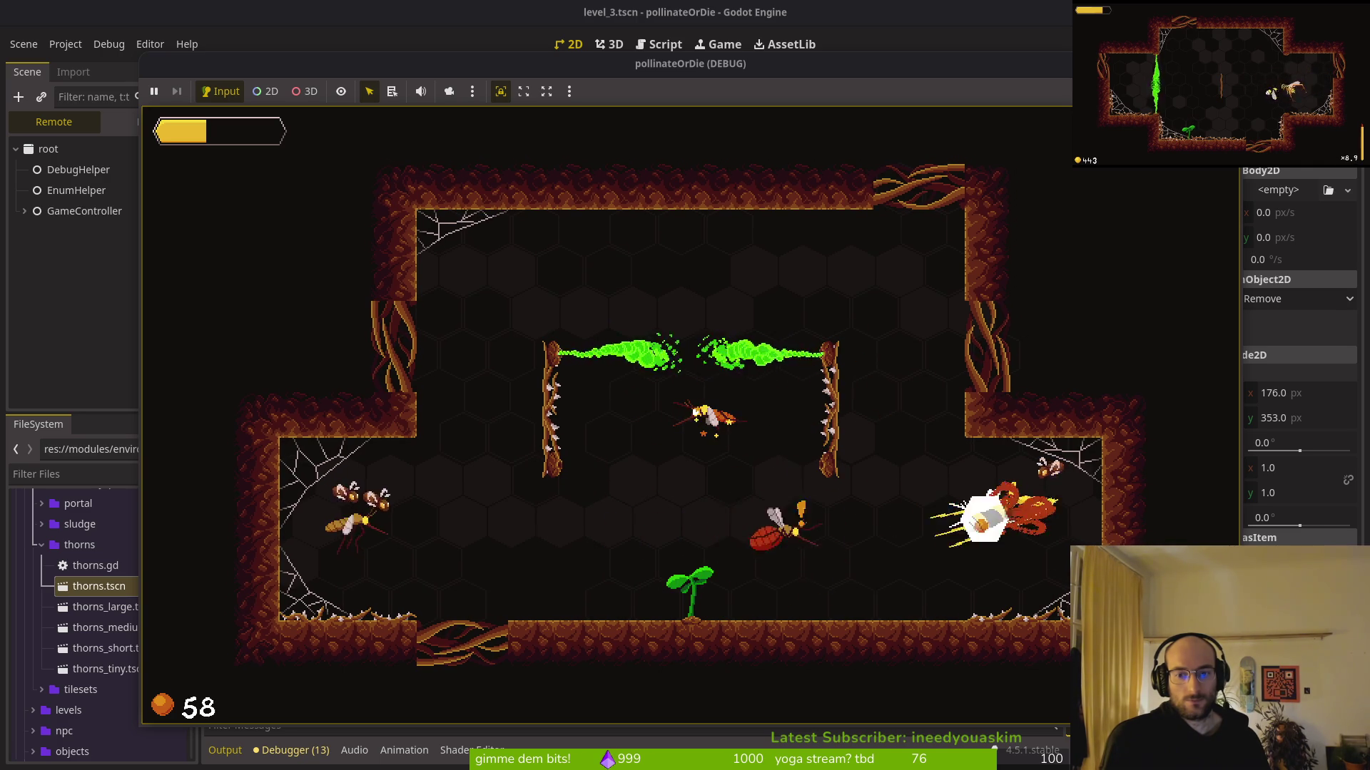
key(Left)
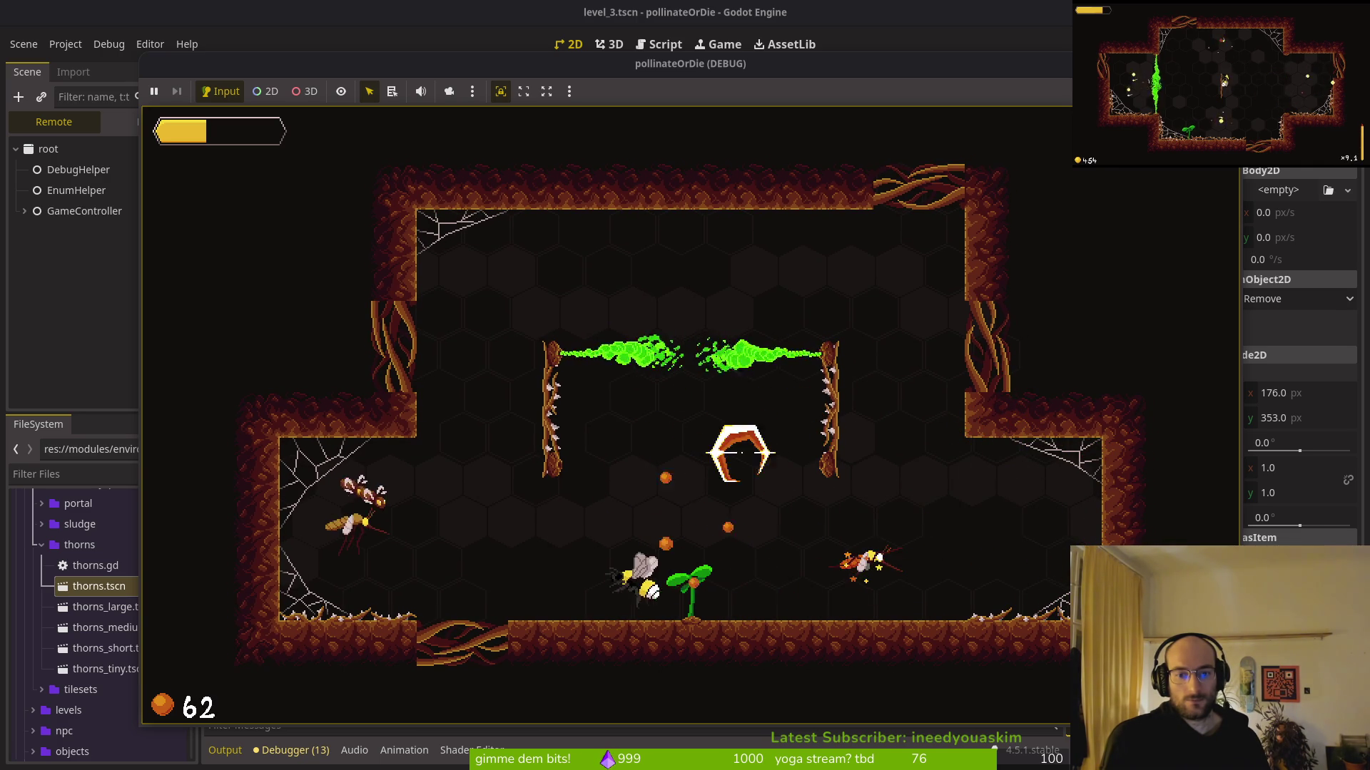
key(Left)
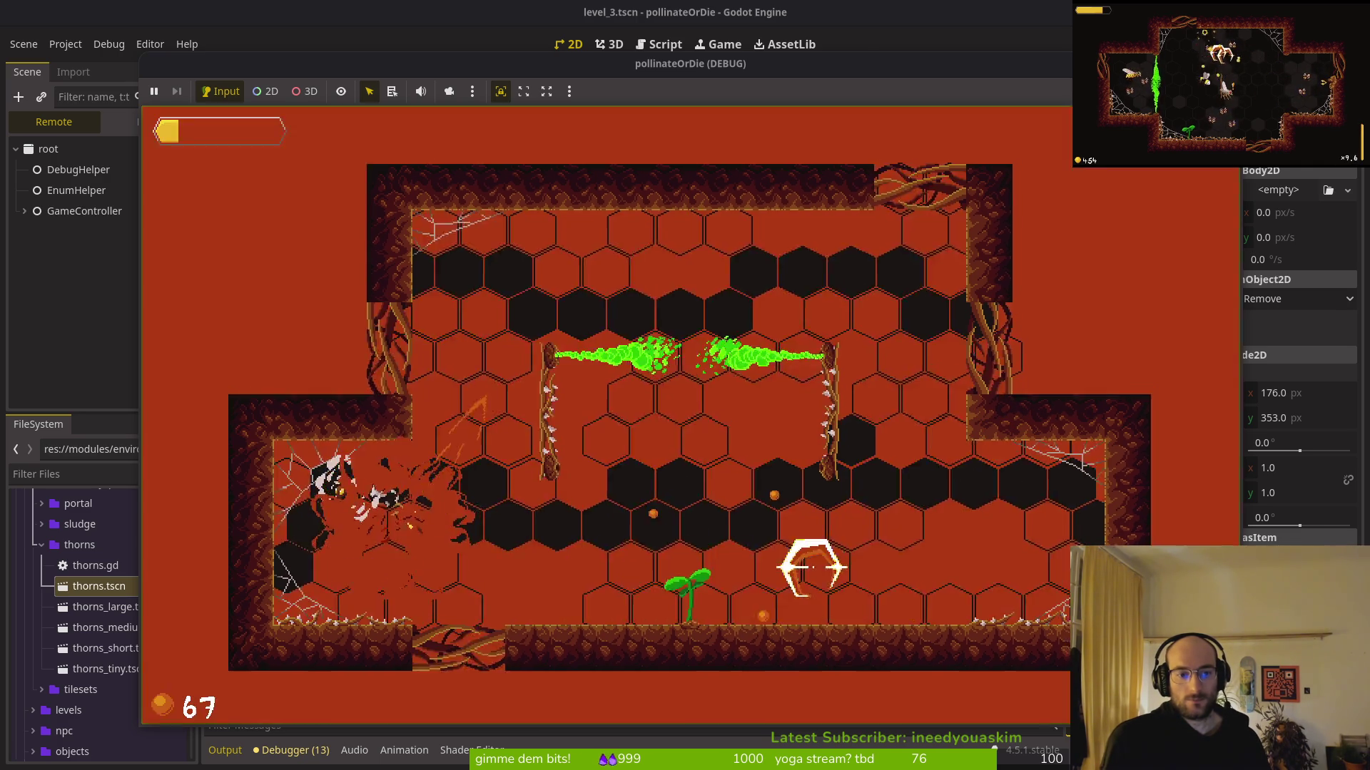
key(Down)
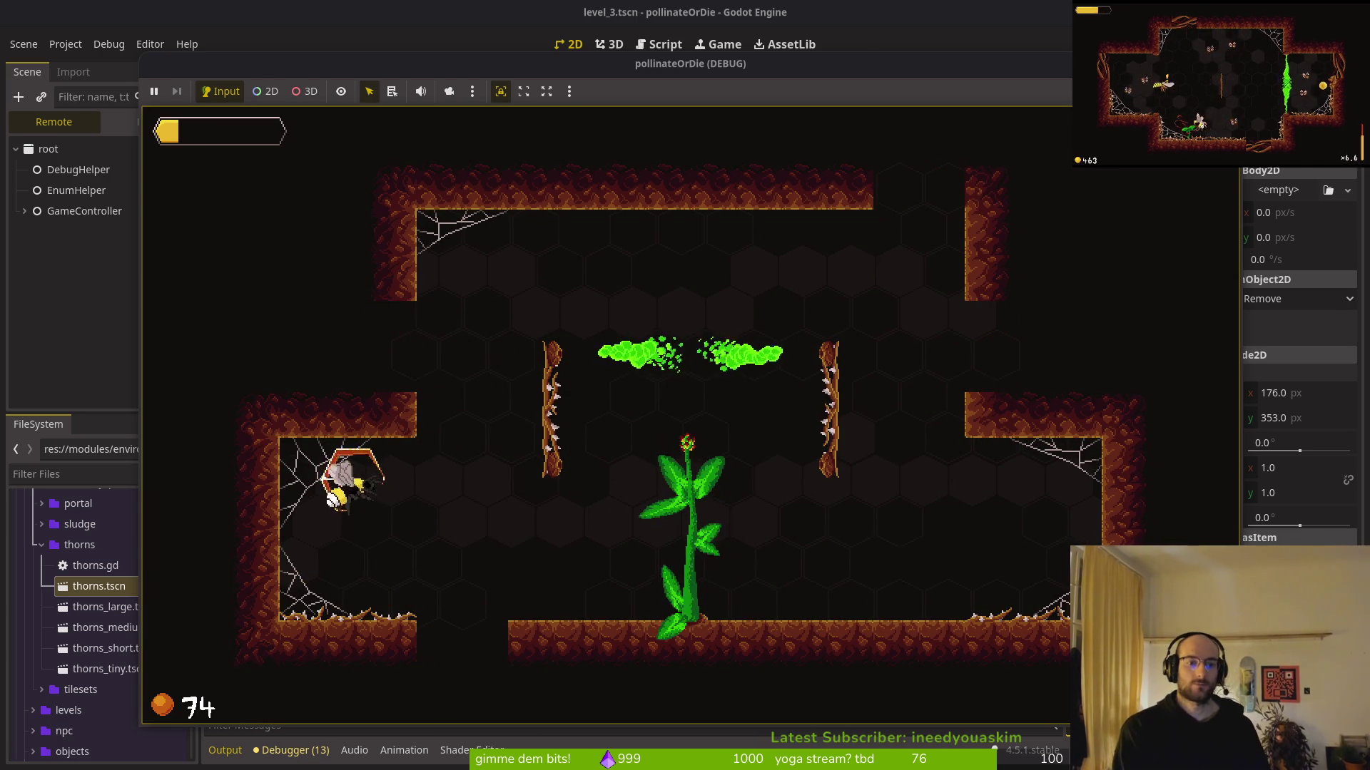
key(Right)
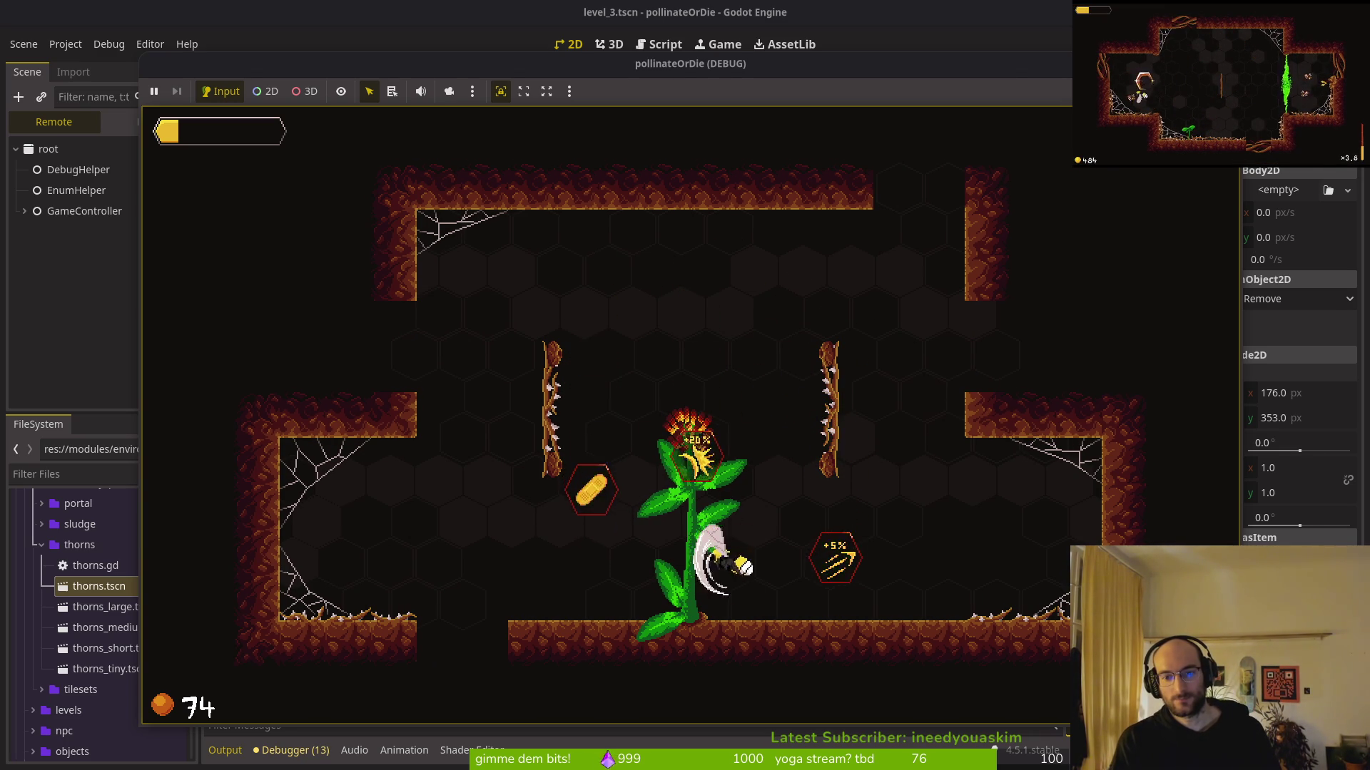
key(Up)
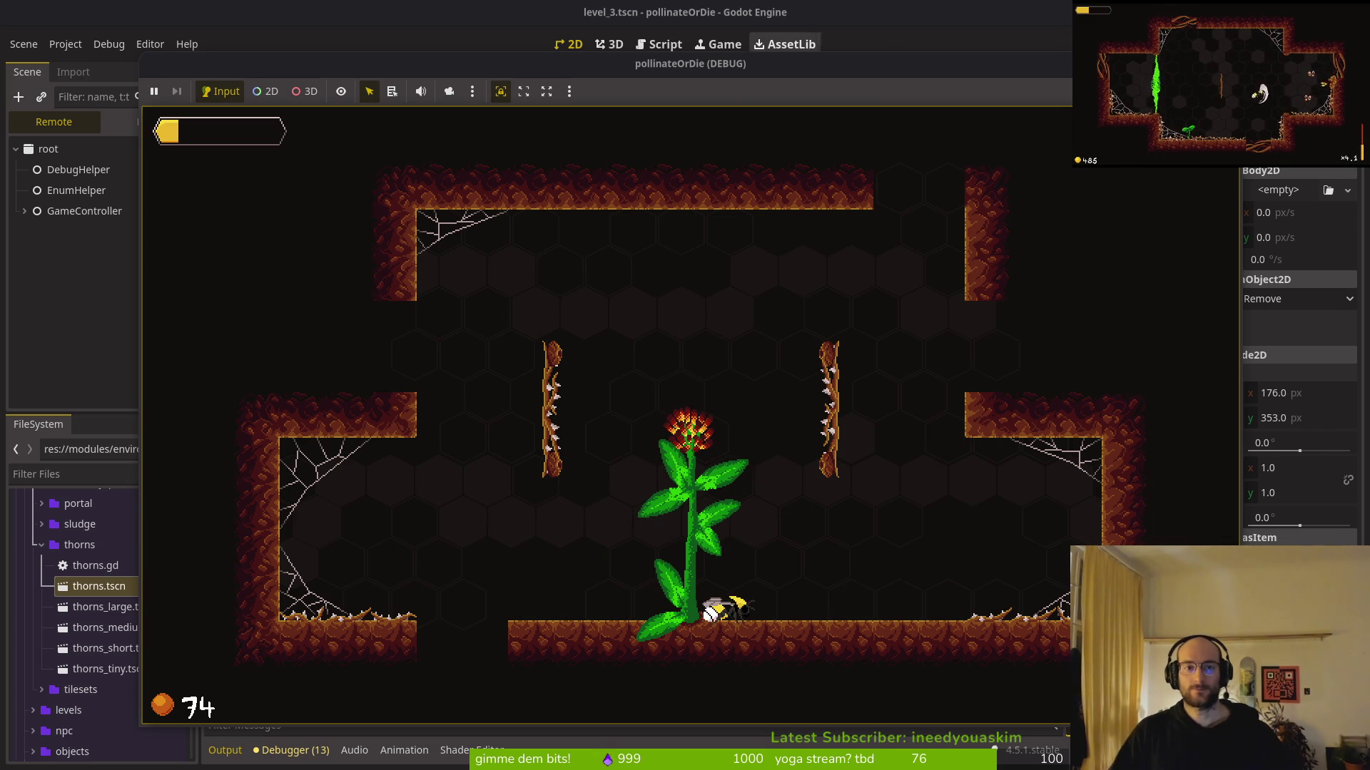
key(F8)
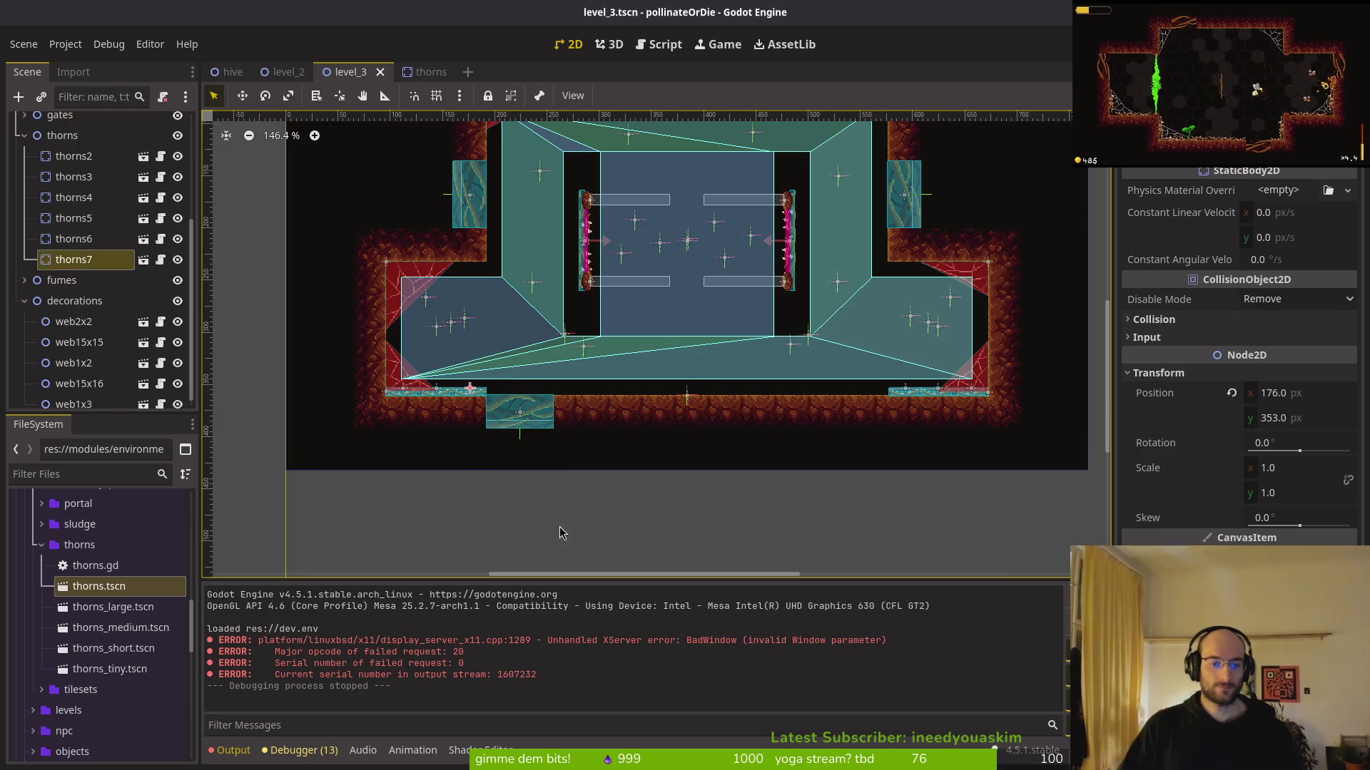
Collapse the thorns and decorations groups in level_3 and save the scene
scroll(66, 262, up, 3)
click(25, 309)
click(24, 351)
key(ctrl+s)
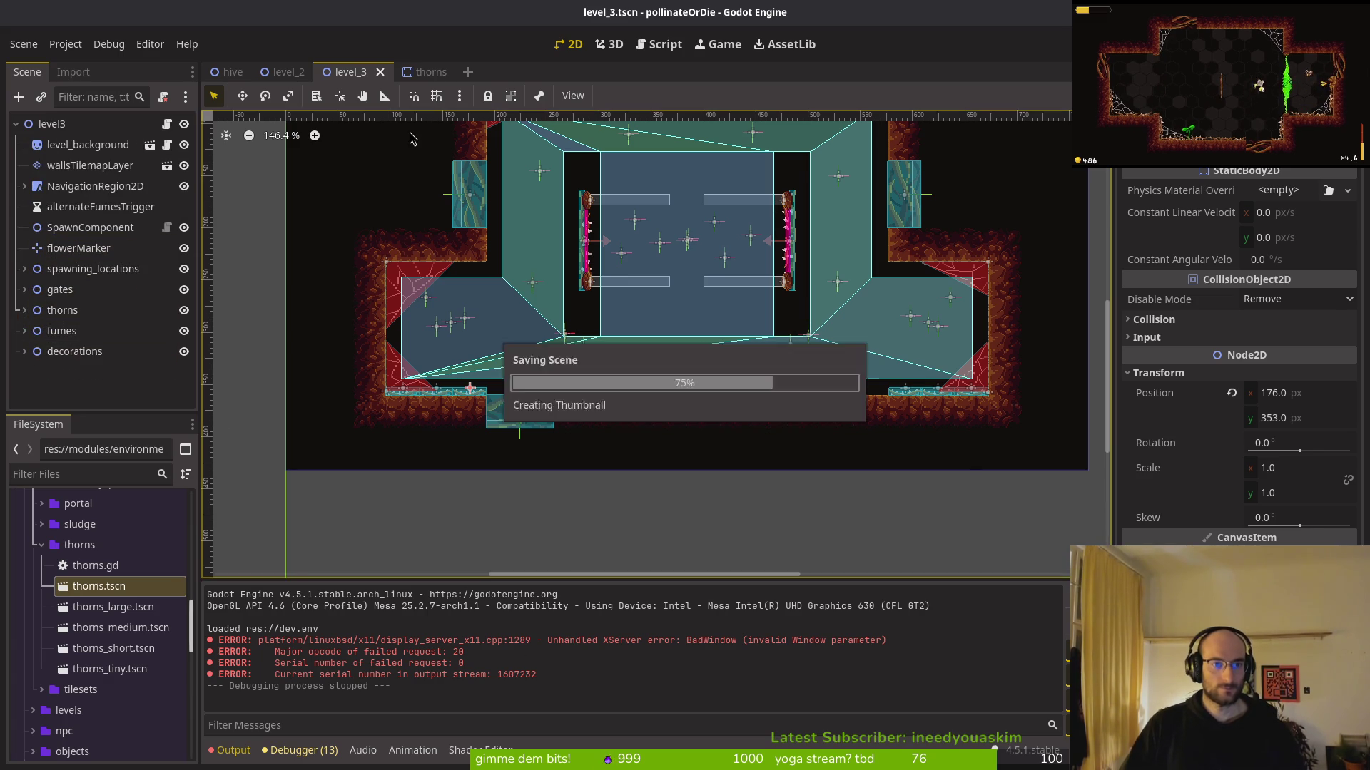
Open the level_4 scene through Quick Open
key(alt+shift+o)
text(level_4)
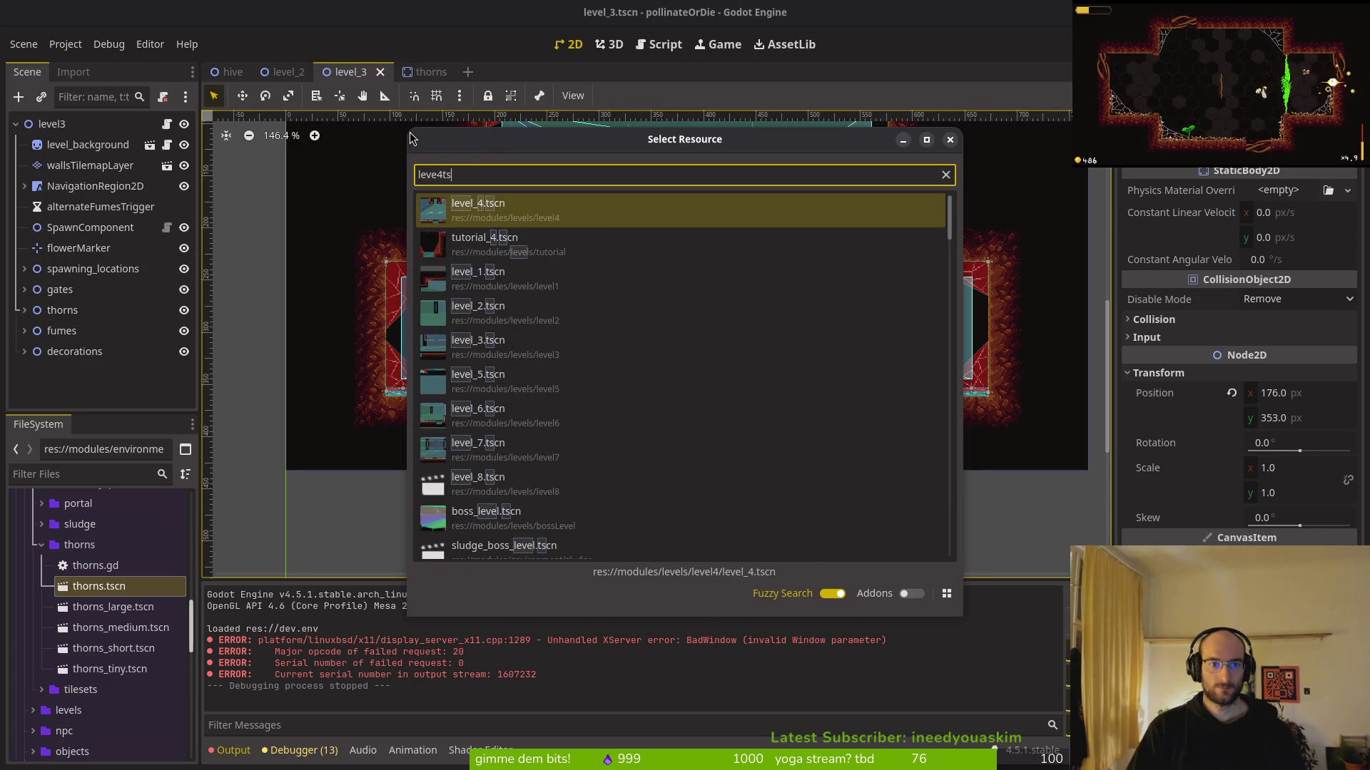
key(Return)
Inspect level_4's thorns nodes and select the four thorns variant scene files
scroll(697, 361, up, 6)
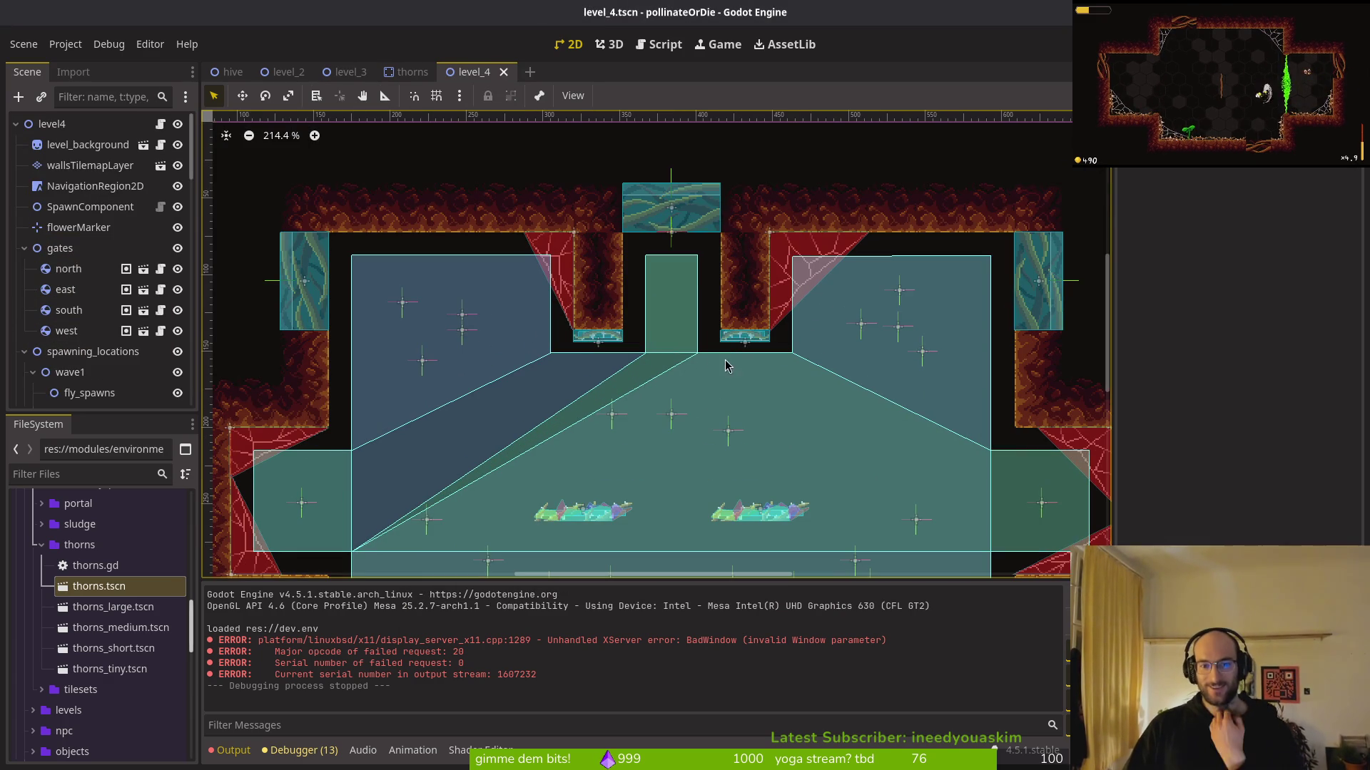
drag(809, 428, 714, 345)
scroll(107, 314, down, 8)
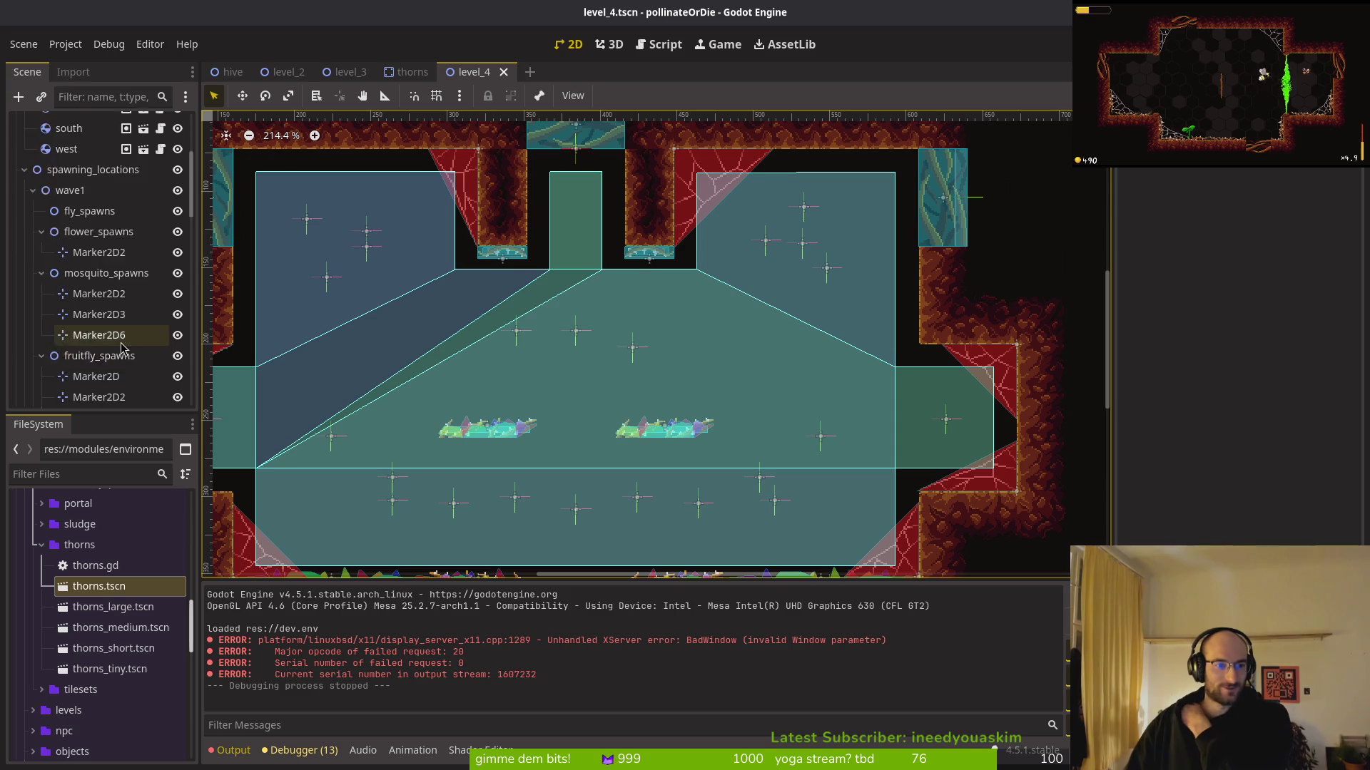
scroll(652, 257, down, 10)
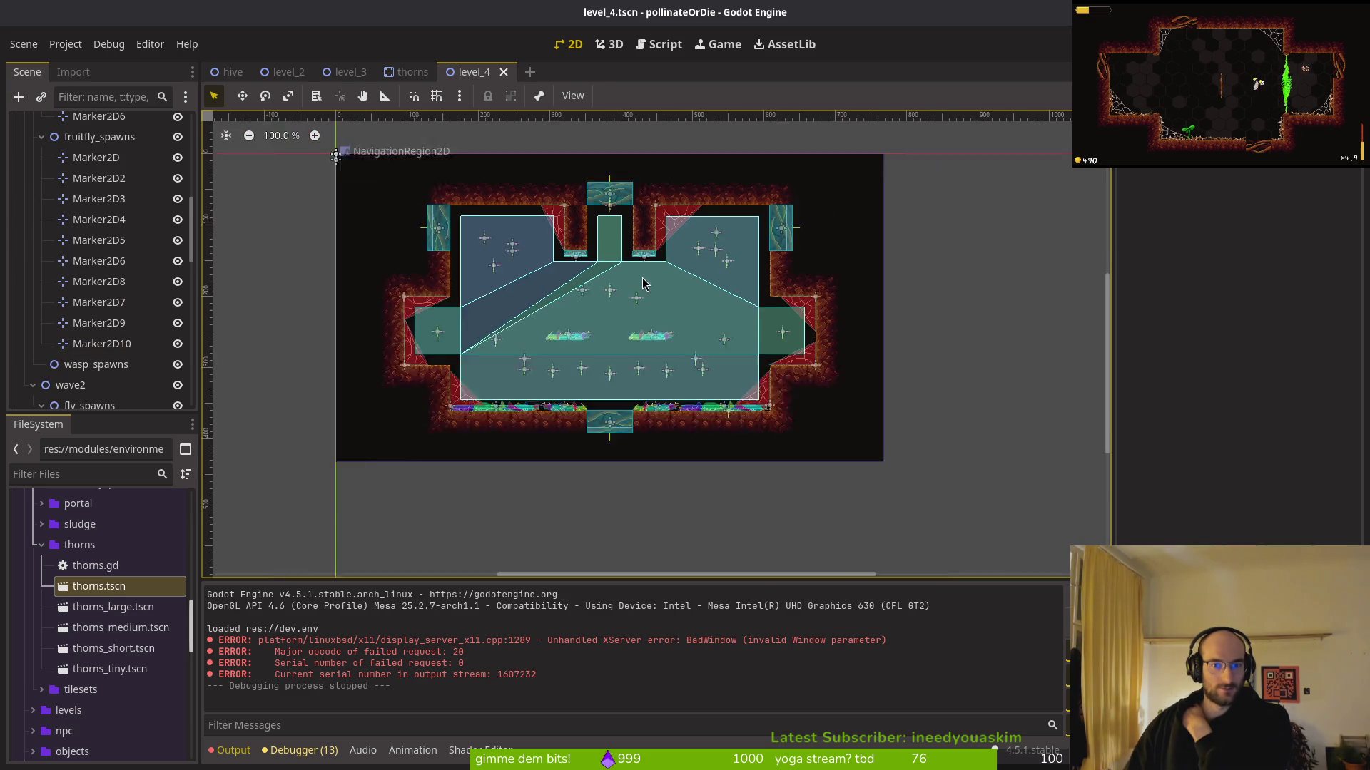
scroll(648, 367, up, 6)
scroll(117, 325, down, 5)
scroll(111, 318, down, 10)
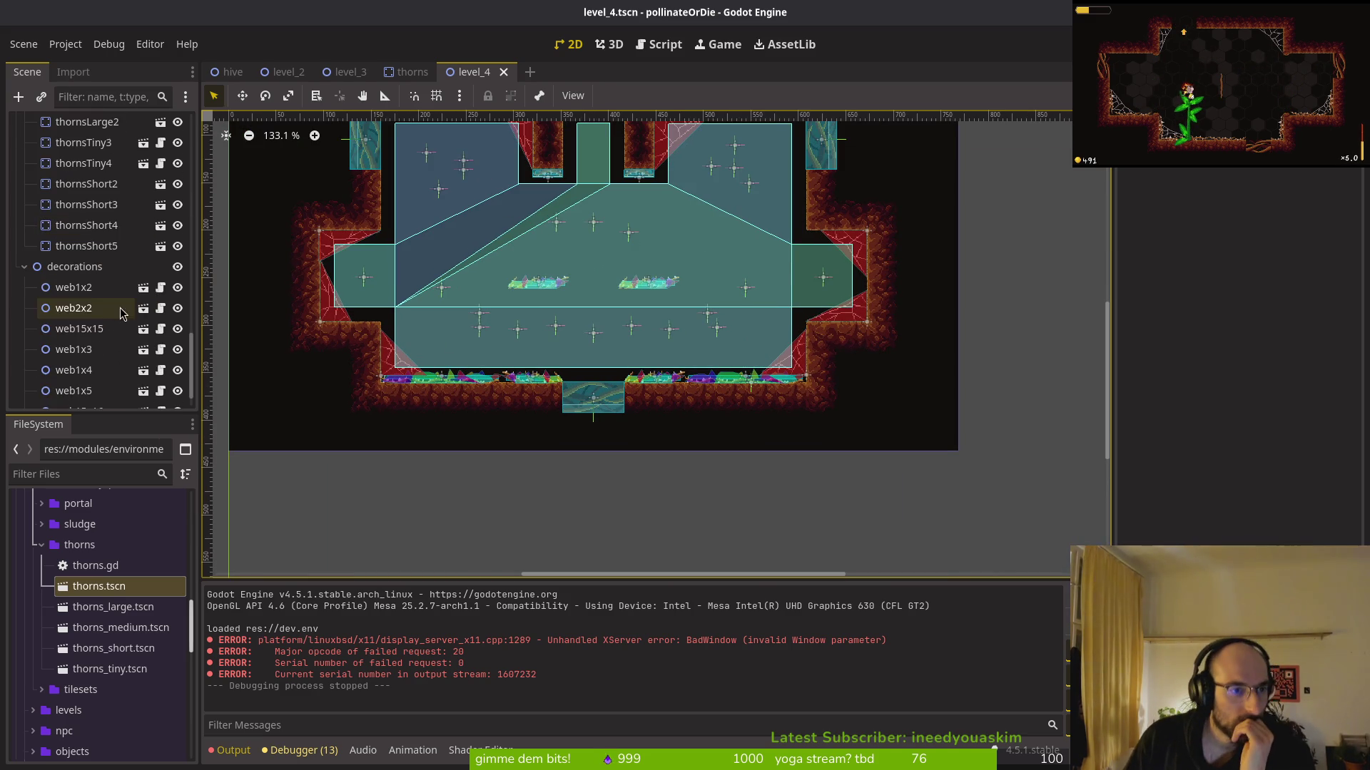
click(86, 225)
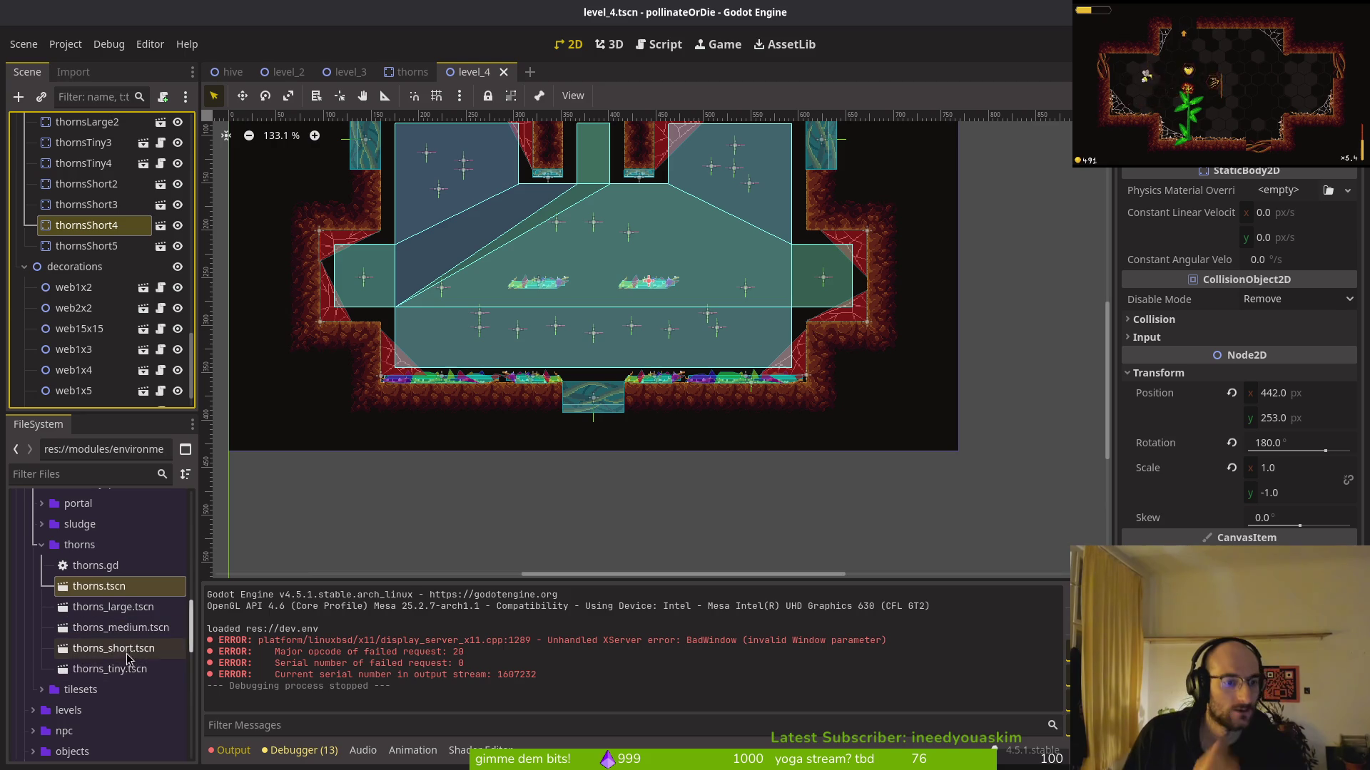
click(100, 668)
shift+click(101, 605)
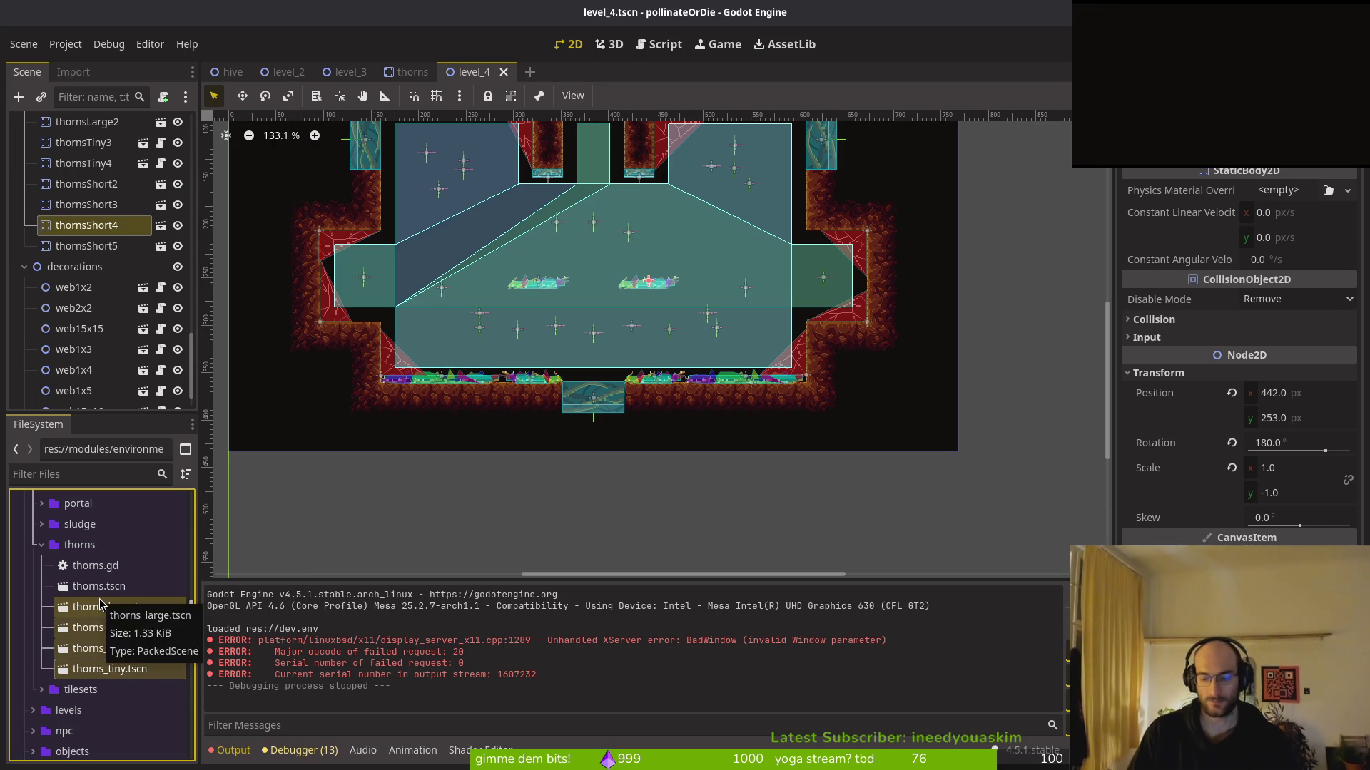
Delete the four thorns variant scene files and dismiss the couldn't-save-scene alert
key(Delete)
key(Return)
key(ctrl+s)
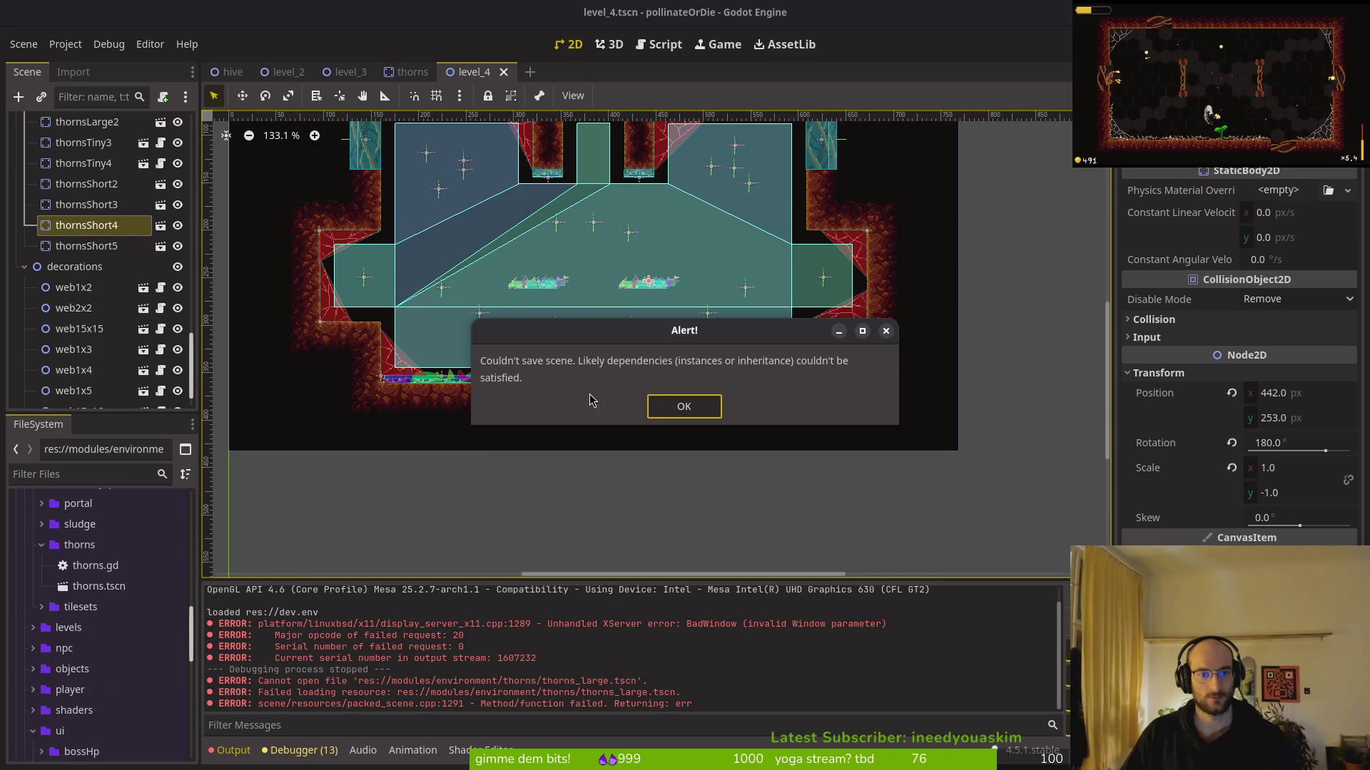
click(694, 406)
Delete every thorns node in level_4, from thornsLarge through thornsShort5
scroll(510, 384, up, 3)
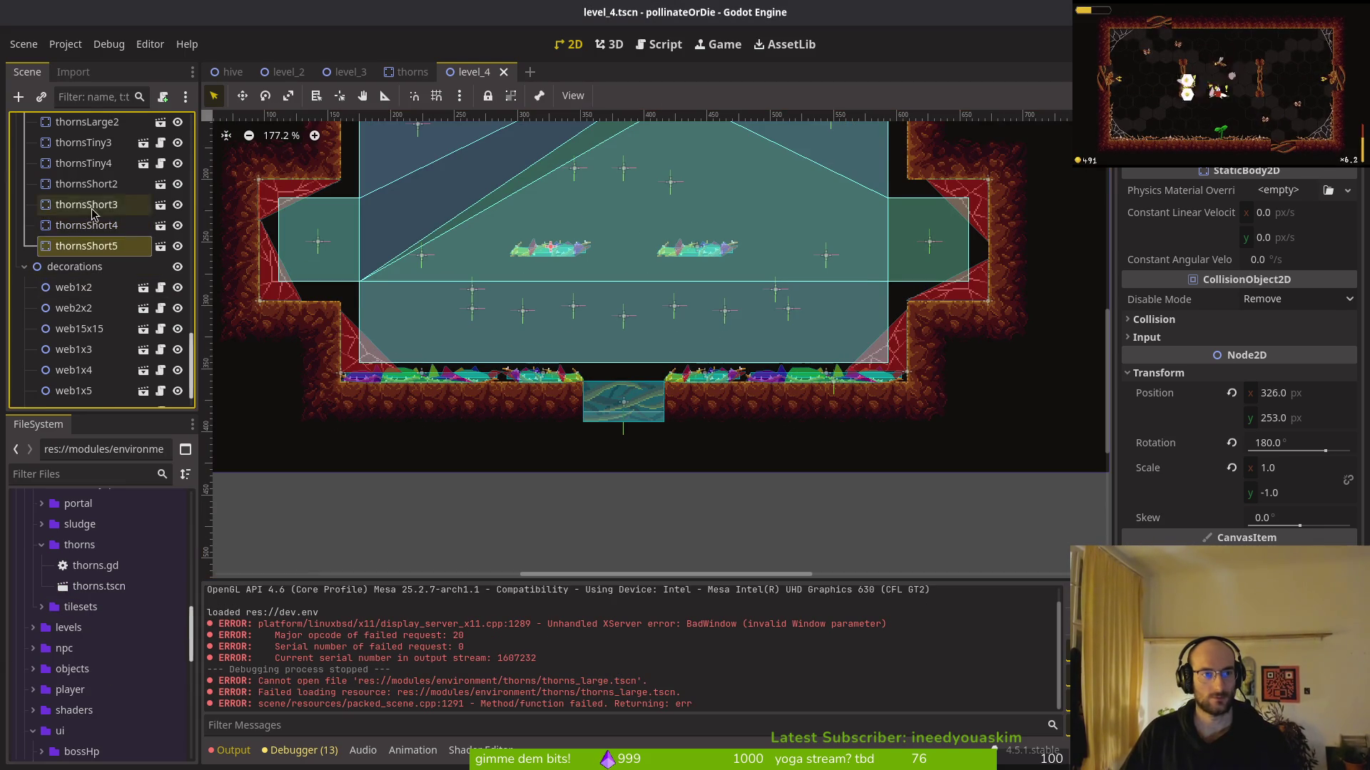
scroll(78, 271, up, 3)
click(89, 285)
key(shift+Down)
key(shift+Down)
key(shift+Down)
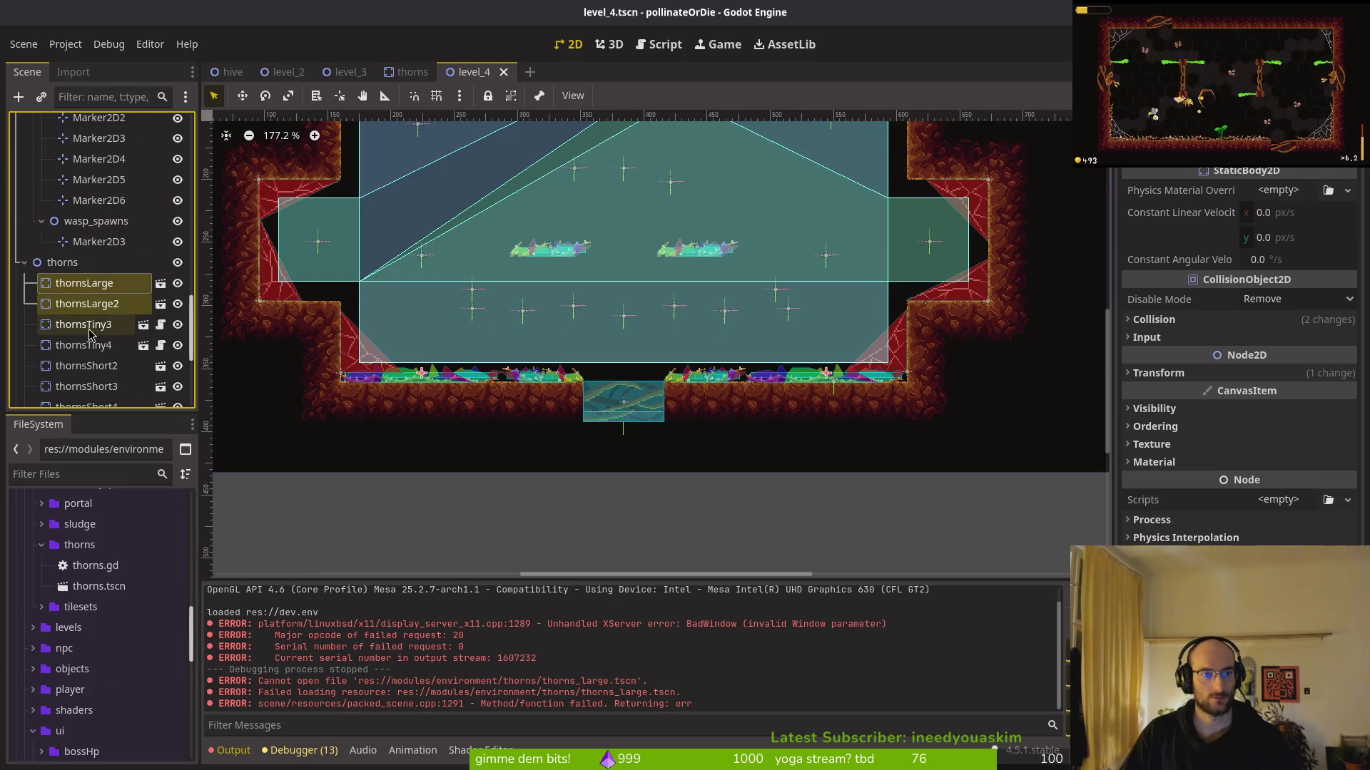
scroll(100, 342, down, 3)
shift+click(102, 359)
key(Delete)
key(Return)
scroll(863, 465, down, 4)
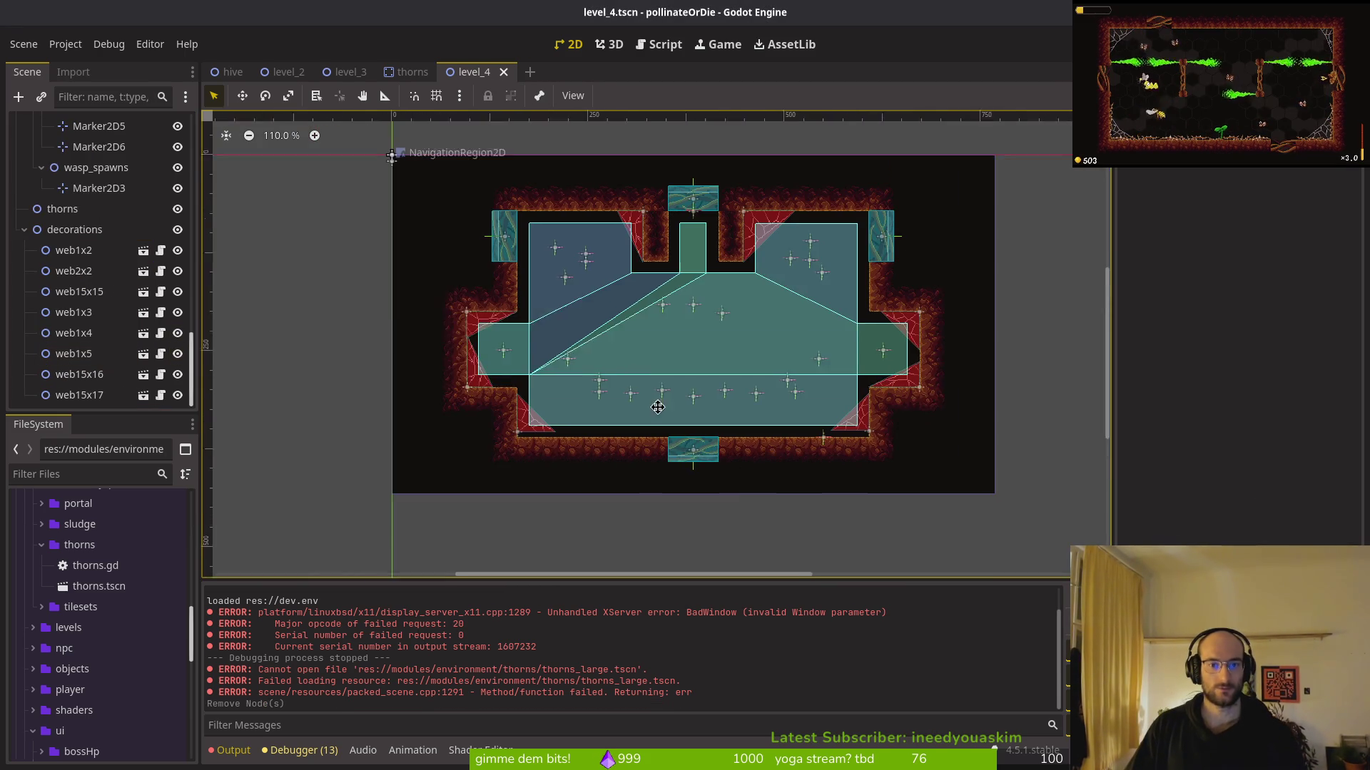
Open the level_5 scene through Quick Open
key(ctrl+shift+o)
key(Escape)
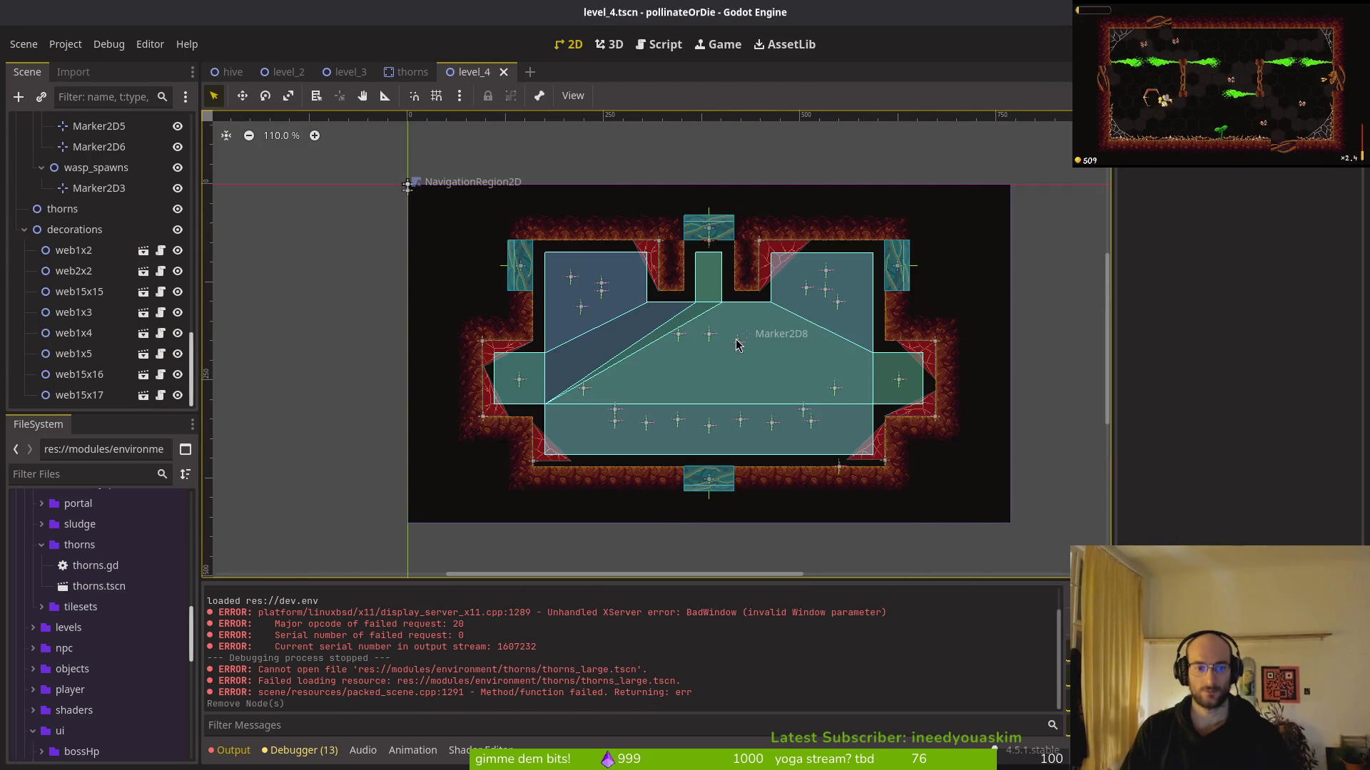
key(ctrl+shift+o)
text(level_5)
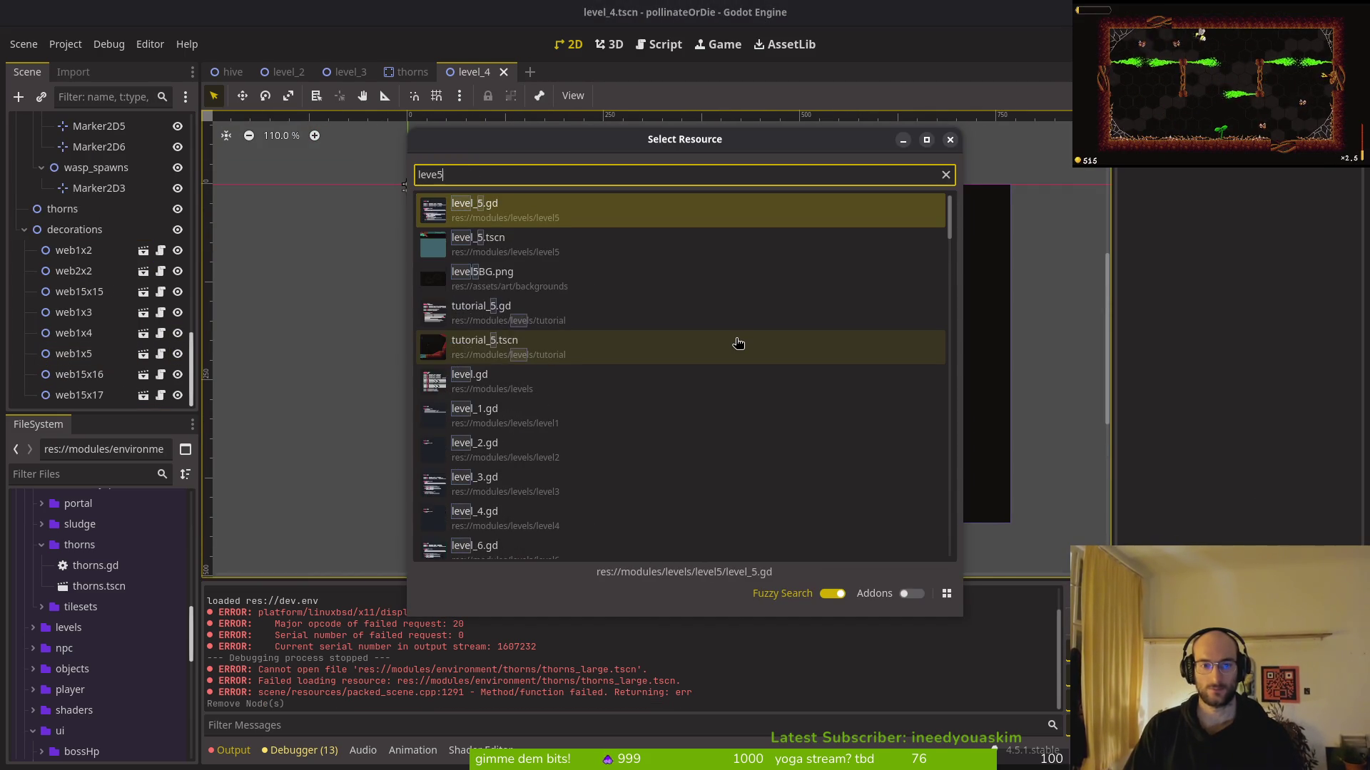
key(Return)
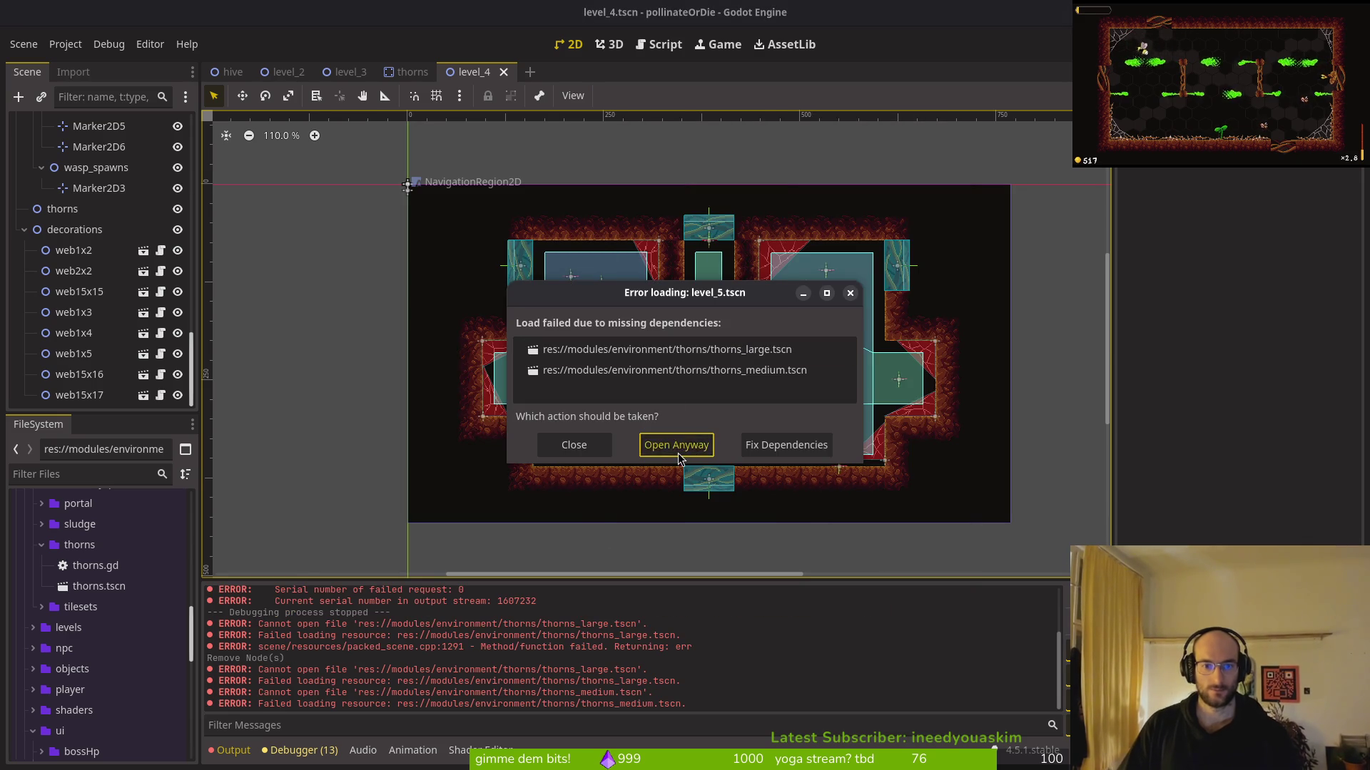
Open level_5 anyway, delete its missing thorns nodes including thornsMedium5, and save
click(678, 458)
click(116, 326)
scroll(119, 344, down, 3)
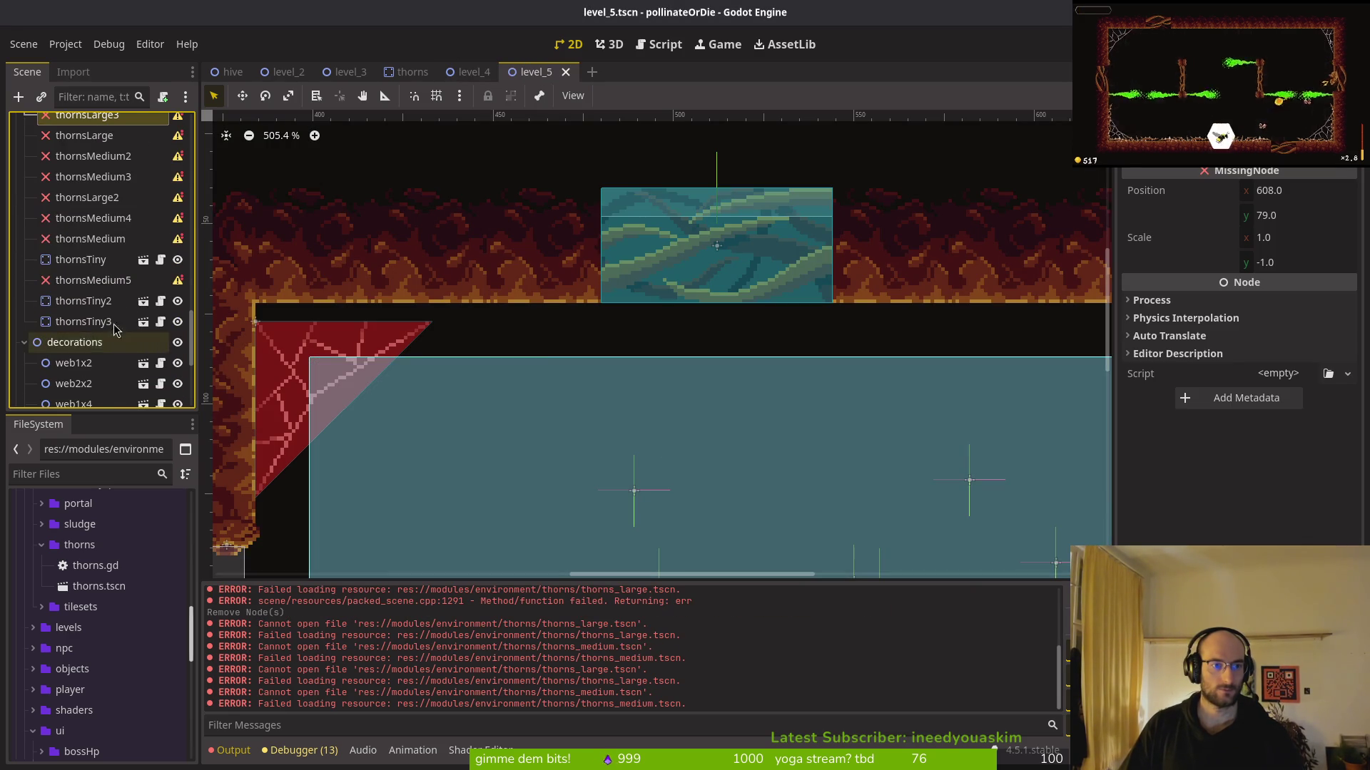
shift+click(107, 238)
ctrl+click(107, 280)
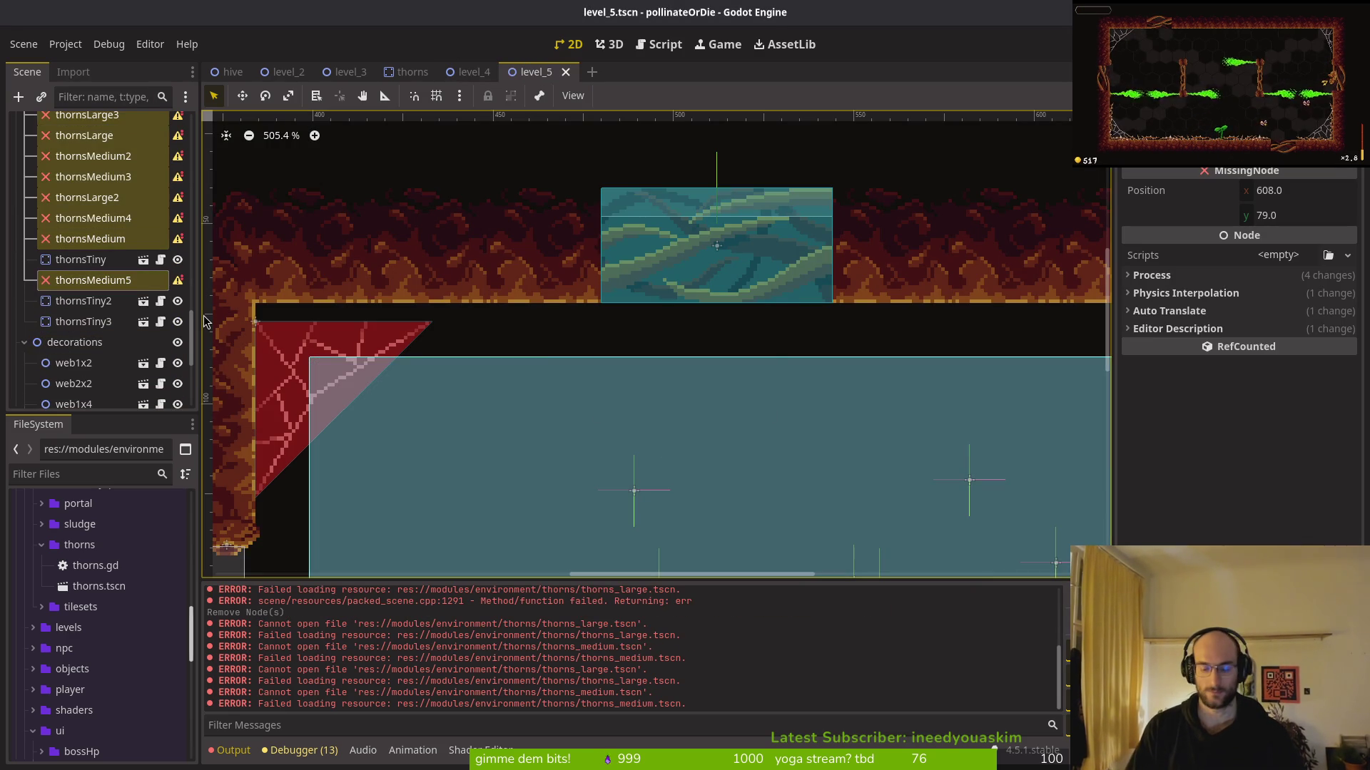
key(Delete)
scroll(678, 373, down, 5)
key(ctrl+s)
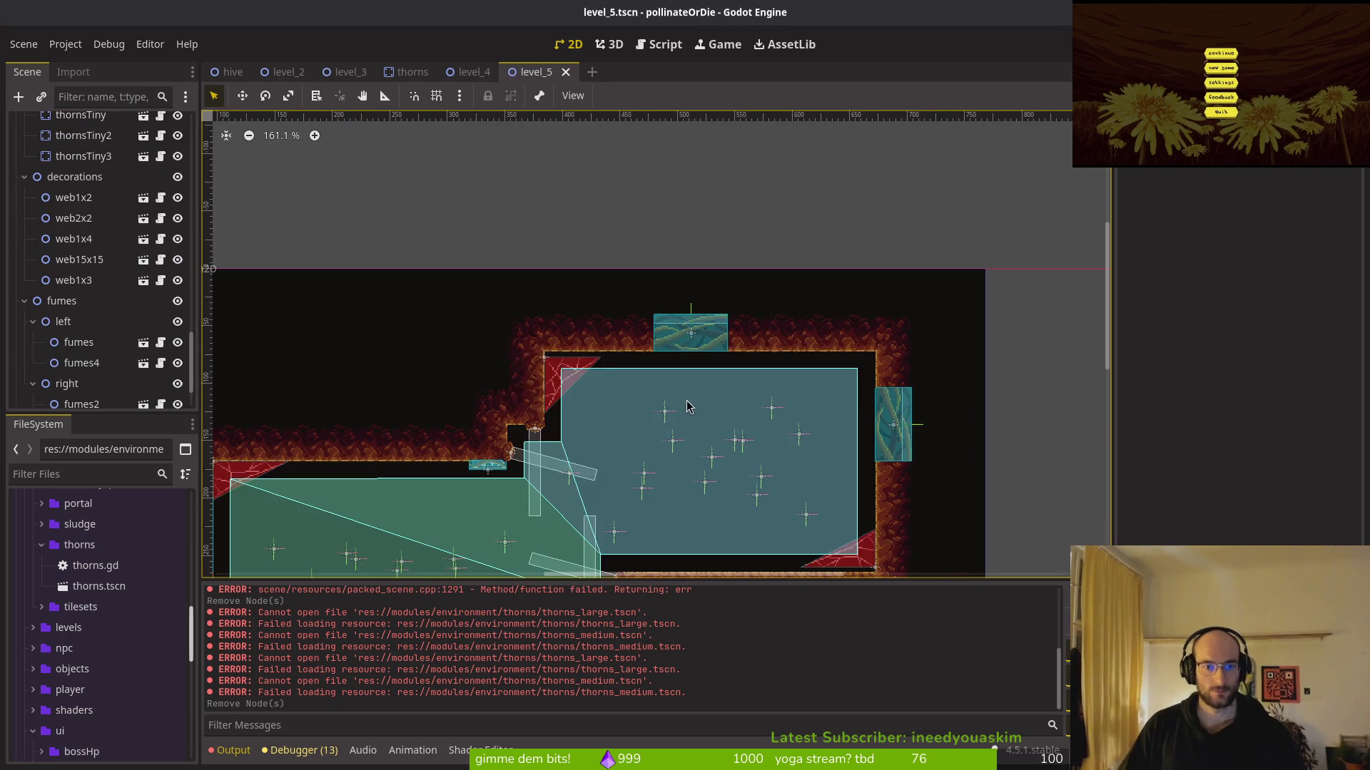
scroll(689, 406, down, 3)
In level_4, undo the thorns removal and select thornsLarge, thornsLarge2 and thornsShort2–5
click(471, 72)
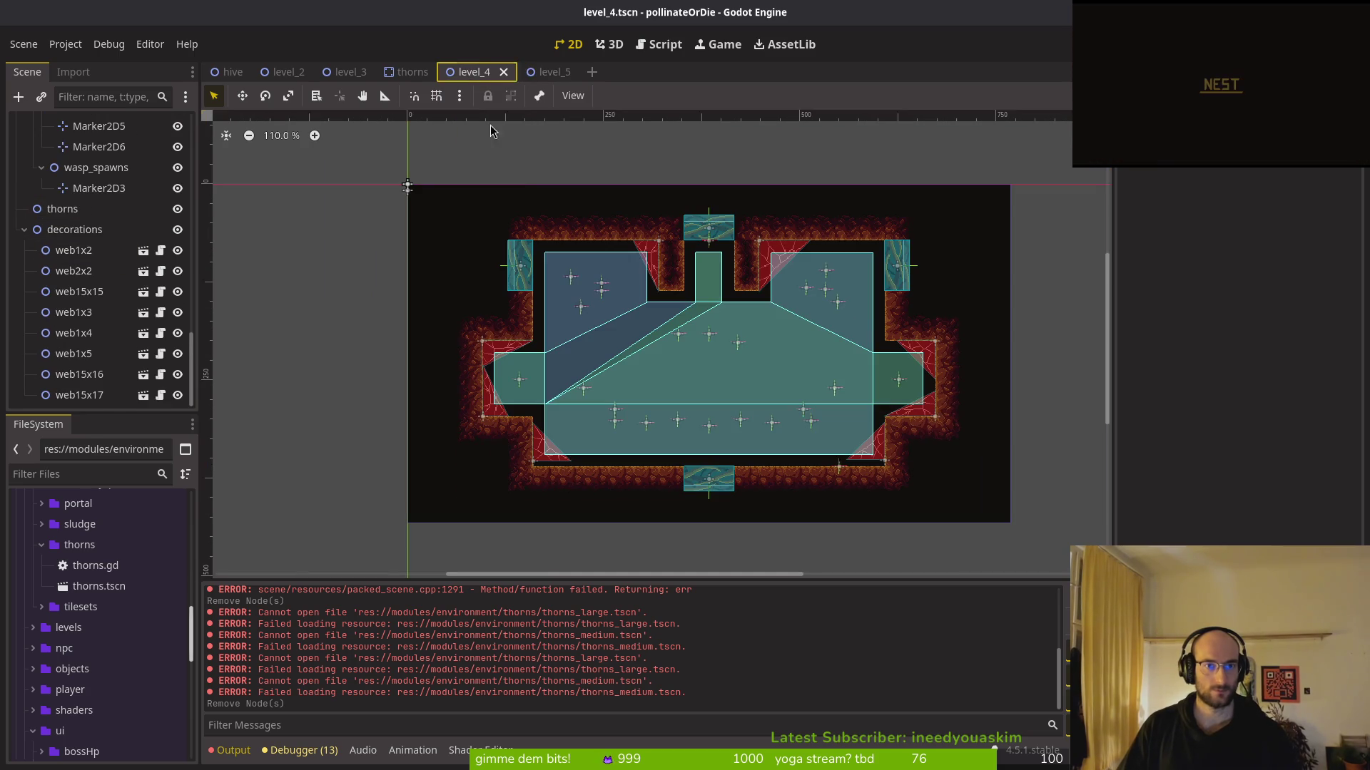
key(ctrl+z)
click(102, 229)
ctrl+click(87, 250)
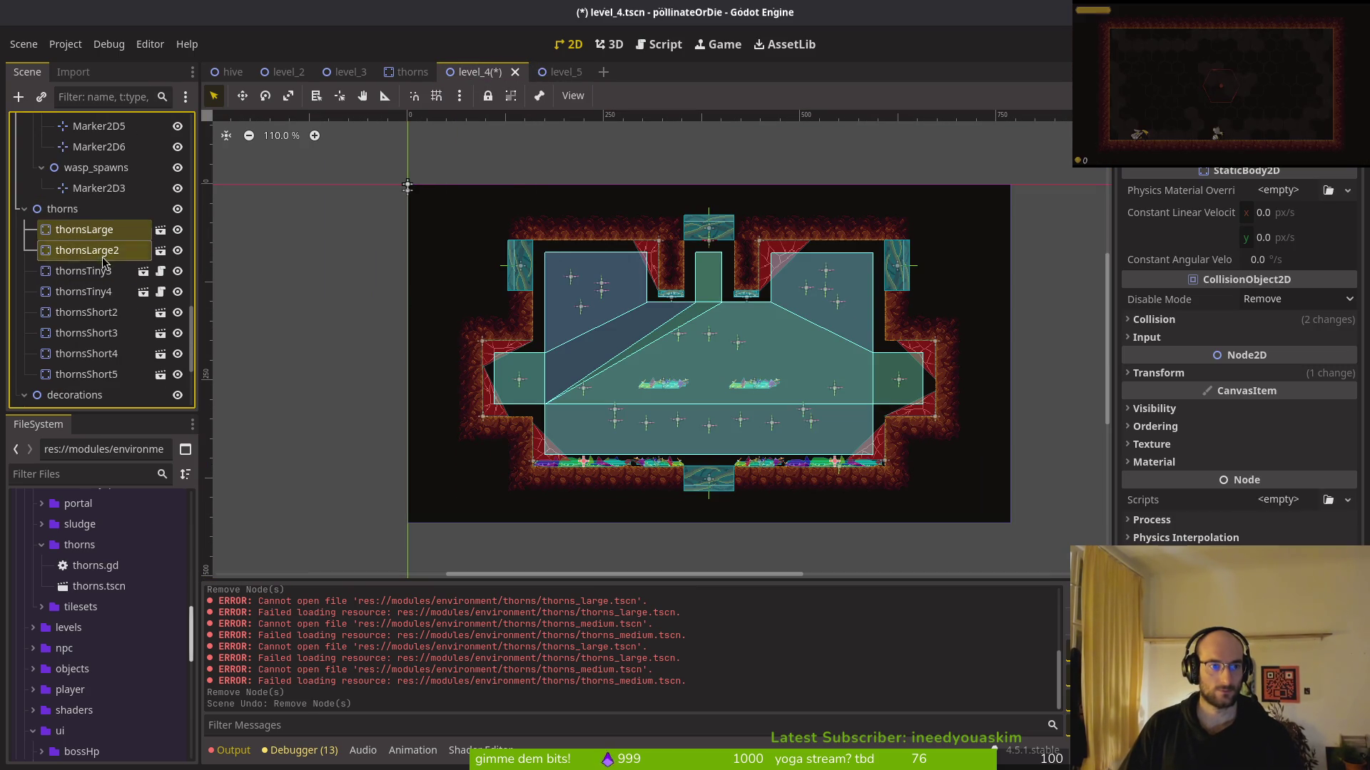
ctrl+click(86, 313)
ctrl+click(86, 333)
ctrl+click(86, 354)
ctrl+click(86, 375)
Delete the six selected thorns nodes and save level_4
key(Delete)
key(Return)
scroll(779, 397, up, 5)
key(ctrl+z)
key(ctrl+shift+z)
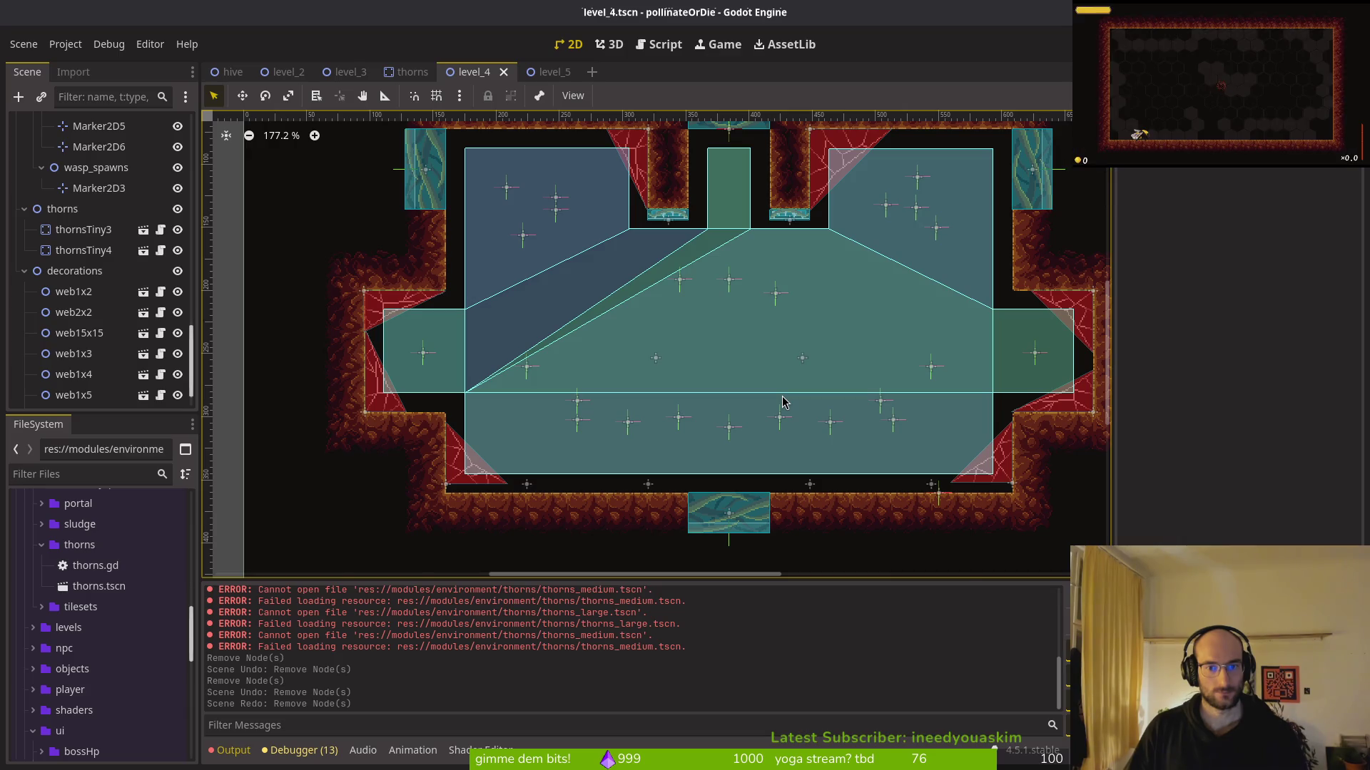
key(ctrl+s)
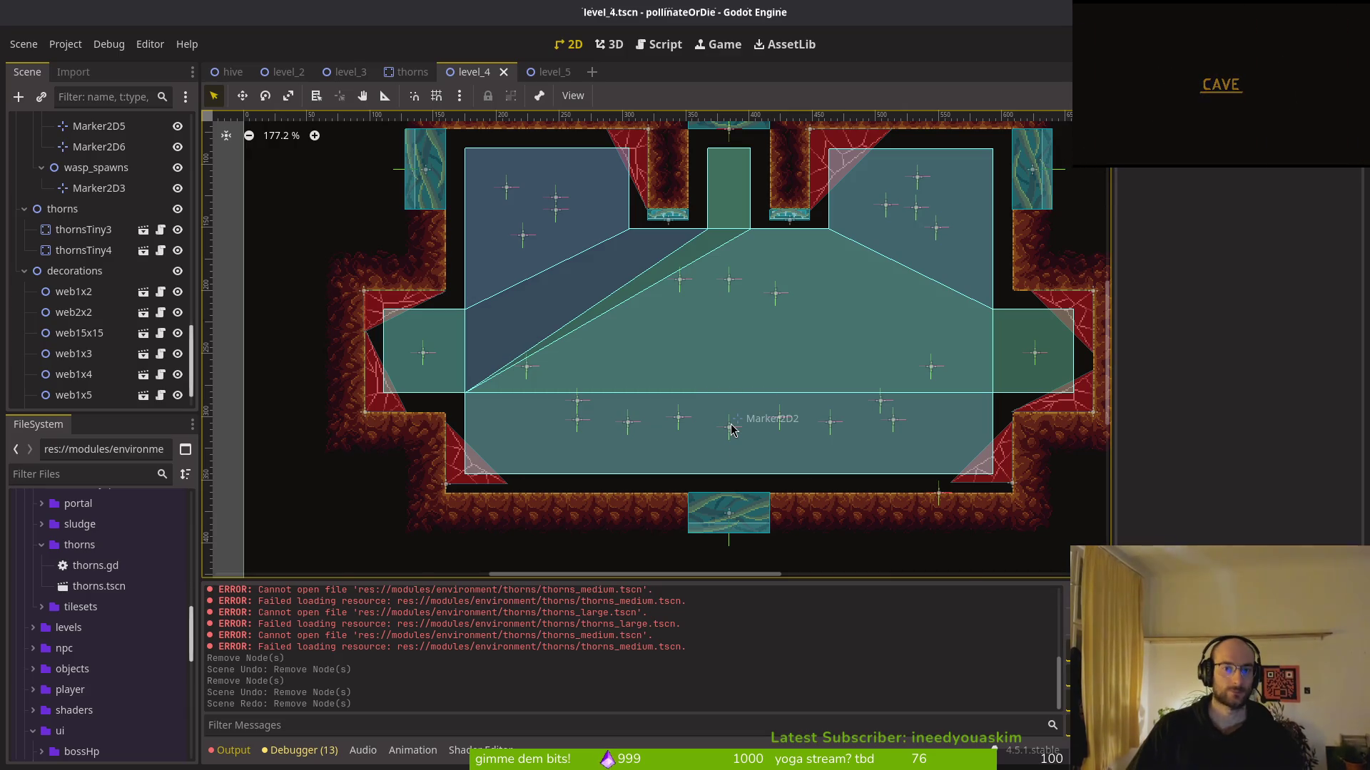
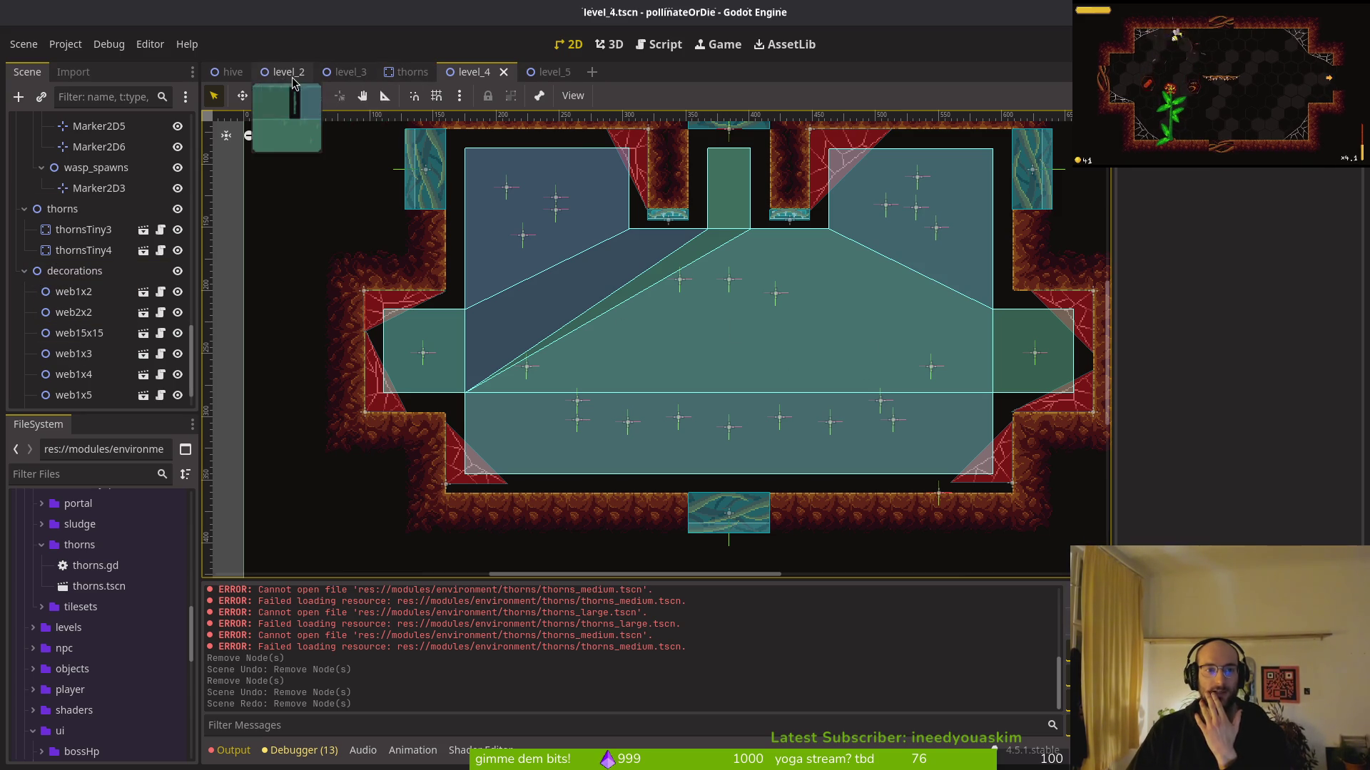
Check thornsTiny3's position and rotation and thornsTiny4's flipped scale in level_4
mouse_move(536, 79)
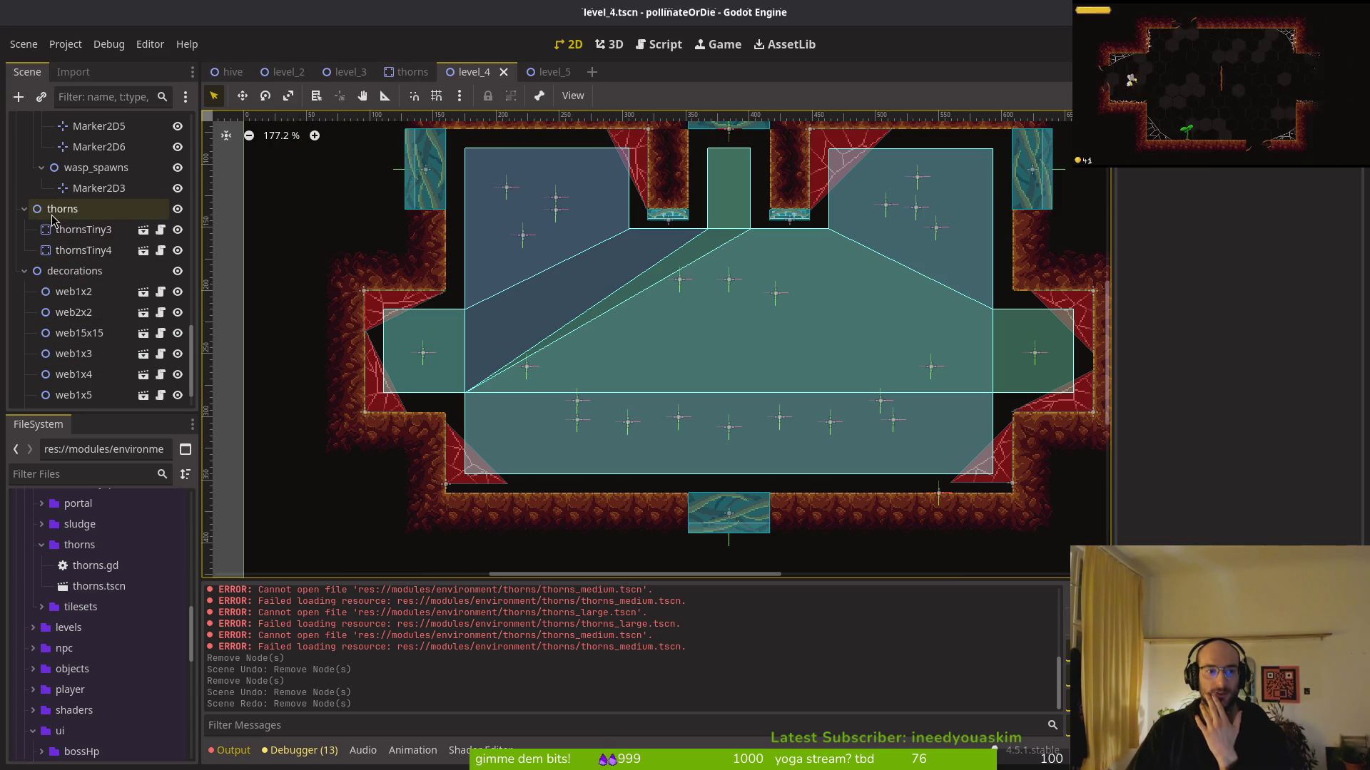
click(78, 232)
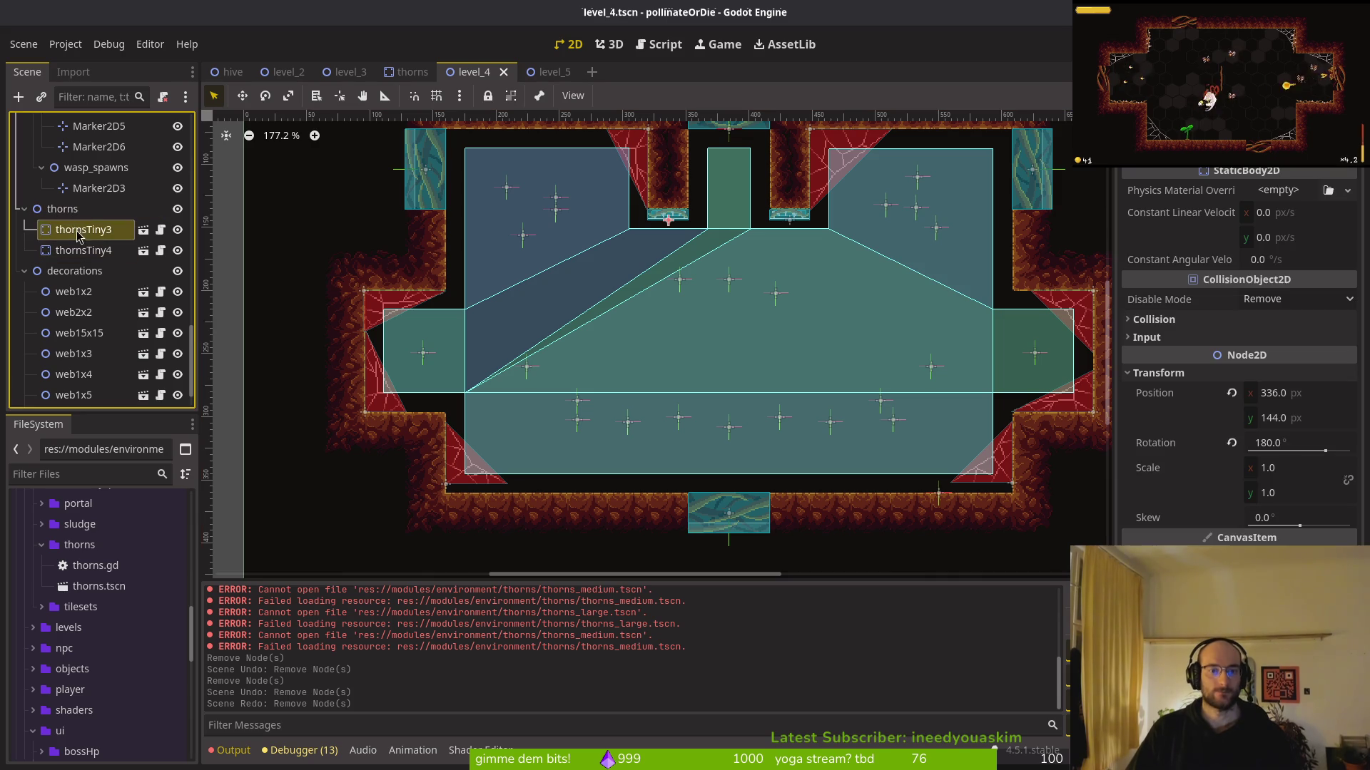
click(100, 251)
scroll(64, 249, up, 2)
scroll(43, 246, down, 3)
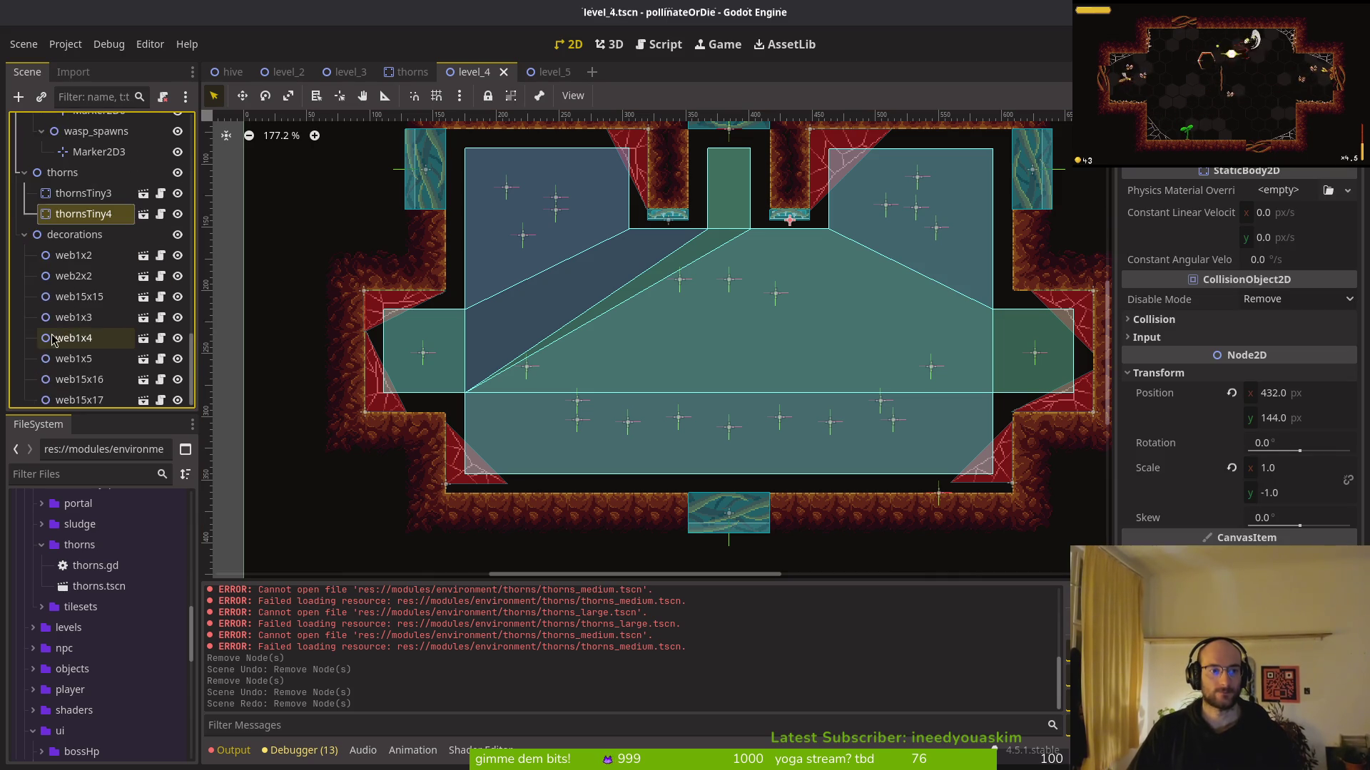
Collapse level_4's decorations, wave2, spawning_locations and gates groups, then save the scene
click(24, 251)
scroll(36, 342, up, 3)
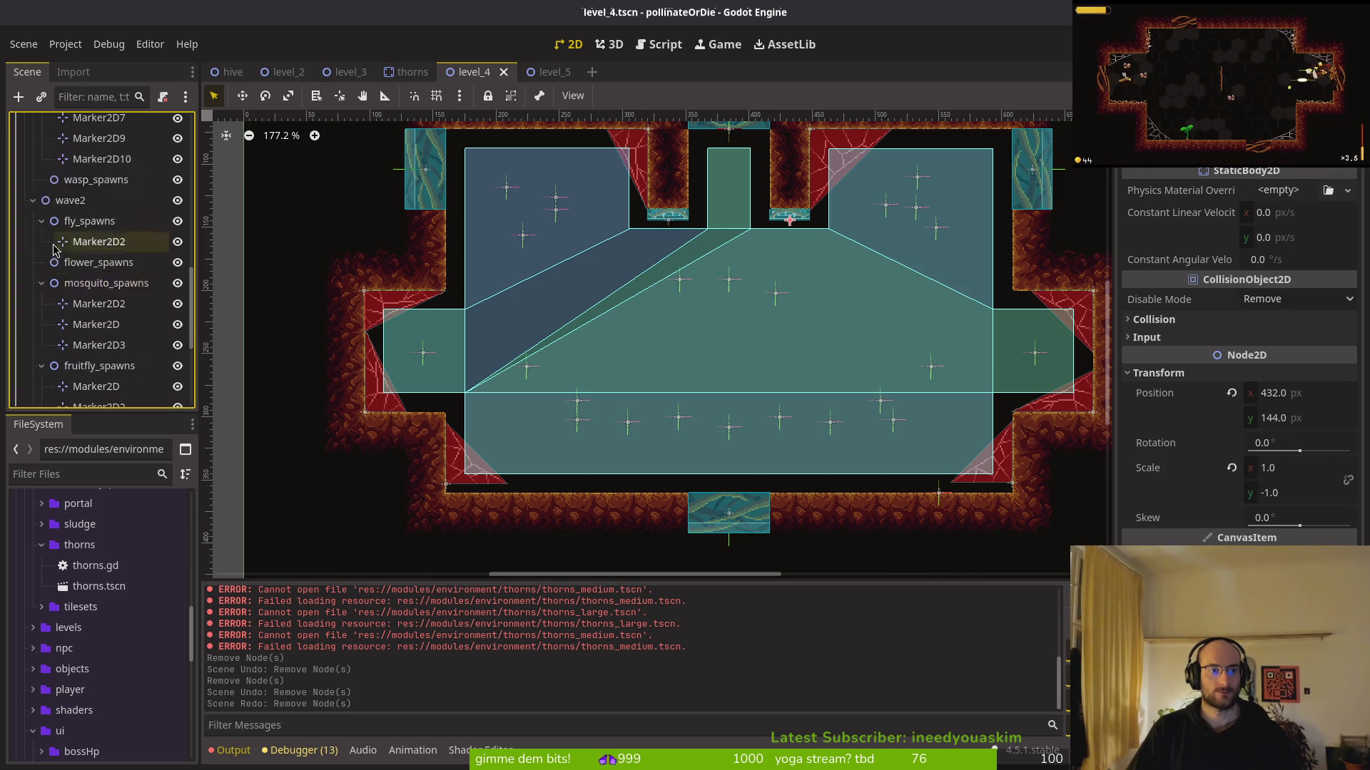
click(34, 313)
scroll(34, 300, up, 5)
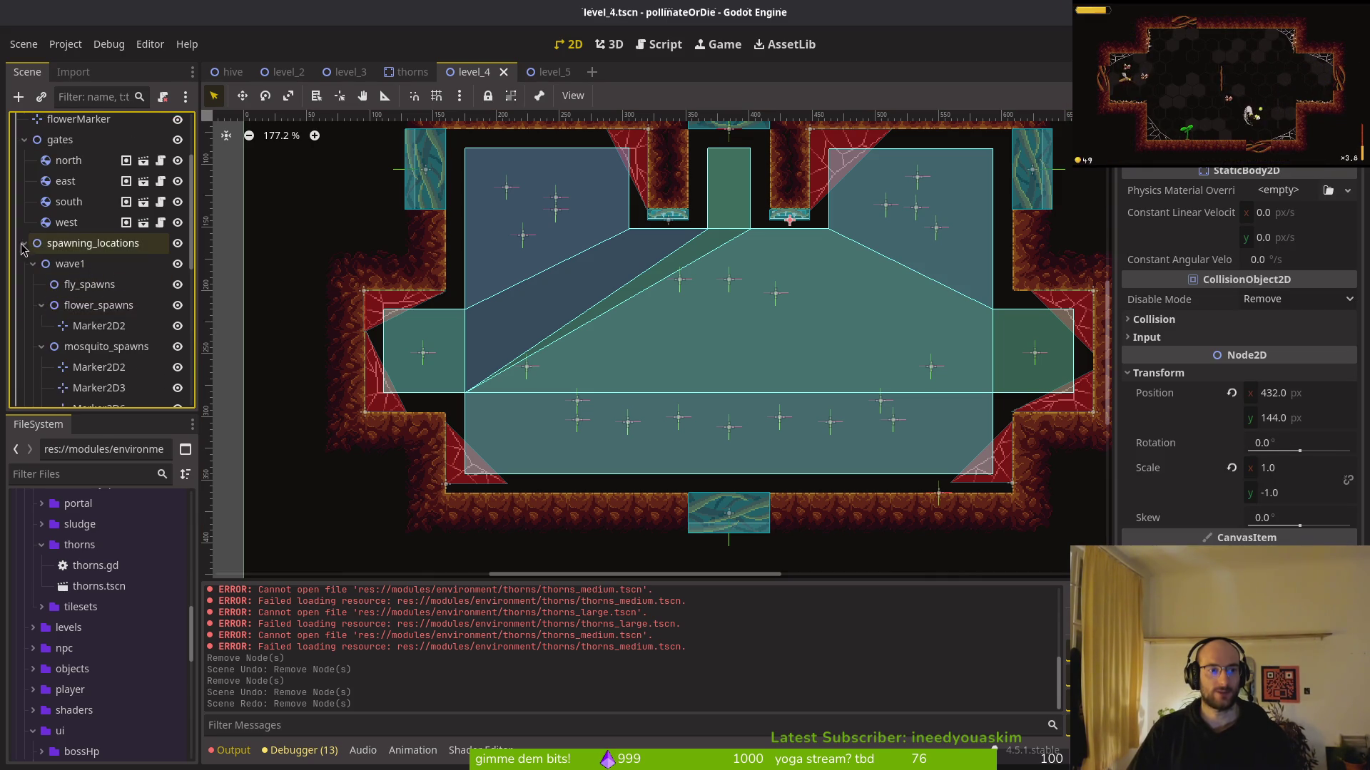
click(25, 249)
click(25, 209)
key(ctrl+s)
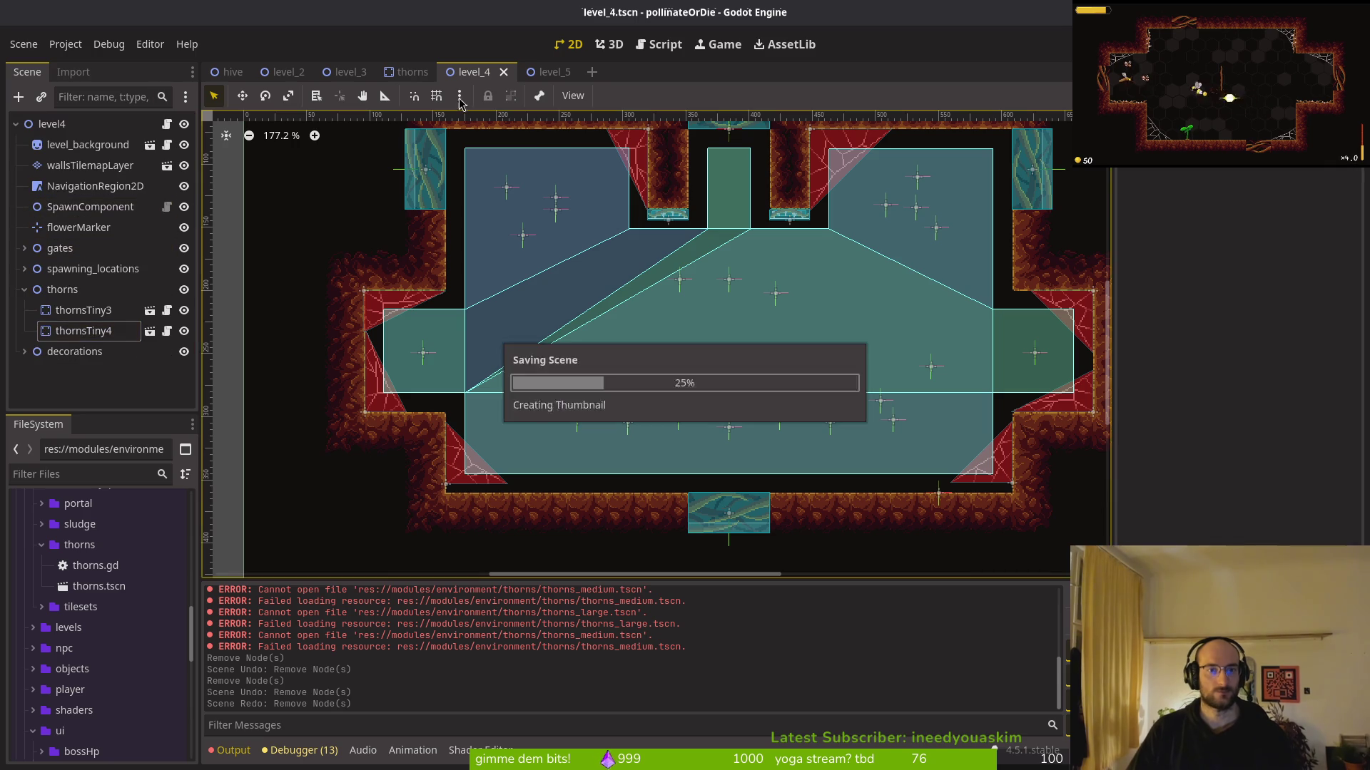
In level_5, collapse the fumes, decorations, thorns, spawning_locations and gates groups, then switch to level_3
click(406, 71)
click(535, 71)
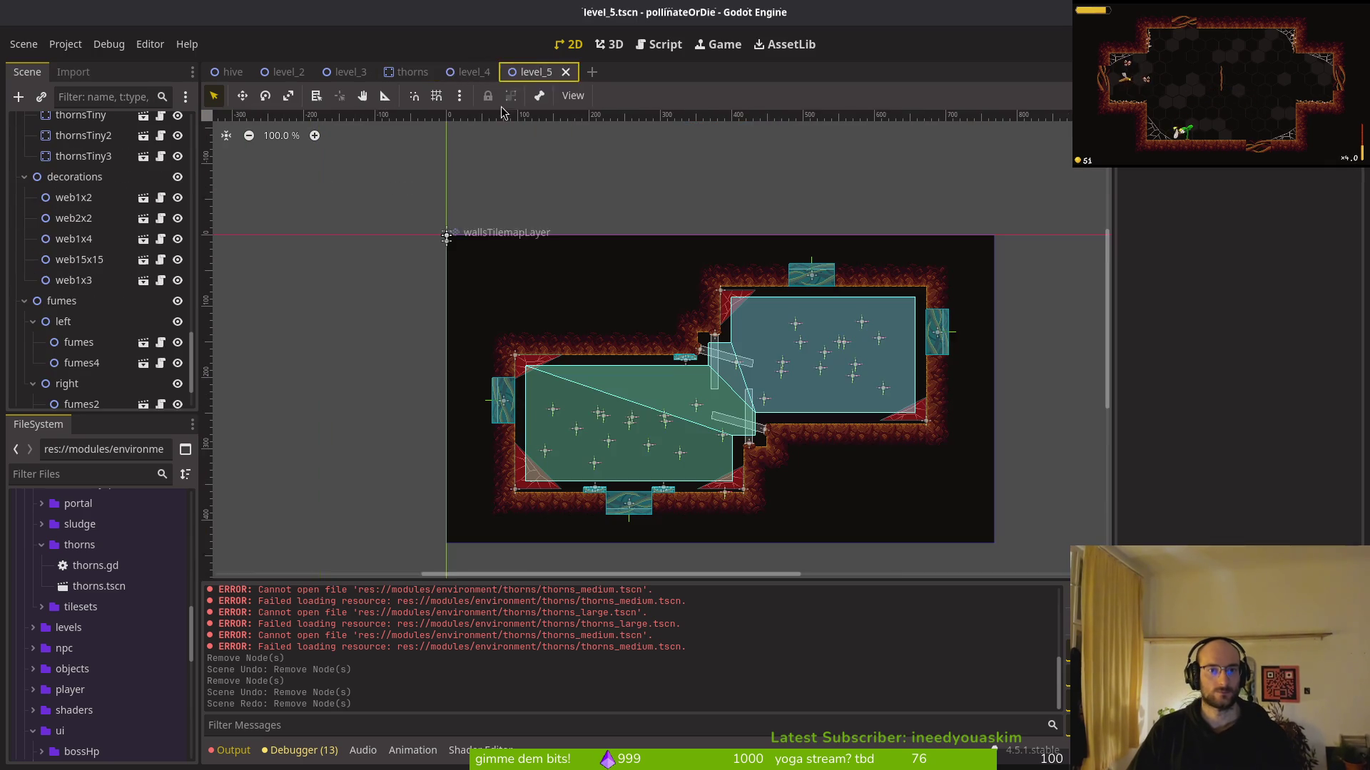
click(25, 300)
click(24, 229)
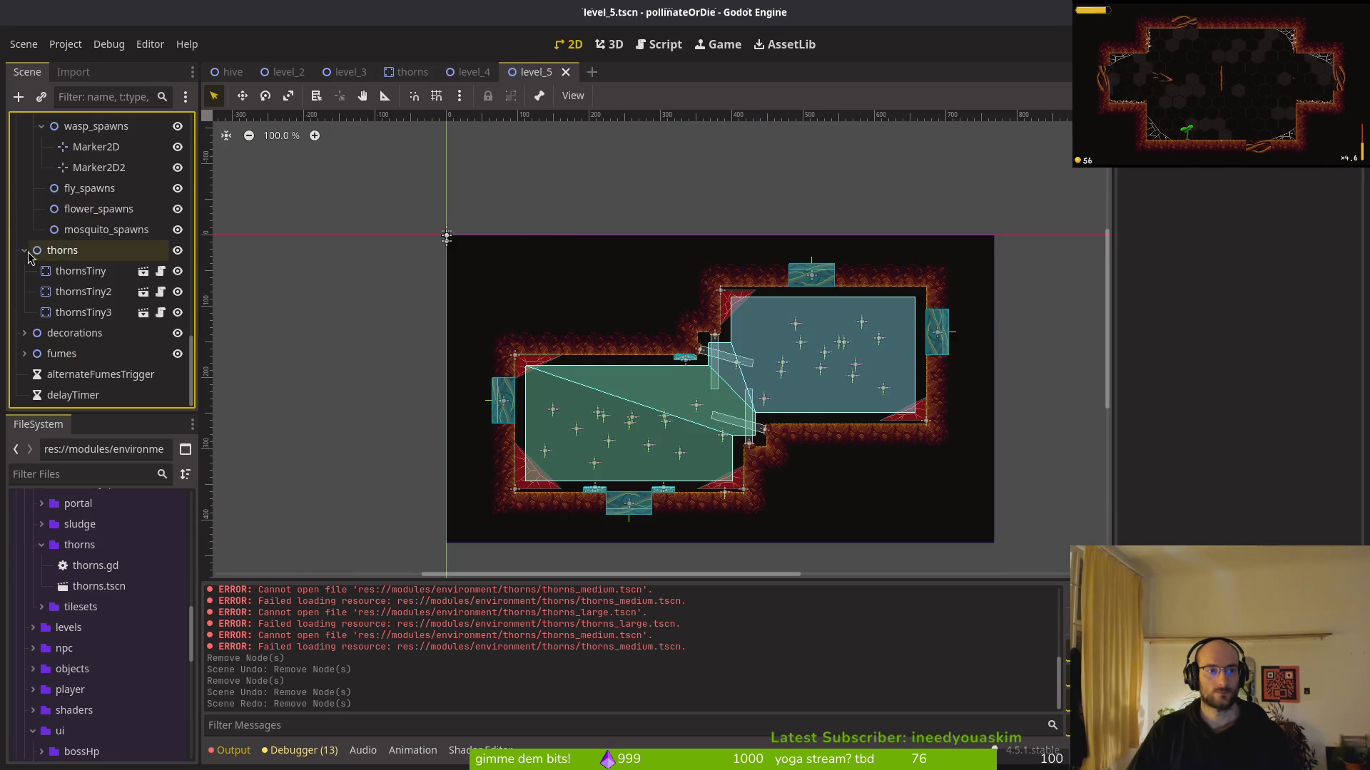
click(25, 250)
scroll(52, 208, up, 10)
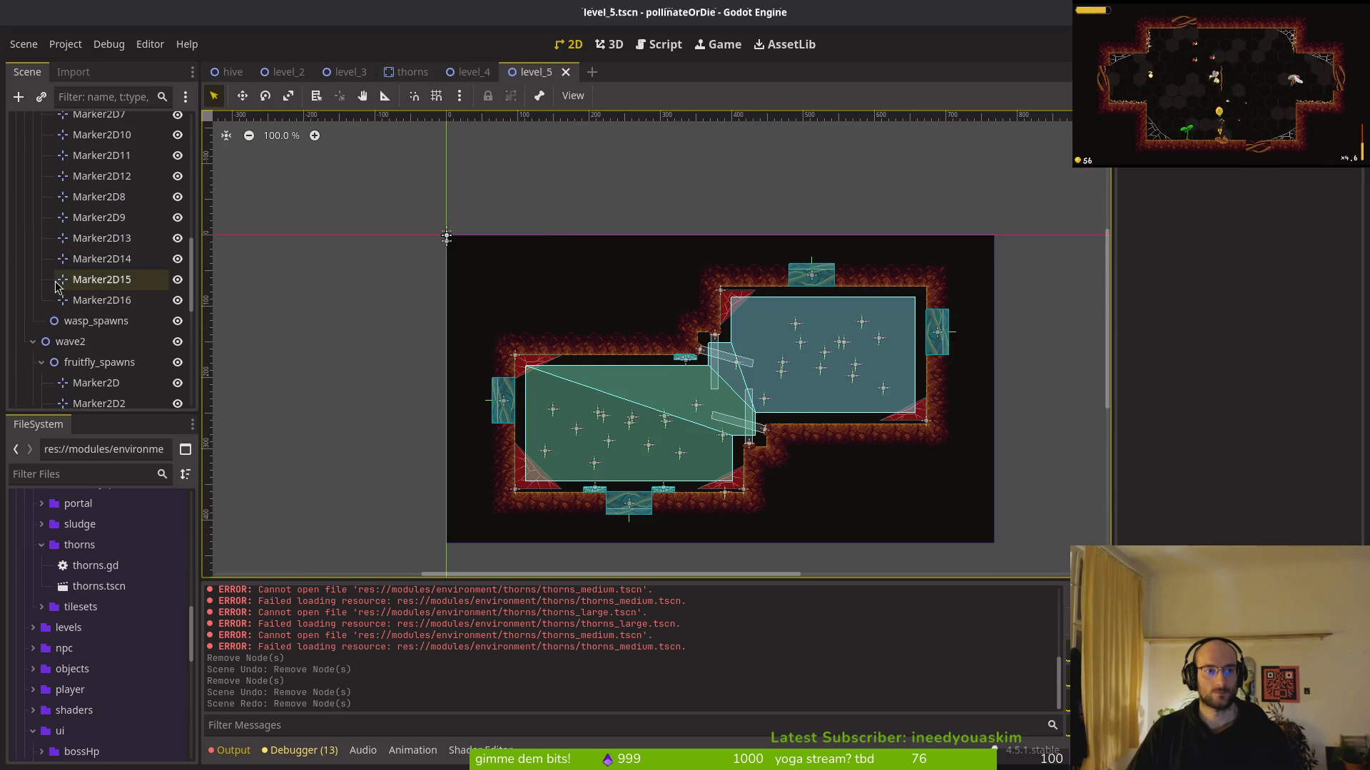
click(24, 225)
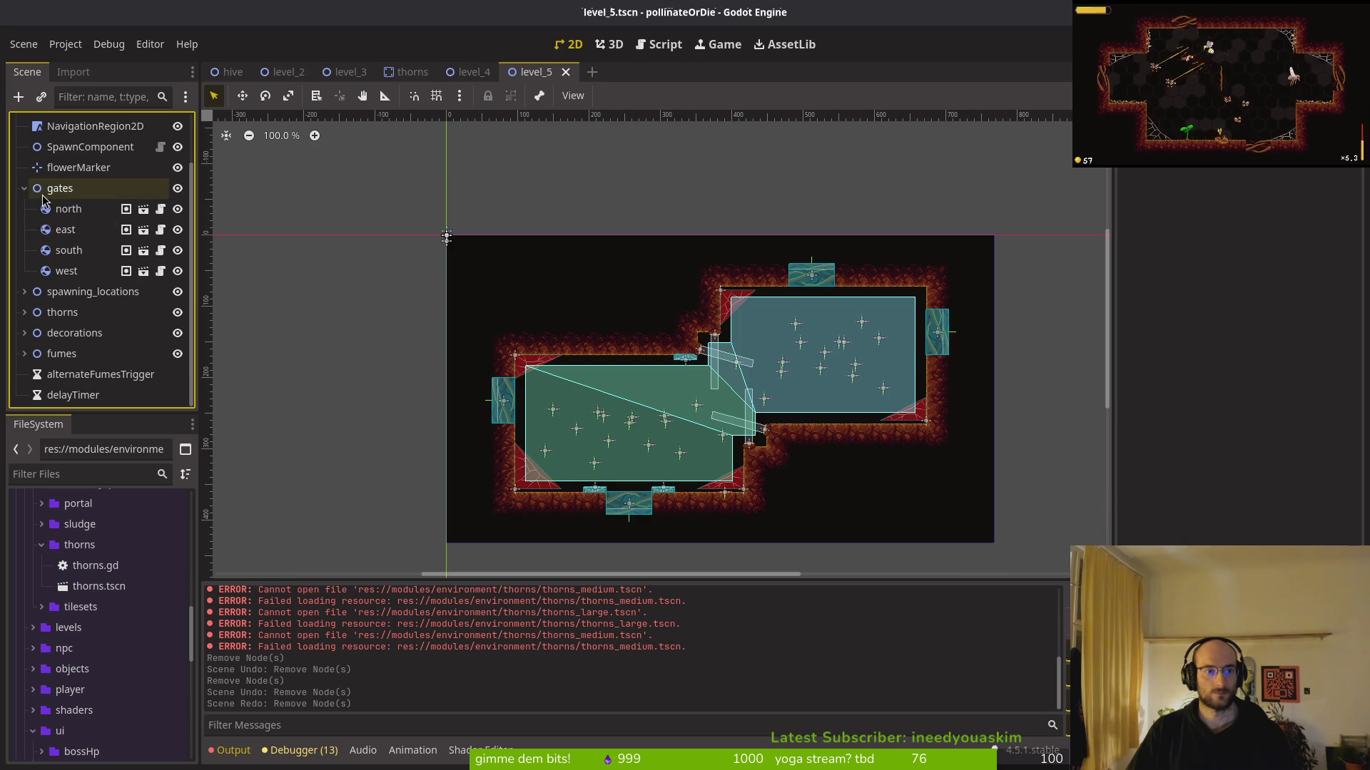
click(24, 187)
click(350, 73)
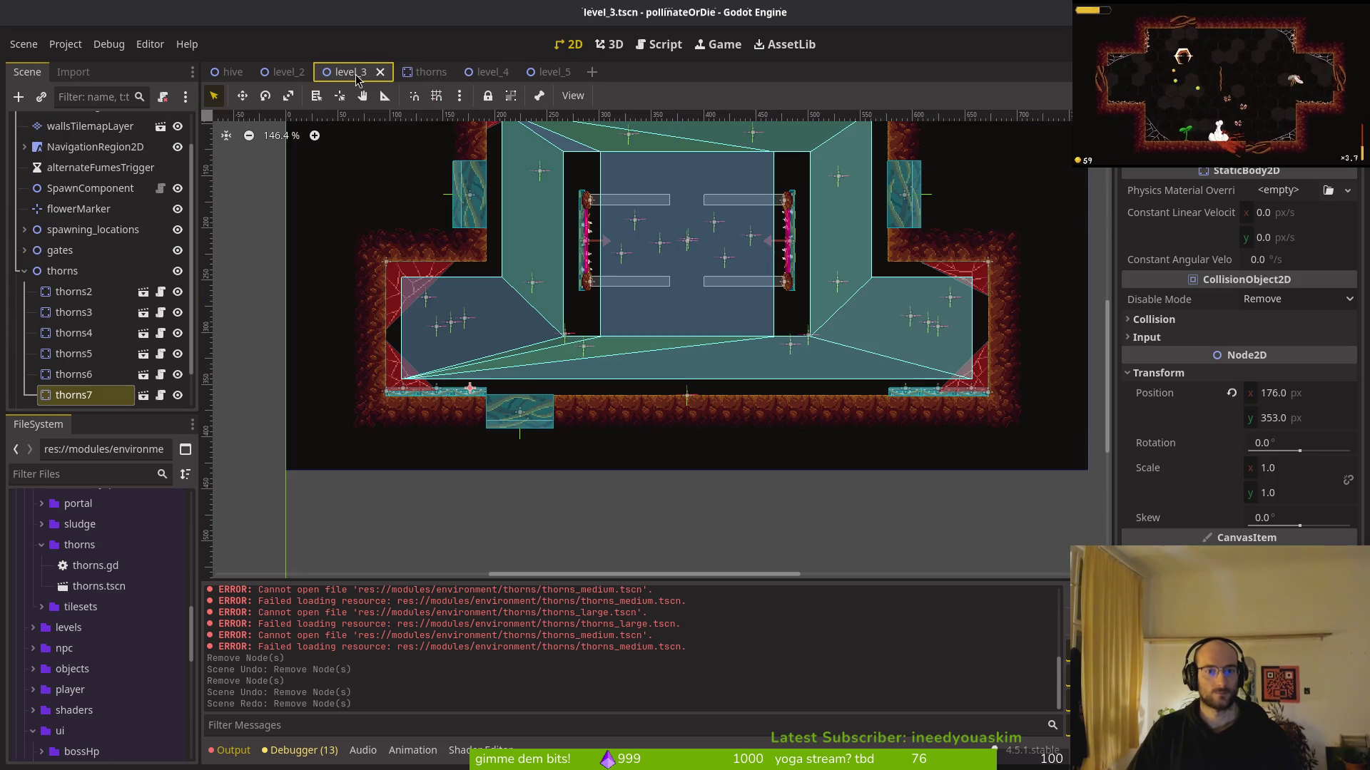
In level_3, fold the thorns and decorations groups and check thorny_platform_l's rotation
click(25, 271)
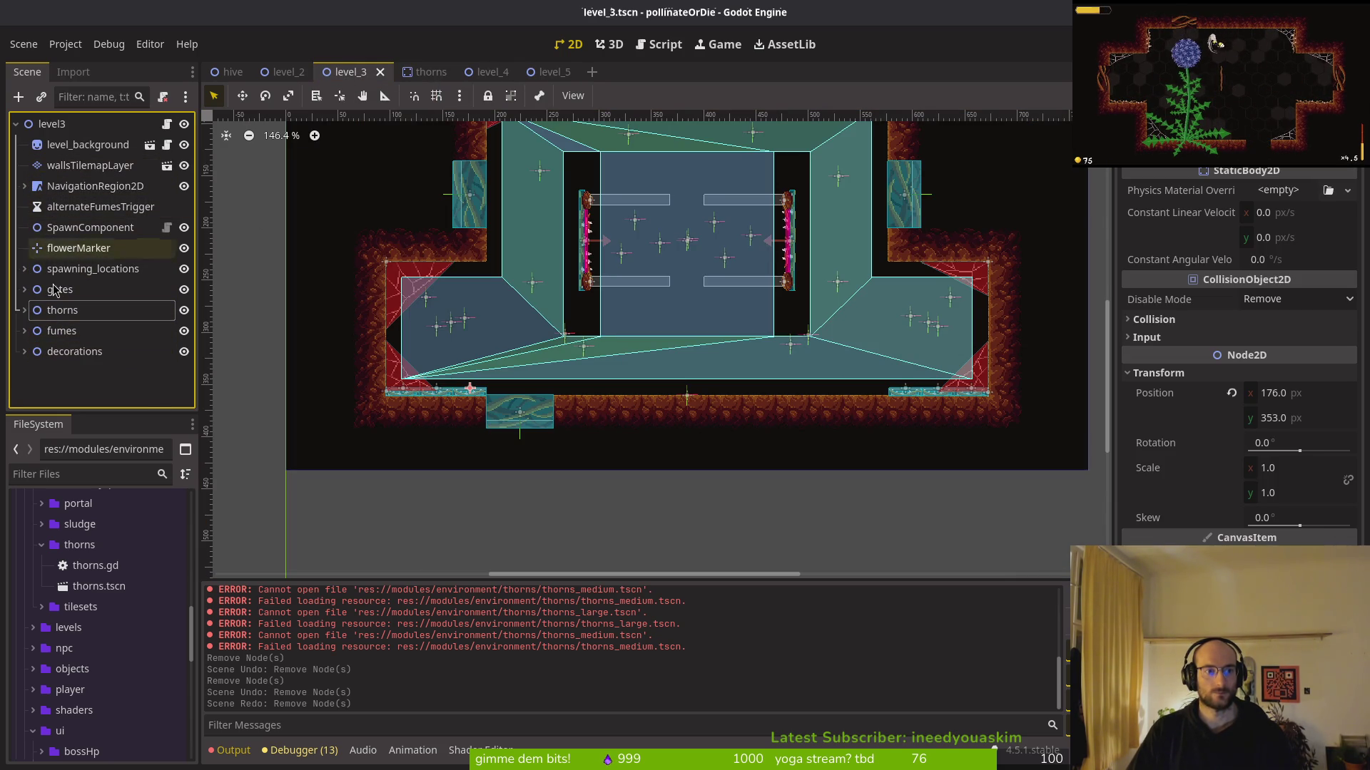
click(25, 352)
scroll(25, 353, up, 3)
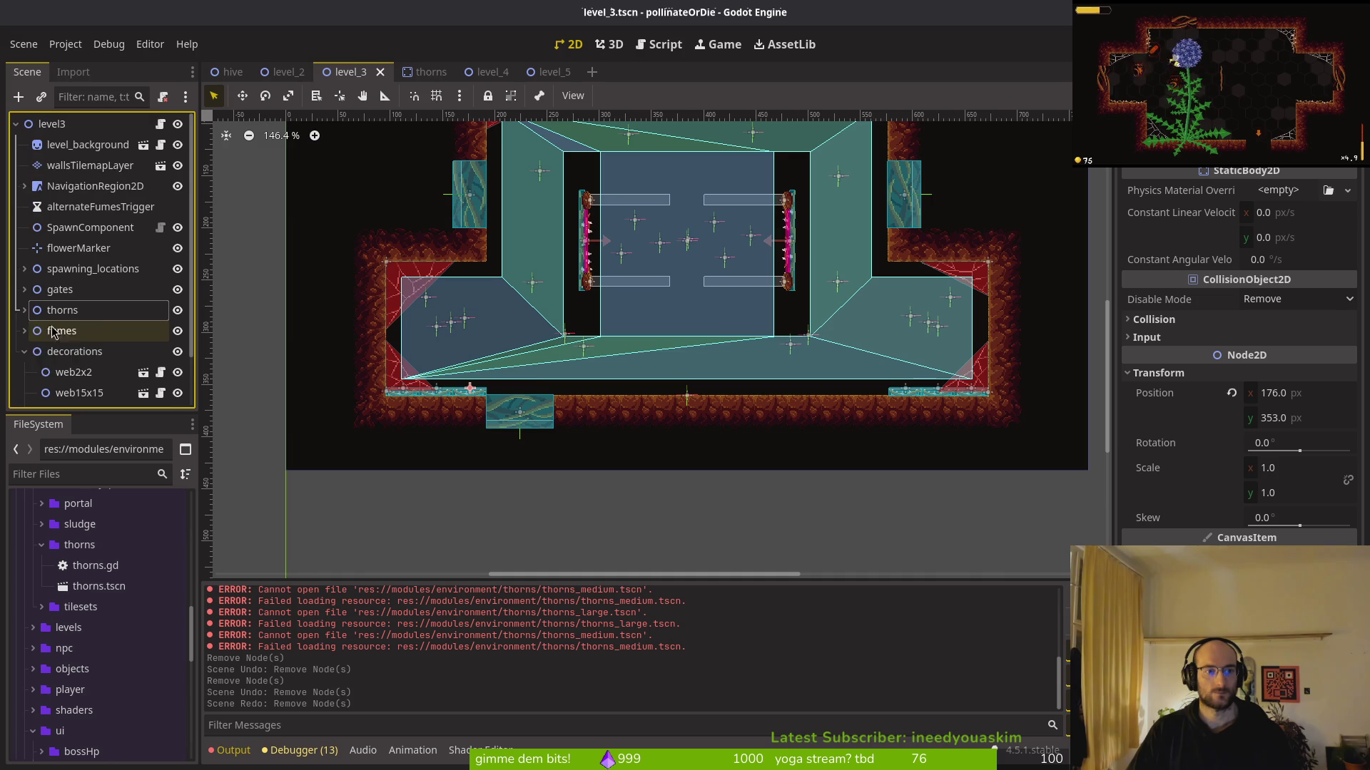
click(25, 351)
click(584, 244)
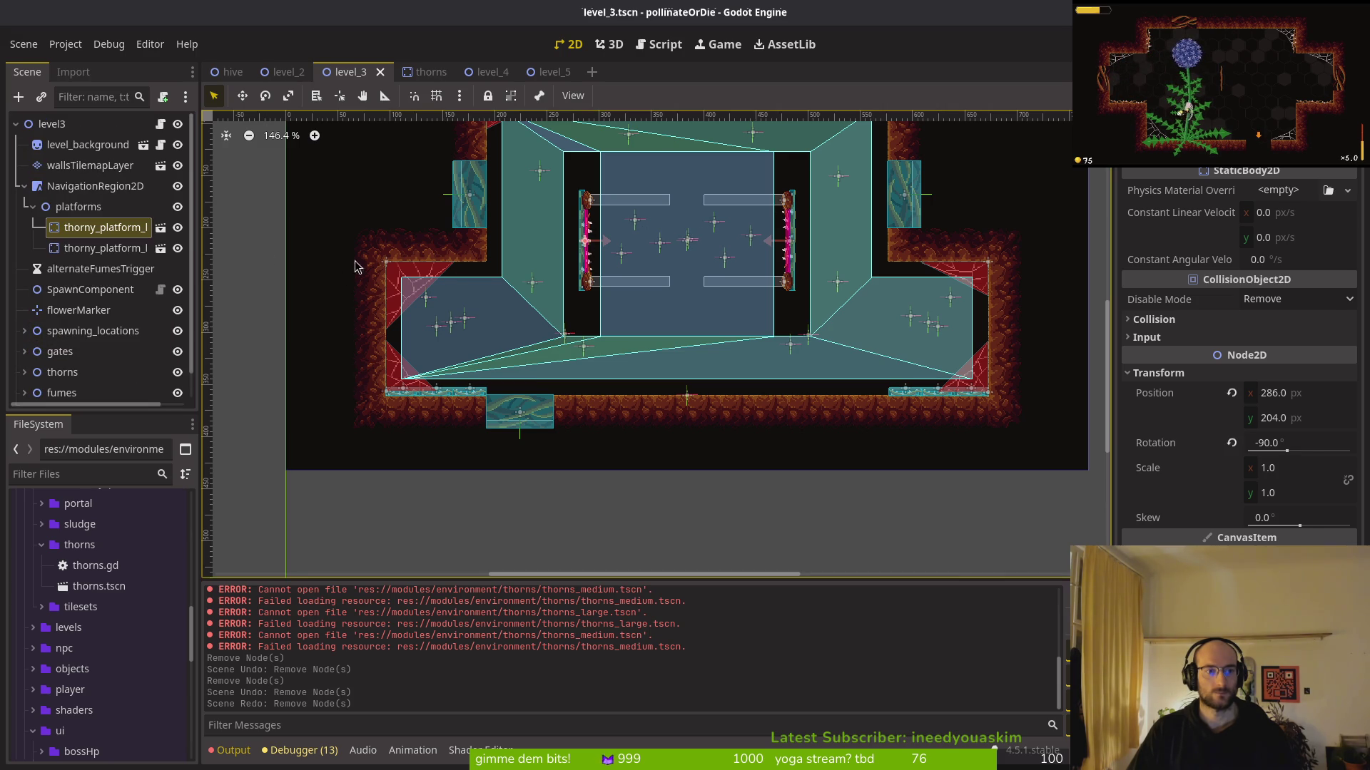
click(25, 186)
On level_4, start adding a child under NavigationRegion2D, search 'pl', then cancel
click(550, 72)
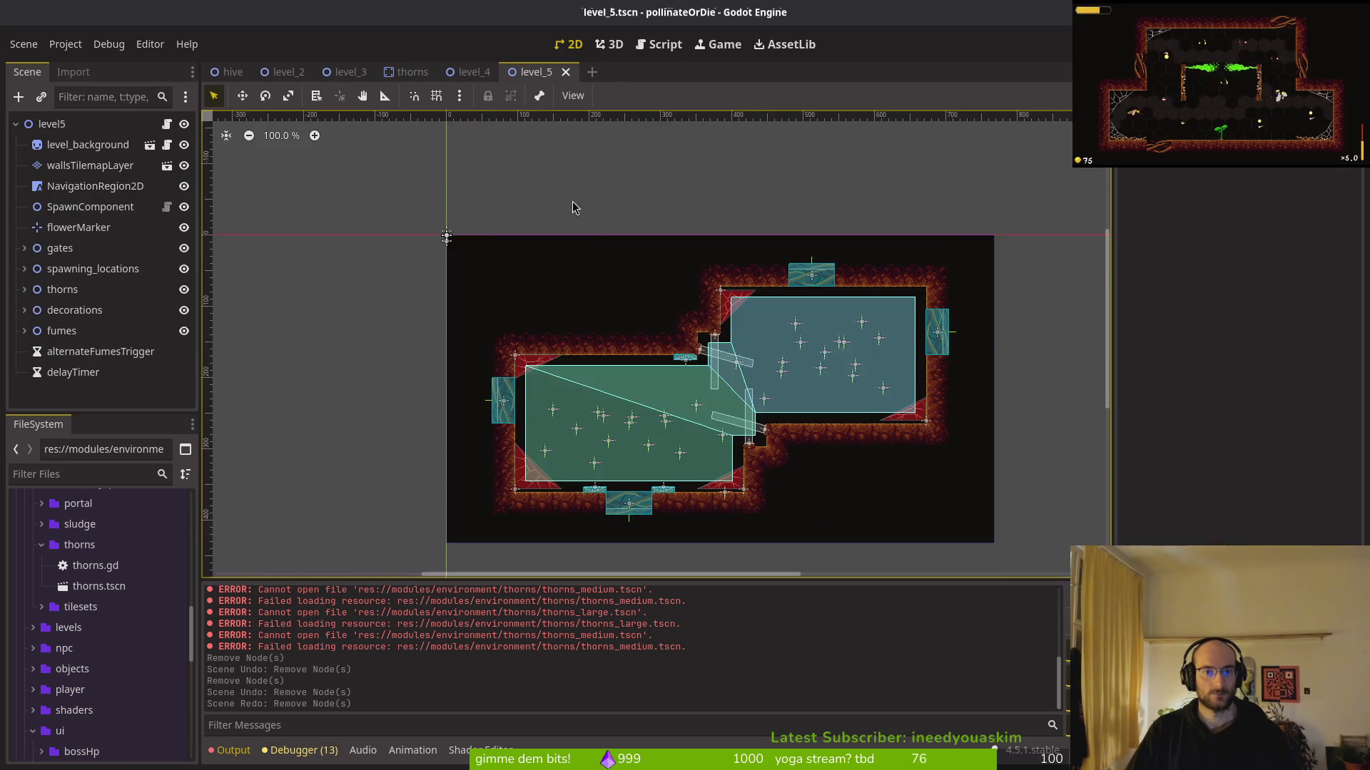
click(468, 72)
click(95, 186)
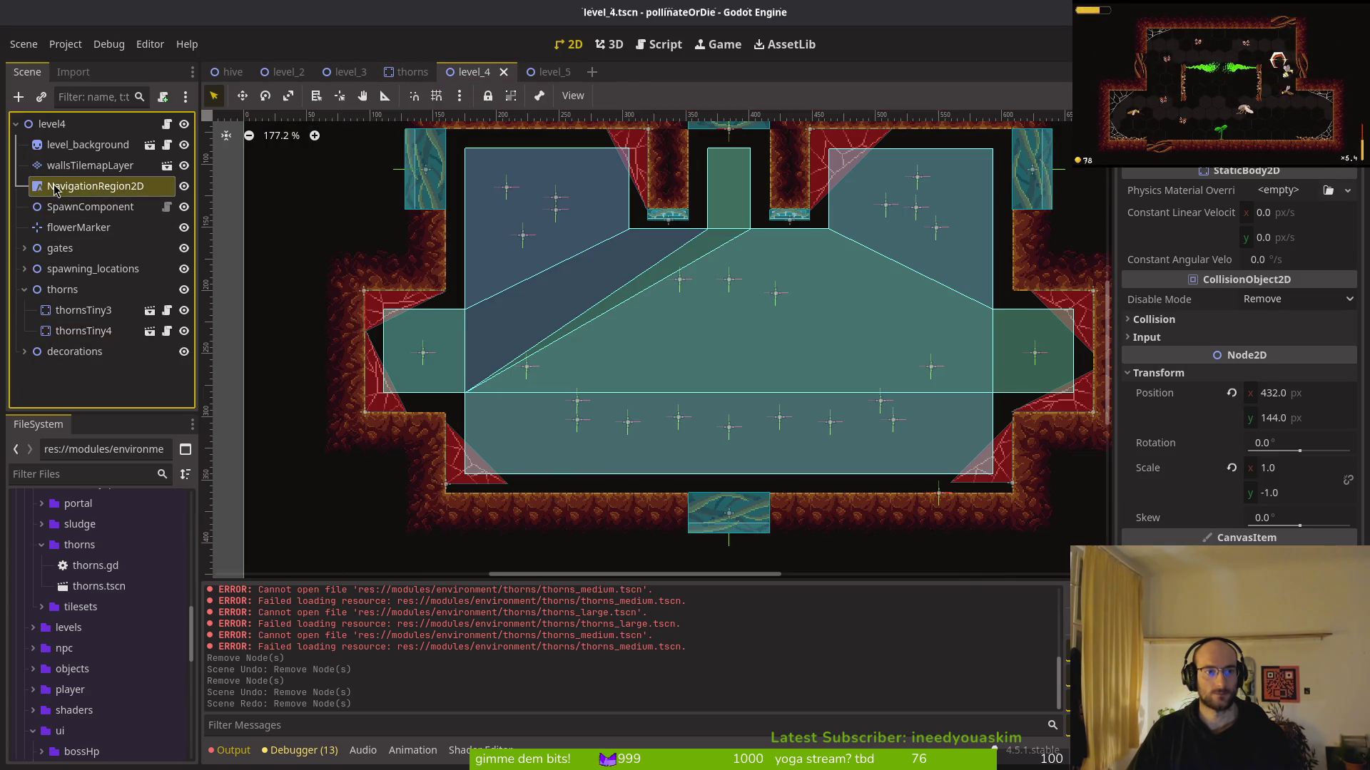
key(ctrl+a)
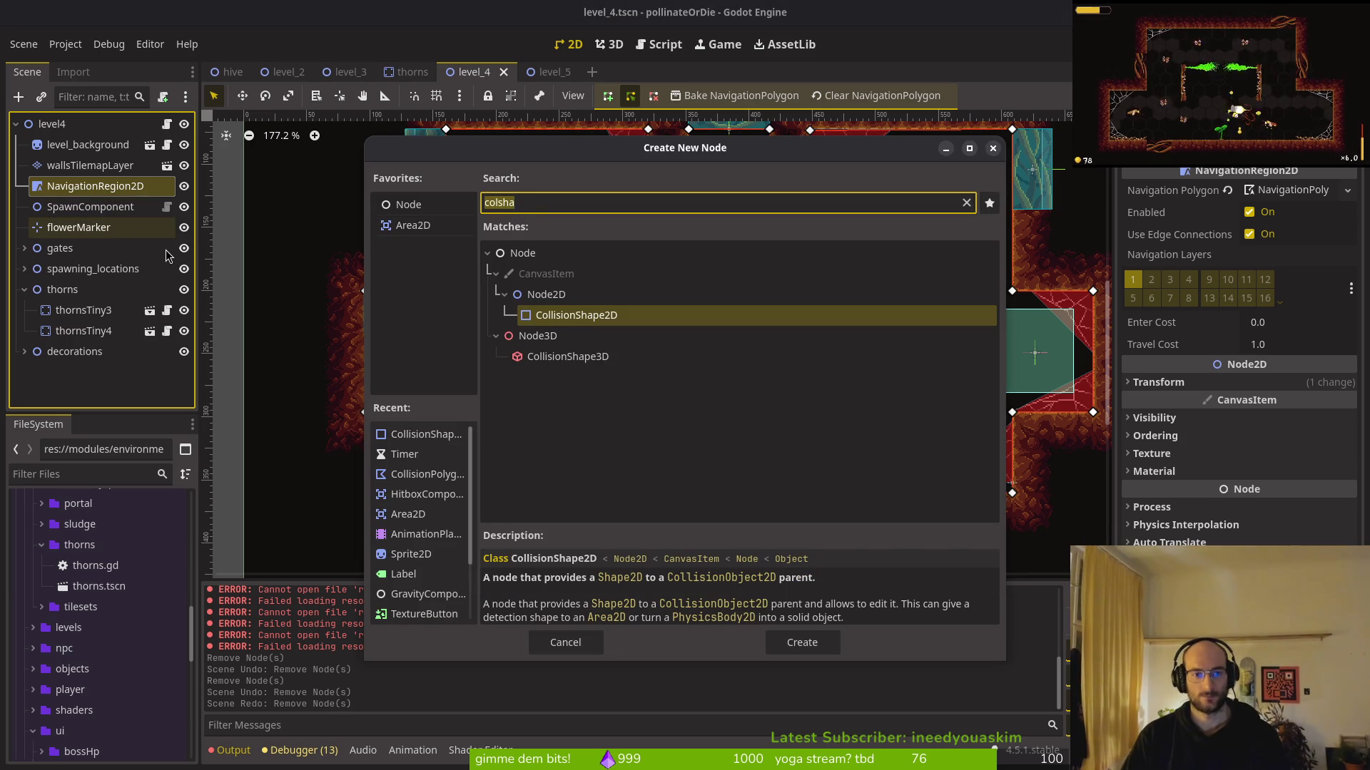
text(pl)
key(Escape)
Review thorns.gd and level.gd in the vim editor, then return to Godot
key(alt+Tab)
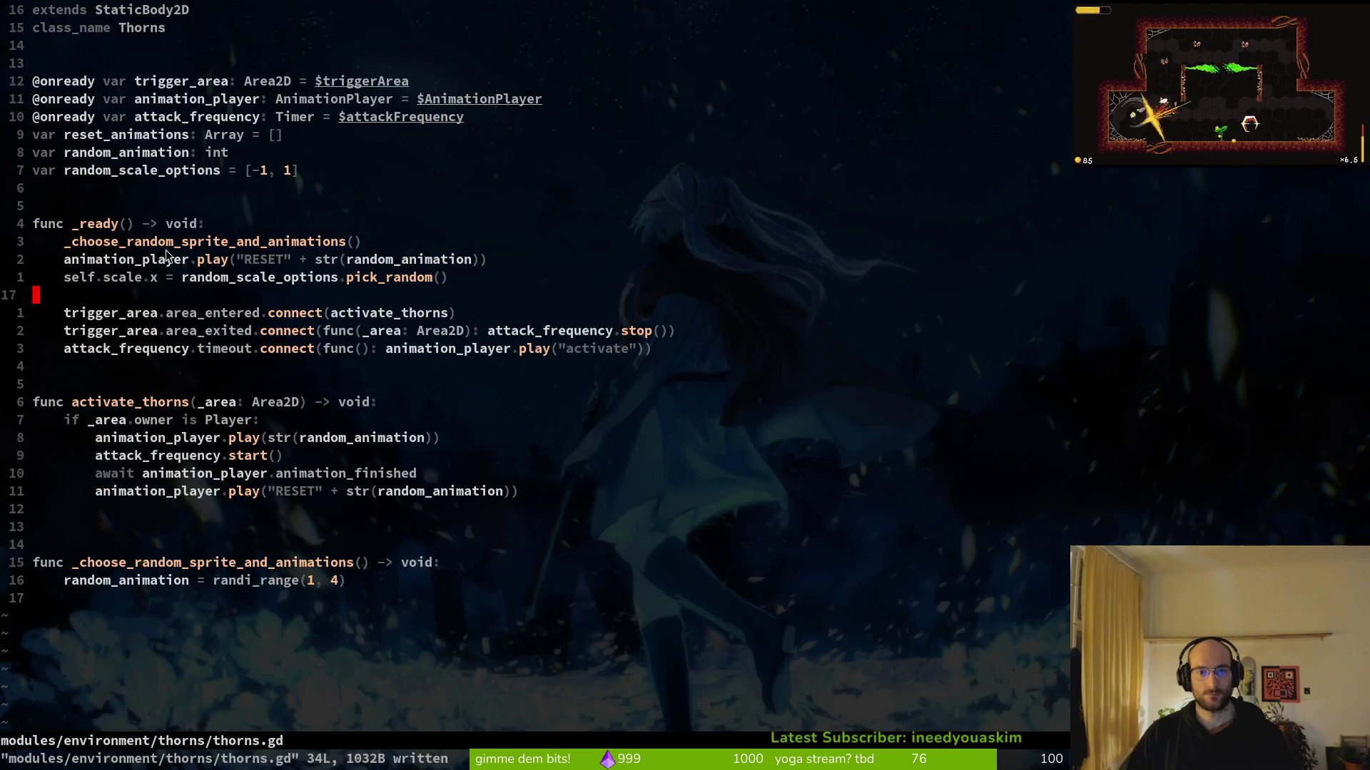
key(space)
key(f)
key(f)
text(level)
key(Return)
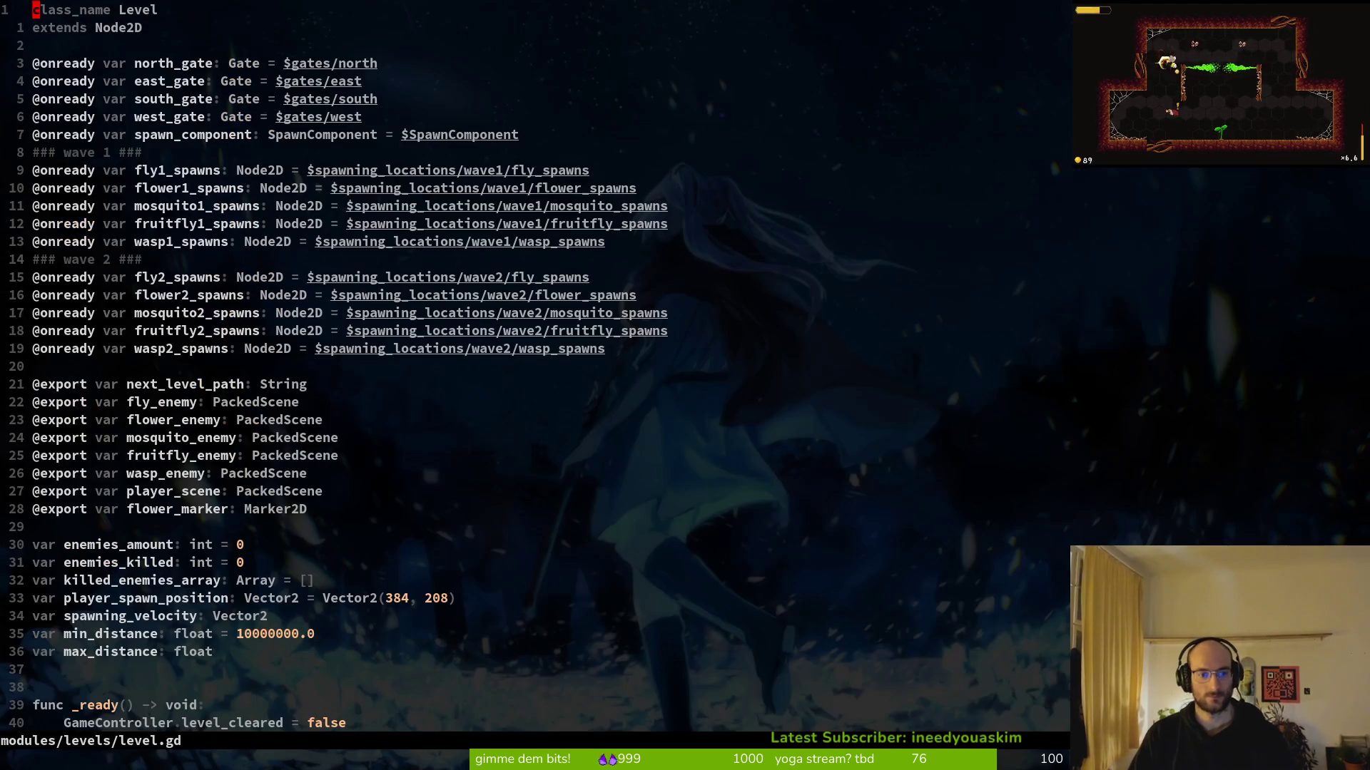
key(alt+Tab)
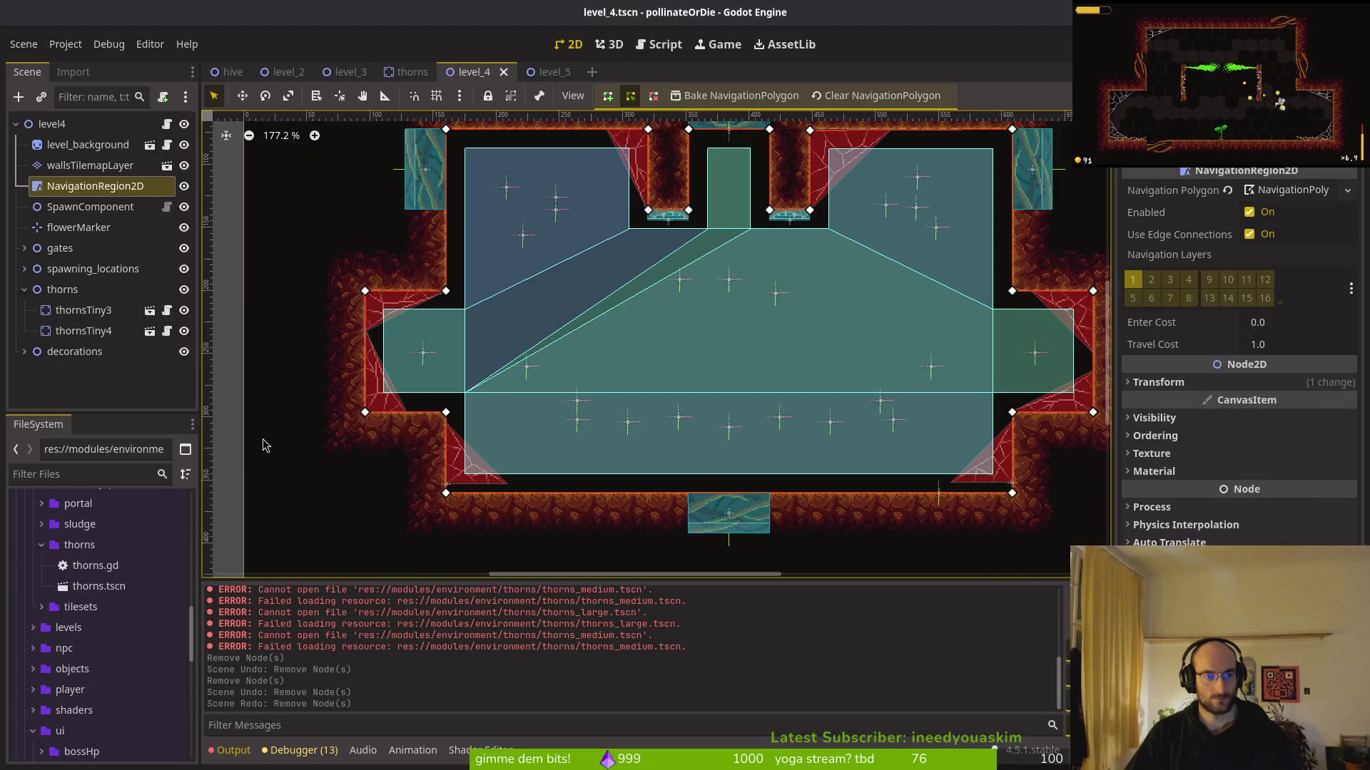
Move through the level tabs to level_2 and expand its thorns group to review the instances
click(549, 72)
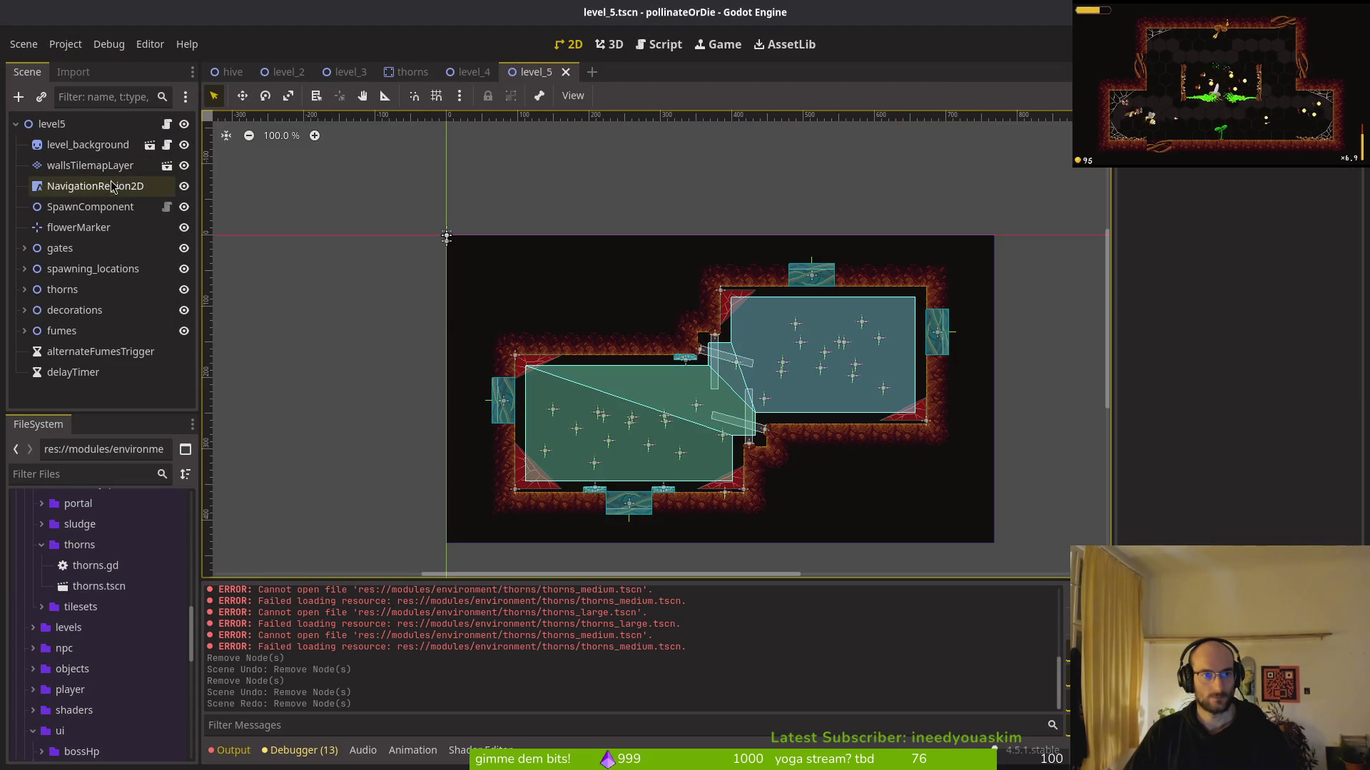
click(471, 72)
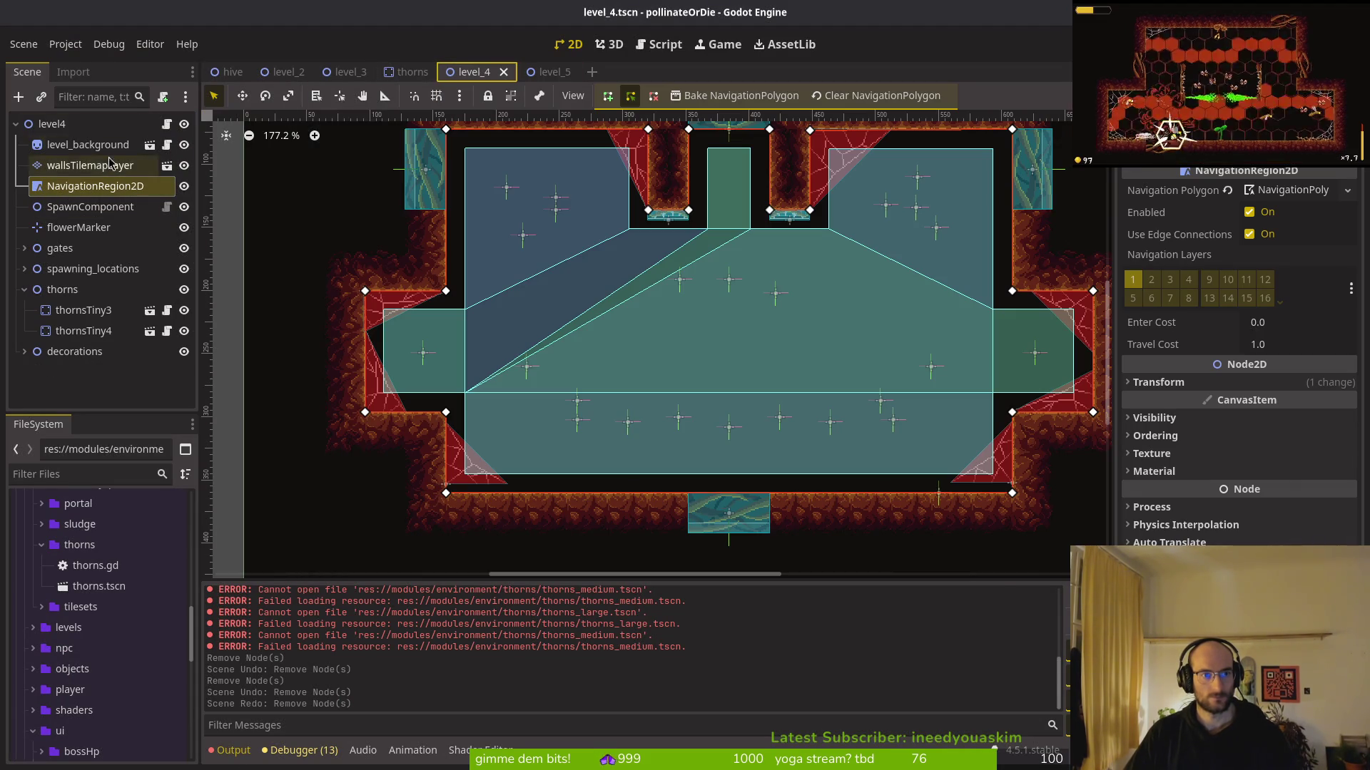
click(348, 72)
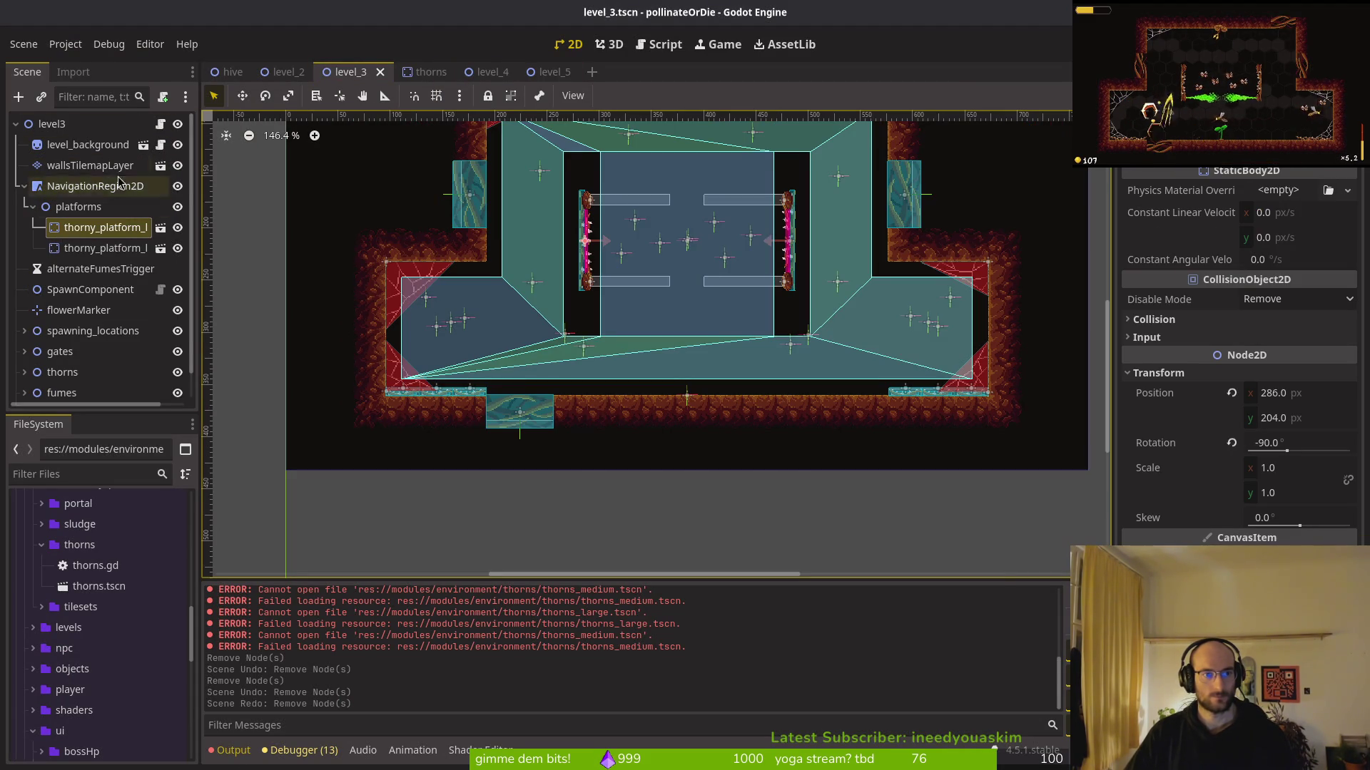
click(286, 72)
scroll(42, 192, up, 3)
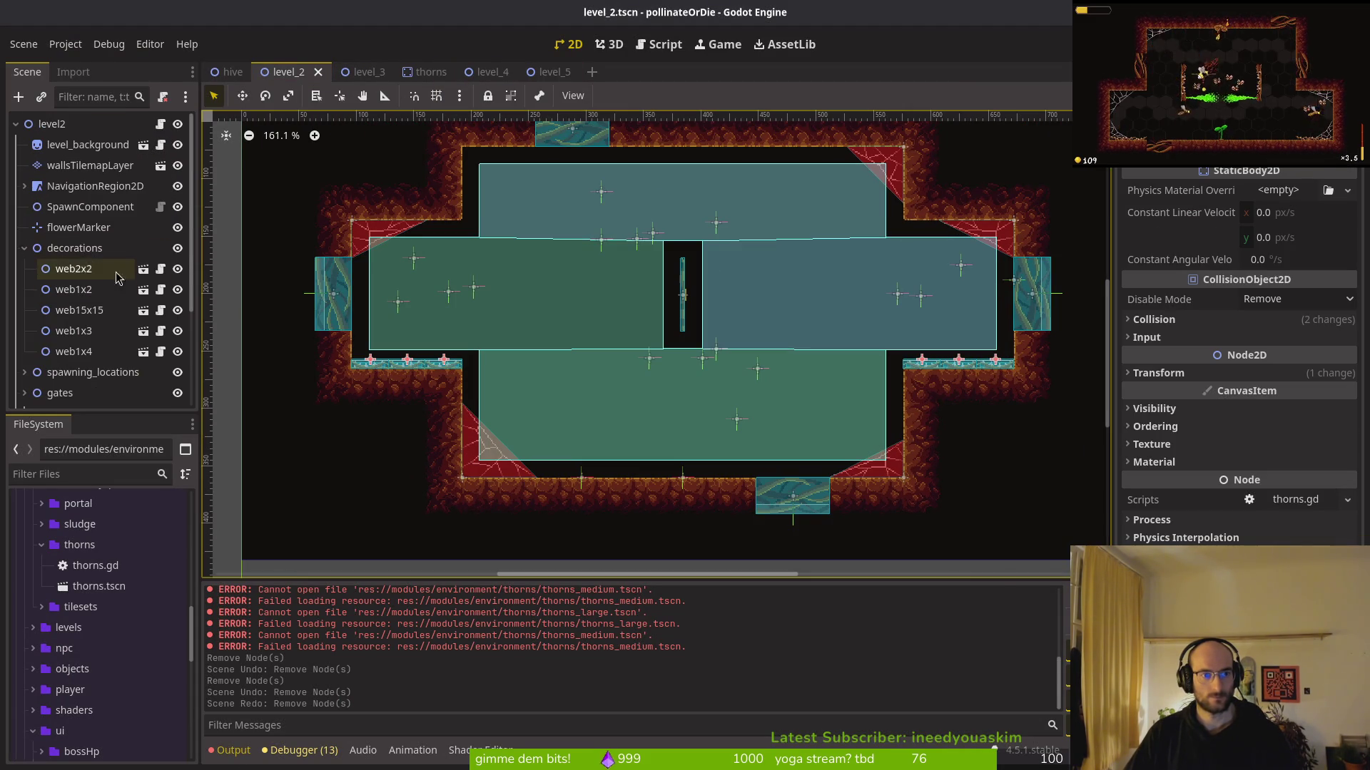
click(24, 187)
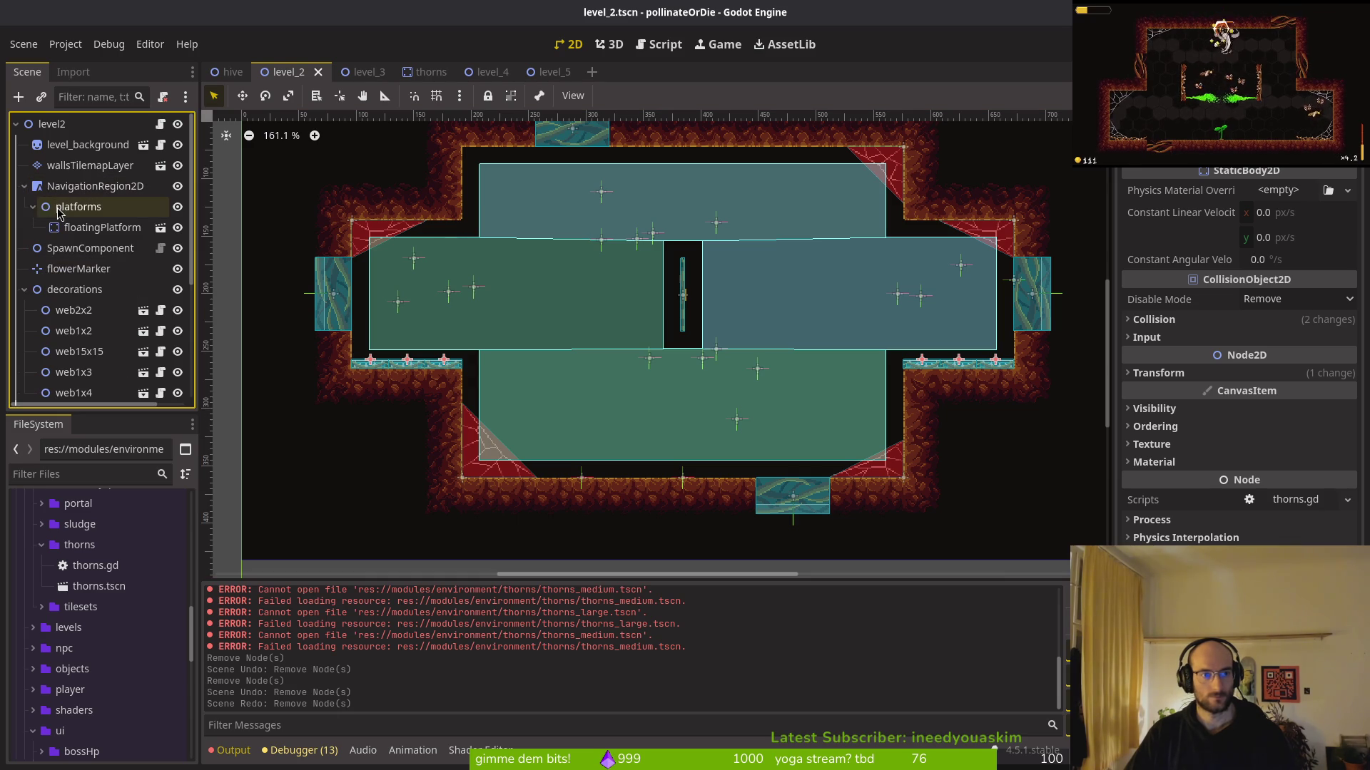
click(23, 186)
click(24, 249)
click(24, 310)
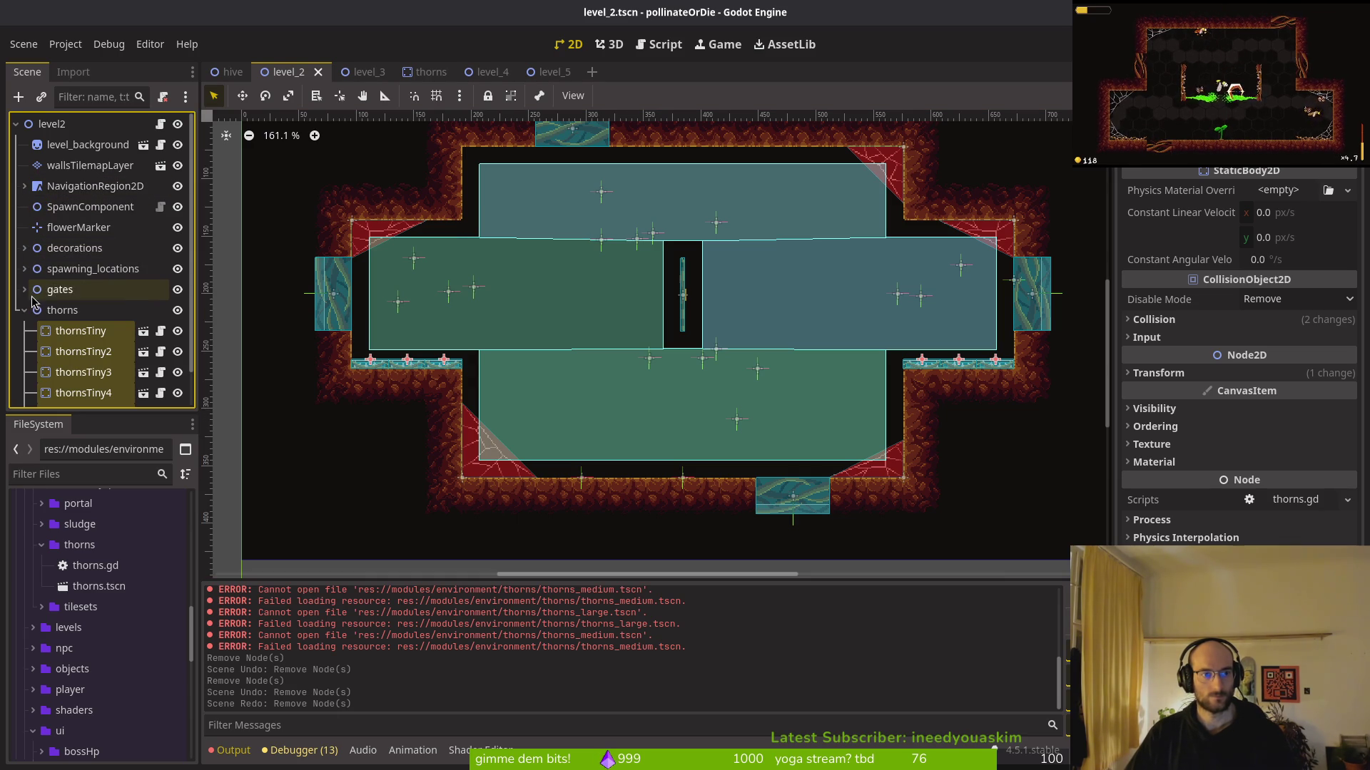
click(25, 310)
Save level_2, then bring up the Create New Node window on level_4
key(ctrl+s)
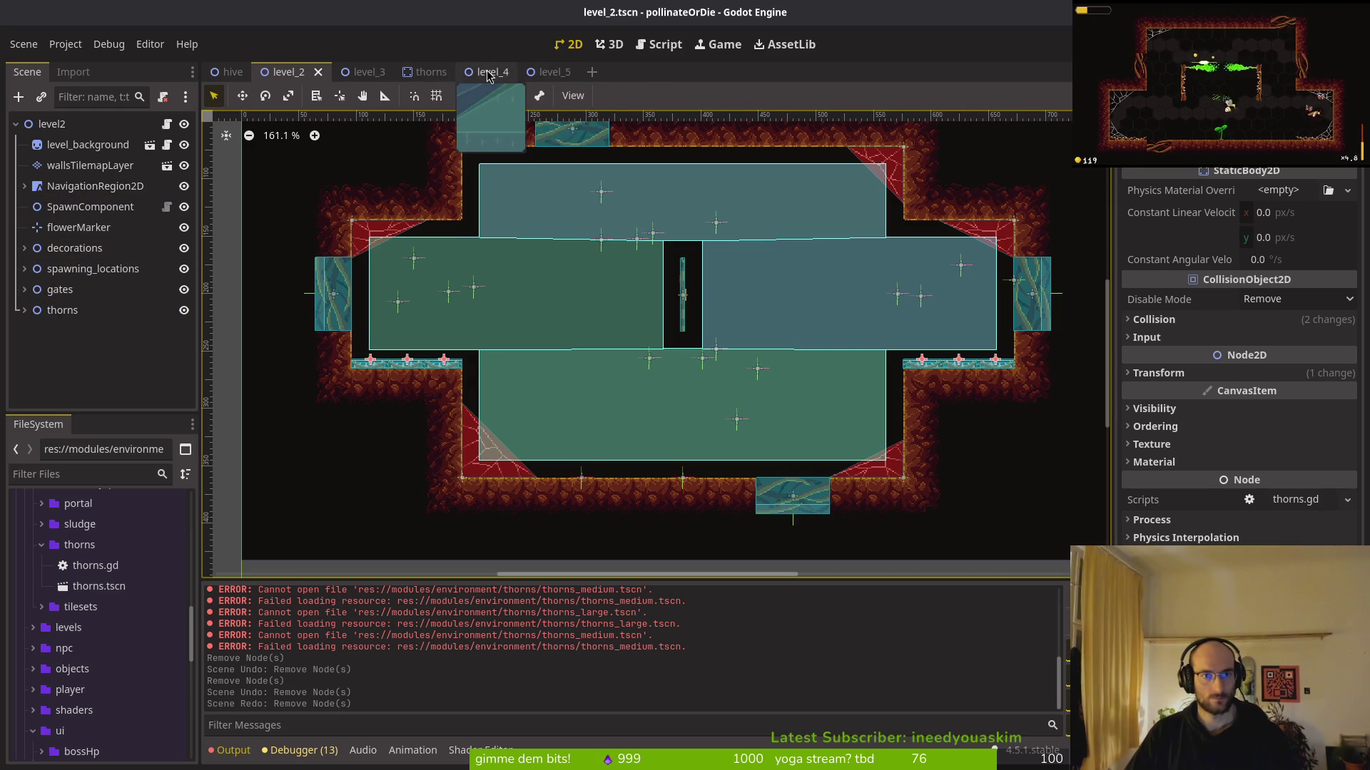
click(487, 76)
key(ctrl+a)
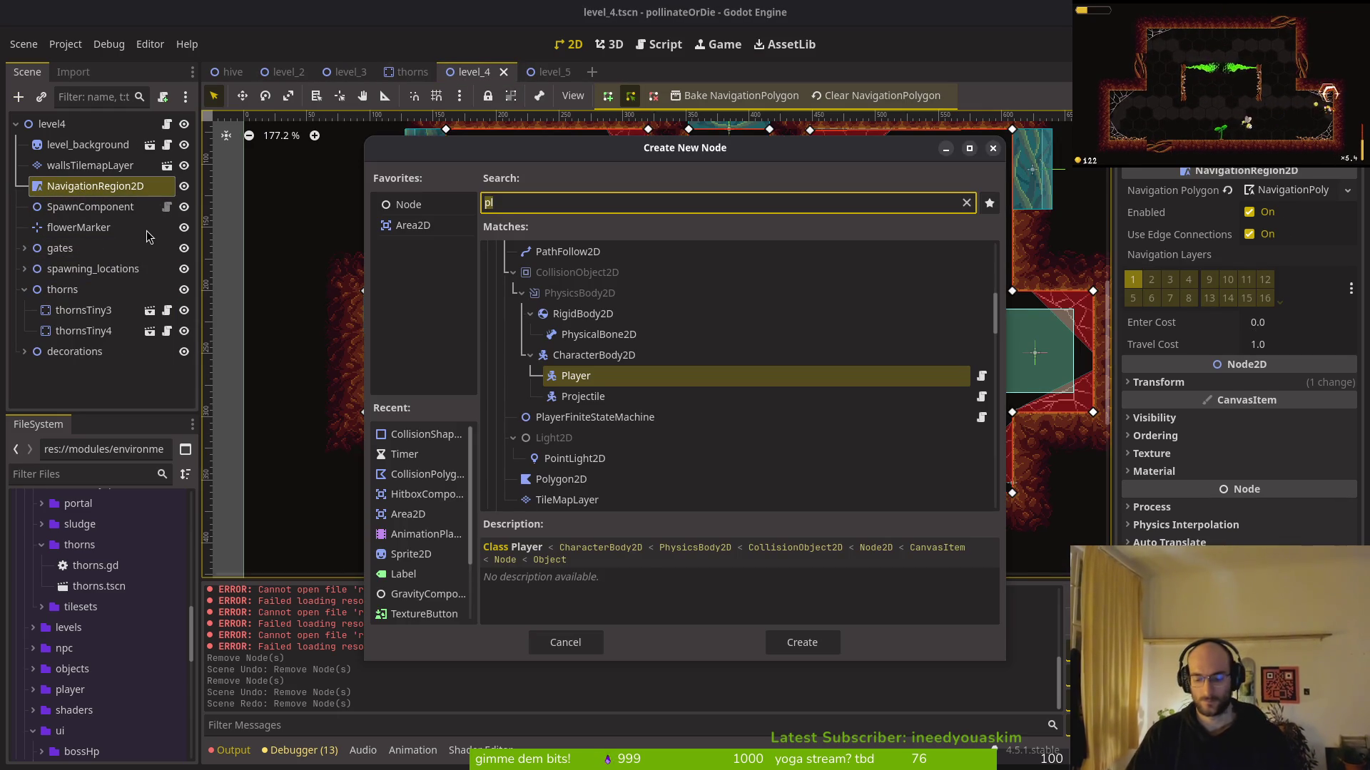
Add a Node2D child under NavigationRegion2D and rename it 'platforms'
text(ndo)
key(BackSpace)
key(BackSpace)
text(ode2d)
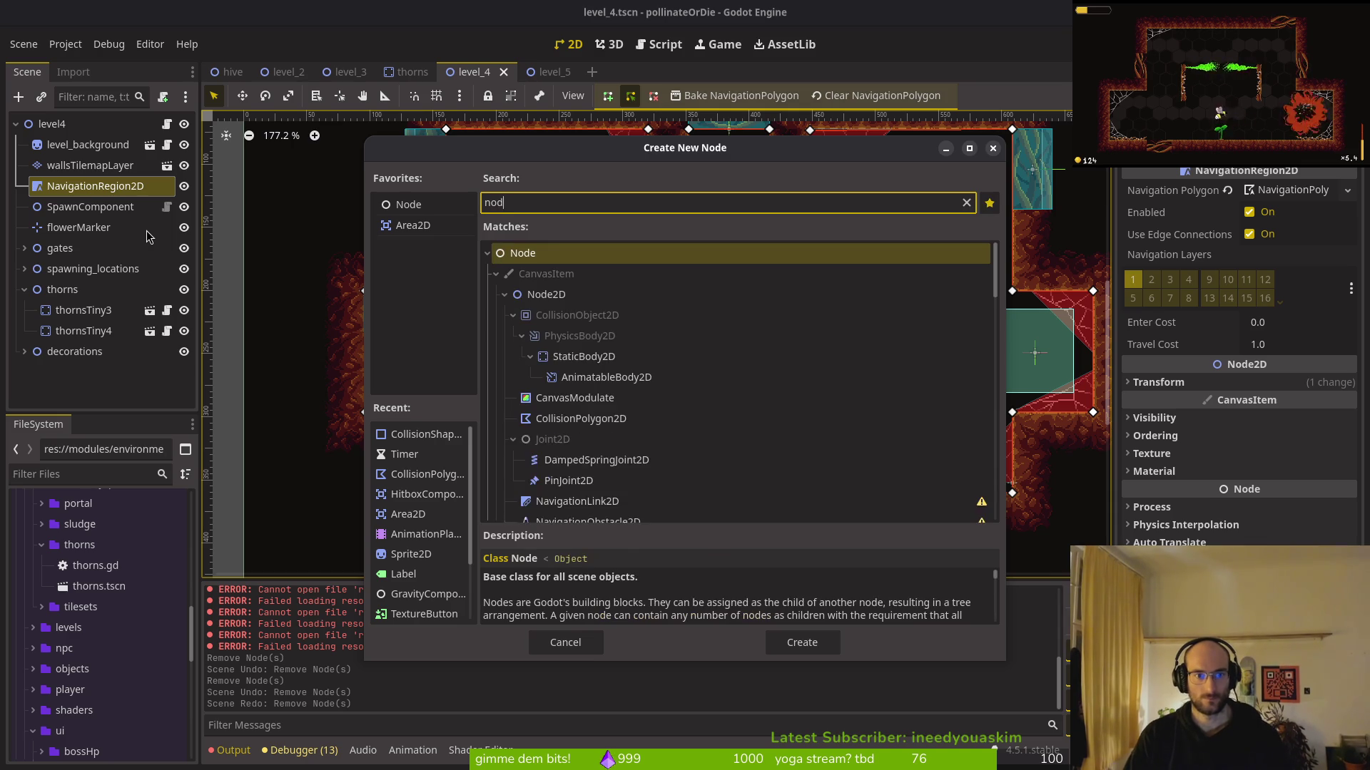
key(Return)
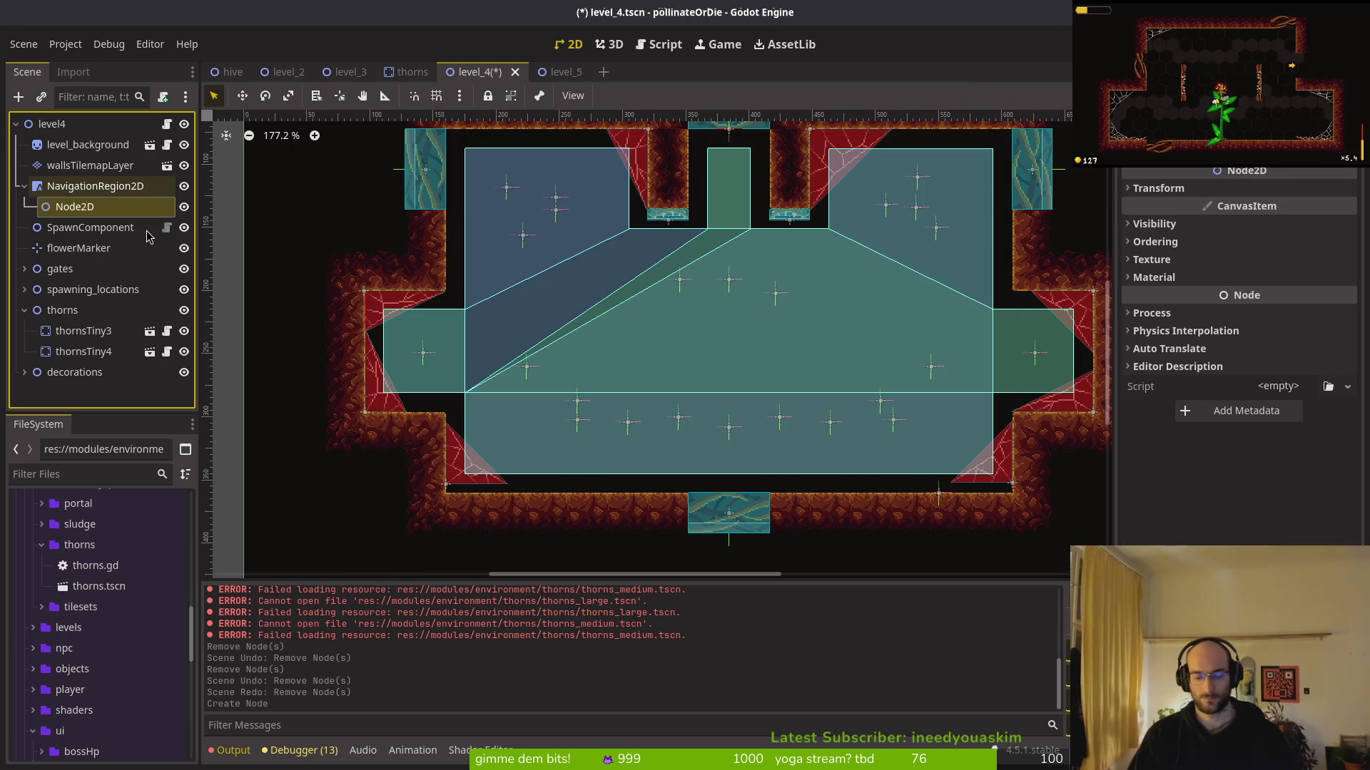
key(F2)
text(platforms)
key(Return)
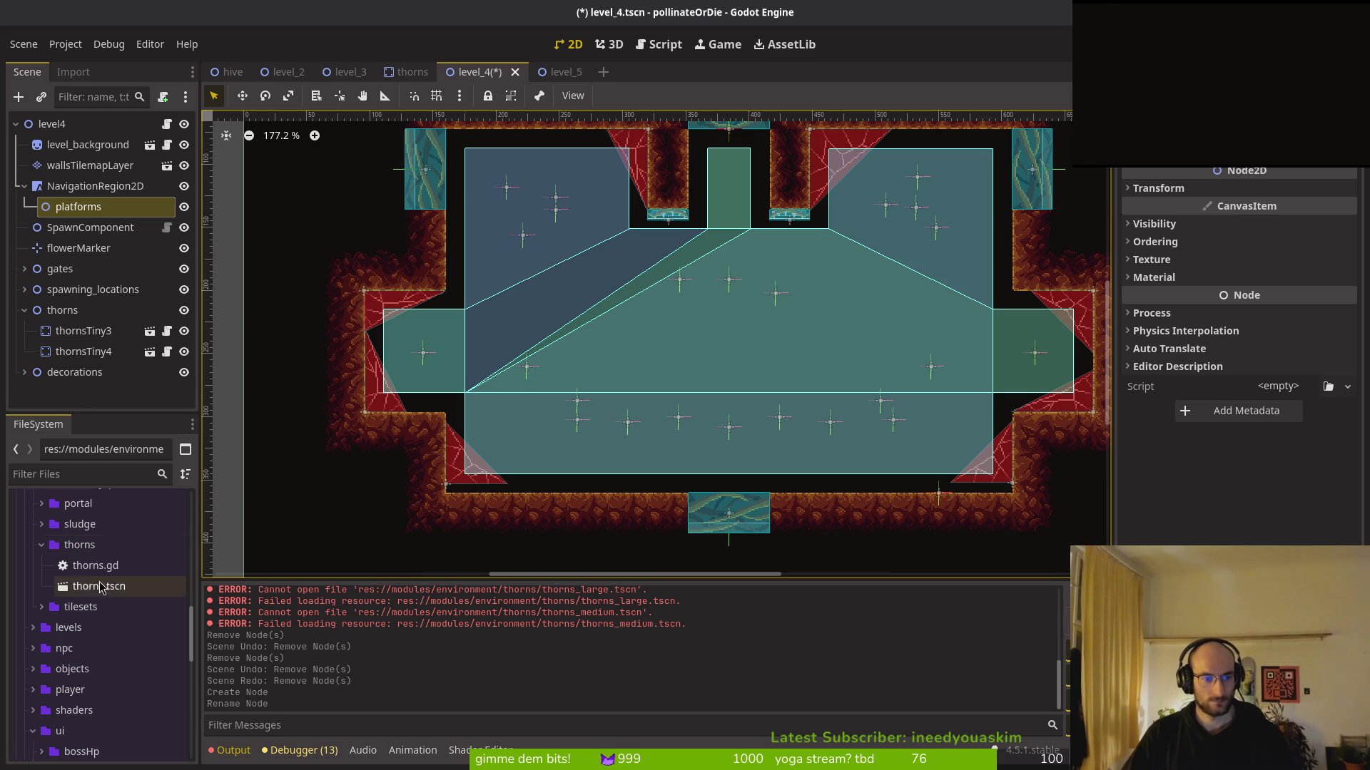
Collapse the thorns folder in FileSystem and save level_4
click(42, 545)
key(ctrl+s)
scroll(74, 593, up, 5)
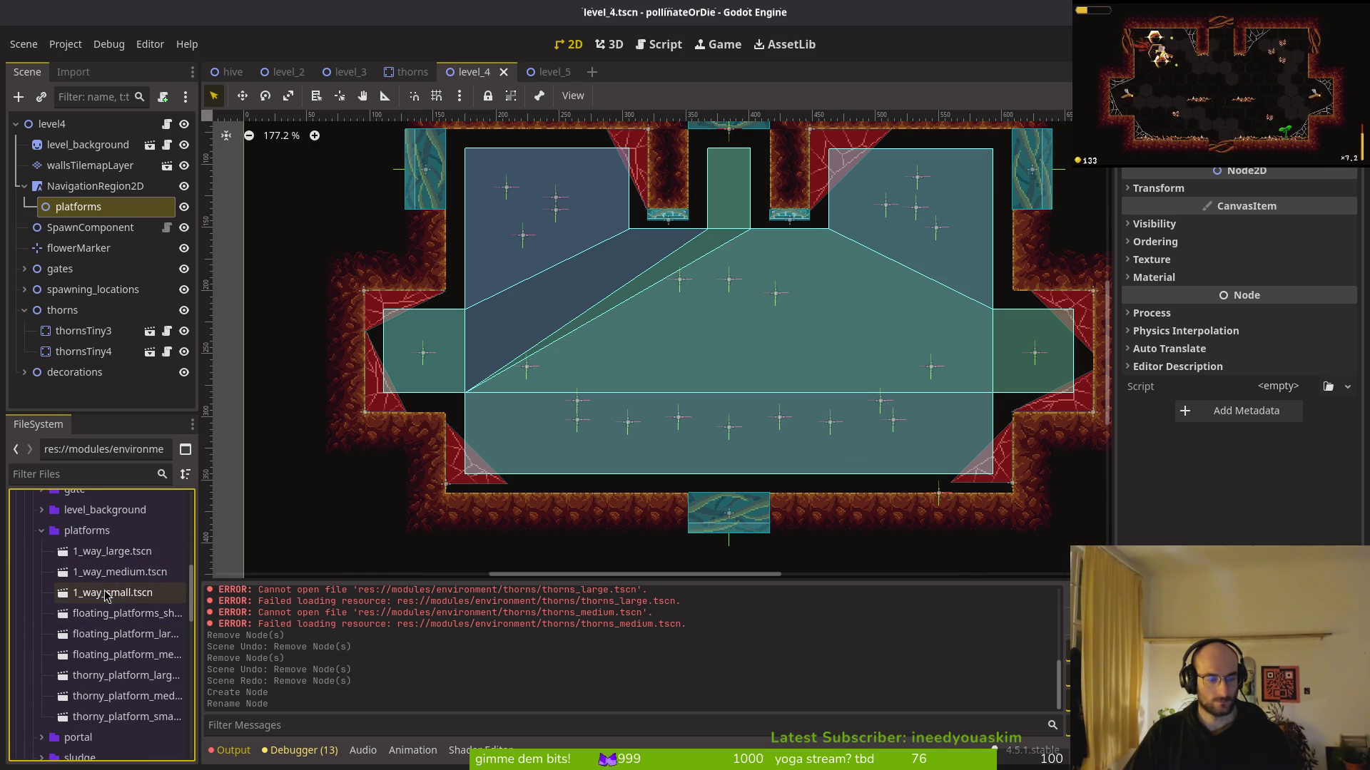
Drop a medium one-way platform into the room, then undo it
mouse_move(118, 572)
mouse_down()
mouse_move(565, 306)
mouse_move(634, 344)
mouse_up()
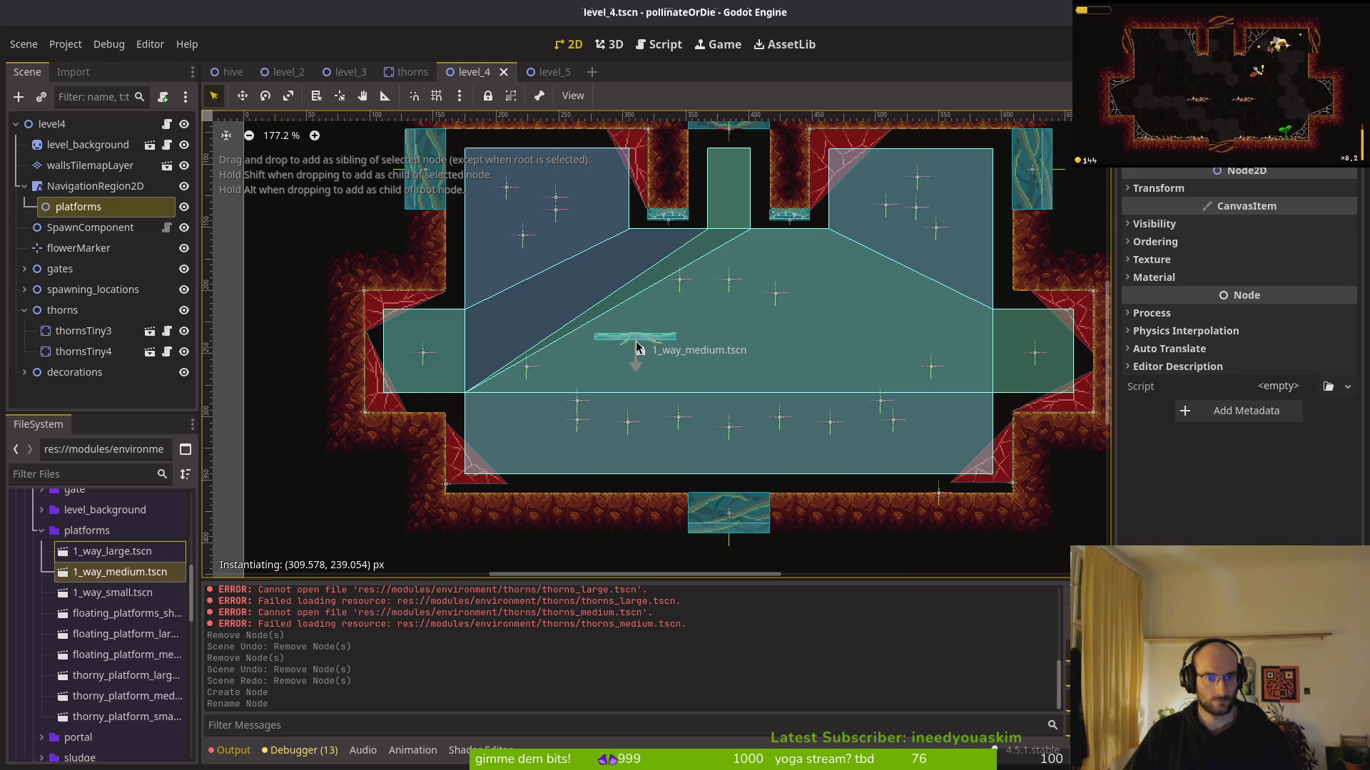
drag(637, 347, 637, 347)
scroll(637, 348, up, 3)
scroll(627, 354, down, 2)
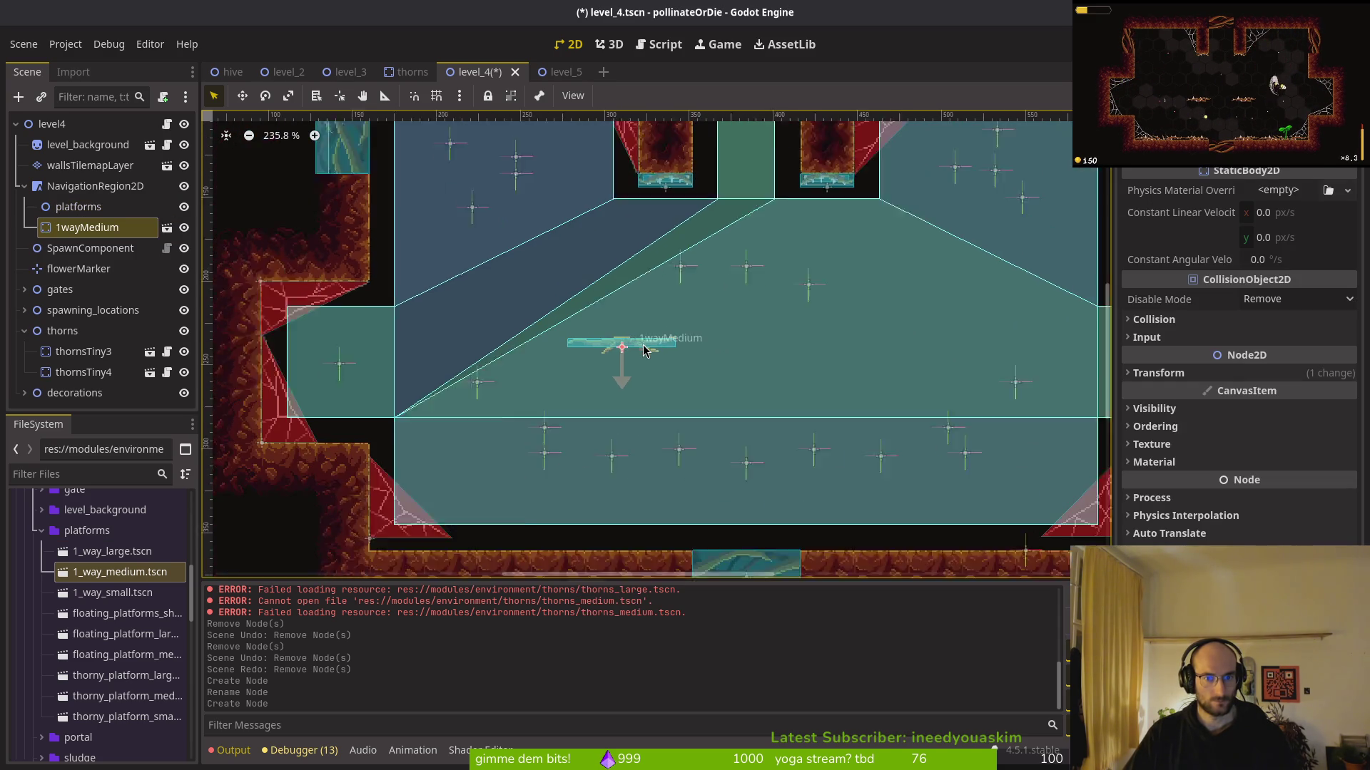
key(ctrl+z)
Place two 1_way_small.tscn platforms side by side in the middle of the room
mouse_move(114, 593)
mouse_down()
mouse_move(597, 319)
mouse_move(631, 354)
mouse_up()
drag(114, 593, 816, 357)
scroll(820, 357, up, 3)
scroll(777, 342, up, 1)
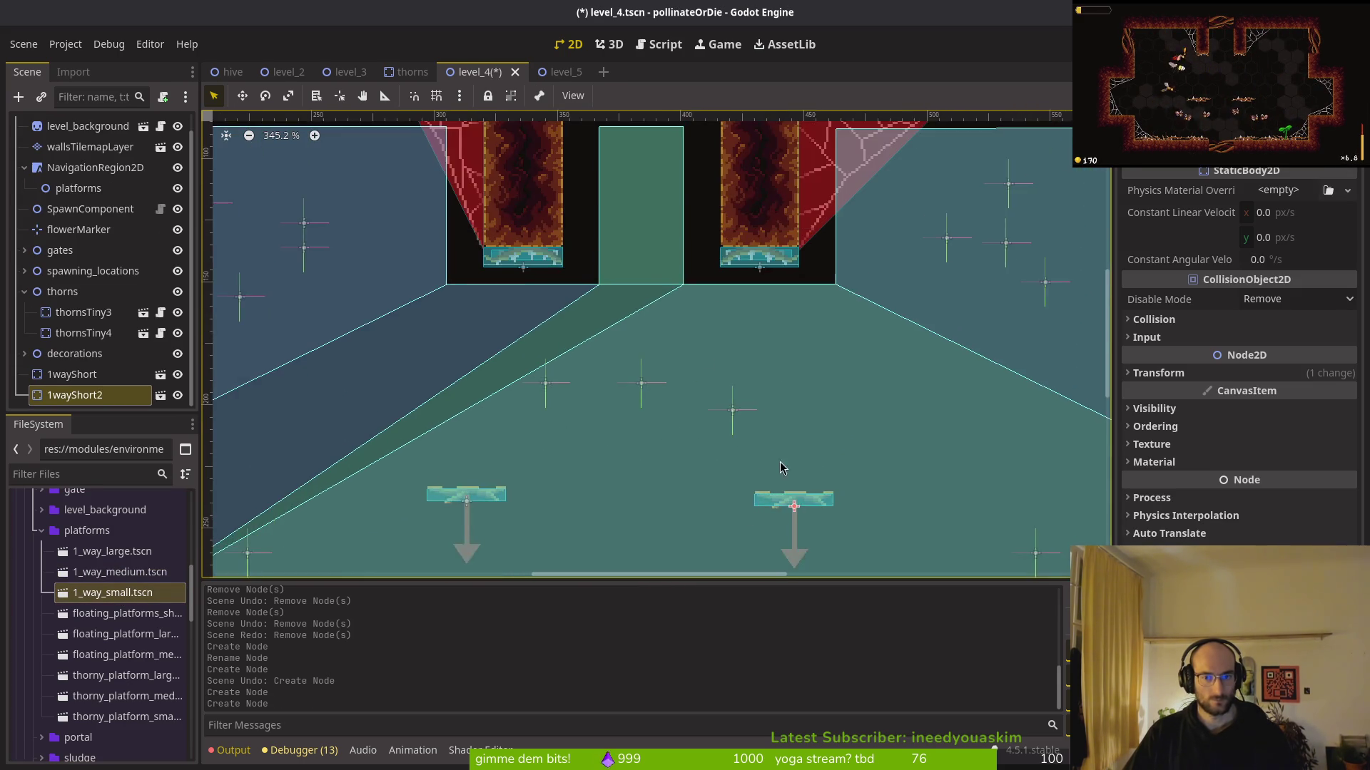
mouse_move(749, 378)
mouse_down()
mouse_move(770, 377)
mouse_move(758, 379)
mouse_move(759, 361)
mouse_move(746, 388)
mouse_move(779, 373)
mouse_move(762, 382)
mouse_up()
scroll(761, 380, down, 7)
mouse_move(589, 378)
mouse_down()
mouse_move(559, 378)
mouse_move(577, 378)
mouse_up()
scroll(32, 234, up, 1)
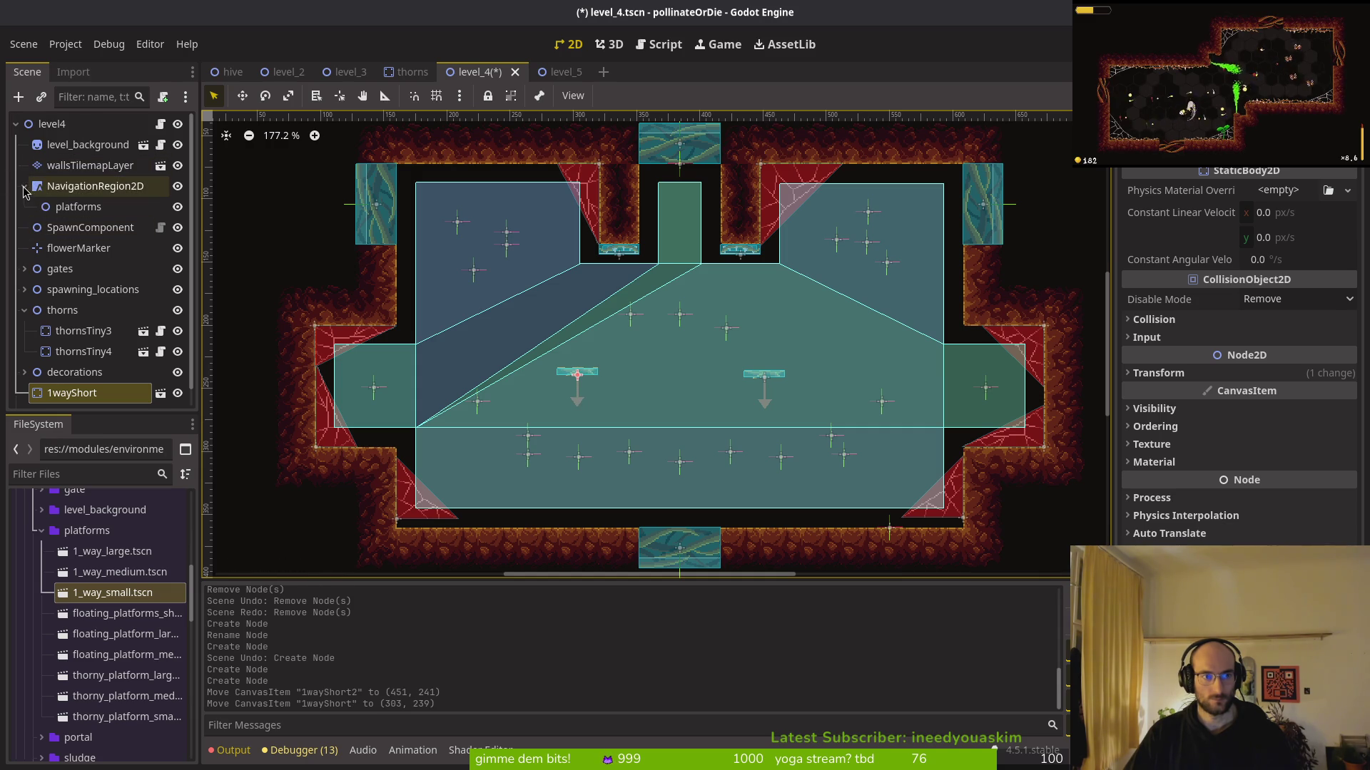
Parent 1wayShort and 1wayShort2 under platforms and reposition the left platform
drag(75, 395, 100, 314)
drag(97, 220, 86, 209)
mouse_move(75, 395)
mouse_down()
mouse_move(105, 295)
mouse_move(86, 188)
mouse_up()
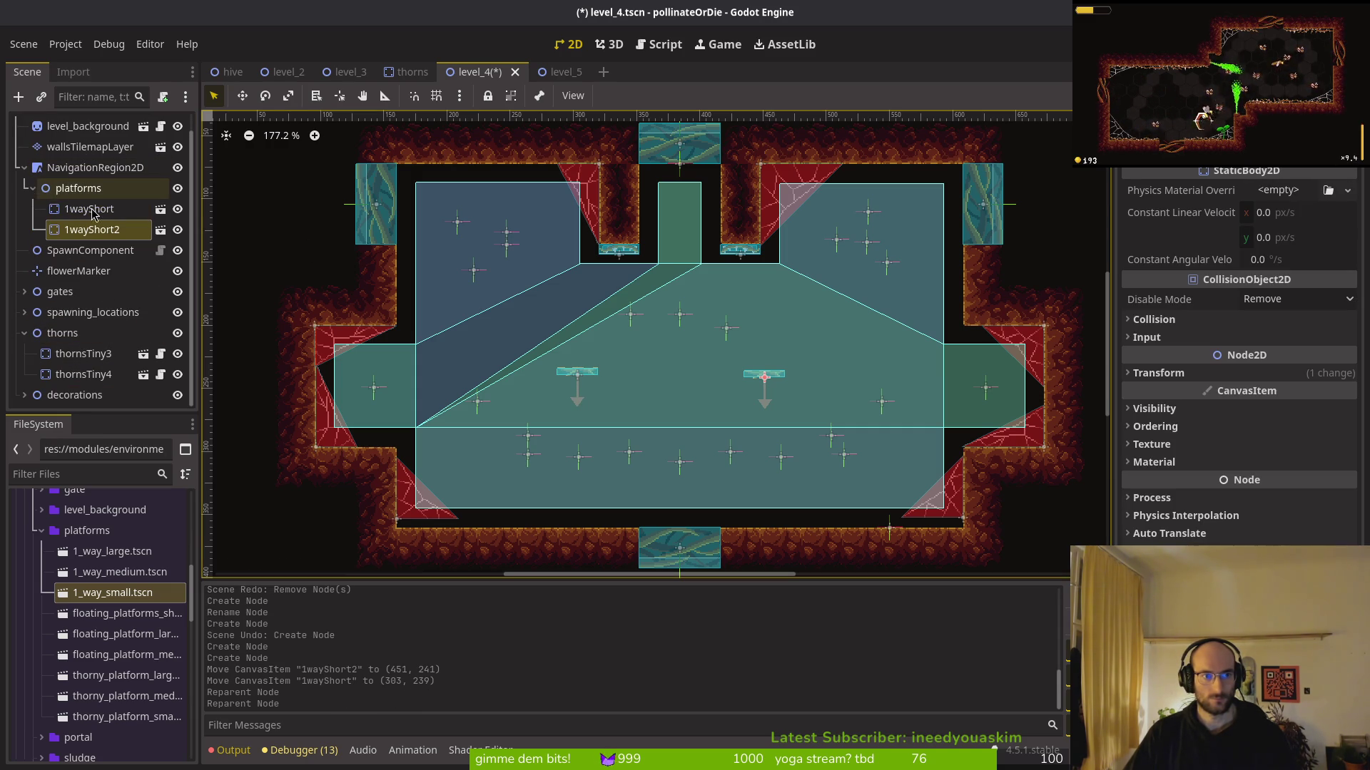
click(71, 209)
mouse_move(578, 383)
mouse_down()
mouse_move(557, 386)
mouse_move(581, 360)
mouse_move(538, 436)
mouse_up()
mouse_move(601, 369)
mouse_down()
mouse_move(576, 369)
mouse_move(574, 383)
mouse_move(579, 360)
mouse_move(598, 379)
mouse_up()
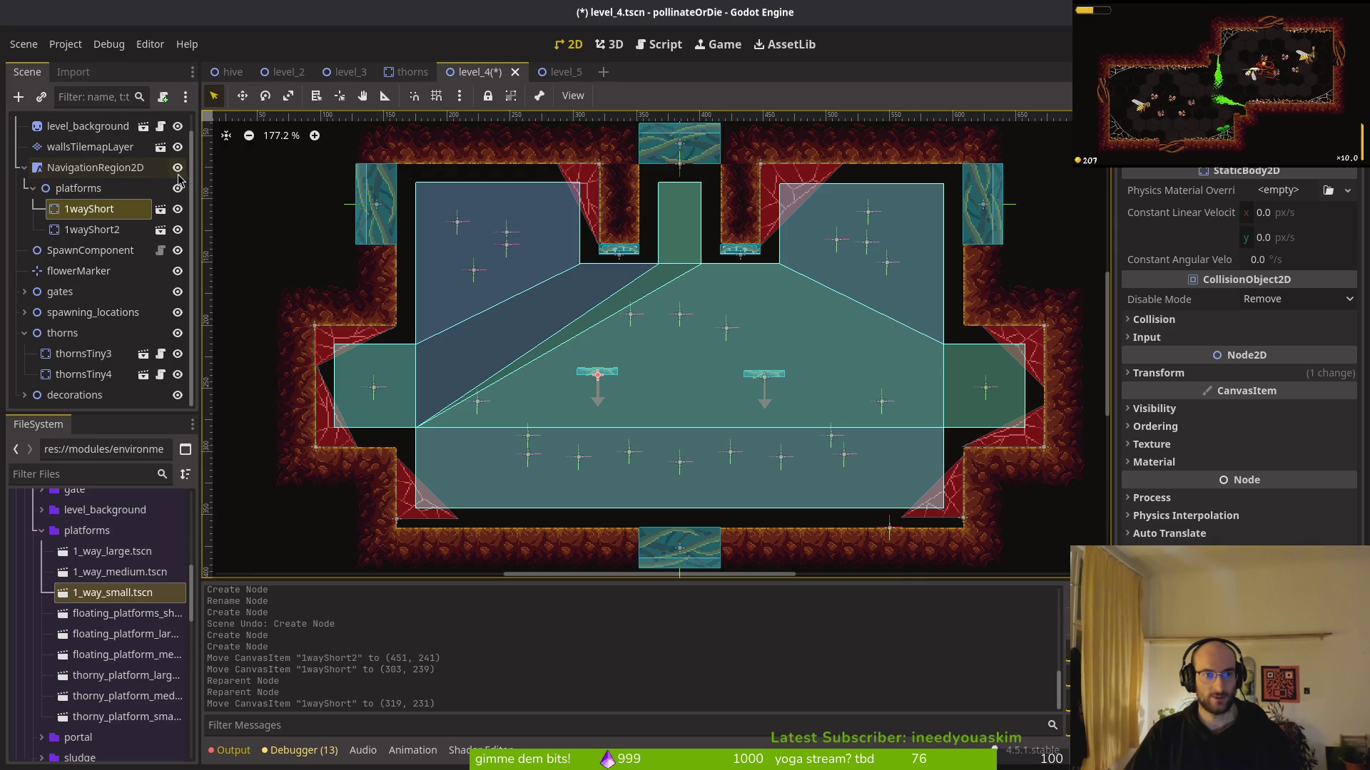
Re-bake the navigation polygon, nudge both platforms, and raise the right one under the ceiling opening
click(93, 168)
click(721, 98)
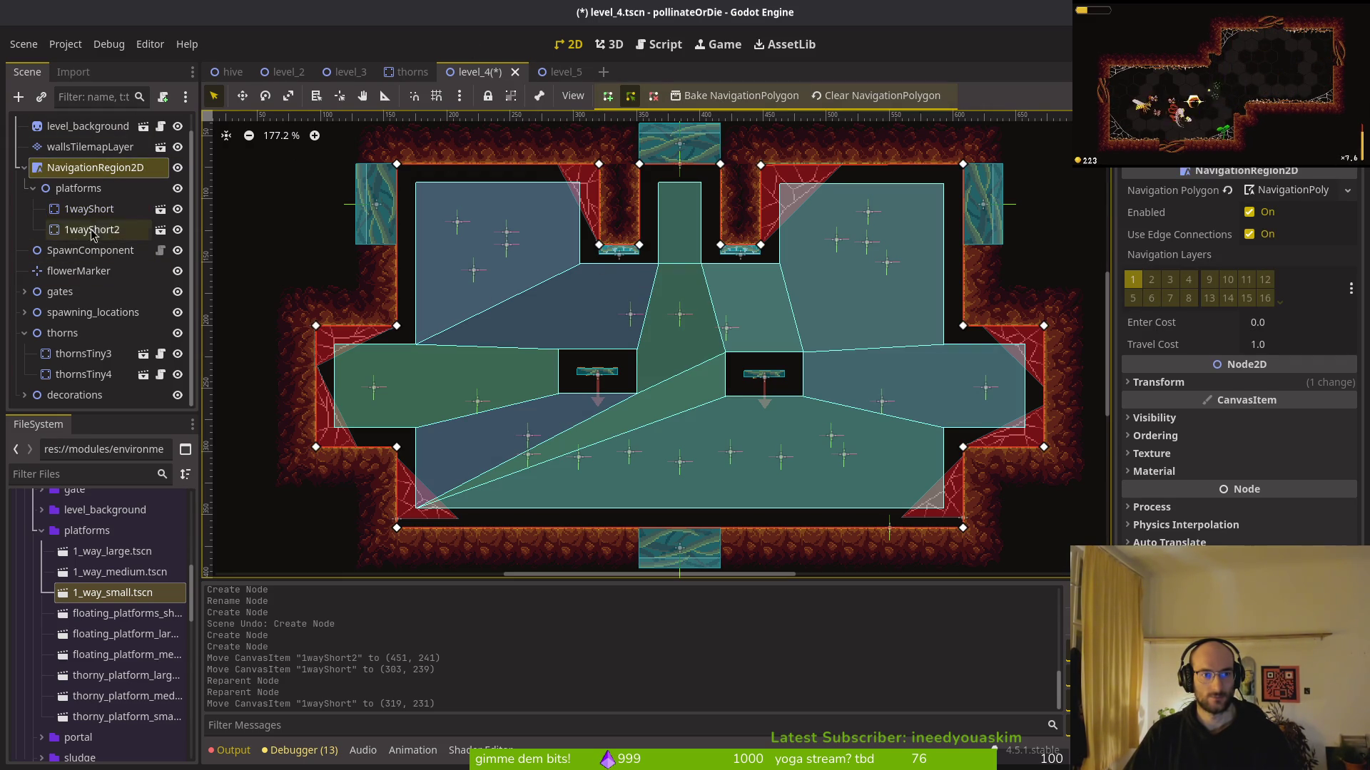
click(90, 208)
scroll(627, 378, up, 4)
click(586, 385)
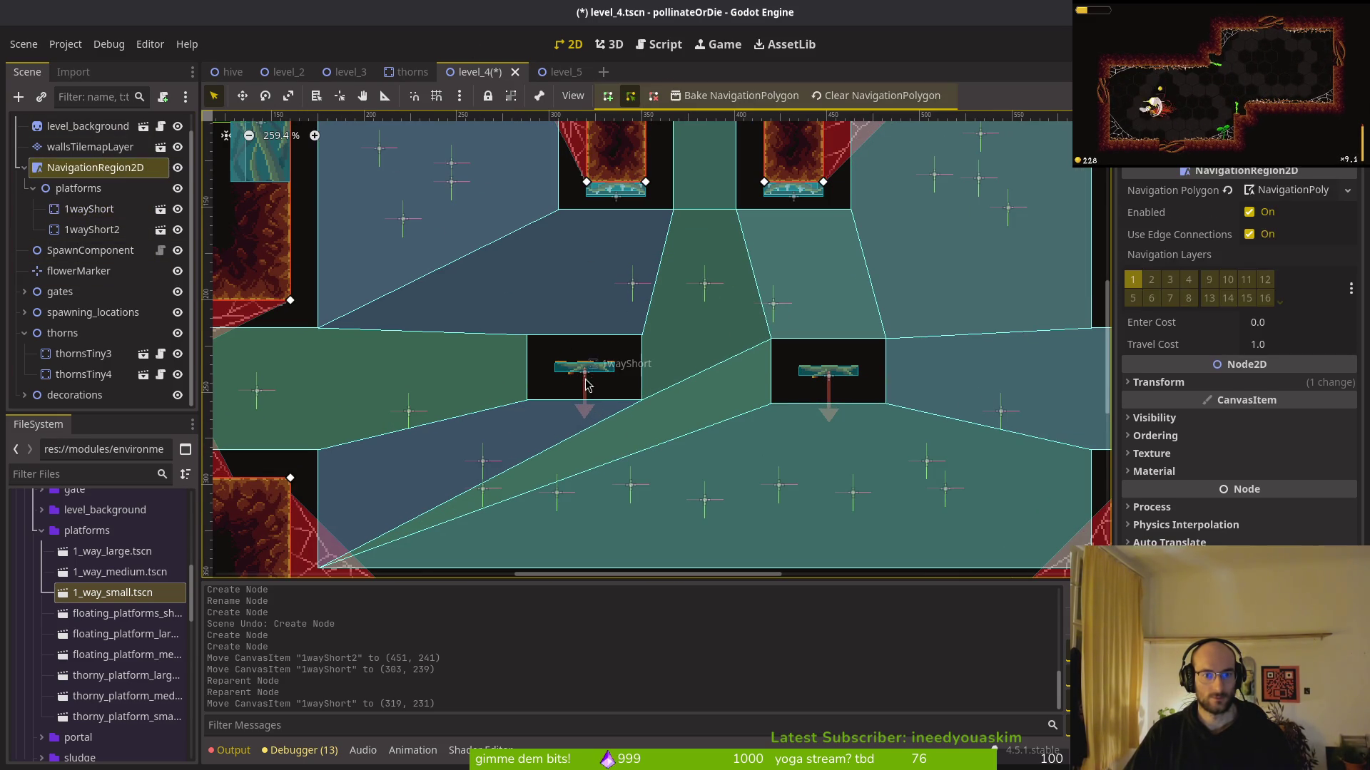
mouse_move(584, 376)
mouse_down()
mouse_move(557, 376)
mouse_move(603, 366)
mouse_move(584, 302)
mouse_move(583, 376)
mouse_up()
scroll(620, 378, down, 4)
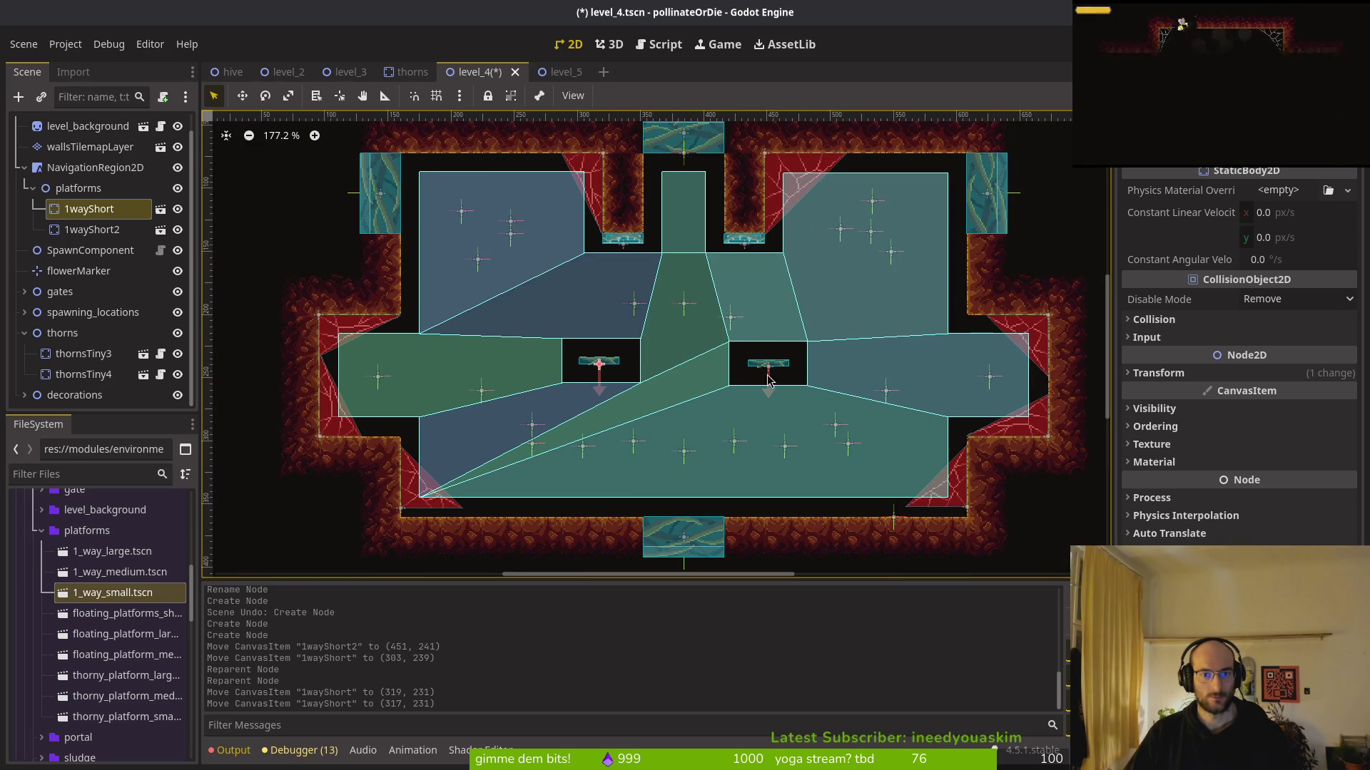
drag(776, 369, 775, 366)
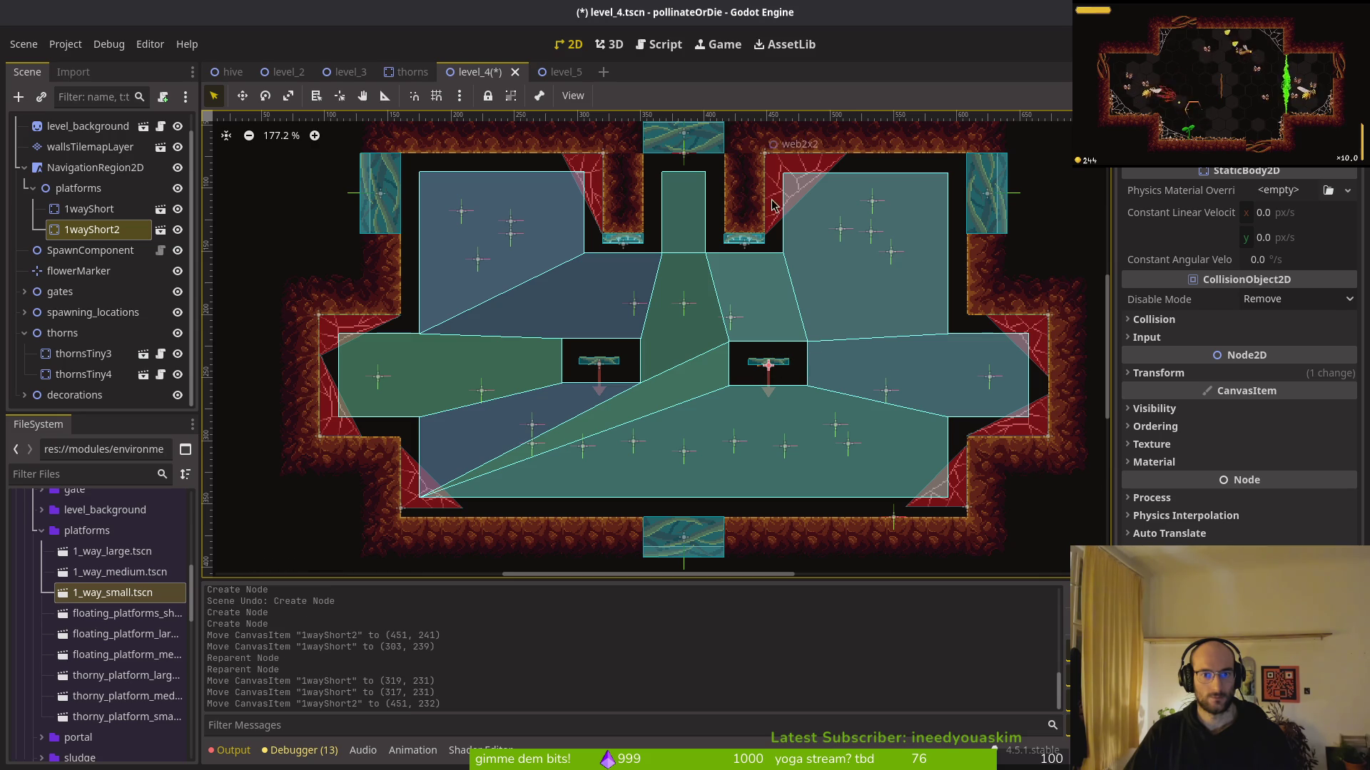
scroll(771, 209, up, 5)
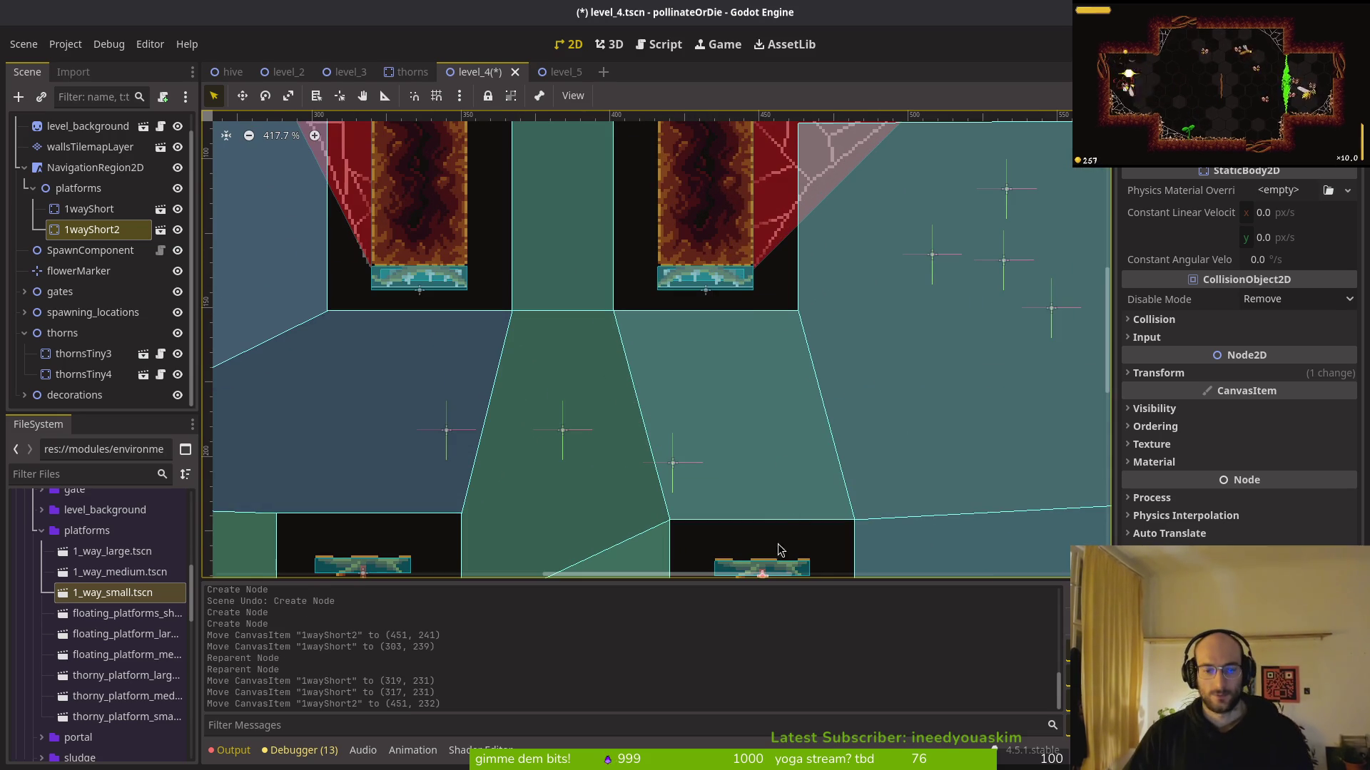
mouse_move(778, 560)
mouse_down()
mouse_move(806, 243)
mouse_move(756, 221)
mouse_move(767, 229)
mouse_up()
scroll(760, 223, up, 2)
scroll(764, 221, up, 2)
Set the right platform's position y to 235 in the Inspector and save level_4
click(1177, 372)
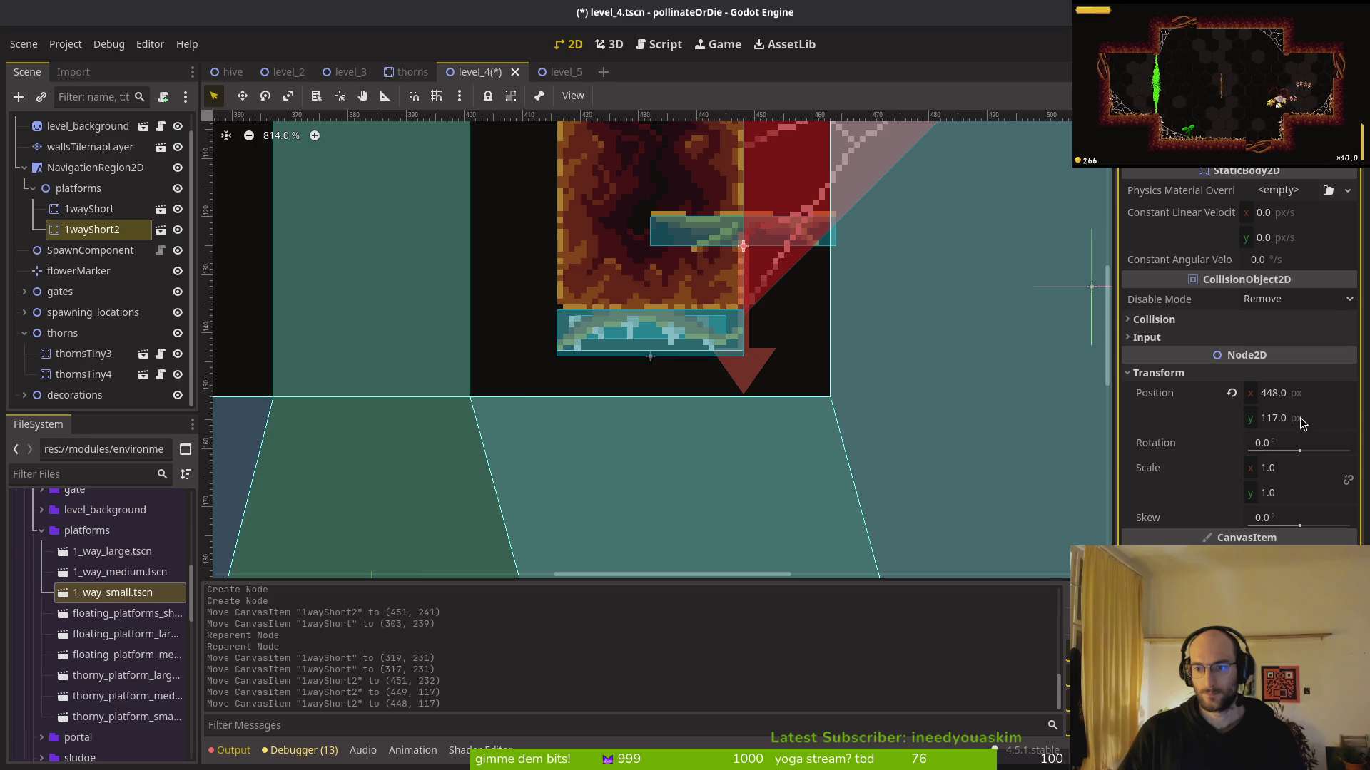
scroll(948, 373, down, 4)
click(1313, 420)
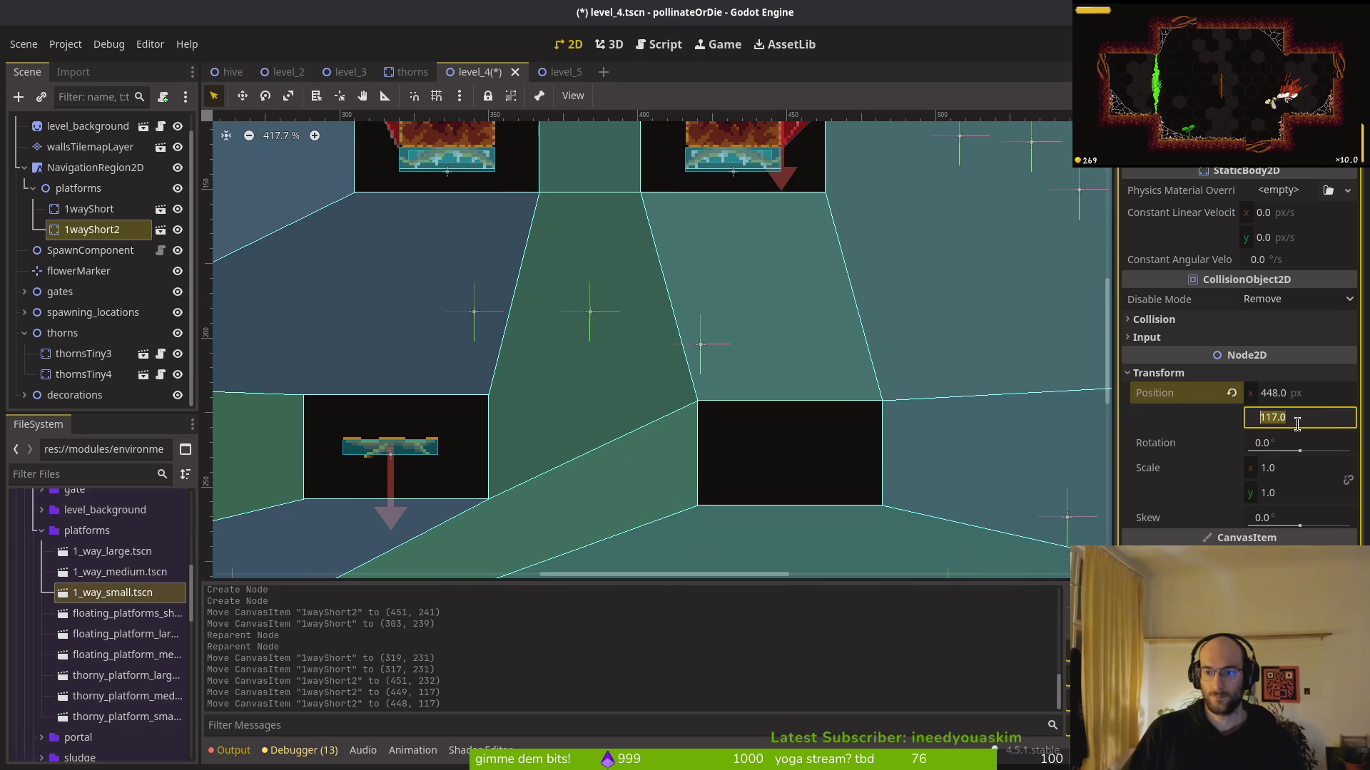
text(30)
key(Return)
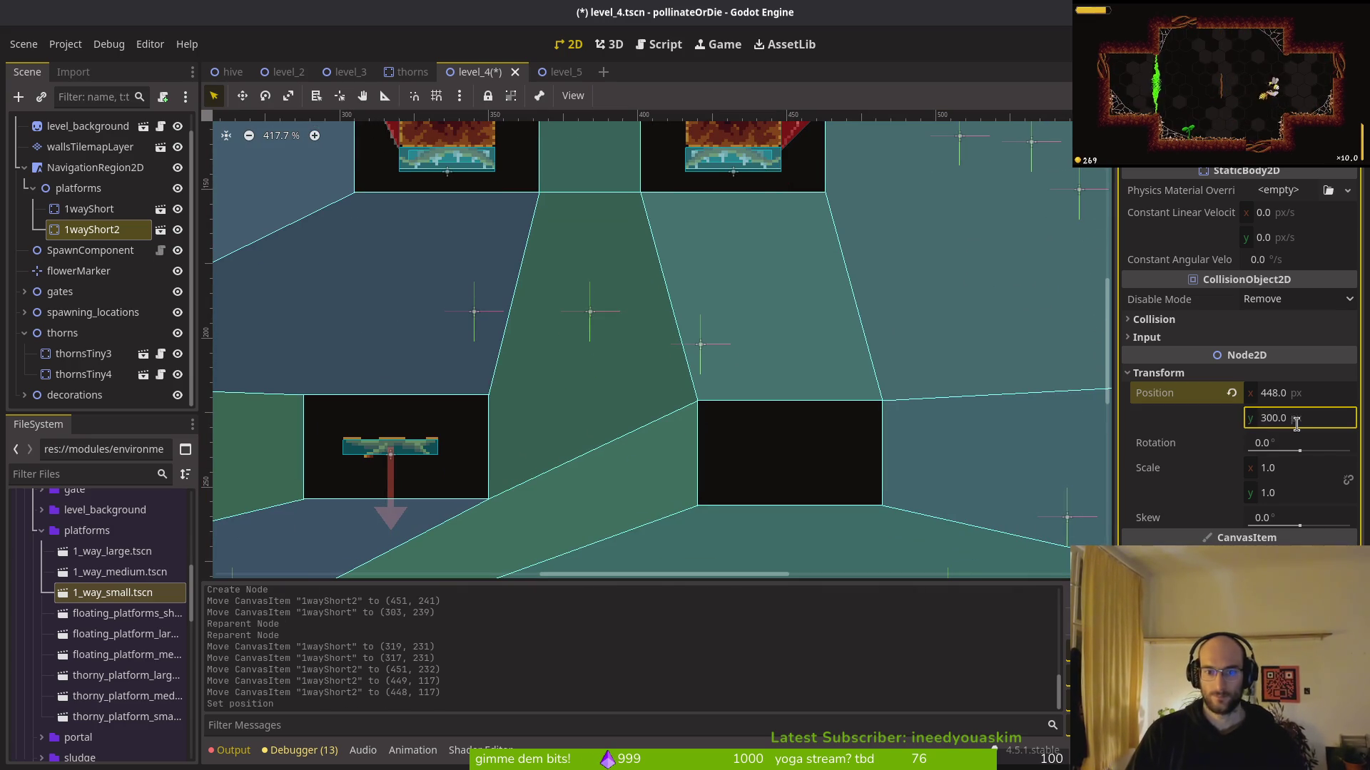
scroll(702, 285, down, 3)
click(1319, 421)
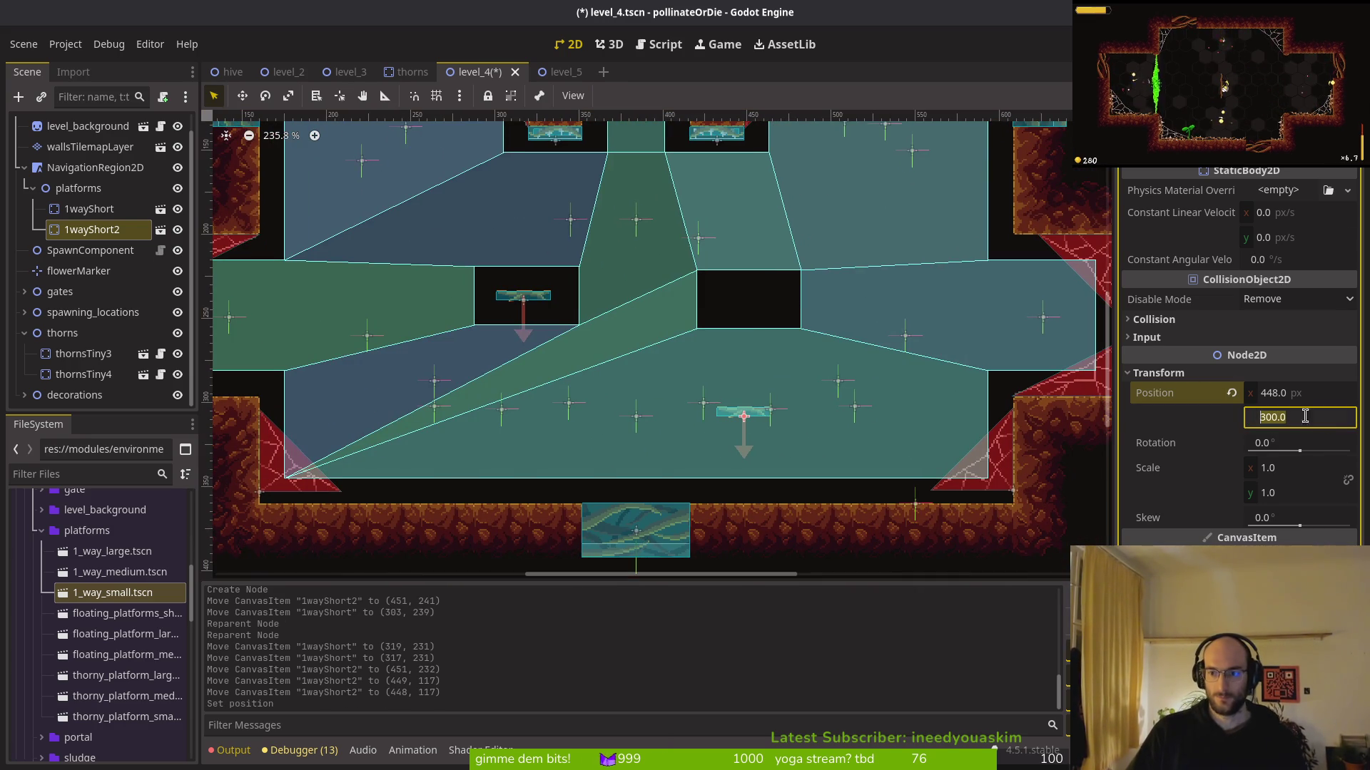
text(200)
key(Return)
click(1324, 424)
text(30)
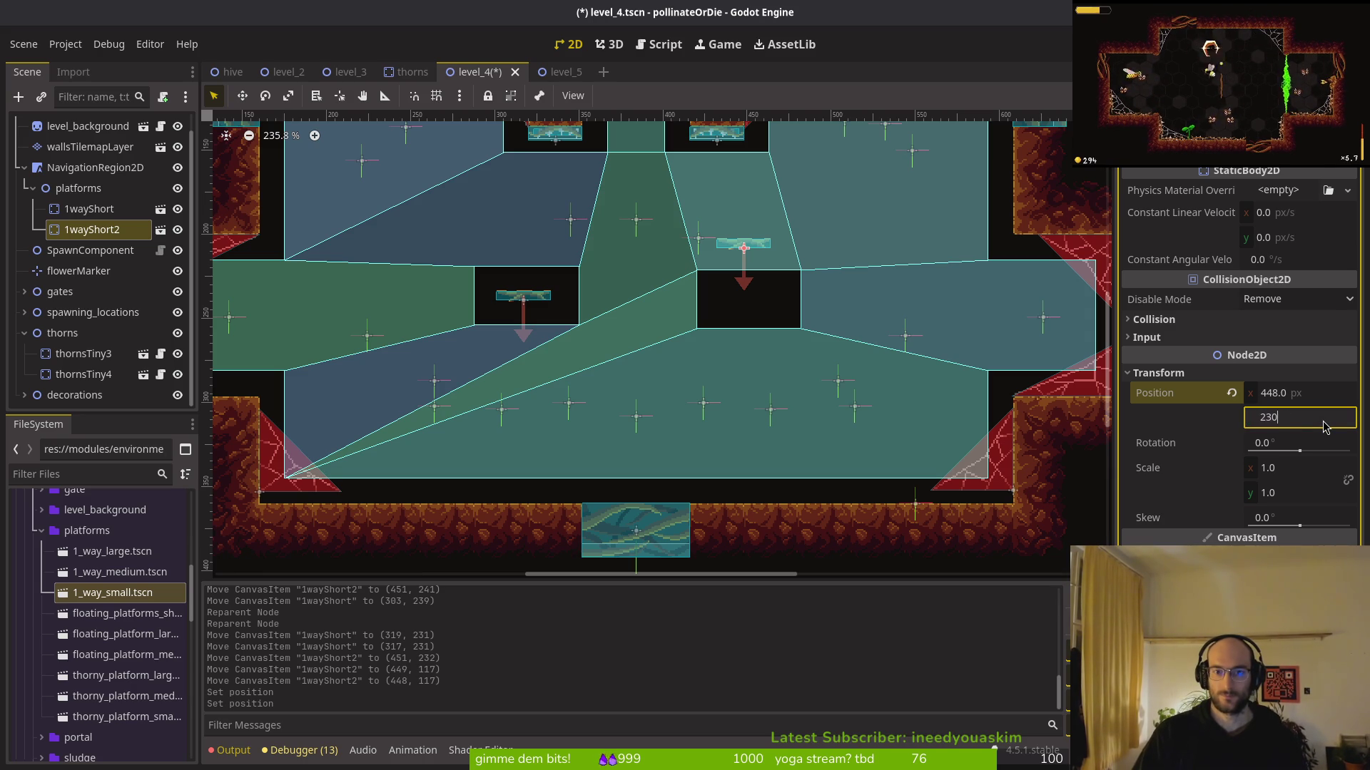
text(40)
key(Return)
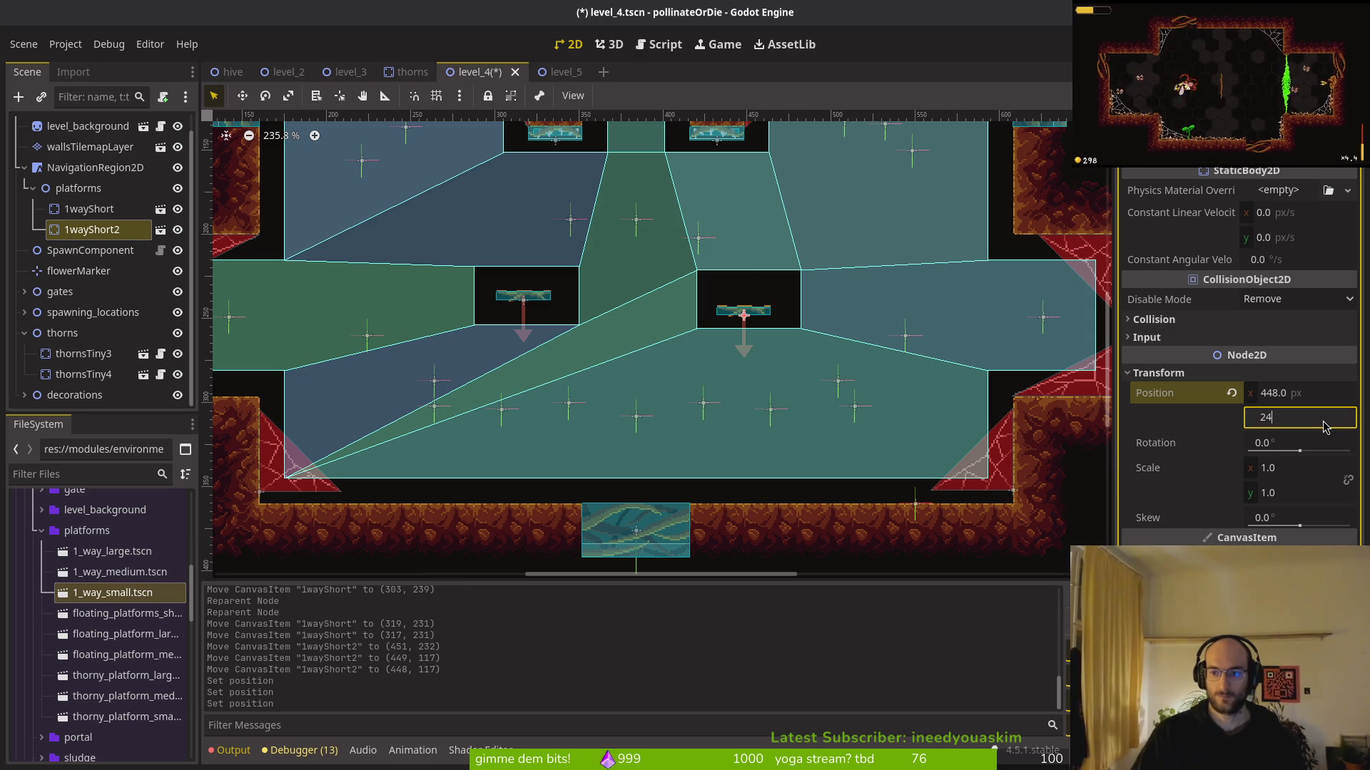
text(235)
key(Return)
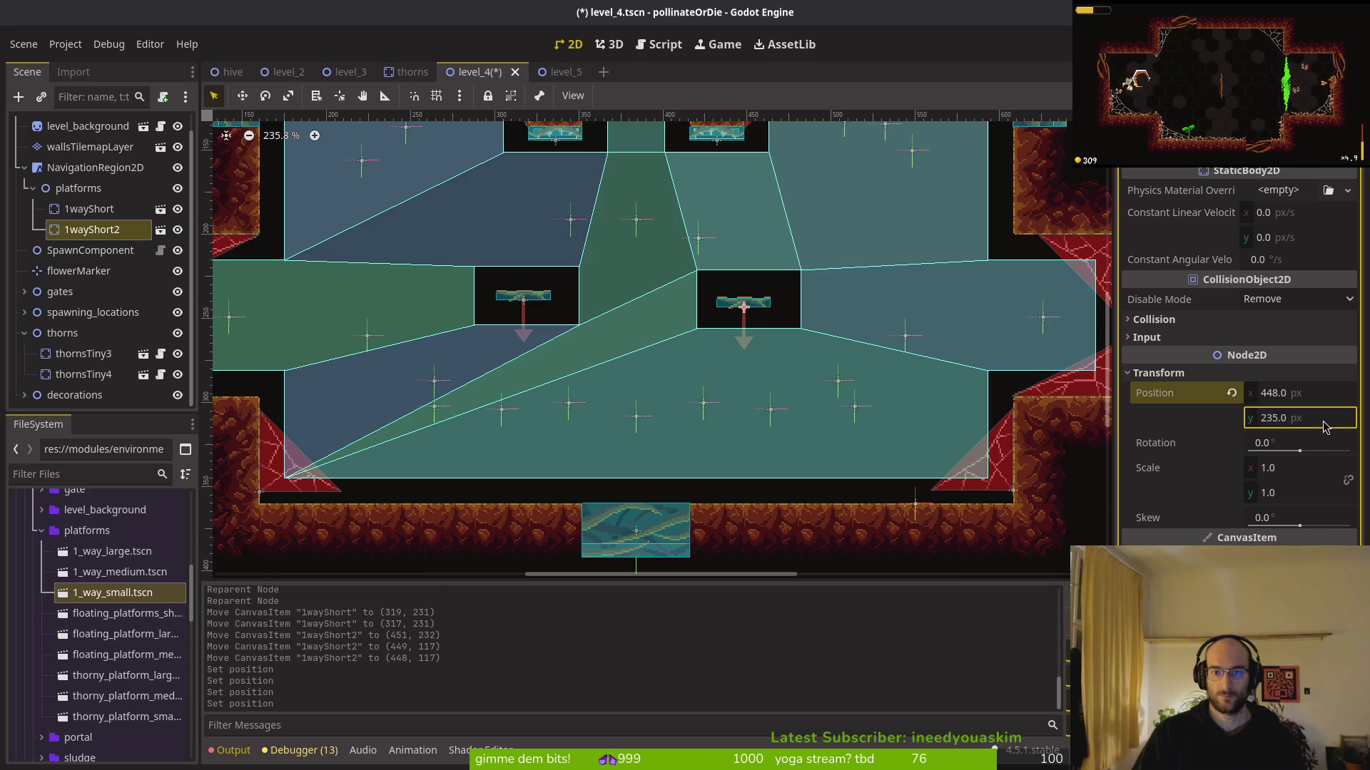
key(ctrl+s)
Raise the left platform and set its position y to 235, then save level_4
click(528, 313)
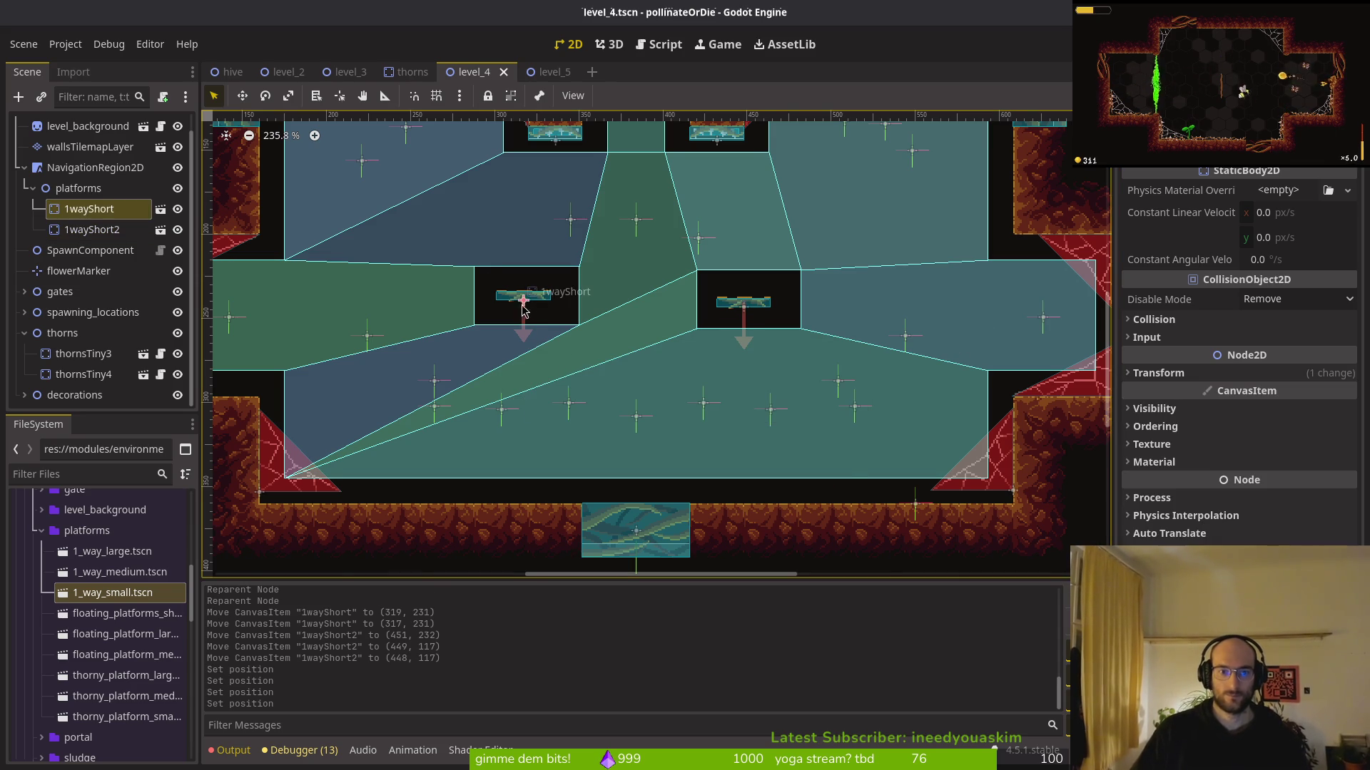
scroll(528, 312, up, 3)
scroll(673, 472, up, 4)
drag(639, 441, 637, 173)
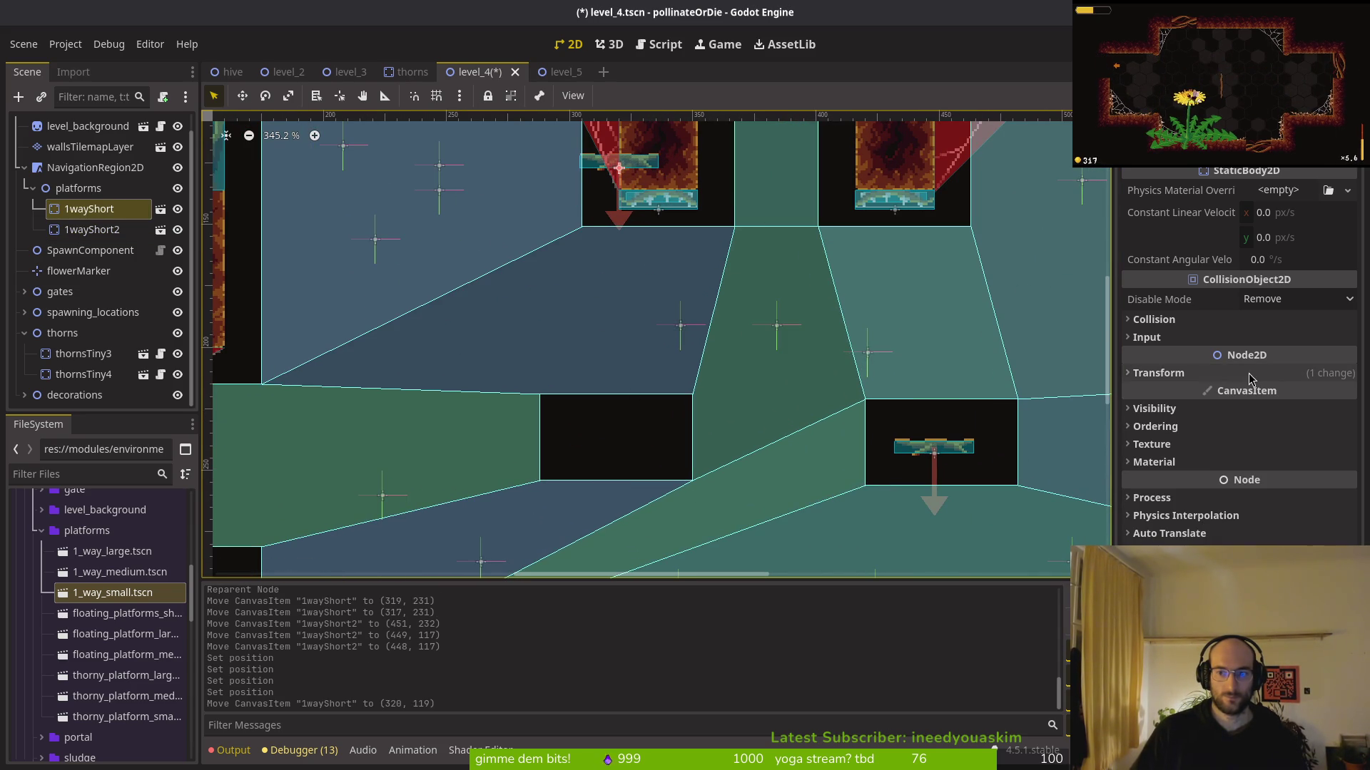
click(1157, 373)
click(1318, 419)
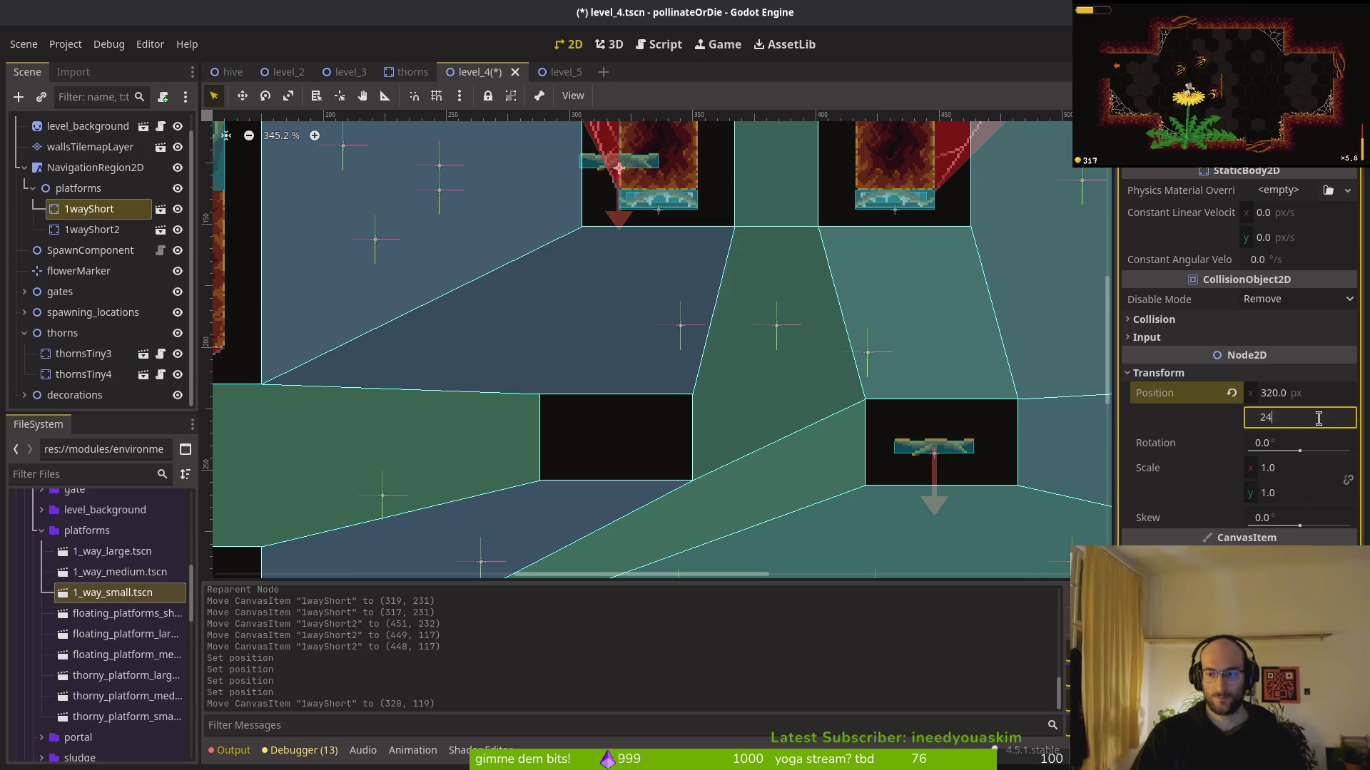
key(Return)
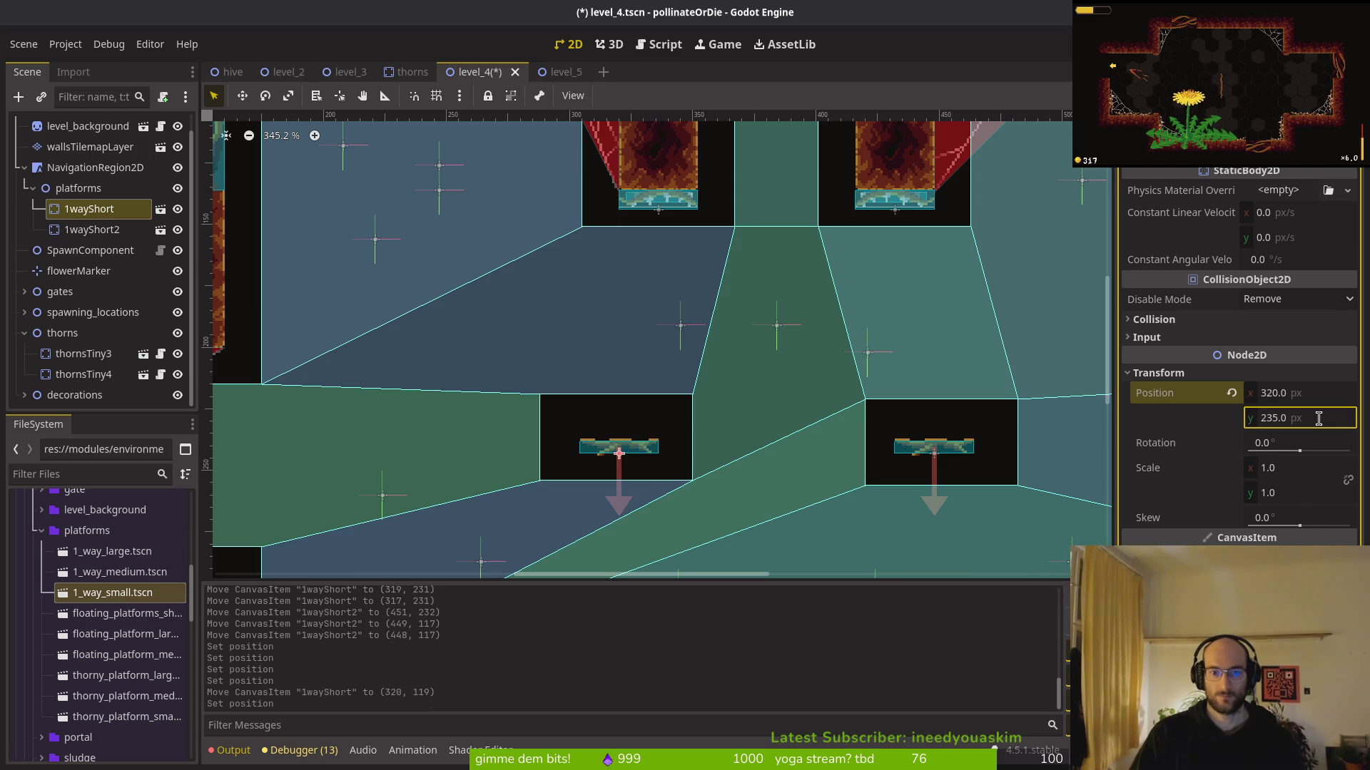
key(ctrl+s)
Re-bake the NavigationRegion2D navigation polygon around the repositioned platforms
scroll(437, 285, down, 4)
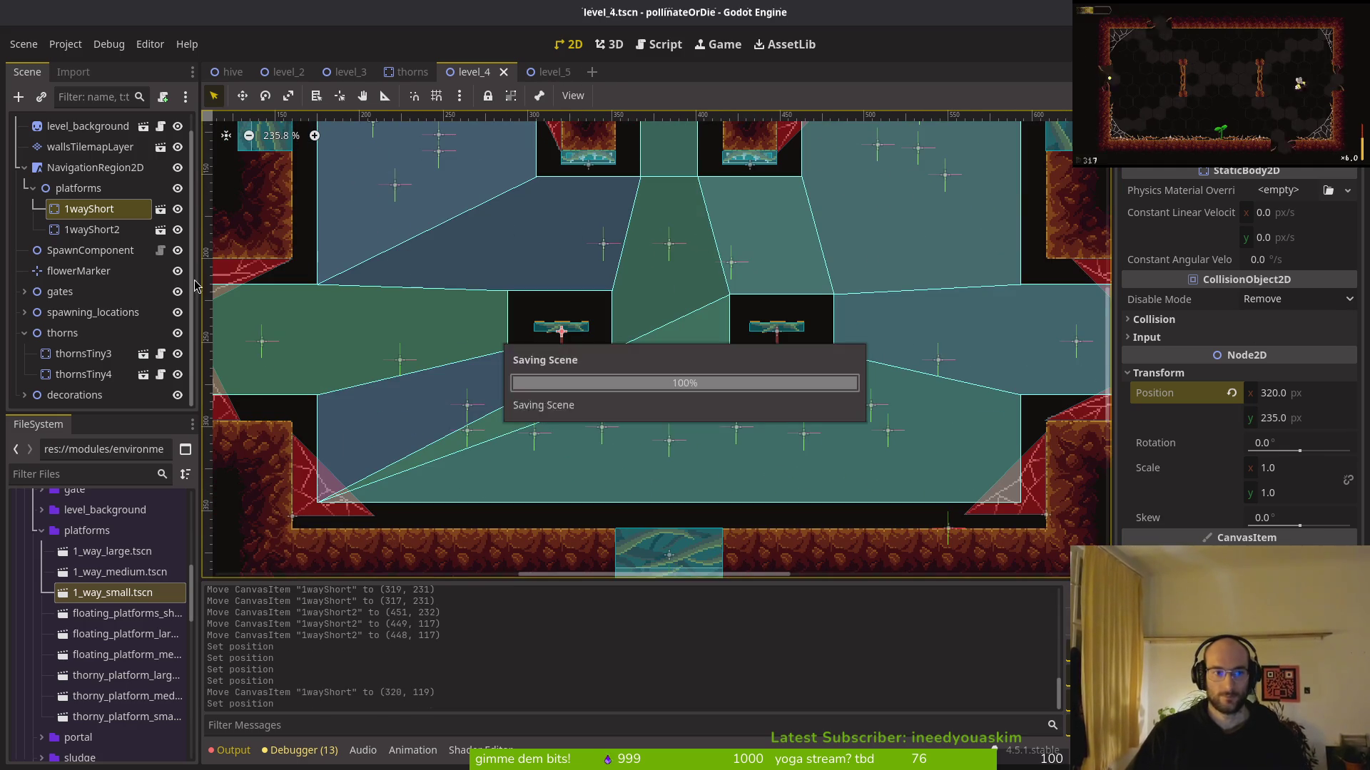
click(78, 170)
click(758, 99)
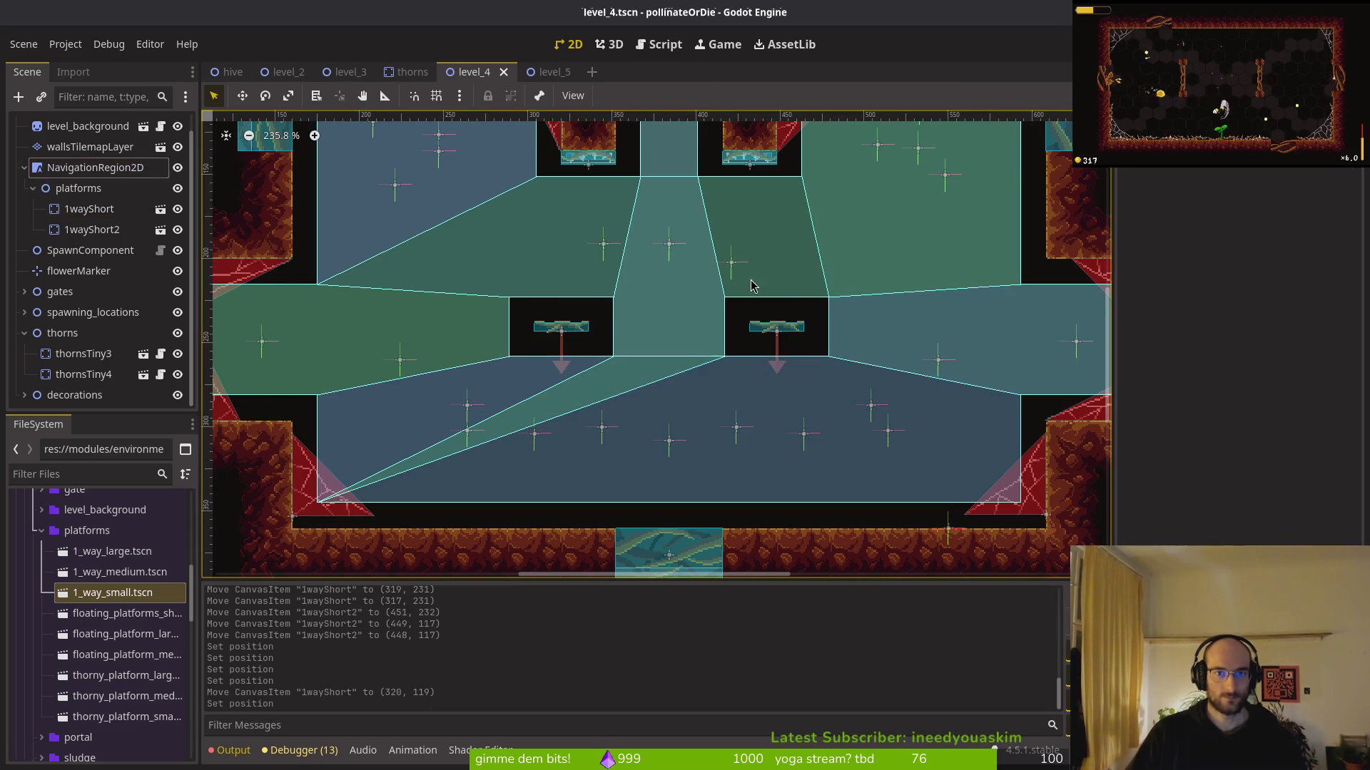
Drop a thorns.tscn instance into level_4, flipped to -179°, beneath the left one-way platform
click(24, 333)
click(24, 333)
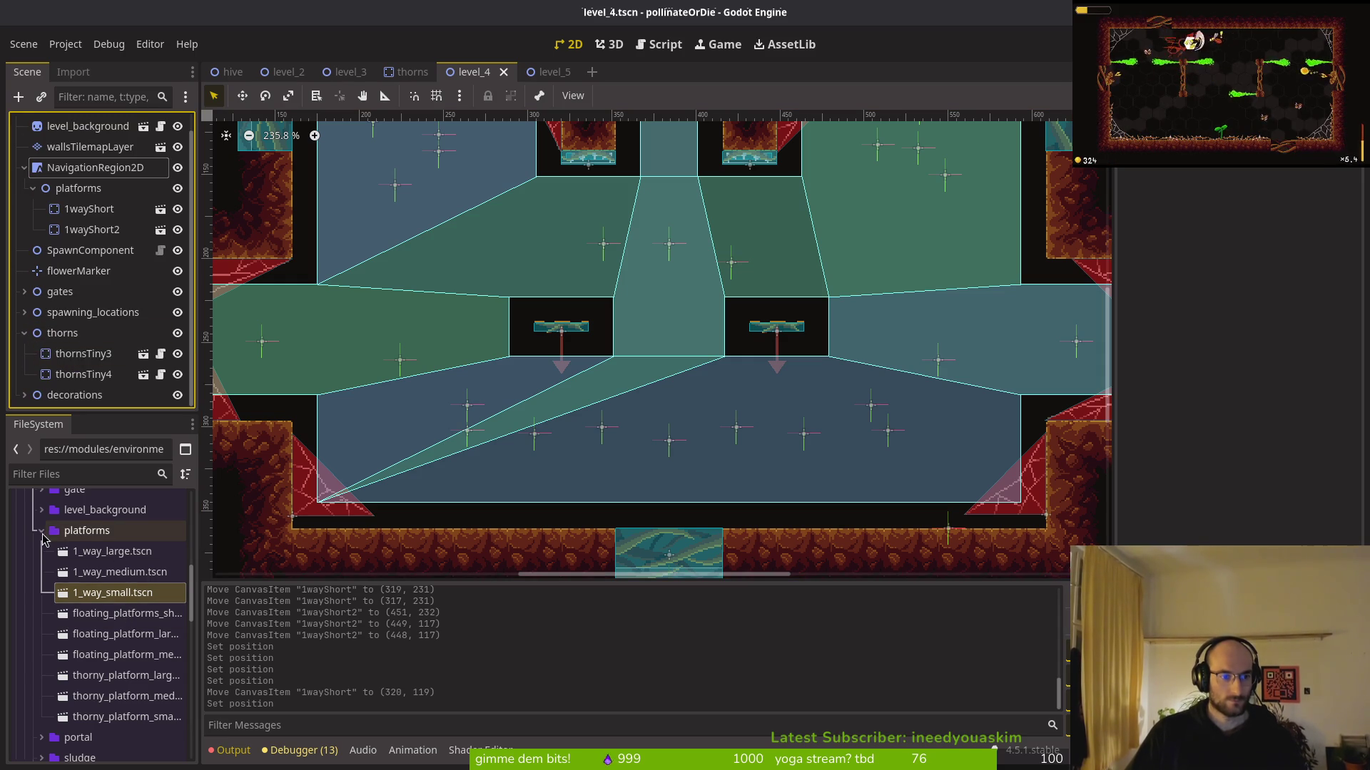
click(42, 531)
click(48, 596)
click(42, 593)
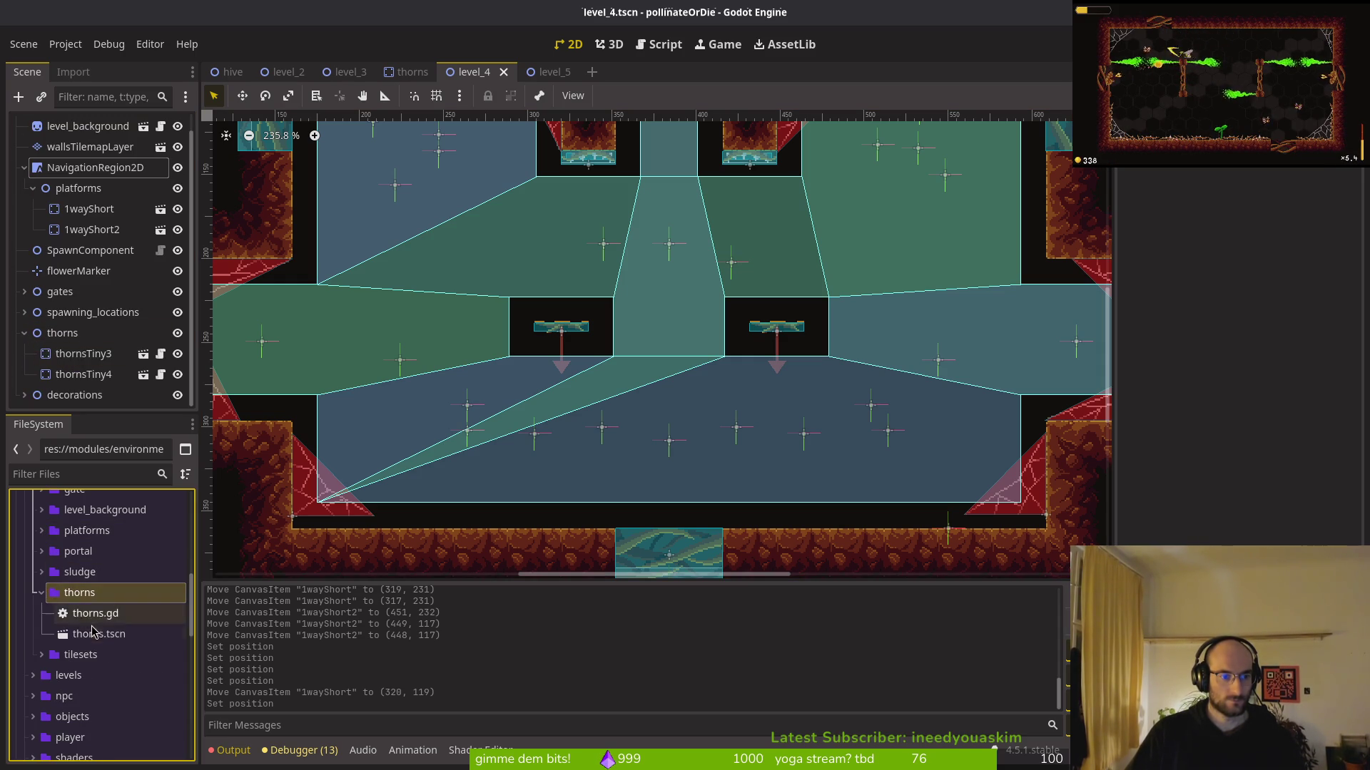
click(100, 635)
mouse_move(77, 342)
mouse_down()
mouse_move(549, 389)
mouse_move(557, 367)
mouse_move(607, 359)
mouse_move(434, 302)
mouse_move(442, 279)
mouse_up()
scroll(563, 365, up, 4)
scroll(530, 309, up, 4)
mouse_move(540, 305)
mouse_down()
mouse_move(585, 342)
mouse_move(598, 311)
mouse_move(611, 315)
mouse_up()
Reparent thorns2 under the thorns group in the scene tree
scroll(642, 343, down, 5)
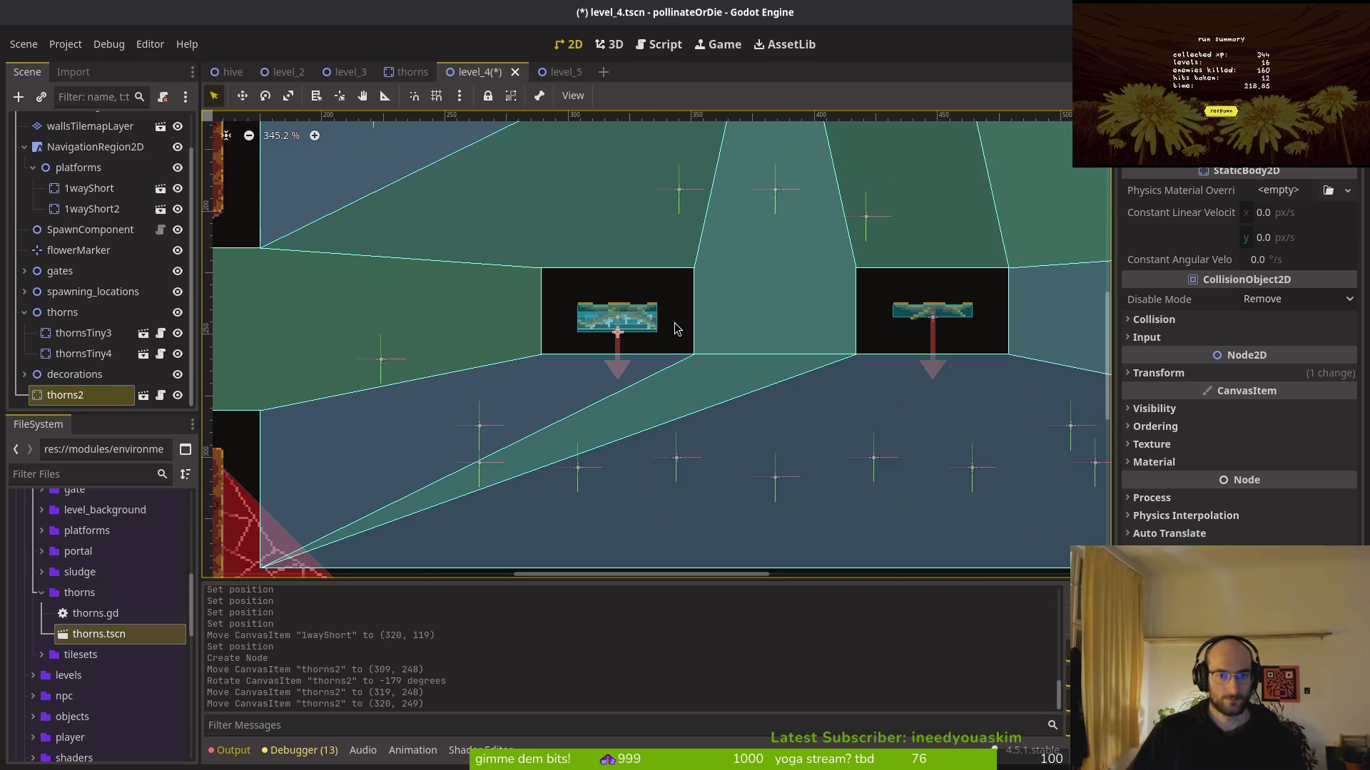
scroll(620, 339, up, 5)
scroll(543, 333, right, 3)
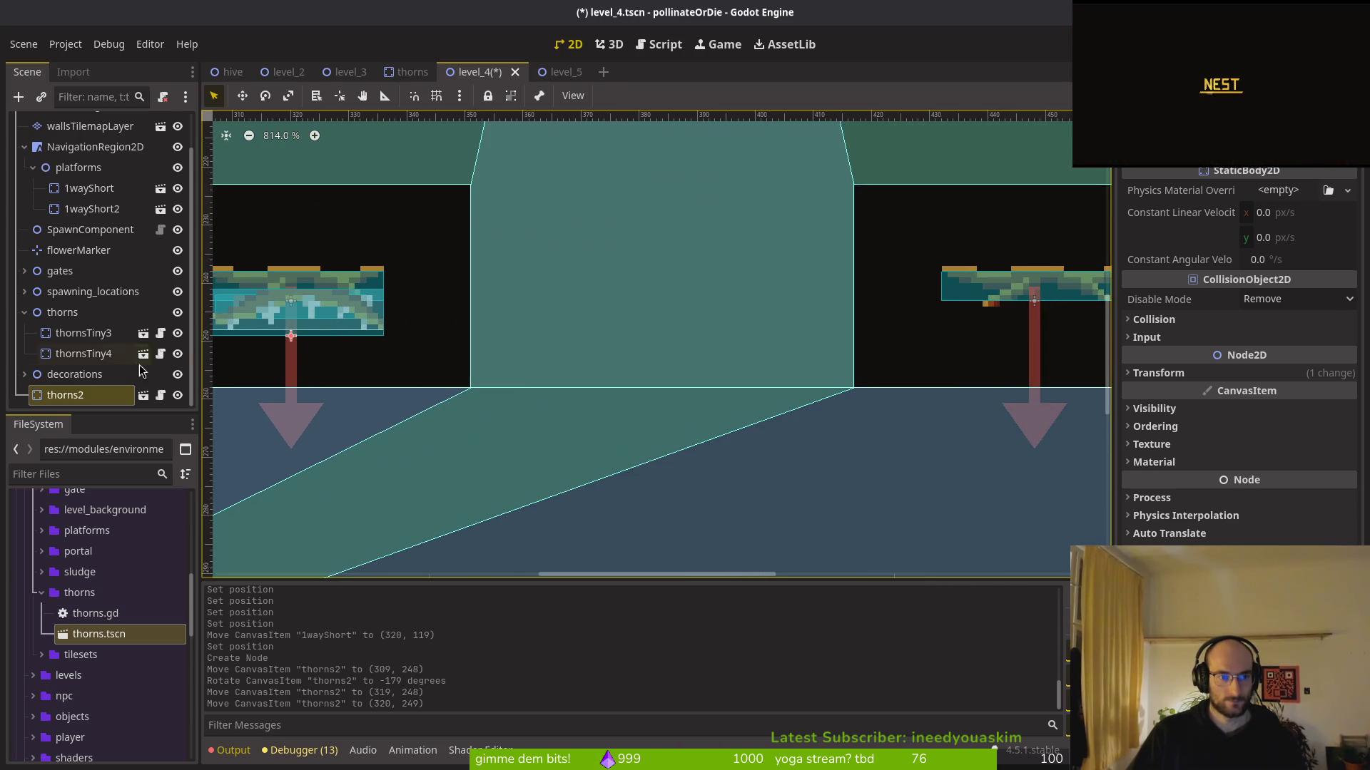
scroll(323, 418, right, 5)
click(80, 385)
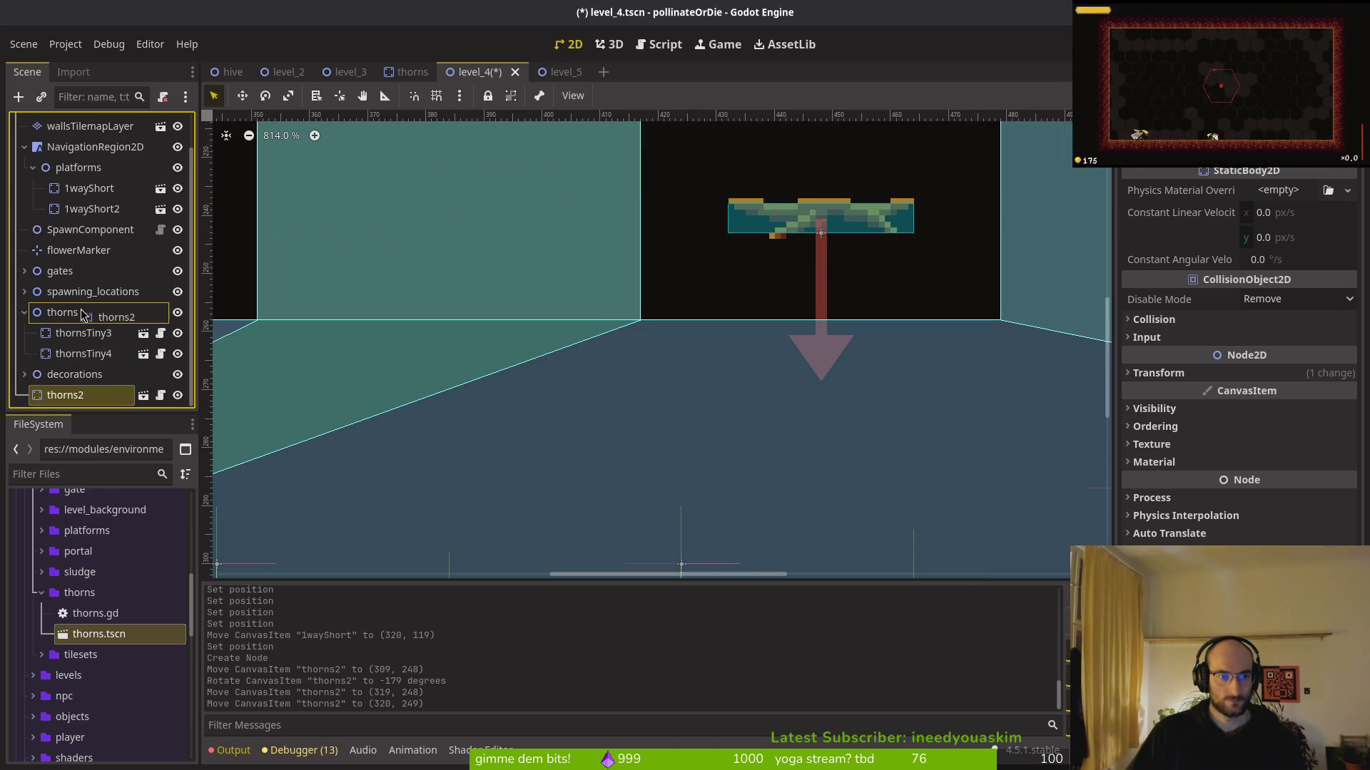
drag(83, 315, 80, 314)
Add a second thorns instance, flipped to -179°, aligned under the right platform
mouse_move(99, 635)
mouse_down()
mouse_move(749, 307)
mouse_move(892, 321)
mouse_up()
mouse_move(892, 321)
mouse_down()
mouse_move(596, 257)
mouse_move(694, 169)
mouse_up()
mouse_move(853, 261)
mouse_down()
mouse_move(842, 255)
mouse_move(858, 255)
mouse_up()
scroll(749, 330, left, 5)
scroll(749, 330, up, 1)
mouse_move(753, 335)
mouse_down()
mouse_move(698, 357)
mouse_move(711, 364)
mouse_up()
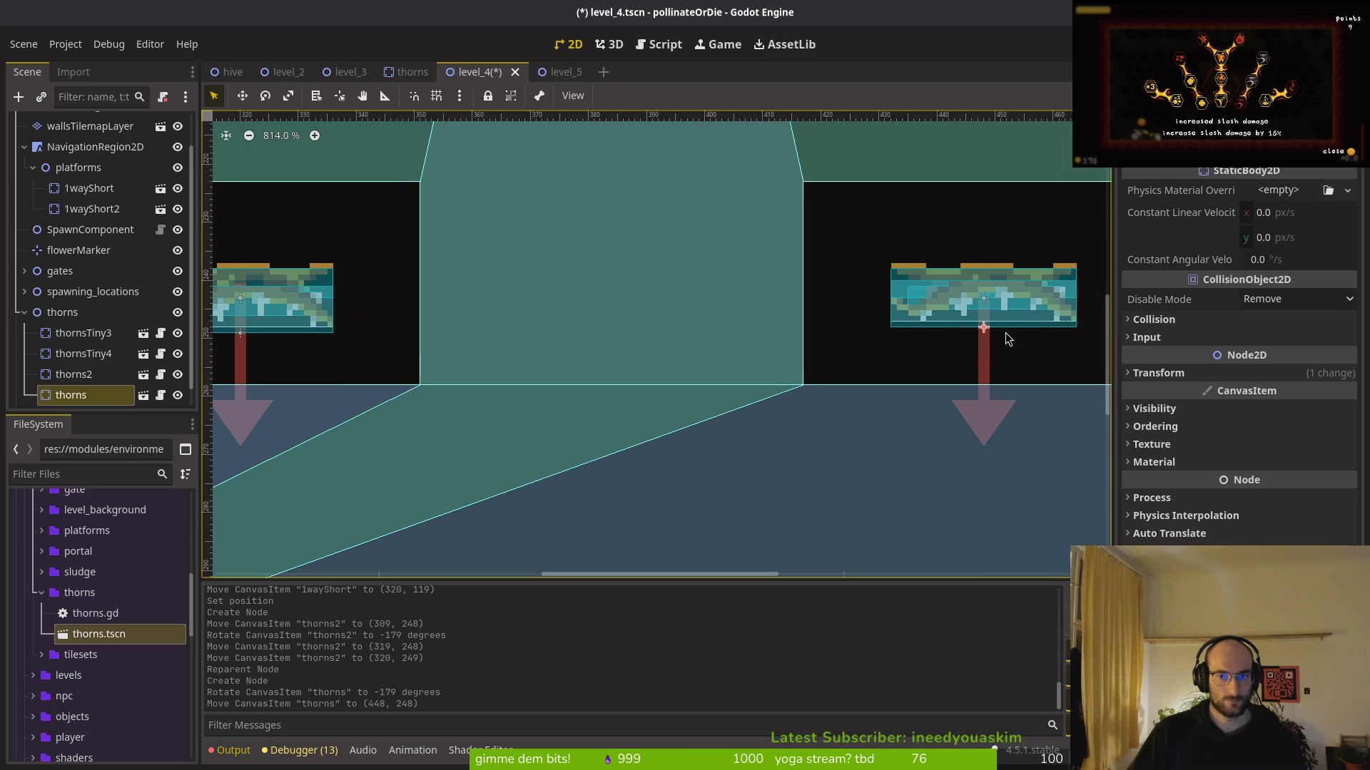
drag(1003, 320, 1002, 325)
key(Up)
scroll(358, 332, left, 3)
Nudge thorns2 up one pixel, group thorns3 under thorns, save level_4 and run the game
click(359, 332)
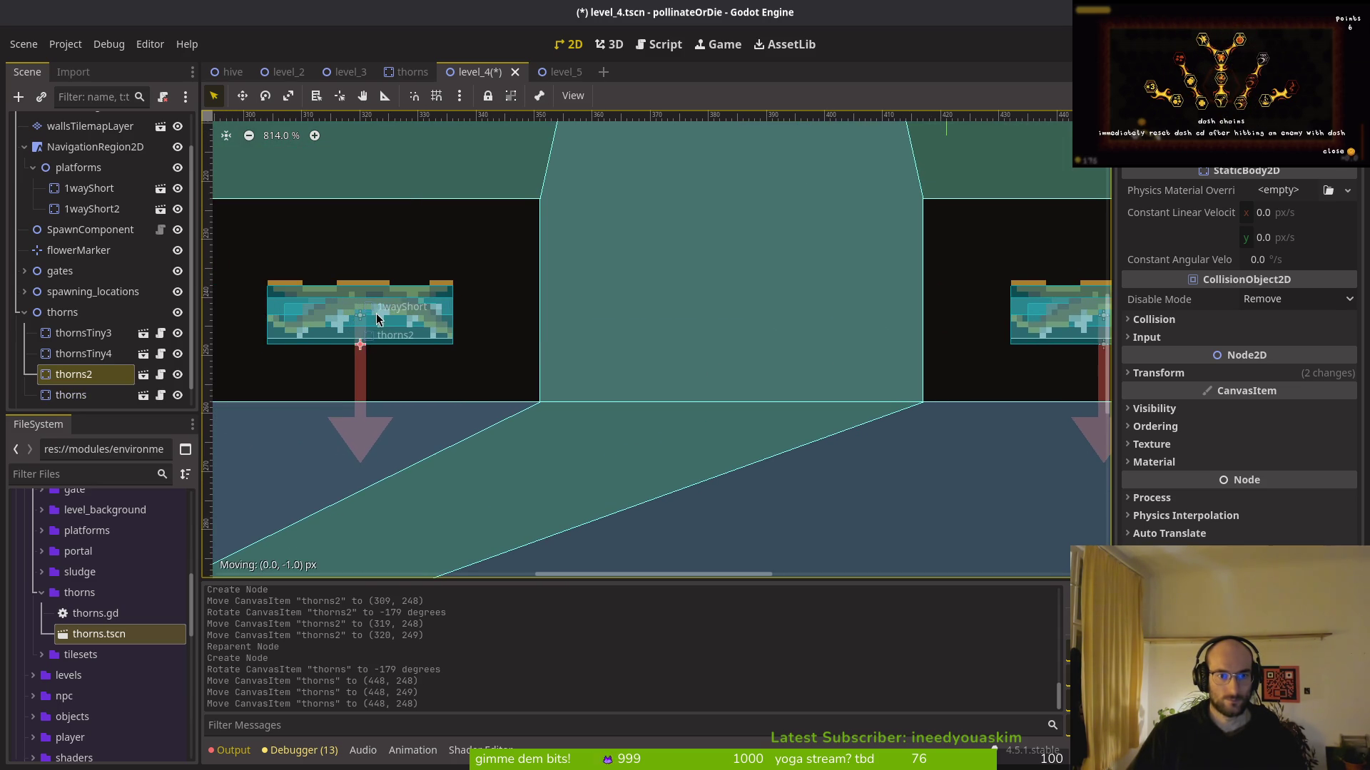
key(Up)
scroll(596, 392, right, 3)
click(801, 349)
mouse_move(75, 395)
mouse_down()
mouse_move(82, 403)
mouse_move(91, 348)
mouse_move(120, 325)
mouse_move(121, 351)
mouse_move(86, 365)
mouse_move(95, 384)
mouse_up()
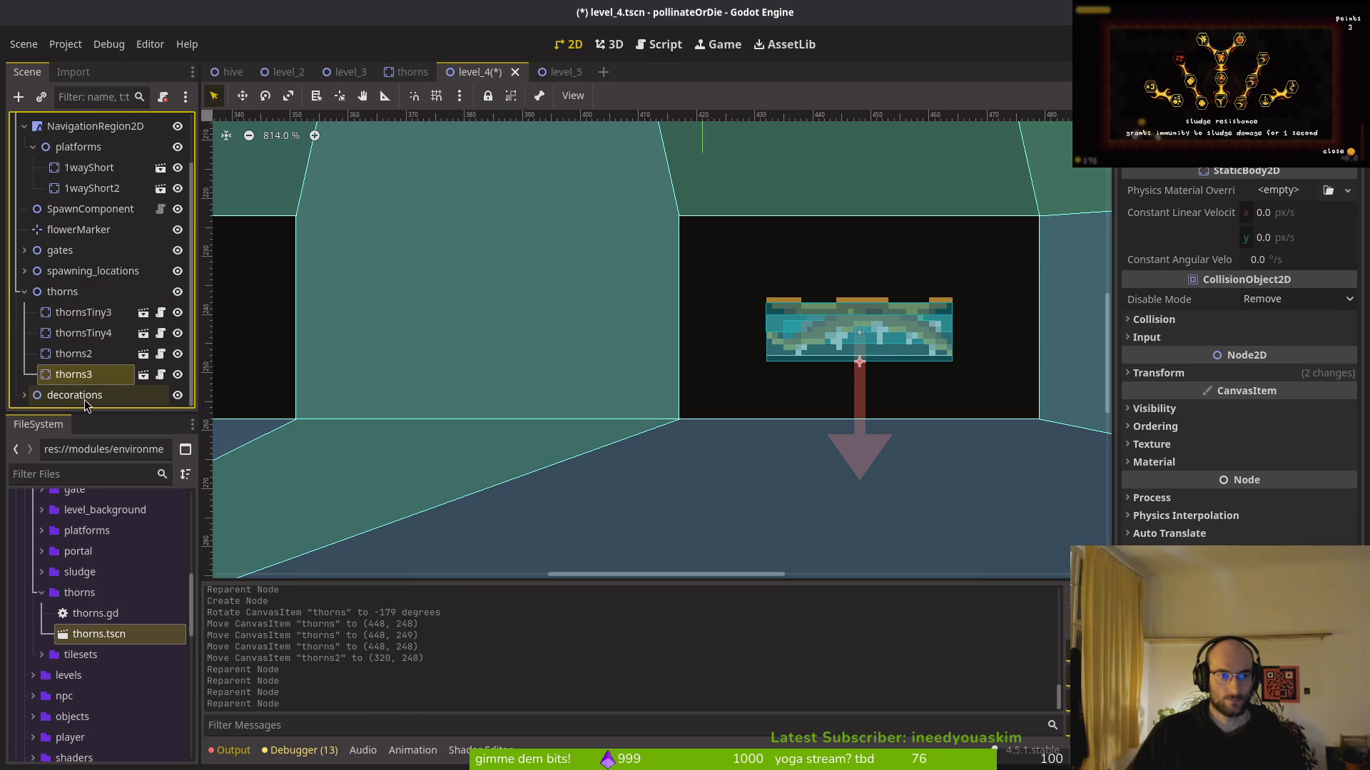
click(24, 292)
key(ctrl+s)
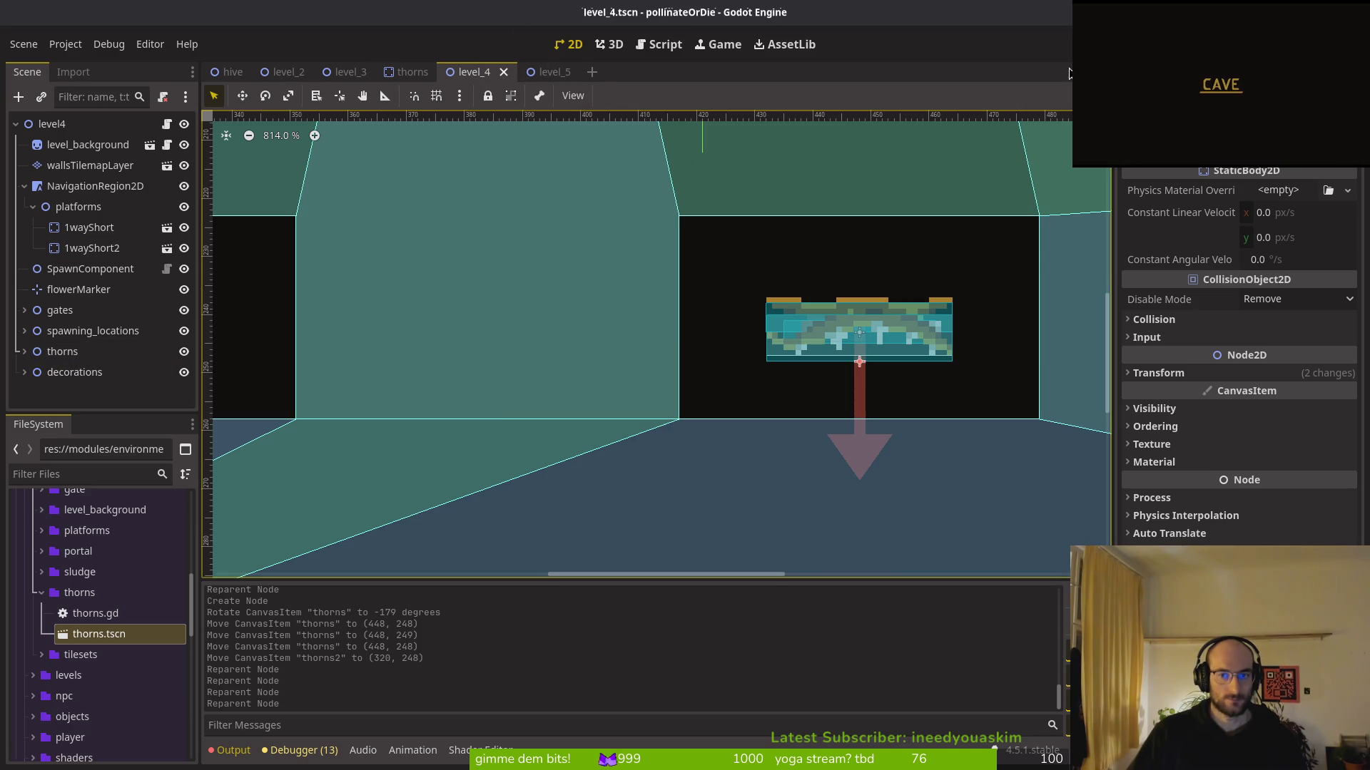
key(F5)
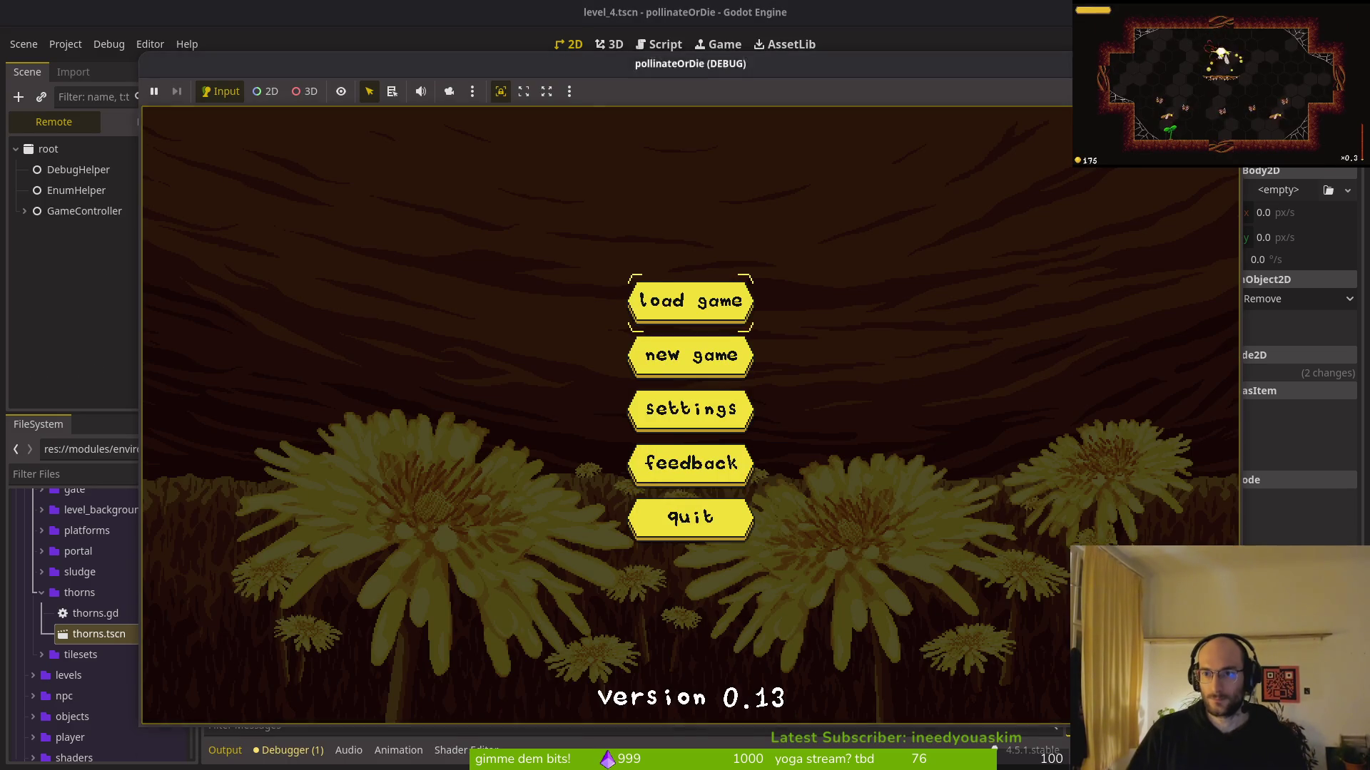
Stop the game and paste a thorns copy, thorns4, at the floor's lower-left corner (176, 353)
key(F8)
click(25, 351)
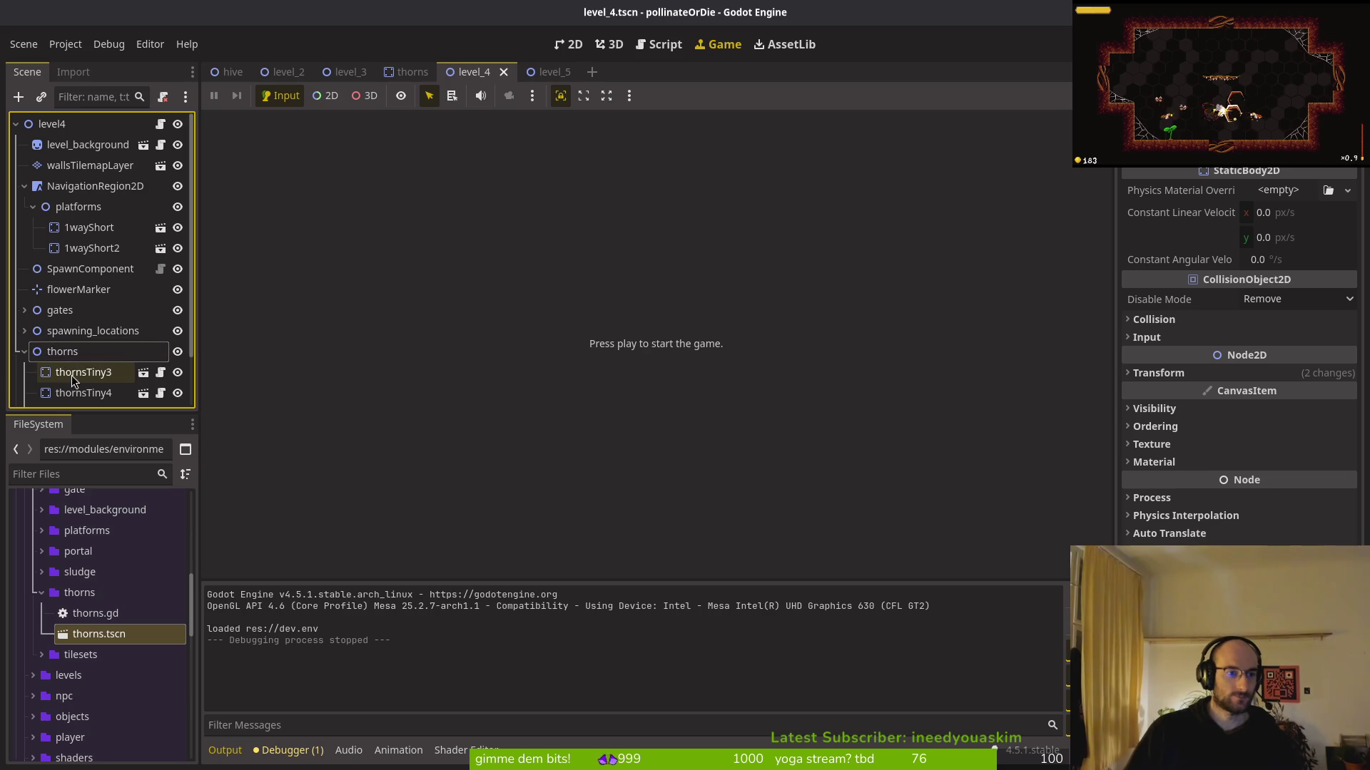
scroll(75, 381, down, 3)
double_click(107, 378)
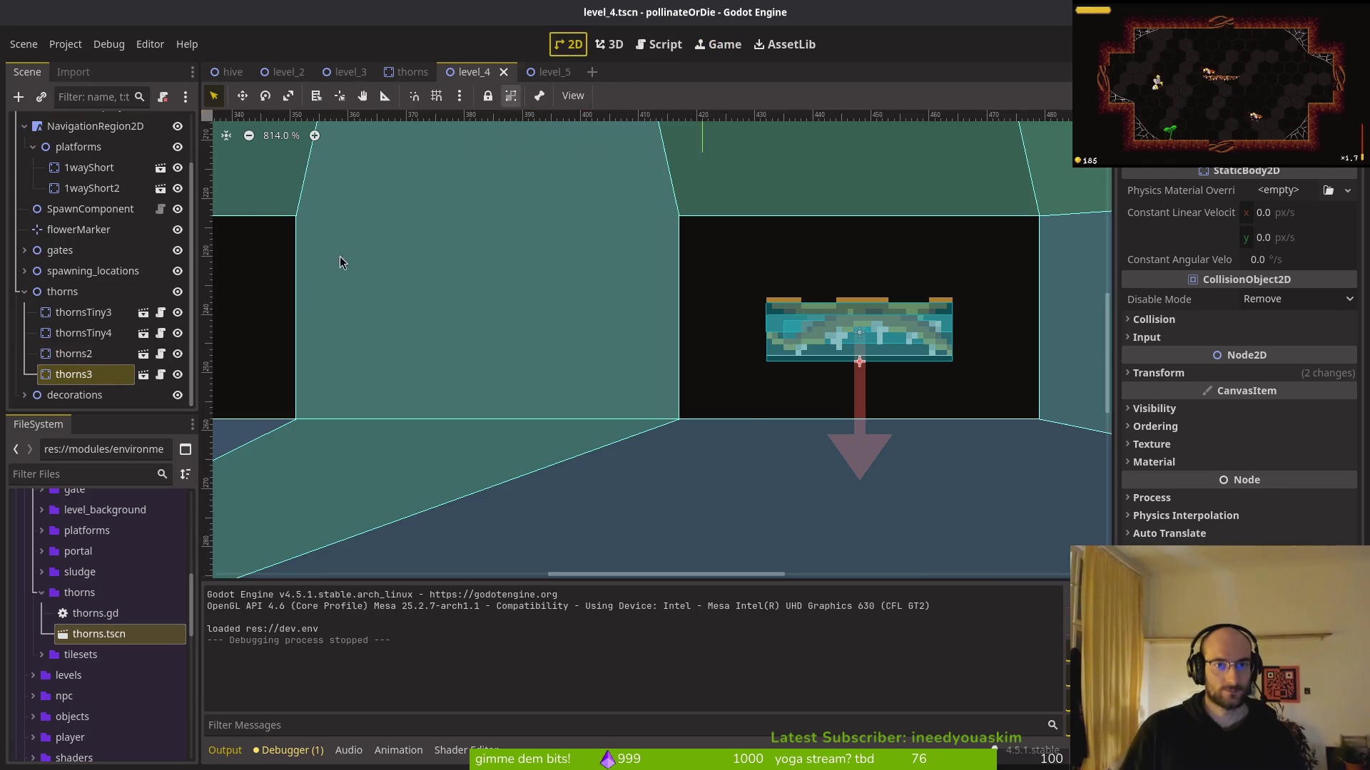
key(ctrl+v)
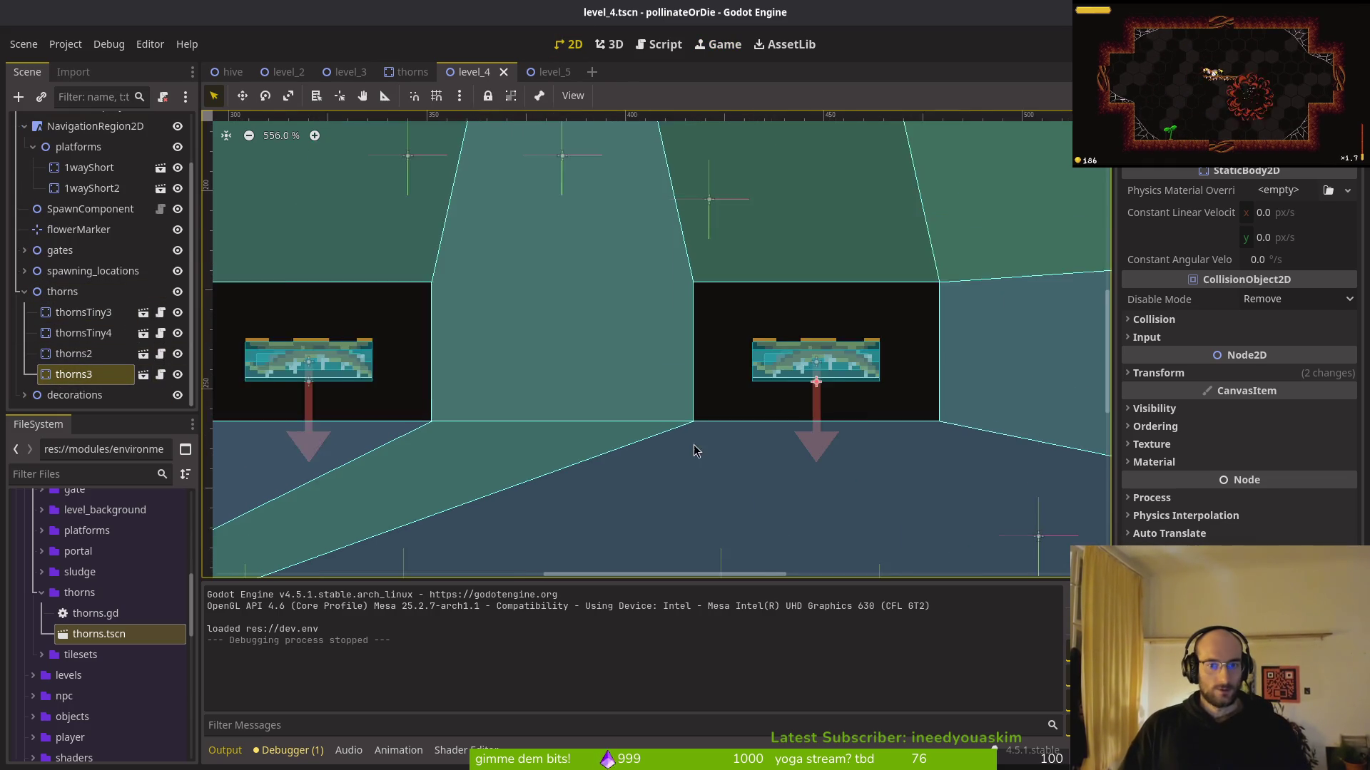
scroll(700, 452, down, 4)
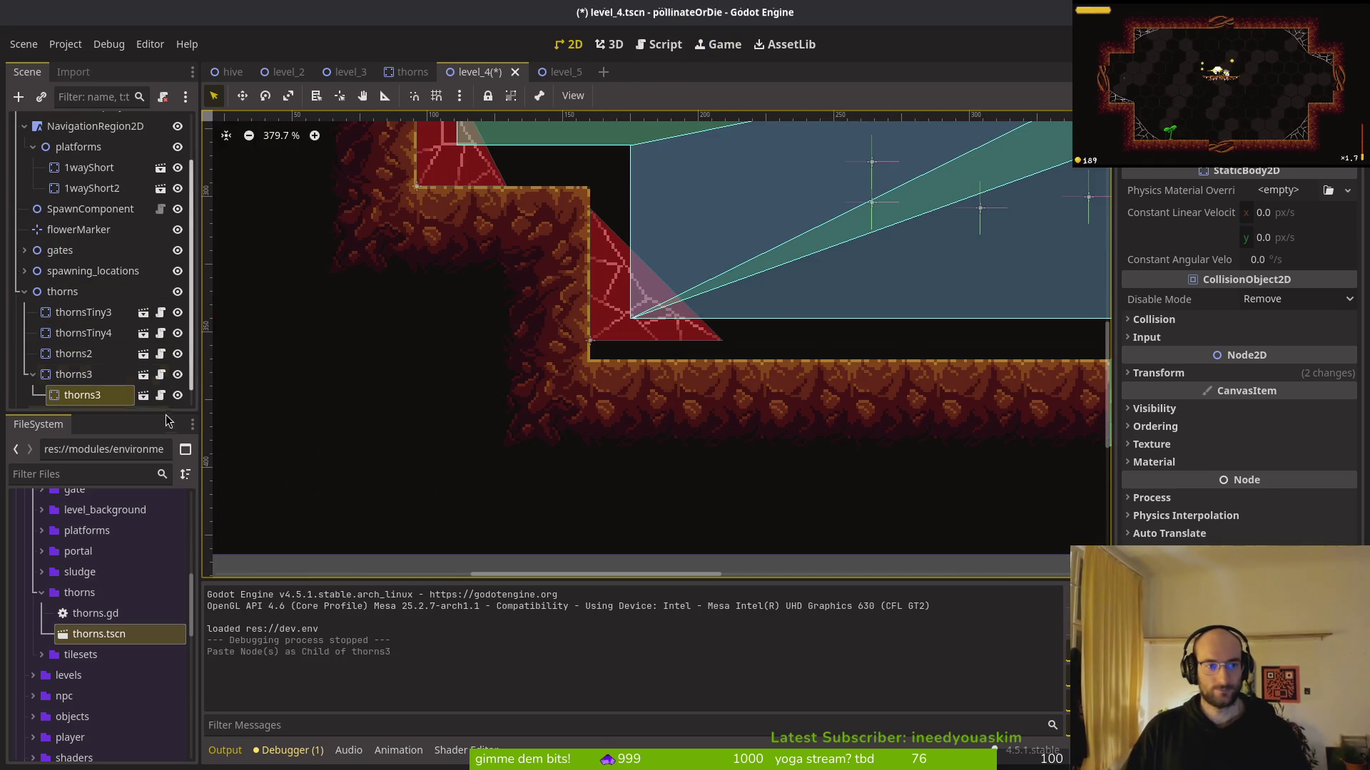
scroll(714, 399, down, 4)
key(ctrl+z)
click(86, 303)
key(ctrl+v)
mouse_move(1026, 220)
mouse_down()
mouse_move(601, 394)
mouse_move(347, 456)
mouse_move(397, 408)
mouse_move(388, 450)
mouse_move(422, 471)
mouse_move(450, 420)
mouse_up()
Paste more thorns copies, thorns5 through thorns9, directly under the thorns group
scroll(545, 411, up, 5)
scroll(422, 471, up, 3)
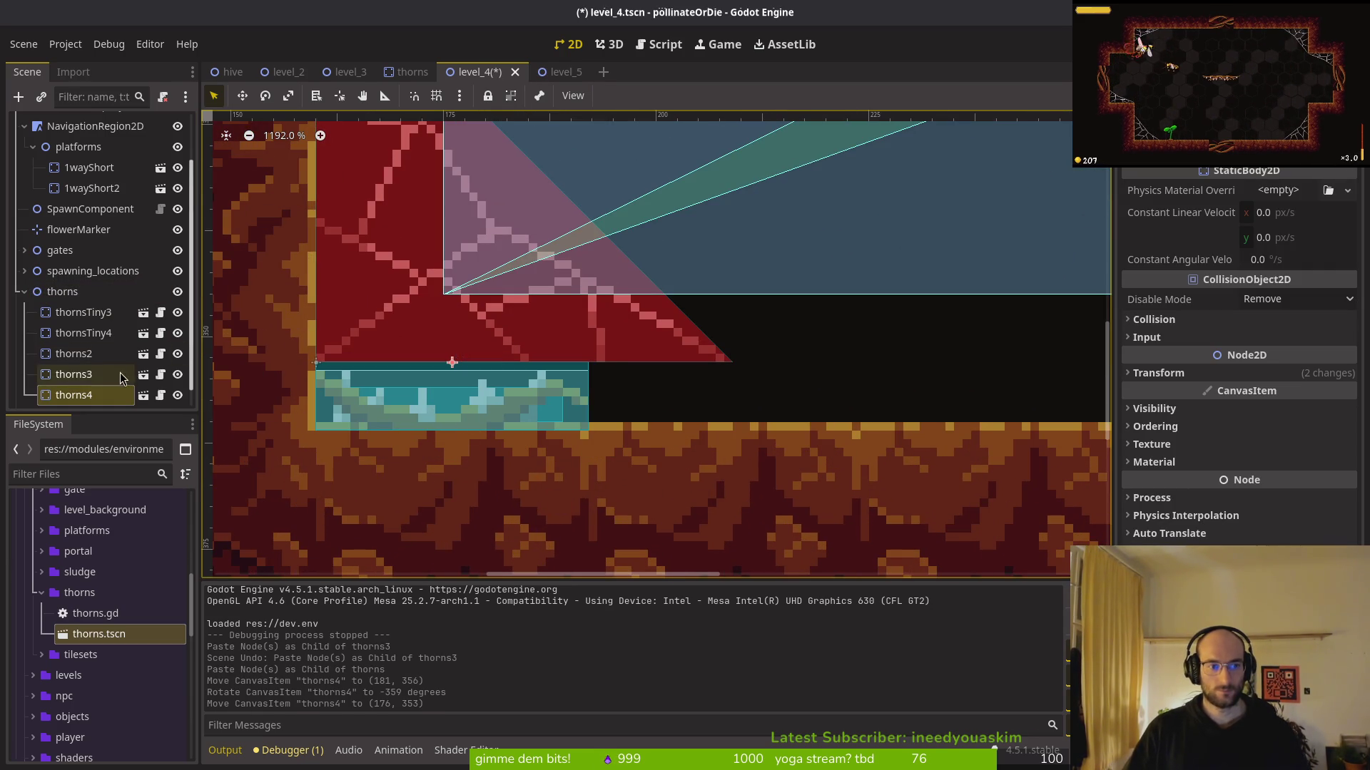
click(90, 298)
key(ctrl+v)
key(ctrl+v)
key(ctrl+v)
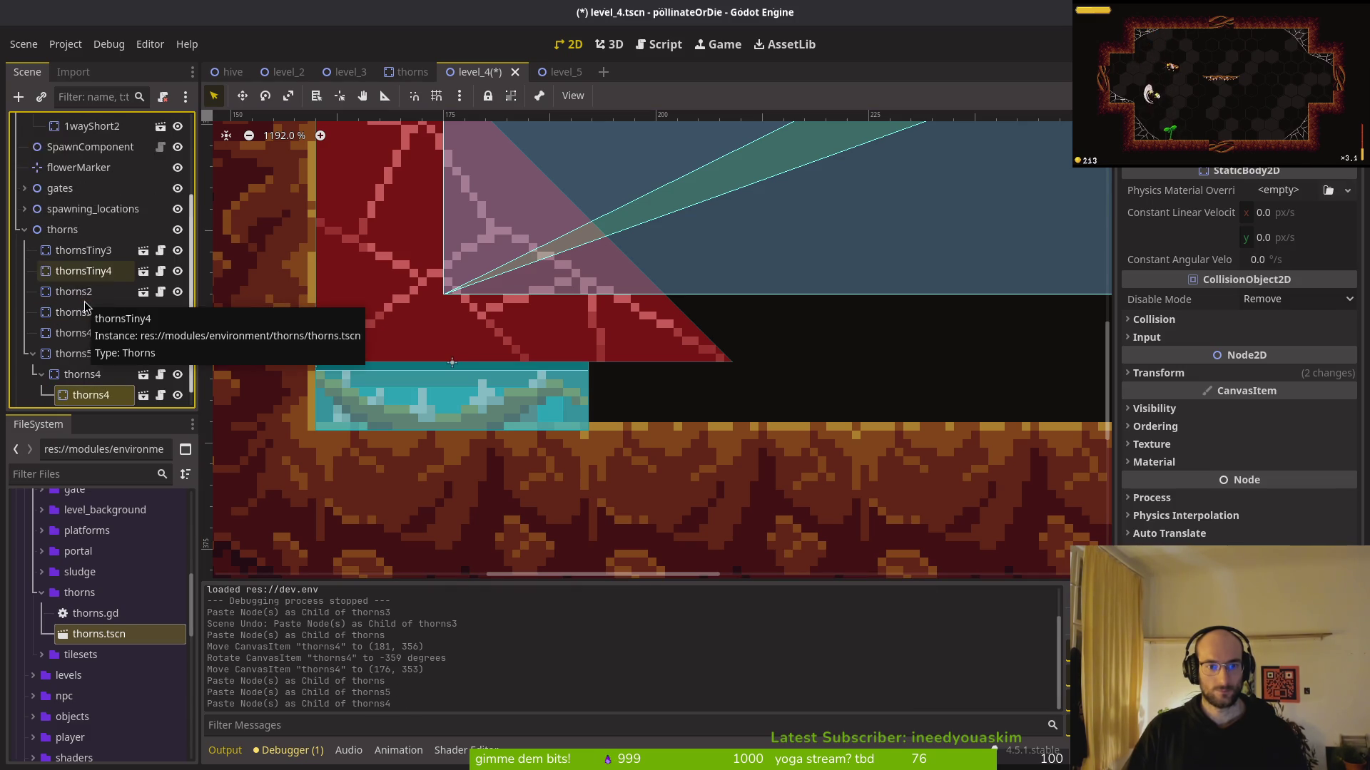
key(ctrl+z)
key(ctrl+z)
key(ctrl+z)
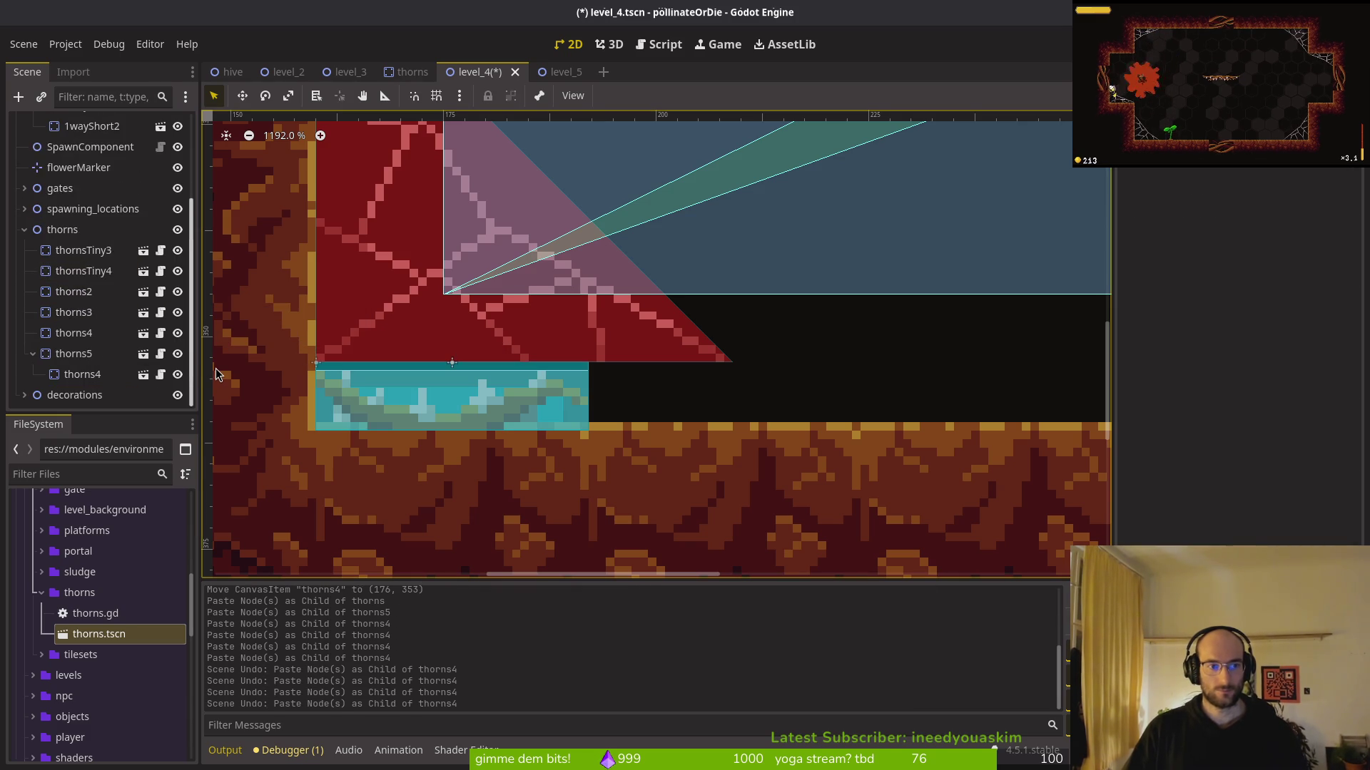
click(72, 251)
key(ctrl+v)
key(ctrl+v)
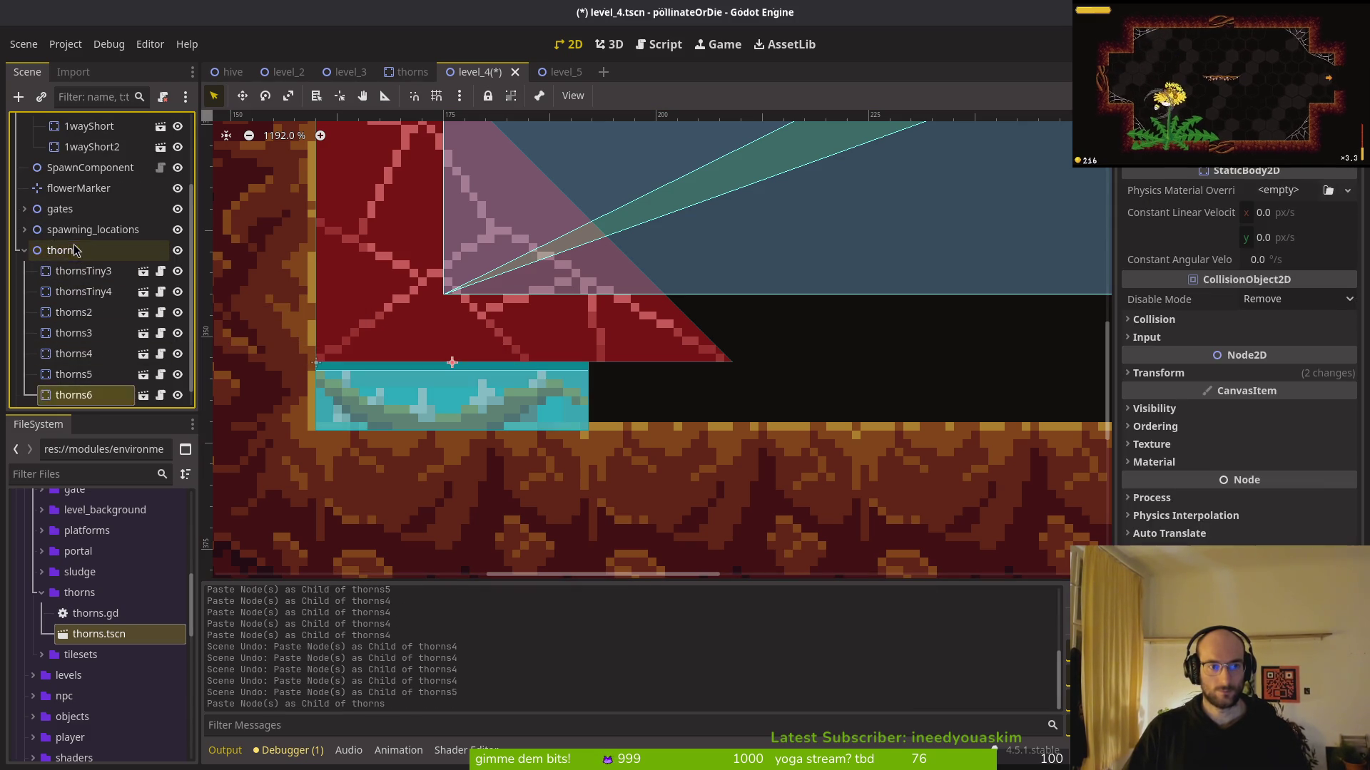
key(ctrl+v)
key(ctrl+z)
click(63, 229)
key(ctrl+v)
key(ctrl+v)
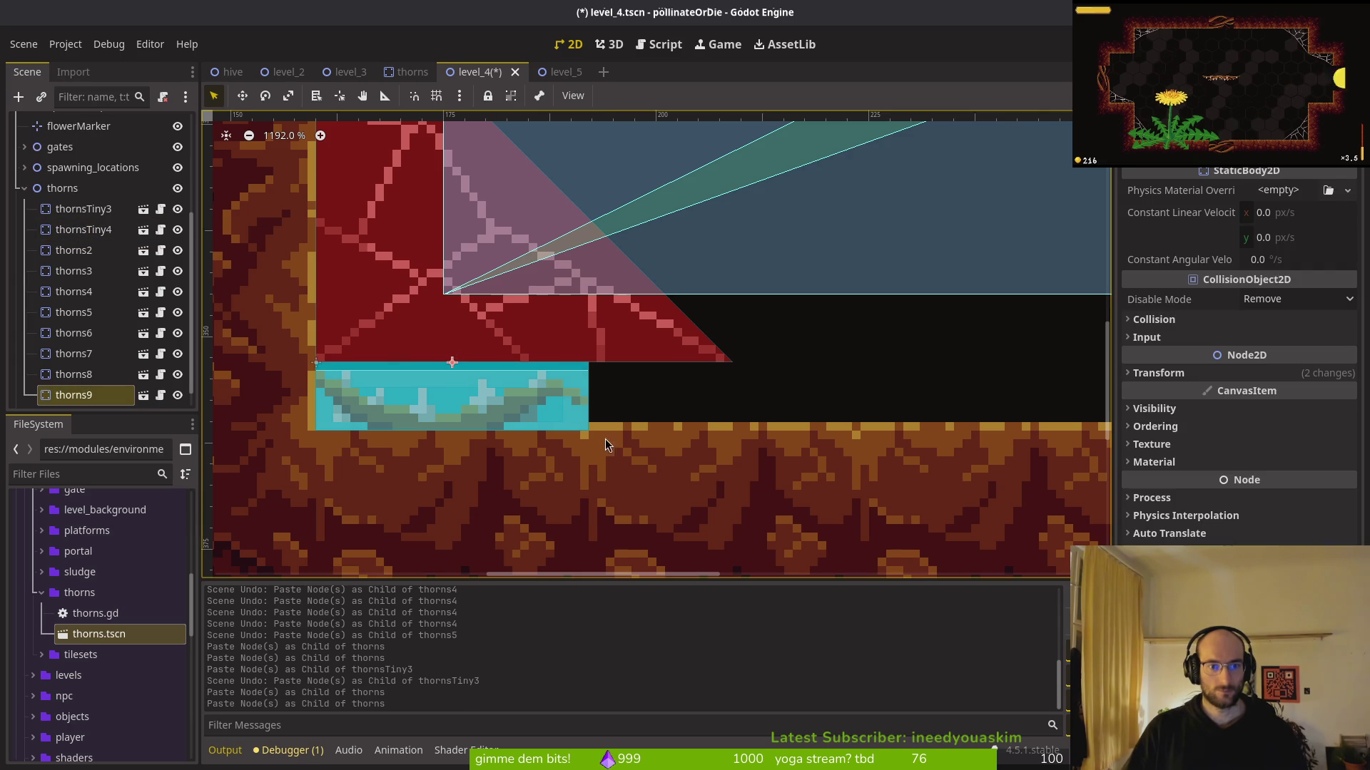
Slide thorns9, thorns8, thorns7, thorns6 and thorns5 right to form a row along the floor
mouse_move(368, 352)
mouse_down()
mouse_move(657, 352)
mouse_move(642, 353)
mouse_up()
mouse_move(444, 357)
mouse_down()
mouse_move(958, 359)
mouse_move(943, 358)
mouse_up()
drag(444, 374, 939, 370)
scroll(699, 395, down, 3)
scroll(696, 323, right, 3)
mouse_move(667, 335)
mouse_down()
mouse_move(923, 347)
mouse_move(862, 382)
mouse_up()
key(Up)
scroll(557, 398, down, 3)
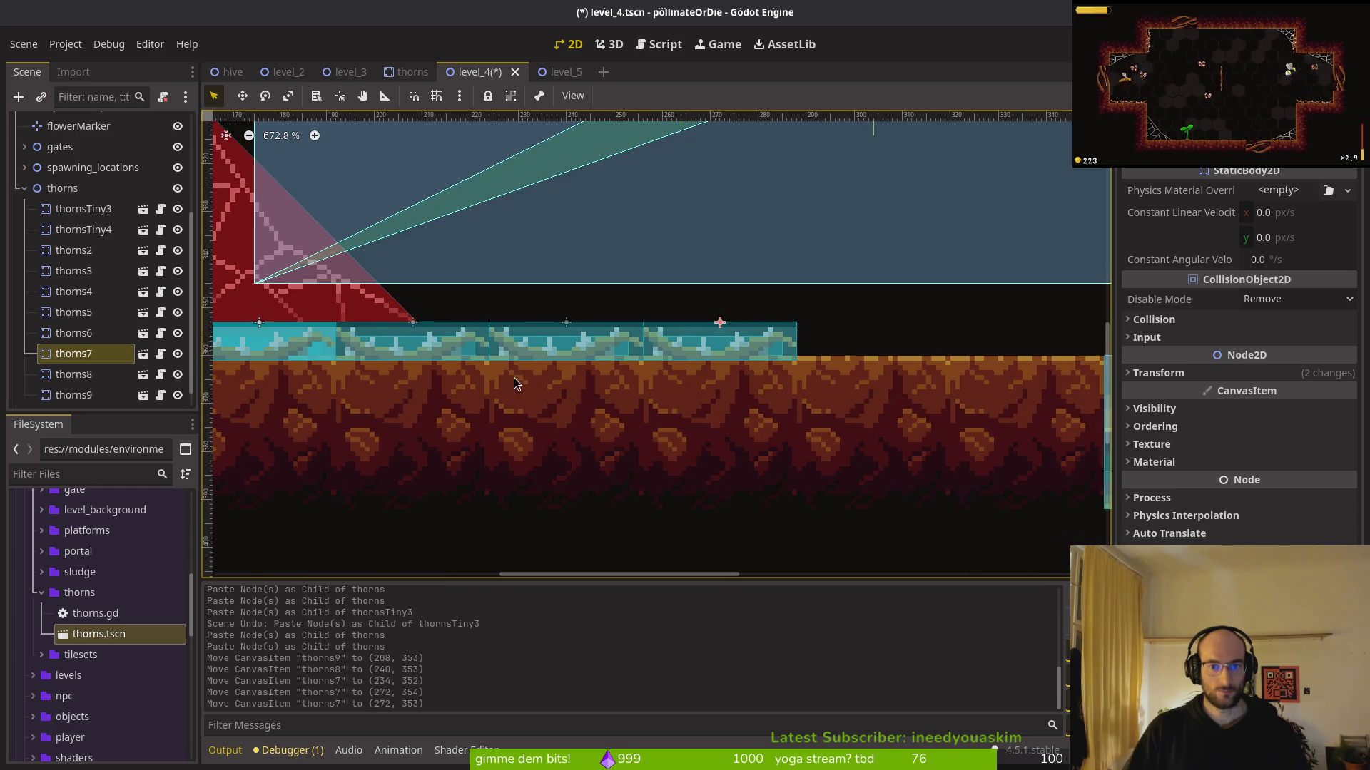
mouse_move(271, 350)
mouse_down()
mouse_move(927, 350)
mouse_move(884, 351)
mouse_up()
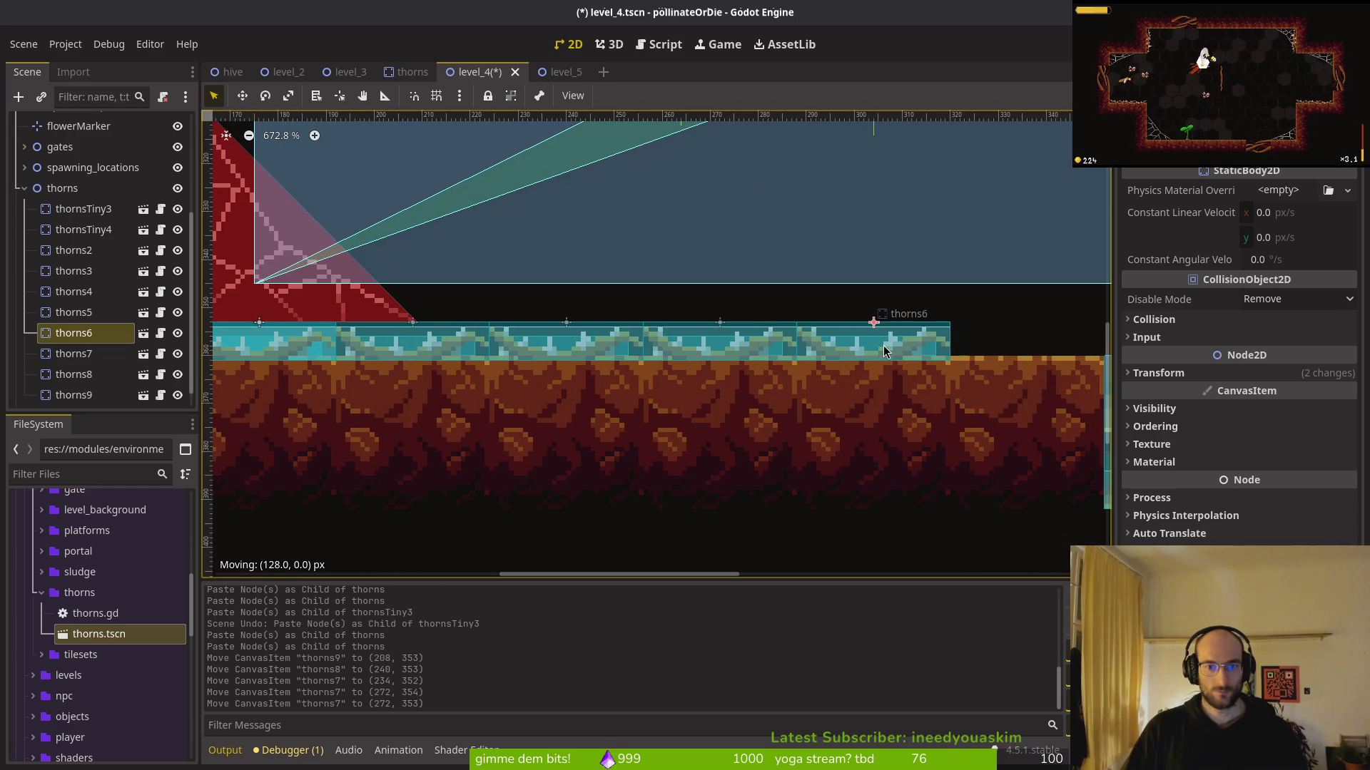
drag(265, 350, 1034, 353)
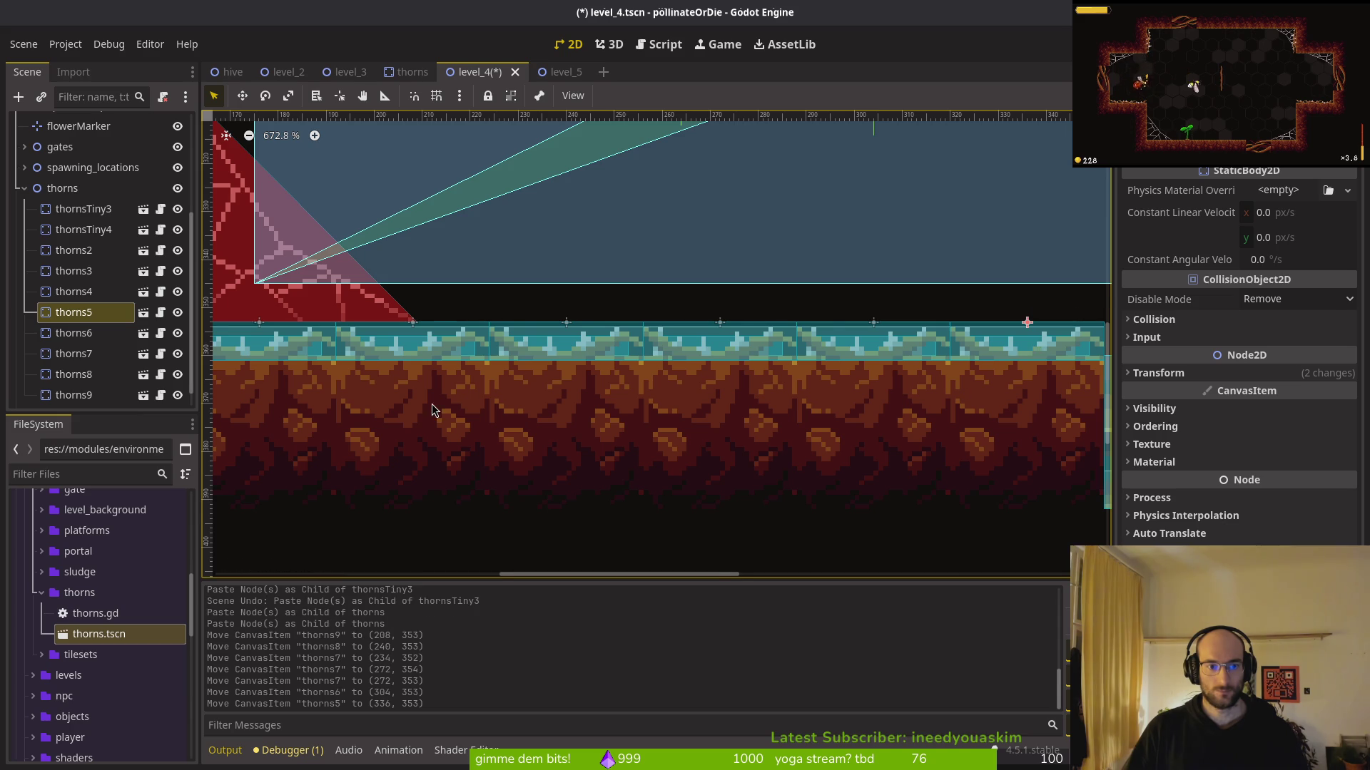
scroll(433, 410, down, 2)
Undo an accidental nudge of thorns4, clear the selection and save level_4
click(297, 362)
key(ctrl+z)
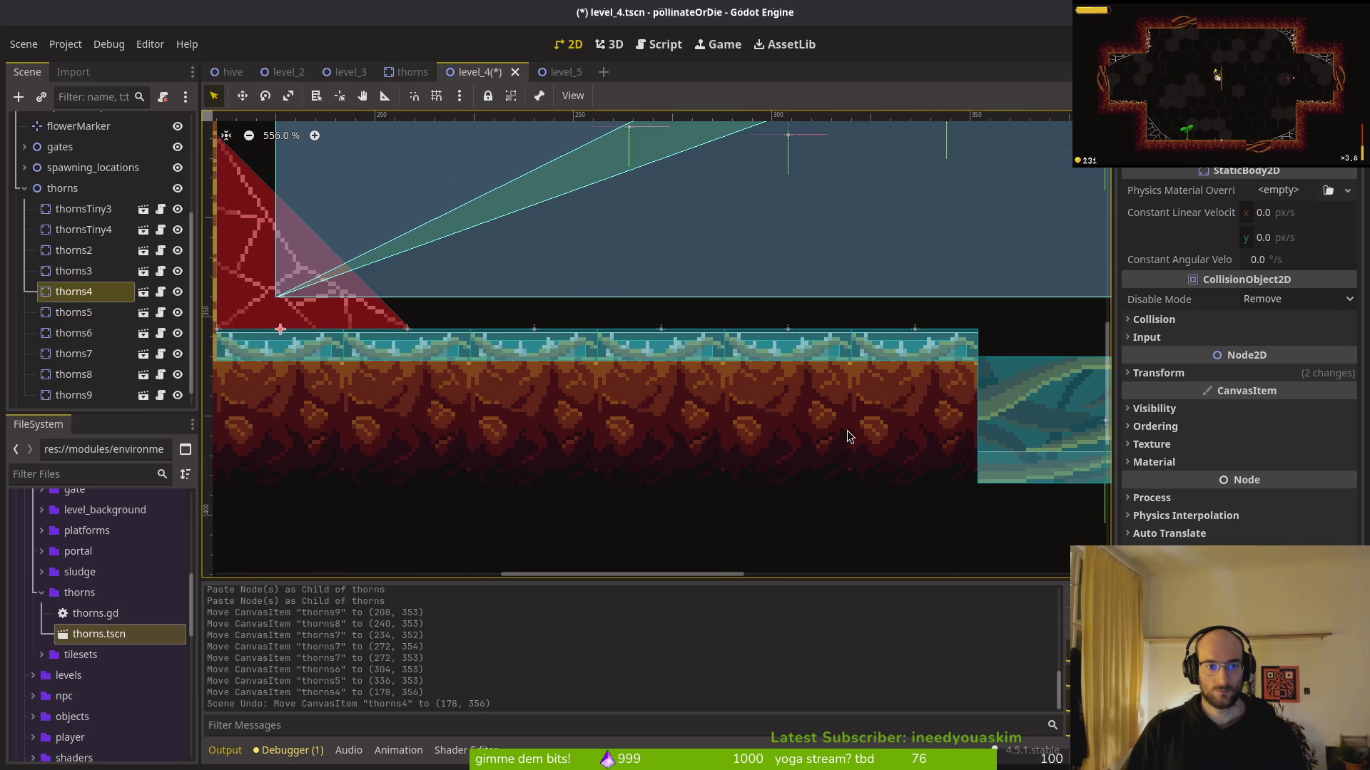
scroll(706, 425, right, 5)
key(Escape)
key(ctrl+s)
Select the whole floor row from thorns4 onward and paste a copy into the thorns group
scroll(787, 376, down, 4)
scroll(788, 376, right, 3)
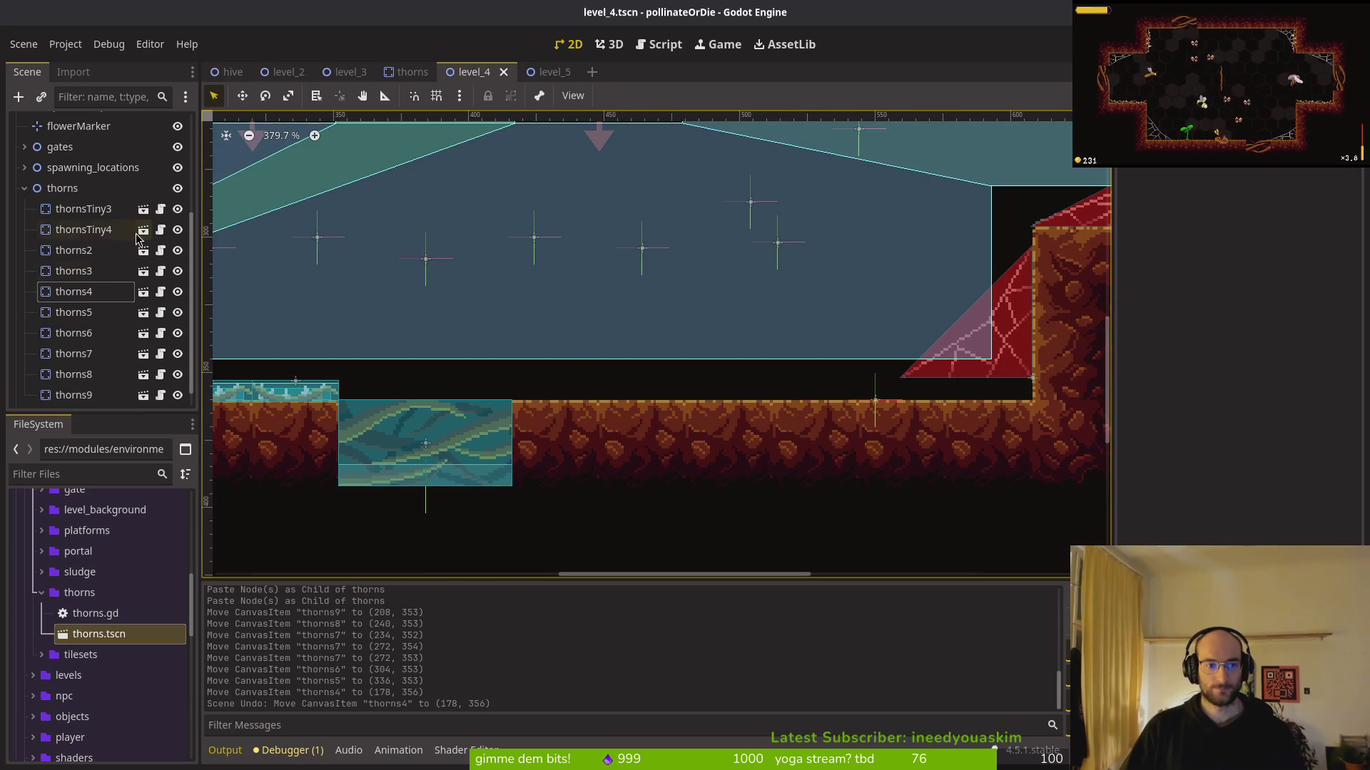
scroll(571, 357, down, 3)
scroll(571, 357, left, 5)
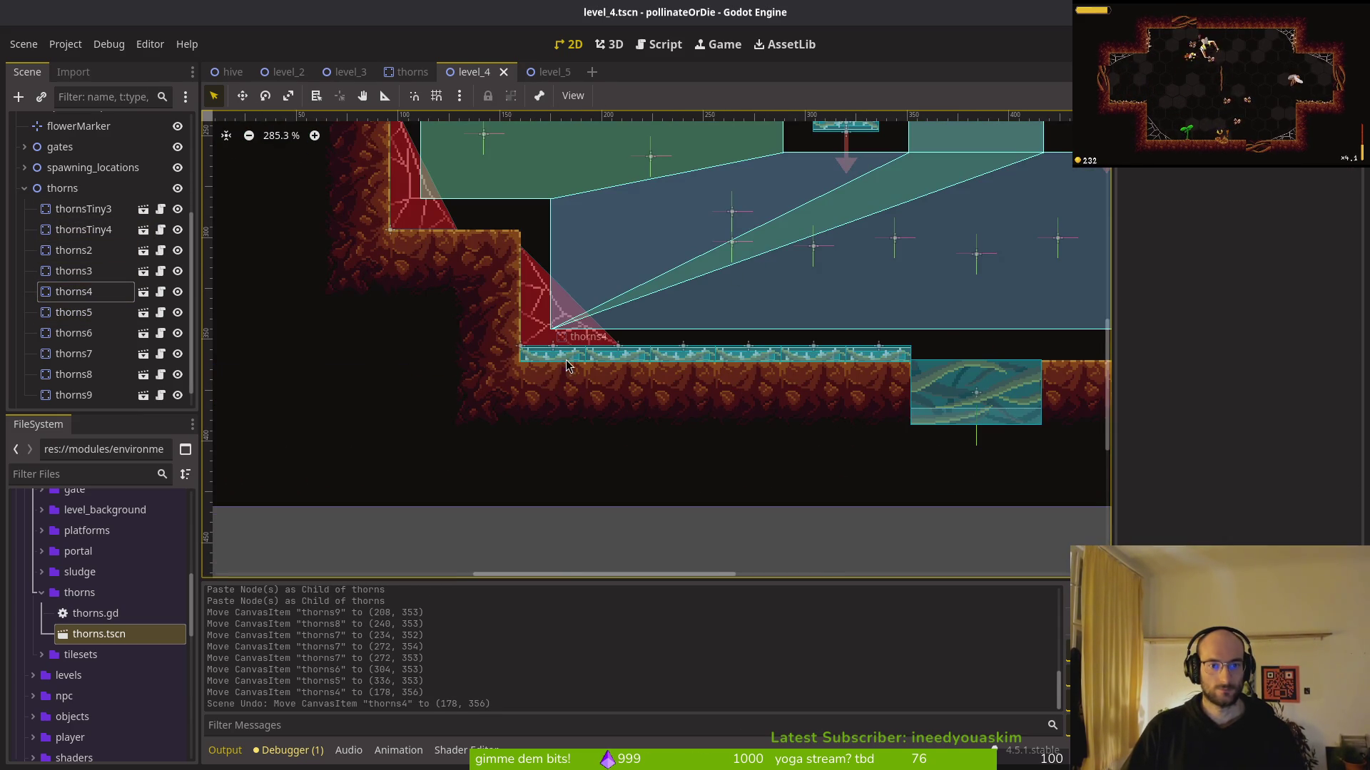
click(555, 356)
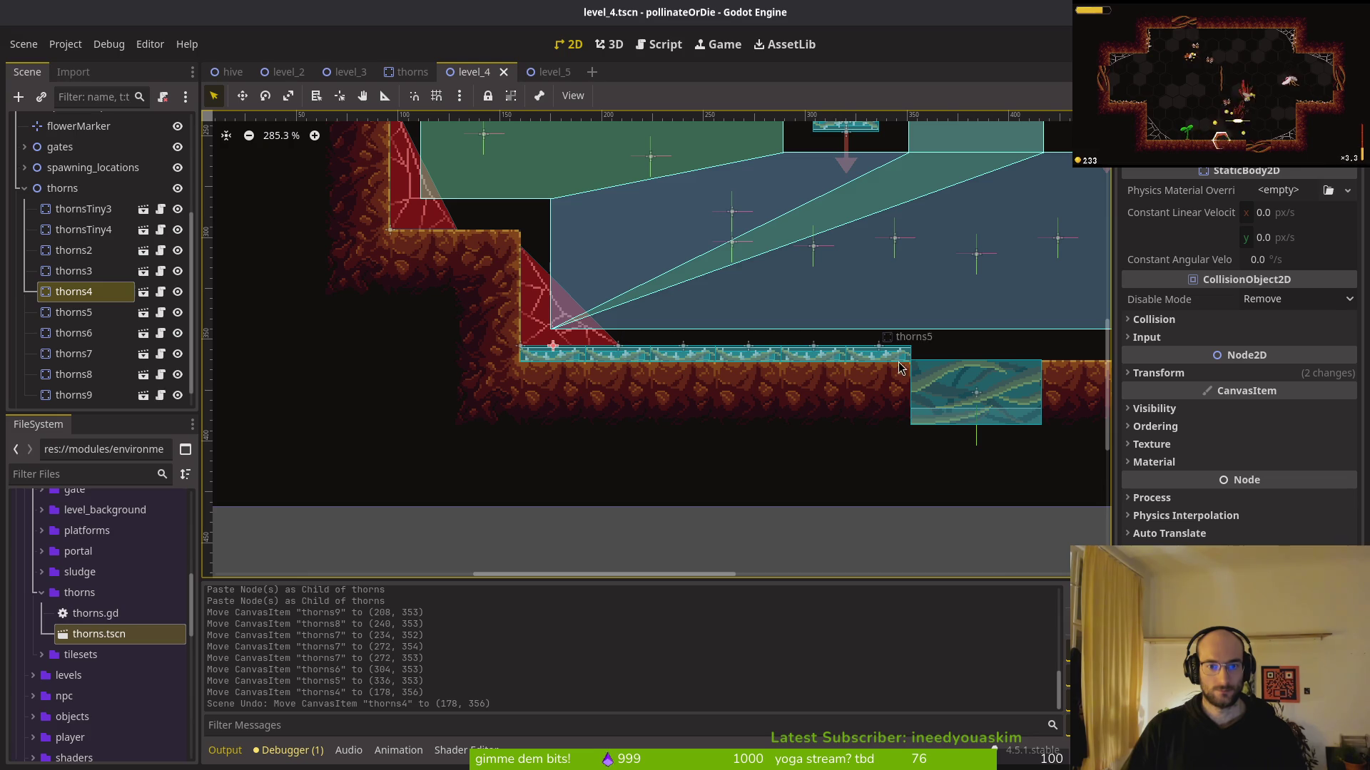
shift+click(610, 362)
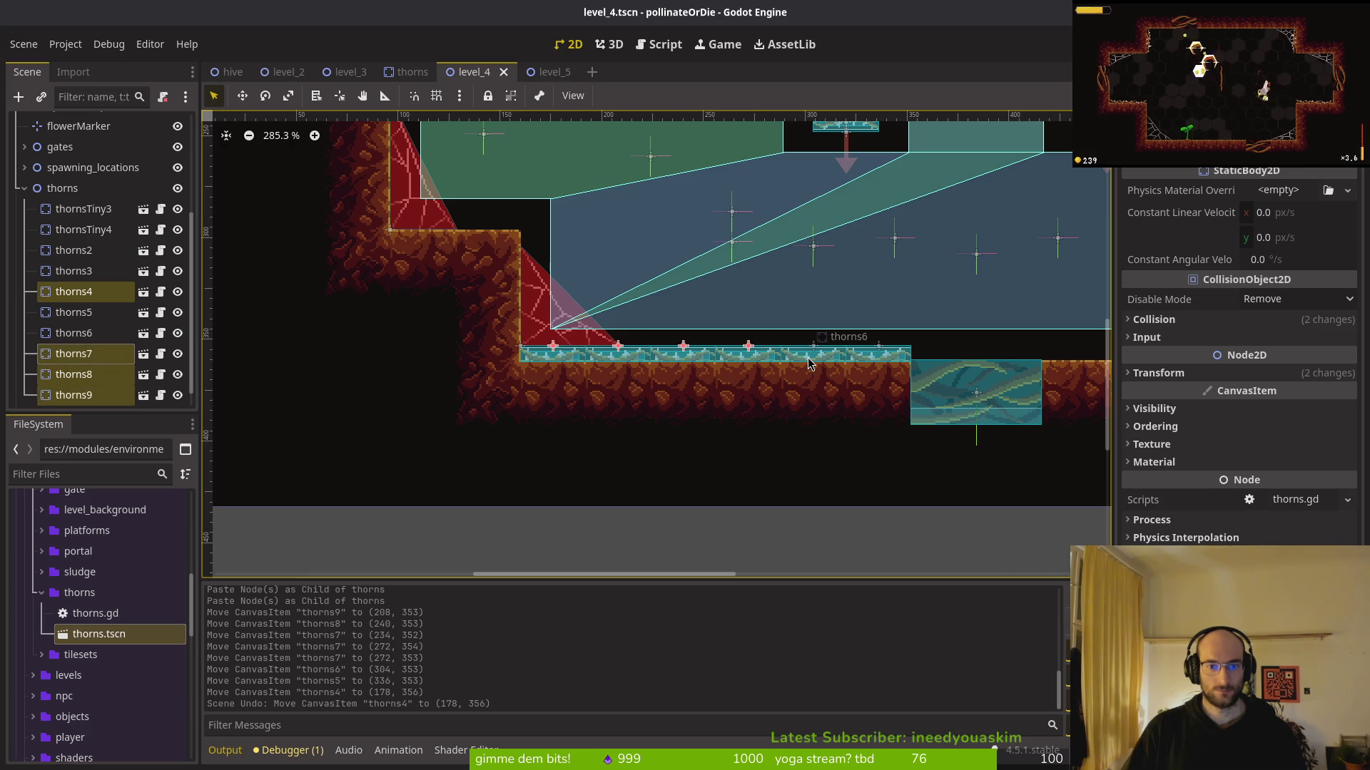
click(80, 191)
key(ctrl+v)
Move the copied thorns row onto the right floor section and save level_4.tscn
scroll(788, 428, right, 5)
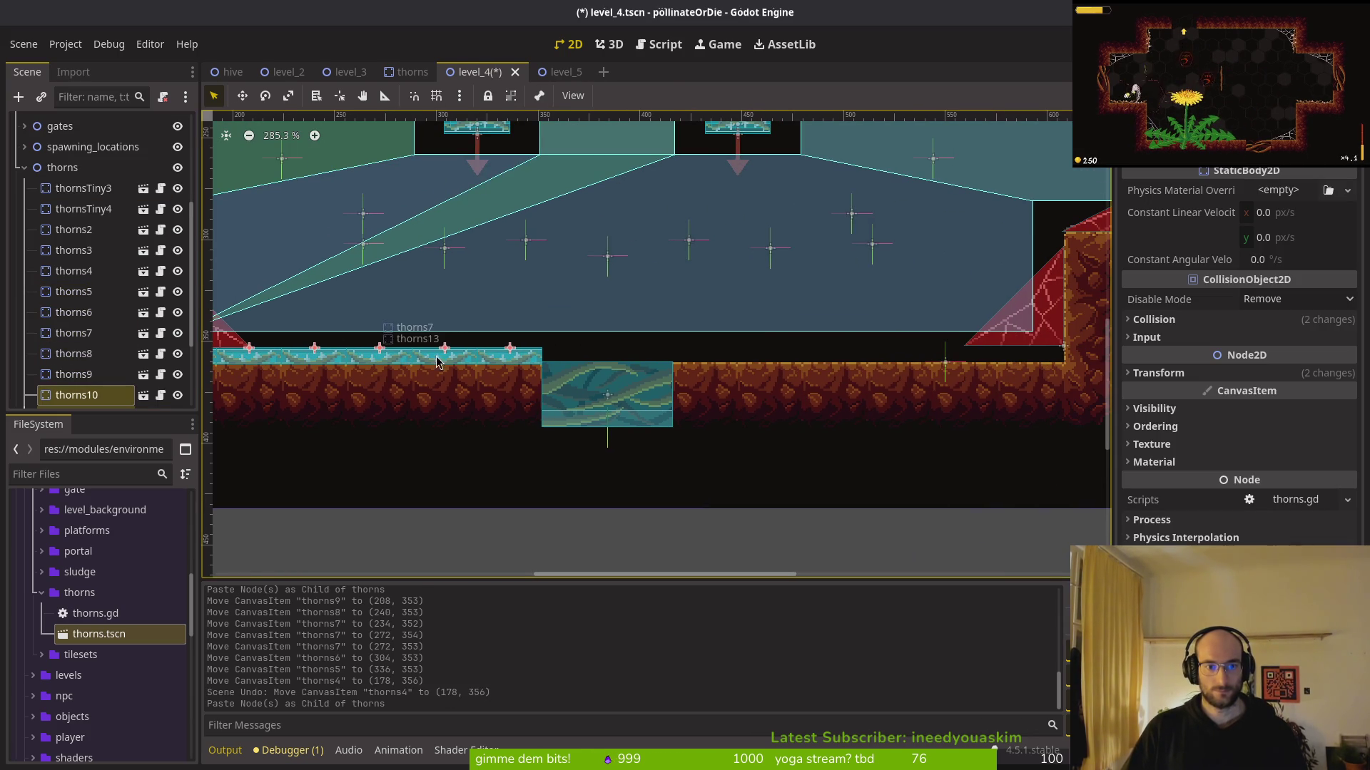
drag(401, 368, 881, 333)
scroll(717, 341, up, 3)
drag(732, 354, 724, 384)
scroll(722, 363, up, 3)
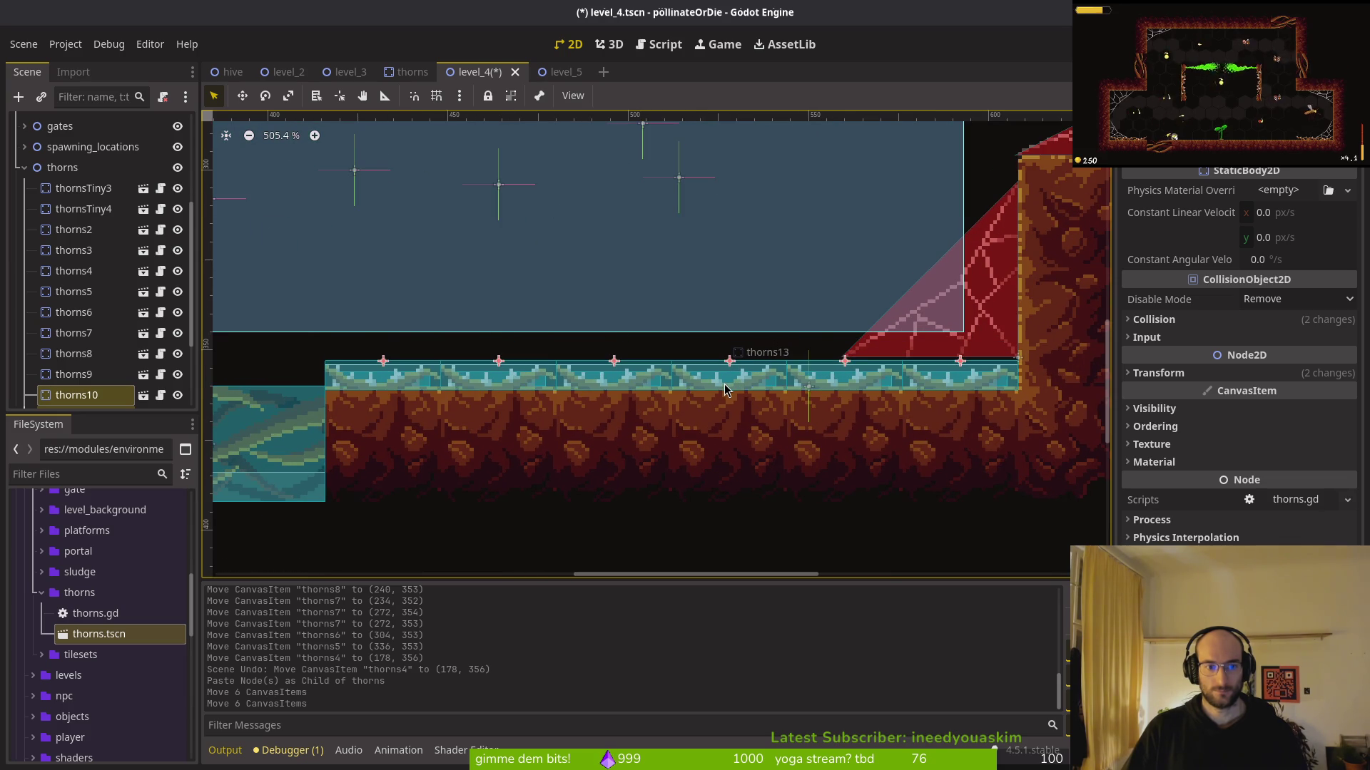
scroll(725, 383, down, 14)
key(ctrl+s)
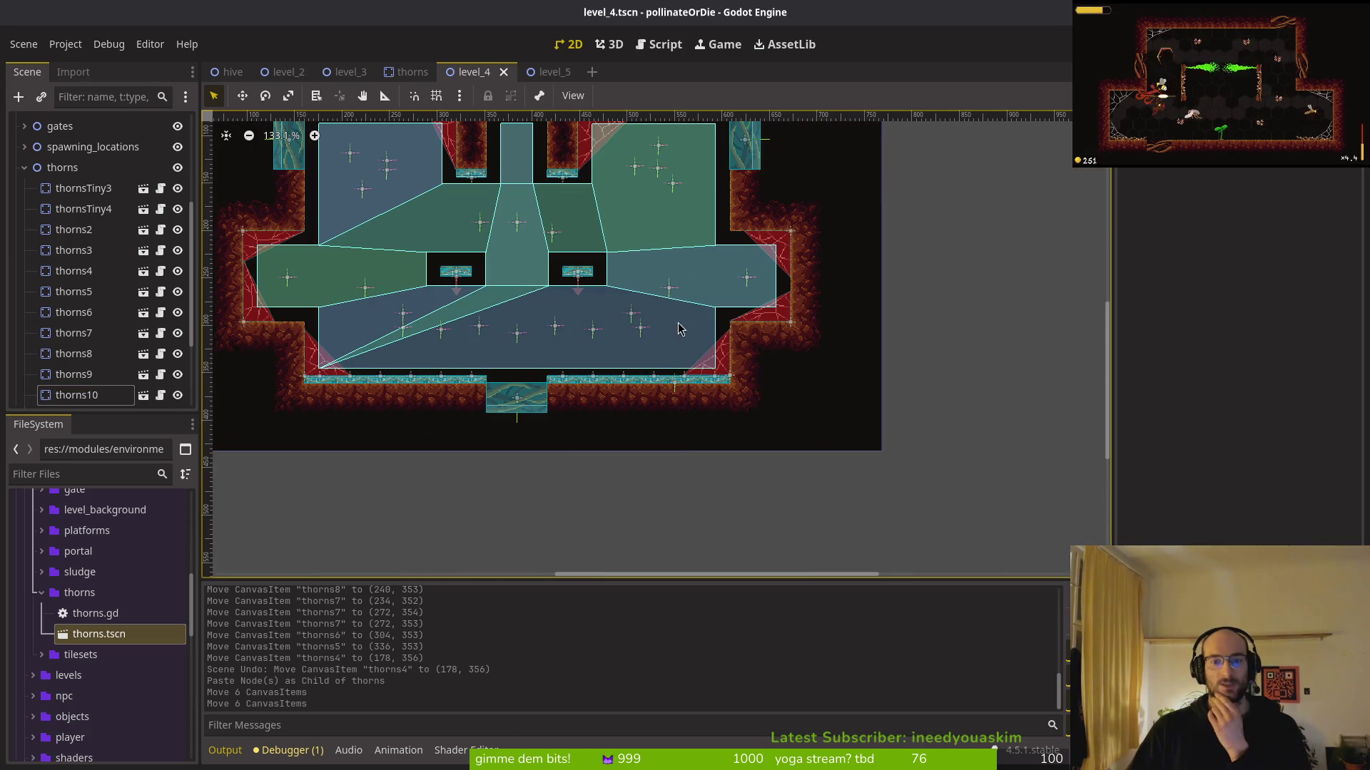
scroll(501, 348, left, 5)
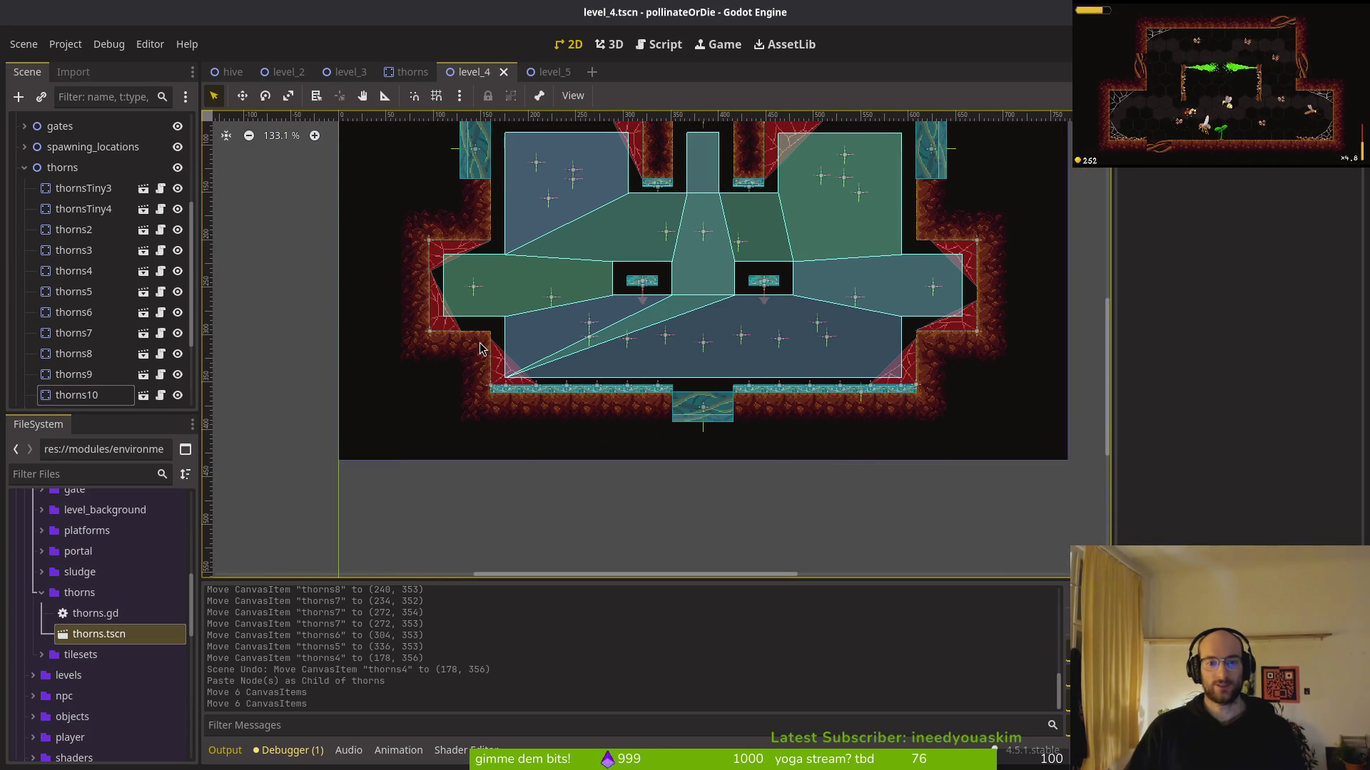
key(ctrl+s)
key(F5)
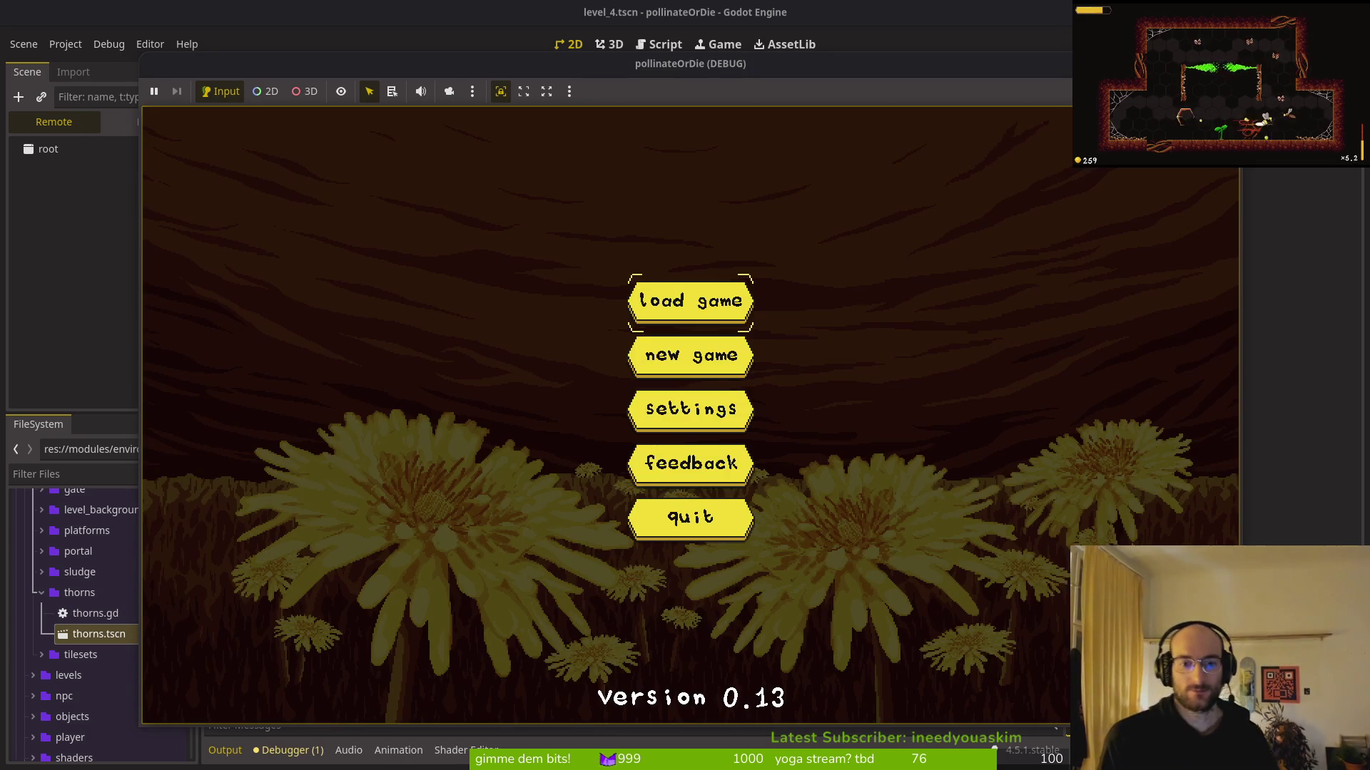
click(689, 517)
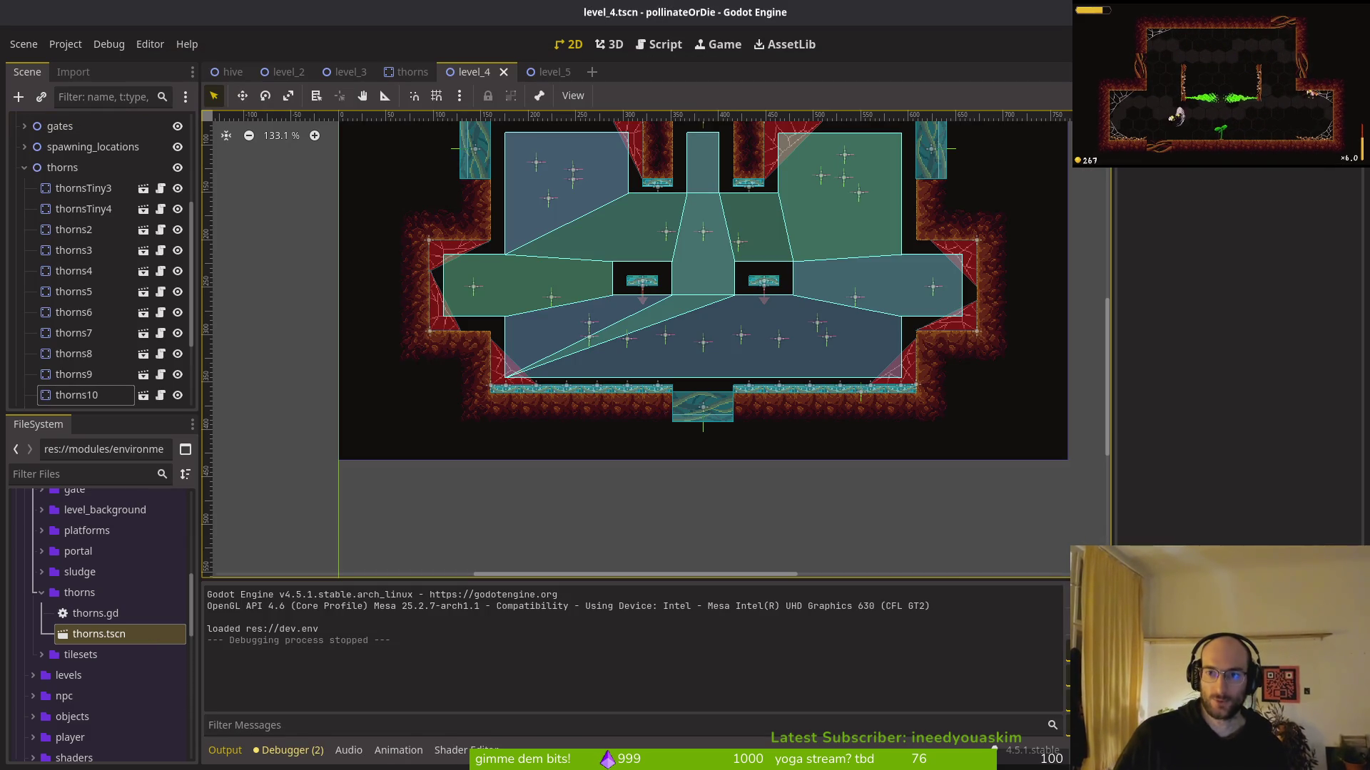
key(F5)
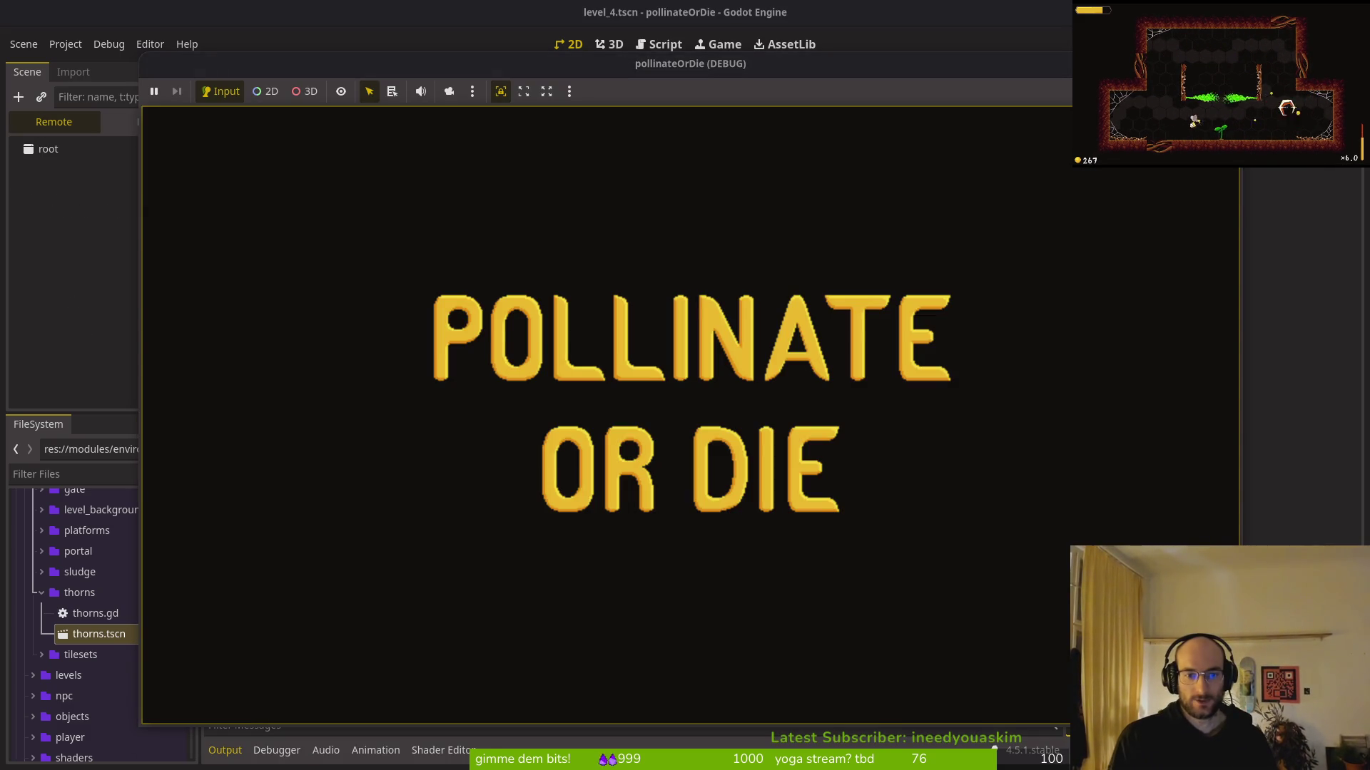
key(Return)
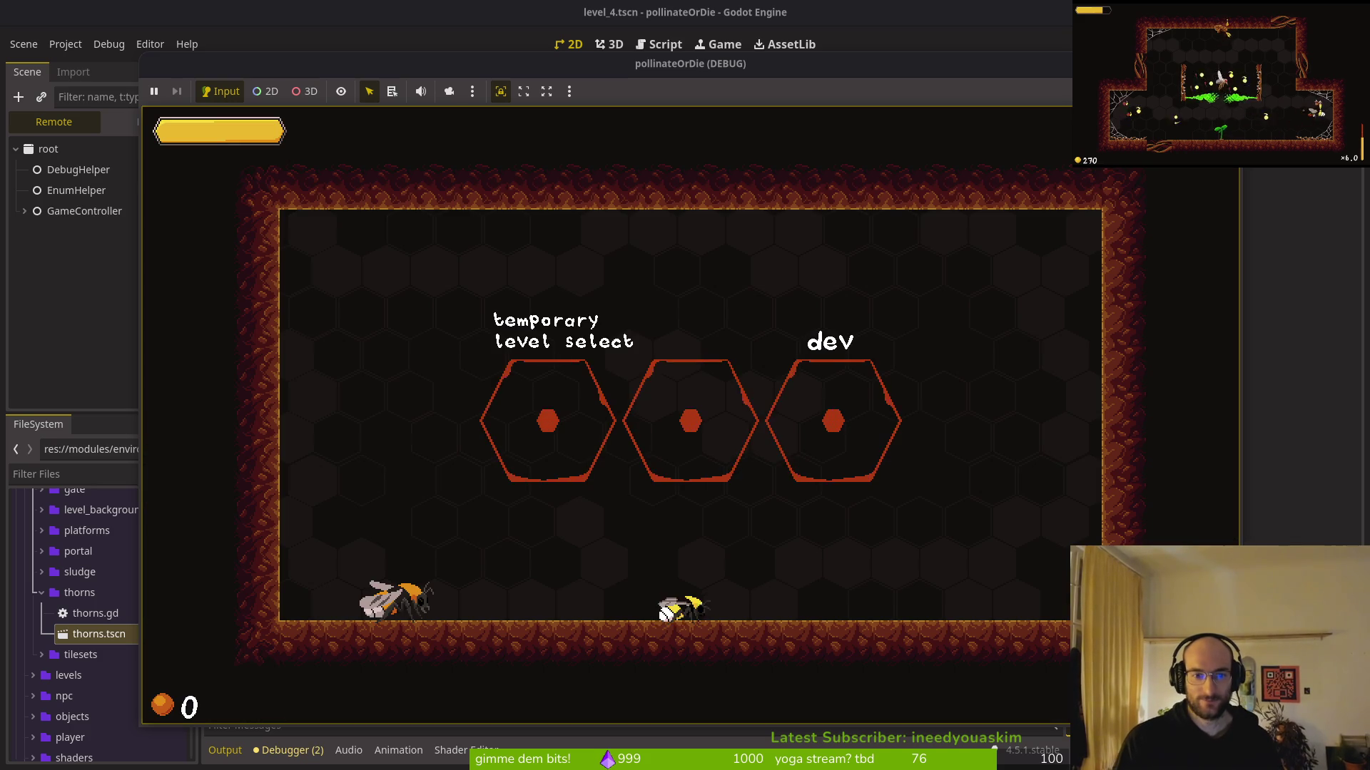
key(Return)
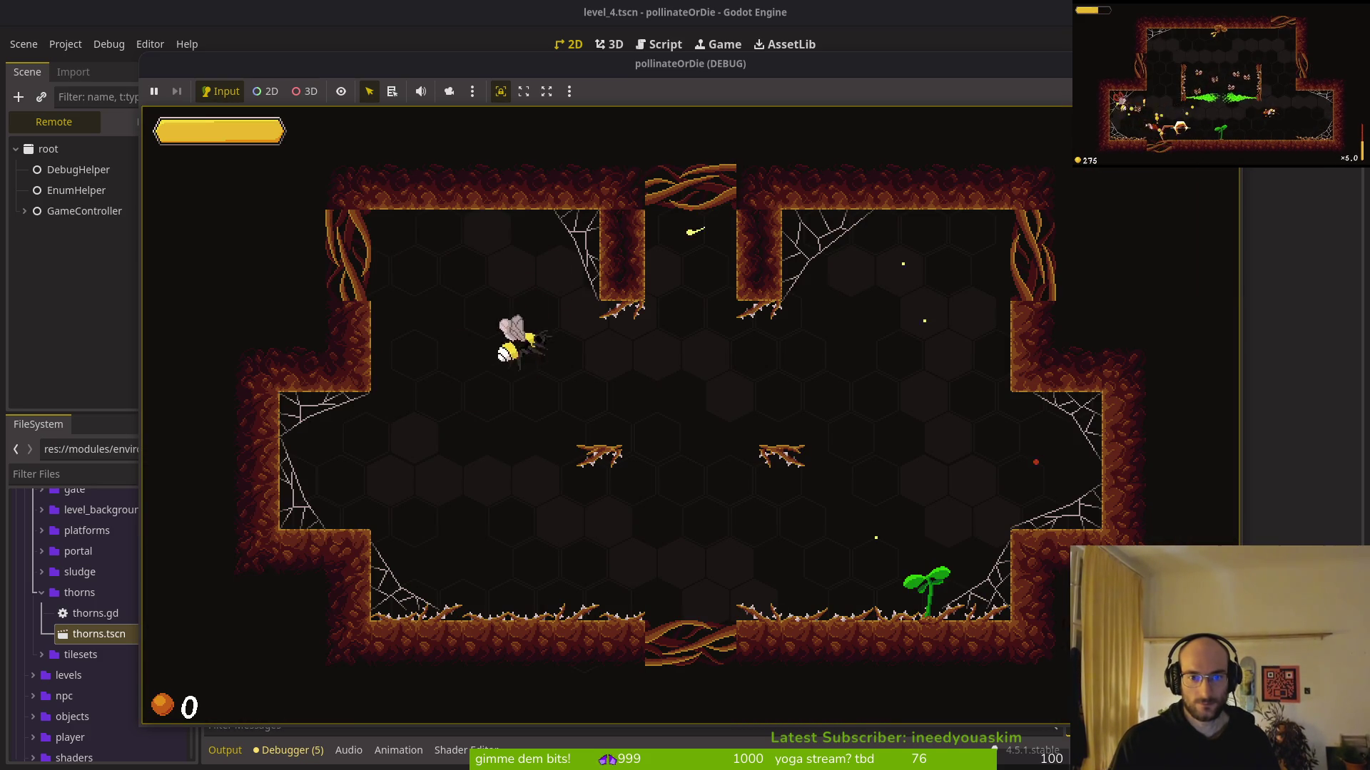
key(Down)
key(Left)
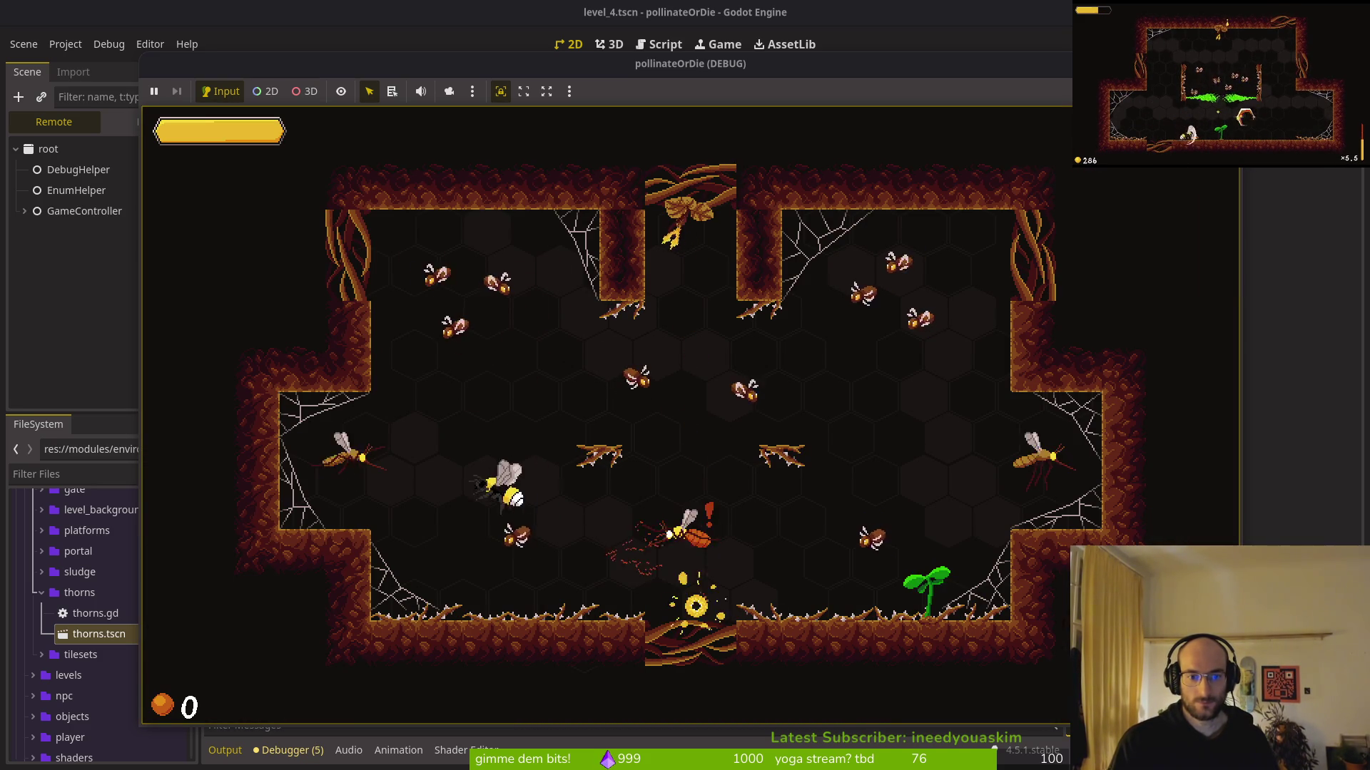
key(Up)
key(Down)
key(Right)
key(Down)
key(Up)
key(Right)
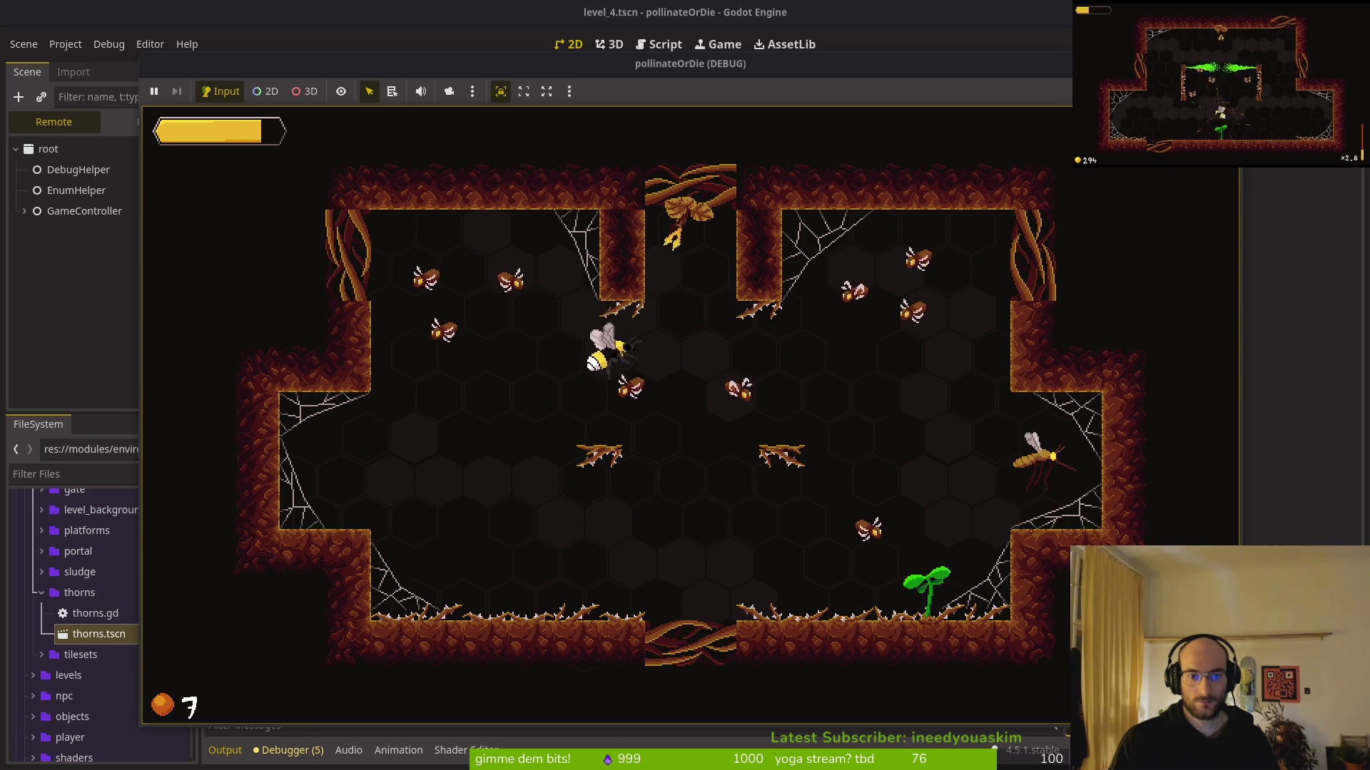
key(Up)
key(Left)
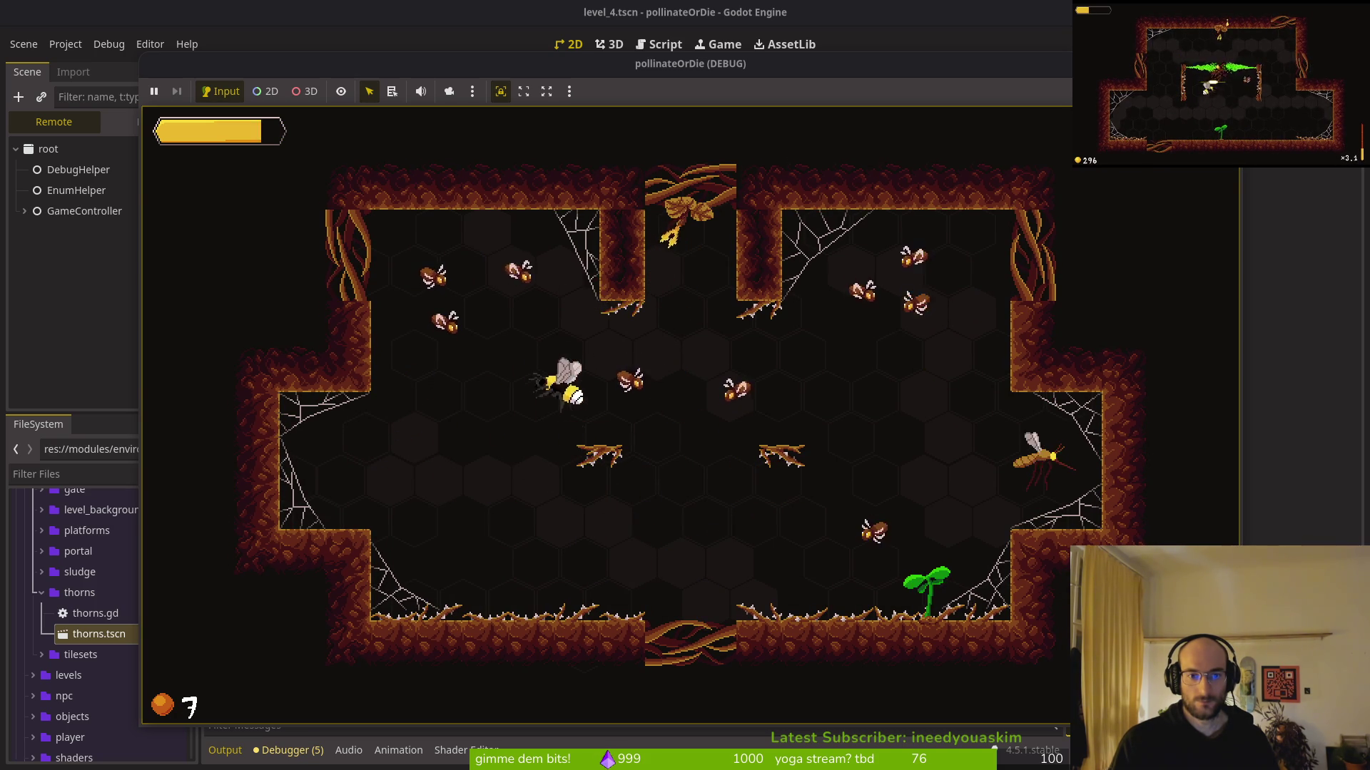
key(Right)
key(Down)
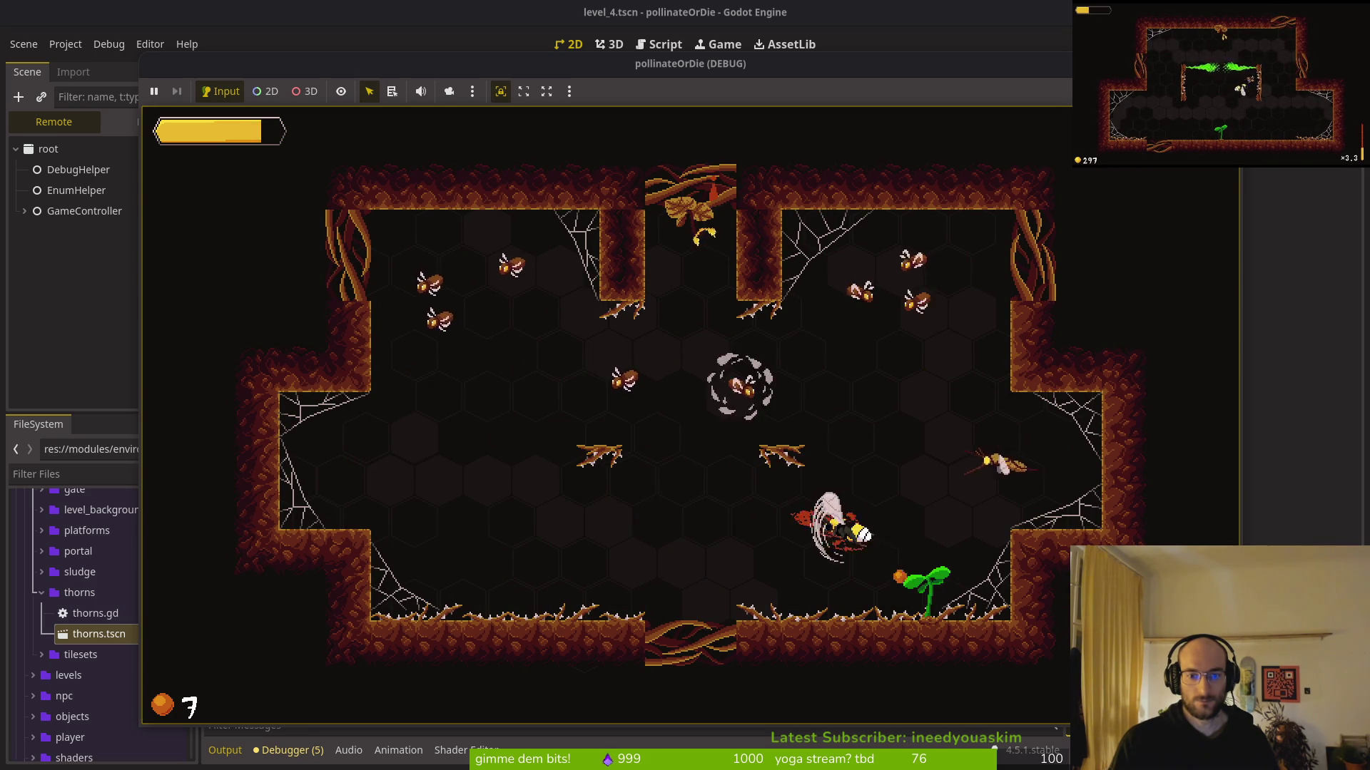
key(Left)
key(Up)
key(Right)
key(Down)
key(Up)
key(Right)
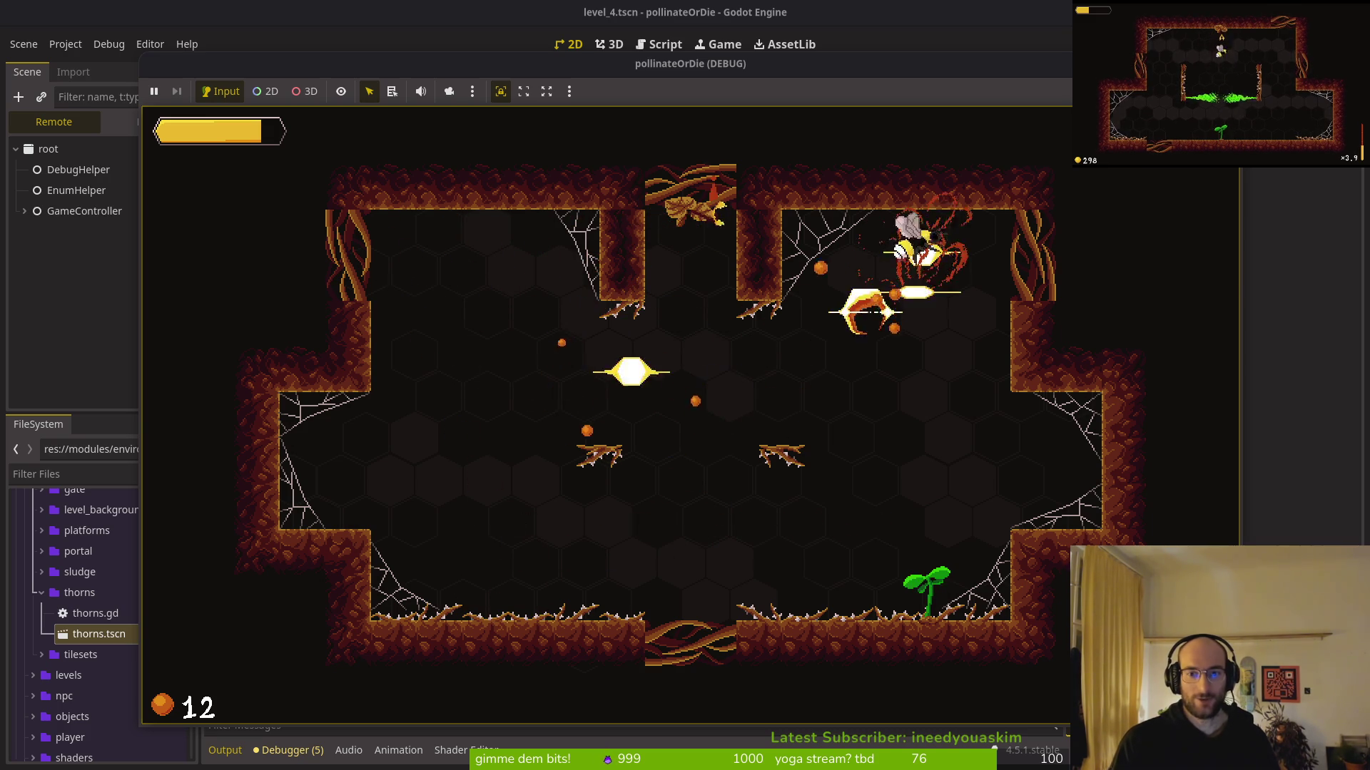
key(Down)
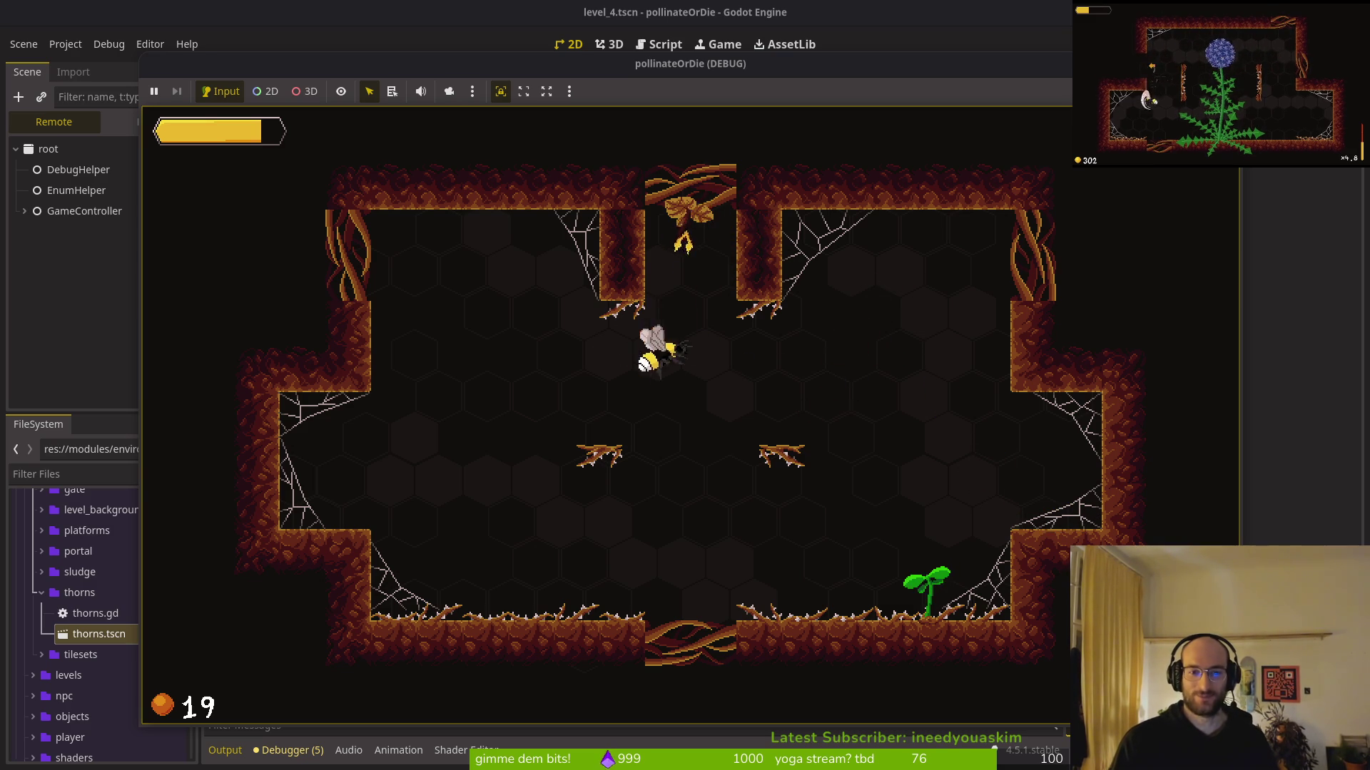
key(Down)
key(Left)
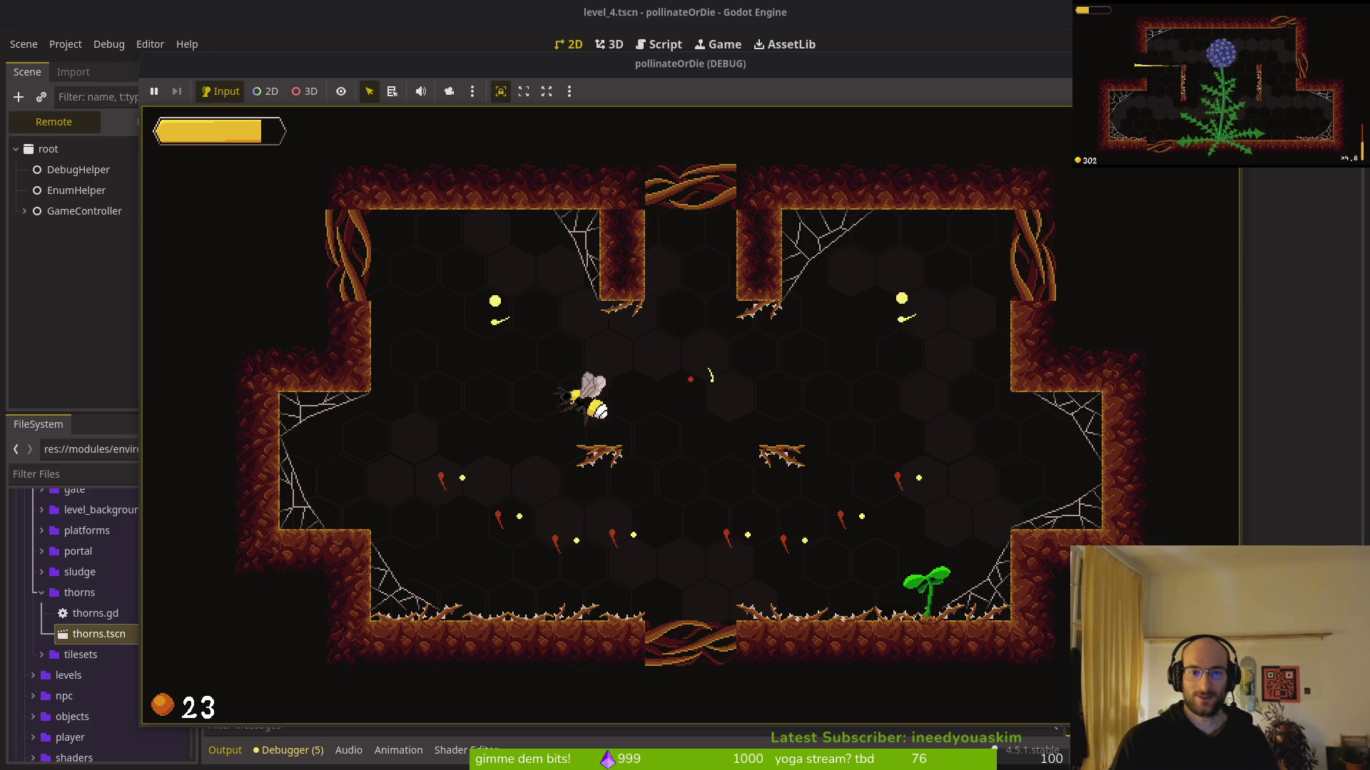
key(Right)
key(Up)
key(Down)
key(Left)
key(Right)
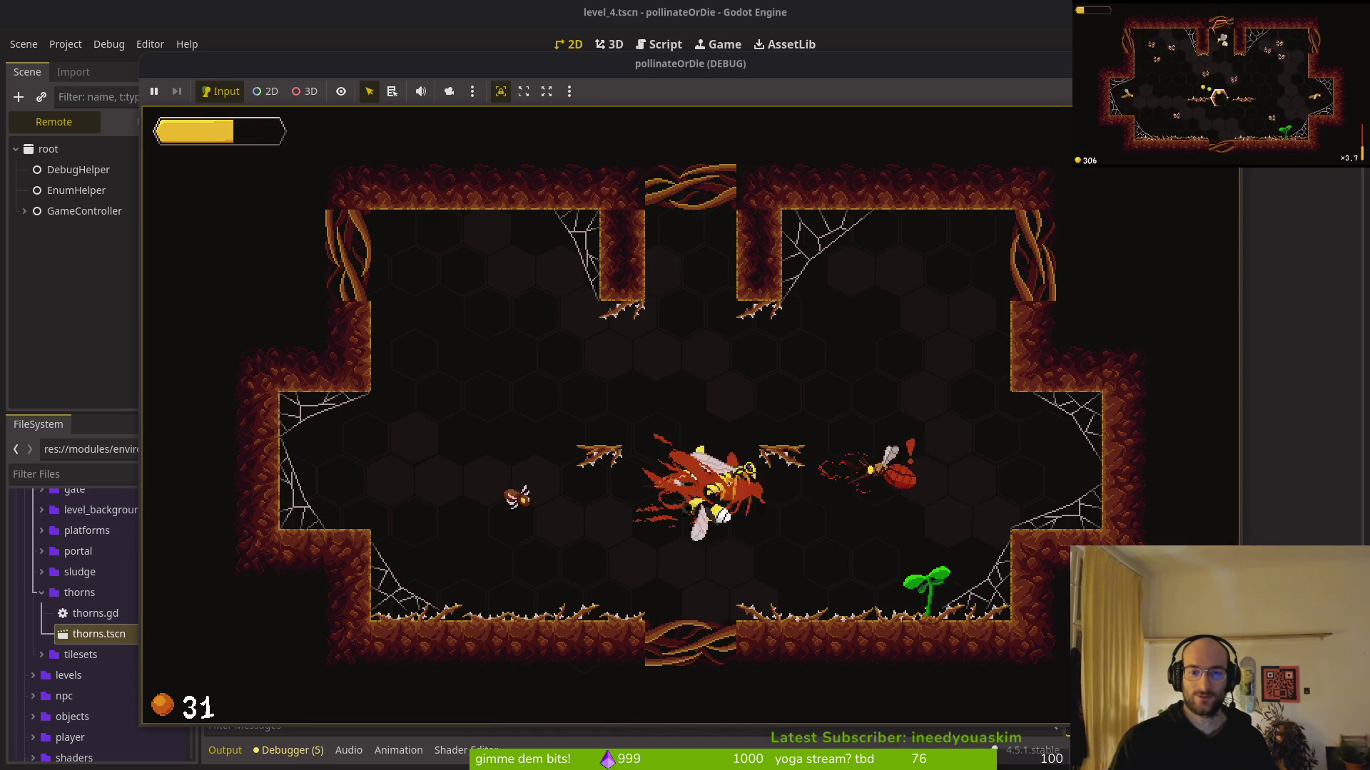
key(Up)
key(Left)
key(Down)
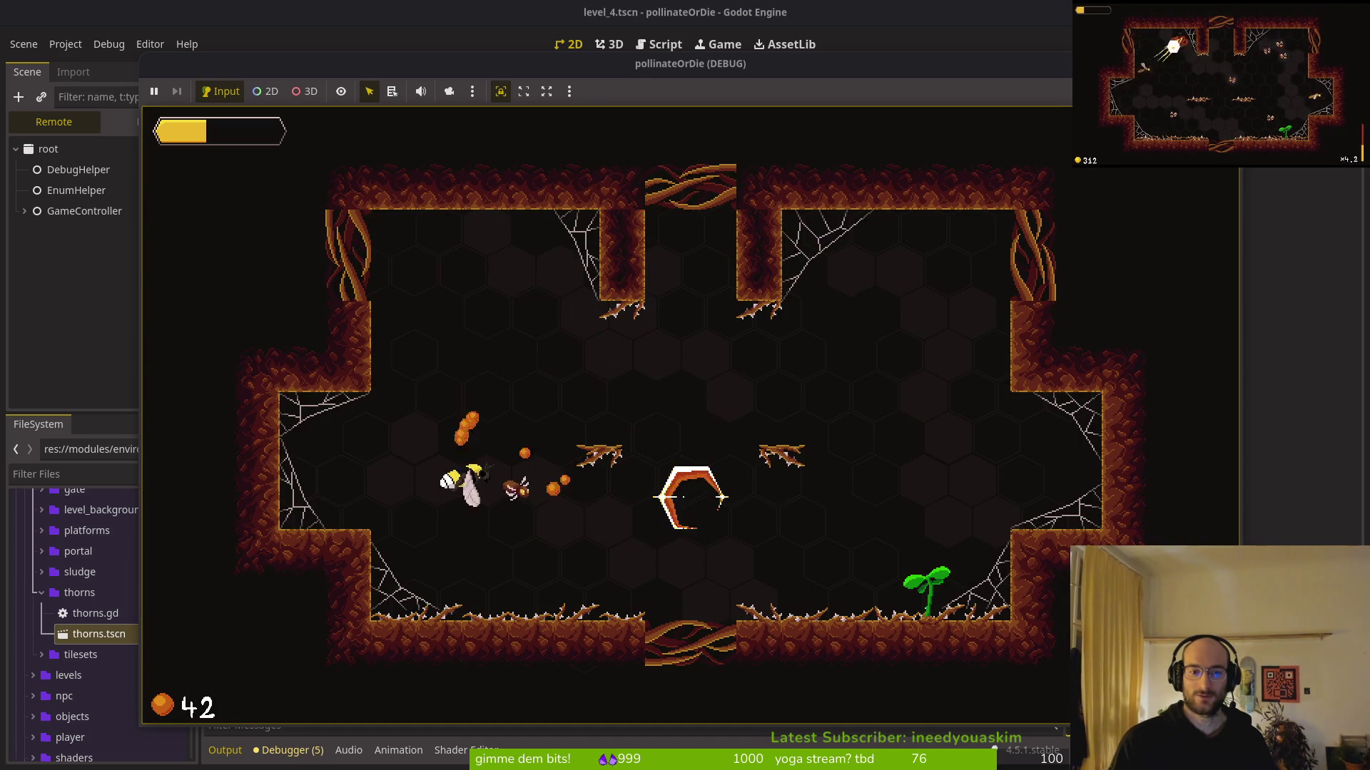
key(Right)
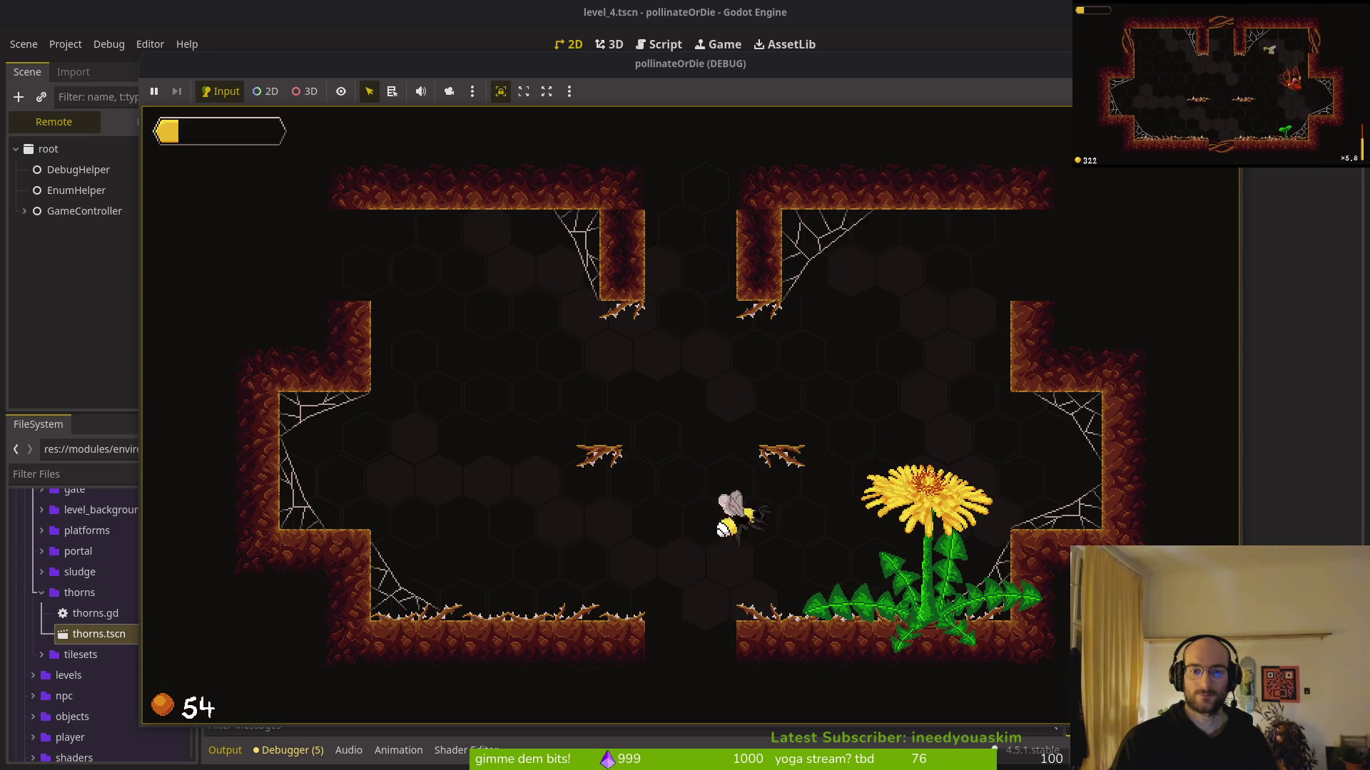
key(Left)
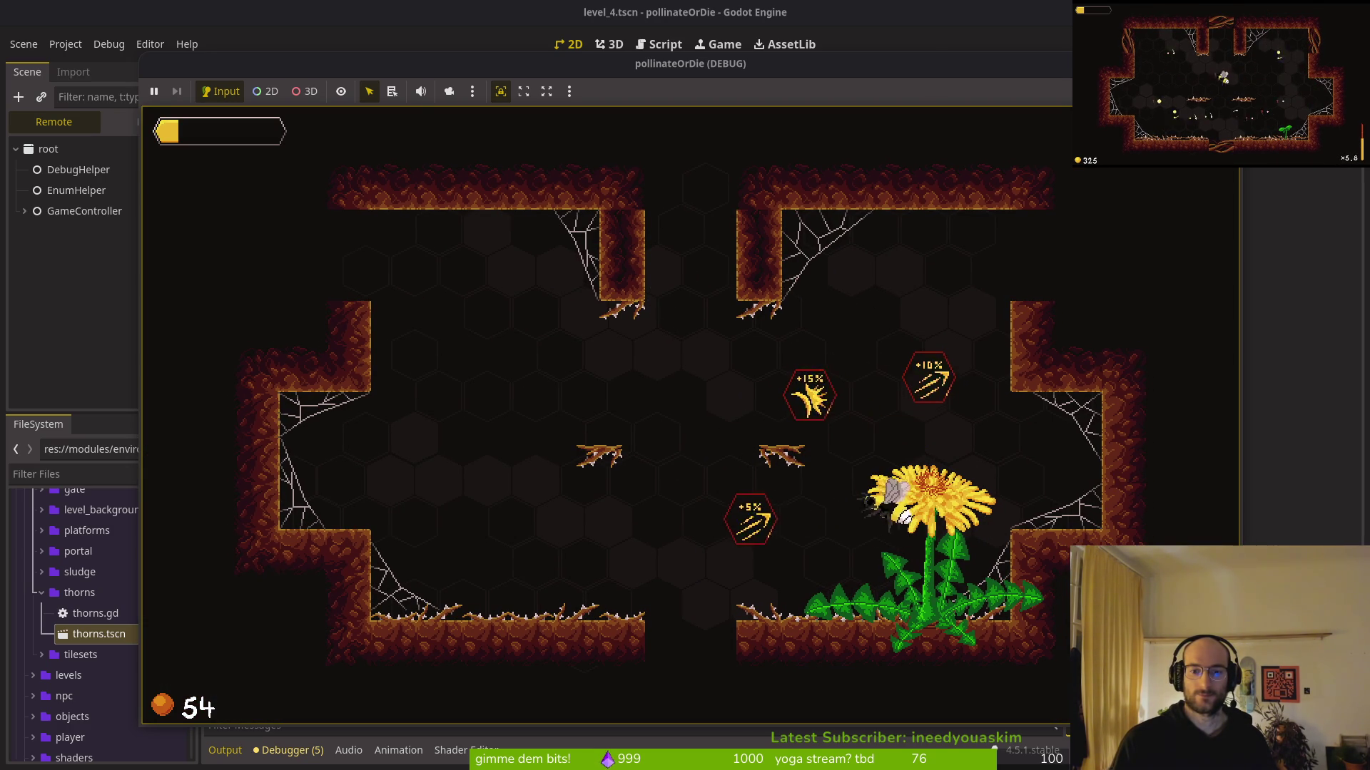
key(Up)
key(Down)
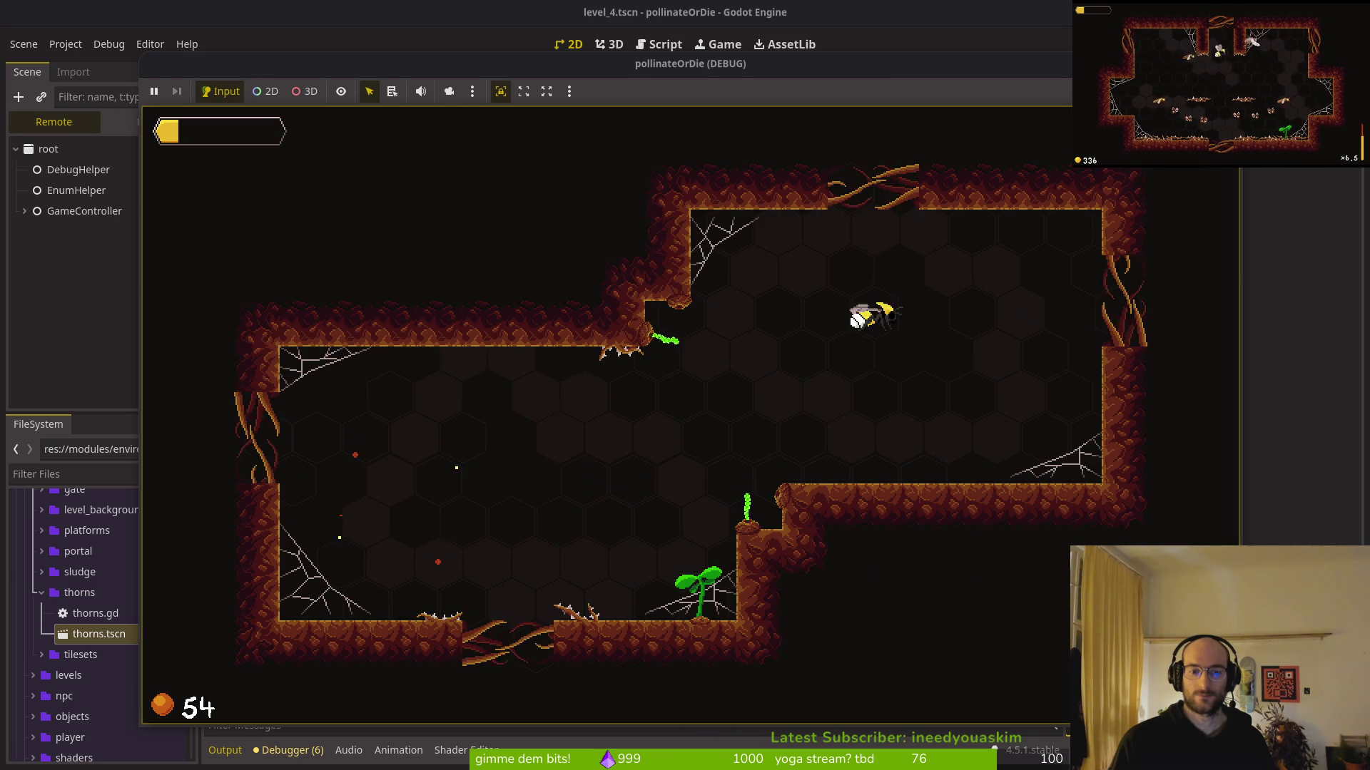
key(Left)
key(Down)
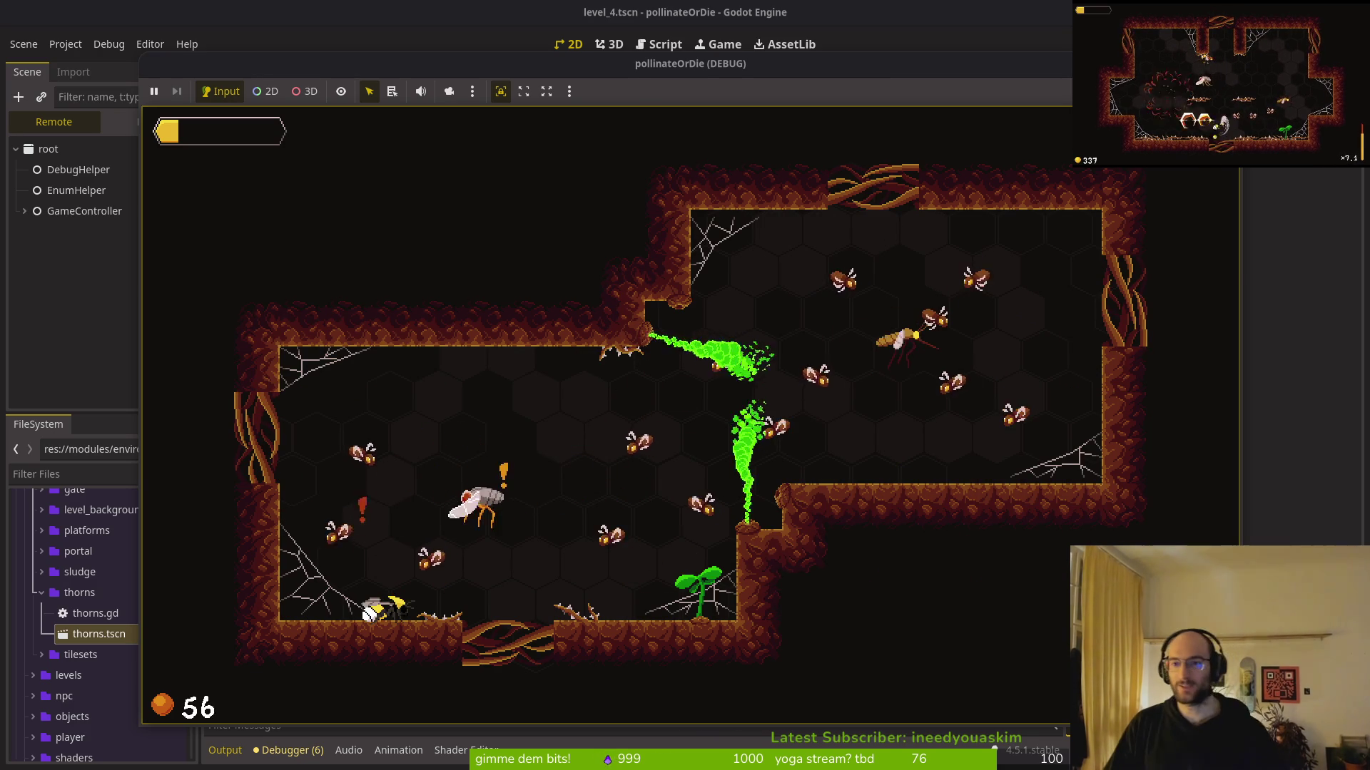
key(F8)
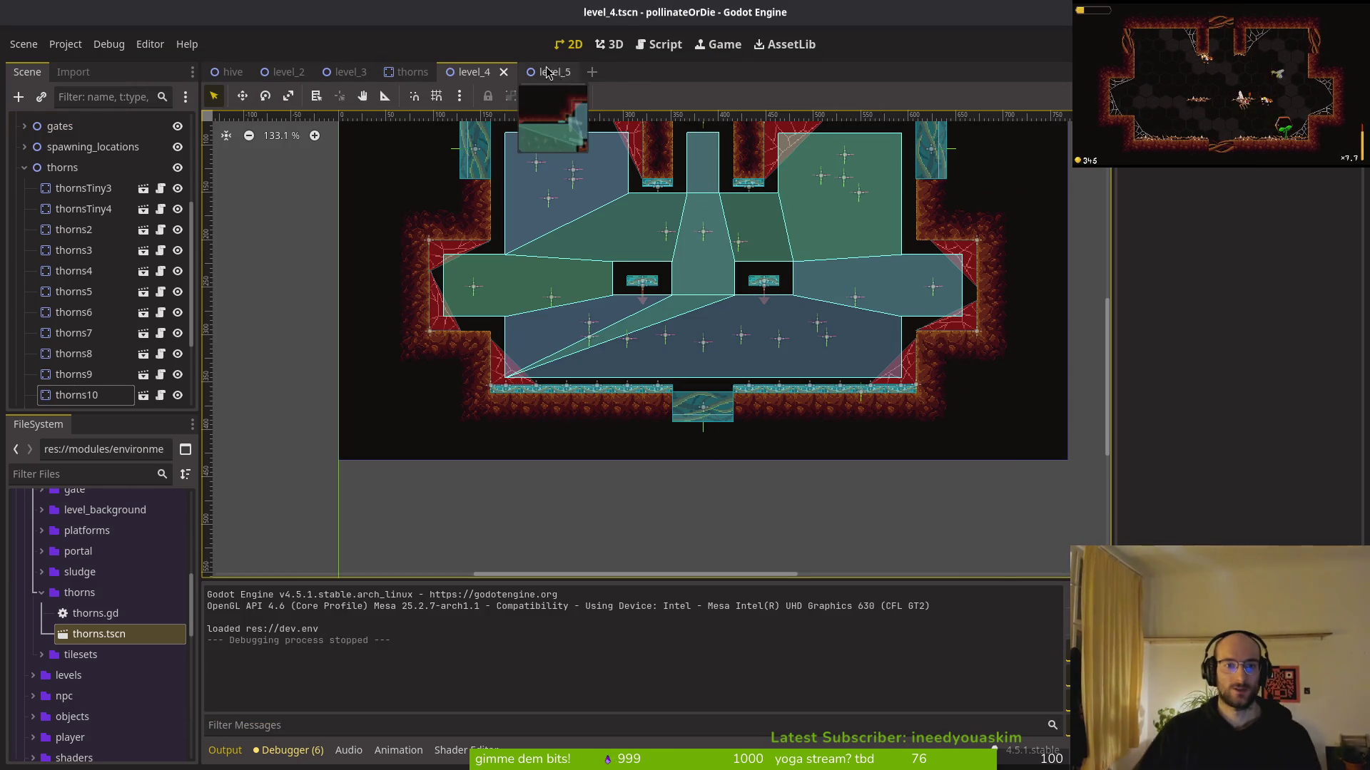
Open level_5 and move thornsTiny2 left along the floor
click(549, 77)
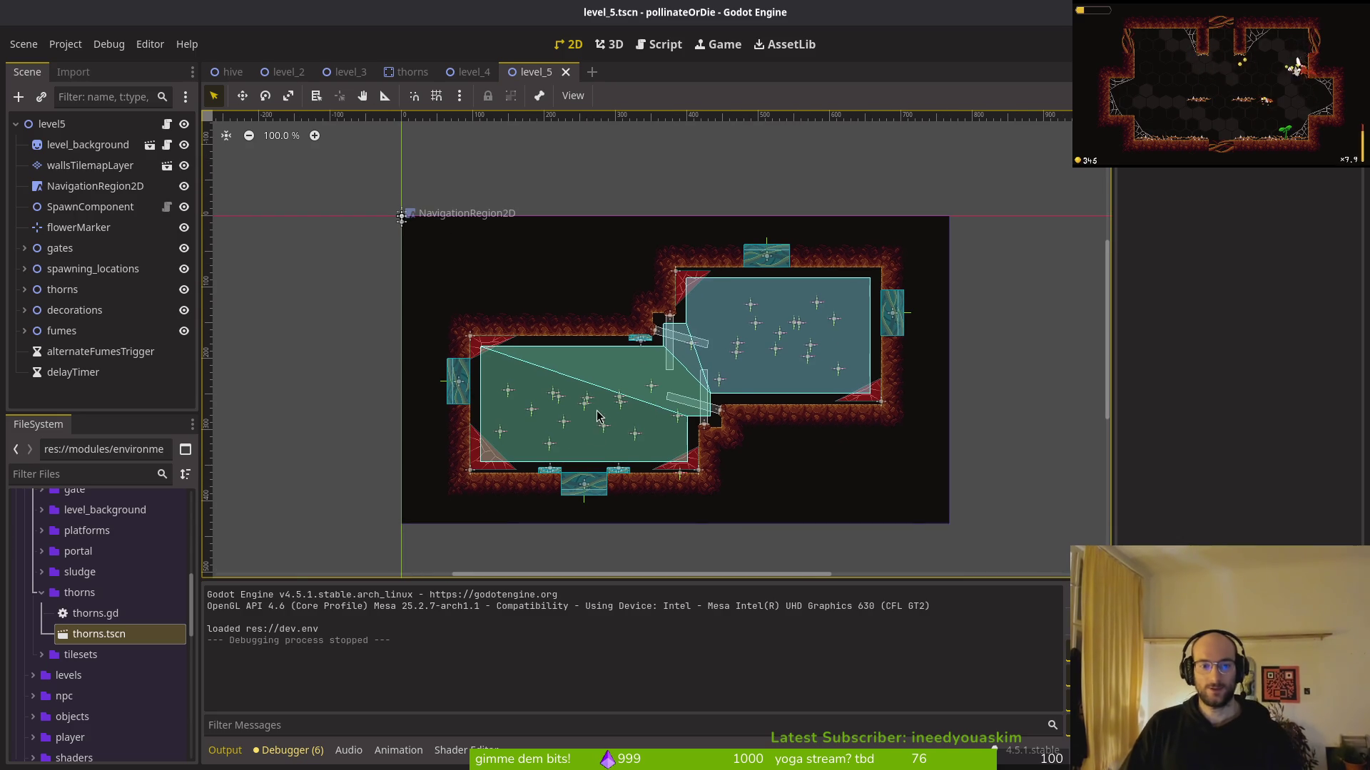
scroll(584, 415, up, 9)
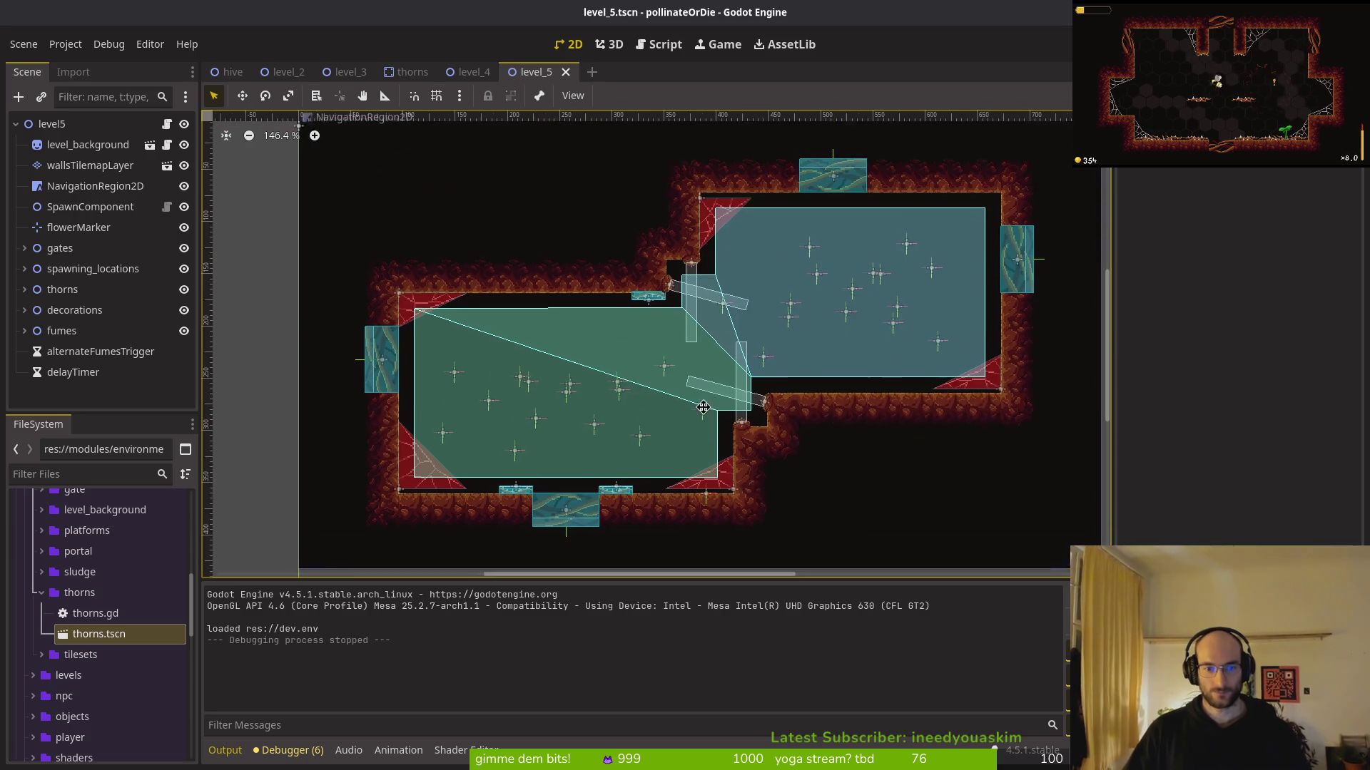
scroll(727, 397, up, 4)
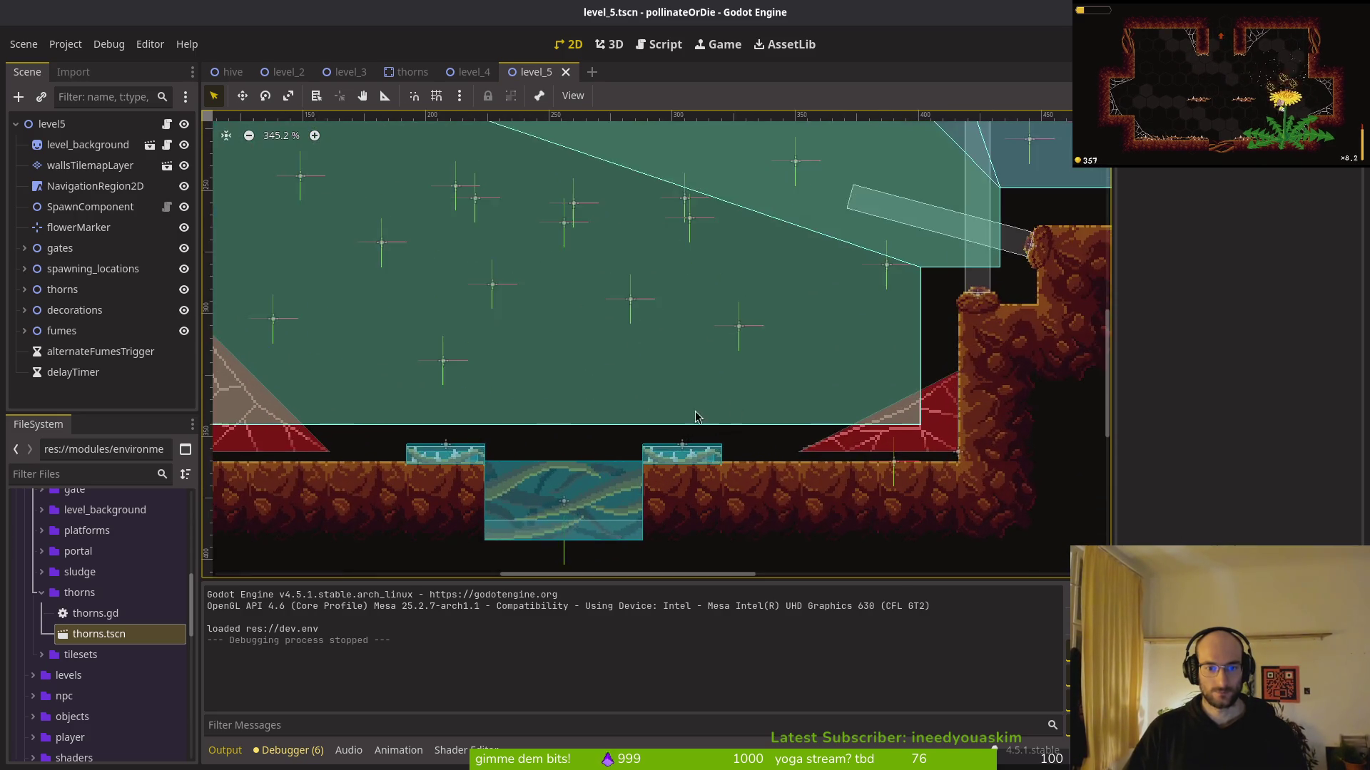
drag(903, 384, 603, 388)
scroll(615, 381, up, 4)
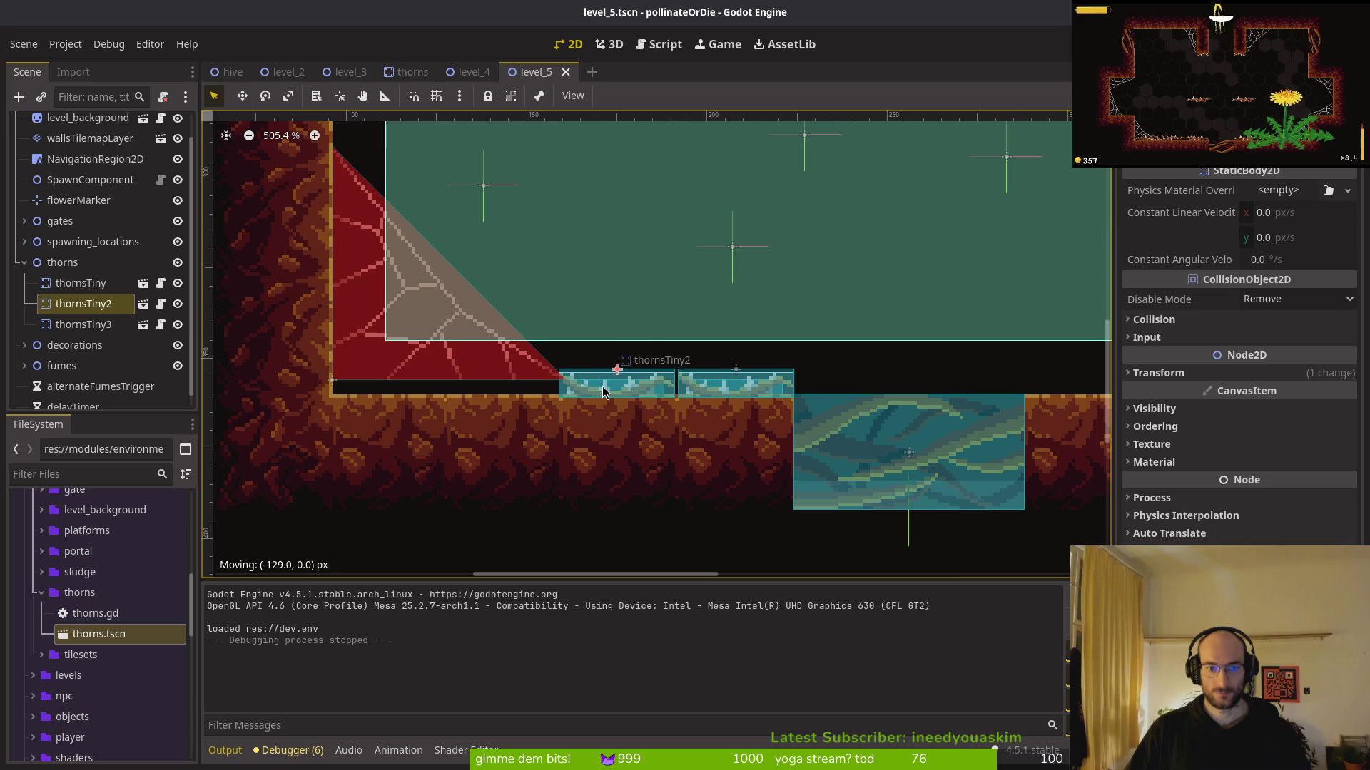
drag(604, 390, 667, 406)
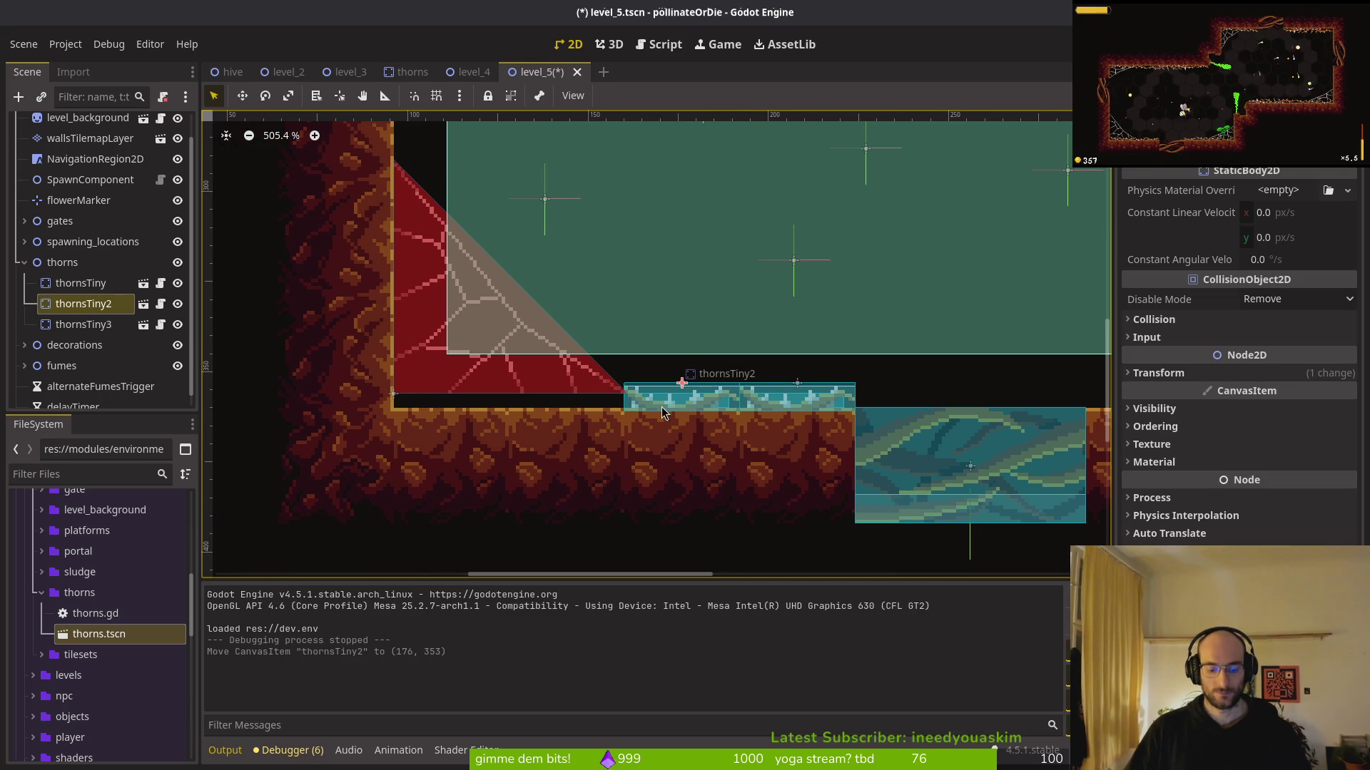
Add thornsTiny4 and thornsTiny5 copies and line them up along the floor
key(ctrl+c)
key(ctrl+v)
drag(567, 401, 570, 401)
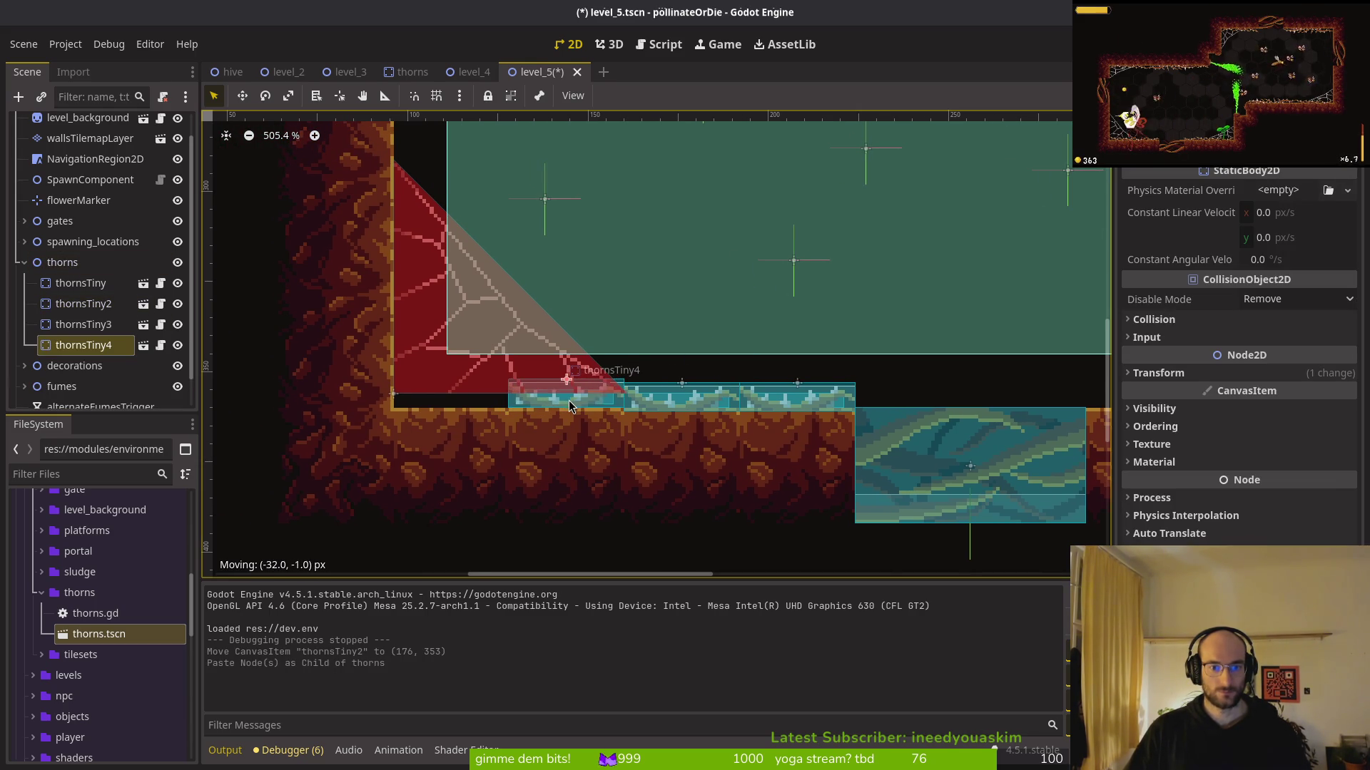
key(ctrl+v)
mouse_move(683, 405)
mouse_down()
mouse_move(418, 389)
mouse_move(471, 413)
mouse_move(484, 410)
mouse_move(340, 400)
mouse_up()
scroll(418, 390, up, 2)
Paste the selected small thorns under the thorns group and slide them right along the floor
shift+click(82, 304)
scroll(528, 424, down, 4)
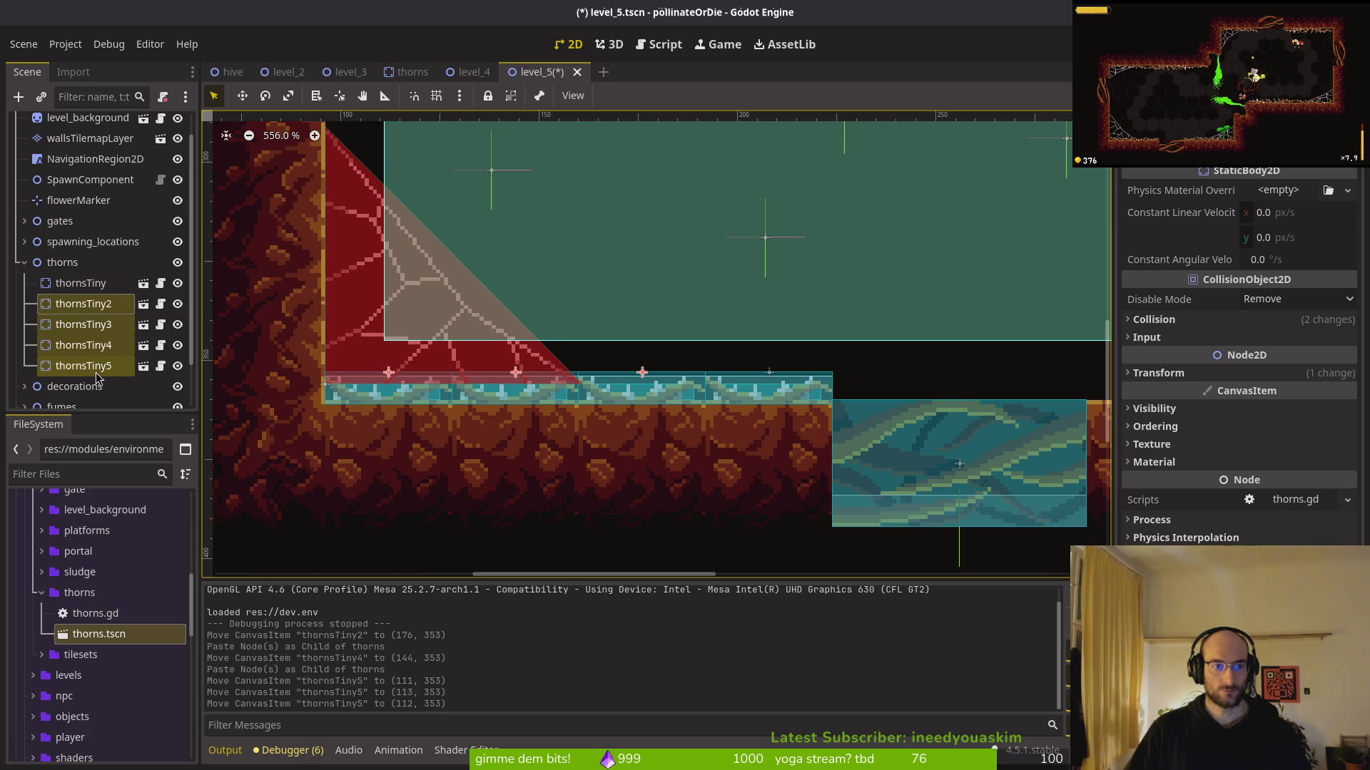
scroll(736, 417, down, 6)
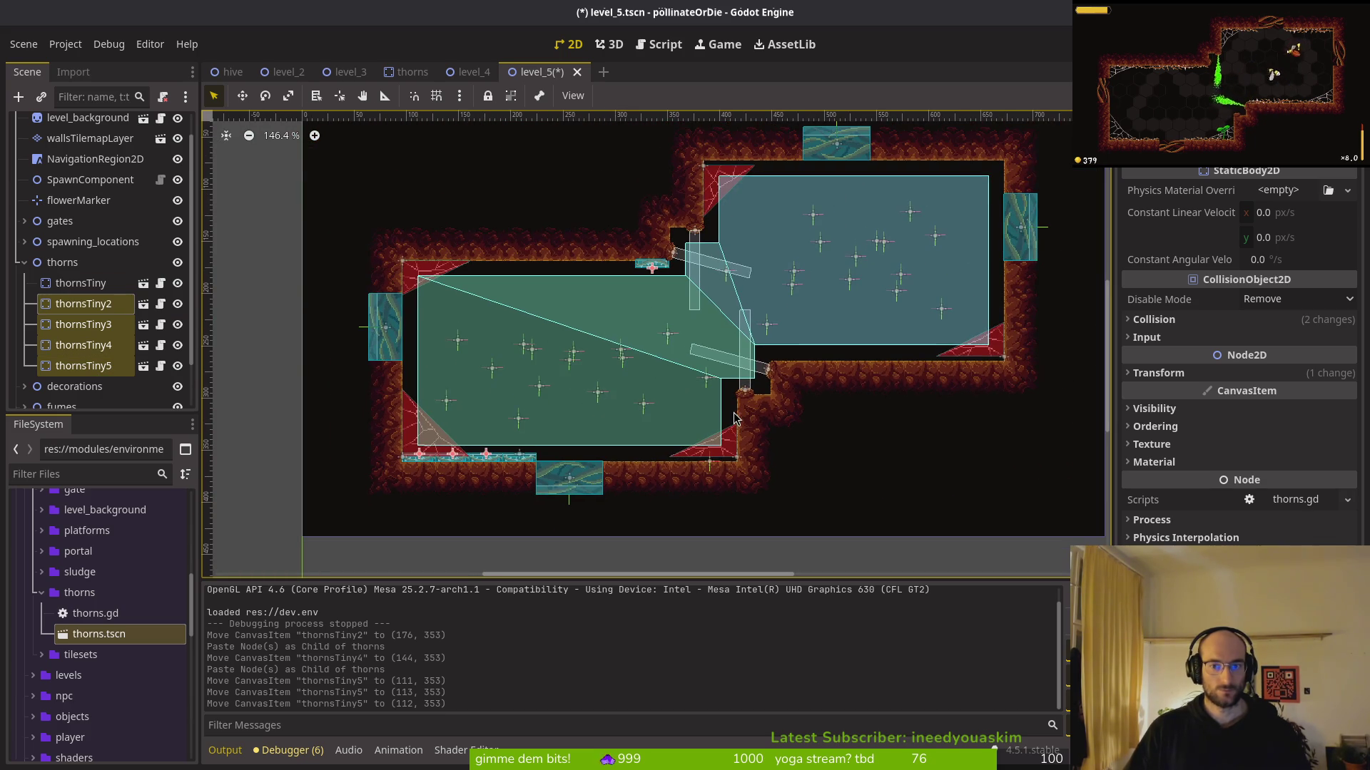
ctrl+click(98, 327)
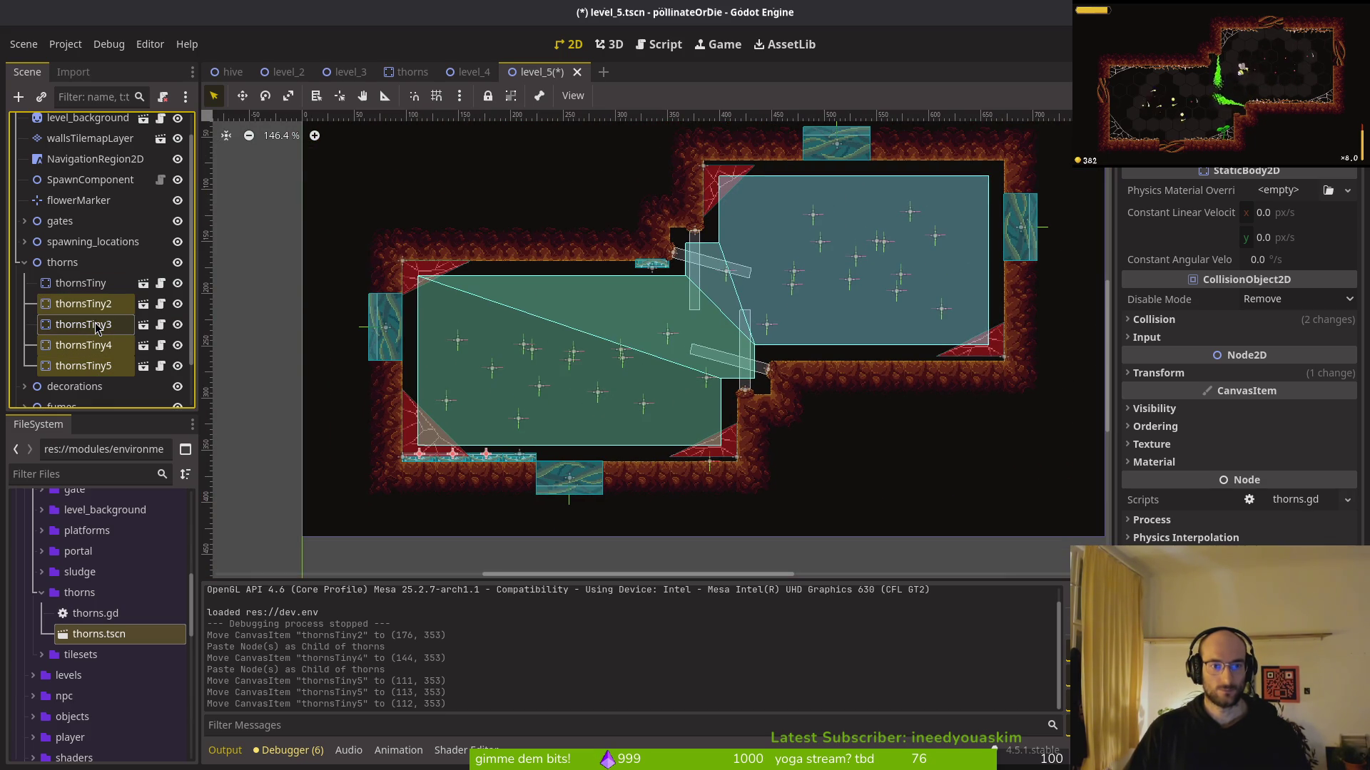
scroll(640, 386, down, 2)
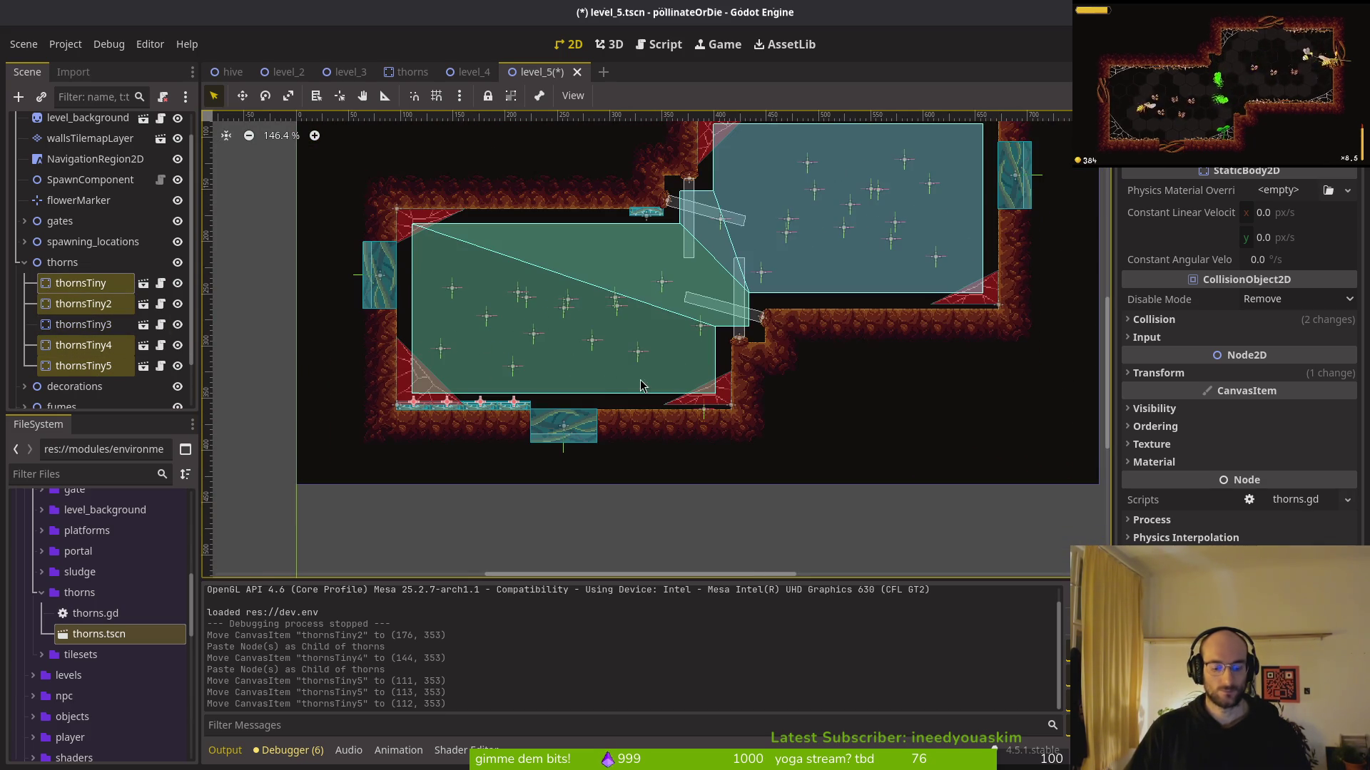
key(ctrl+v)
scroll(531, 408, up, 4)
key(ctrl+z)
click(62, 263)
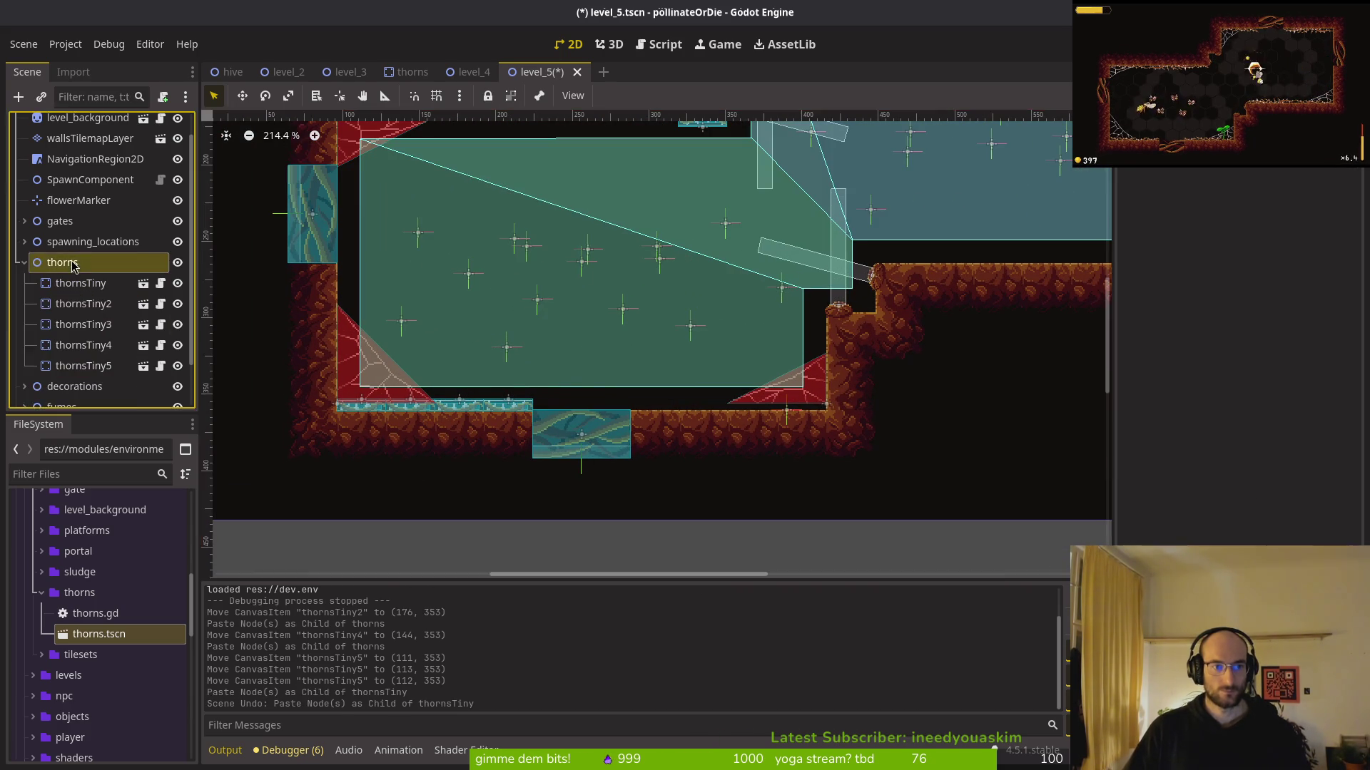
key(ctrl+v)
drag(477, 399, 763, 399)
Paste another set of thorns onto the upper ledge, align them, and save level_5
scroll(760, 400, up, 6)
scroll(763, 399, up, 6)
scroll(657, 405, down, 10)
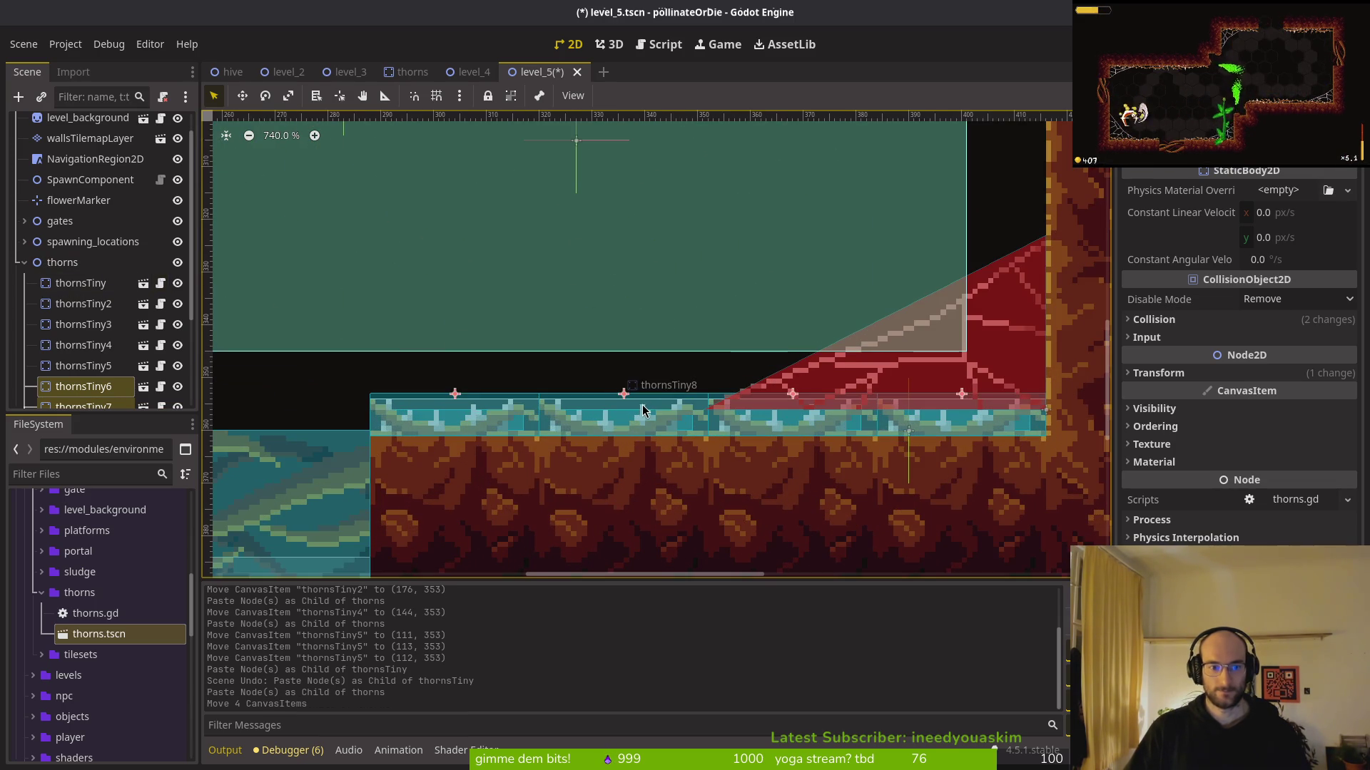
click(62, 262)
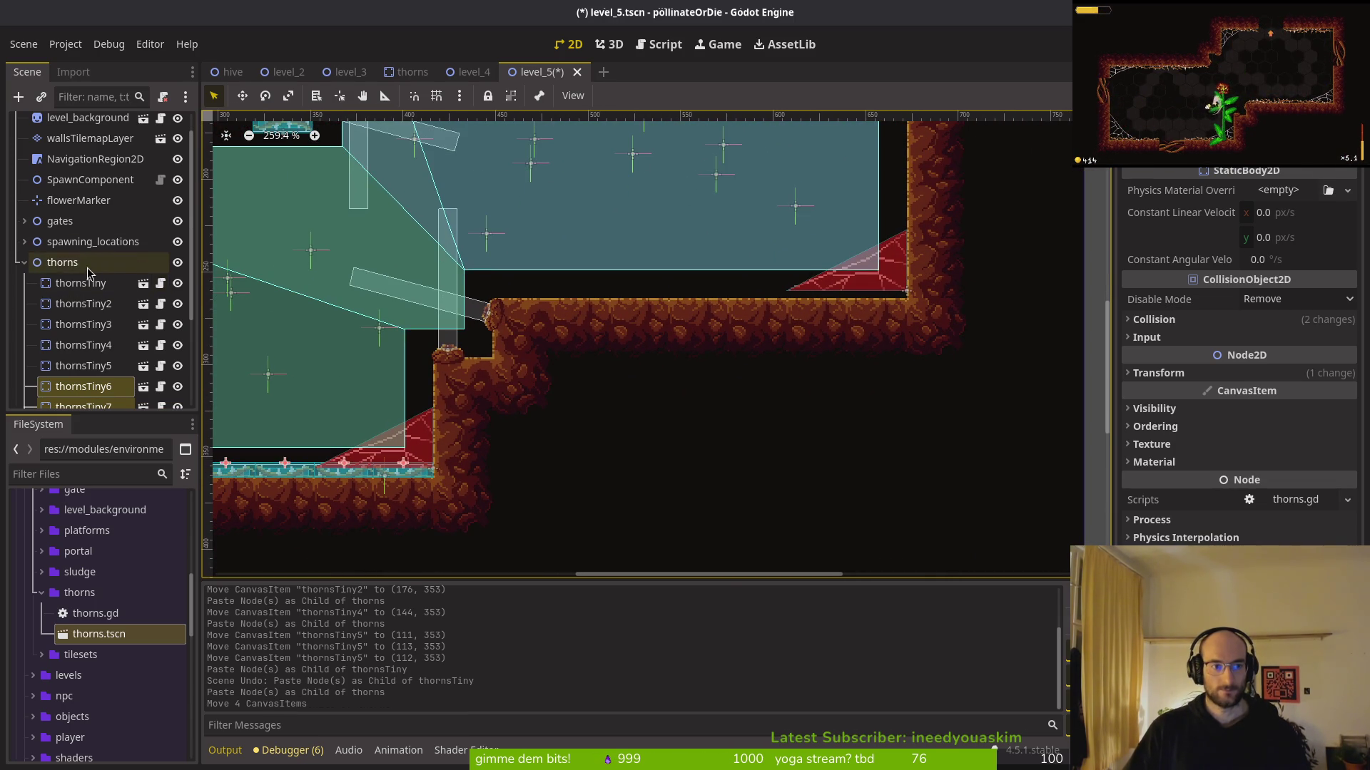
key(ctrl+v)
drag(540, 394, 920, 372)
mouse_move(702, 446)
mouse_down()
mouse_move(977, 253)
mouse_move(949, 271)
mouse_up()
scroll(640, 359, up, 2)
scroll(676, 322, up, 4)
drag(677, 321, 798, 336)
drag(691, 366, 765, 362)
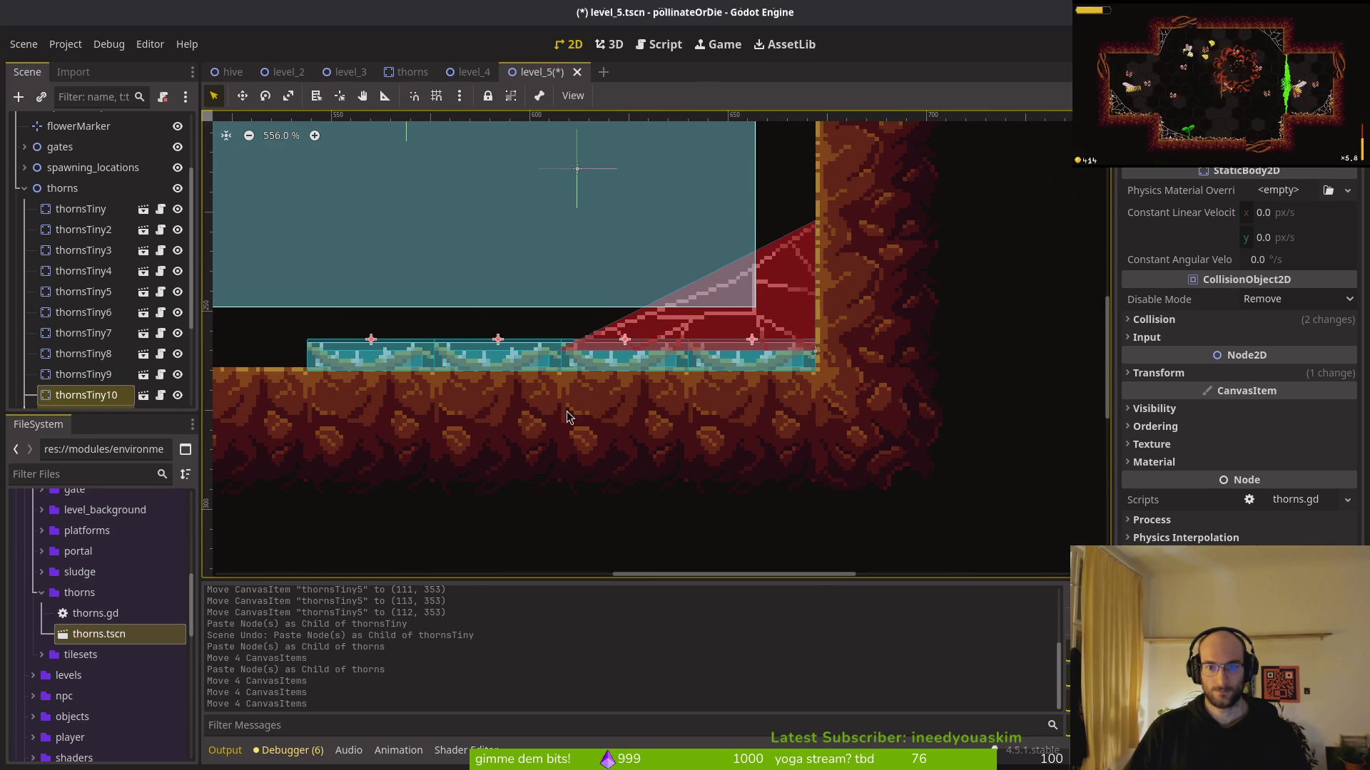
scroll(639, 397, left, 10)
key(ctrl+s)
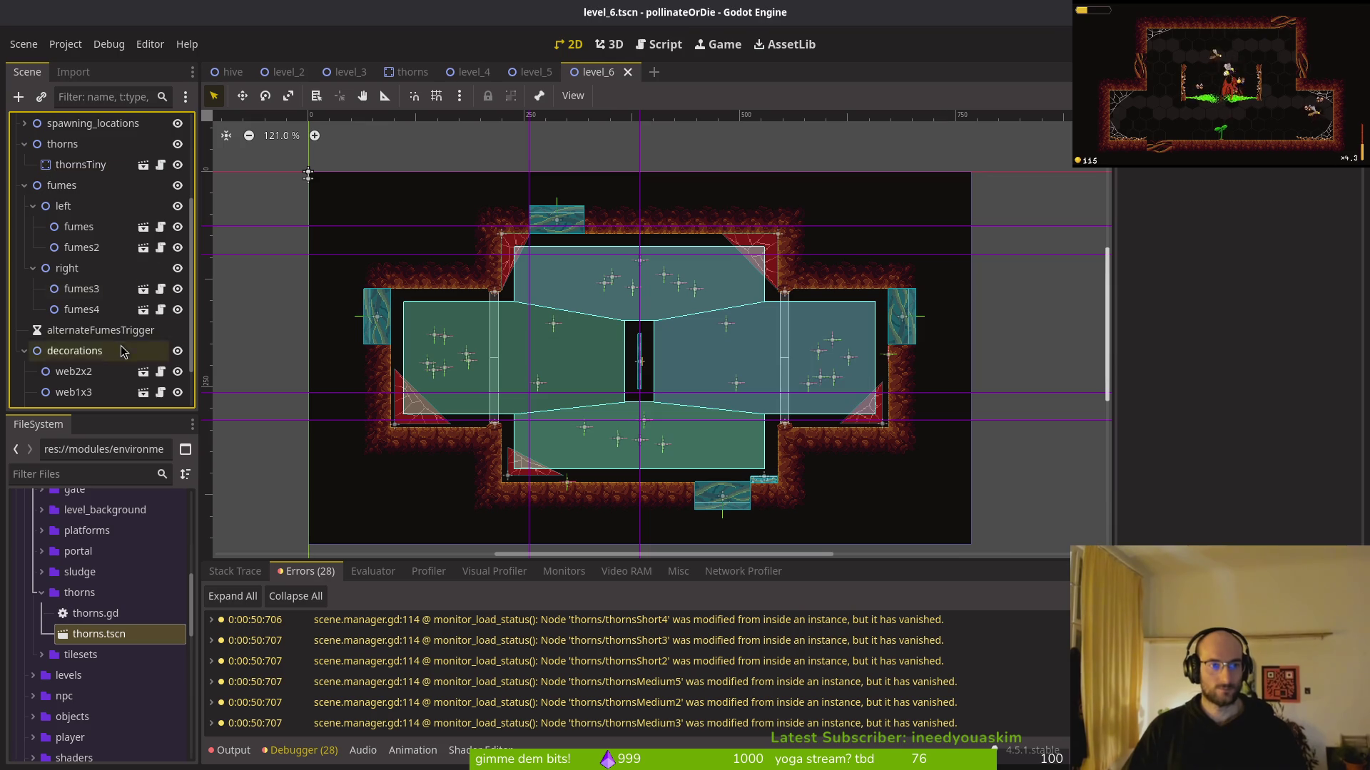
Drop a thorns.tscn instance into level 6 near the thornsTiny group
click(23, 330)
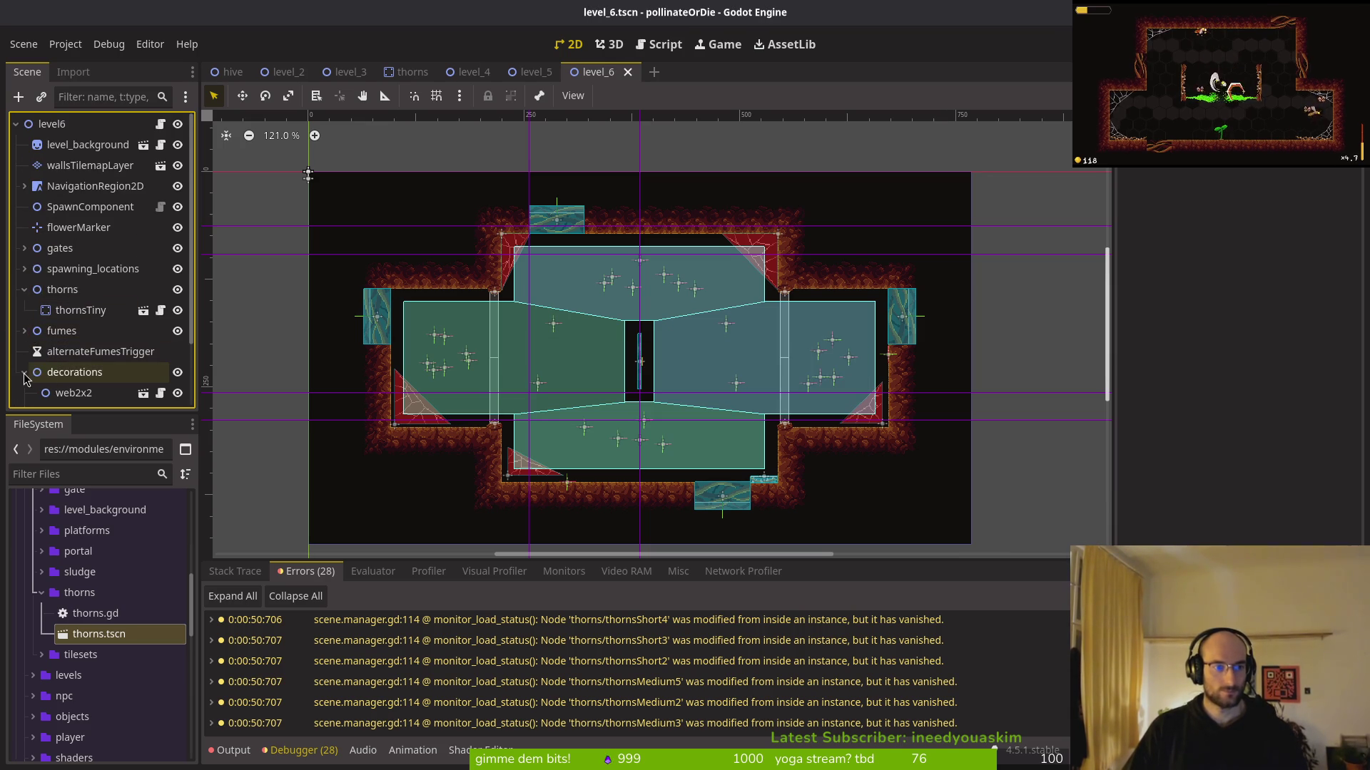
click(70, 306)
scroll(841, 367, up, 10)
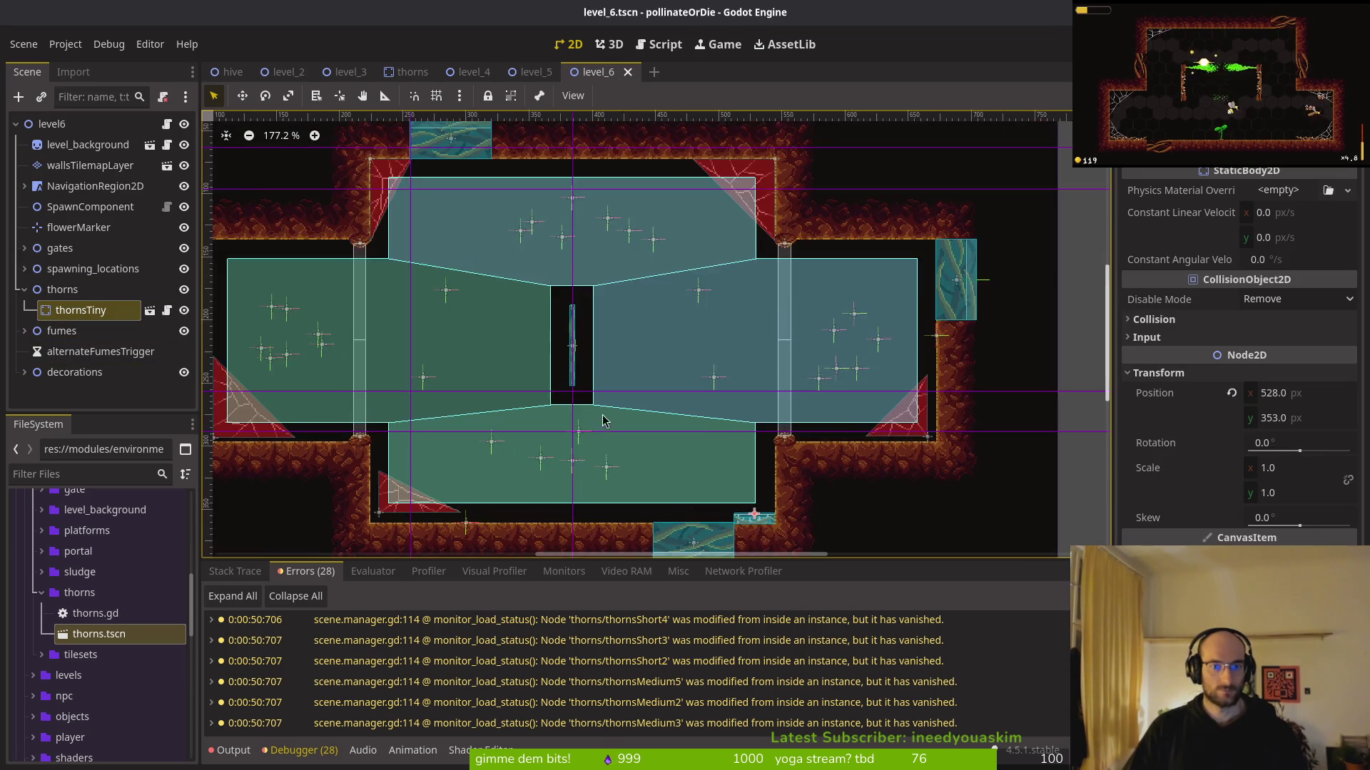
scroll(779, 368, down, 2)
scroll(780, 368, right, 3)
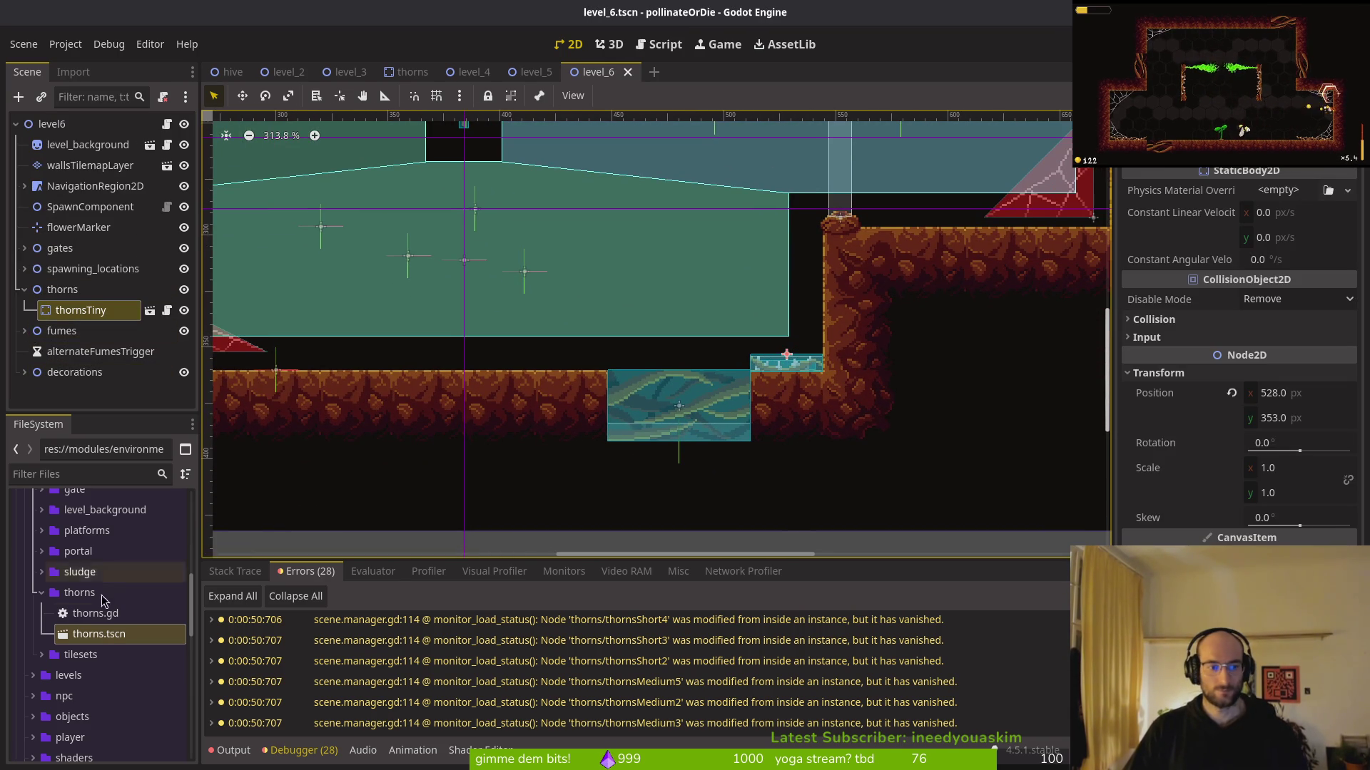
drag(105, 644, 537, 438)
drag(487, 350, 488, 350)
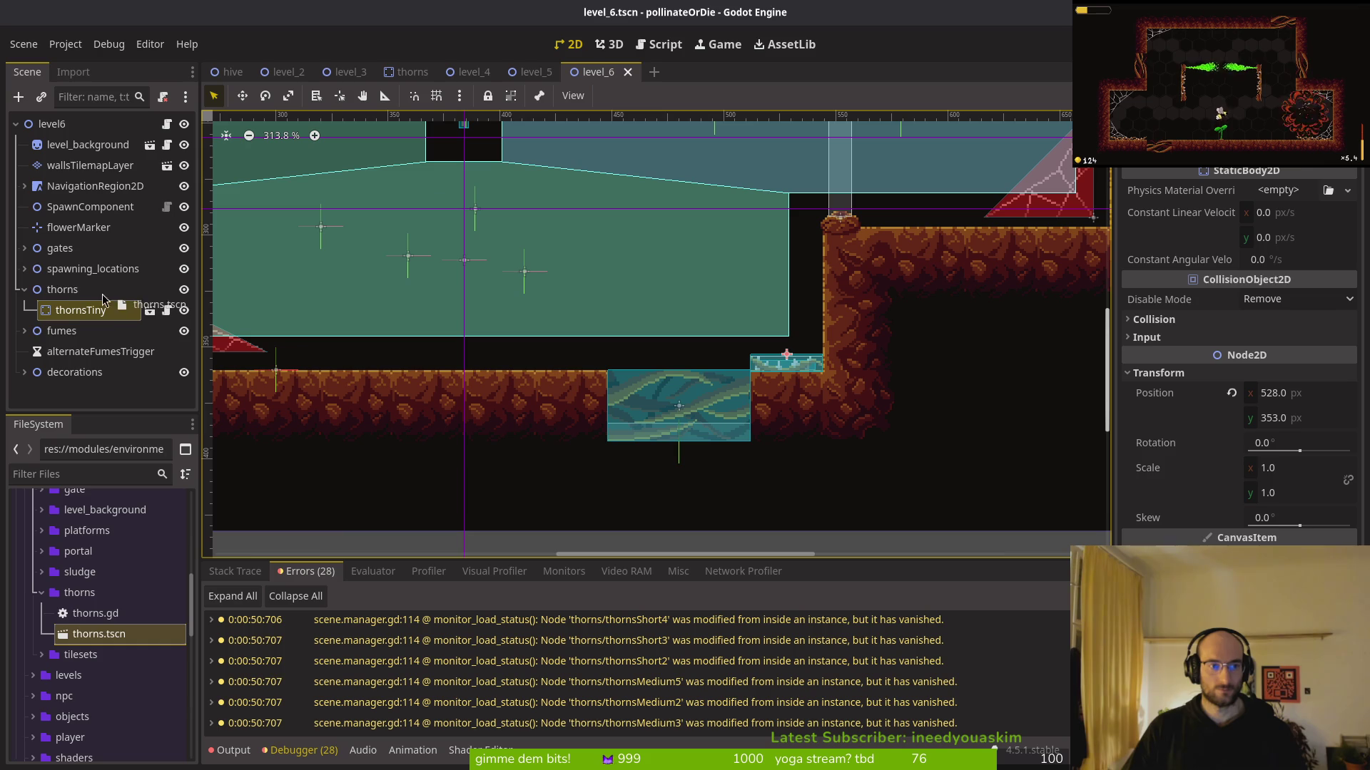
Settle the new thorns onto the floor, then duplicate it, sliding the copy left and adding thorns3
click(80, 309)
scroll(510, 384, down, 10)
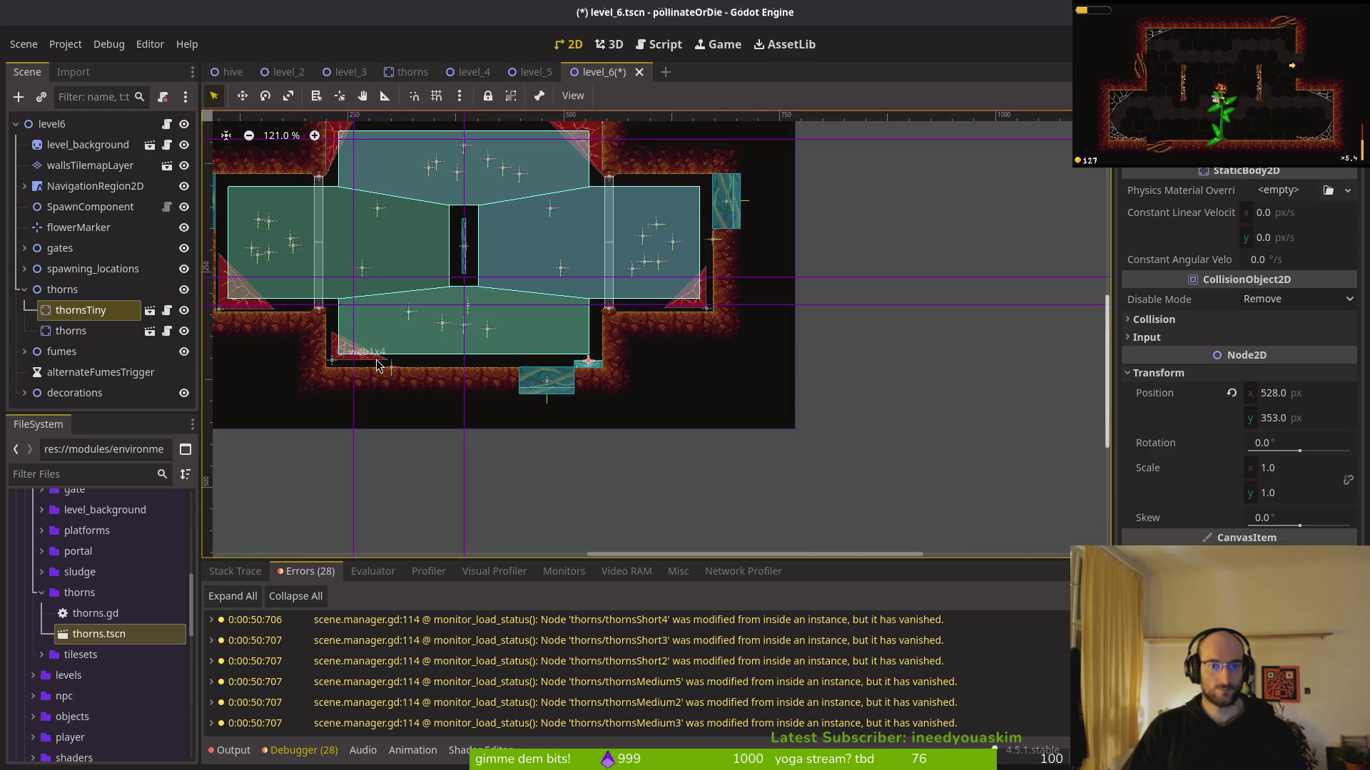
click(359, 198)
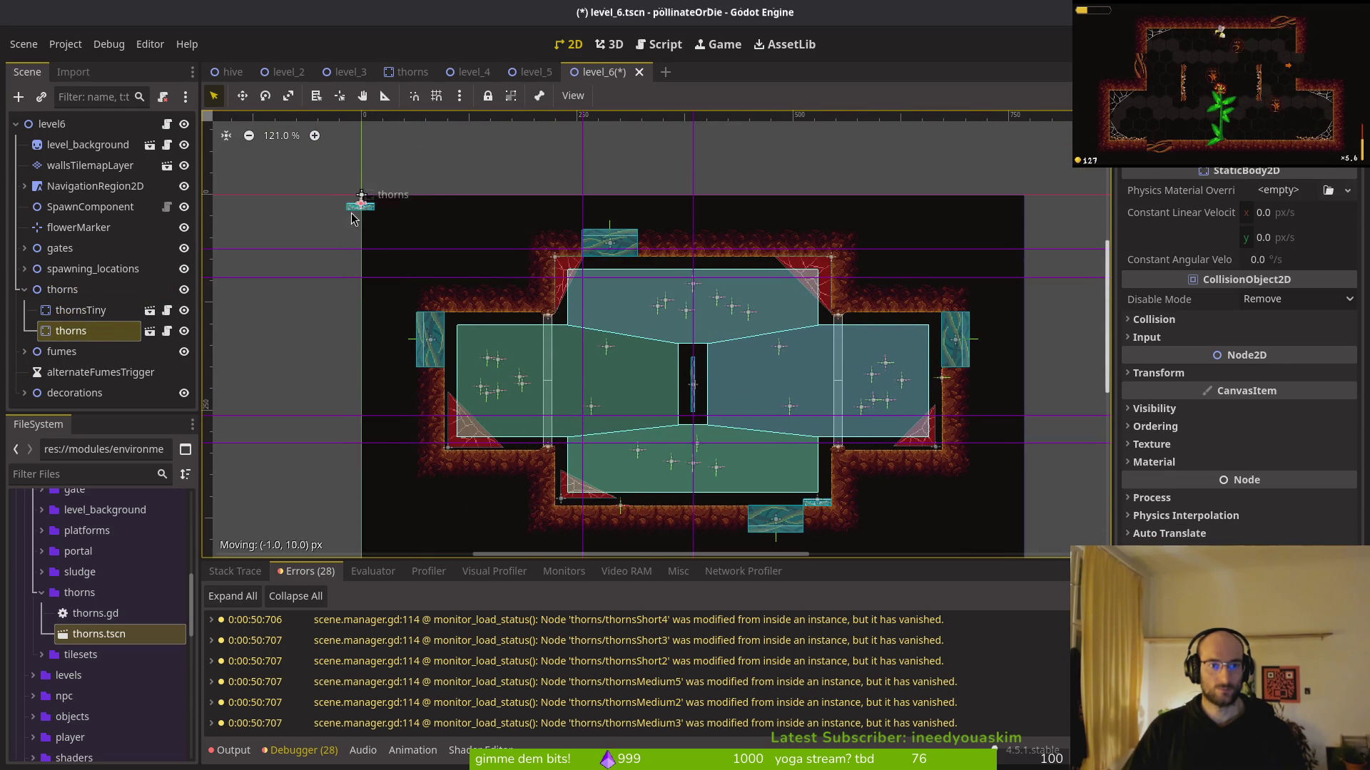
scroll(727, 512, up, 17)
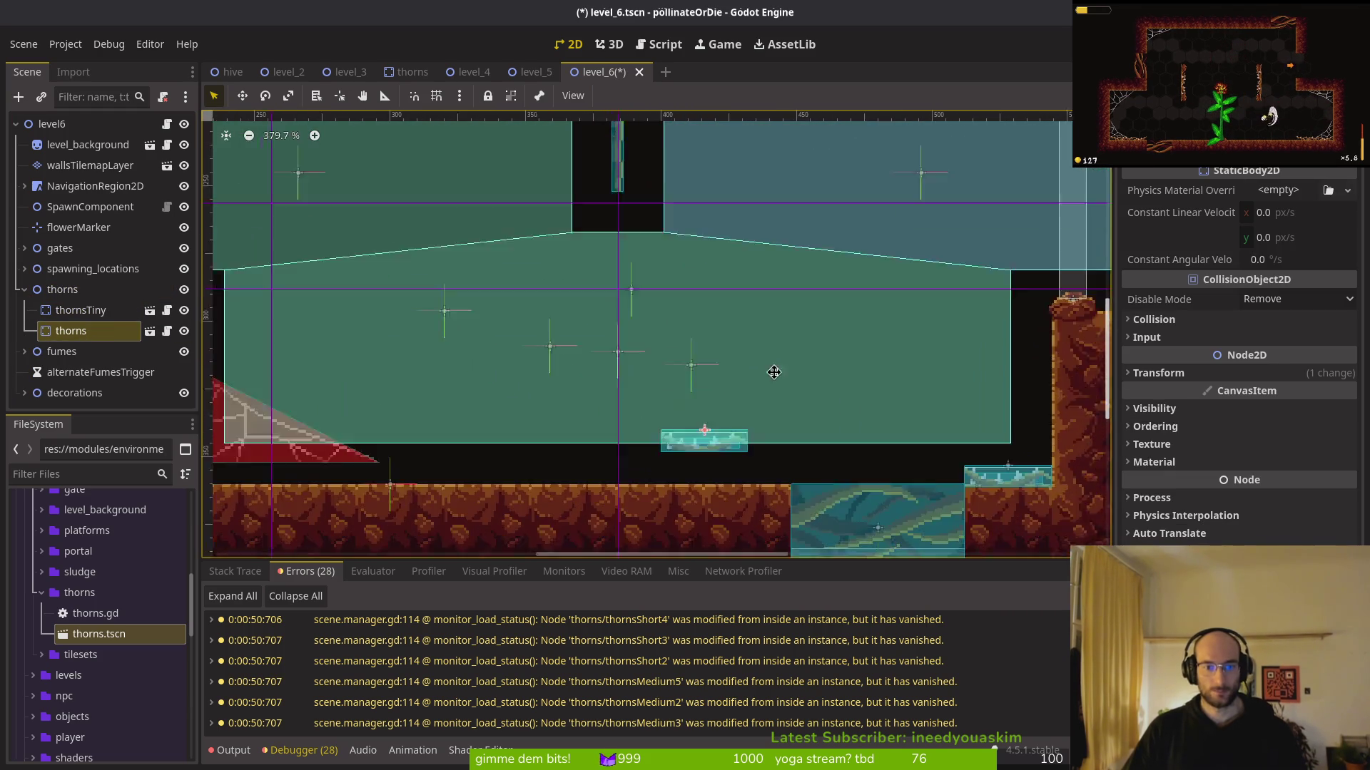
drag(815, 328, 811, 331)
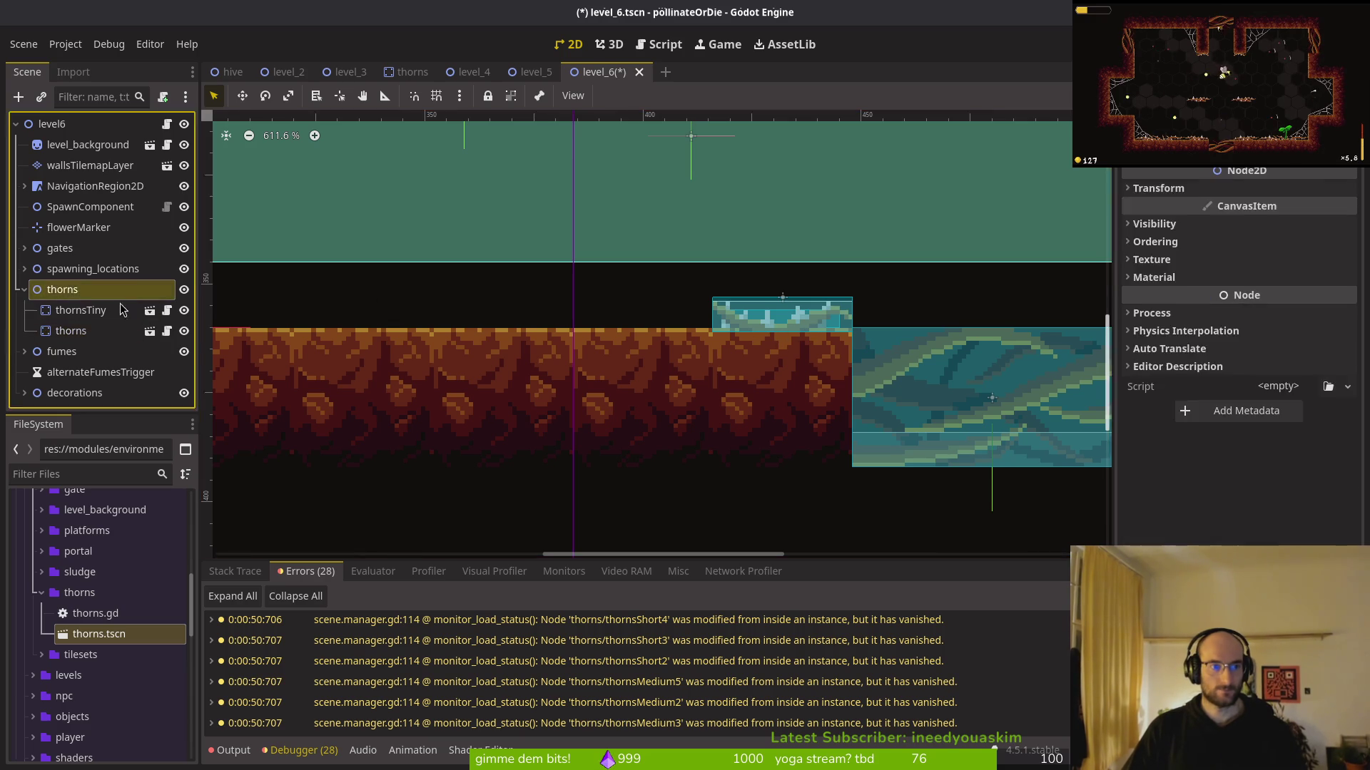
key(ctrl+d)
drag(754, 325, 477, 325)
key(ctrl+d)
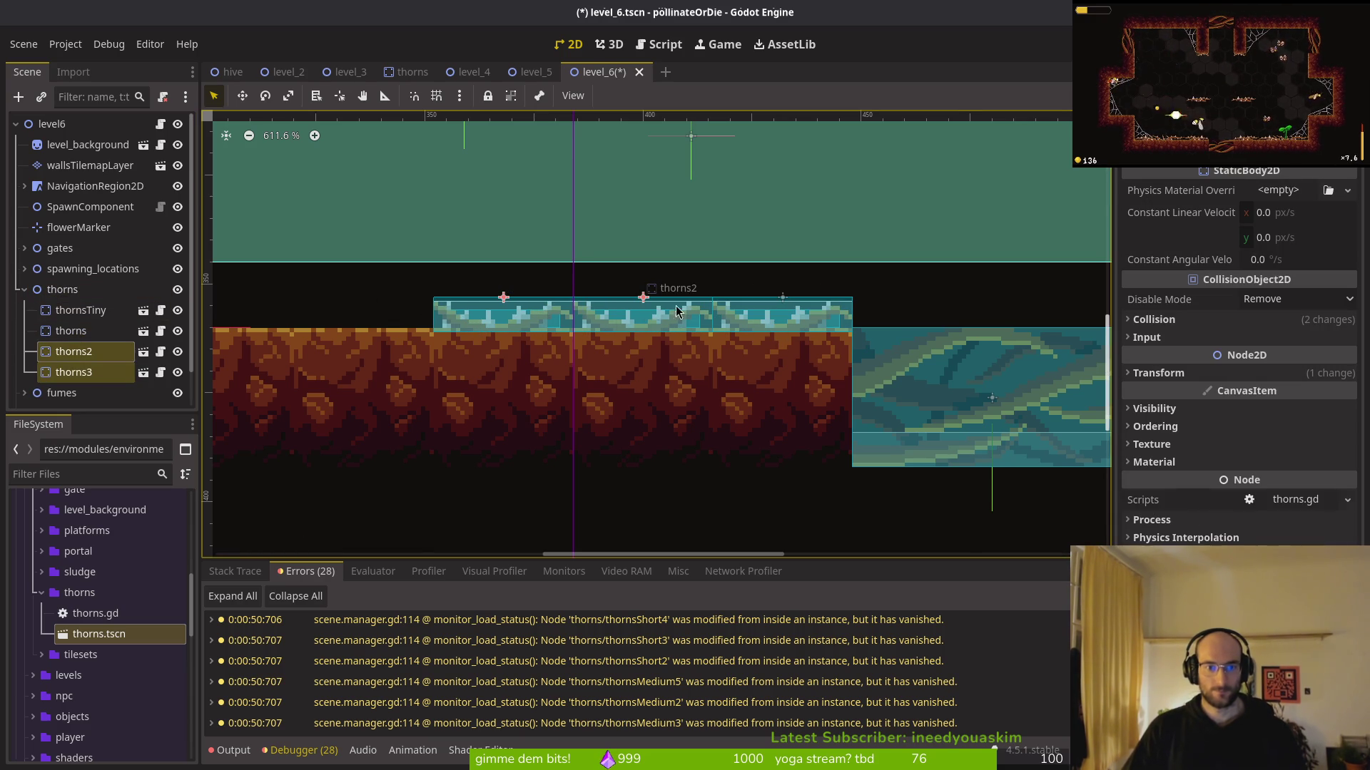
Duplicate a thorns strip as thorns4 and slide it left along the floor
click(62, 289)
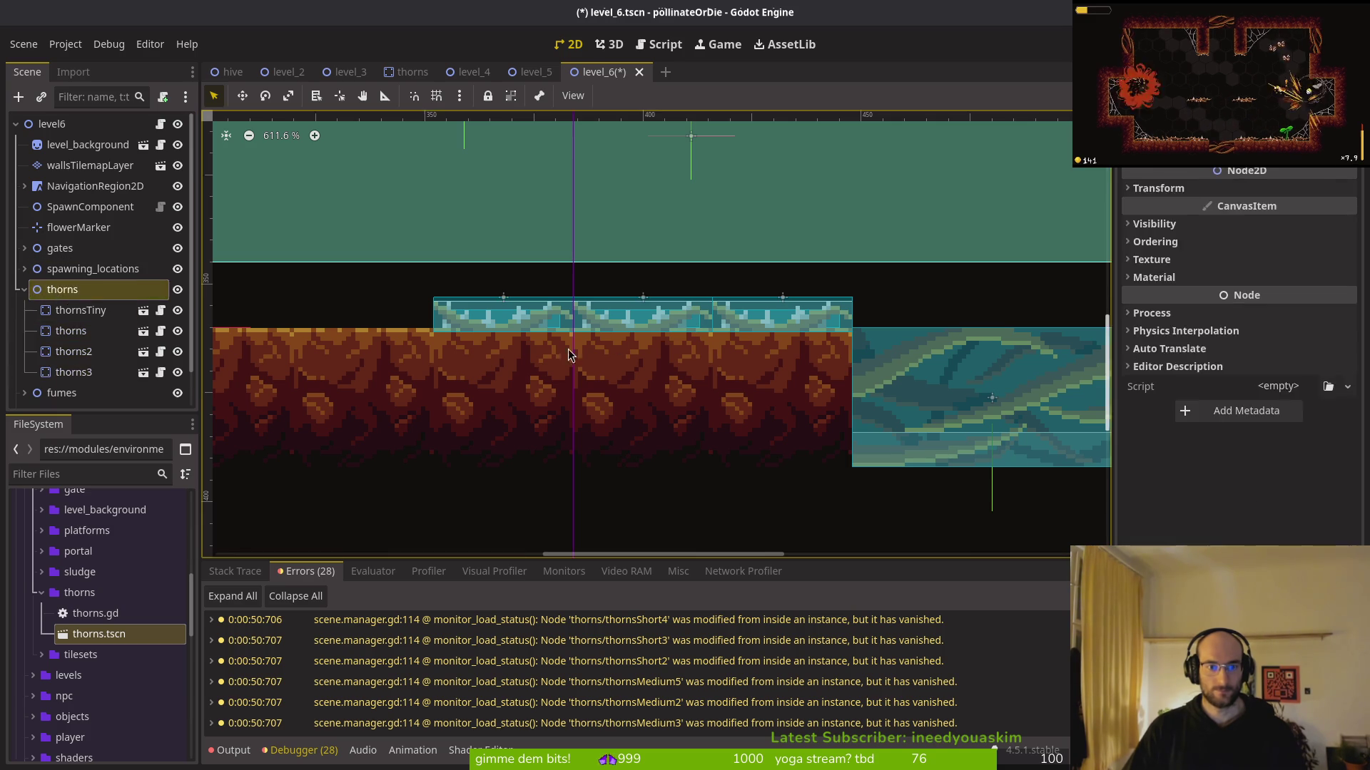
scroll(581, 348, left, 5)
click(797, 350)
key(ctrl+d)
mouse_move(798, 351)
mouse_down()
mouse_move(544, 314)
mouse_move(361, 307)
mouse_up()
scroll(310, 378, left, 3)
scroll(656, 442, down, 5)
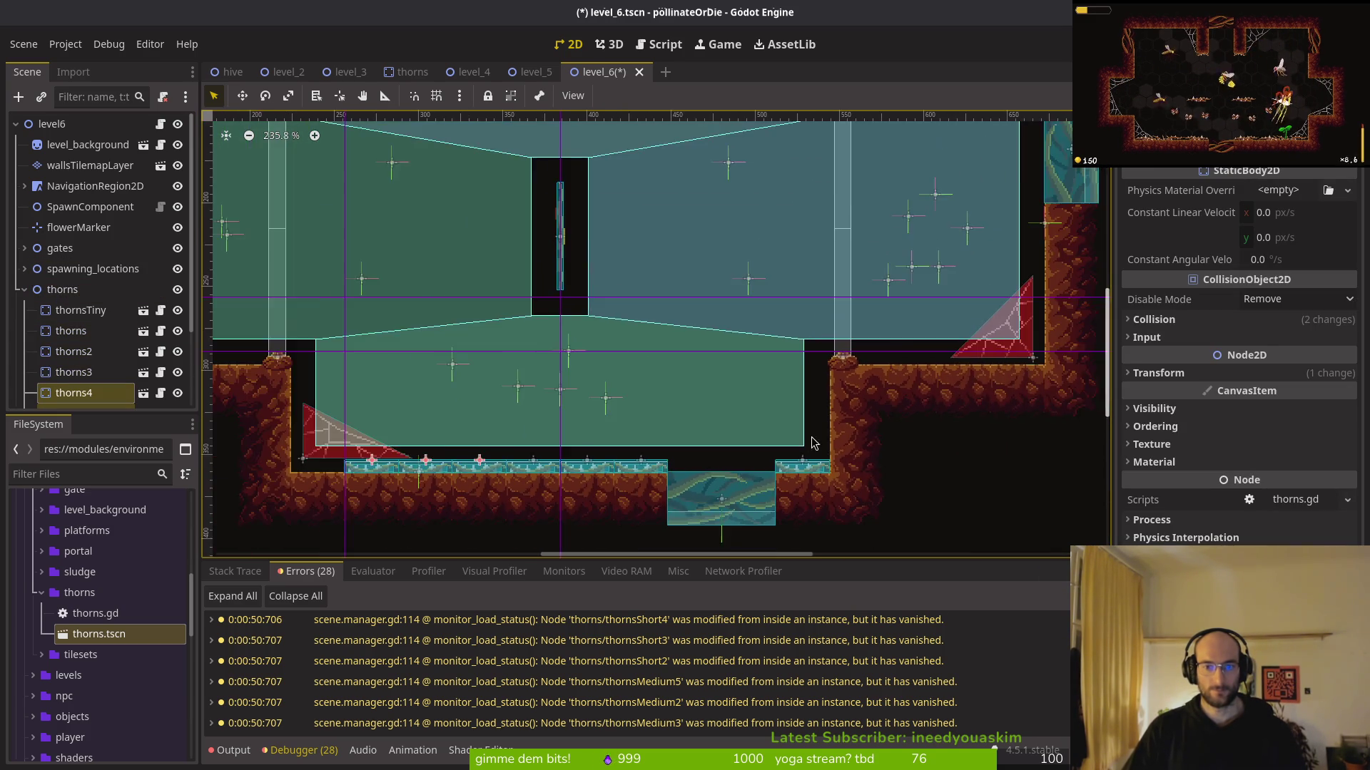
scroll(806, 442, down, 2)
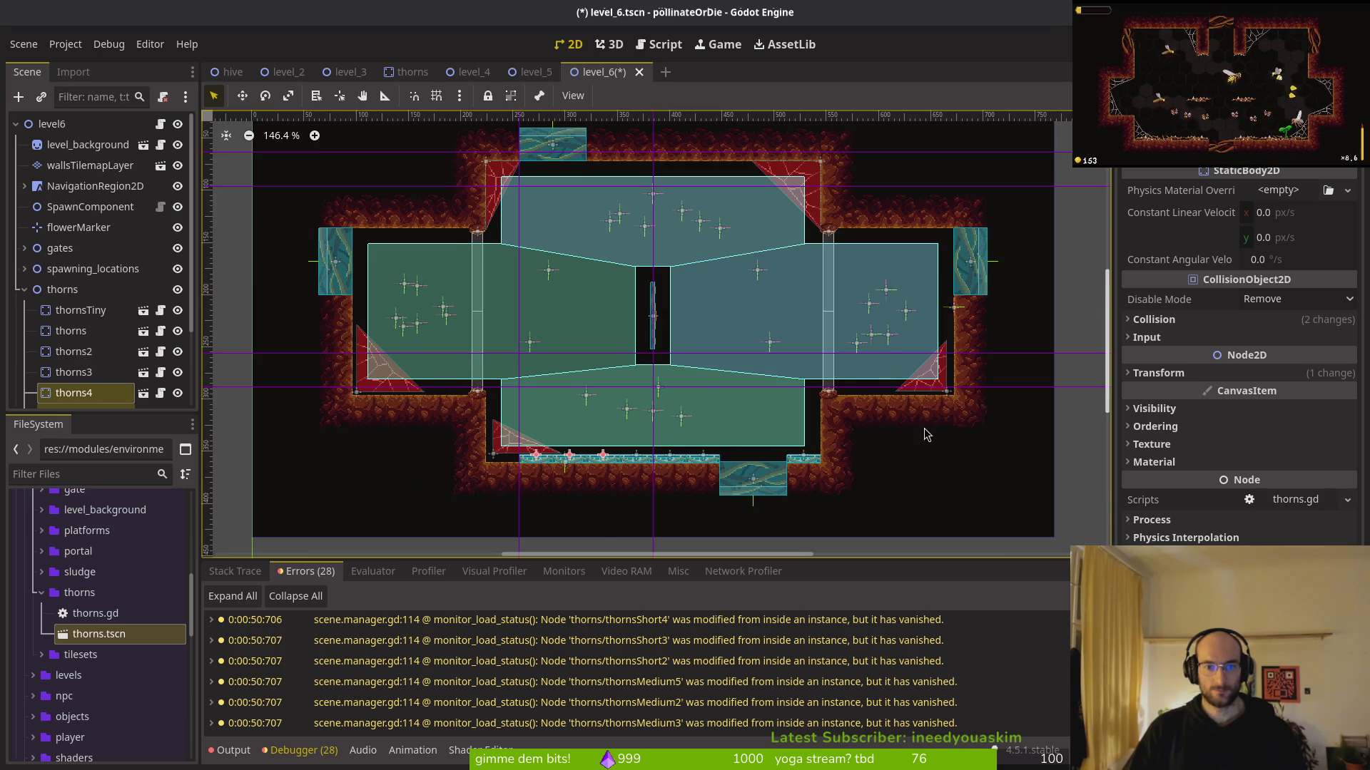
scroll(900, 437, up, 2)
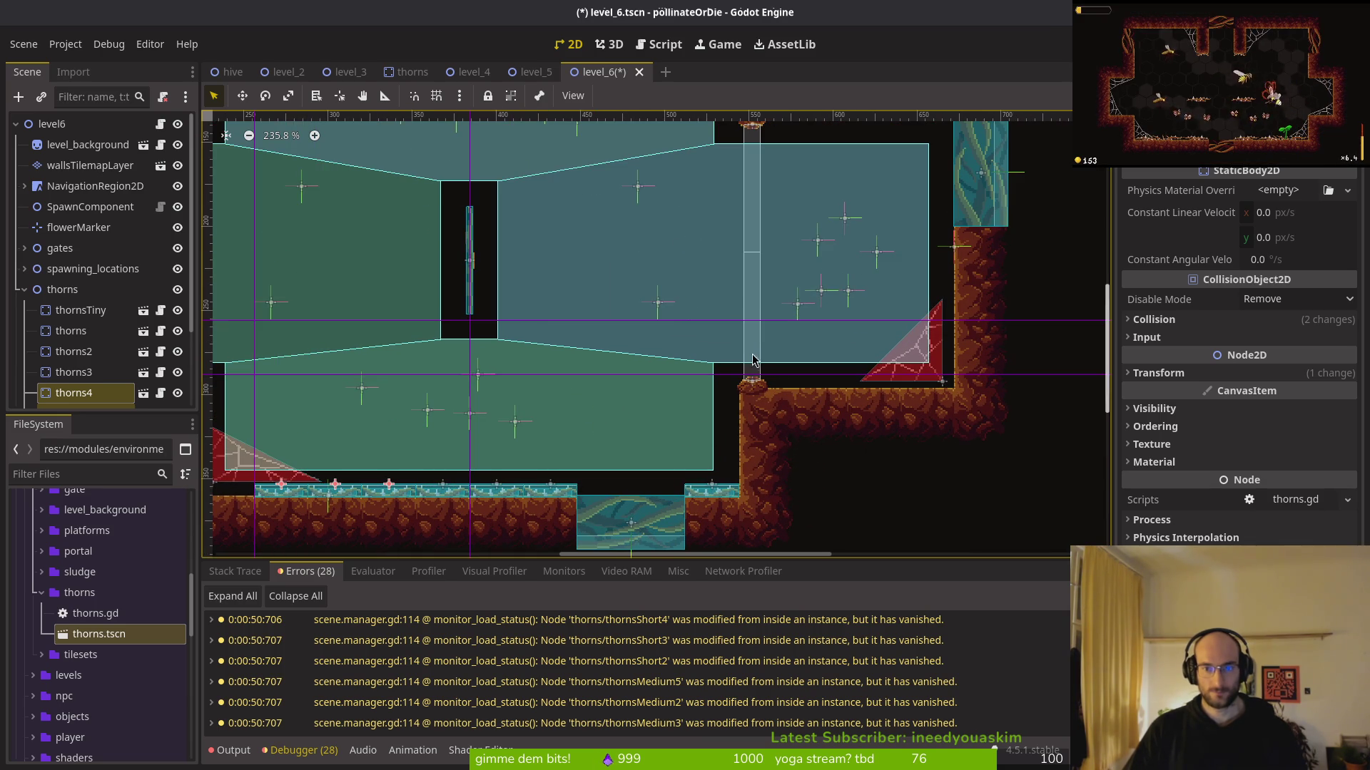
Add thorns7 as a copy of a right-floor strip and move it onto the lower floor
click(724, 368)
key(f)
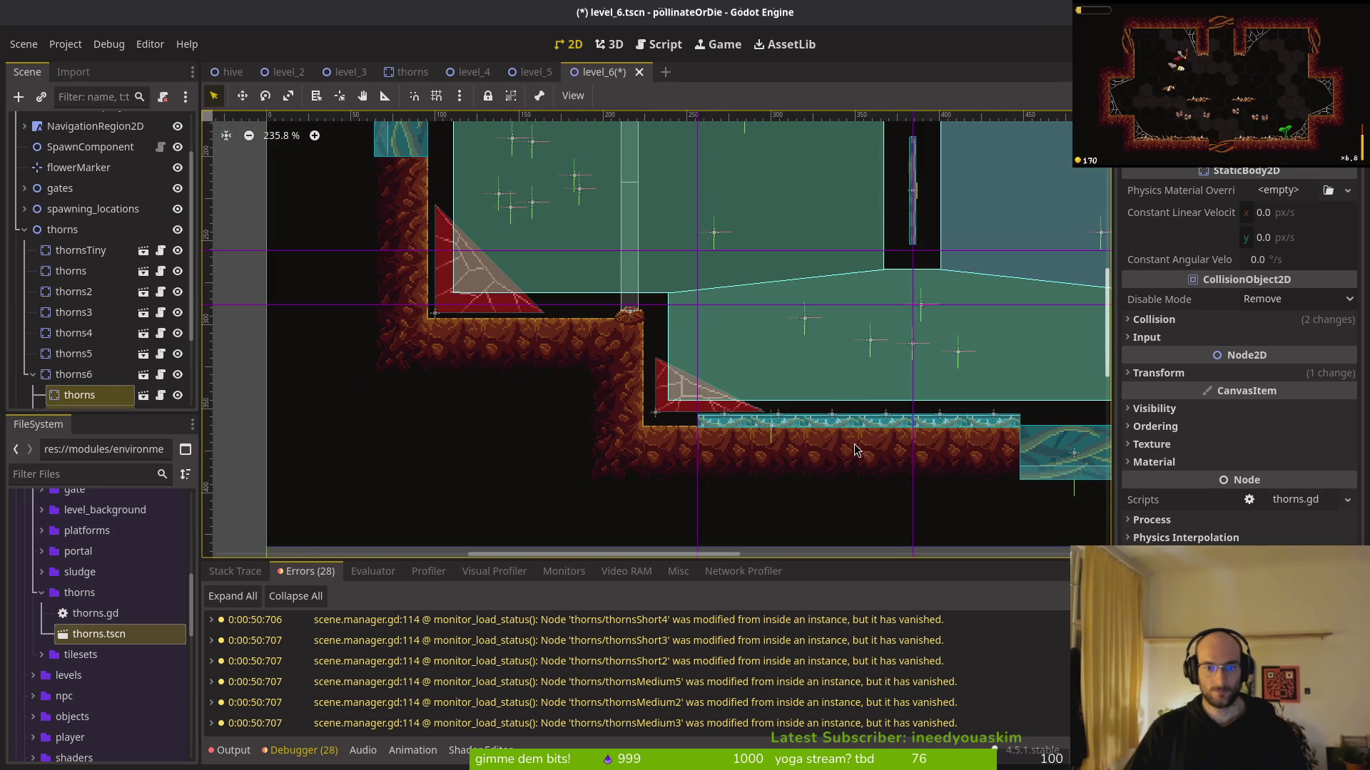
click(62, 229)
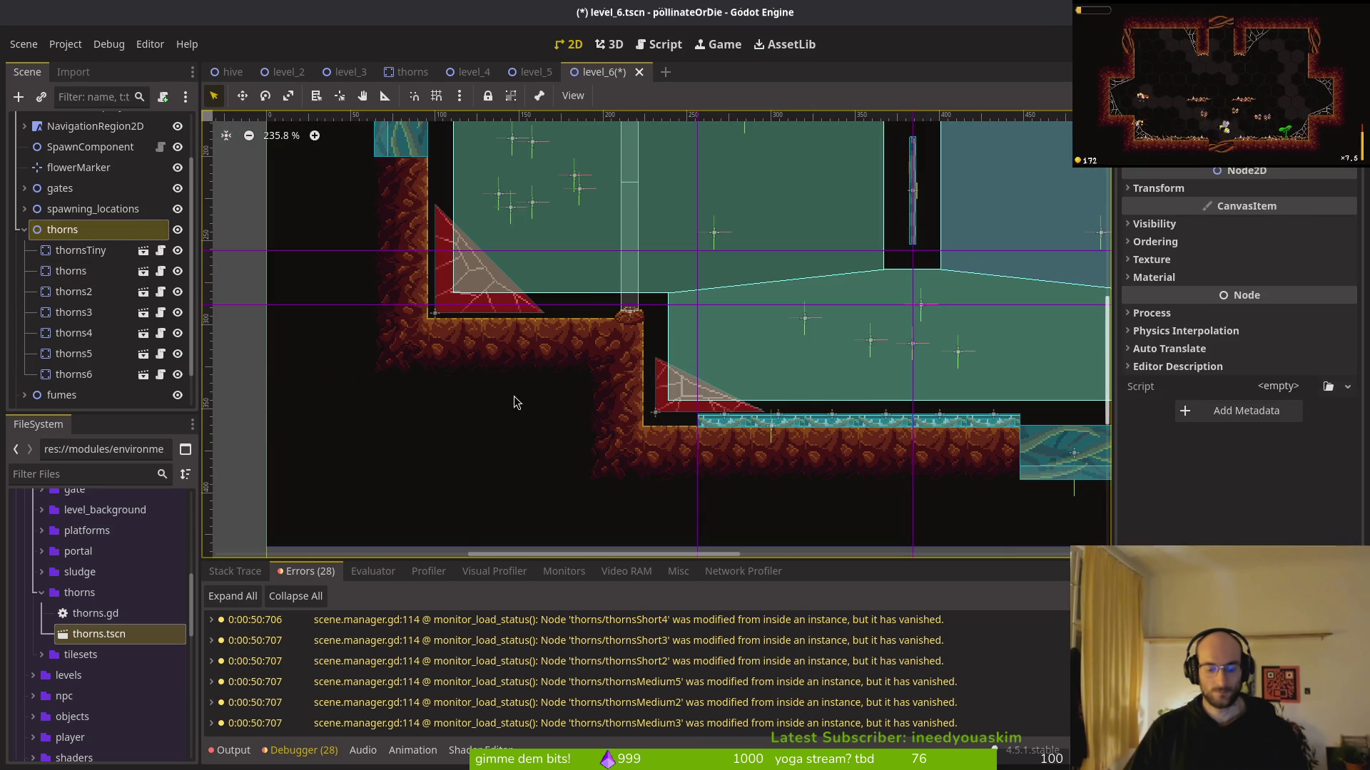
key(ctrl+d)
mouse_move(955, 410)
mouse_down()
mouse_move(622, 426)
mouse_move(643, 425)
mouse_up()
scroll(627, 426, up, 2)
scroll(629, 425, up, 2)
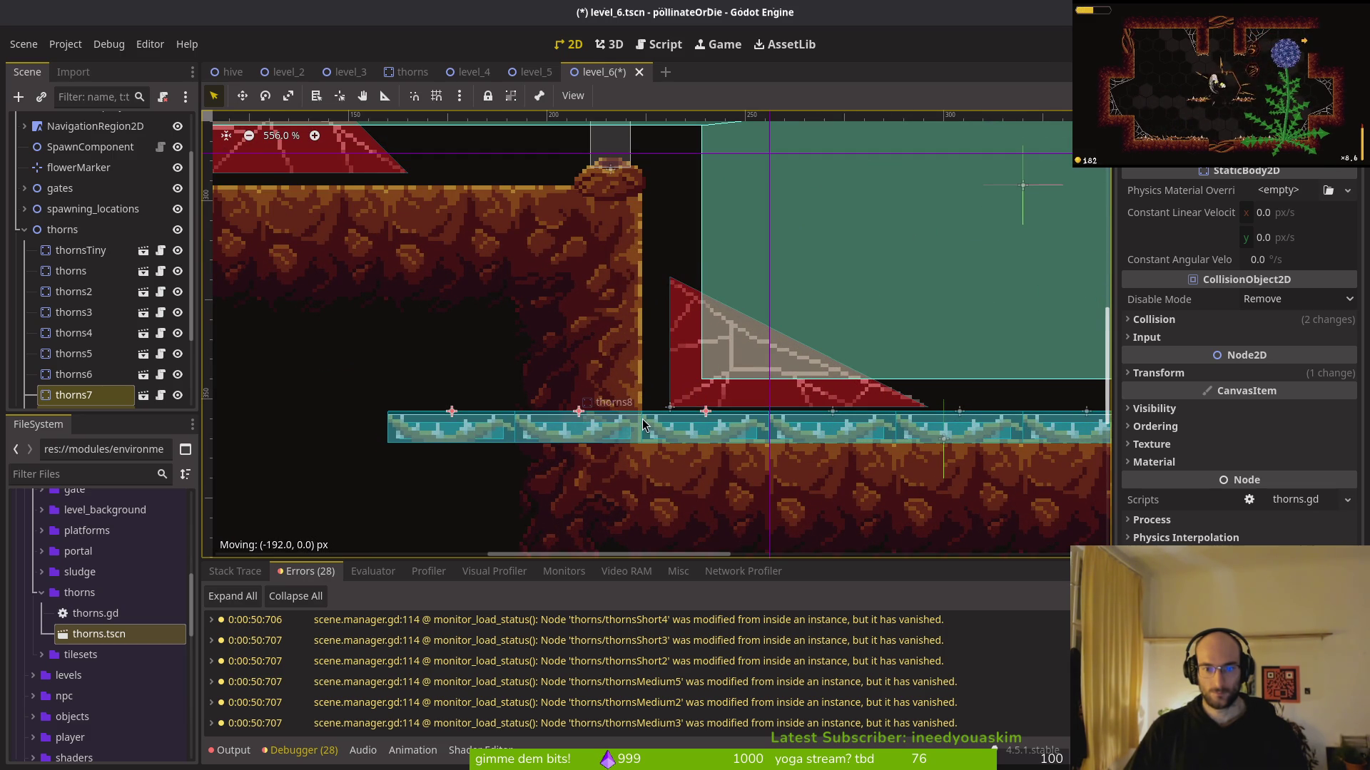
Nudge the web decoration over the floor slightly down and left
click(690, 385)
mouse_move(691, 385)
mouse_down()
mouse_move(662, 394)
mouse_move(675, 396)
mouse_up()
key(Escape)
Rotate thorns8 upright and move thorns9 up beside the pillar, briefly viewing the thorns scene
click(621, 474)
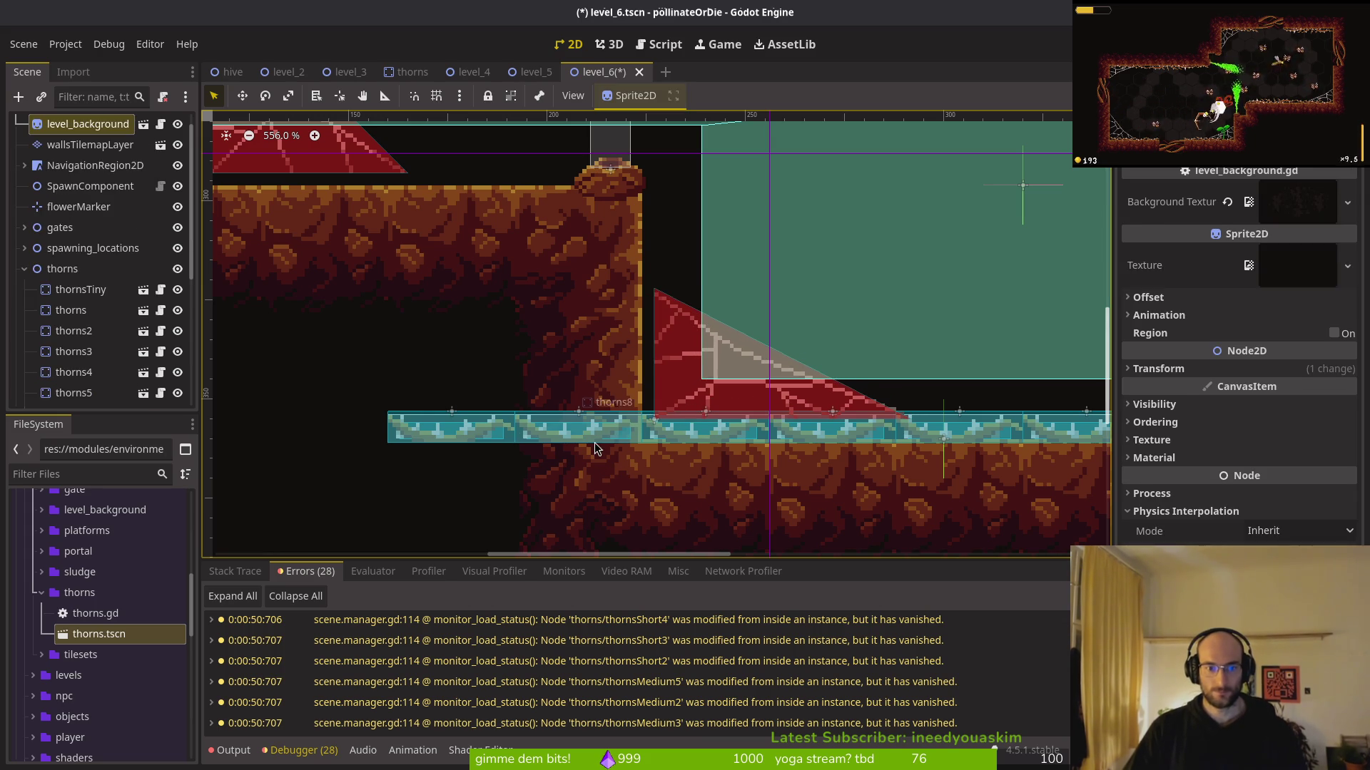
click(597, 448)
scroll(470, 438, down, 2)
mouse_move(560, 473)
mouse_down()
mouse_move(458, 489)
mouse_move(459, 445)
mouse_move(477, 436)
mouse_up()
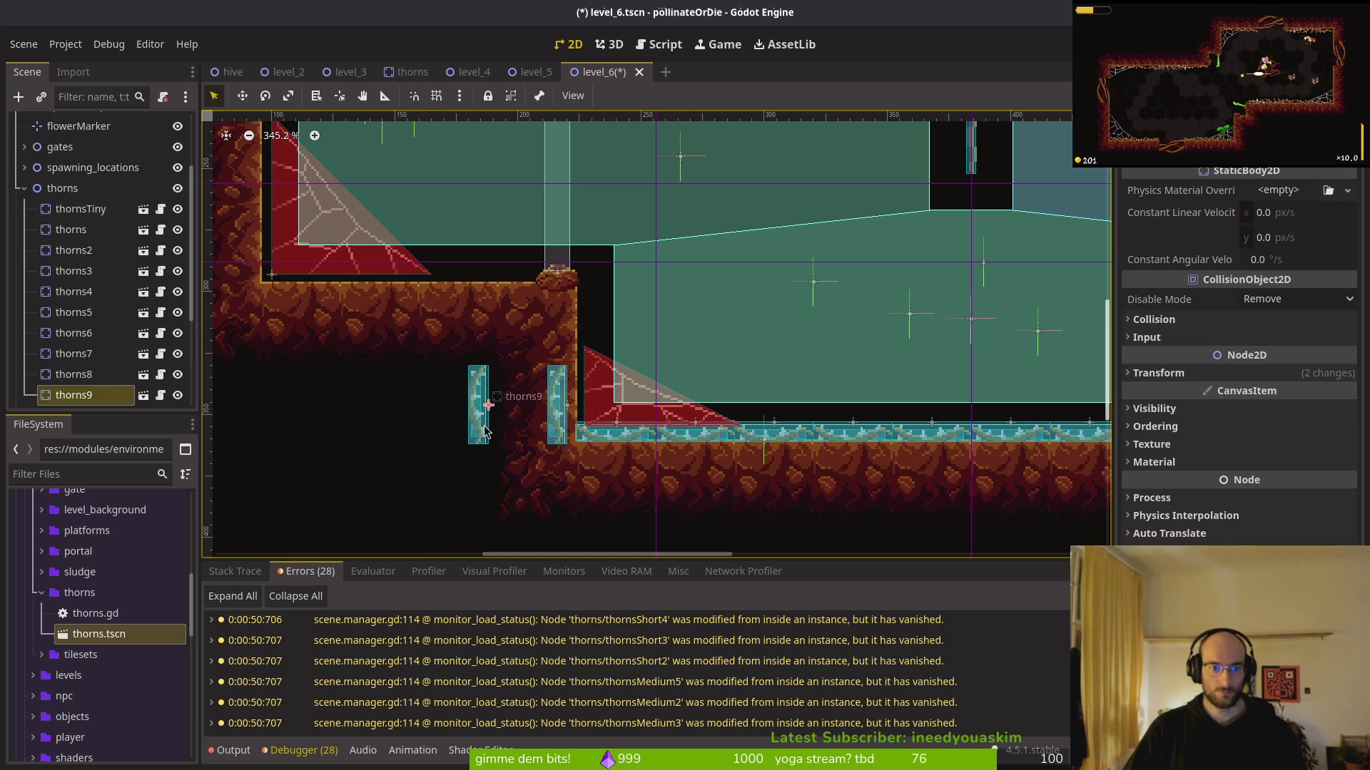
double_click(477, 435)
click(441, 72)
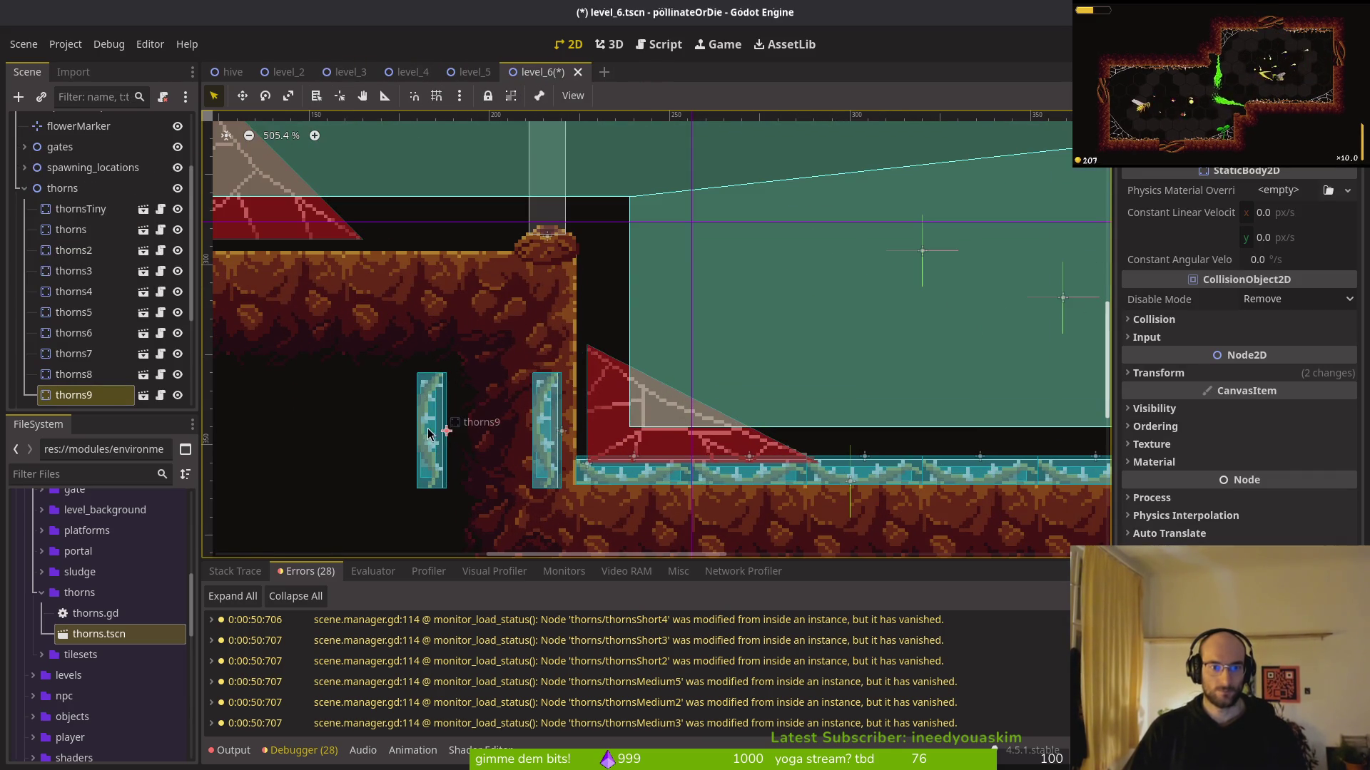
drag(428, 434, 546, 315)
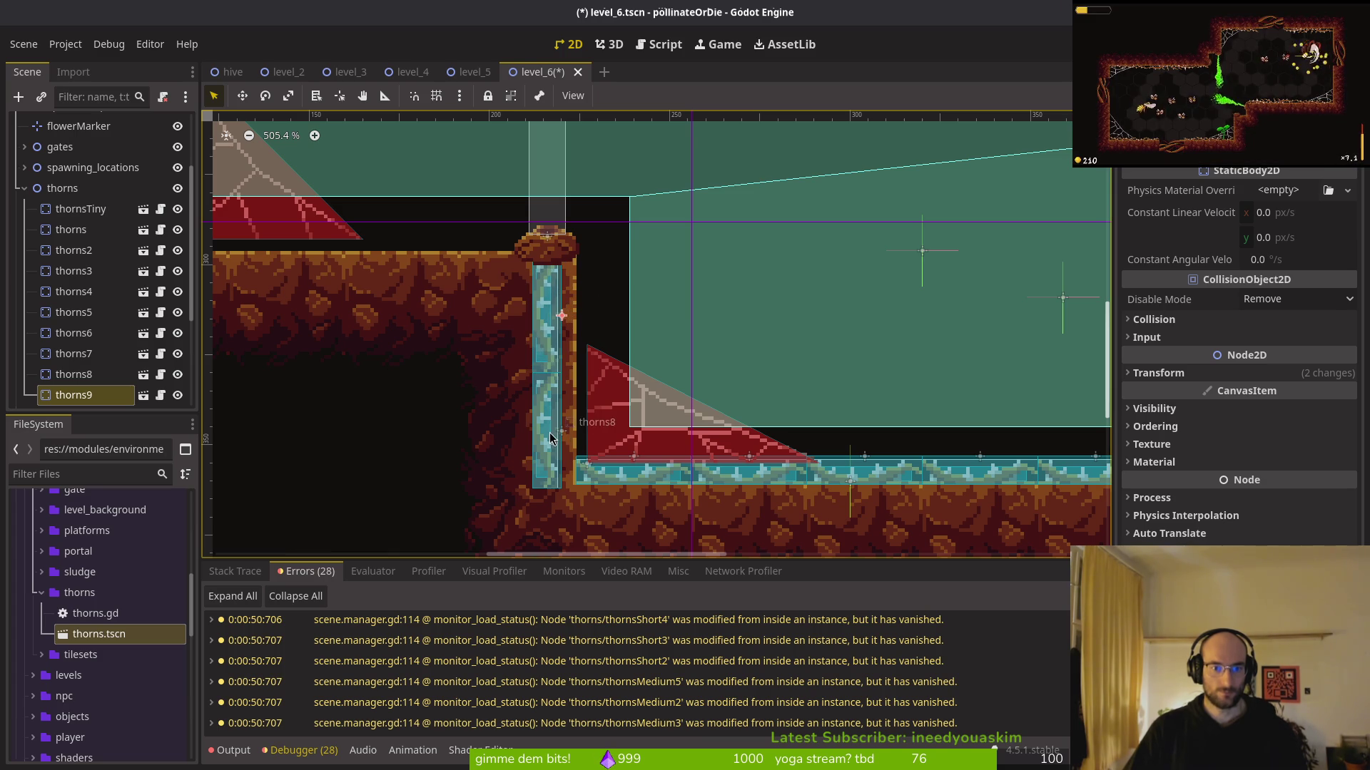
Shift the upright thorns8 and thorns9 strips together against the pillar wall
shift+click(561, 459)
mouse_move(561, 458)
mouse_down()
mouse_move(594, 412)
mouse_move(590, 438)
mouse_up()
scroll(590, 438, up, 3)
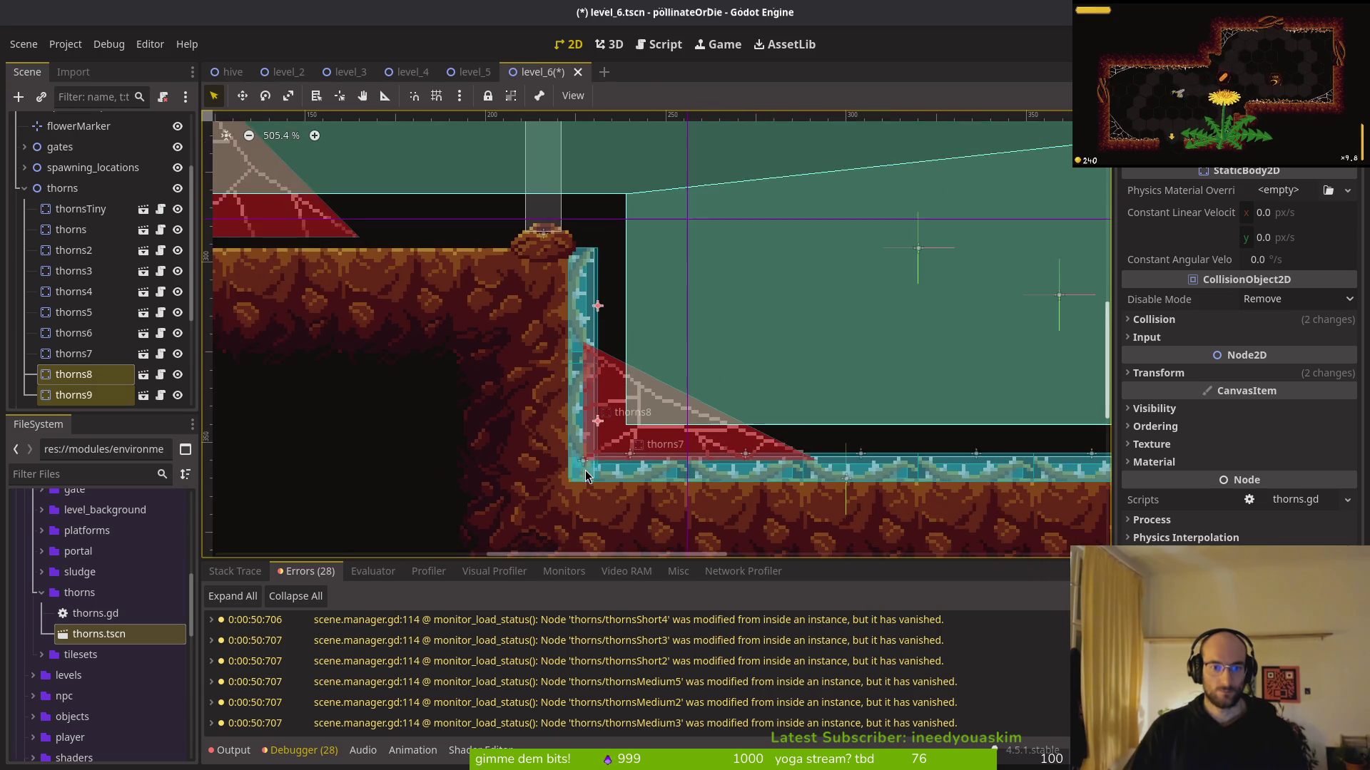
scroll(606, 357, up, 2)
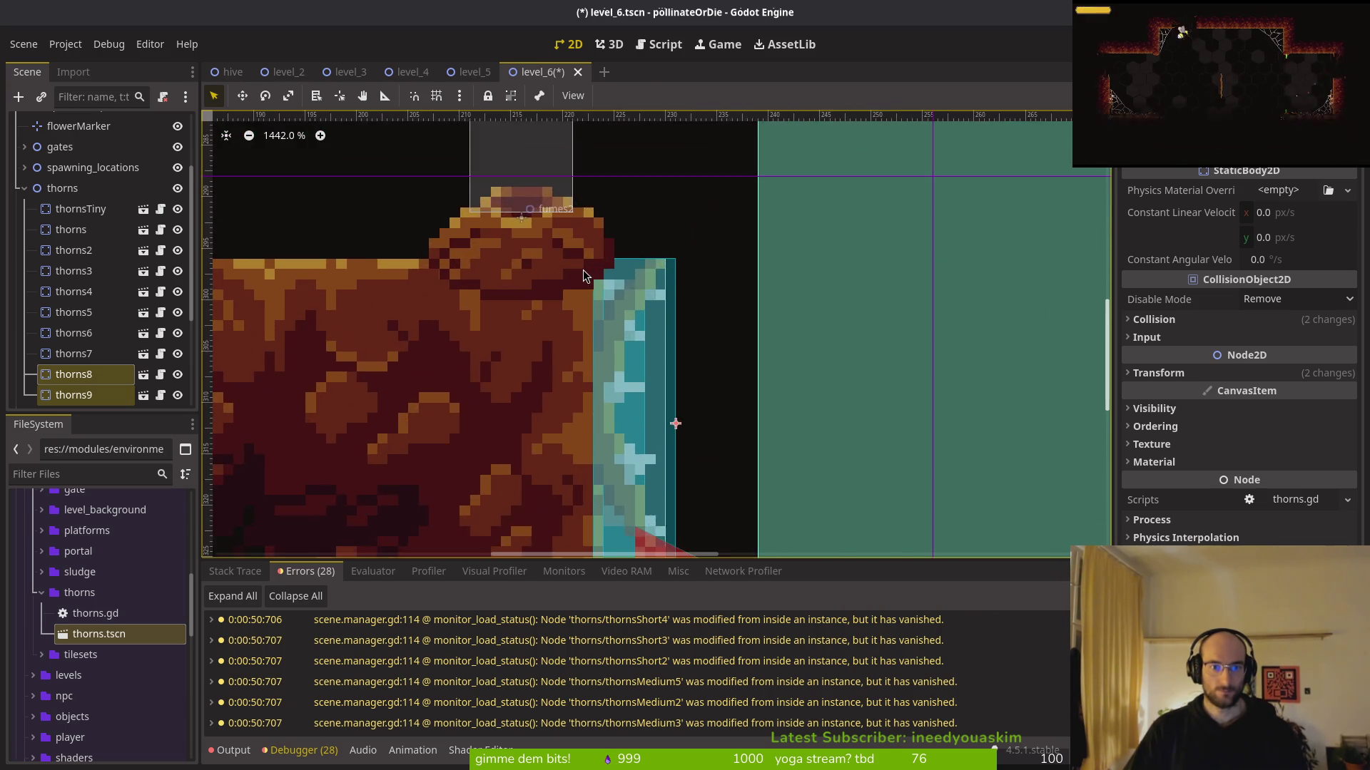
scroll(678, 400, down, 4)
scroll(612, 331, down, 6)
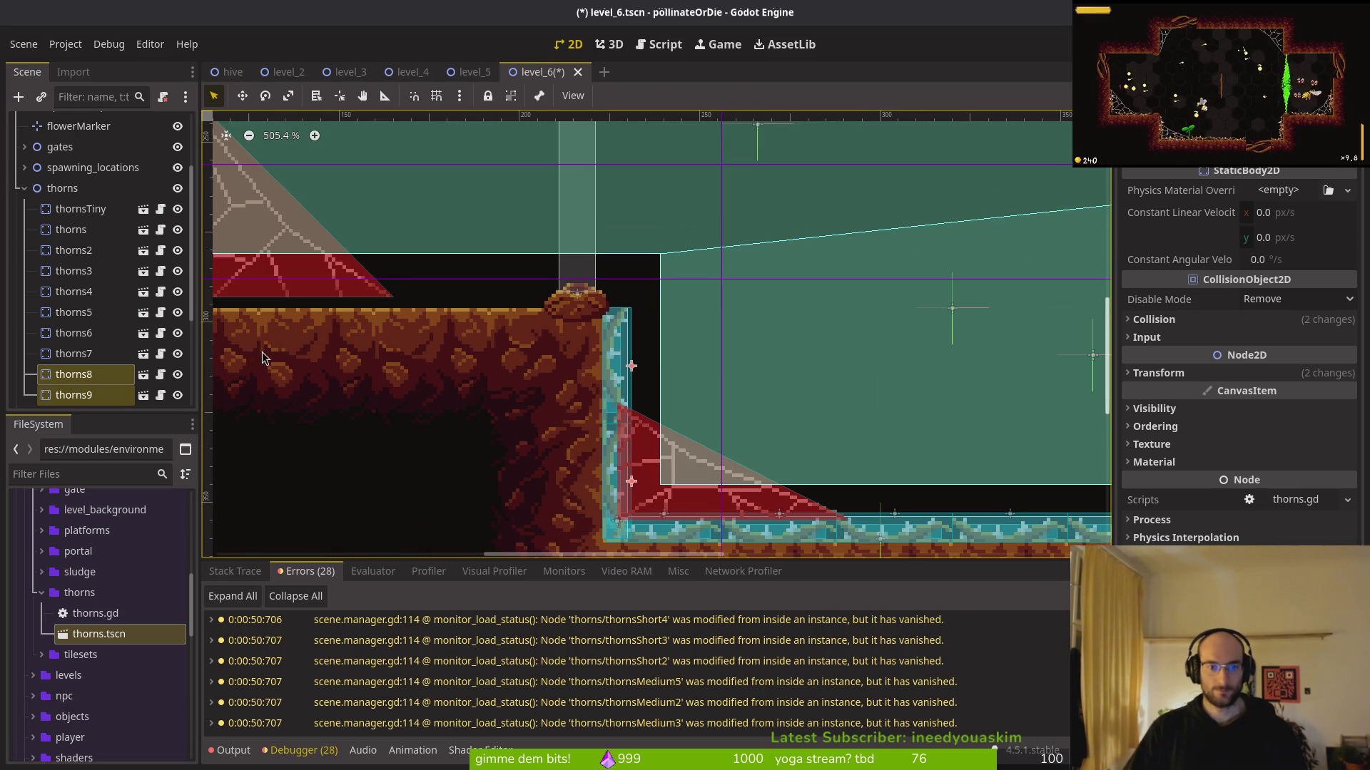
Move the thorns10 strip up to stand along the left wall
click(62, 188)
click(623, 355)
mouse_move(648, 368)
mouse_down()
mouse_move(357, 225)
mouse_move(357, 264)
mouse_up()
scroll(388, 236, up, 10)
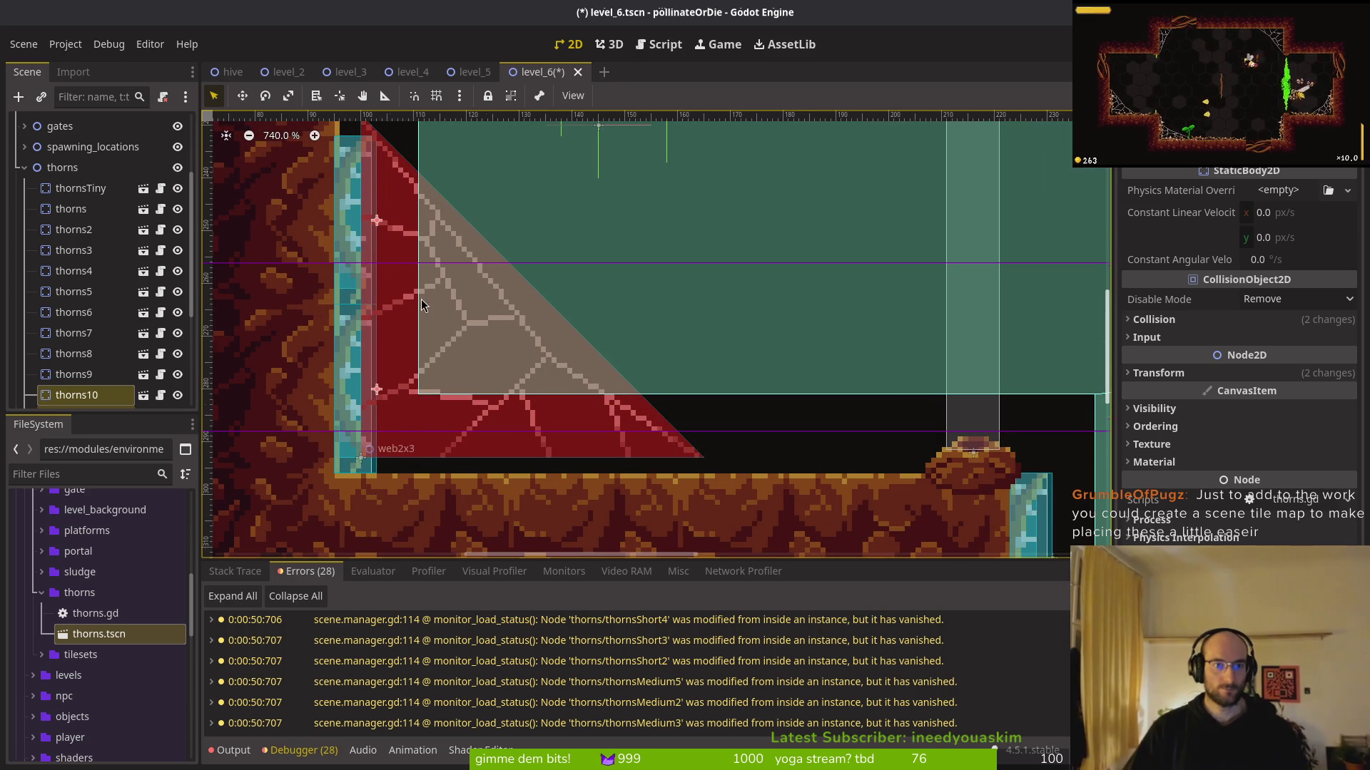
Nudge the web2x3 cobweb a few pixels down-right into its corner and save level_6
scroll(526, 399, down, 4)
click(497, 413)
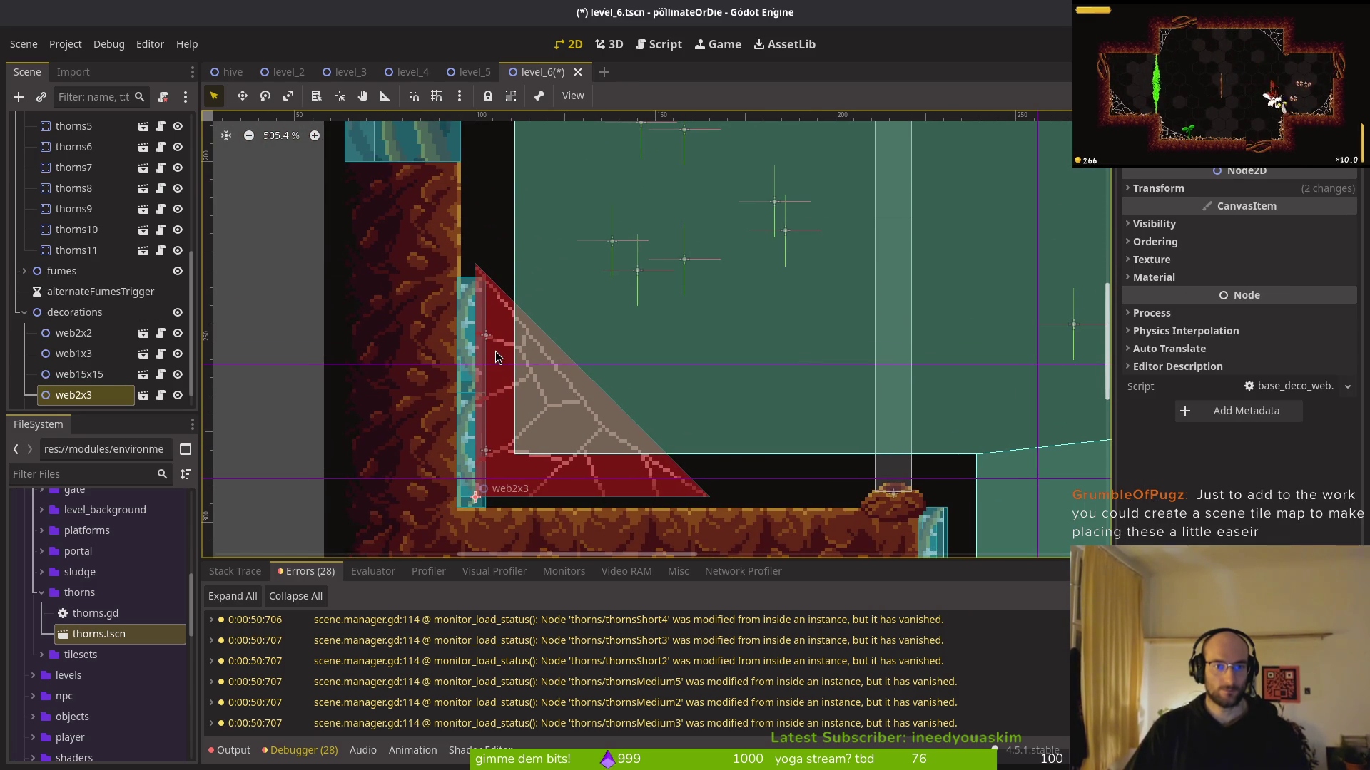
scroll(497, 356, up, 4)
drag(505, 347, 510, 363)
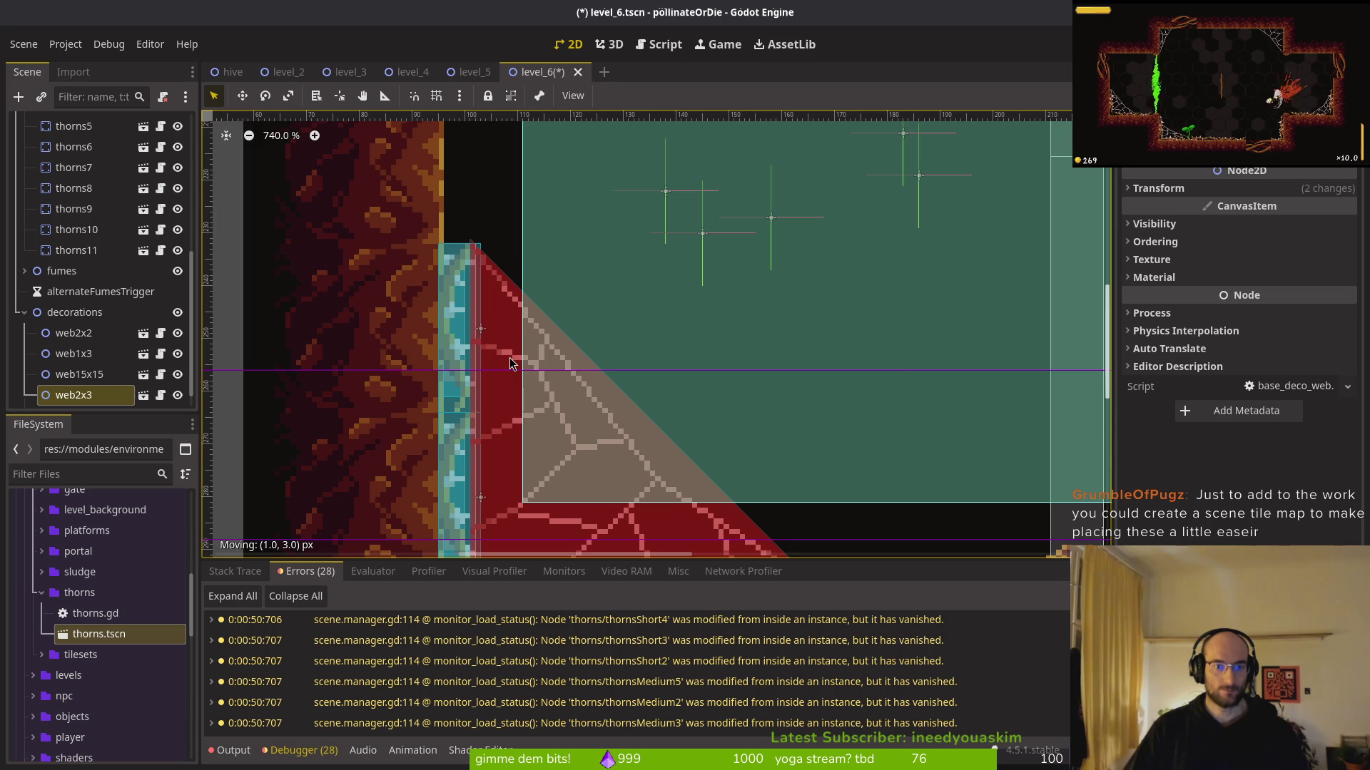
scroll(507, 378, down, 4)
key(ctrl+s)
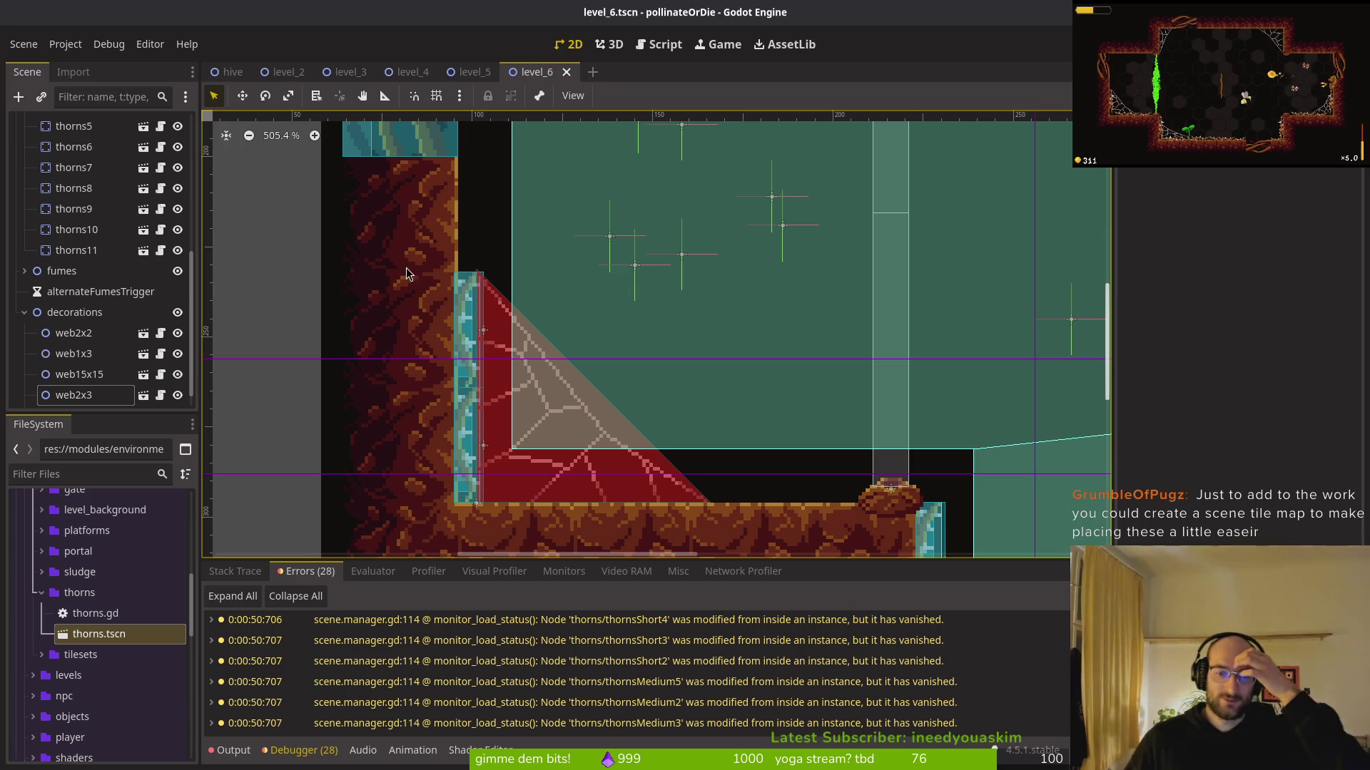
scroll(102, 148, up, 5)
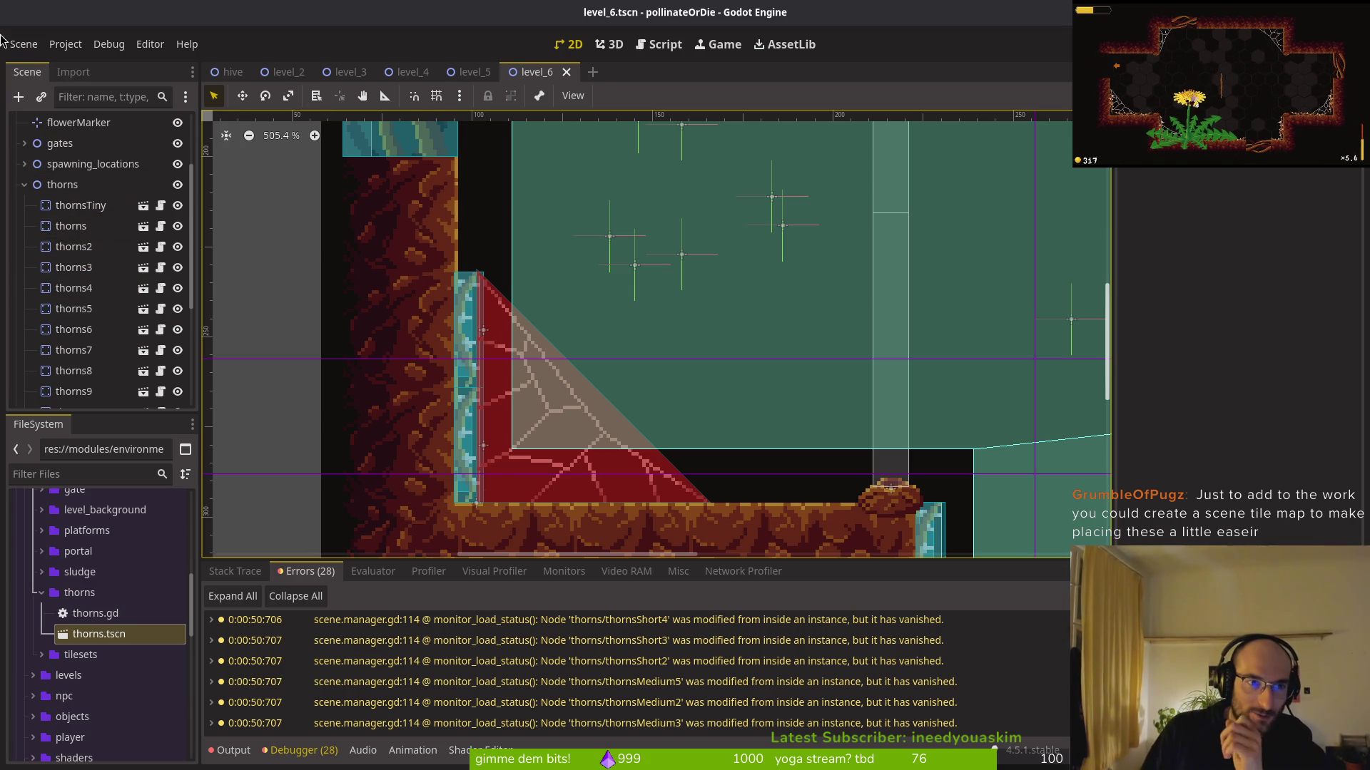
Create a new 2D scene and change its Node2D root to a TileMapLayer
click(24, 44)
click(36, 62)
click(62, 139)
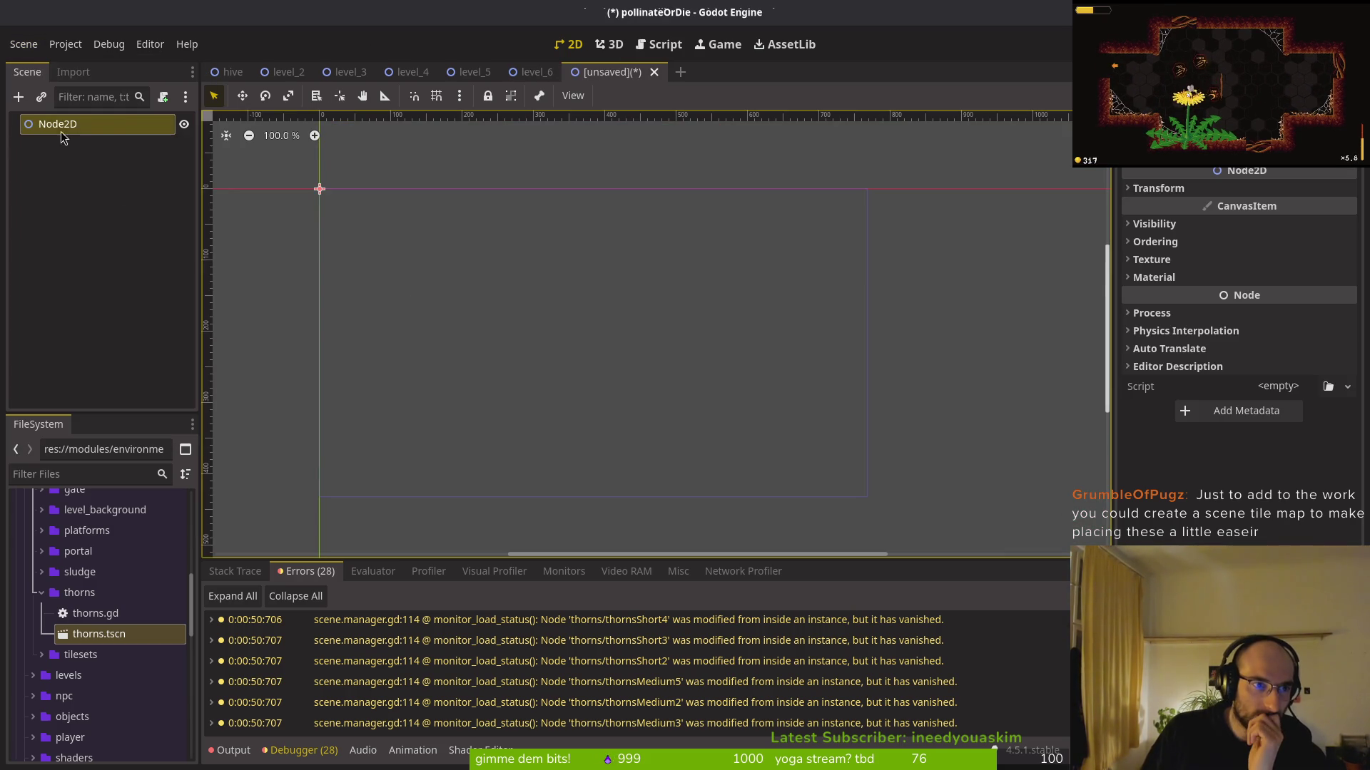
right_click(63, 138)
click(123, 341)
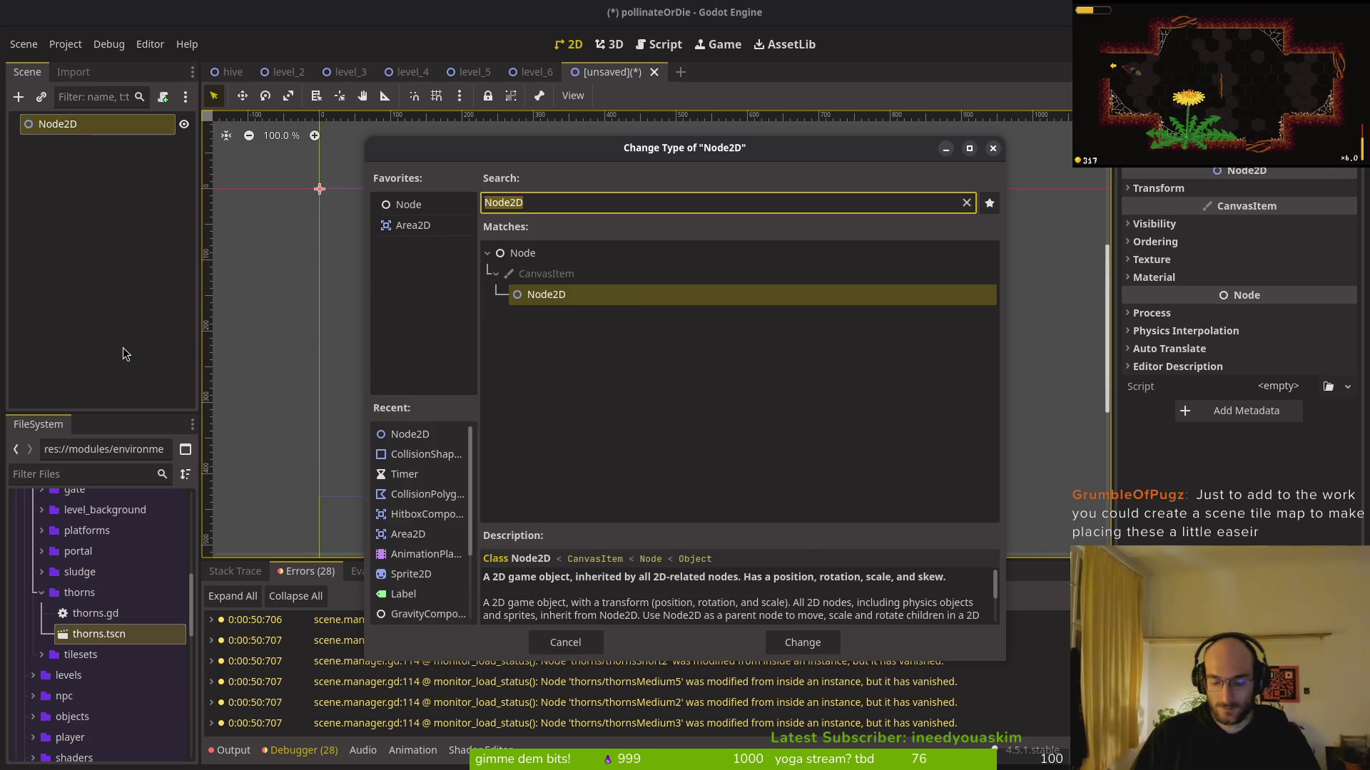
text(tilme)
key(Return)
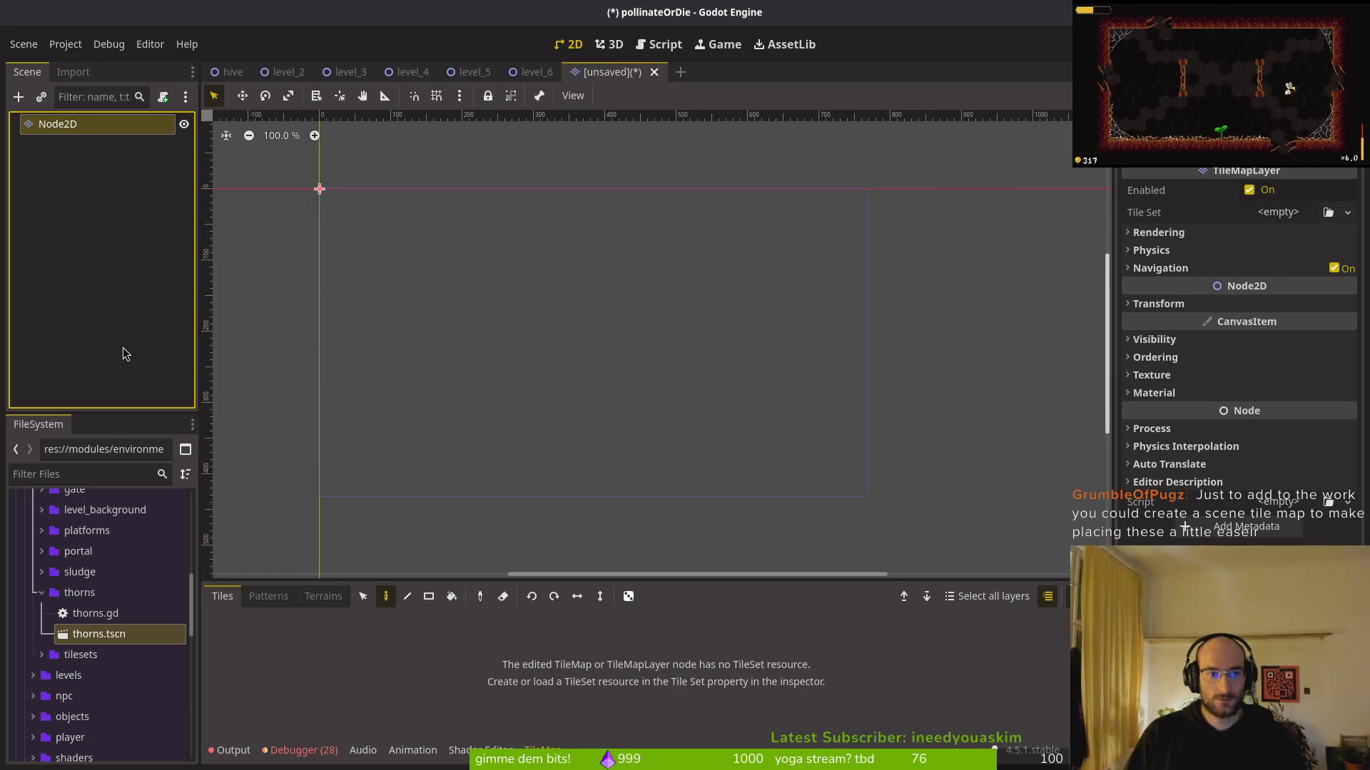
Assign a New TileSet to the layer's Tile Set property and expand it
click(1293, 214)
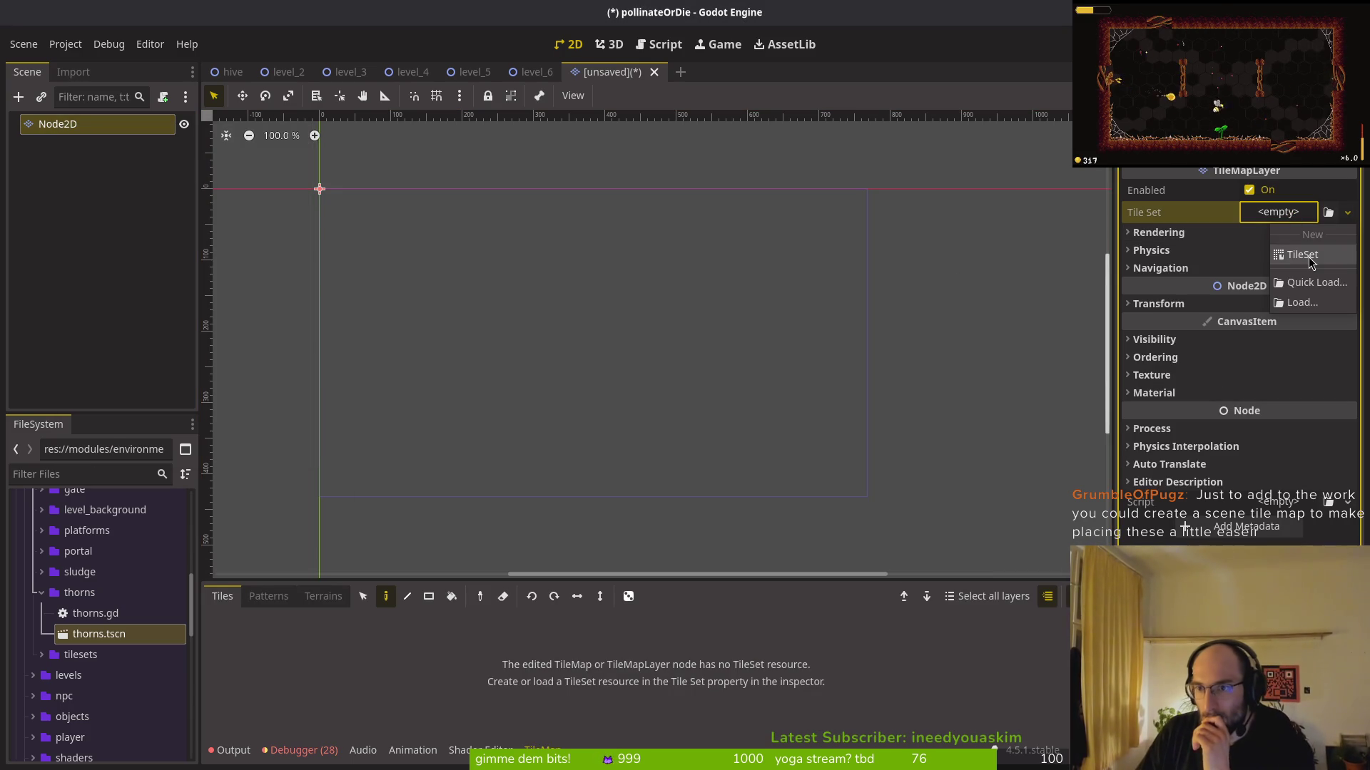
click(1190, 212)
click(1278, 211)
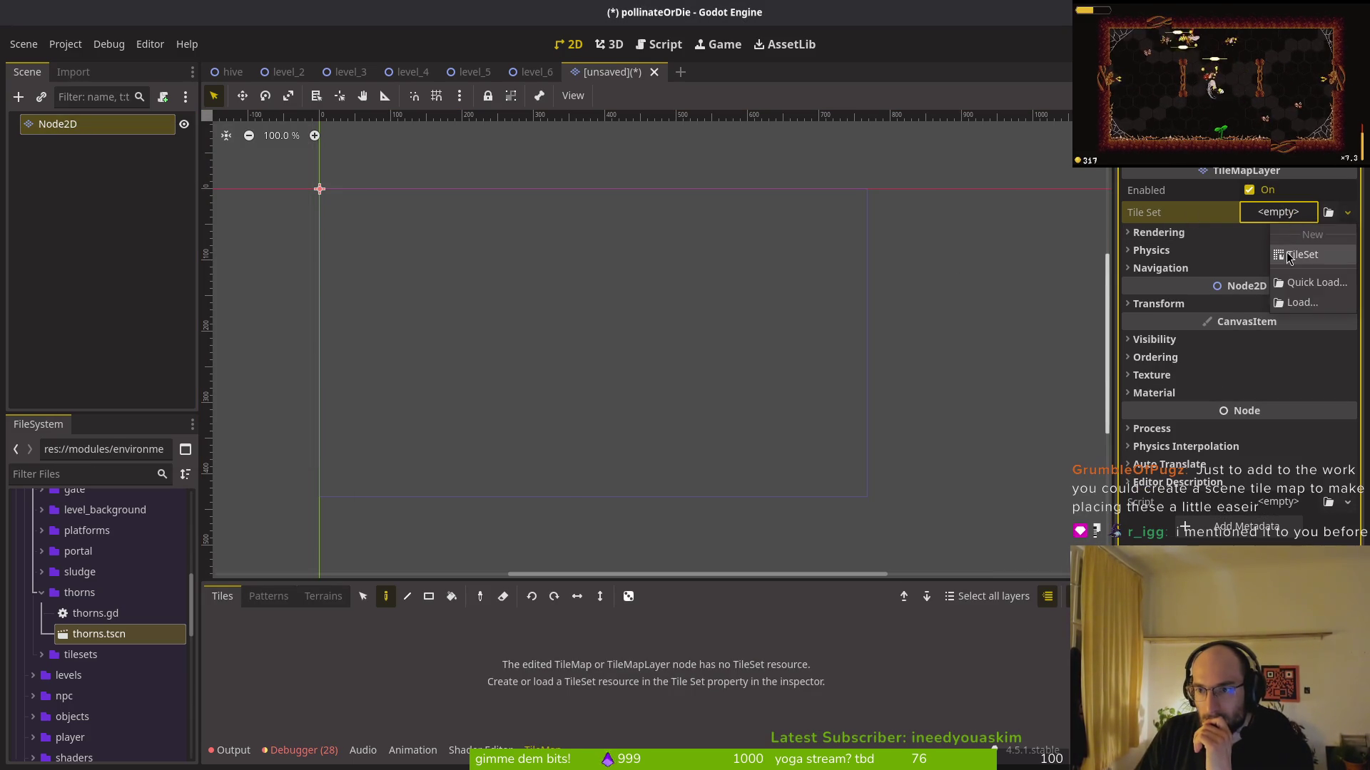
click(1284, 253)
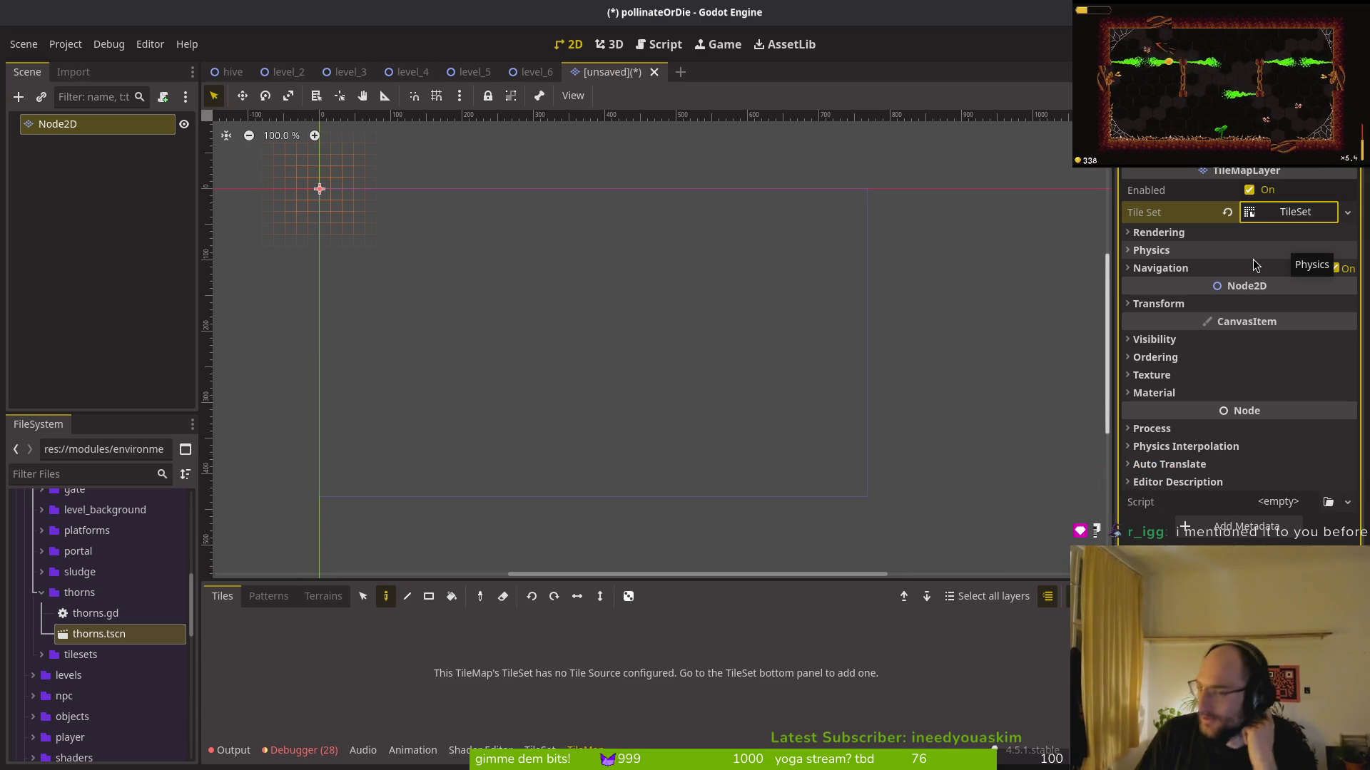
click(1279, 212)
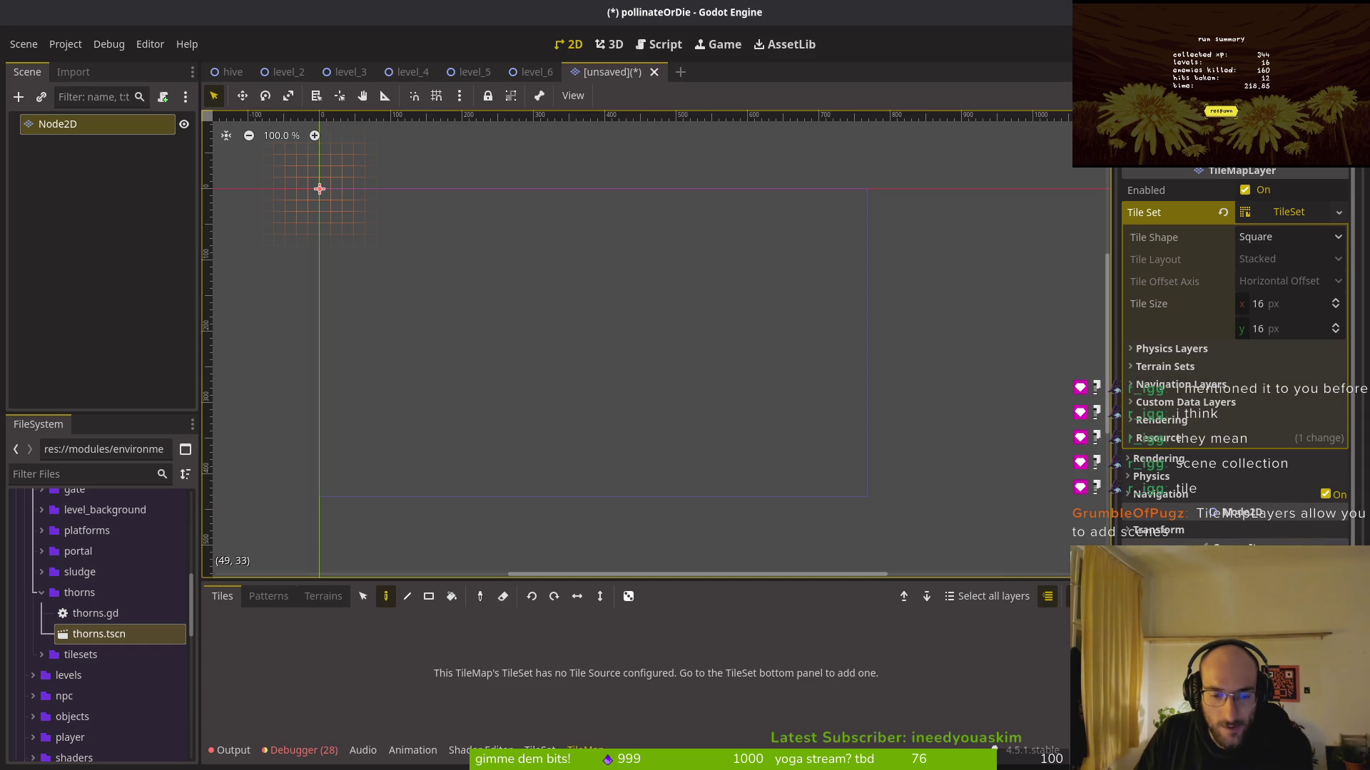
Add a Scenes Collection source to the TileSet holding thorns.tscn as scene tile 1
click(540, 749)
click(327, 728)
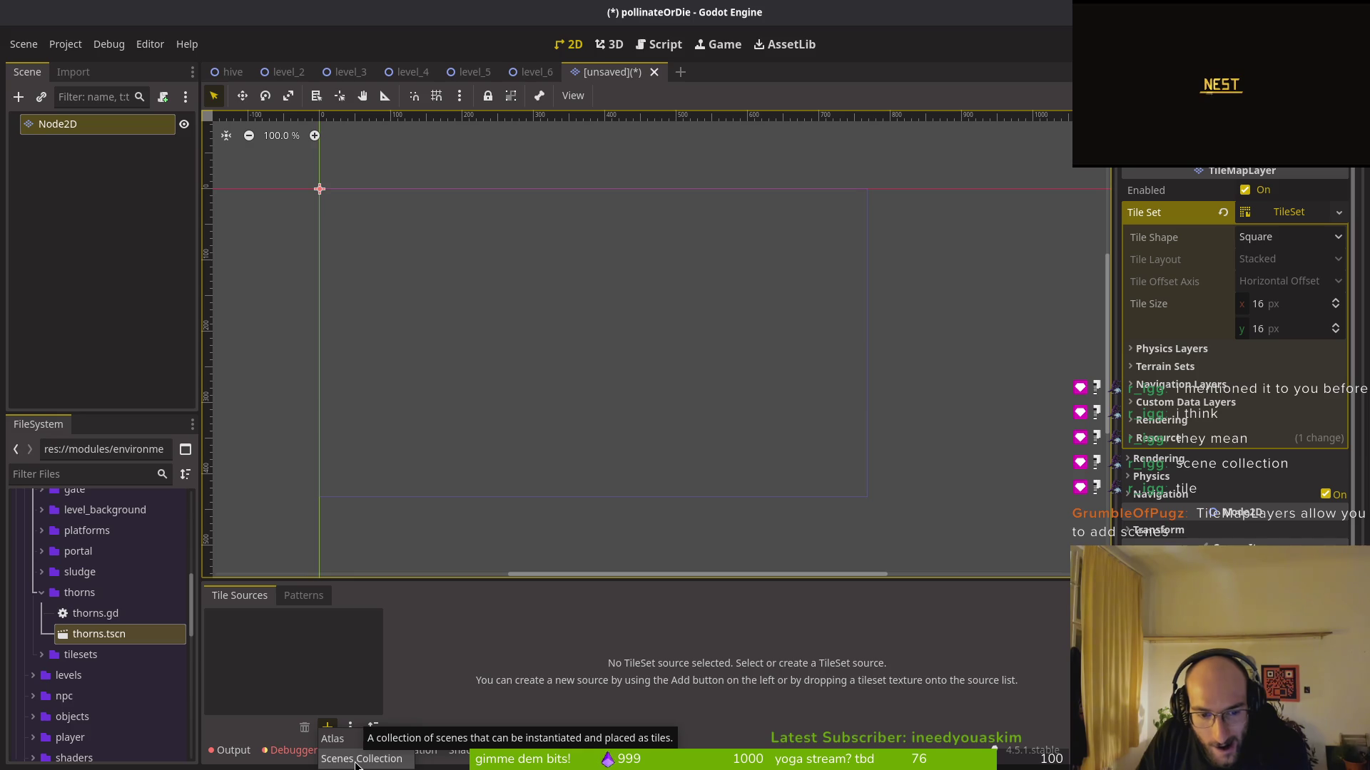
click(354, 759)
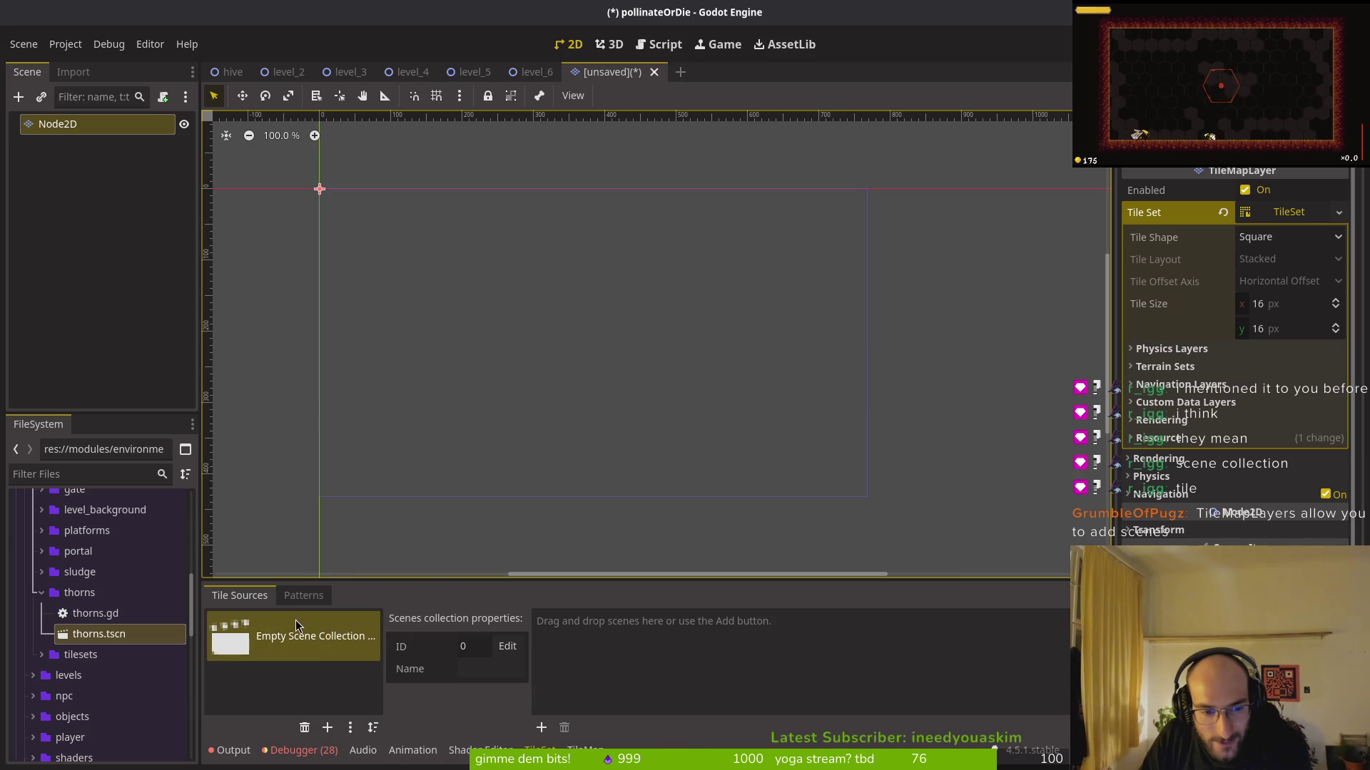
drag(99, 634, 635, 624)
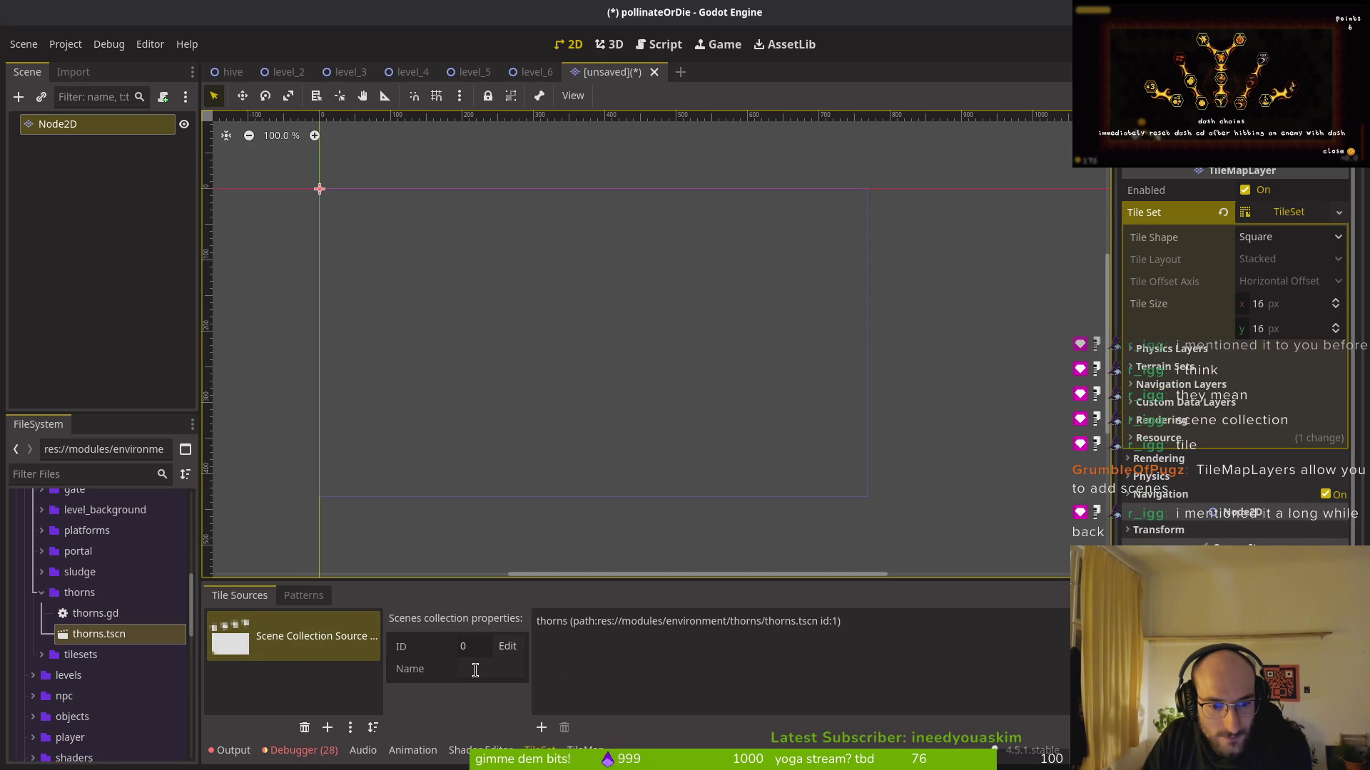
click(475, 670)
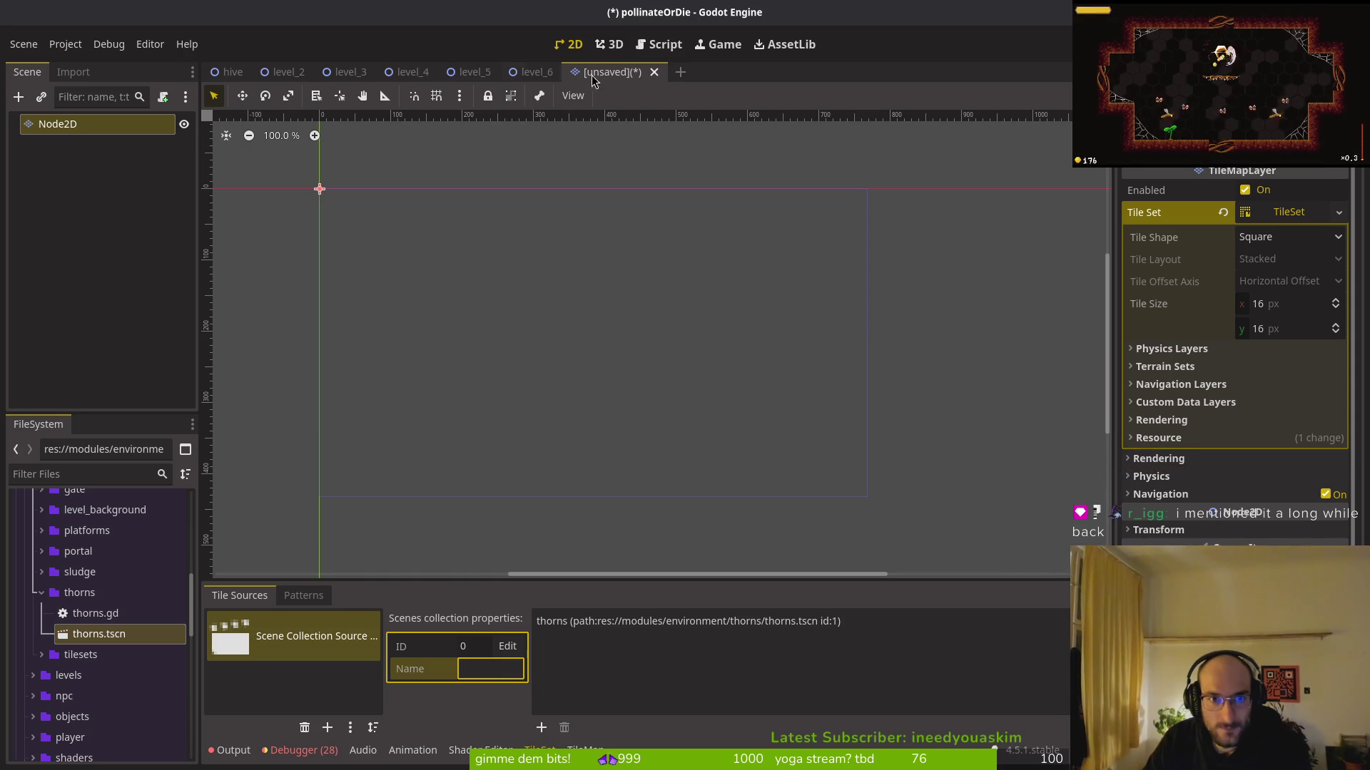
click(323, 751)
click(585, 749)
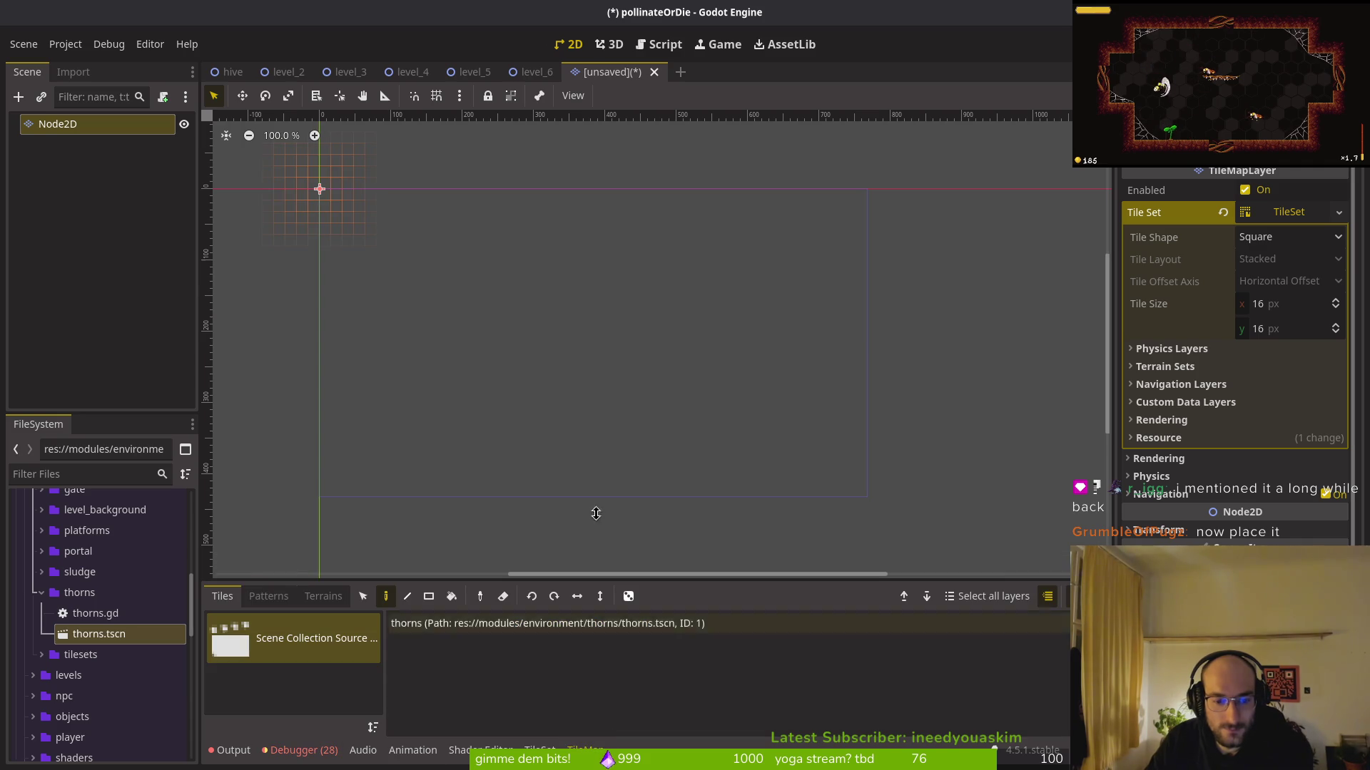
Save the new tilemap scene as node_2d.tscn
click(536, 71)
scroll(642, 541, up, 3)
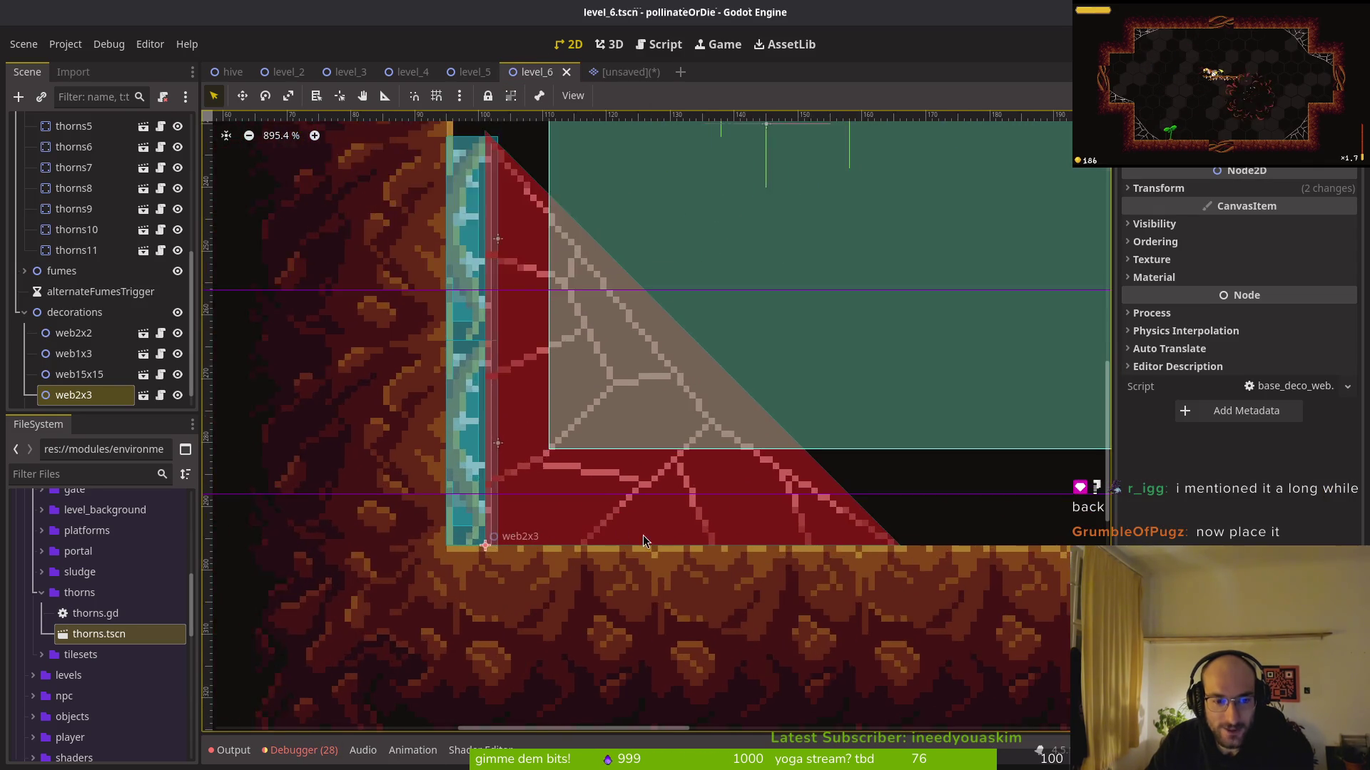
scroll(573, 516, up, 4)
drag(409, 524, 530, 550)
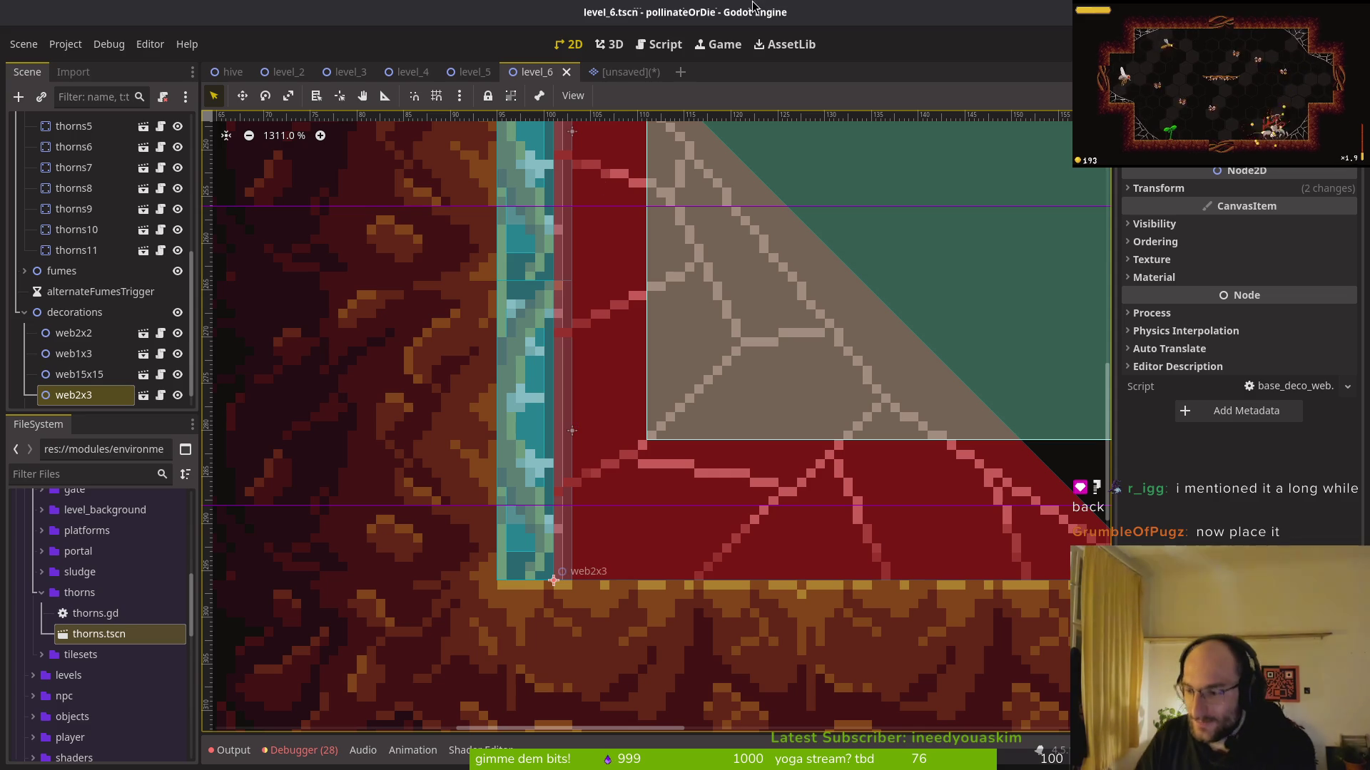
click(620, 72)
key(ctrl+s)
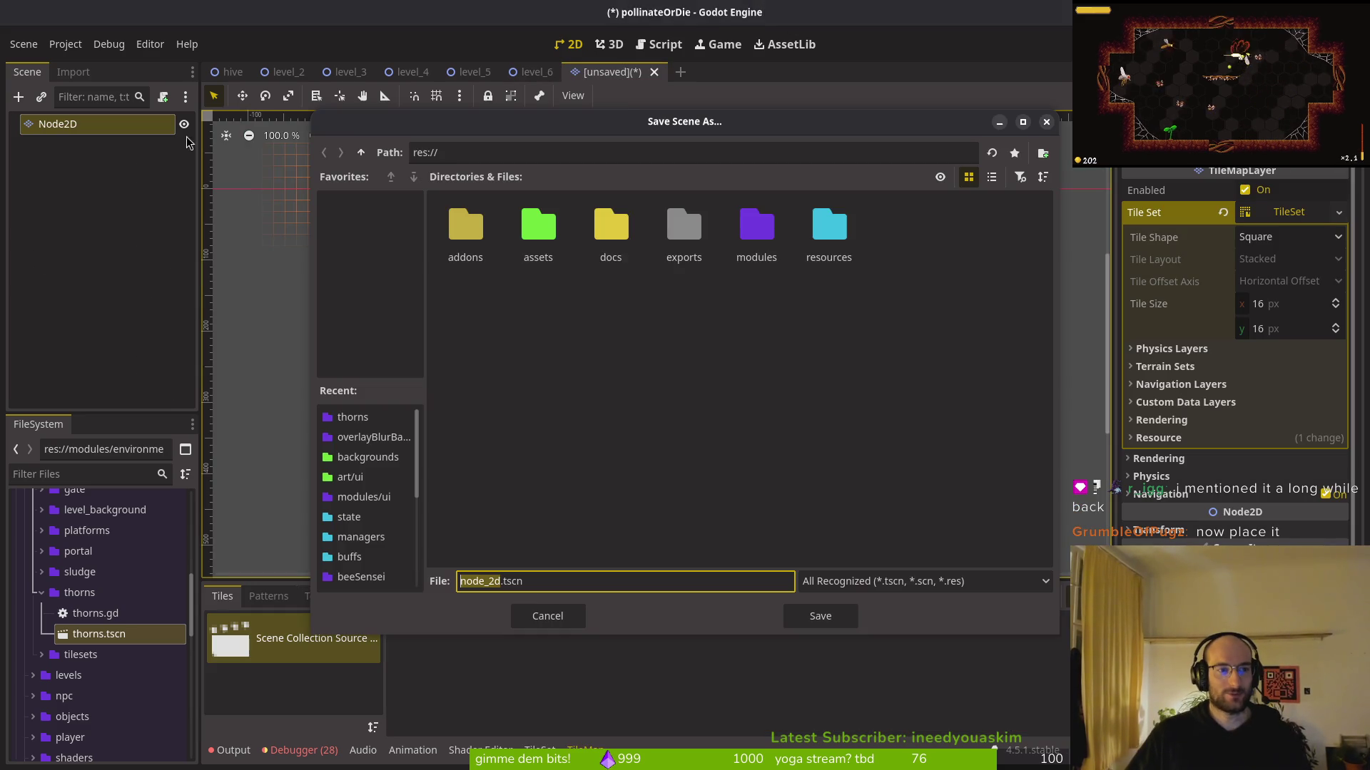
click(821, 616)
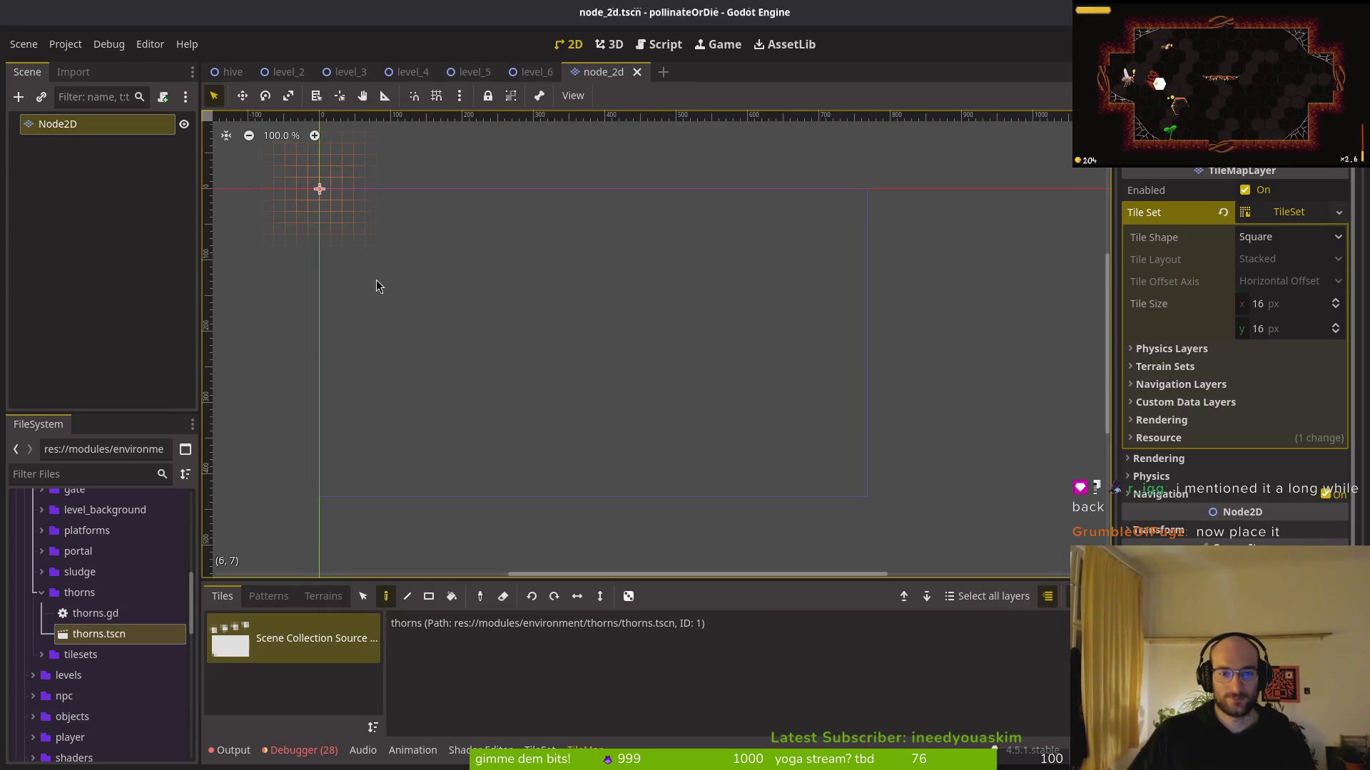
In level_6, start adding a new child node under the level6 root
click(531, 71)
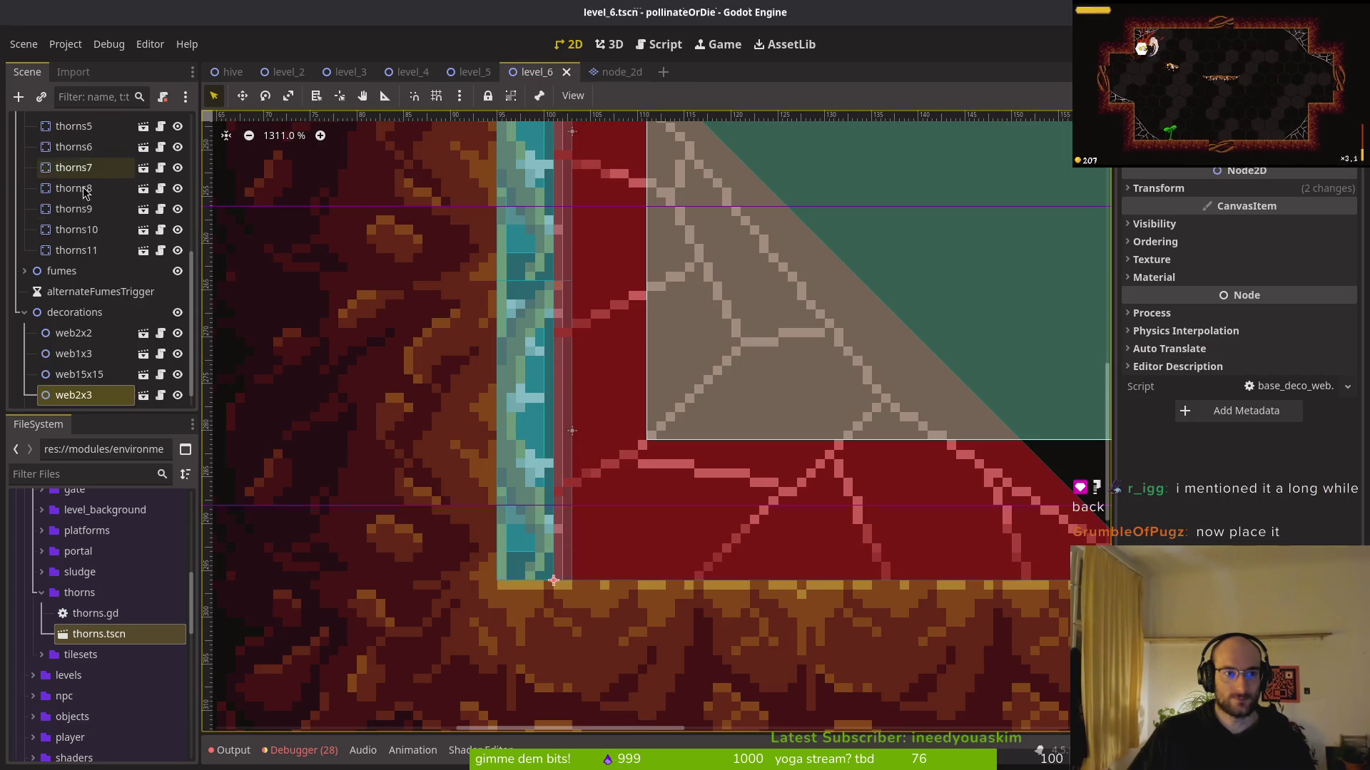
click(71, 128)
key(ctrl+a)
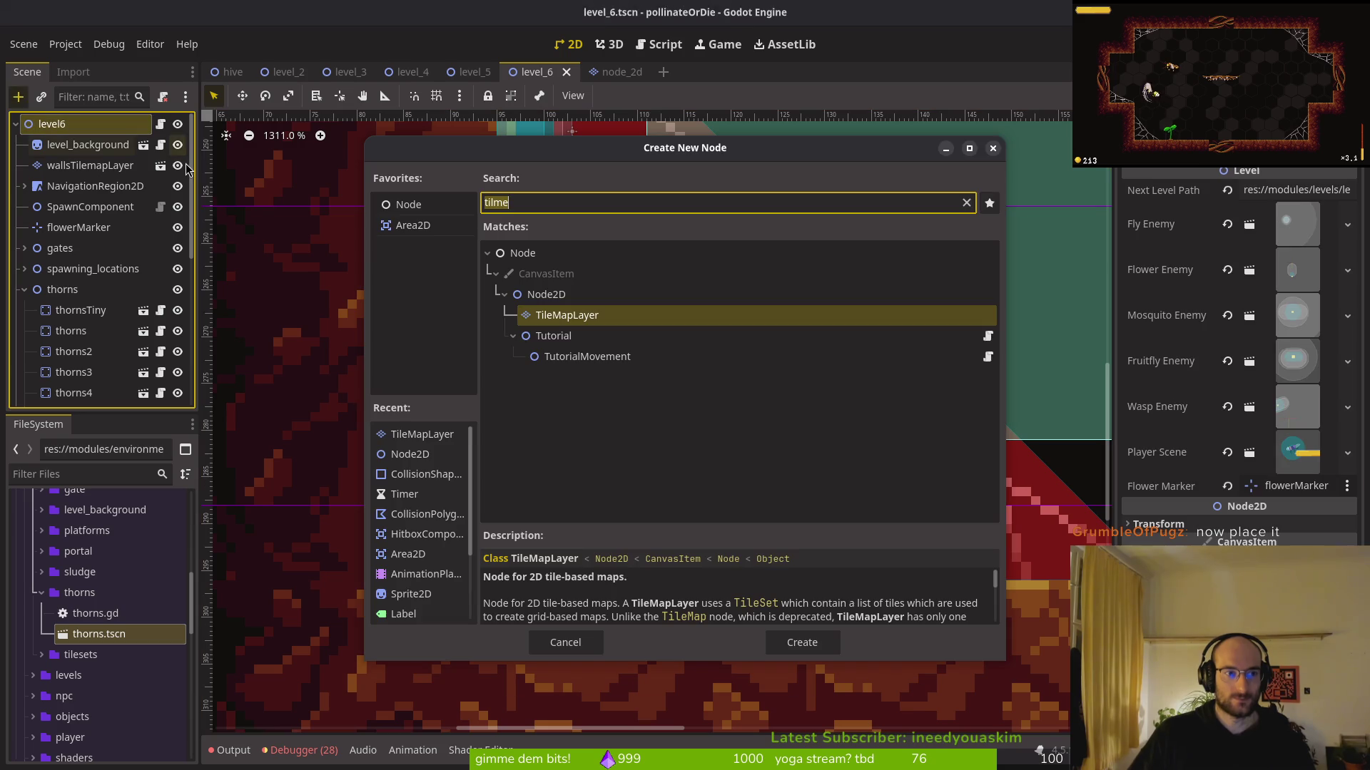
Instance node_2d.tscn under level6 instead and switch to tile painting
key(Escape)
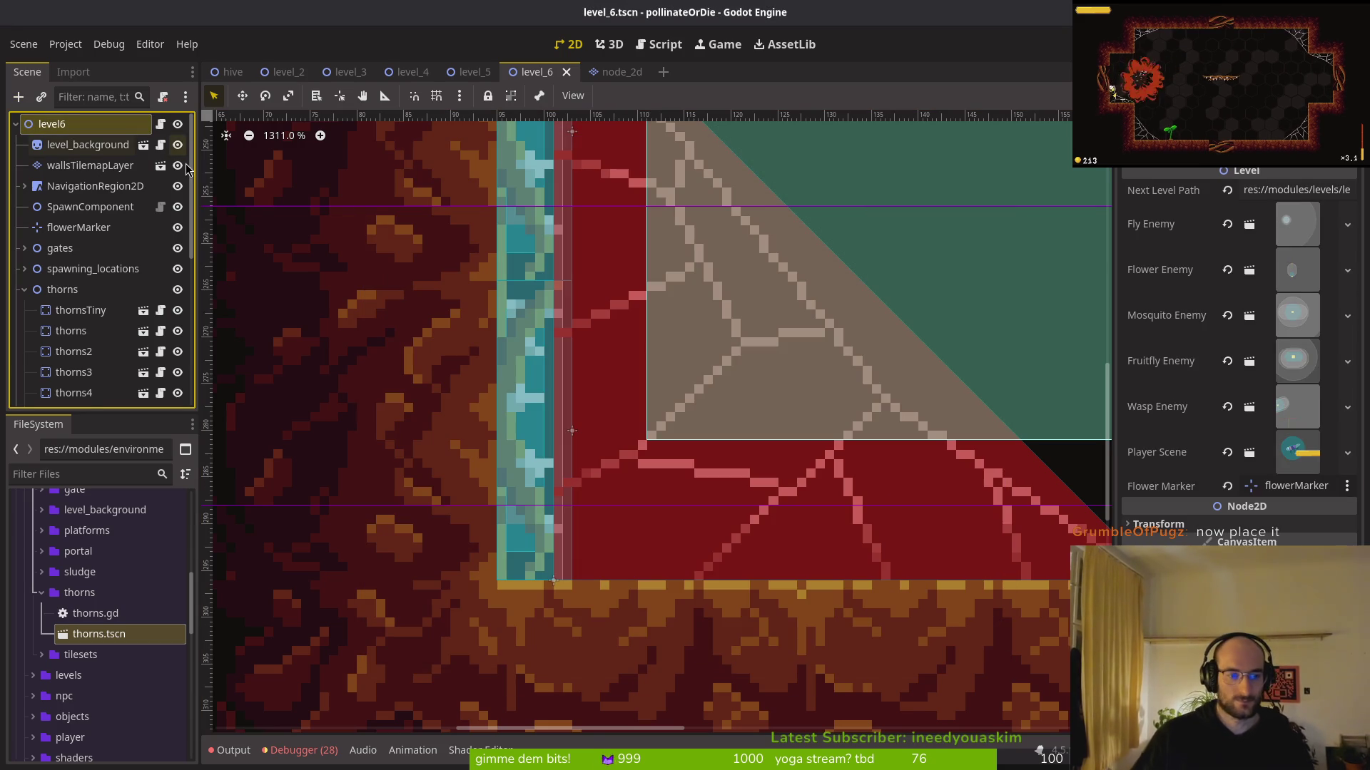
scroll(141, 613, down, 8)
mouse_move(79, 745)
mouse_down()
mouse_move(93, 214)
mouse_move(112, 168)
mouse_up()
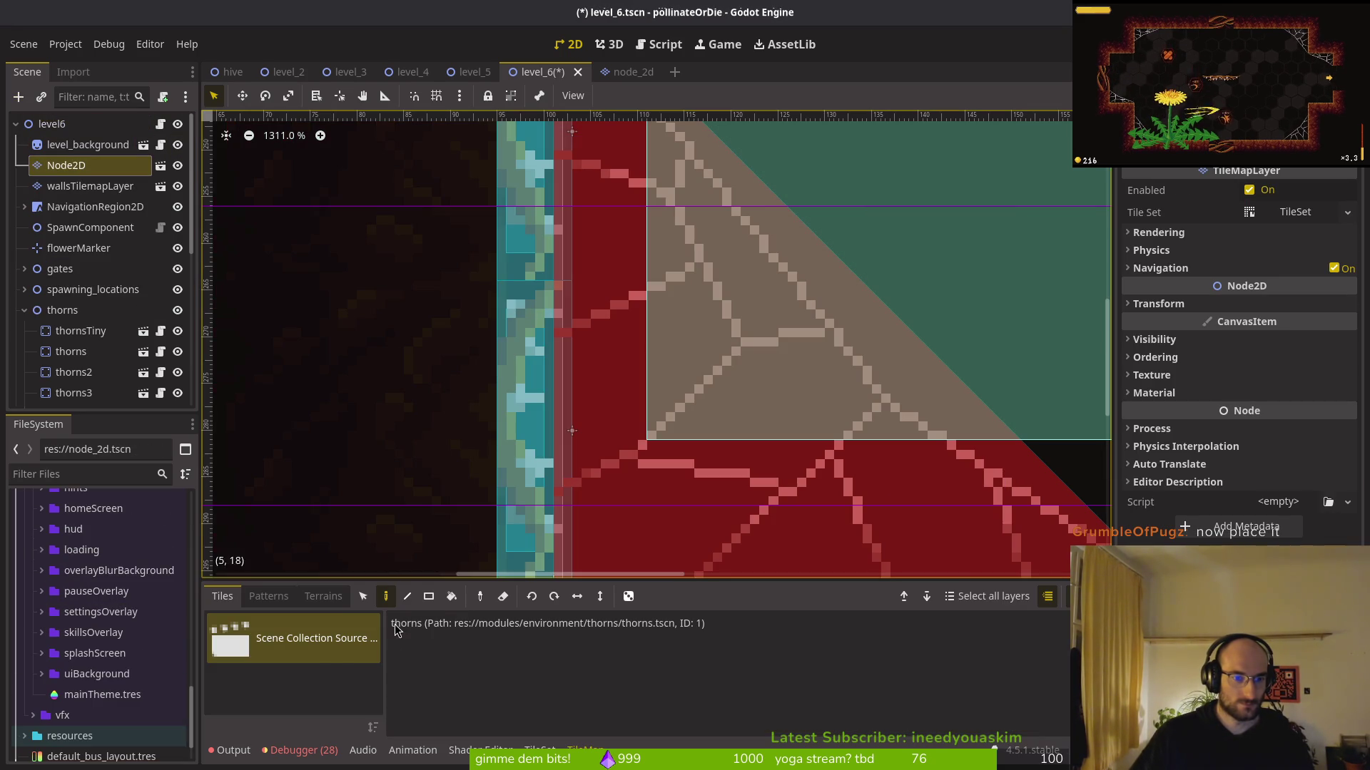
click(385, 598)
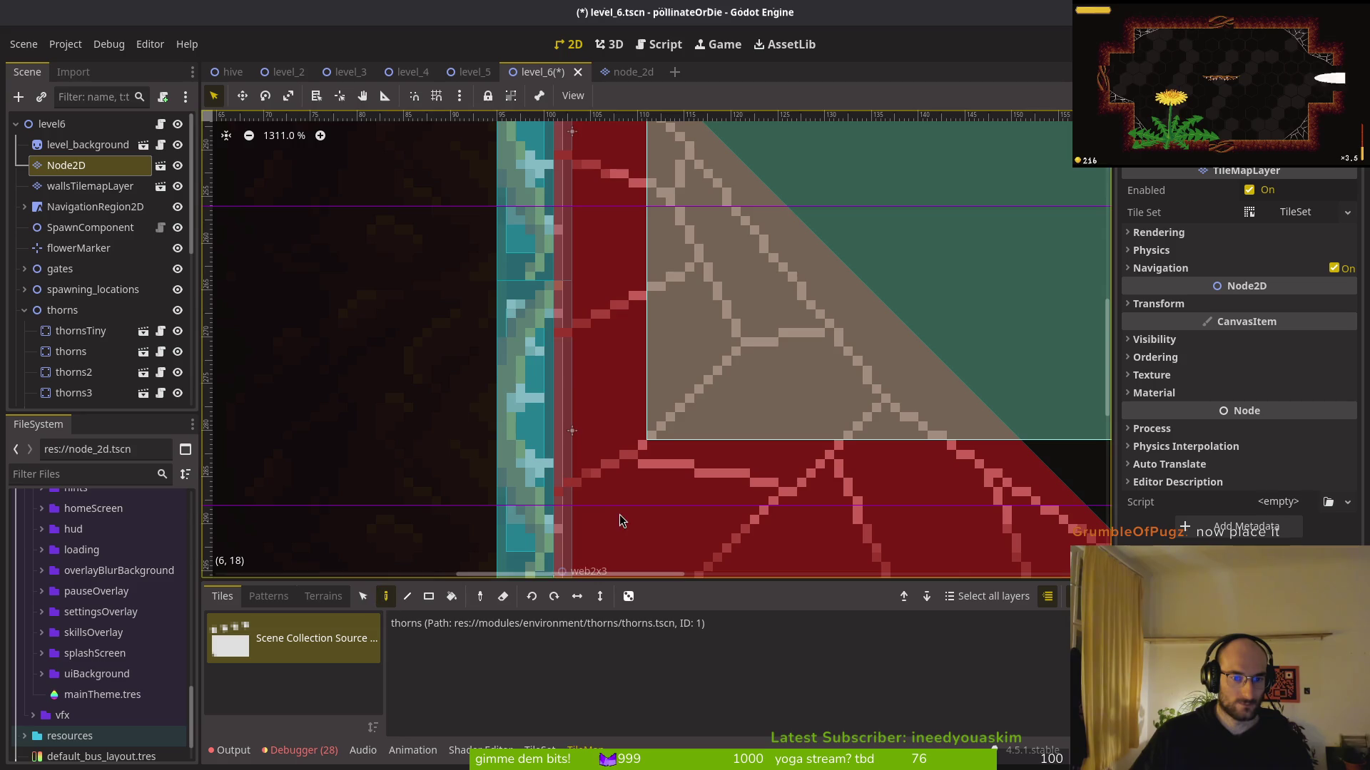
scroll(642, 499, down, 5)
scroll(608, 486, down, 2)
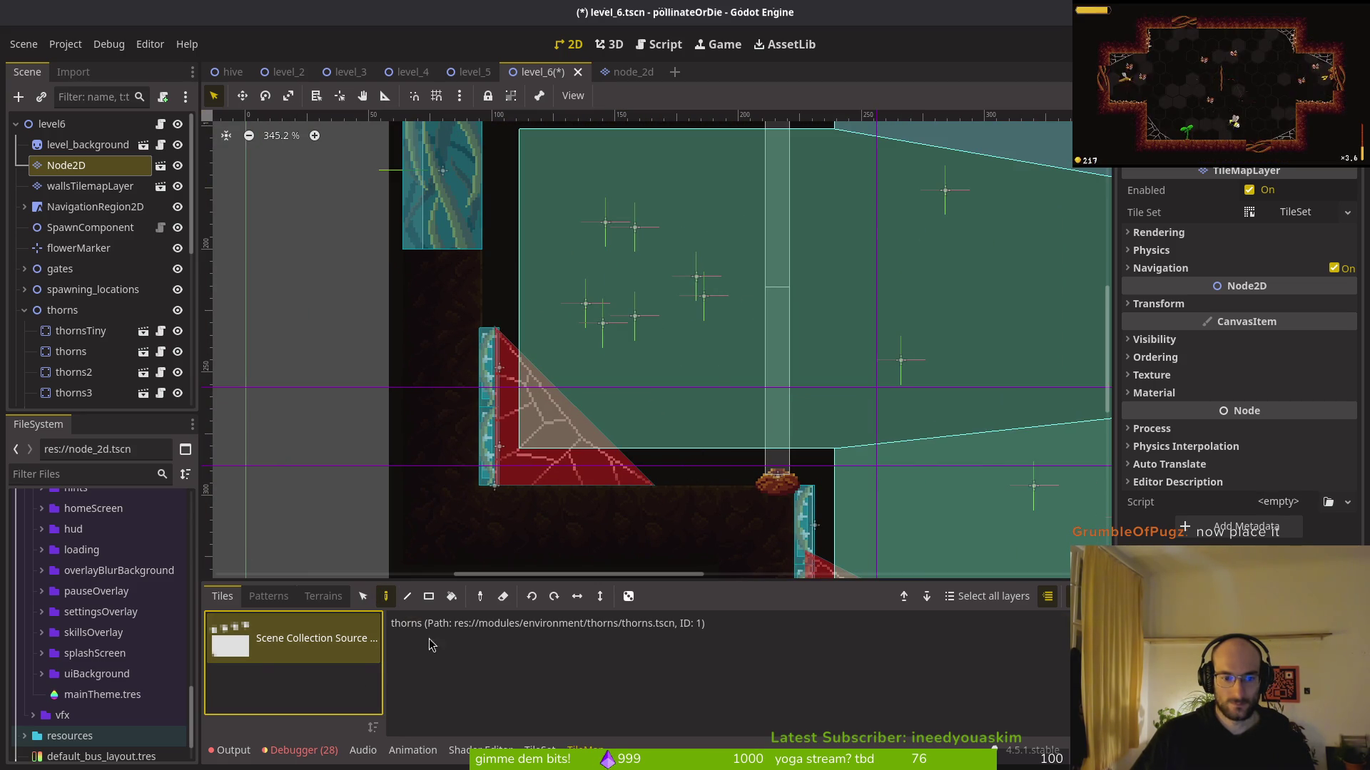
Test-paint two thorns tiles below the ledge, then undo them
click(576, 623)
click(691, 488)
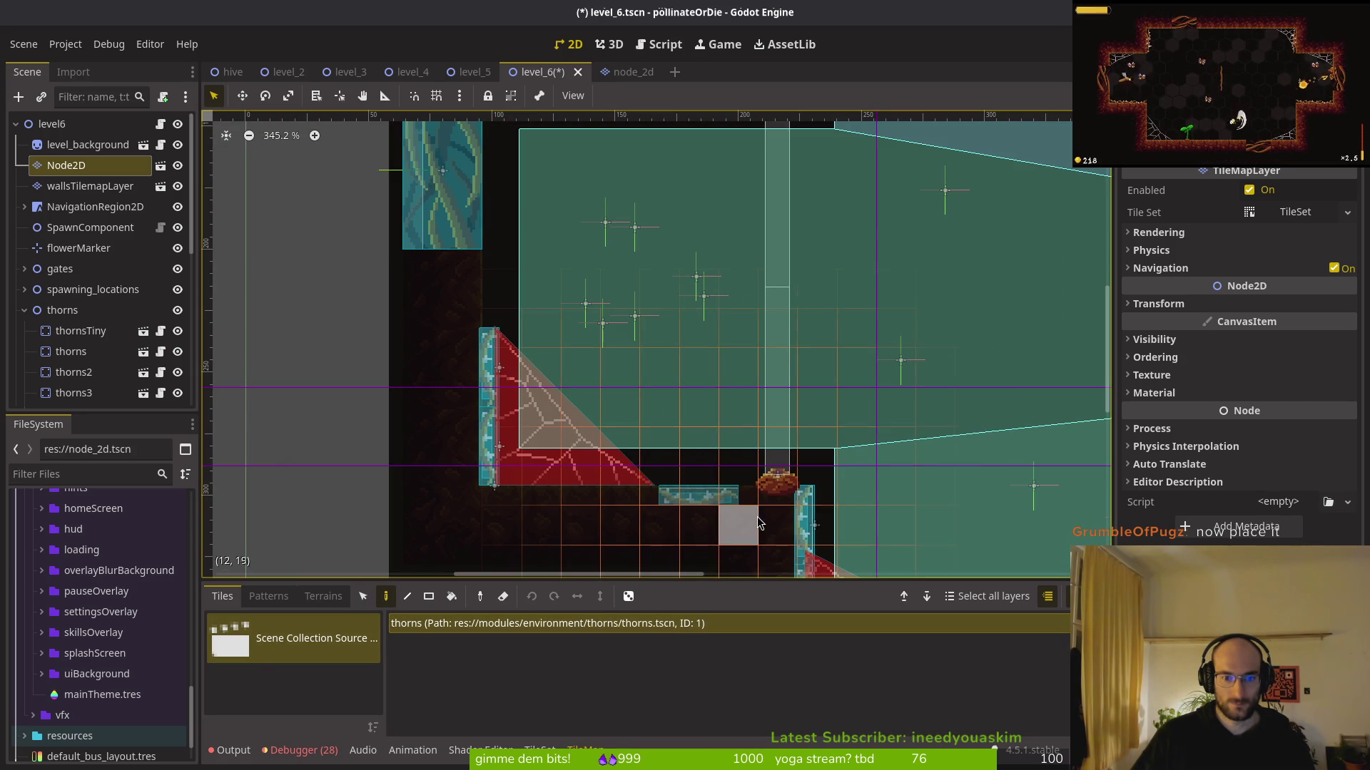
scroll(743, 550, down, 2)
scroll(567, 417, up, 1)
click(624, 396)
key(ctrl+z)
key(ctrl+z)
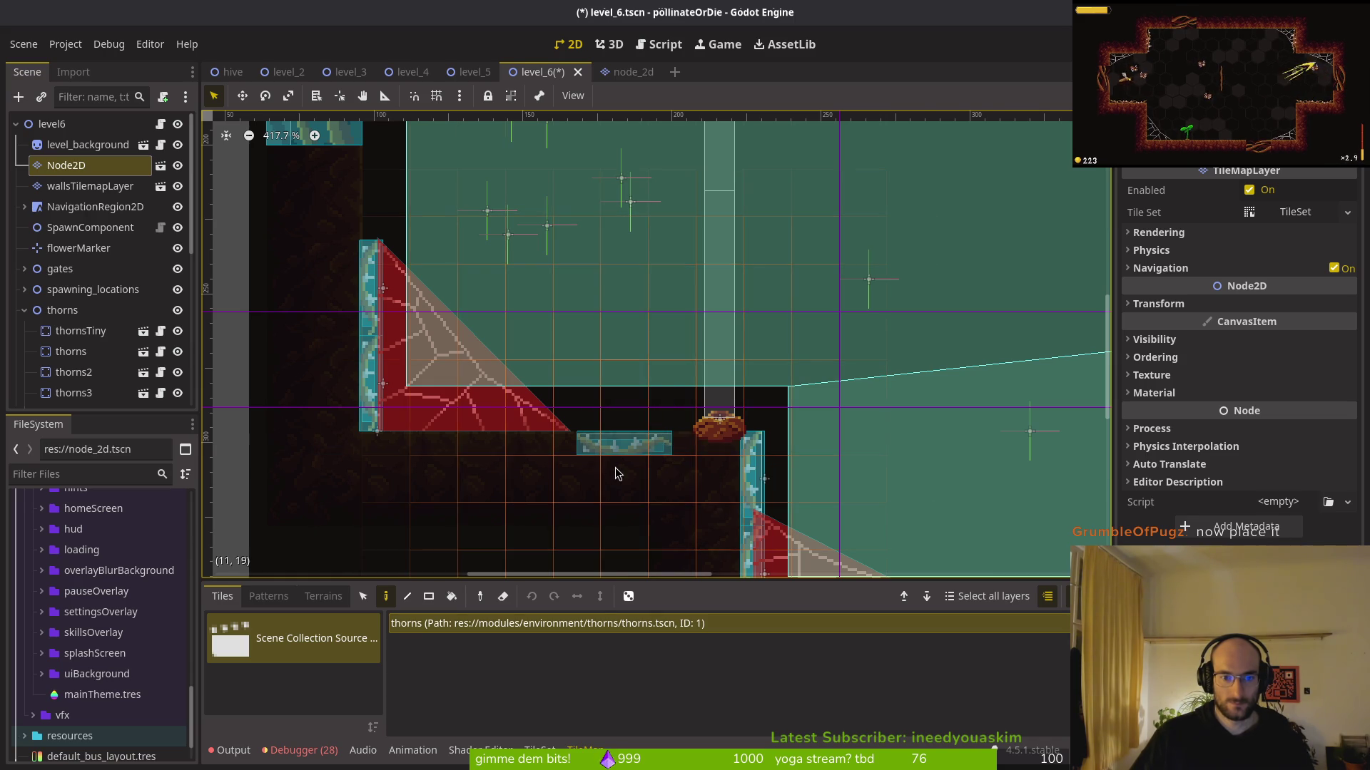
Paint a trial thorns strip on the floor below the triangle, then undo it
click(483, 441)
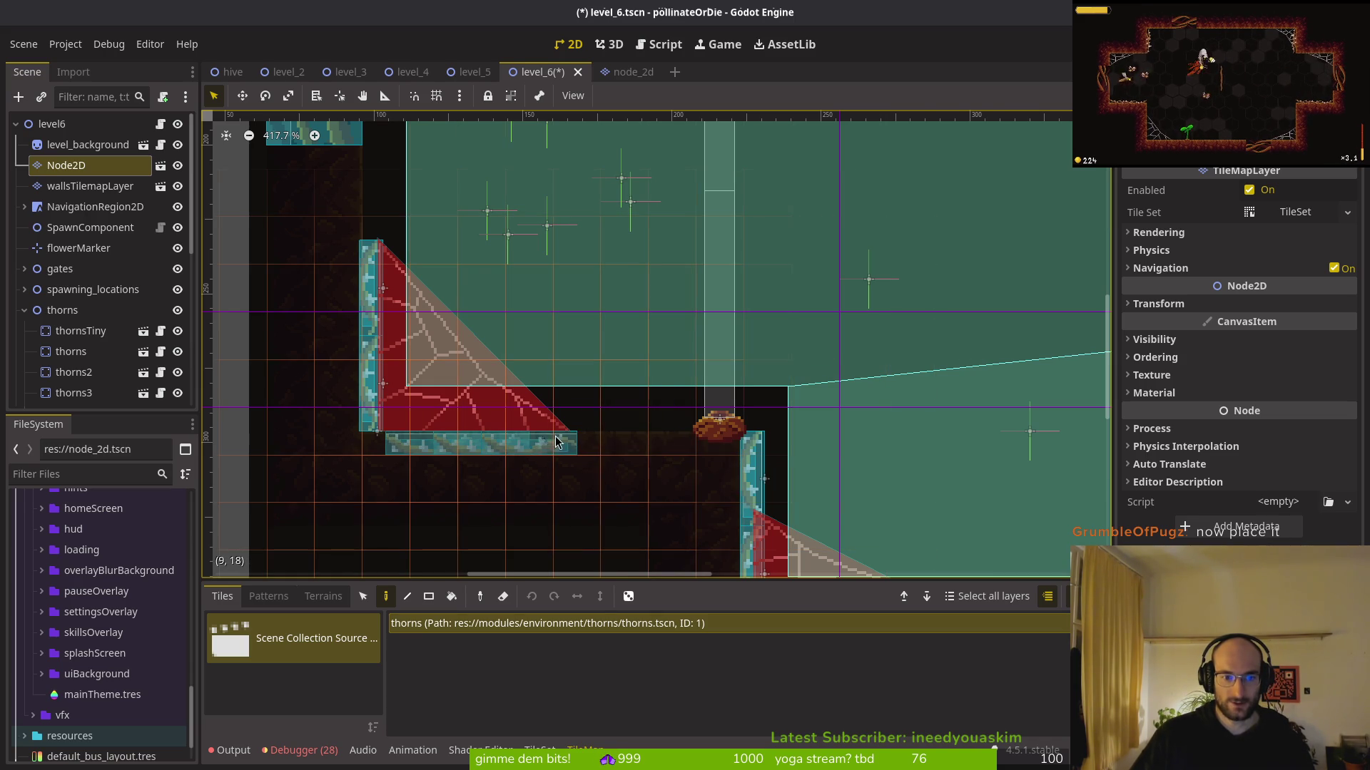
click(615, 442)
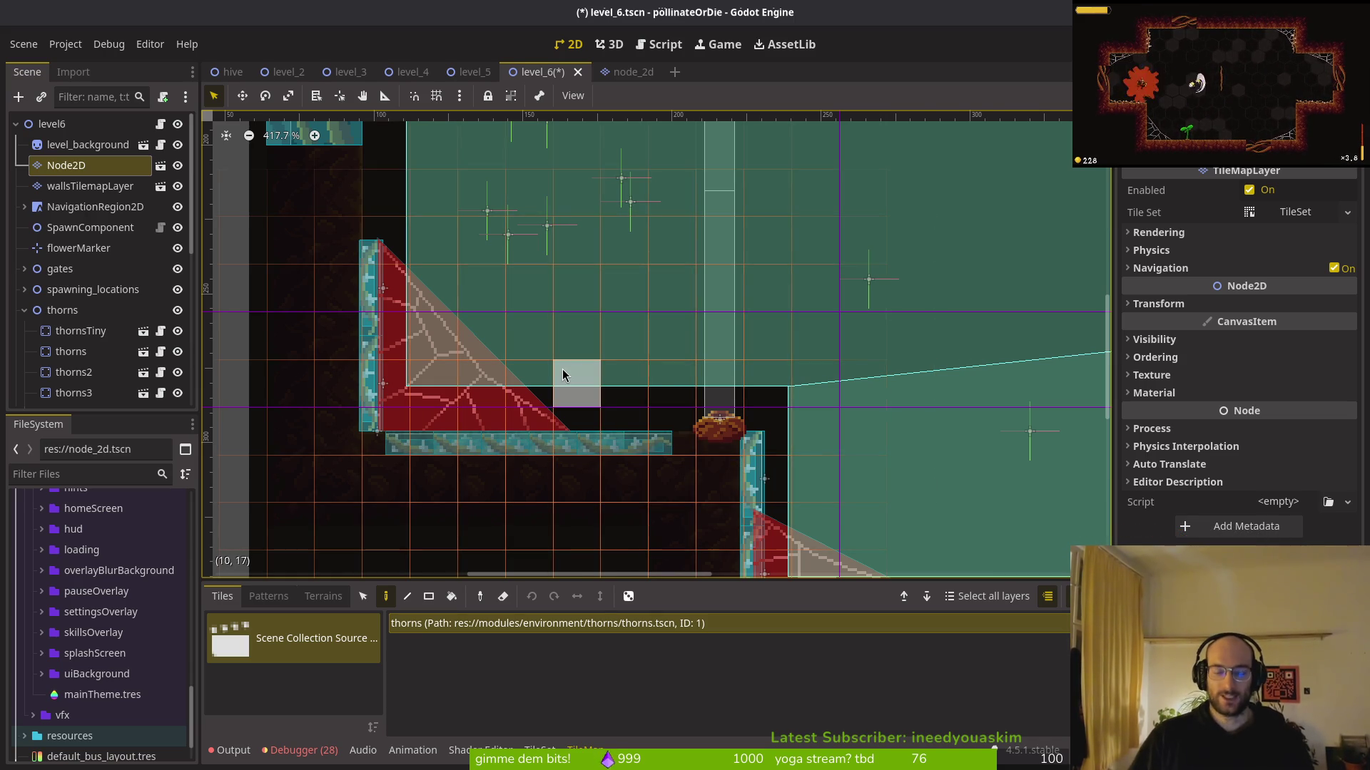
key(ctrl+z)
key(ctrl+z)
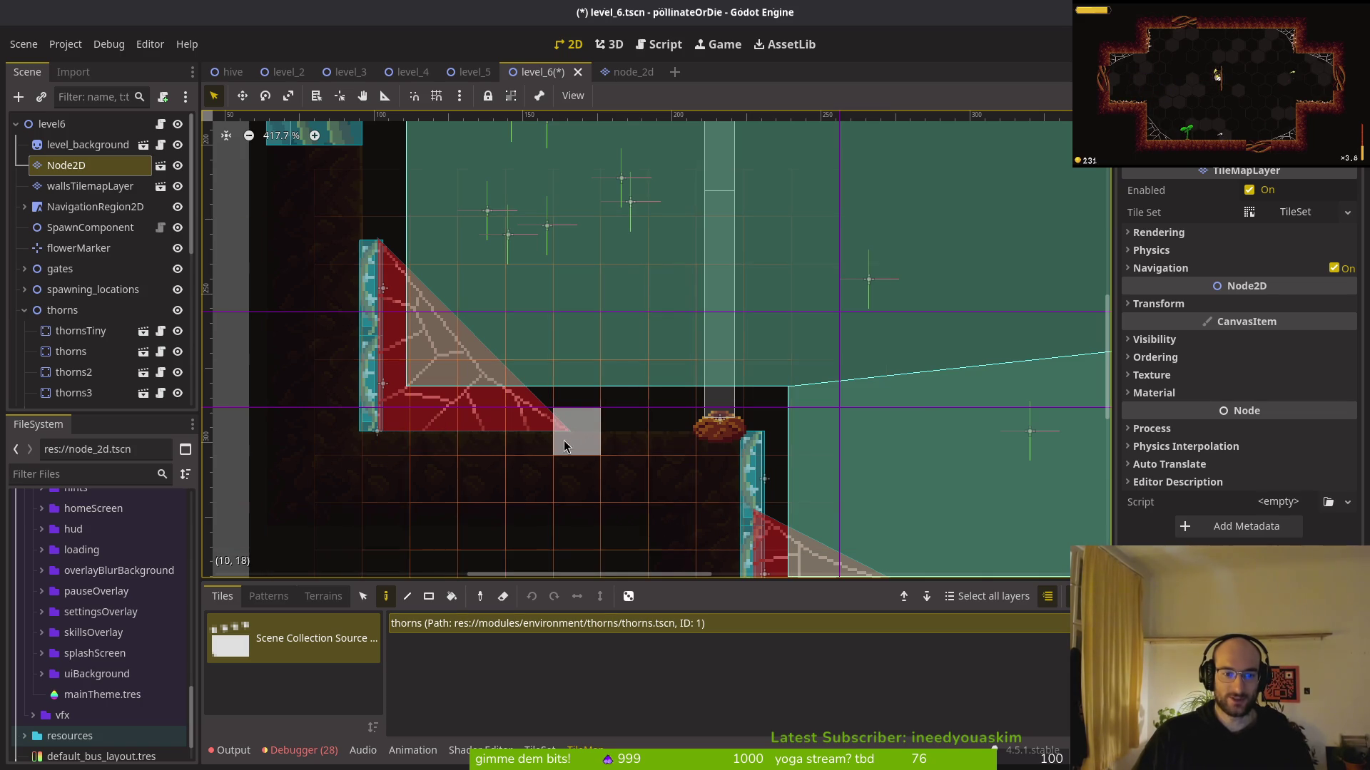
Test-place two thorns tiles in an empty grid area, then undo them
scroll(621, 431, up, 3)
scroll(614, 414, down, 4)
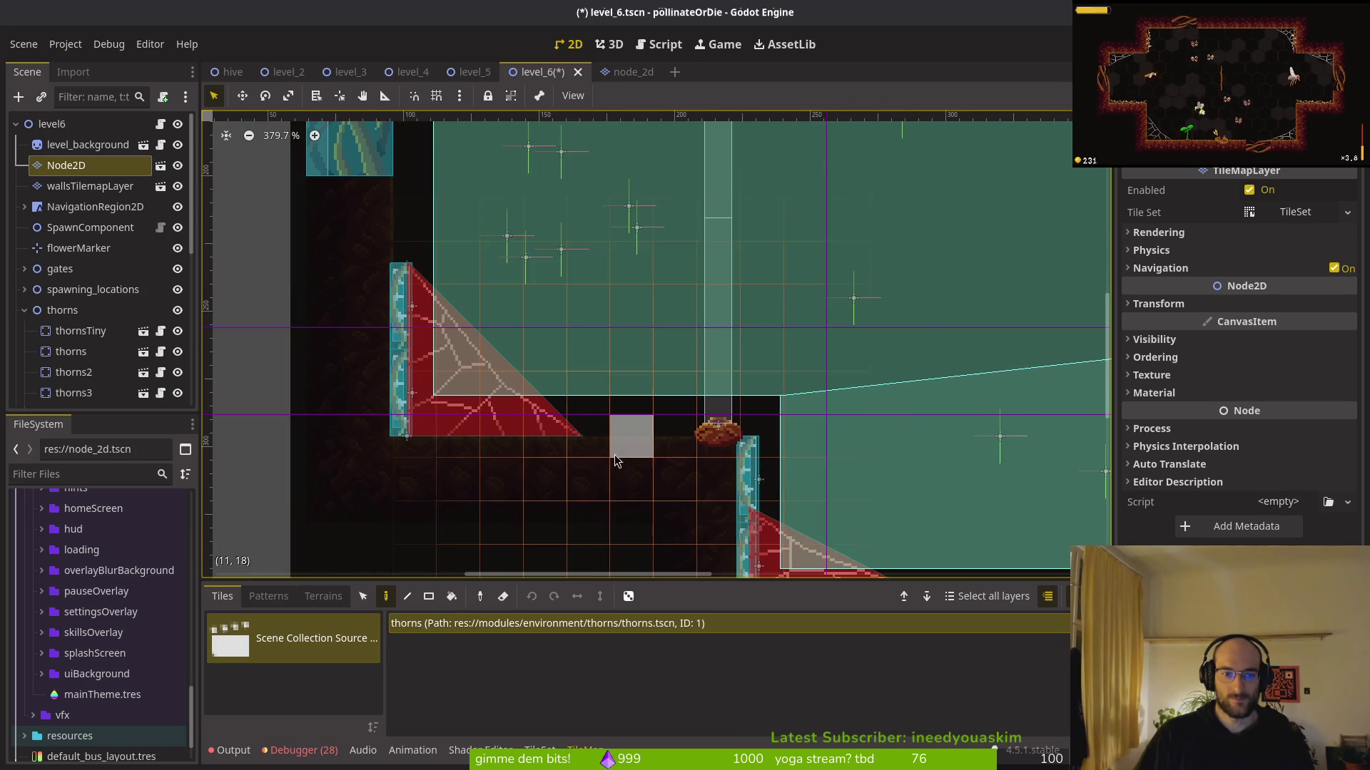
scroll(566, 337, up, 7)
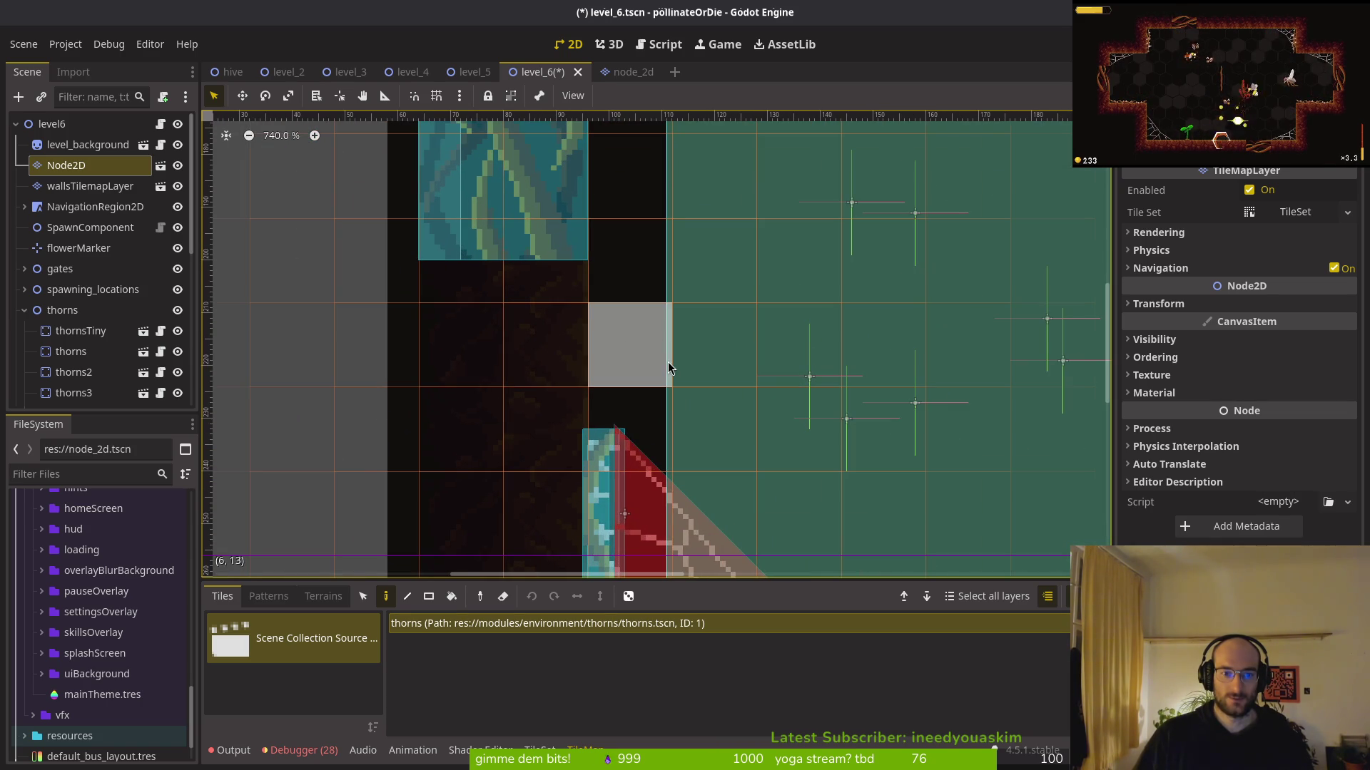
scroll(656, 428, down, 5)
scroll(656, 428, right, 5)
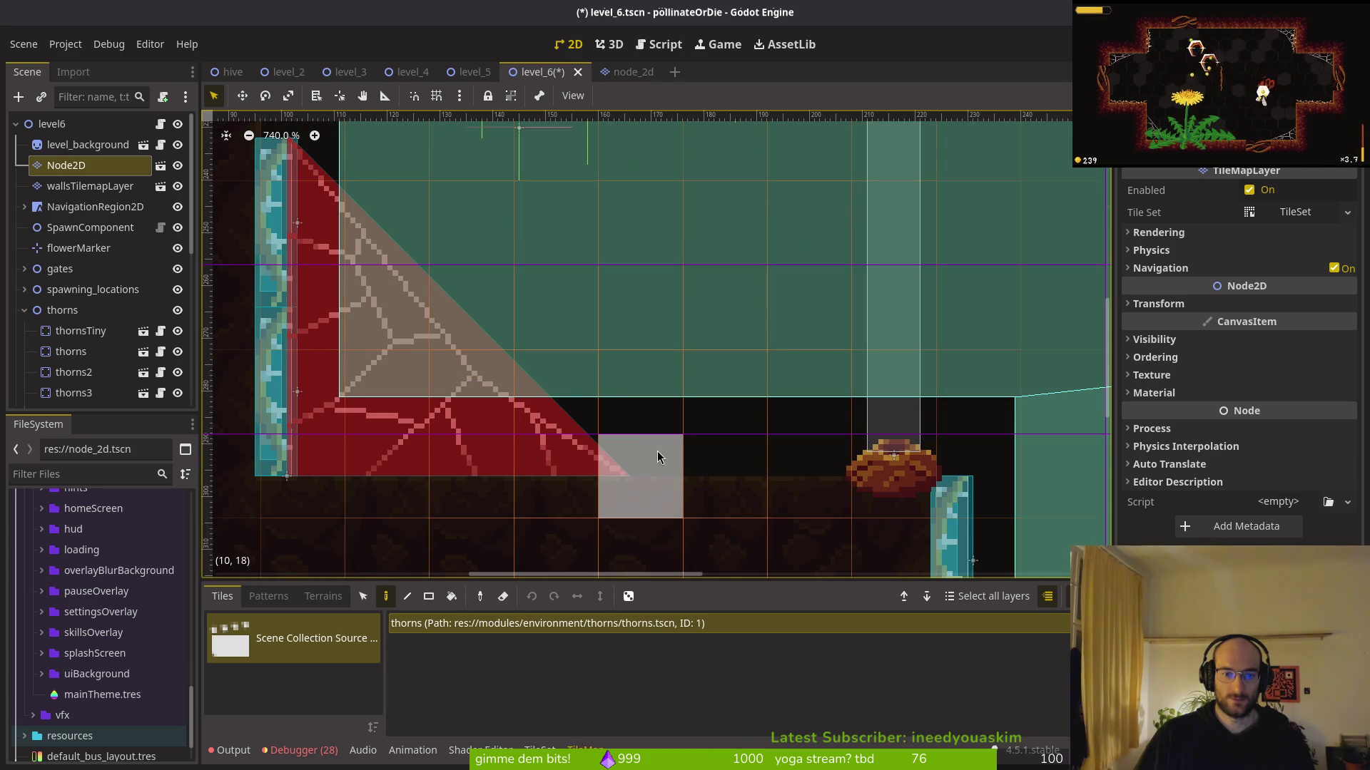
scroll(663, 440, down, 6)
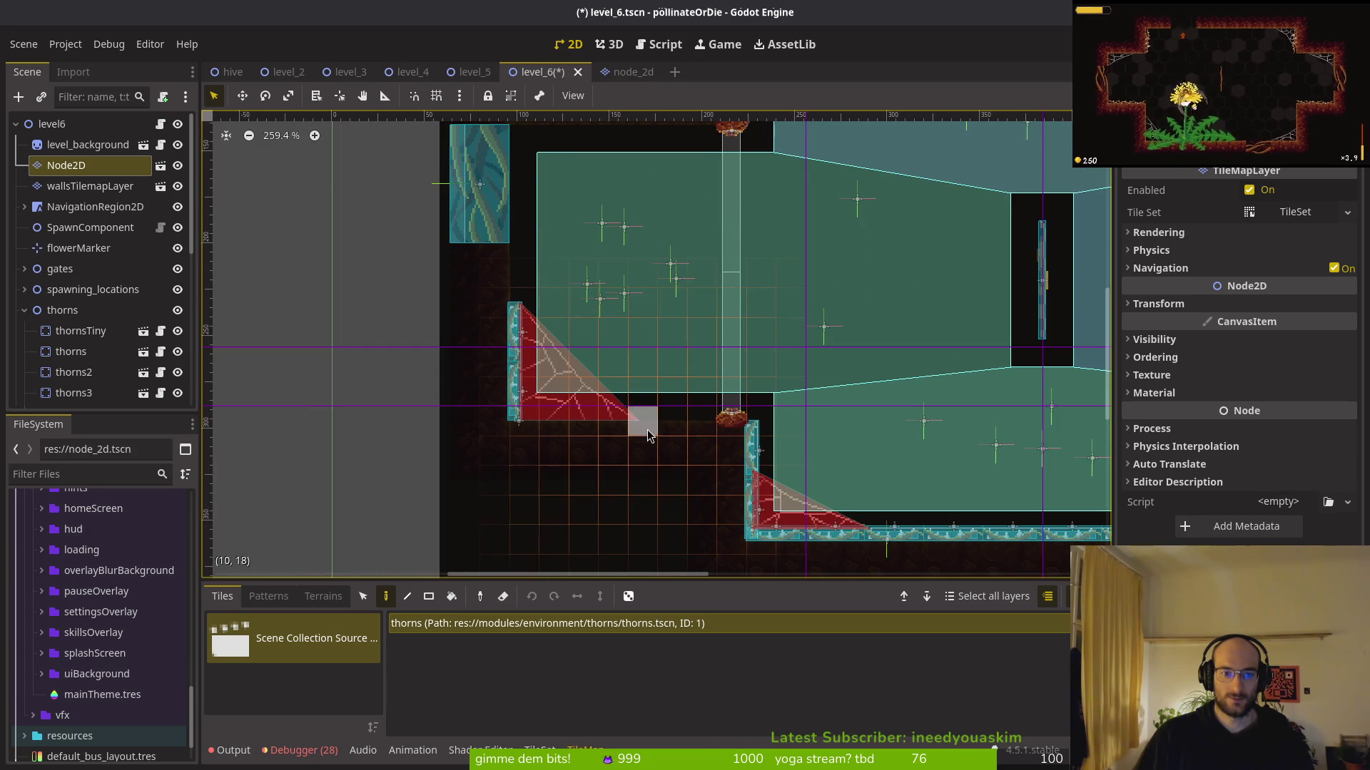
scroll(644, 439, down, 6)
scroll(606, 428, right, 4)
scroll(566, 414, up, 1)
scroll(635, 471, up, 1)
scroll(635, 471, left, 1)
scroll(661, 481, down, 3)
scroll(662, 480, right, 3)
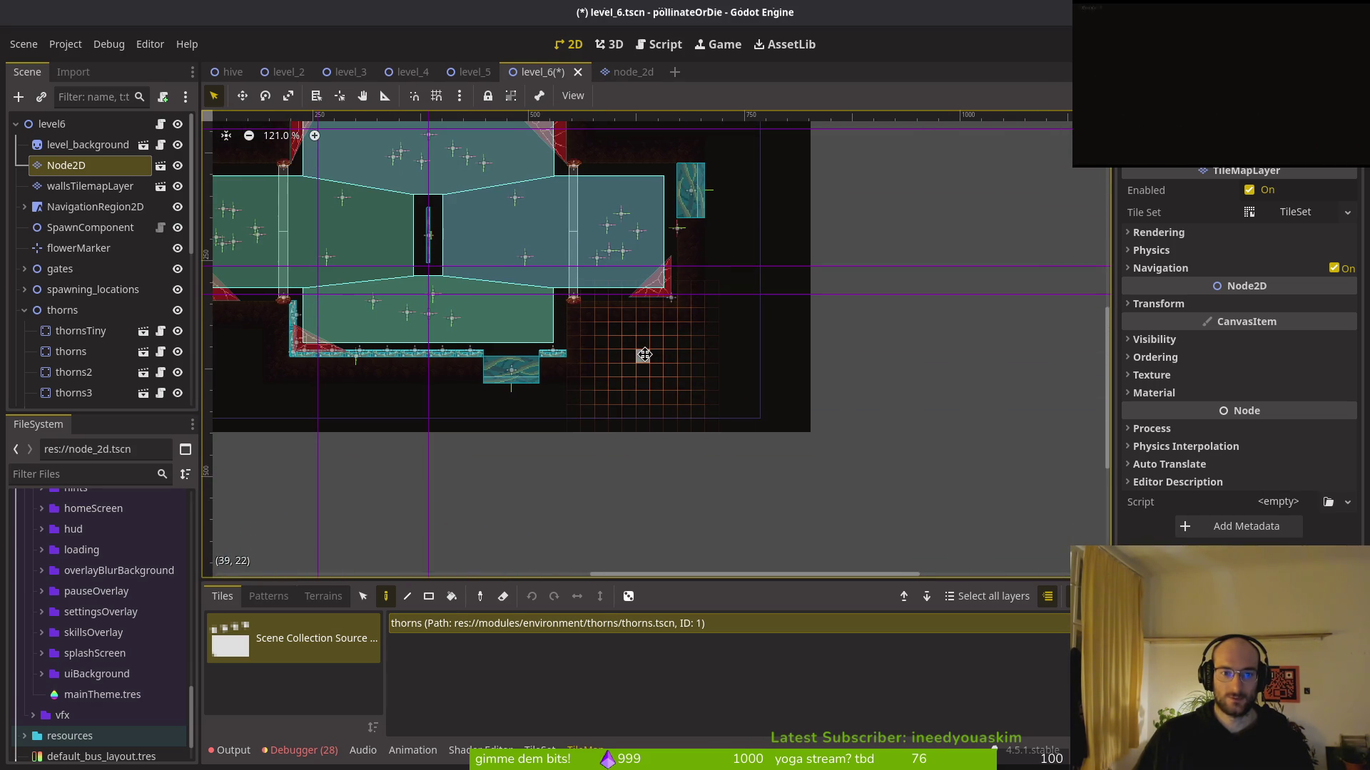
scroll(645, 355, up, 7)
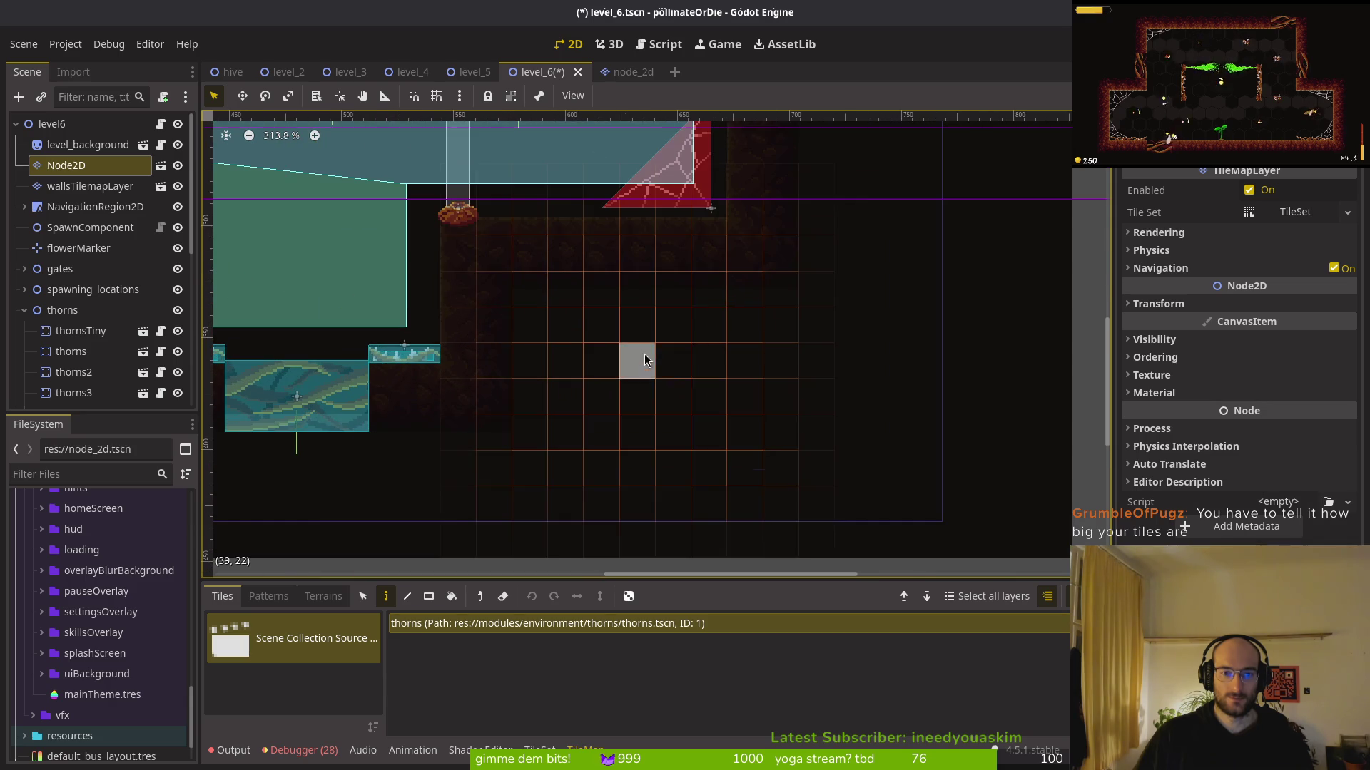
click(569, 368)
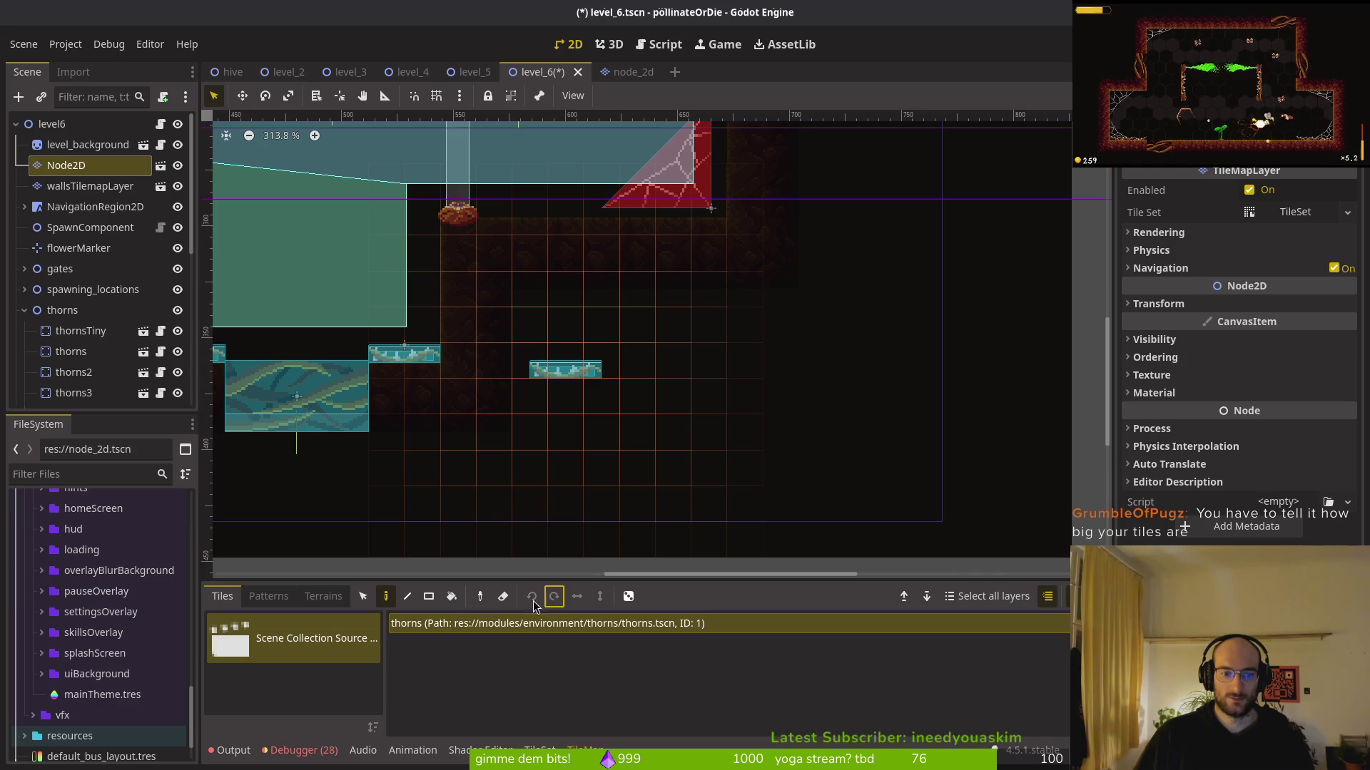
click(637, 330)
key(ctrl+z)
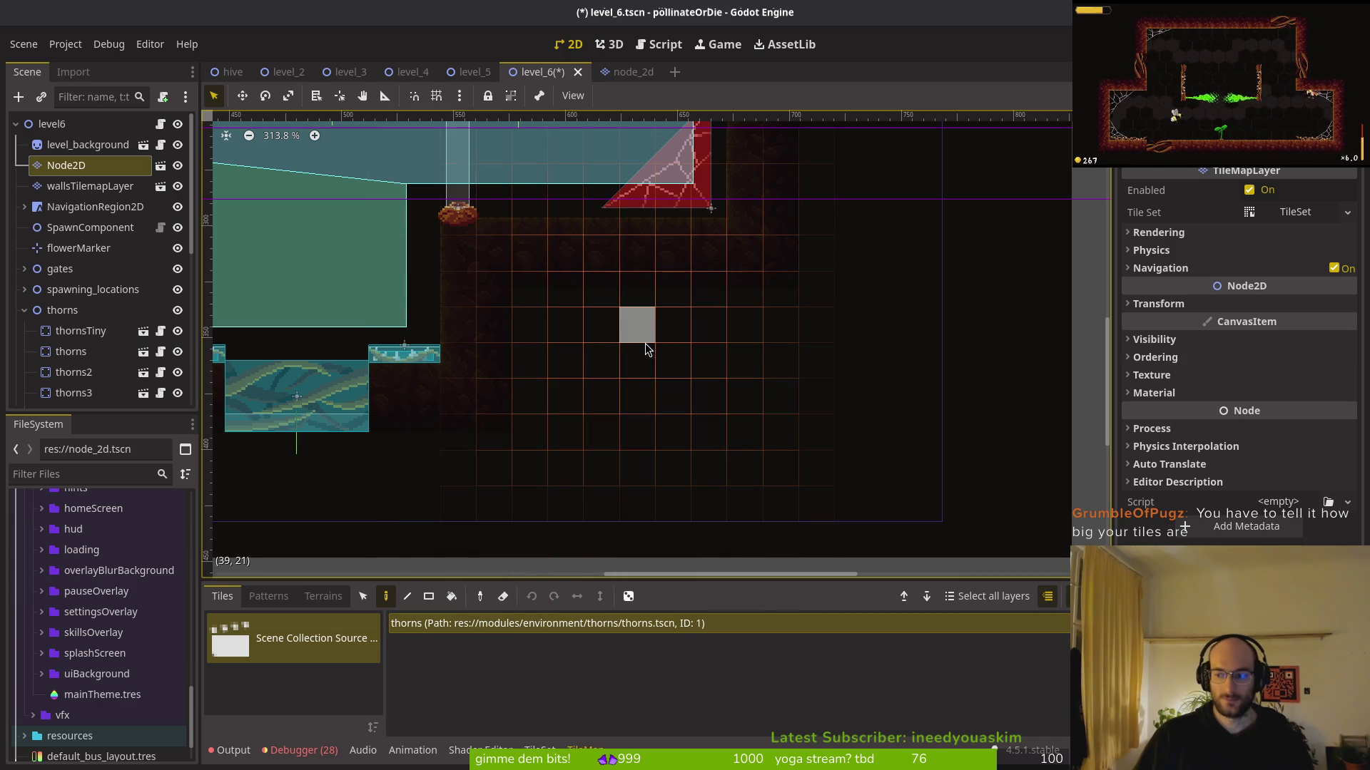
Place one thorns tile, then expand the TileSet properties showing its 16 × 16 px tile size
click(601, 372)
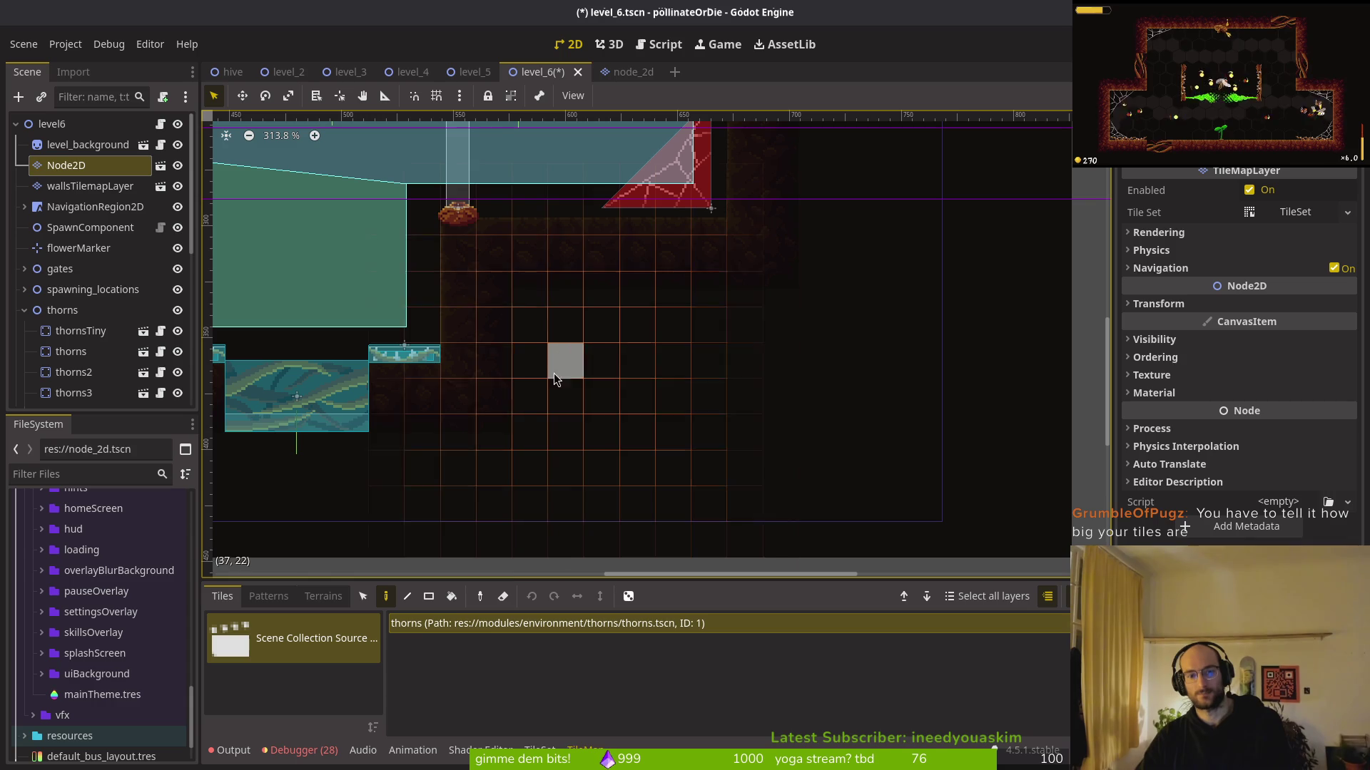
click(539, 750)
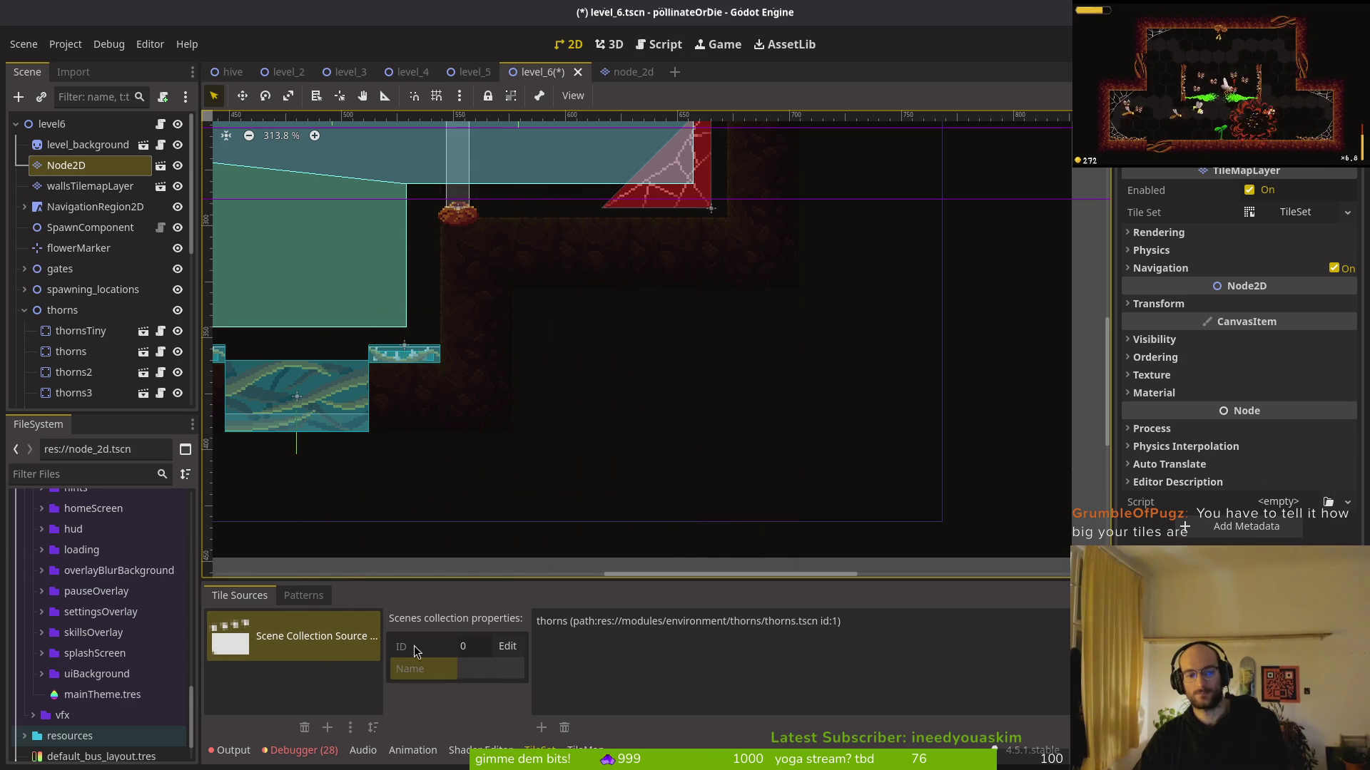
click(1288, 211)
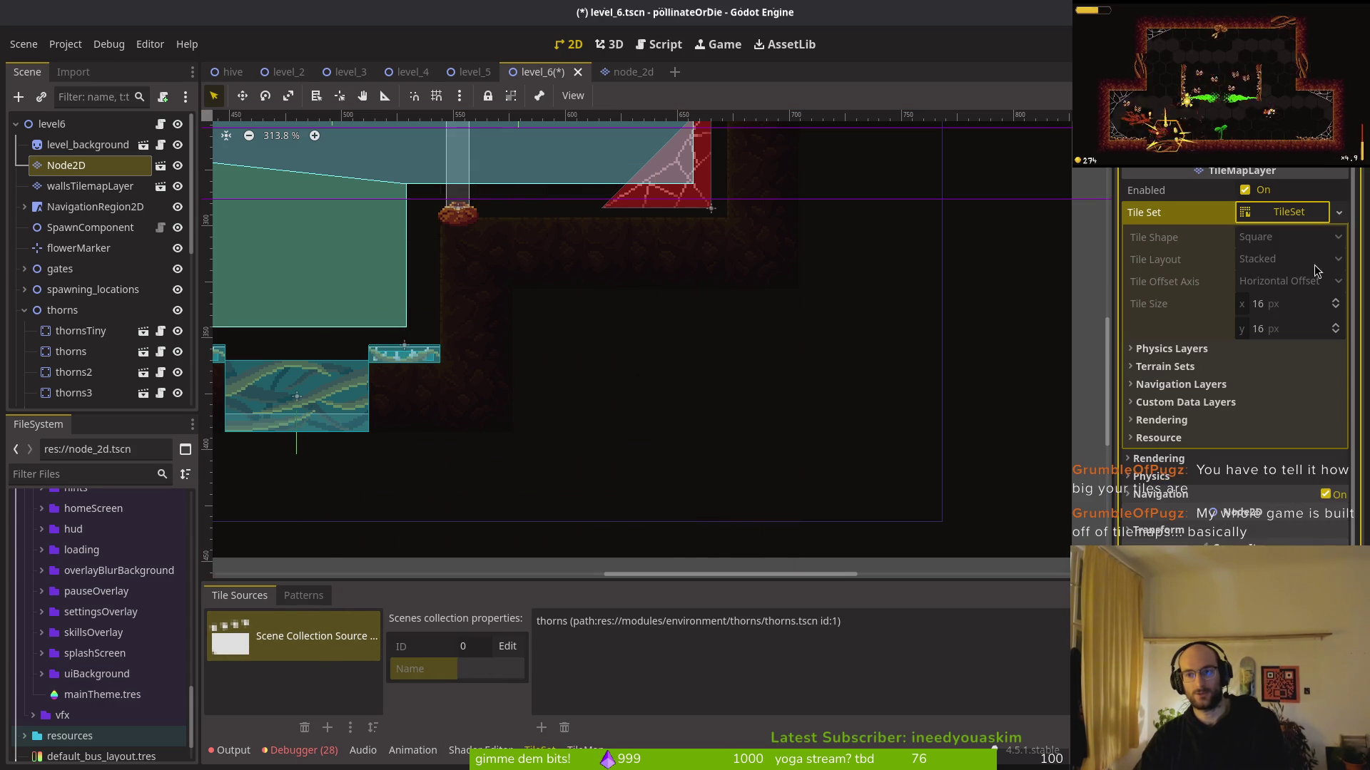
click(1283, 305)
In node_2d, set the TileSet tile size to 32 × 32 px, save, and return to level_6
click(363, 660)
click(539, 750)
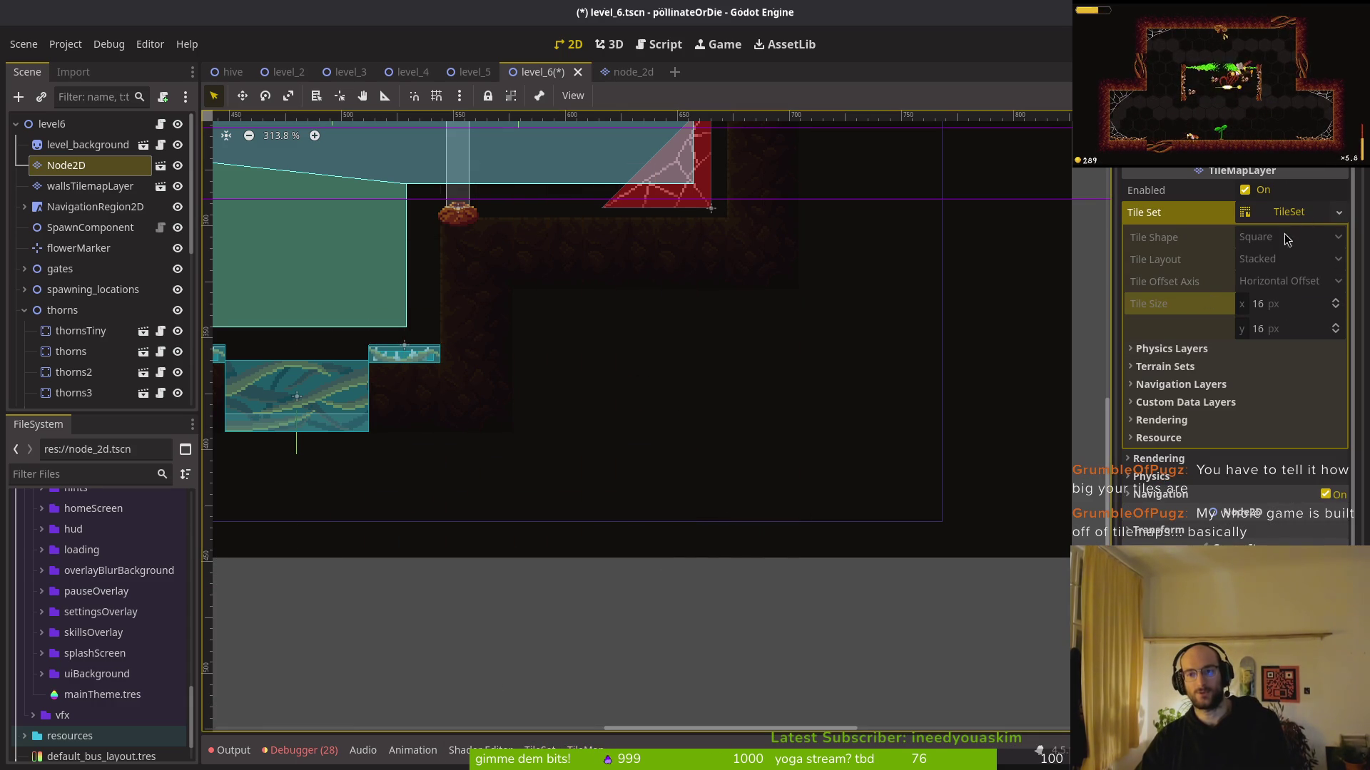
key(ctrl+Tab)
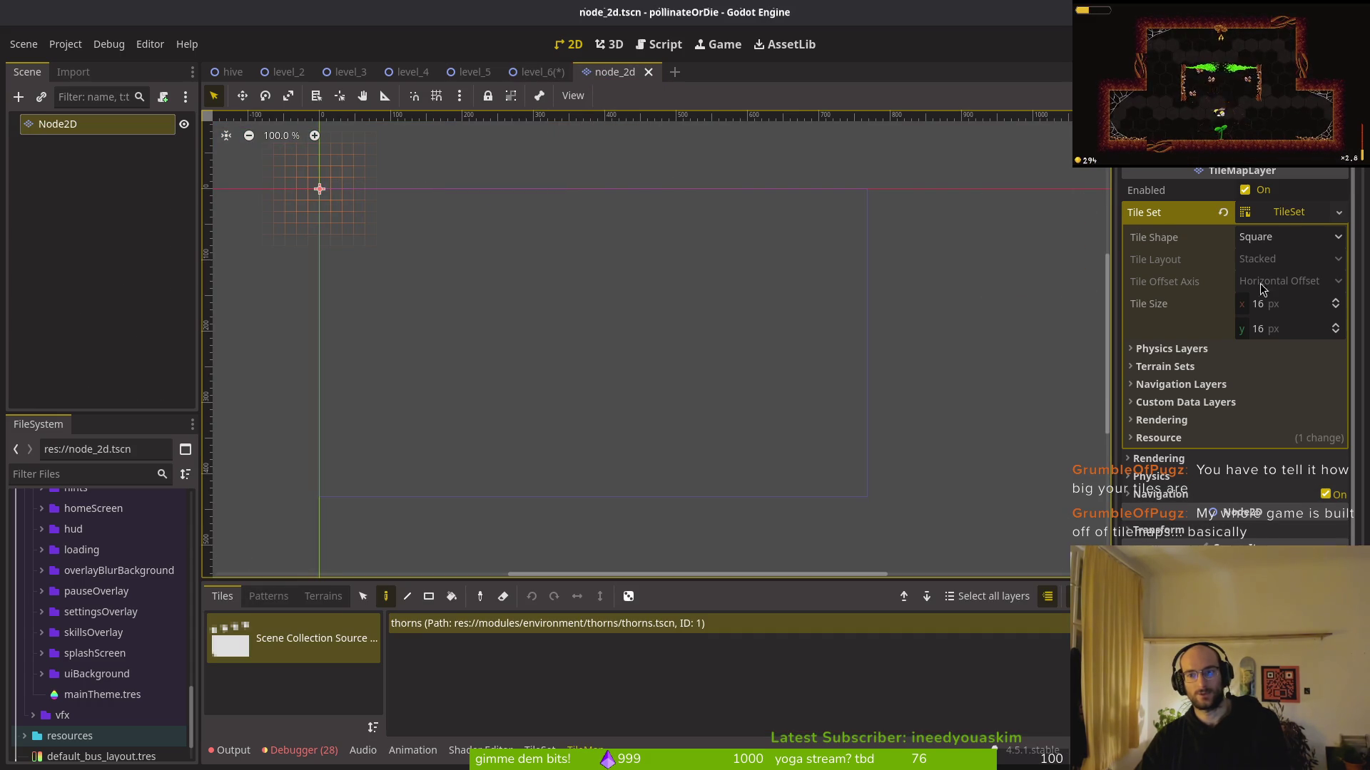
click(1282, 305)
key(Tab)
text(32)
key(Return)
key(ctrl+s)
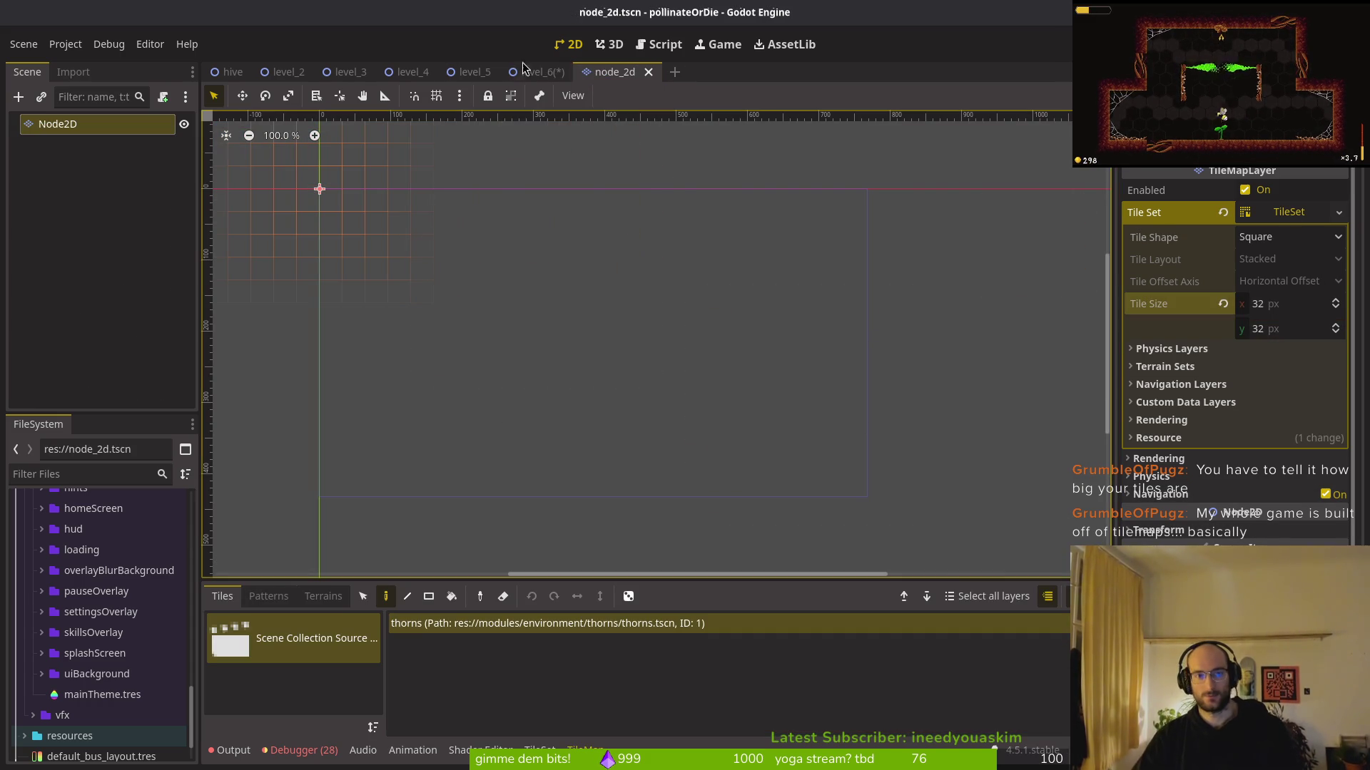
click(518, 68)
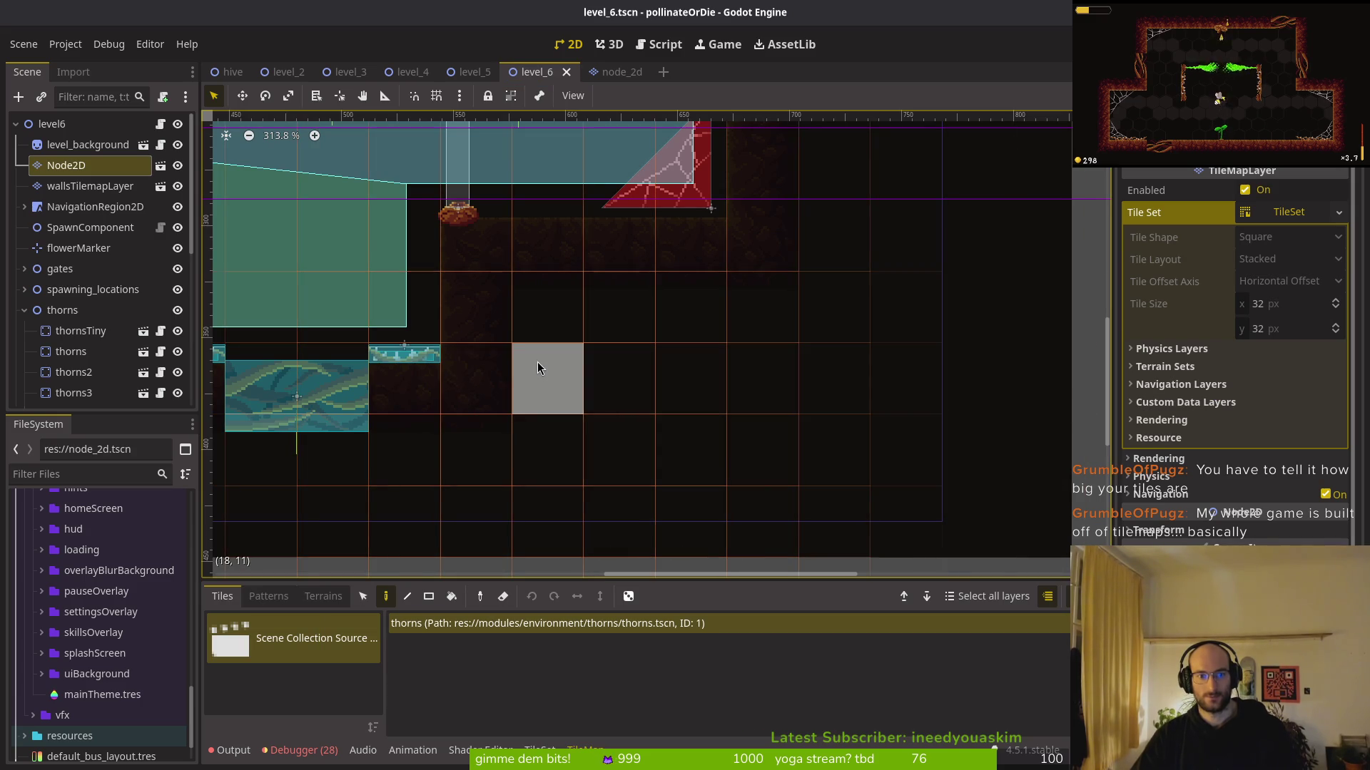
Paint a 32 px thorns tile on the grid and test rotating it before returning to Select mode
scroll(632, 373, up, 2)
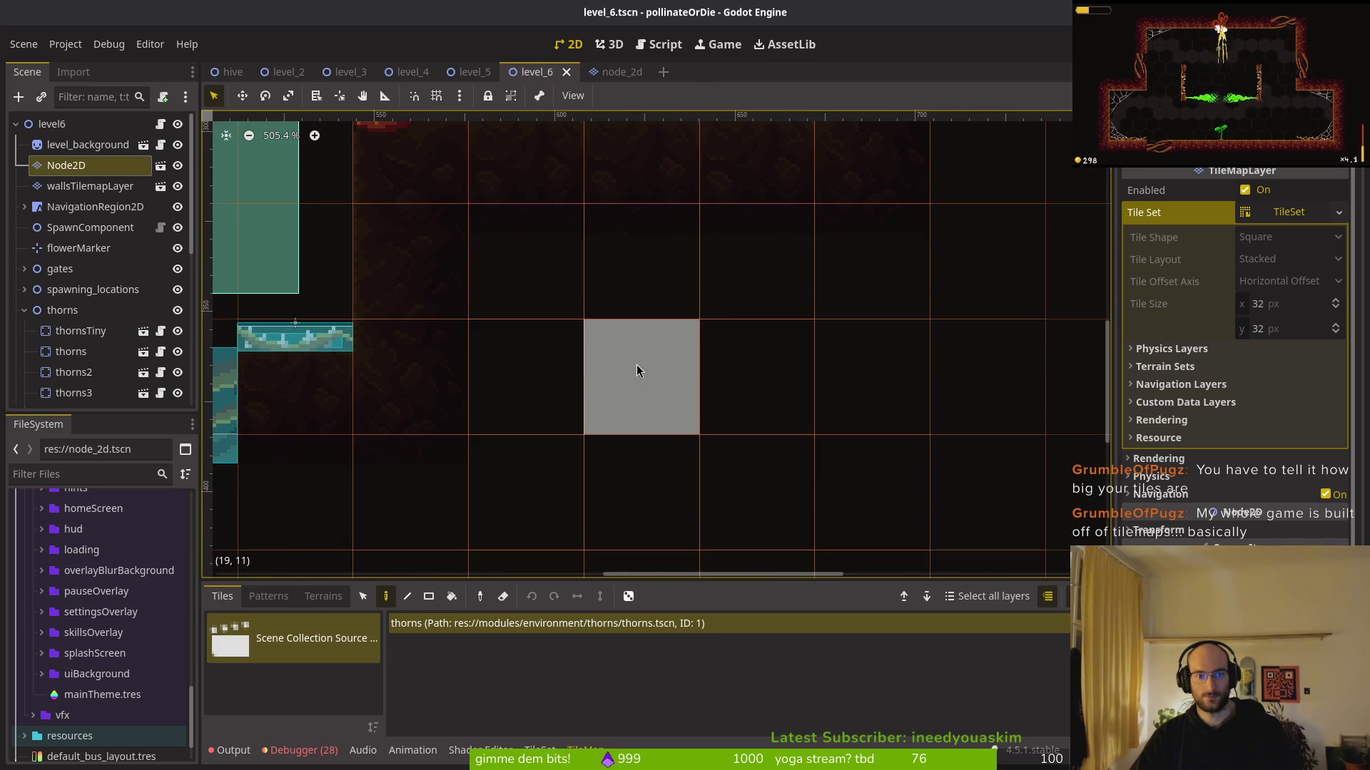
click(632, 373)
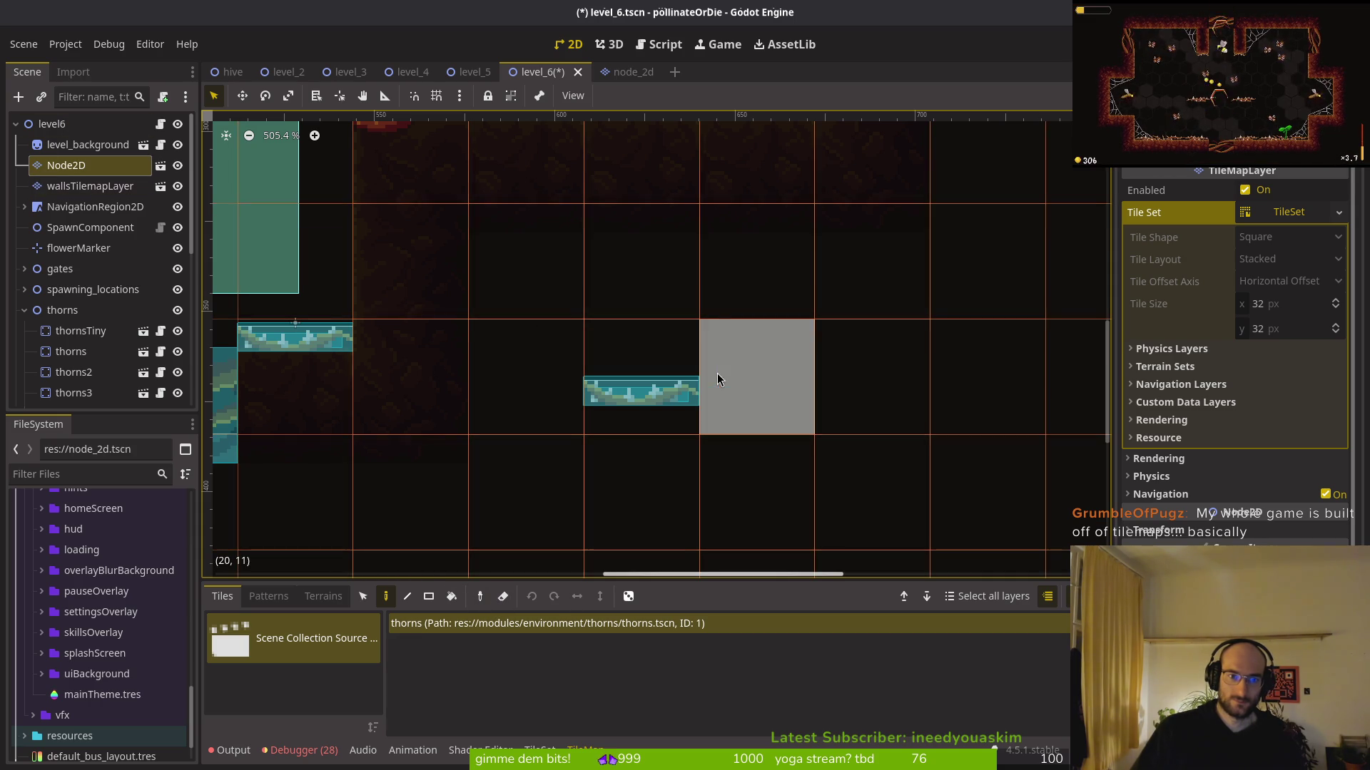
key(e)
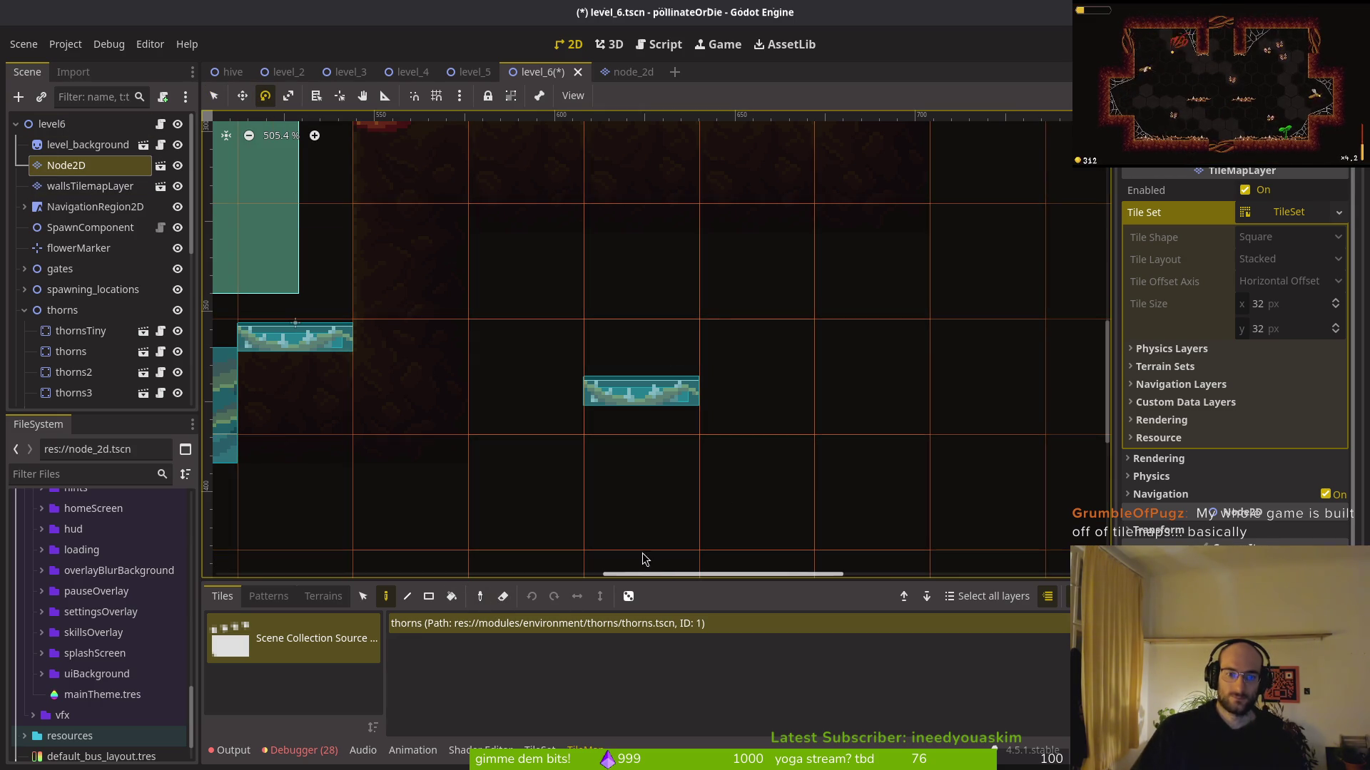
mouse_move(654, 397)
mouse_down()
mouse_move(218, 136)
mouse_move(230, 144)
mouse_up()
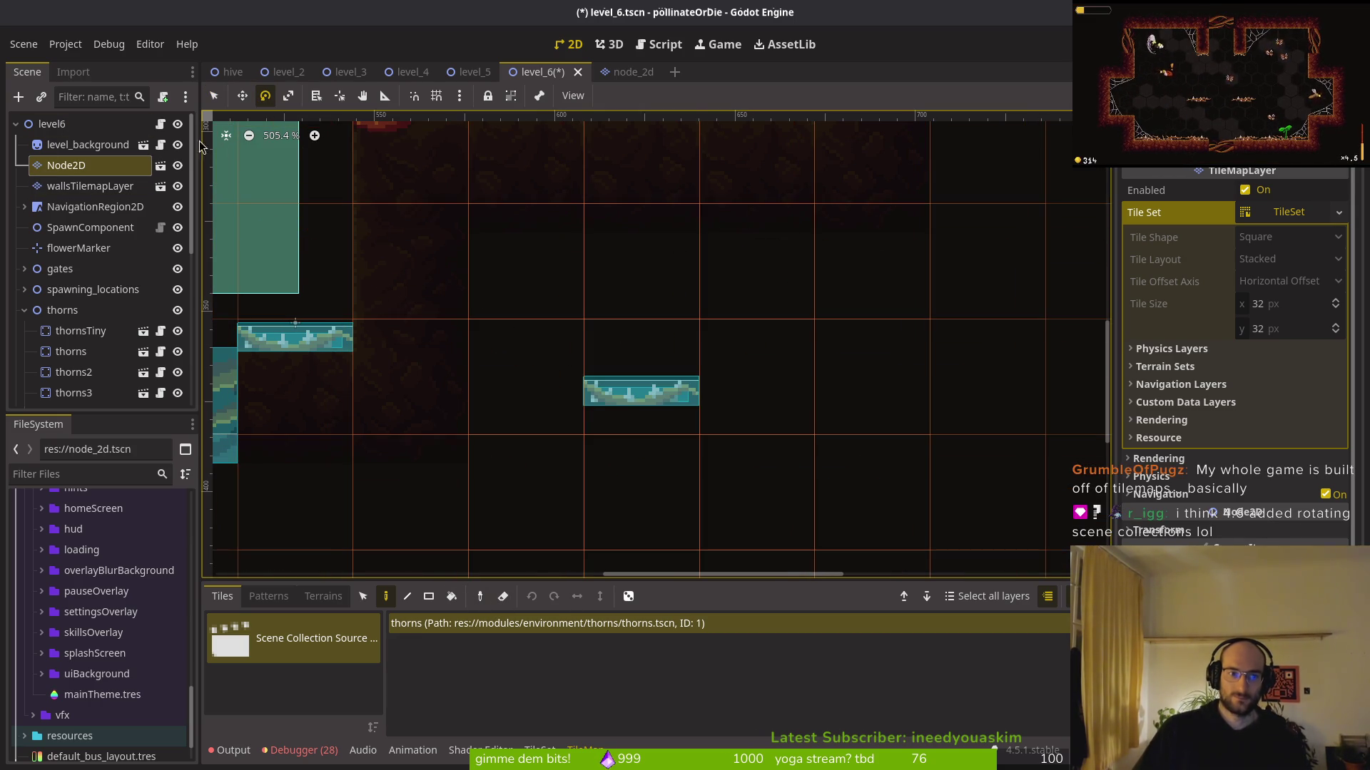
click(87, 171)
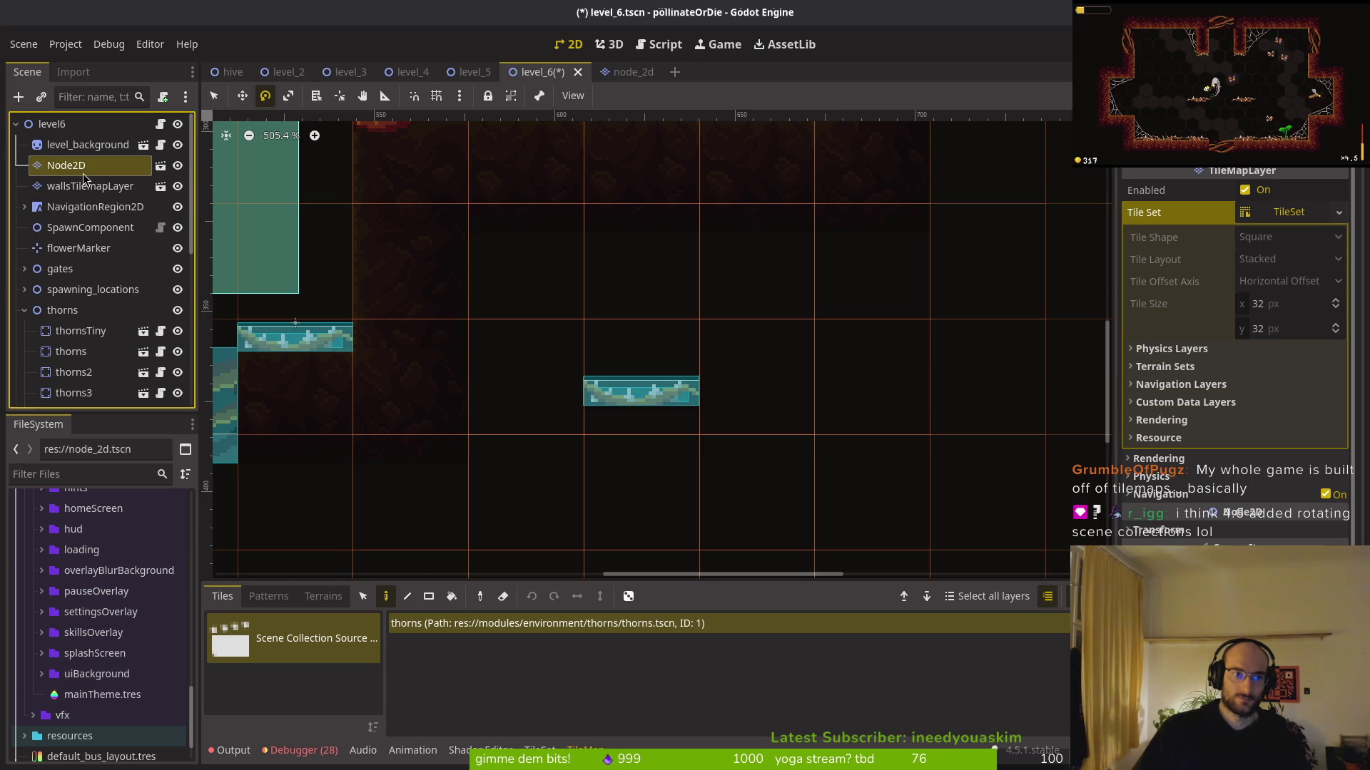
key(q)
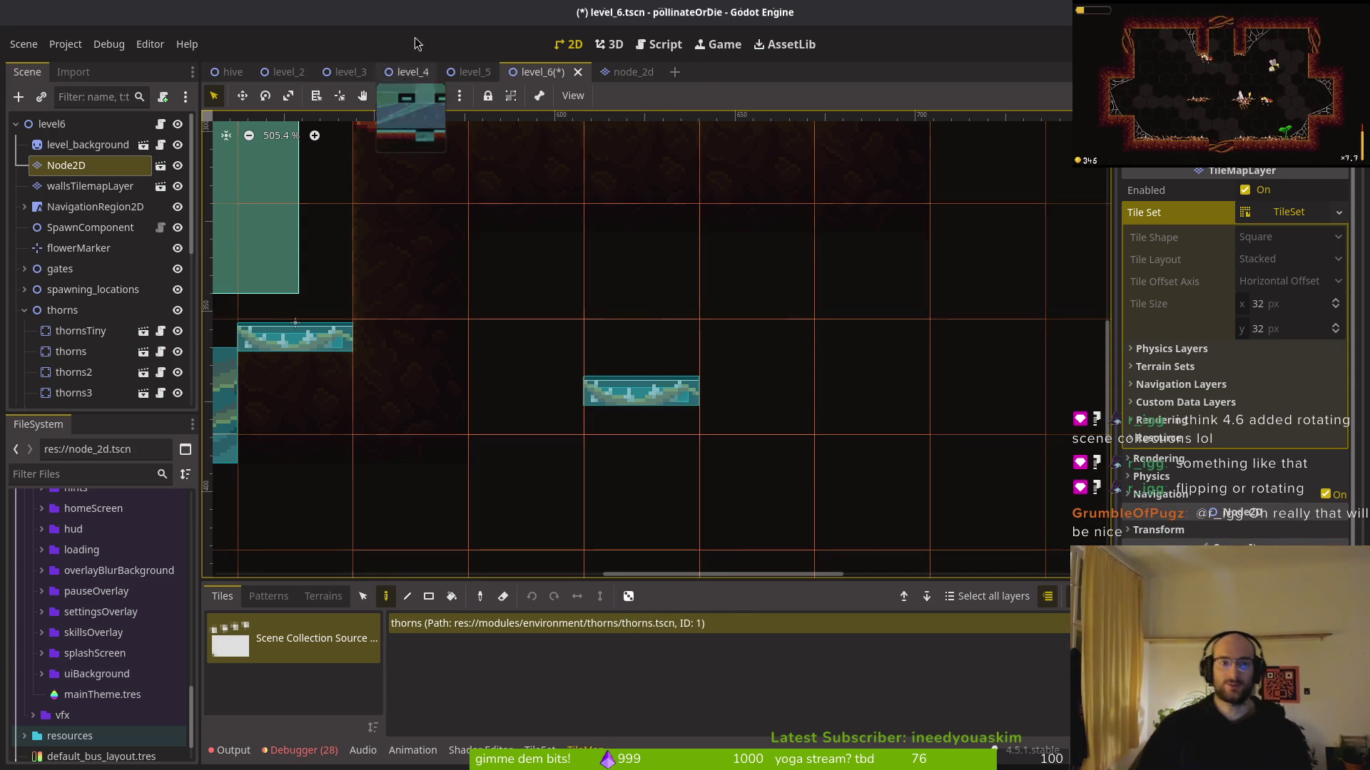
Save level_6 with the Node2D tile layer selected
key(ctrl+s)
click(75, 146)
click(72, 167)
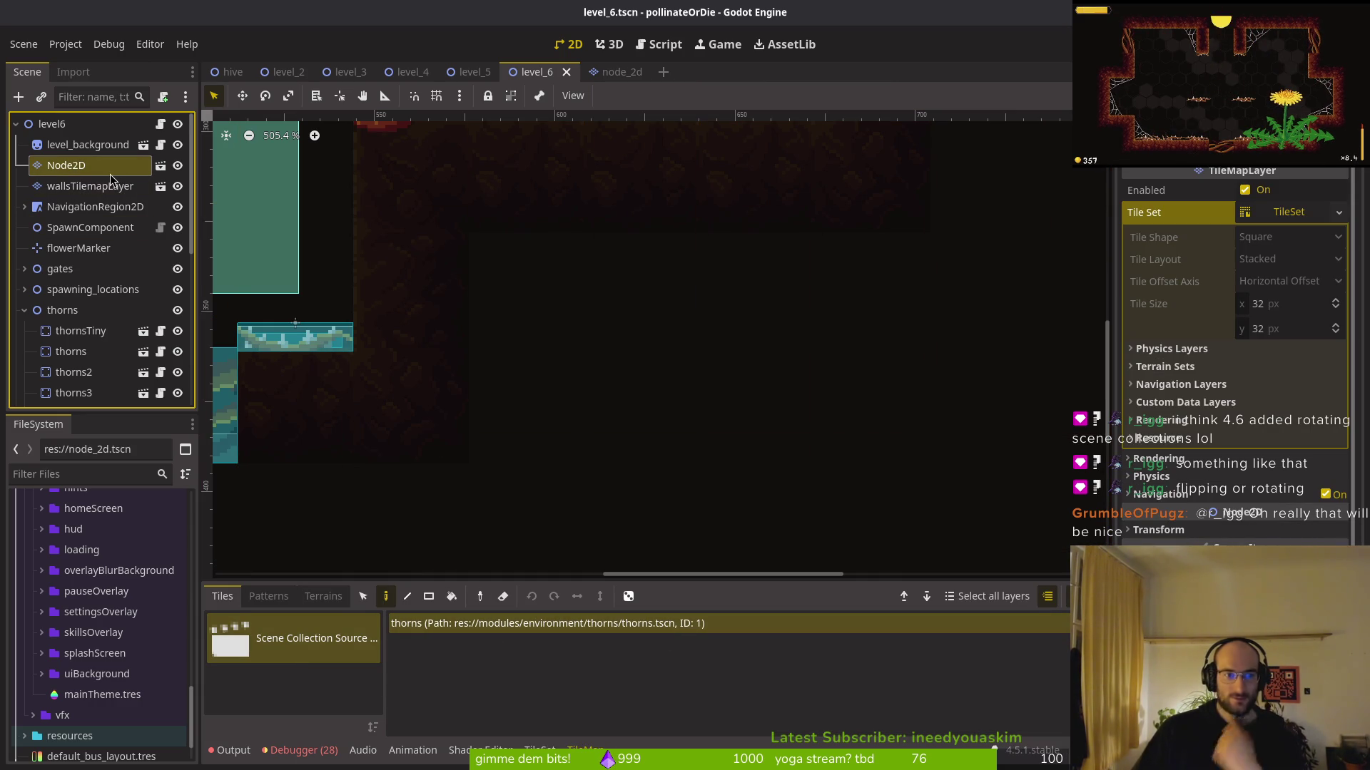
key(Delete)
key(ctrl+s)
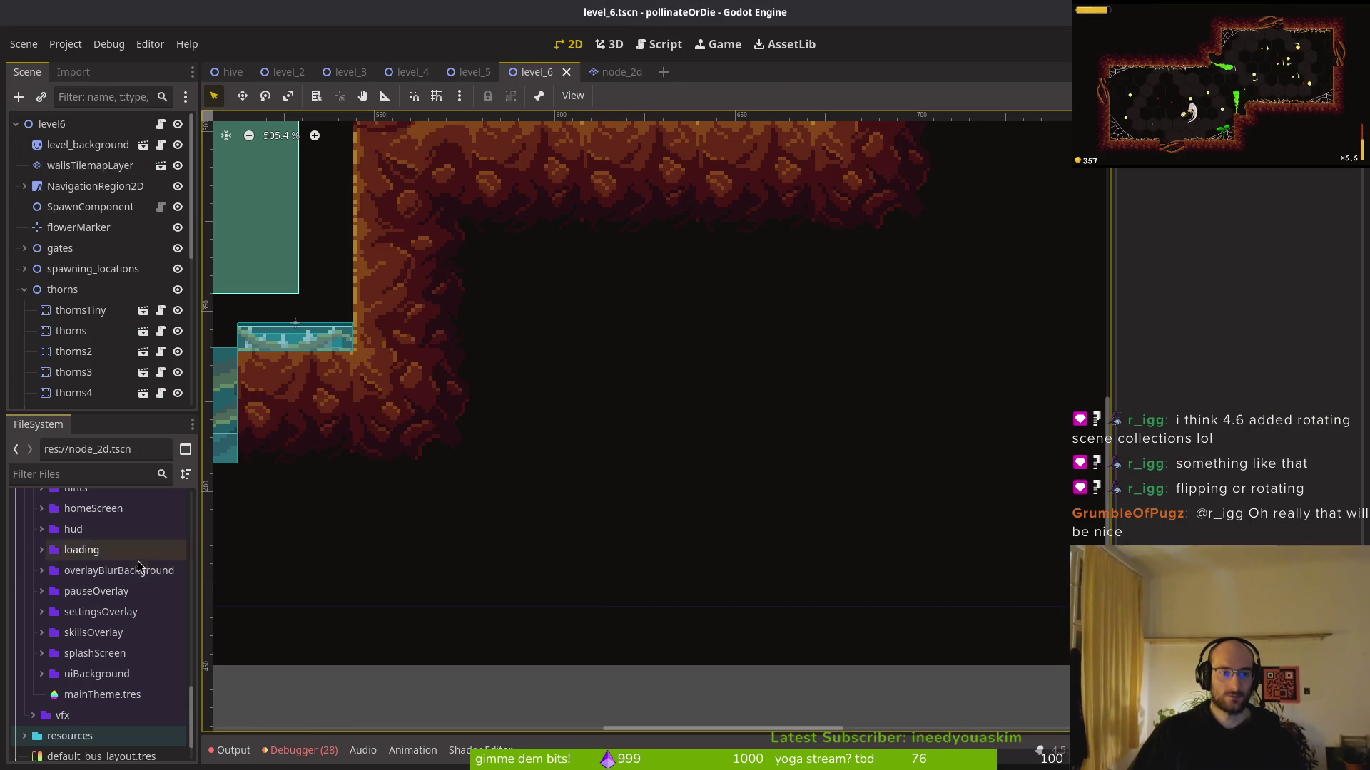
scroll(107, 628, down, 2)
click(71, 745)
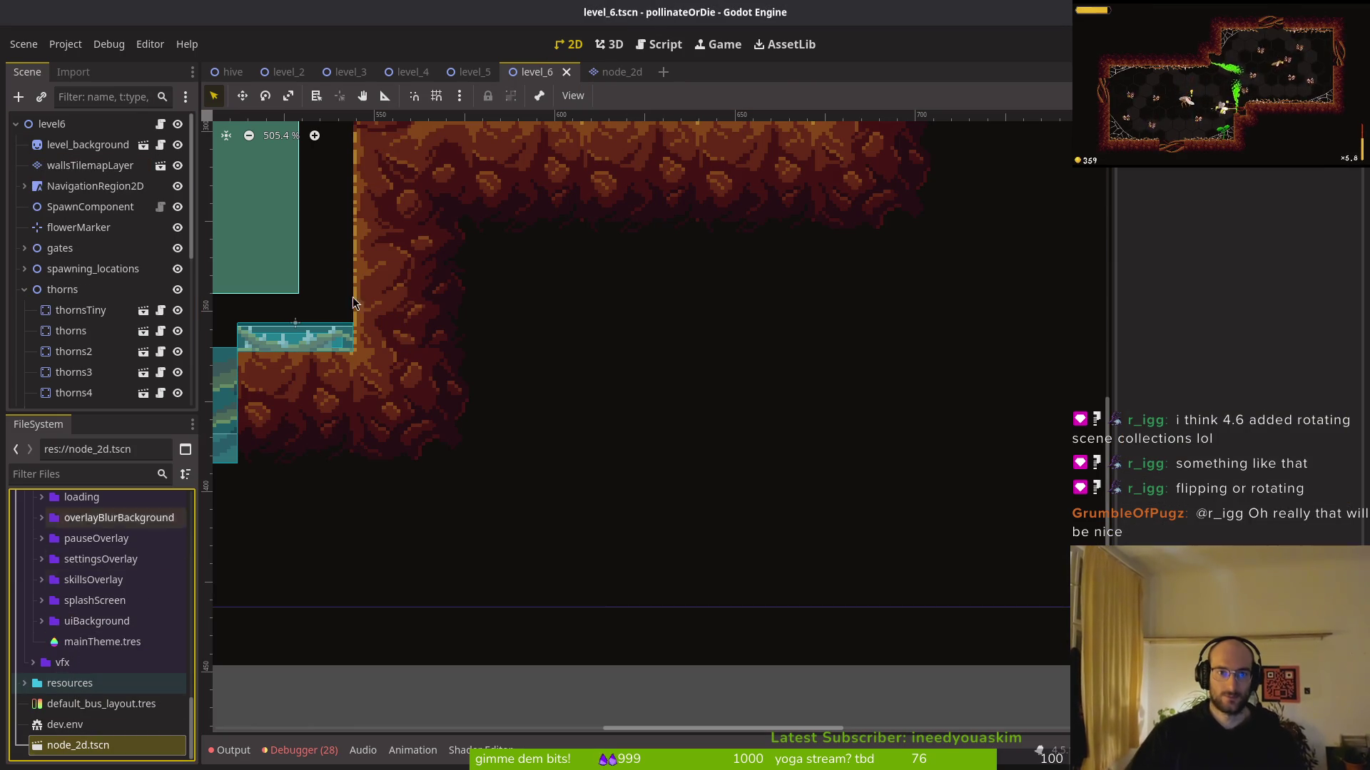
click(607, 75)
click(637, 72)
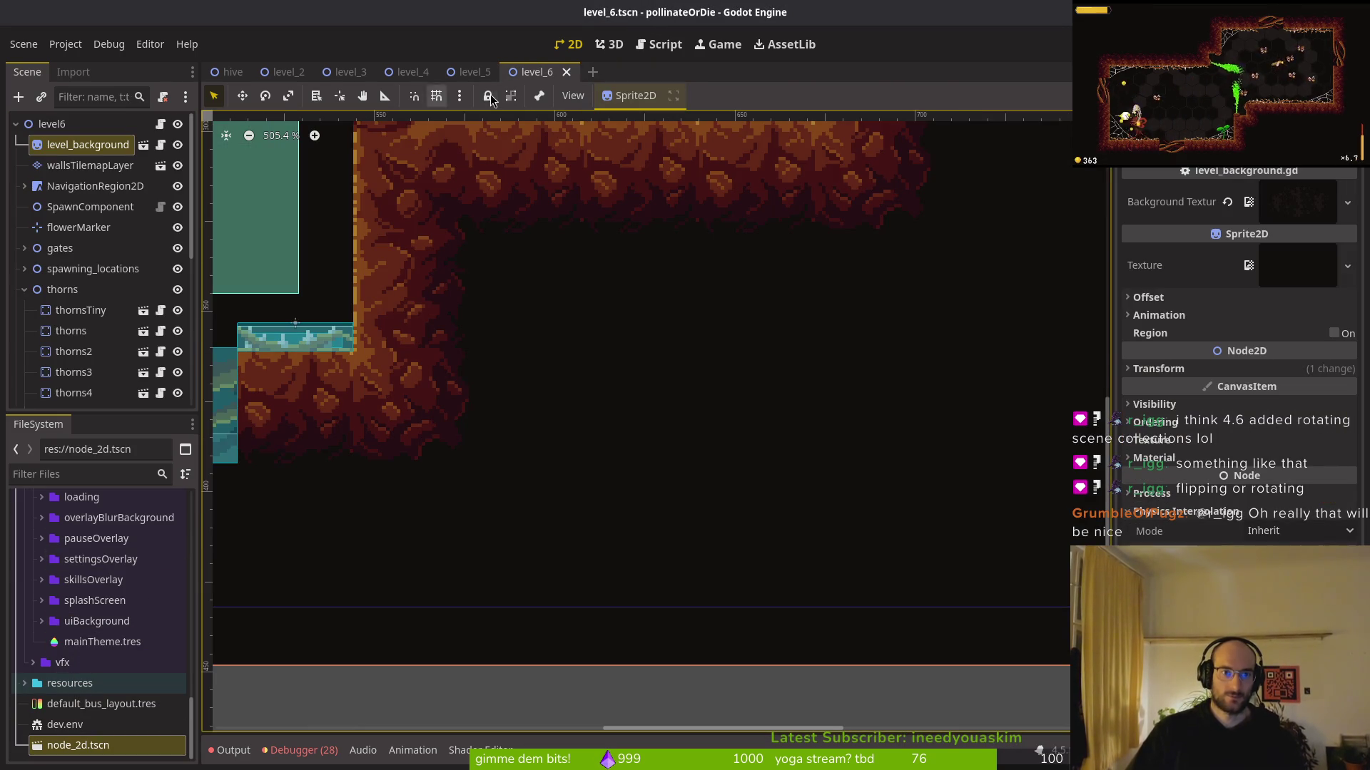
click(99, 748)
key(Delete)
key(Return)
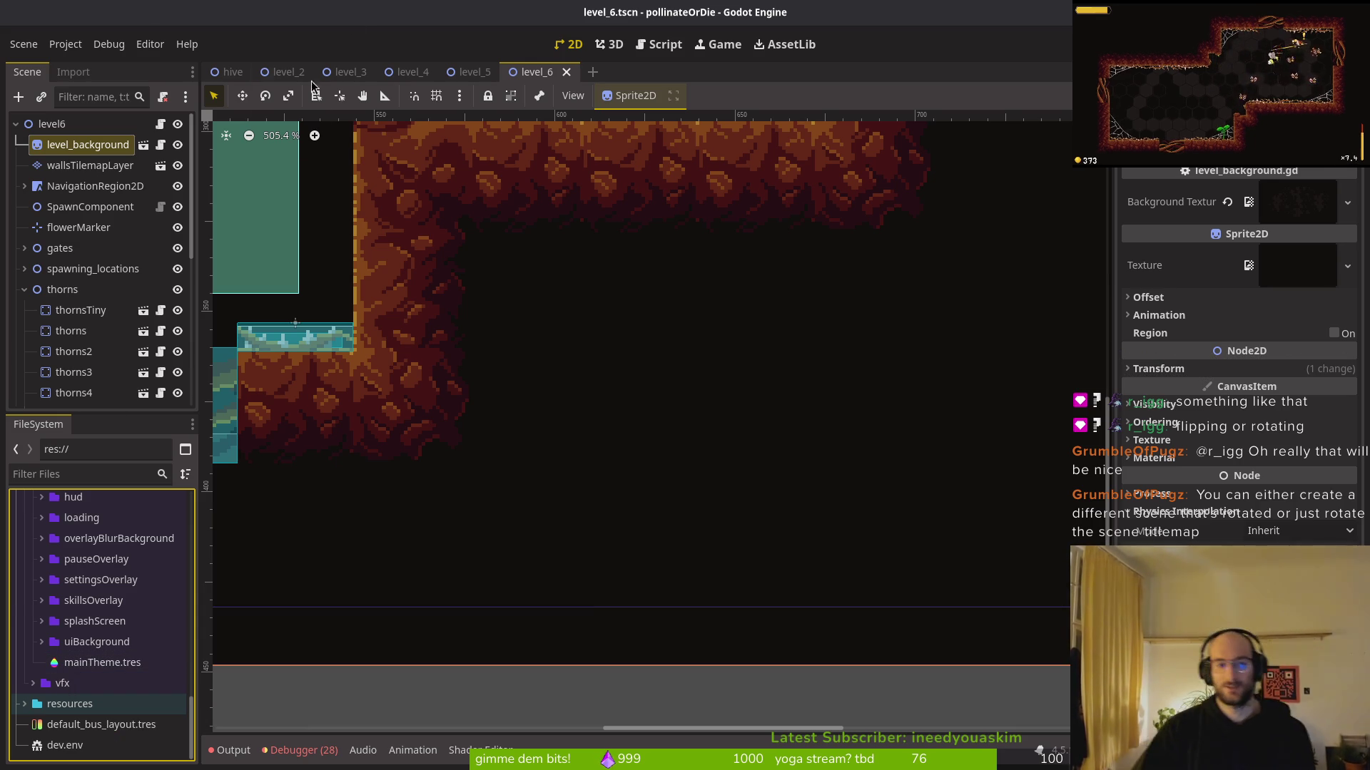
scroll(730, 472, left, 5)
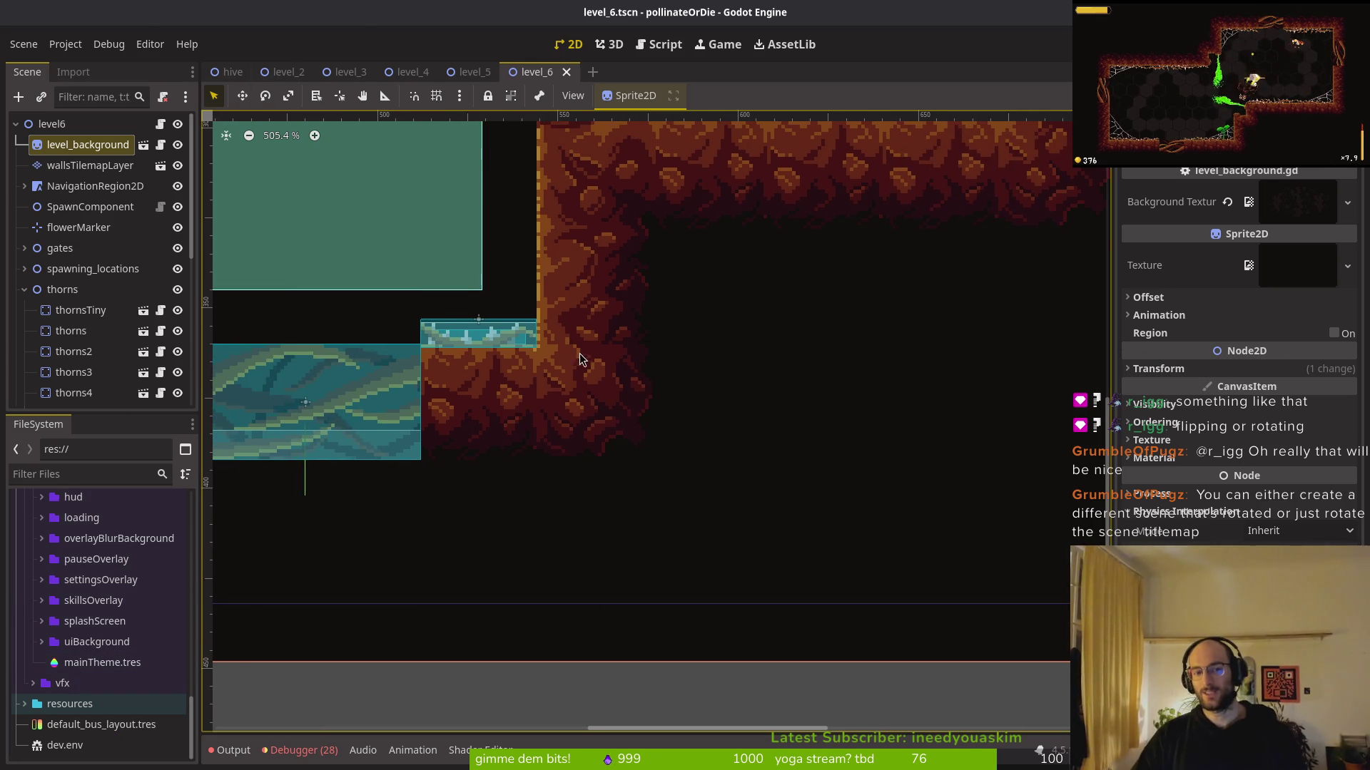
scroll(601, 367, down, 2)
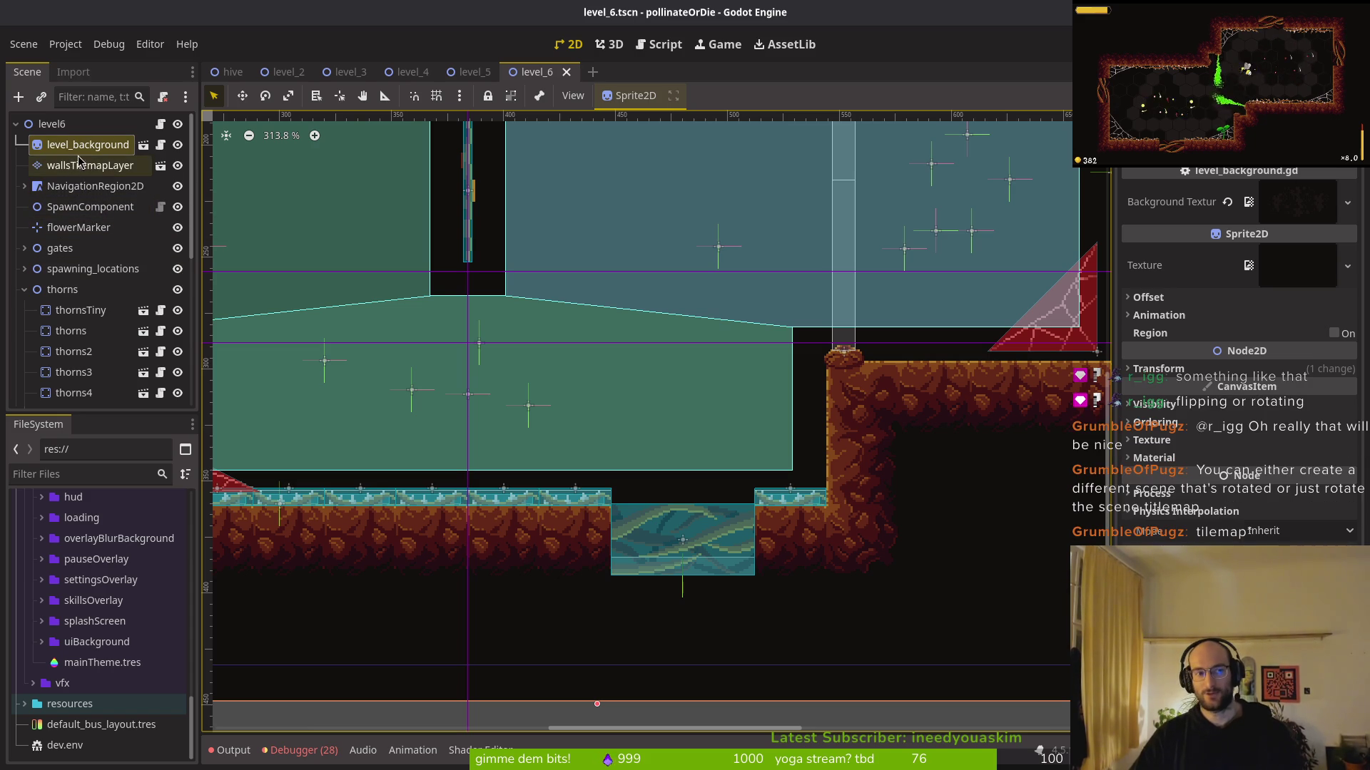
Duplicate thorns10 and thorns11 and place the copies against the right wall by the triangle
scroll(771, 450, down, 2)
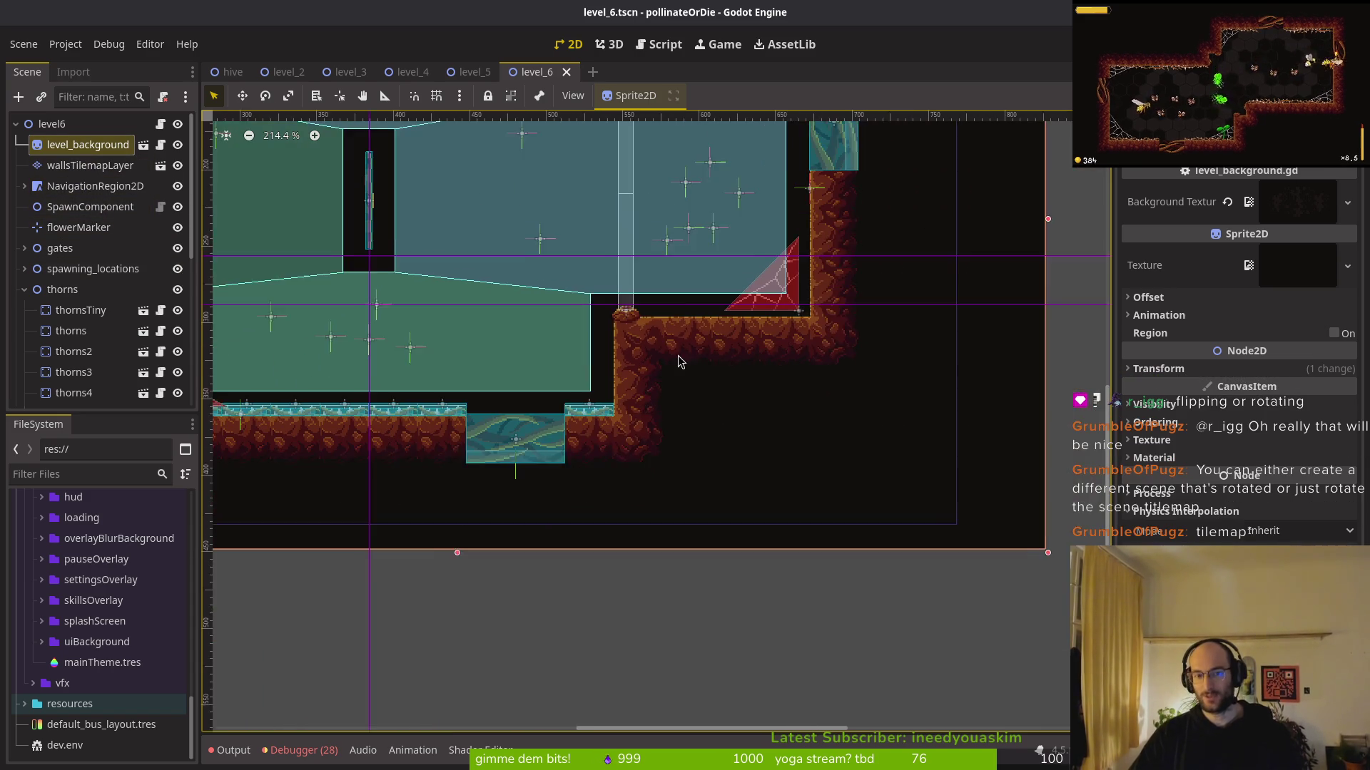
drag(285, 457, 575, 458)
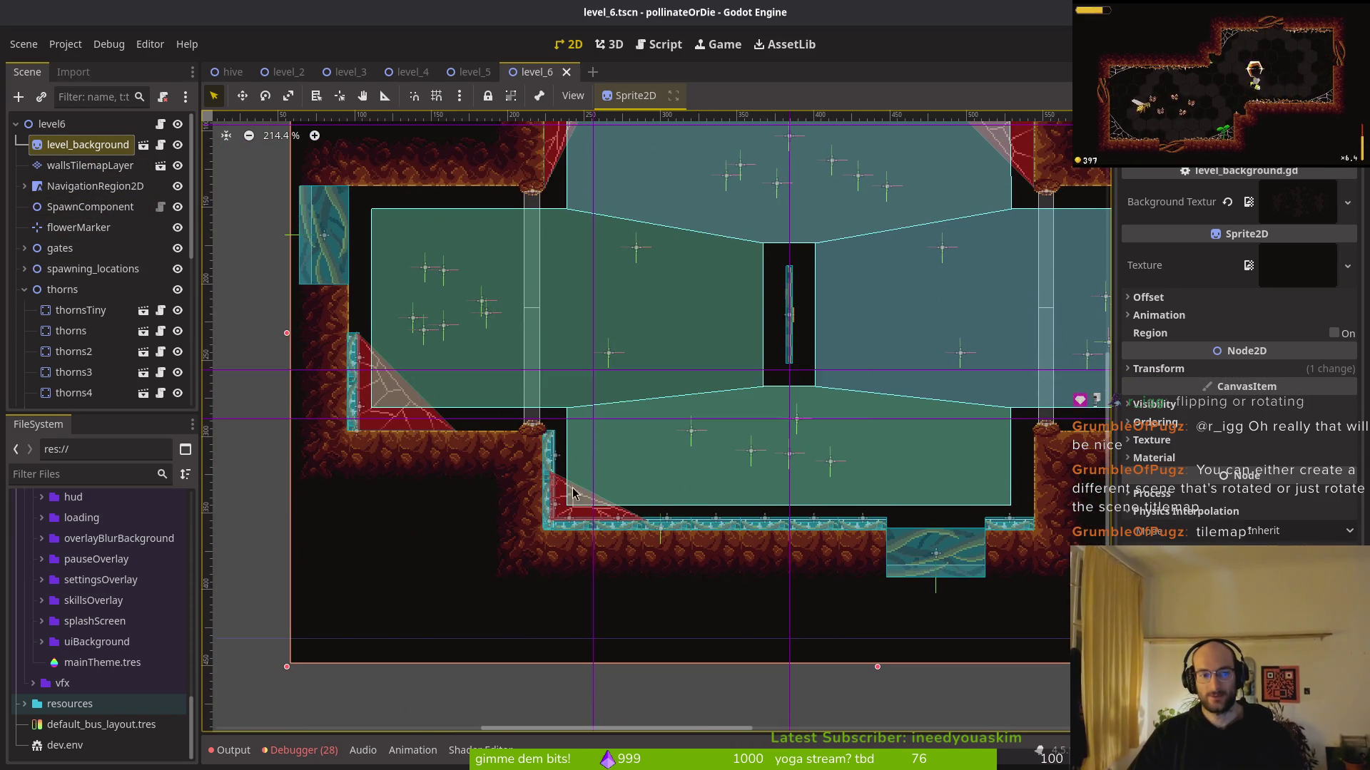
scroll(592, 493, up, 2)
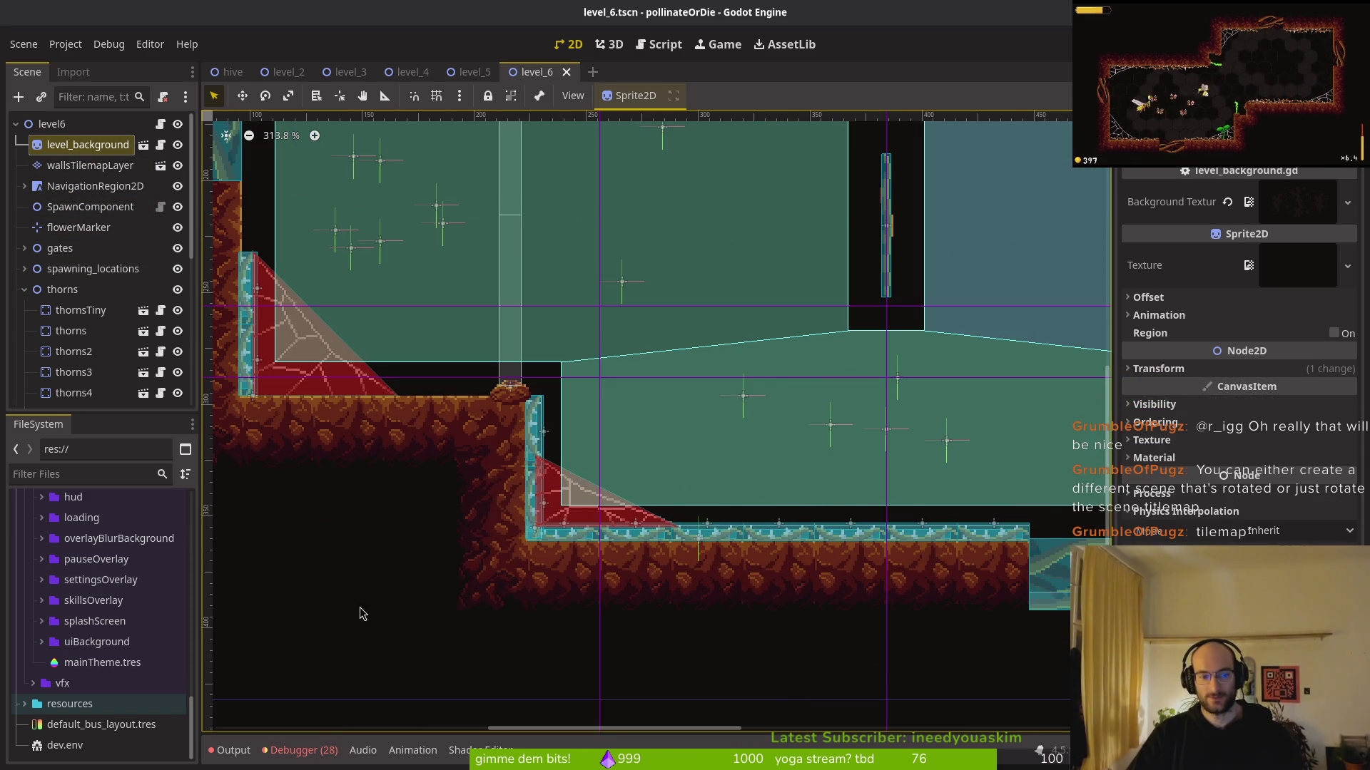
click(254, 302)
shift+click(246, 366)
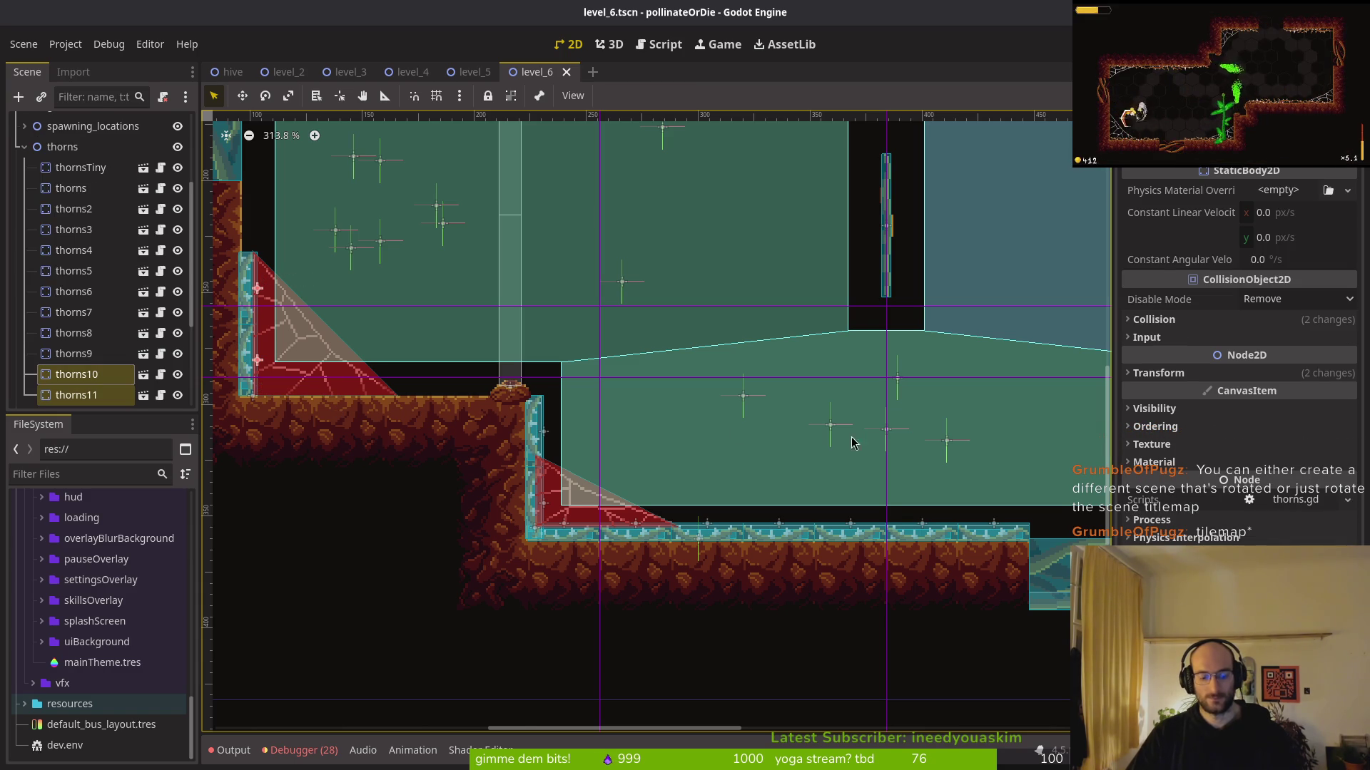
scroll(826, 455, up, 3)
key(ctrl+d)
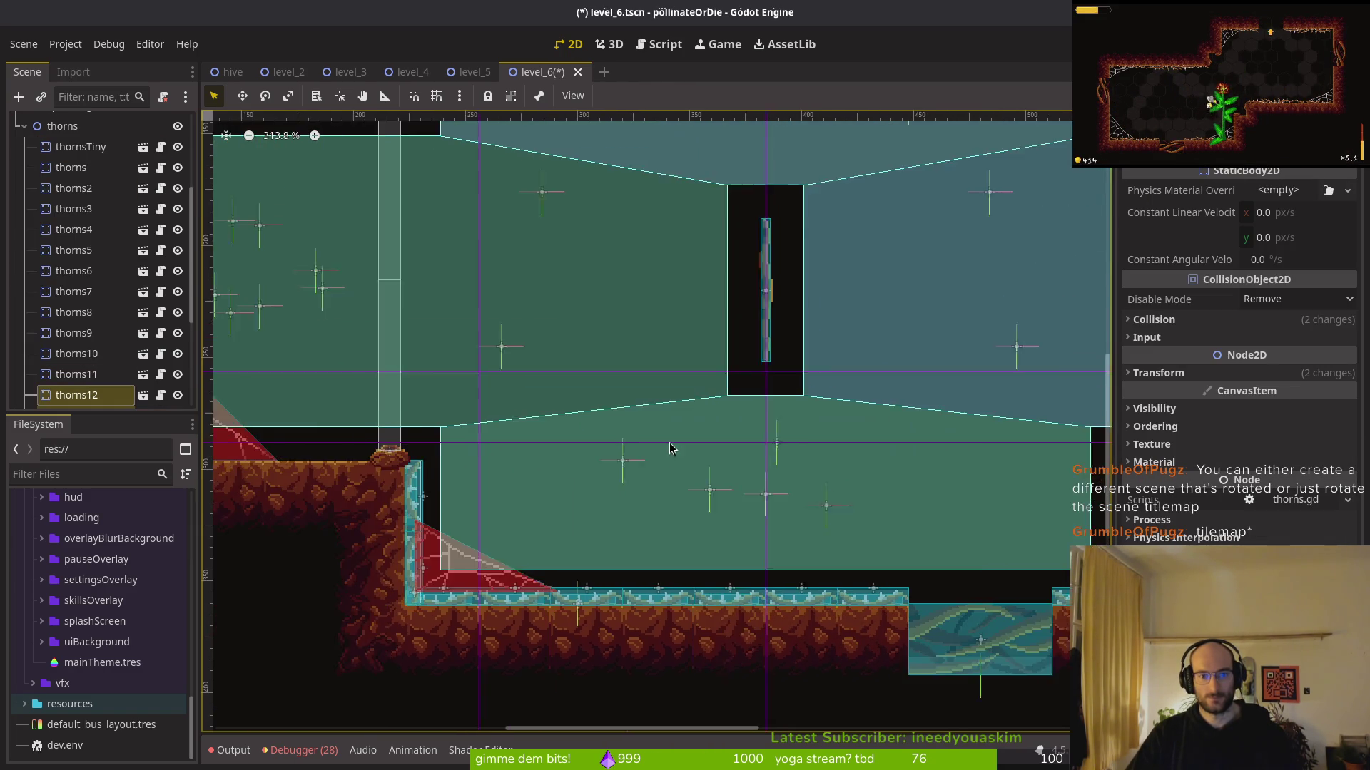
scroll(687, 448, down, 3)
mouse_move(264, 426)
mouse_down()
mouse_move(1006, 376)
mouse_move(503, 405)
mouse_move(758, 471)
mouse_move(856, 435)
mouse_move(861, 319)
mouse_up()
scroll(758, 471, up, 9)
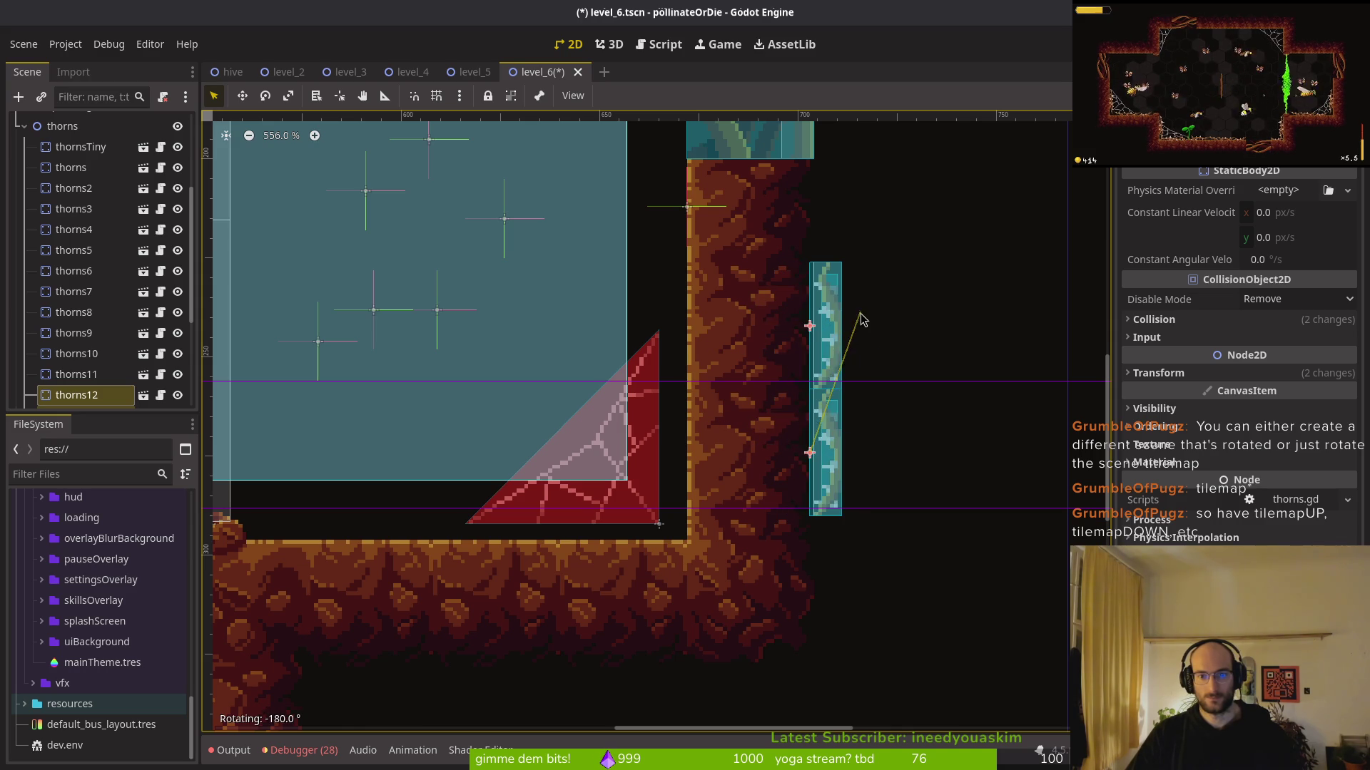
mouse_move(819, 380)
mouse_down()
mouse_move(660, 385)
mouse_move(679, 404)
mouse_up()
Nudge the web15x15 decoration slightly up and to the right
scroll(659, 385, up, 2)
click(624, 539)
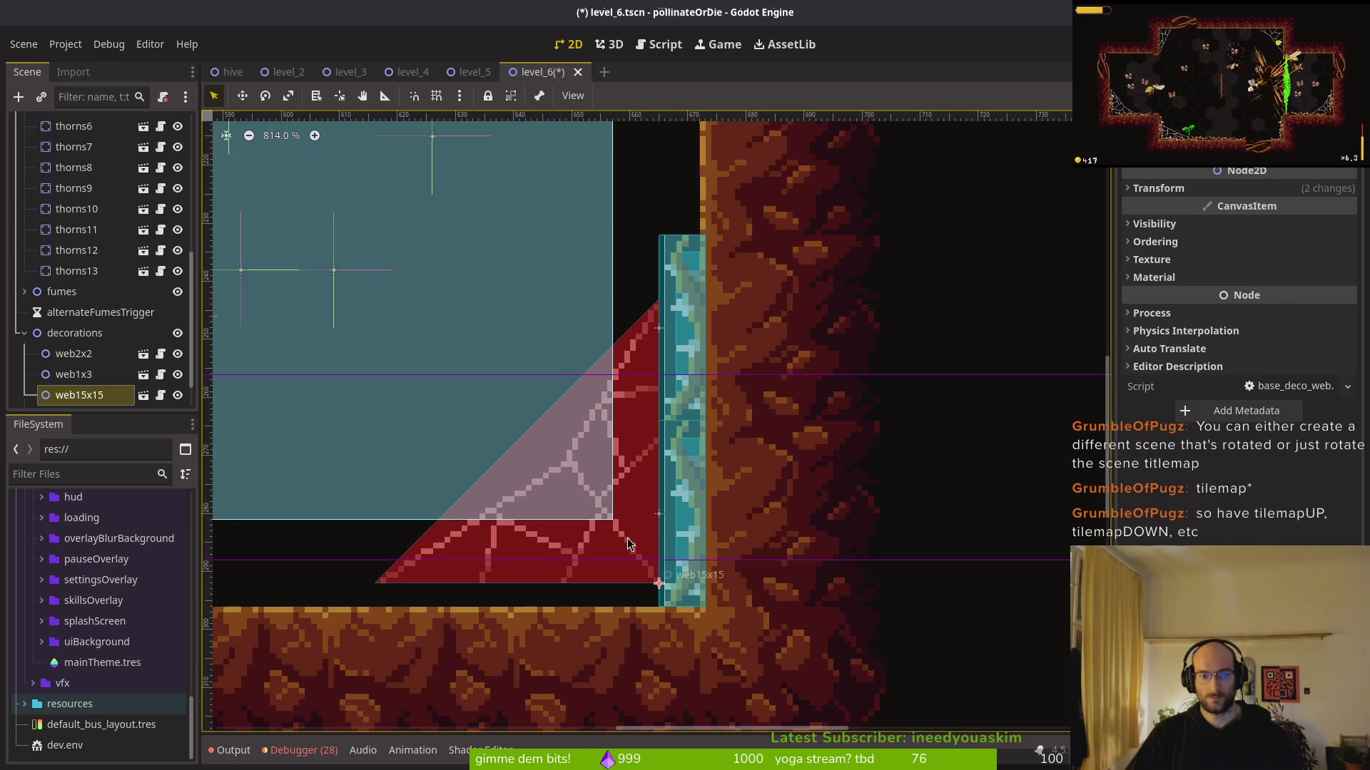
drag(632, 546, 637, 540)
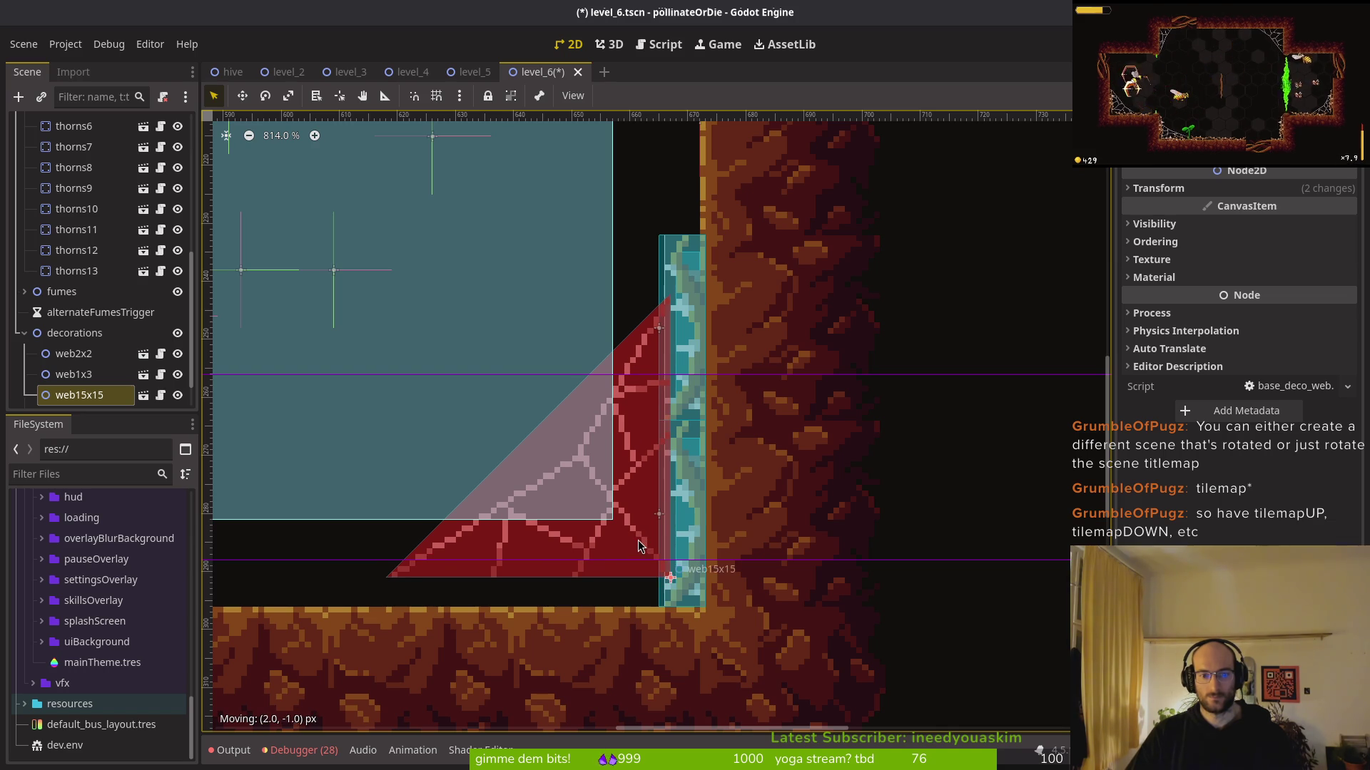
key(Escape)
Move thorns12, thorns13 and the floor thorn strips up onto the ledge
click(687, 358)
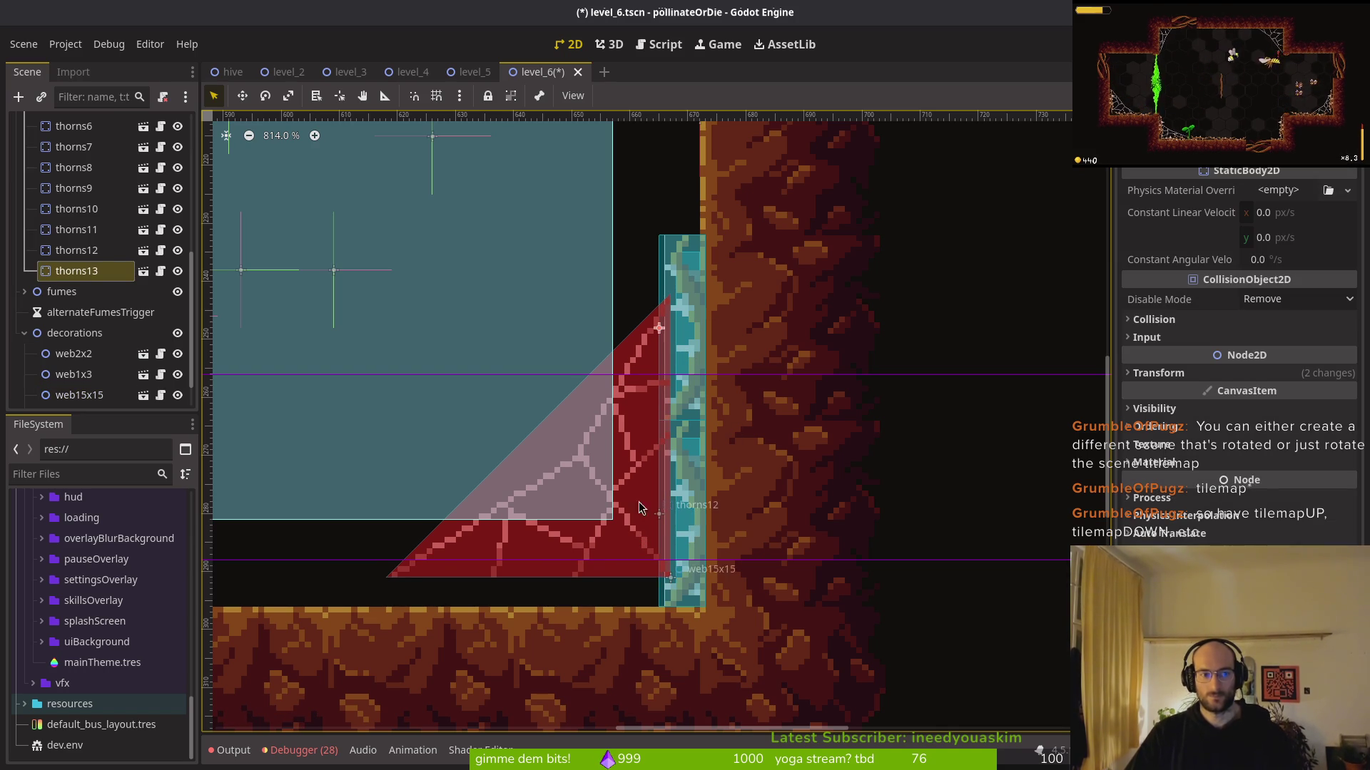
shift+click(76, 250)
scroll(504, 421, down, 2)
scroll(842, 457, left, 3)
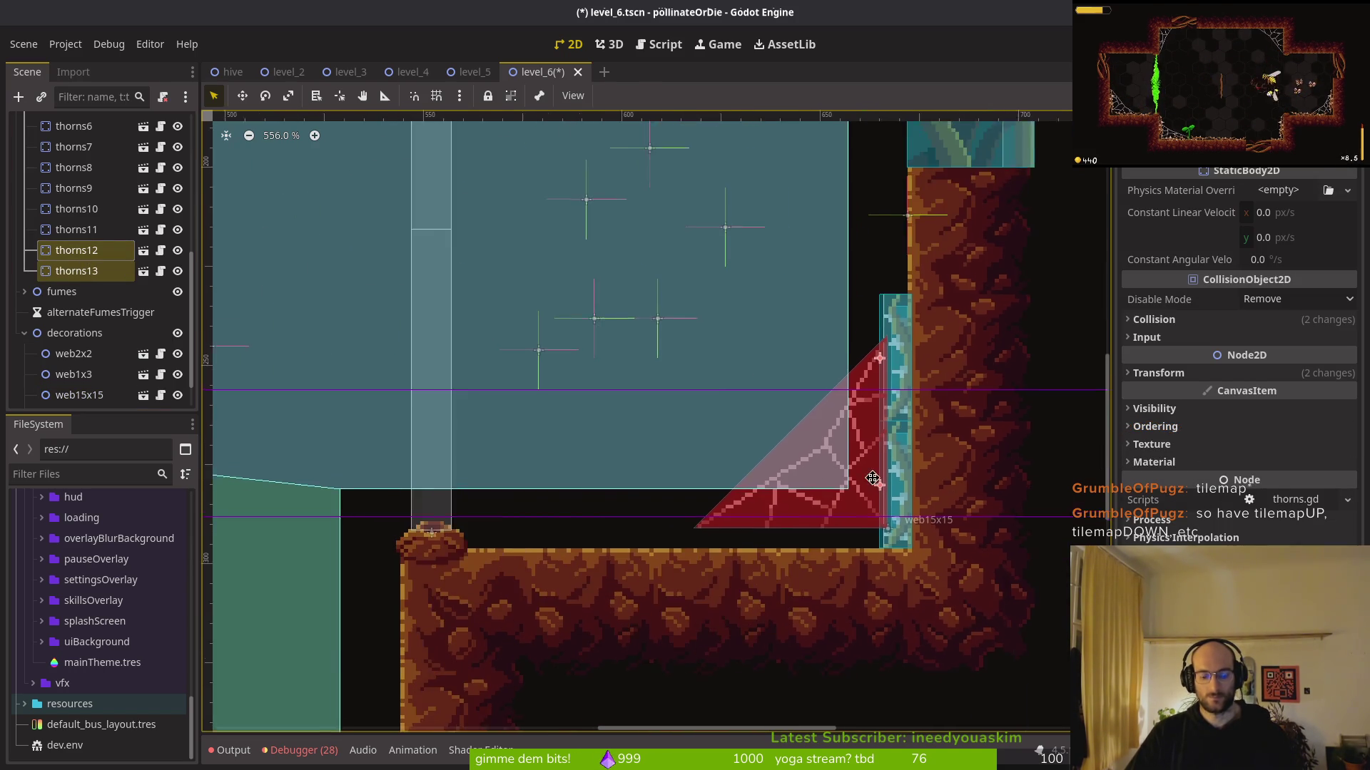
scroll(817, 442, down, 2)
scroll(580, 483, left, 5)
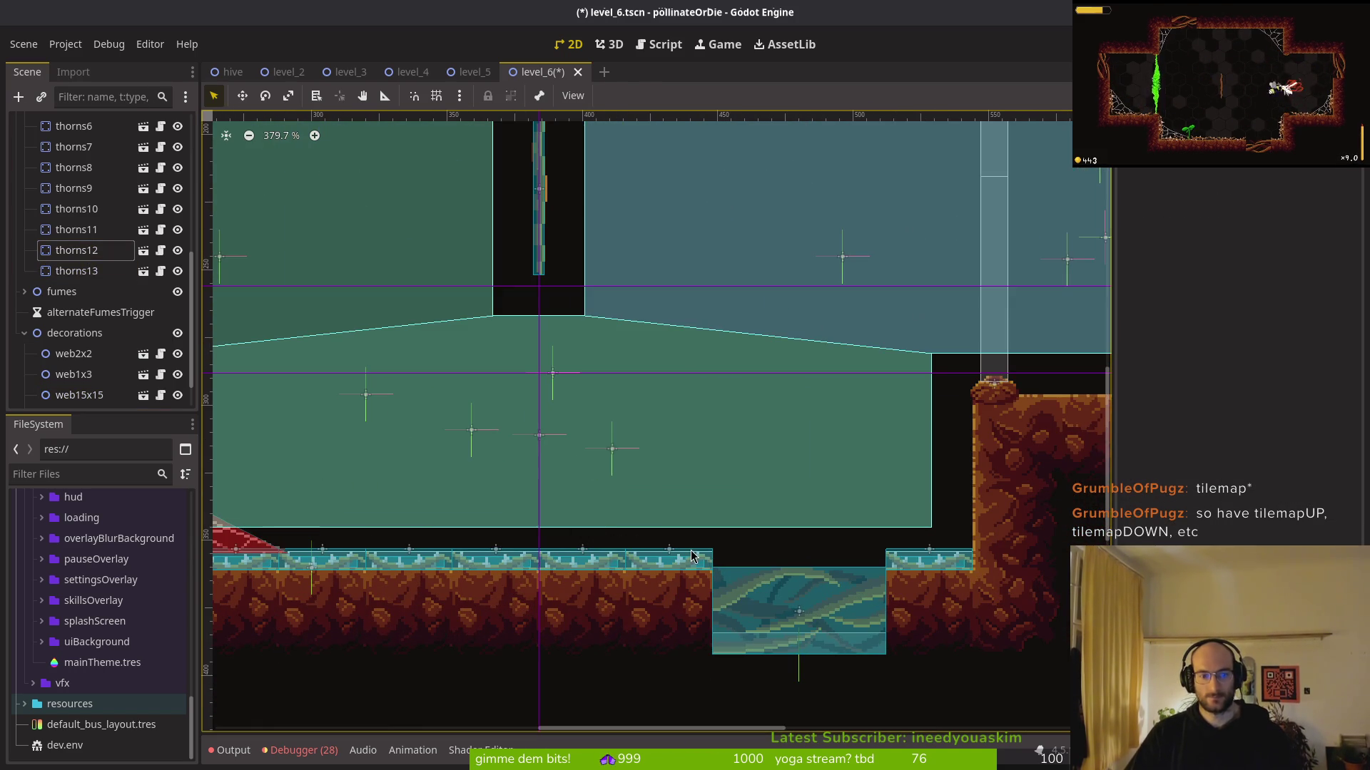
click(660, 563)
click(660, 563)
scroll(662, 563, up, 5)
shift+click(544, 570)
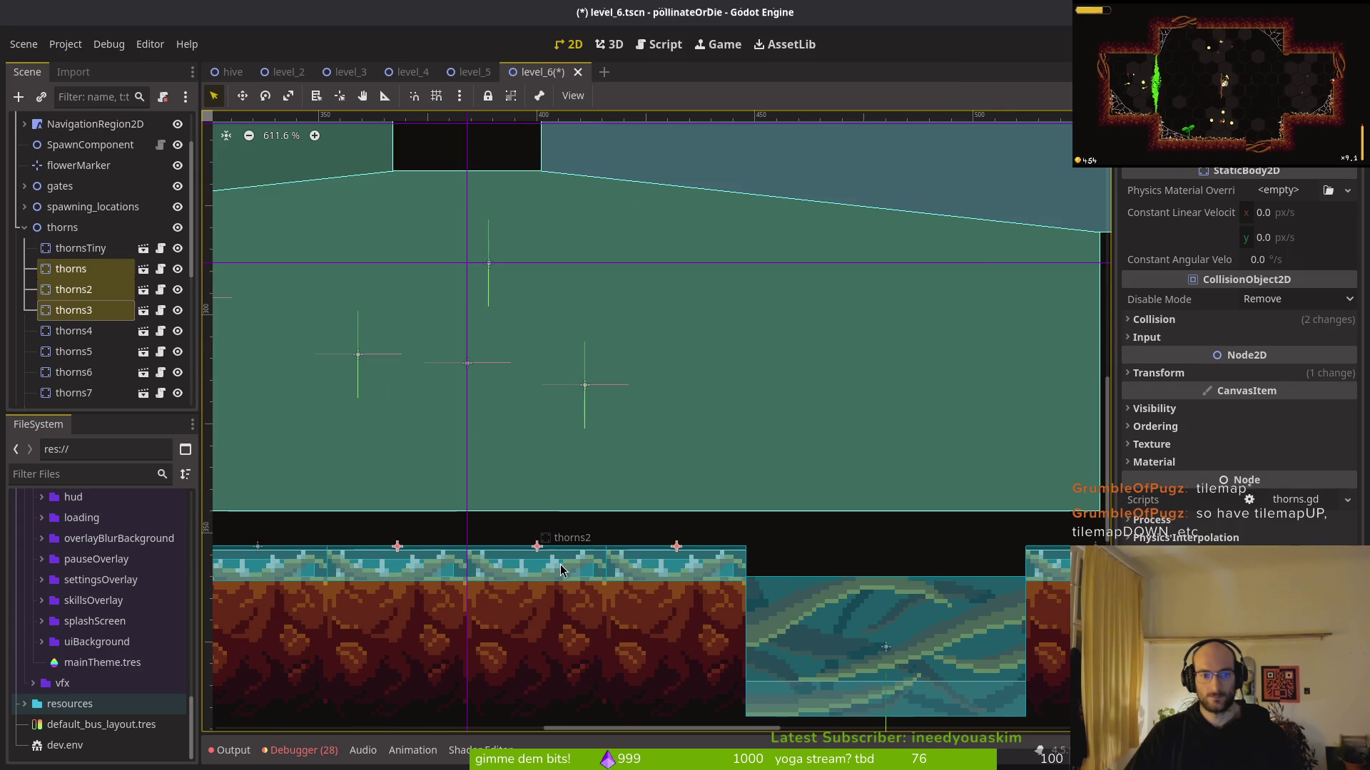
click(62, 227)
scroll(566, 342, down, 2)
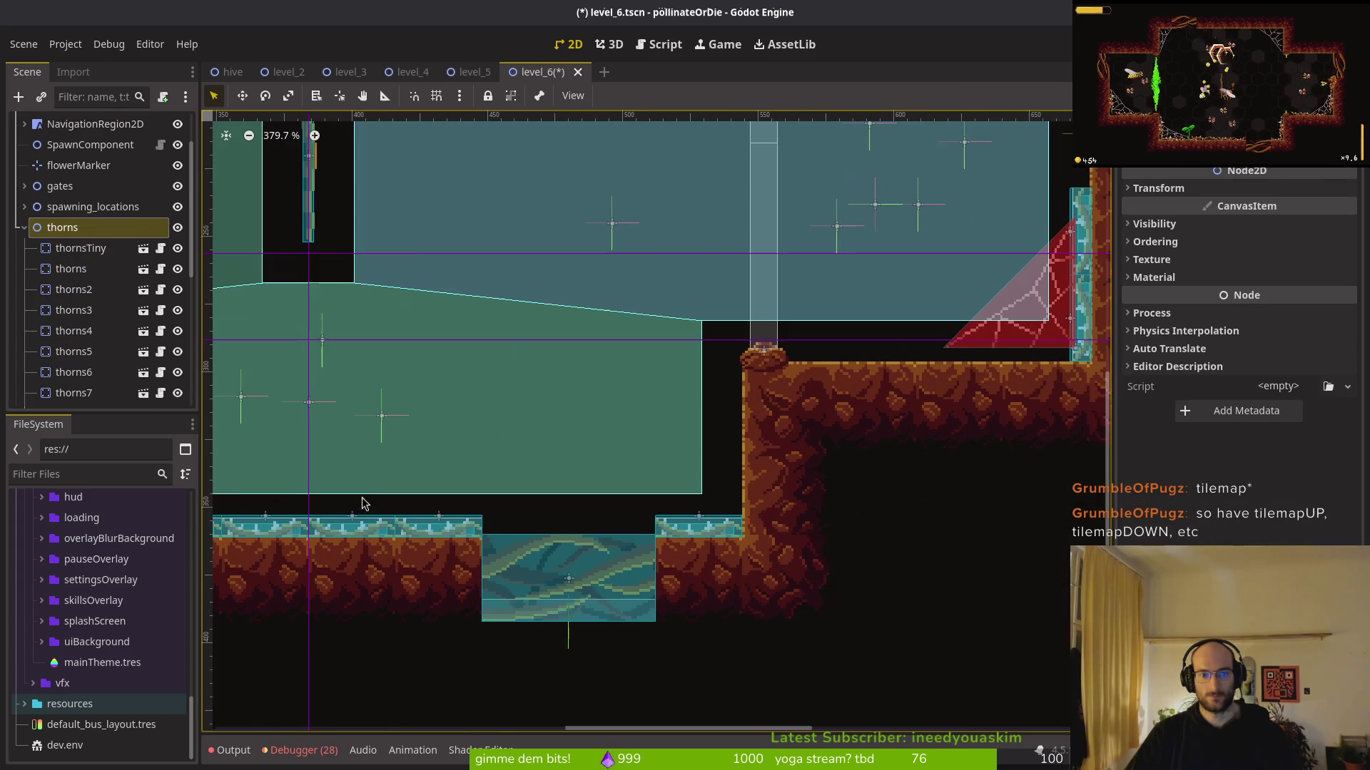
click(375, 536)
mouse_move(376, 536)
mouse_down()
mouse_move(970, 358)
mouse_move(901, 363)
mouse_up()
Duplicate a ledge thorn strip, slide the copy right along the ledge, and save
scroll(902, 367, up, 5)
scroll(789, 417, up, 3)
scroll(642, 399, right, 5)
scroll(100, 264, up, 3)
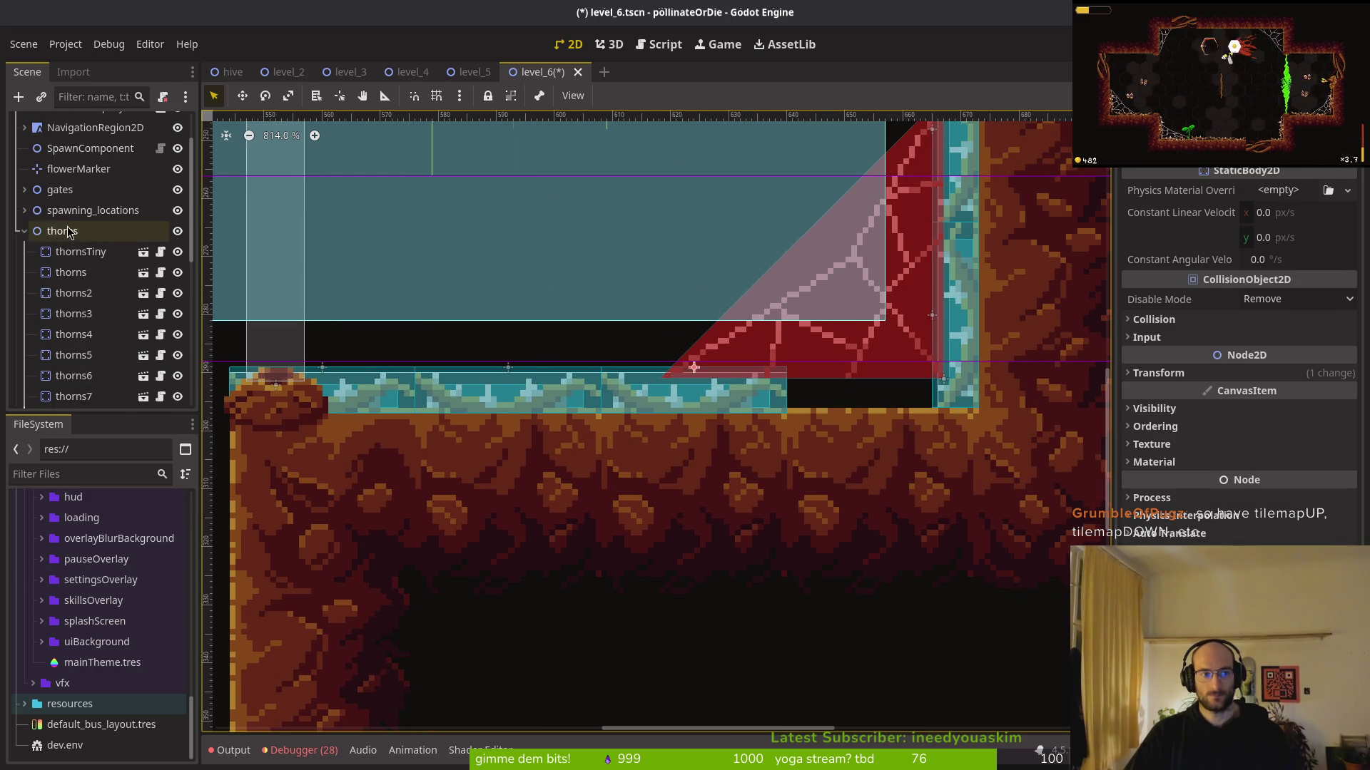
key(ctrl+d)
mouse_move(751, 370)
mouse_down()
mouse_move(825, 398)
mouse_move(888, 394)
mouse_move(880, 400)
mouse_up()
key(Escape)
key(ctrl+s)
scroll(870, 403, down, 5)
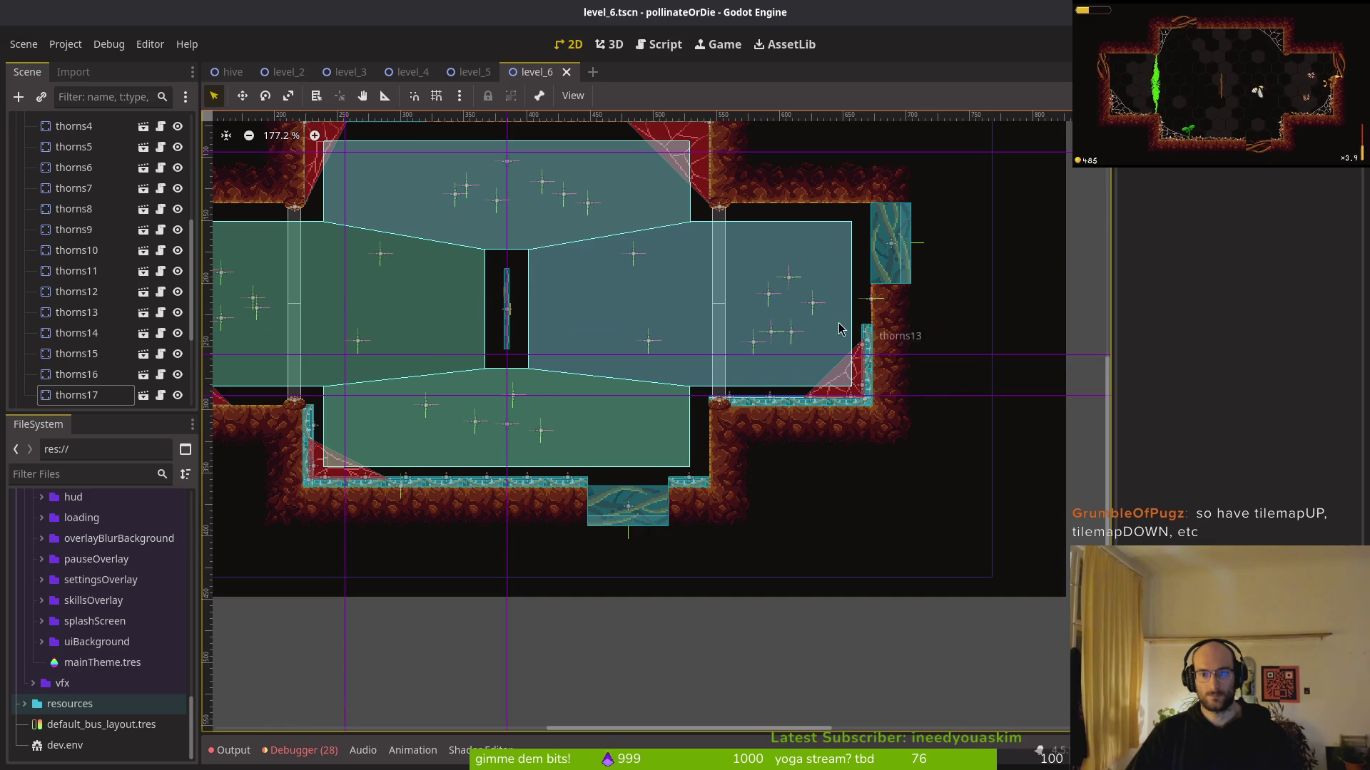
Copy thorn strip thorns14 onto the room's left ledge and save
scroll(883, 335, left, 5)
scroll(697, 315, up, 1)
scroll(628, 439, down, 2)
scroll(614, 428, right, 1)
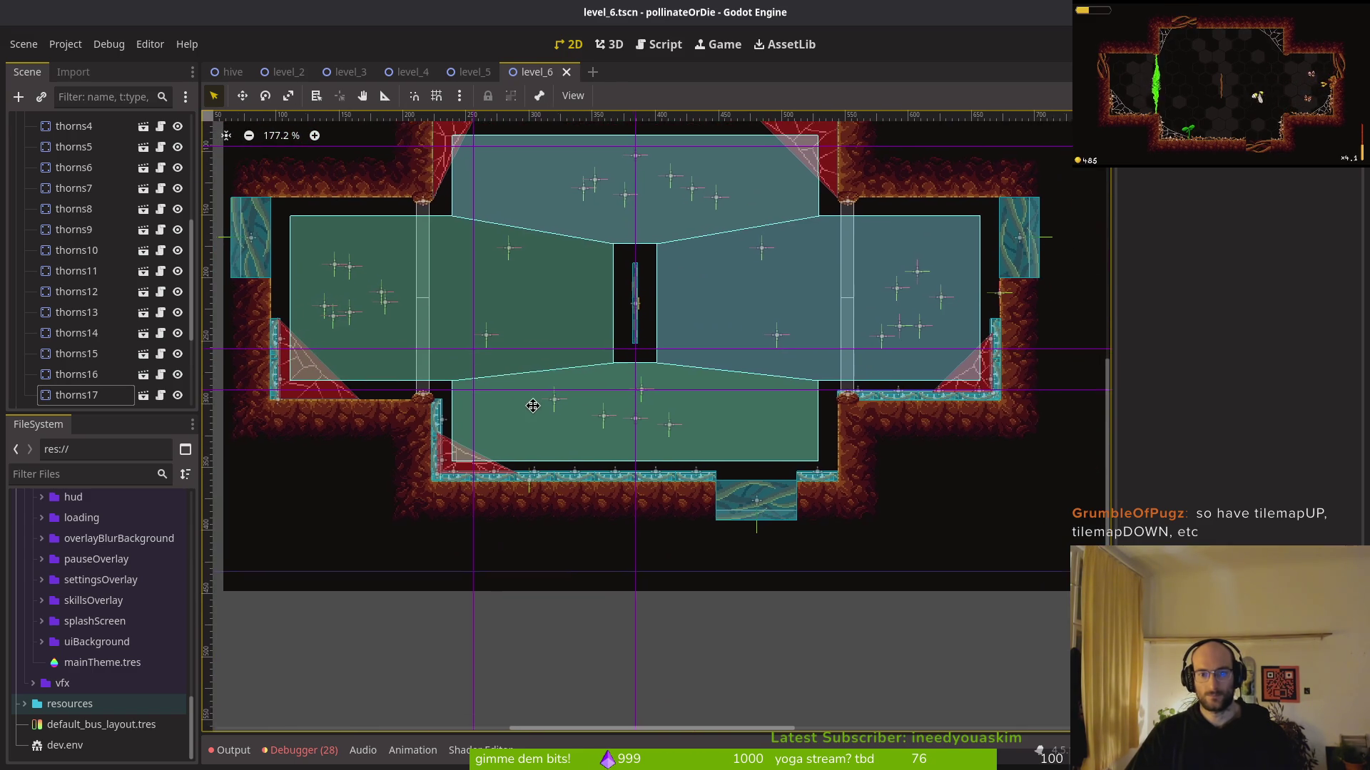
scroll(730, 425, right, 1)
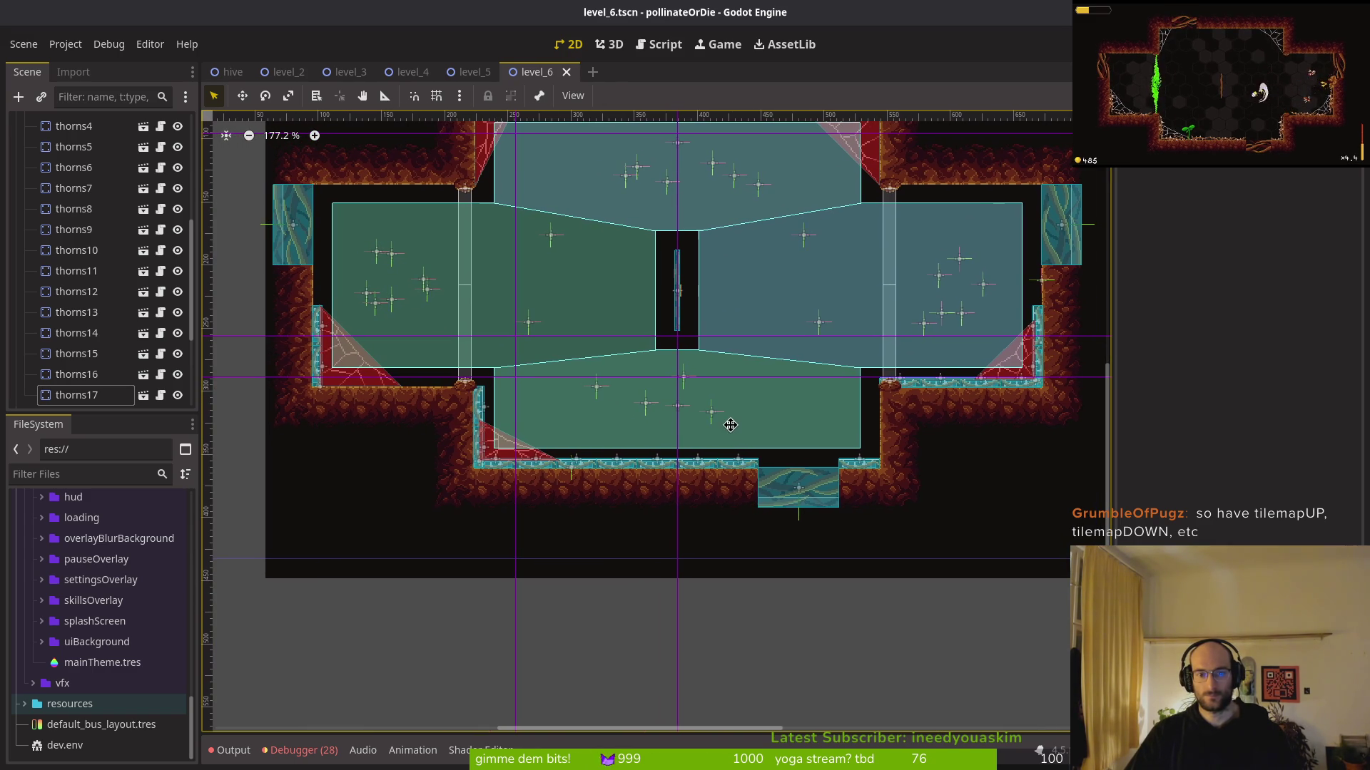
scroll(729, 425, up, 5)
scroll(781, 474, right, 3)
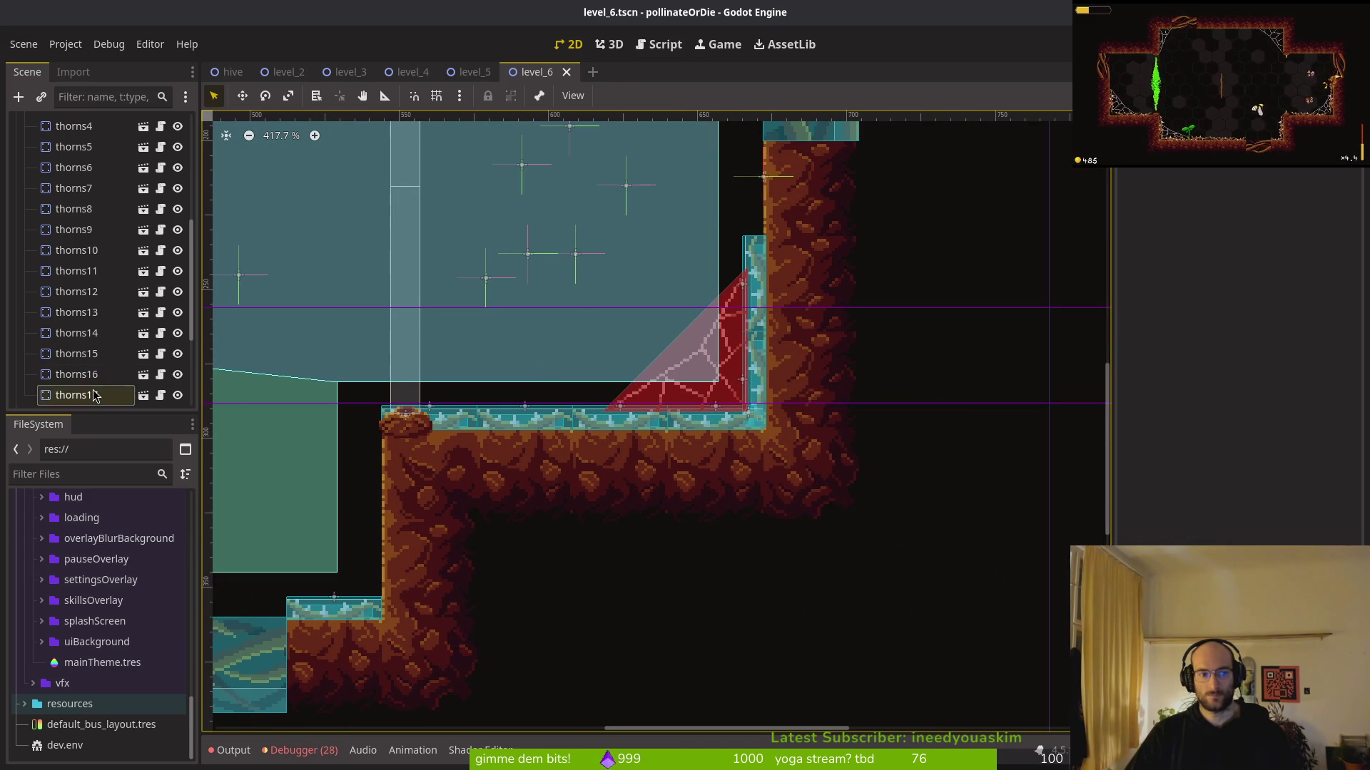
click(94, 342)
scroll(820, 485, left, 5)
scroll(105, 234, up, 2)
scroll(105, 234, up, 3)
click(62, 289)
key(shift+f)
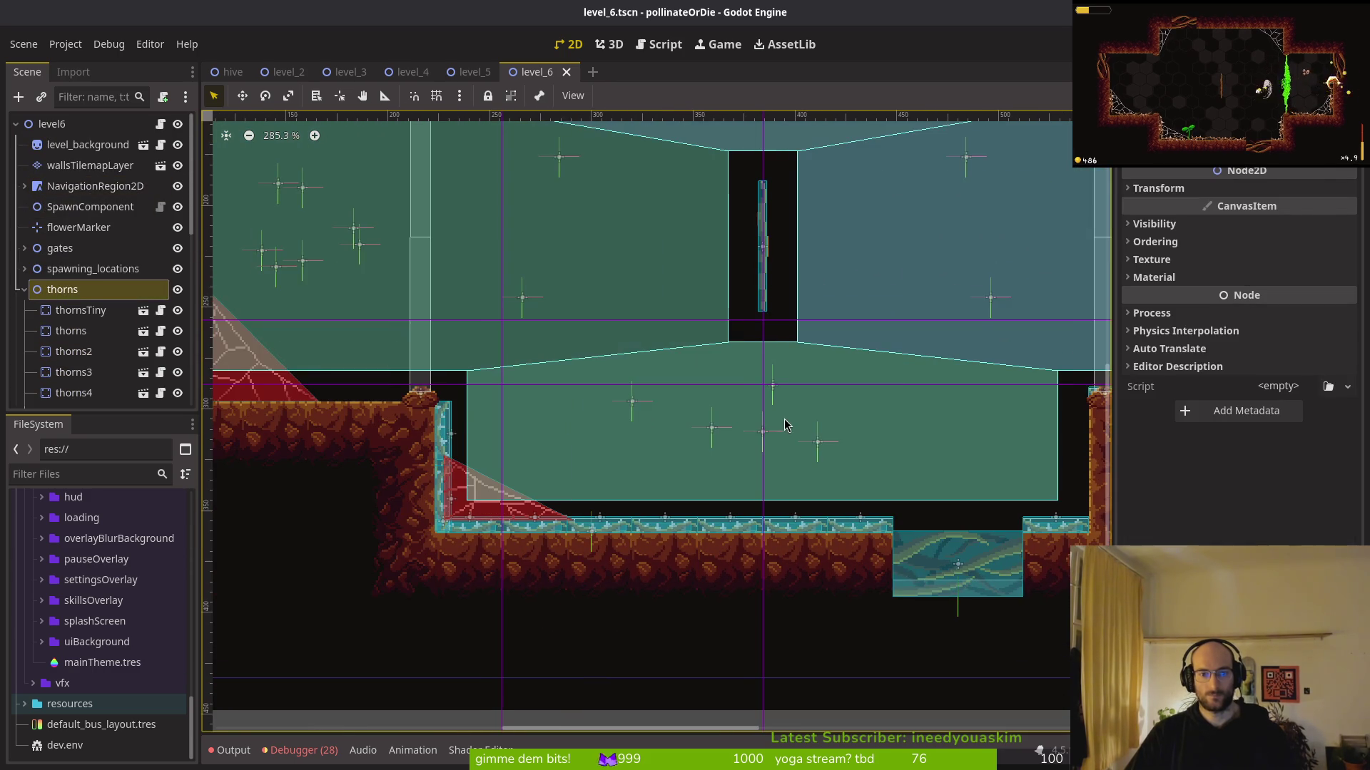
scroll(937, 387, down, 2)
drag(1109, 394, 331, 393)
scroll(373, 392, up, 9)
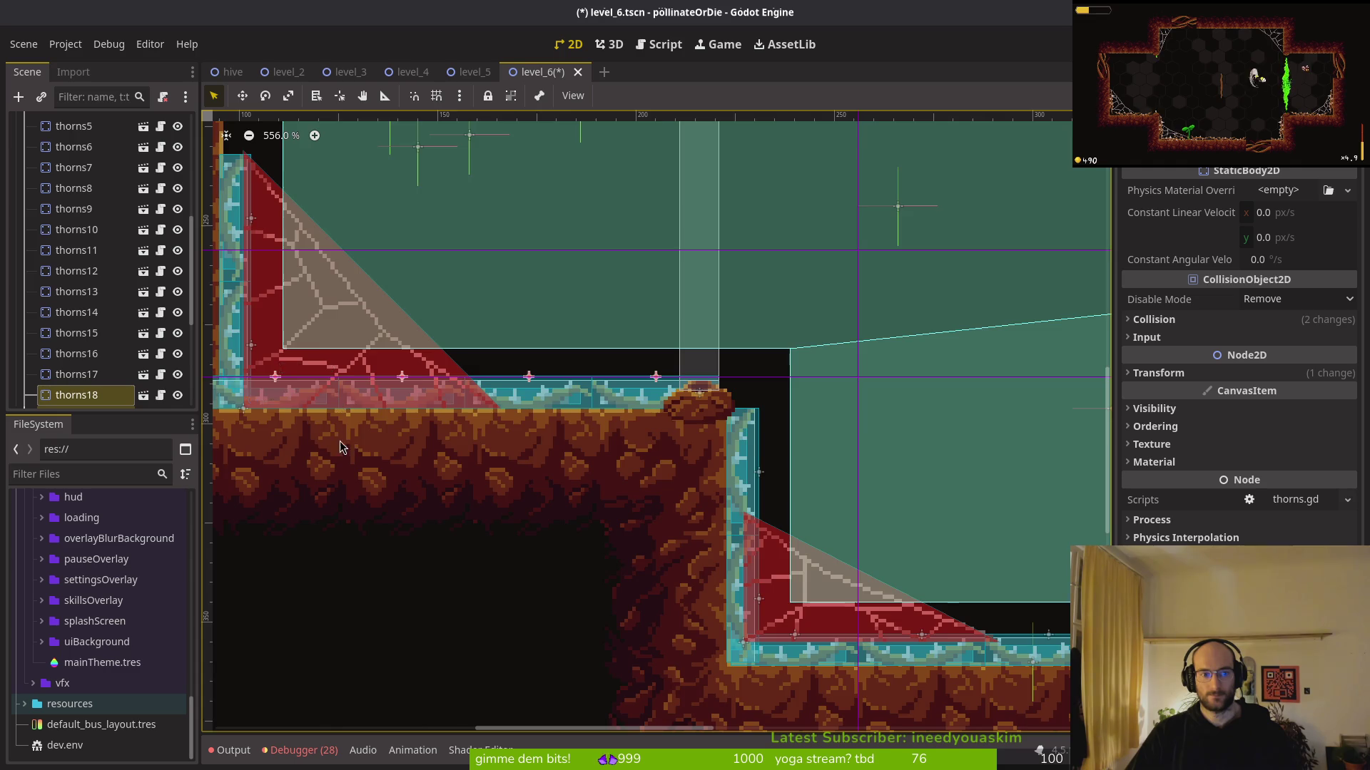
drag(348, 439, 646, 481)
key(ctrl+s)
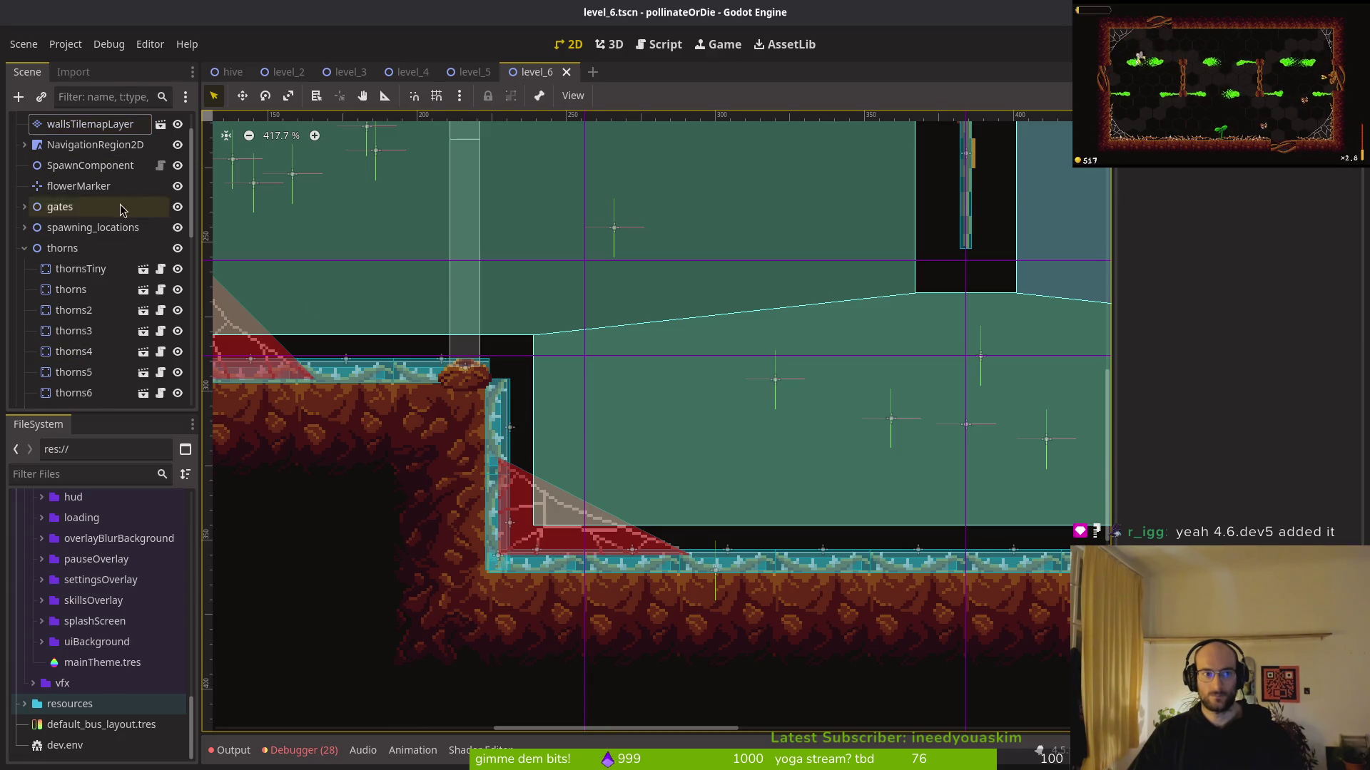
Duplicate thorns8 and thorns9, stand them upright flush against the pit's right wall, and save
scroll(79, 321, down, 3)
click(73, 395)
shift+click(77, 376)
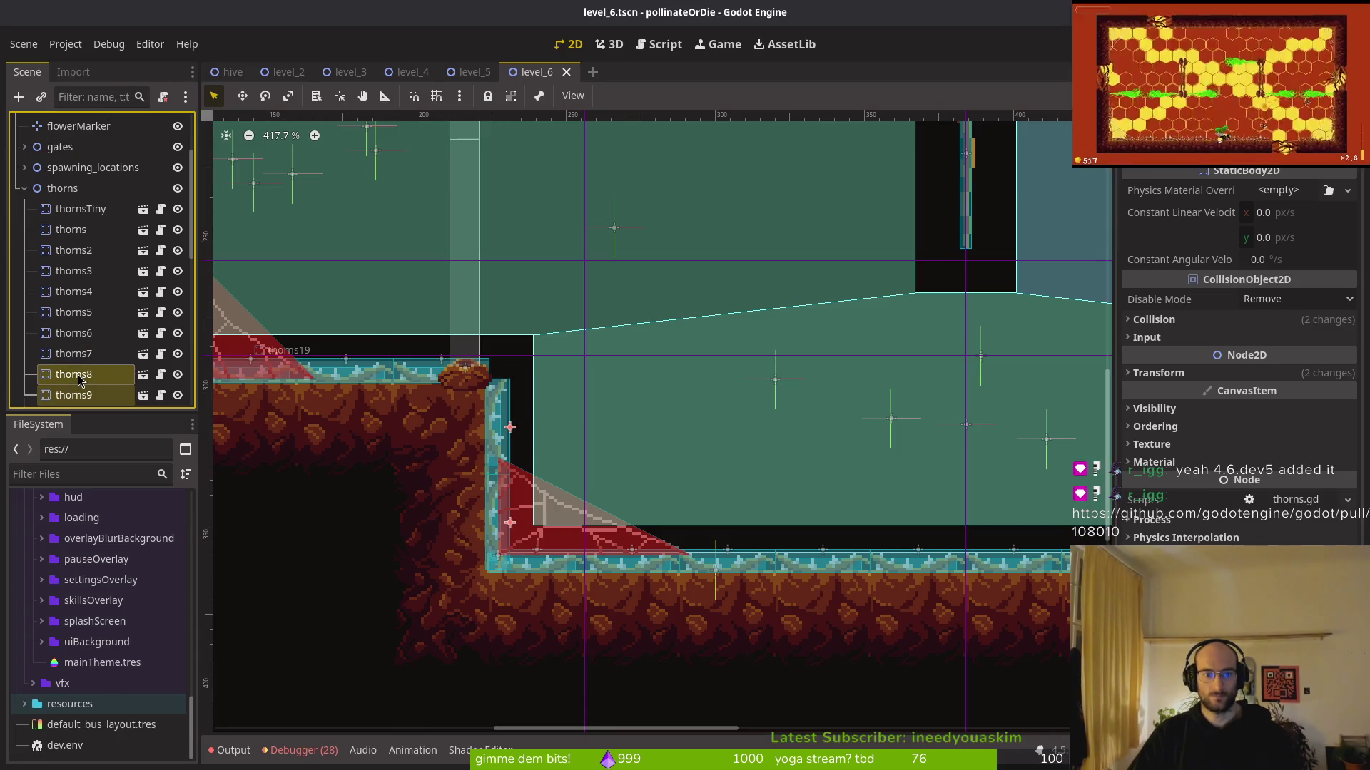
scroll(690, 454, left, 4)
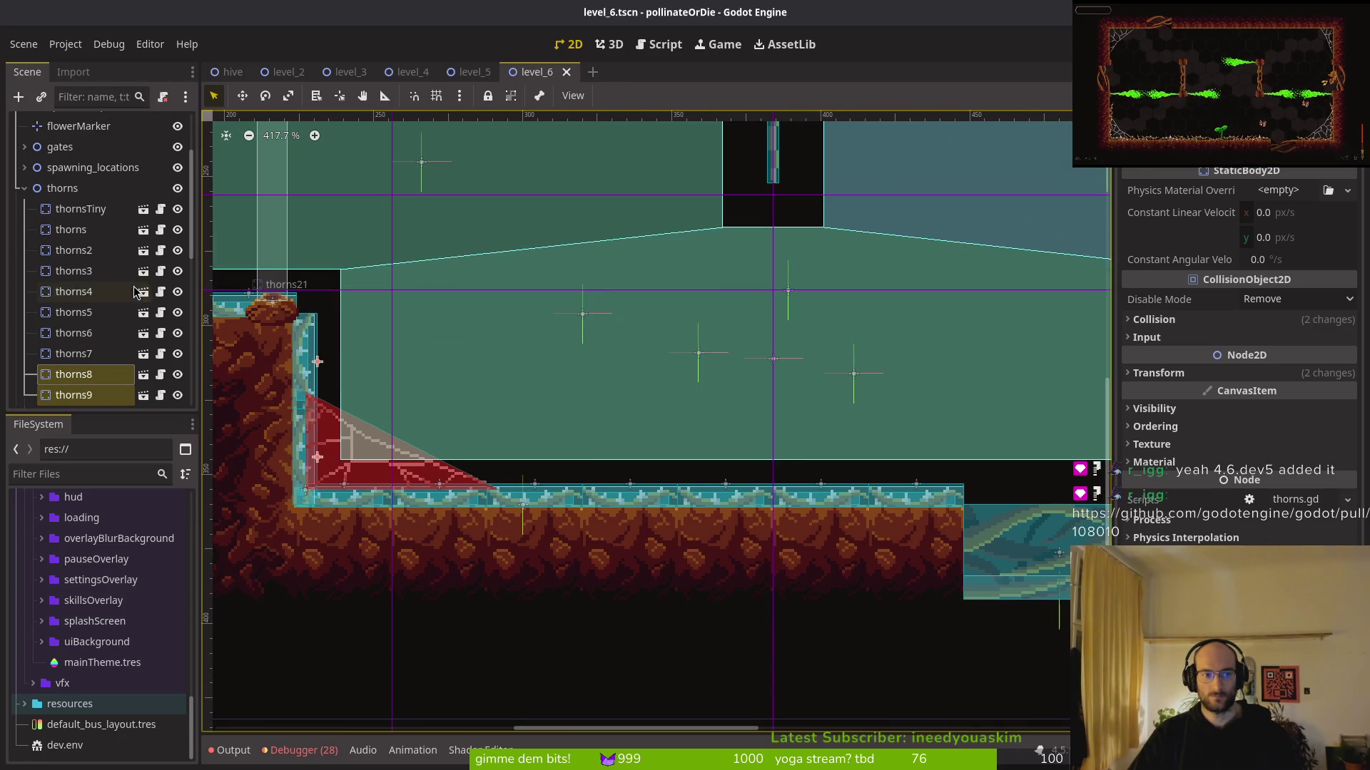
key(ctrl+d)
drag(567, 378, 719, 393)
scroll(448, 406, right, 5)
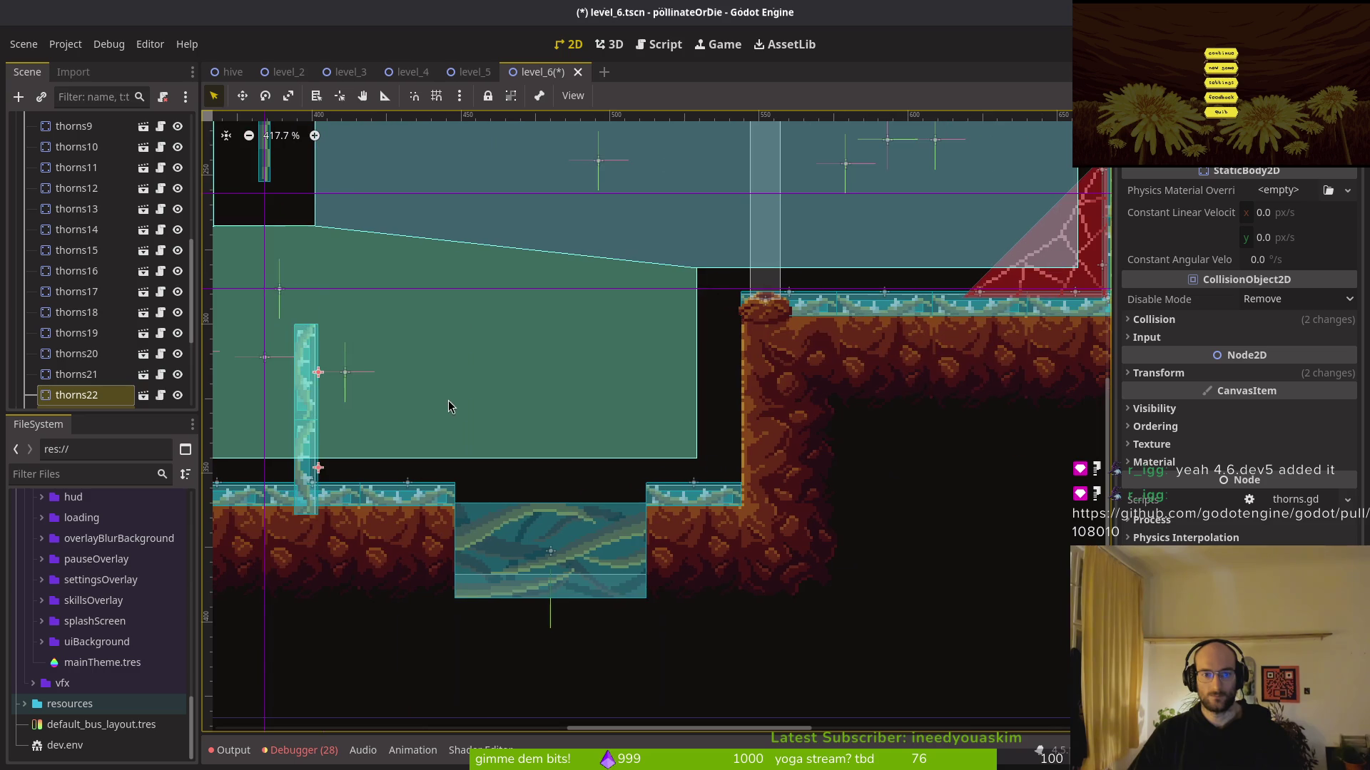
mouse_move(310, 404)
mouse_down()
mouse_move(721, 403)
mouse_move(599, 428)
mouse_move(667, 398)
mouse_up()
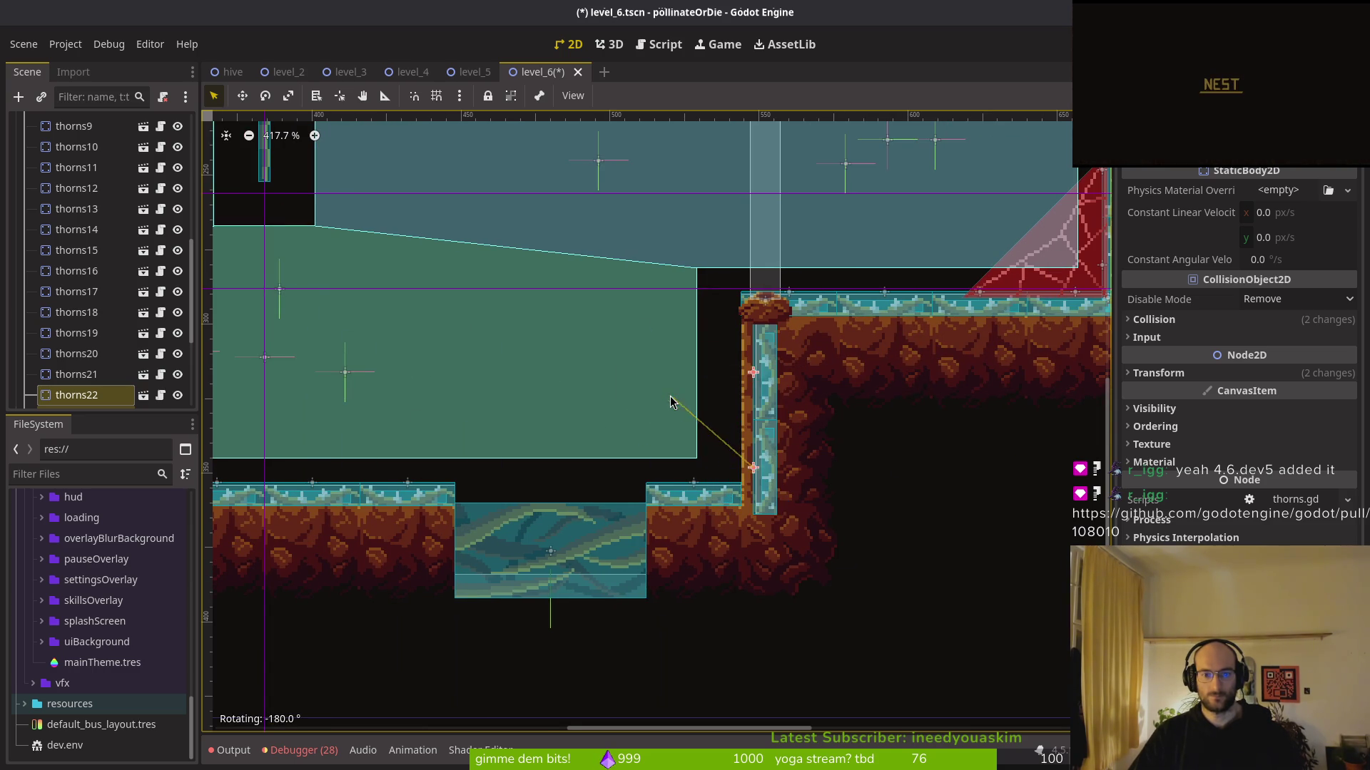
scroll(792, 465, up, 2)
drag(764, 463, 718, 455)
scroll(721, 457, up, 2)
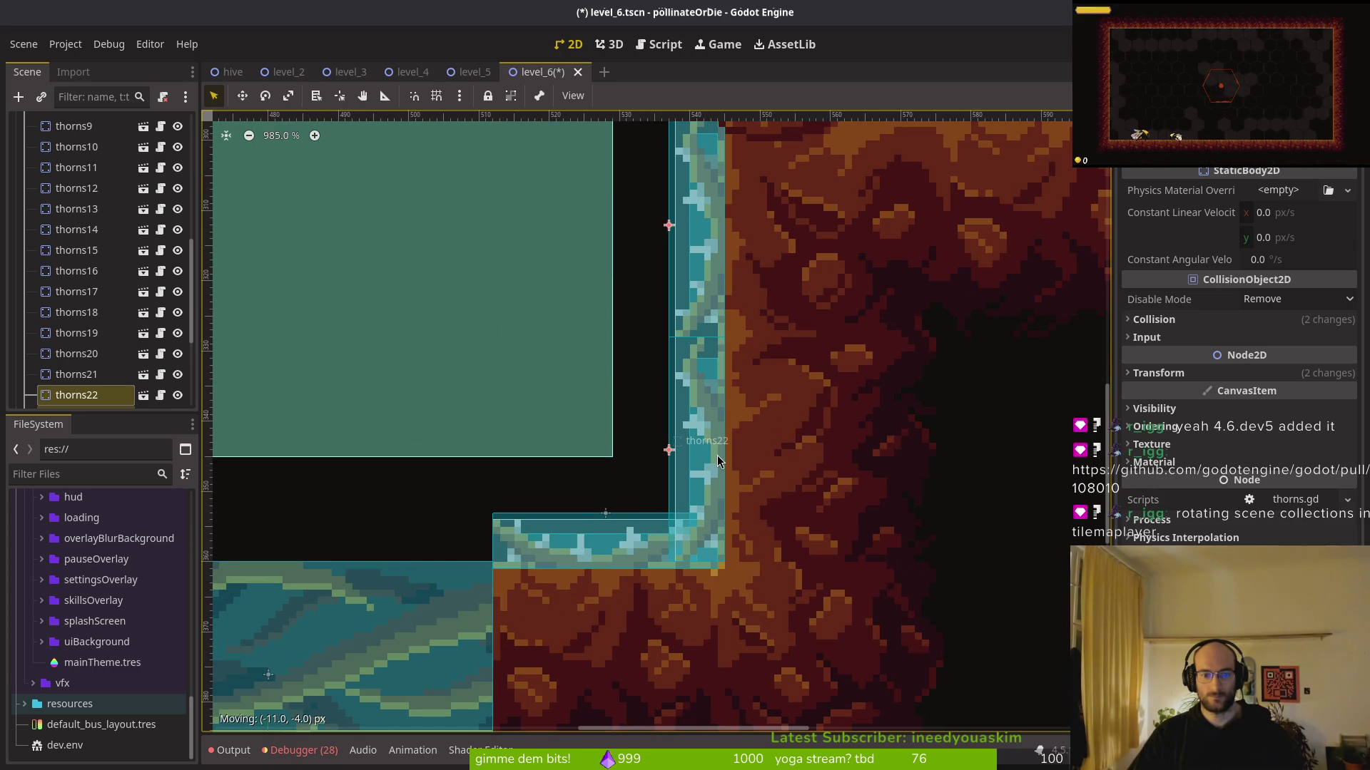
scroll(717, 460, down, 4)
key(ctrl+s)
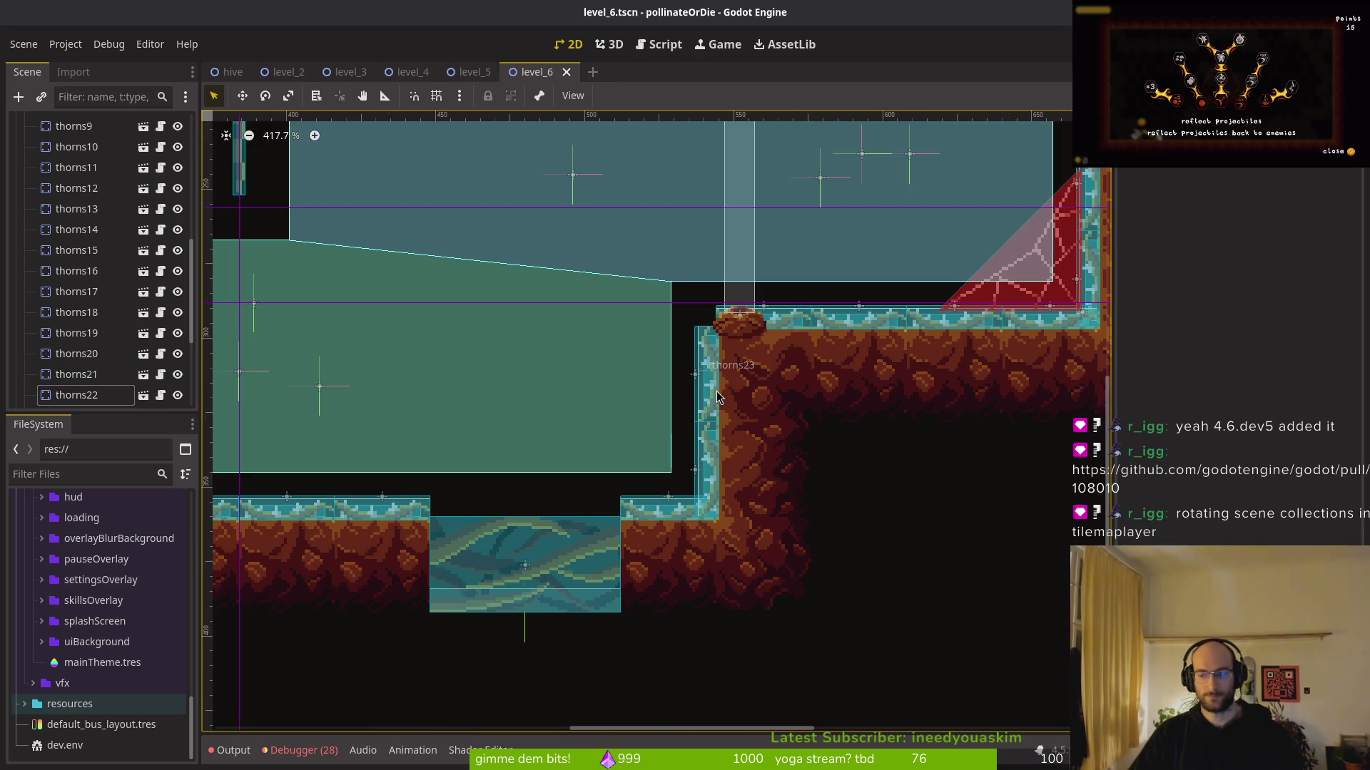
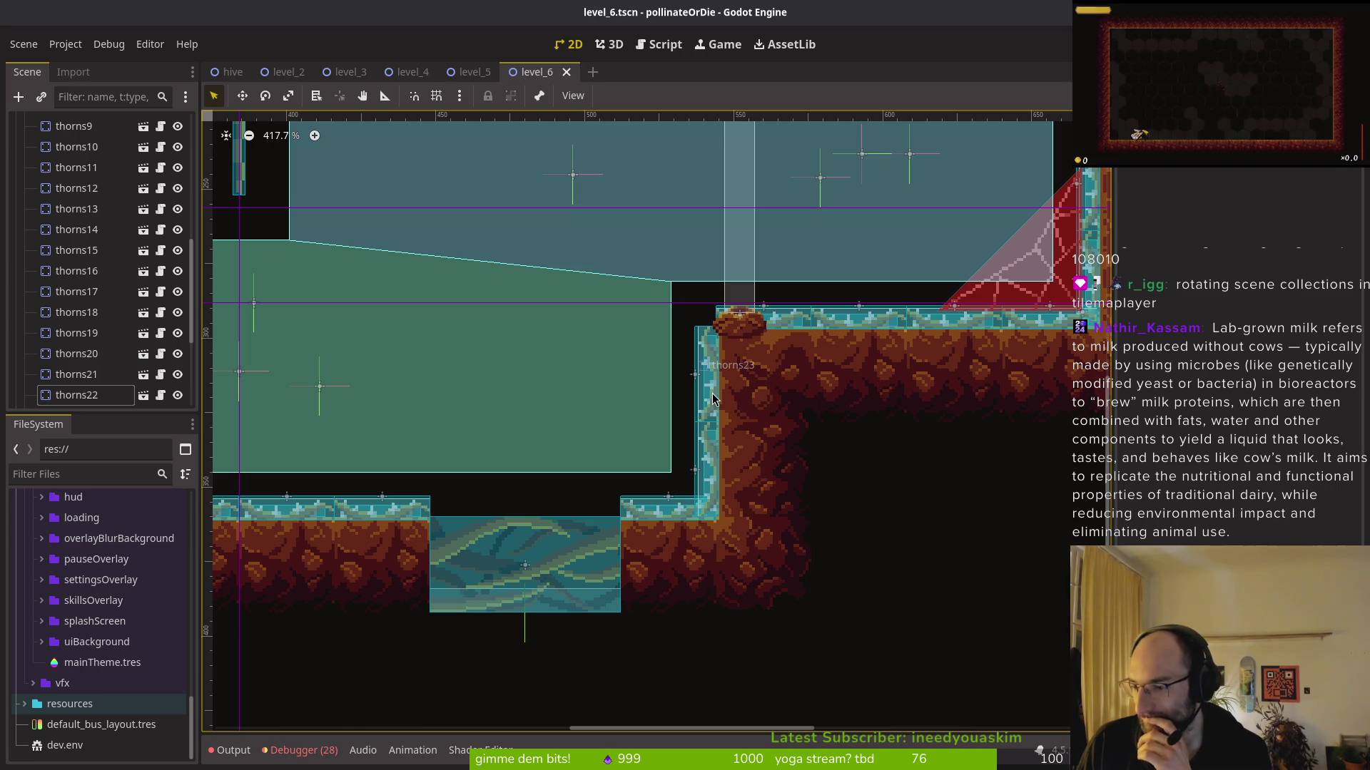
Save level_6, then open level_7 and dismiss its loading error
scroll(770, 382, down, 4)
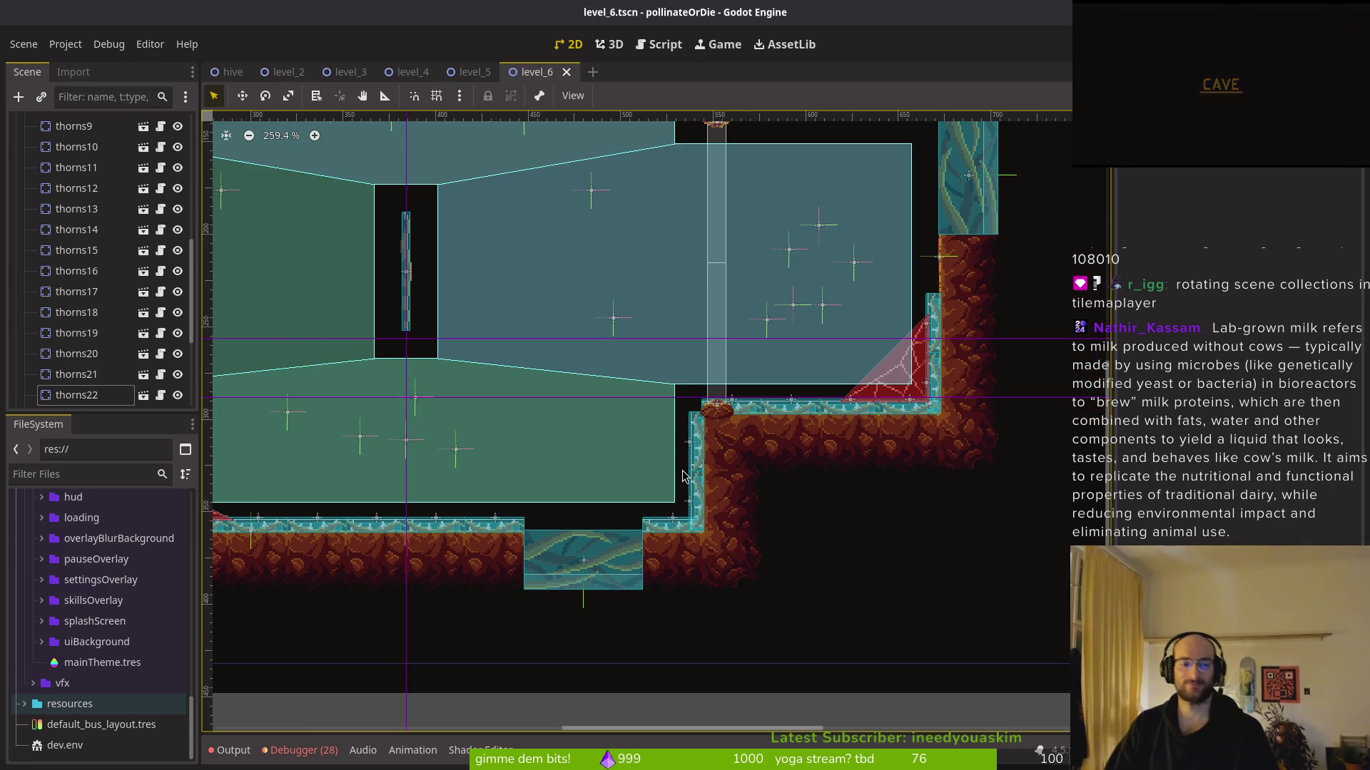
key(ctrl+s)
key(alt+shift+o)
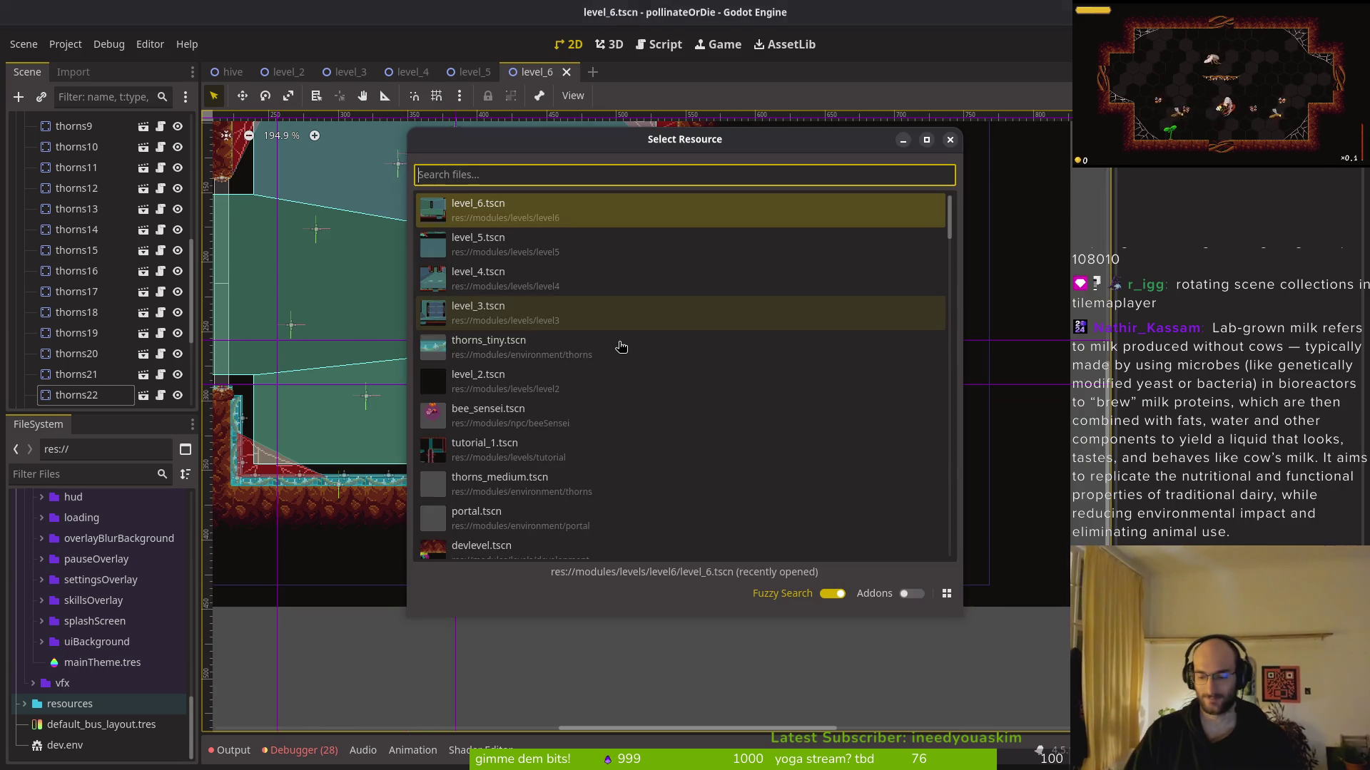
text(leve6)
key(BackSpace)
text(l7)
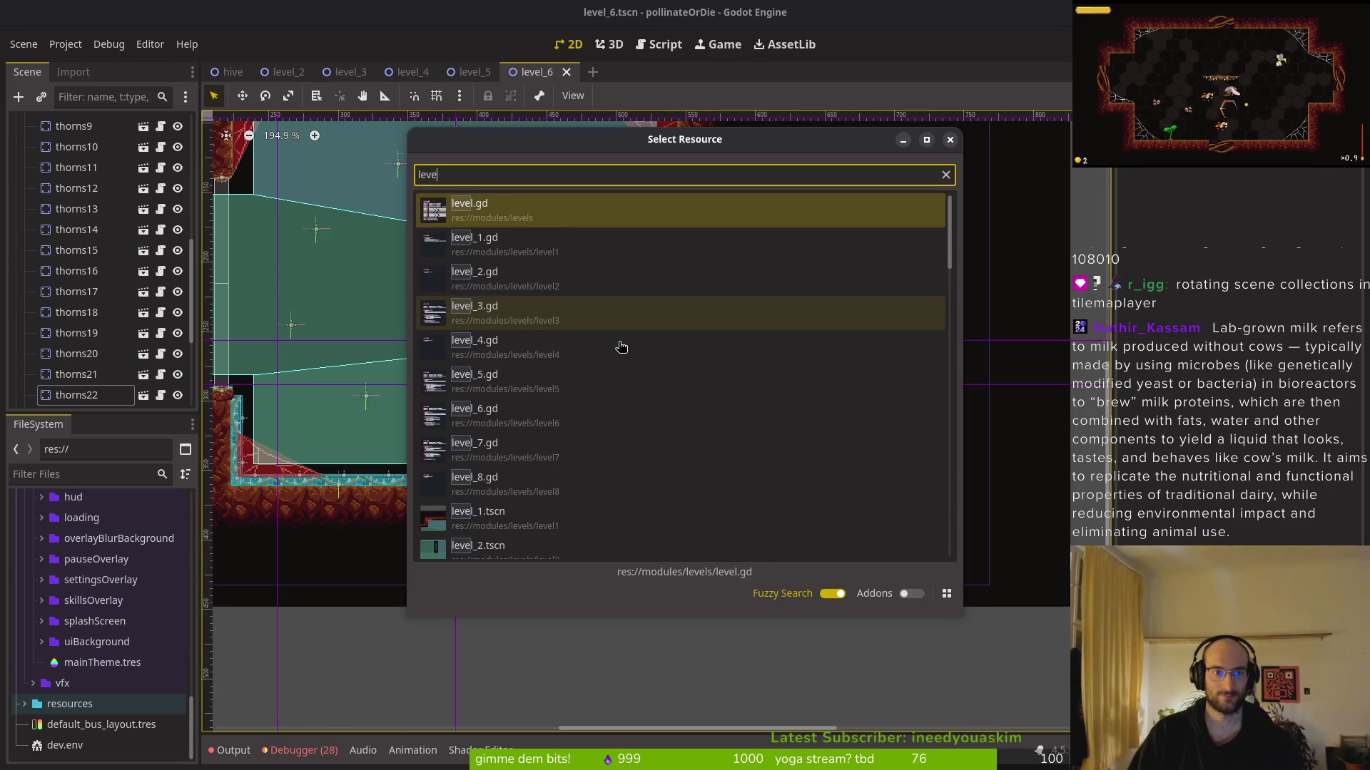
key(Down)
key(Return)
click(676, 445)
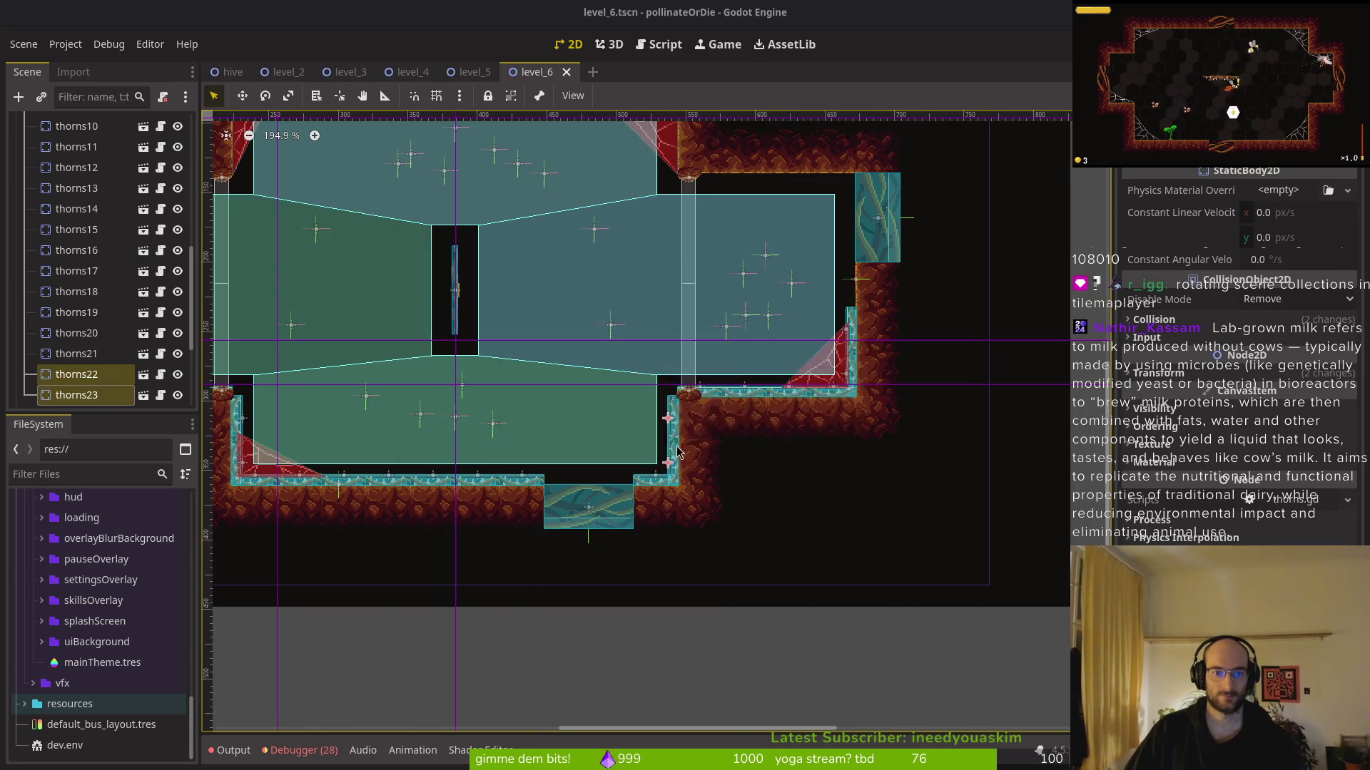
Delete all the broken thorns nodes from level_7's scene tree
scroll(90, 249, up, 3)
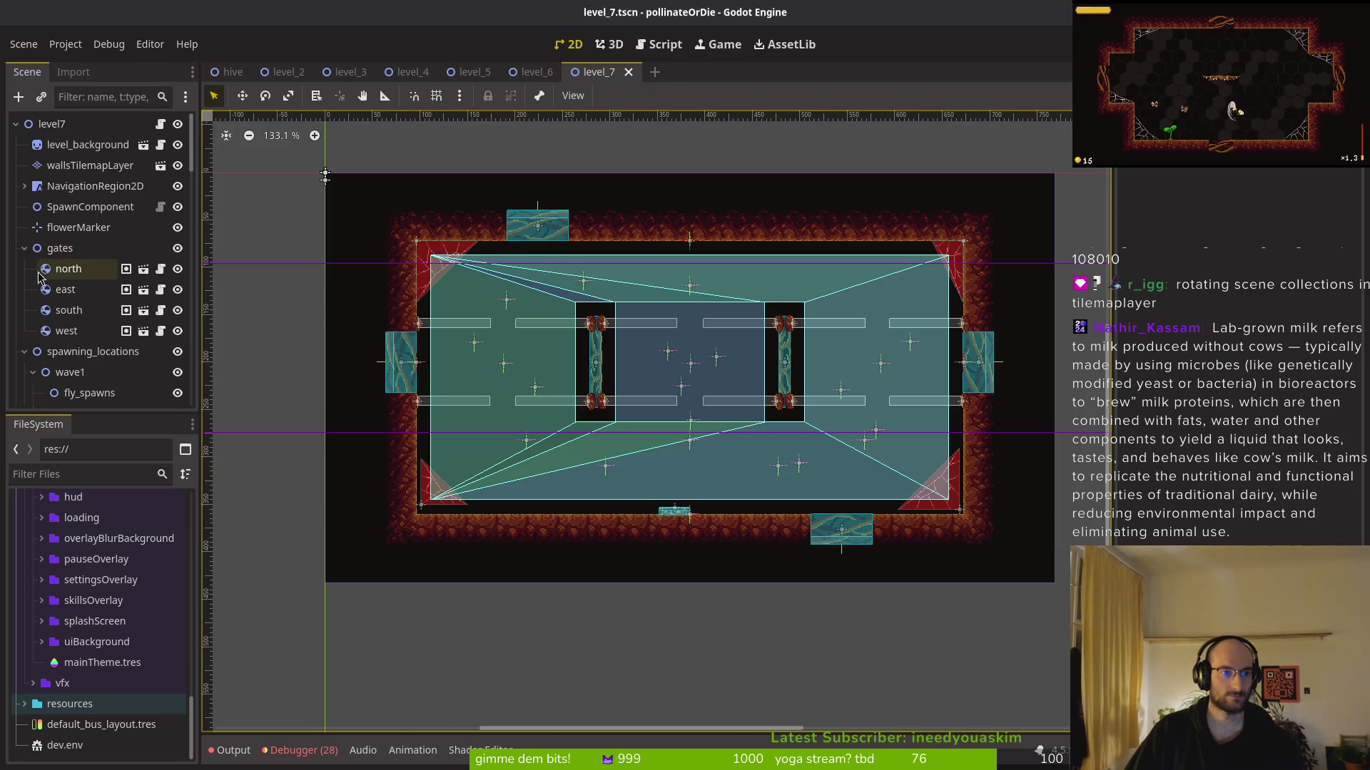
click(24, 248)
click(25, 268)
click(93, 310)
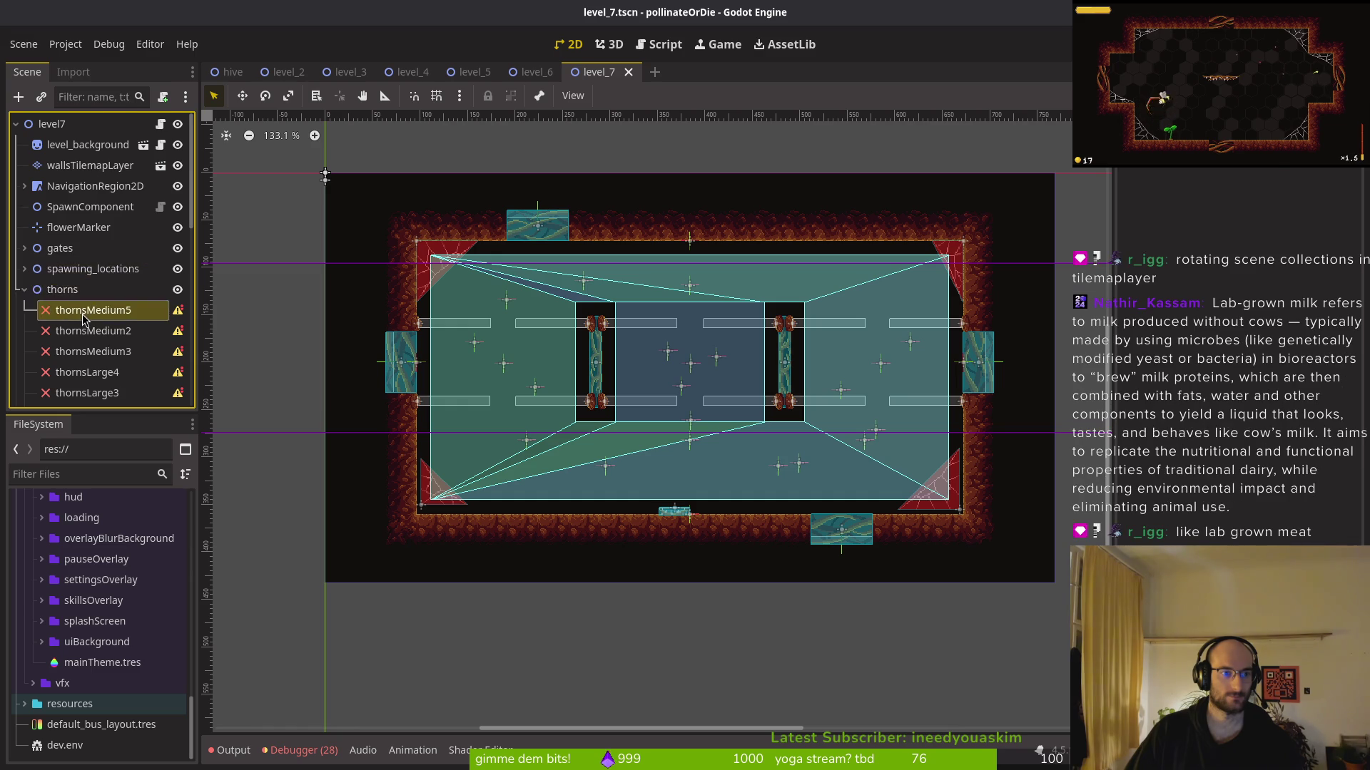
scroll(107, 285, down, 3)
shift+click(107, 198)
scroll(121, 251, up, 2)
key(Delete)
key(Return)
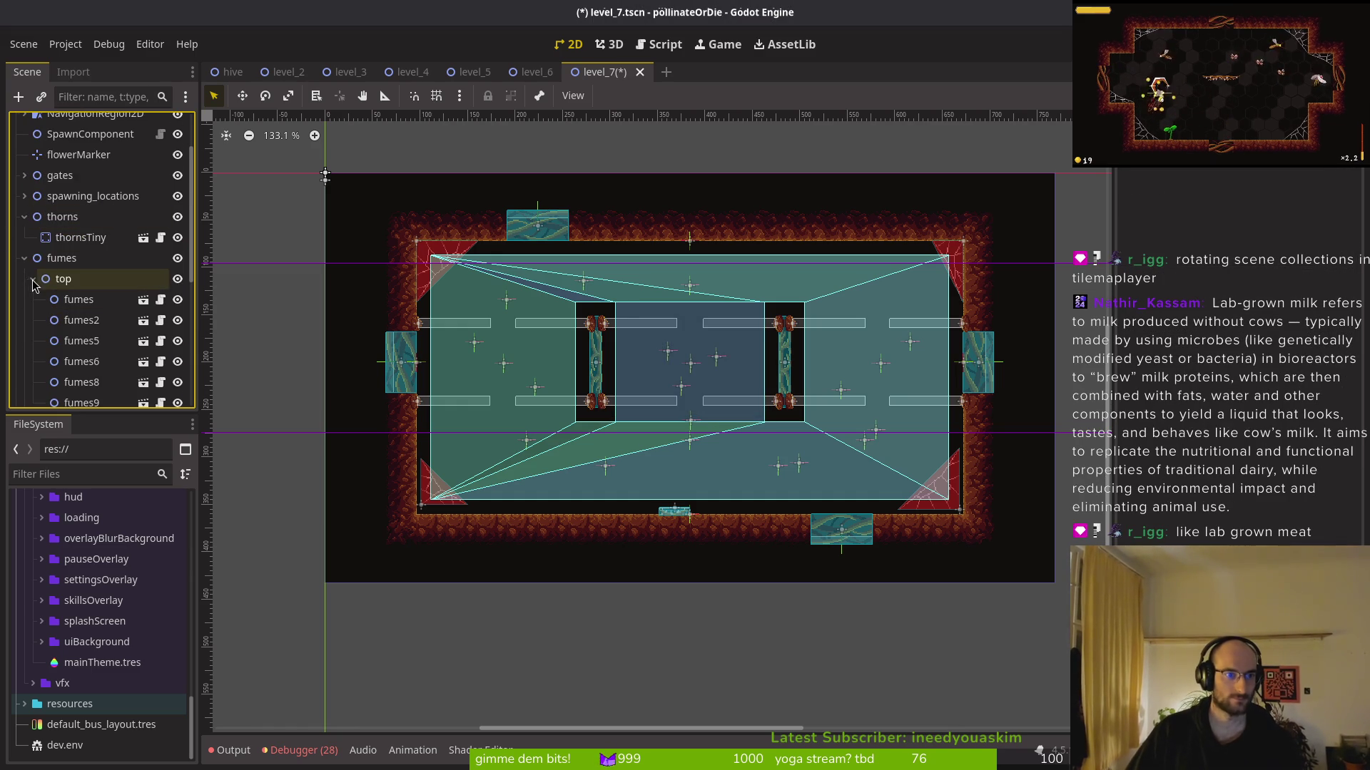
Delete the leftover thornsTiny node, leaving the thorns group empty
click(25, 257)
click(24, 299)
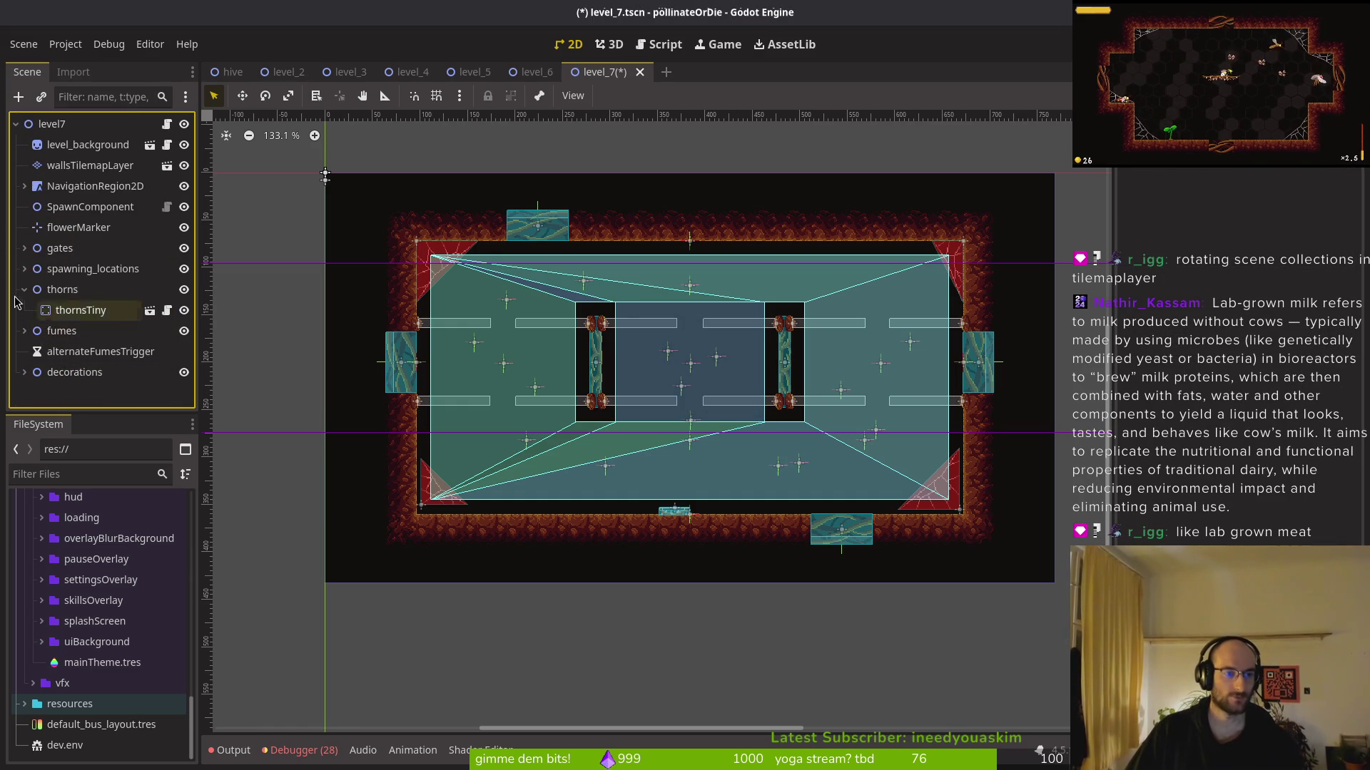
click(62, 289)
scroll(756, 508, up, 4)
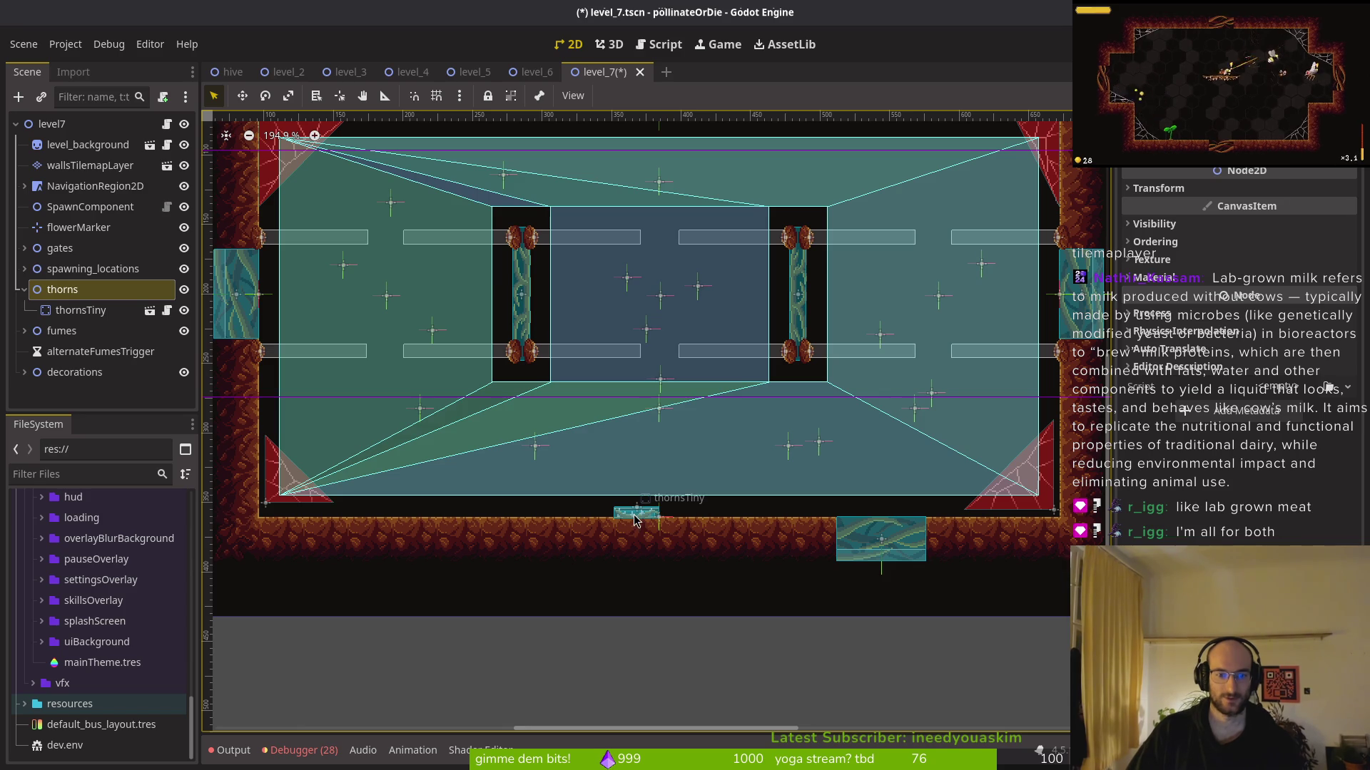
click(634, 517)
key(Delete)
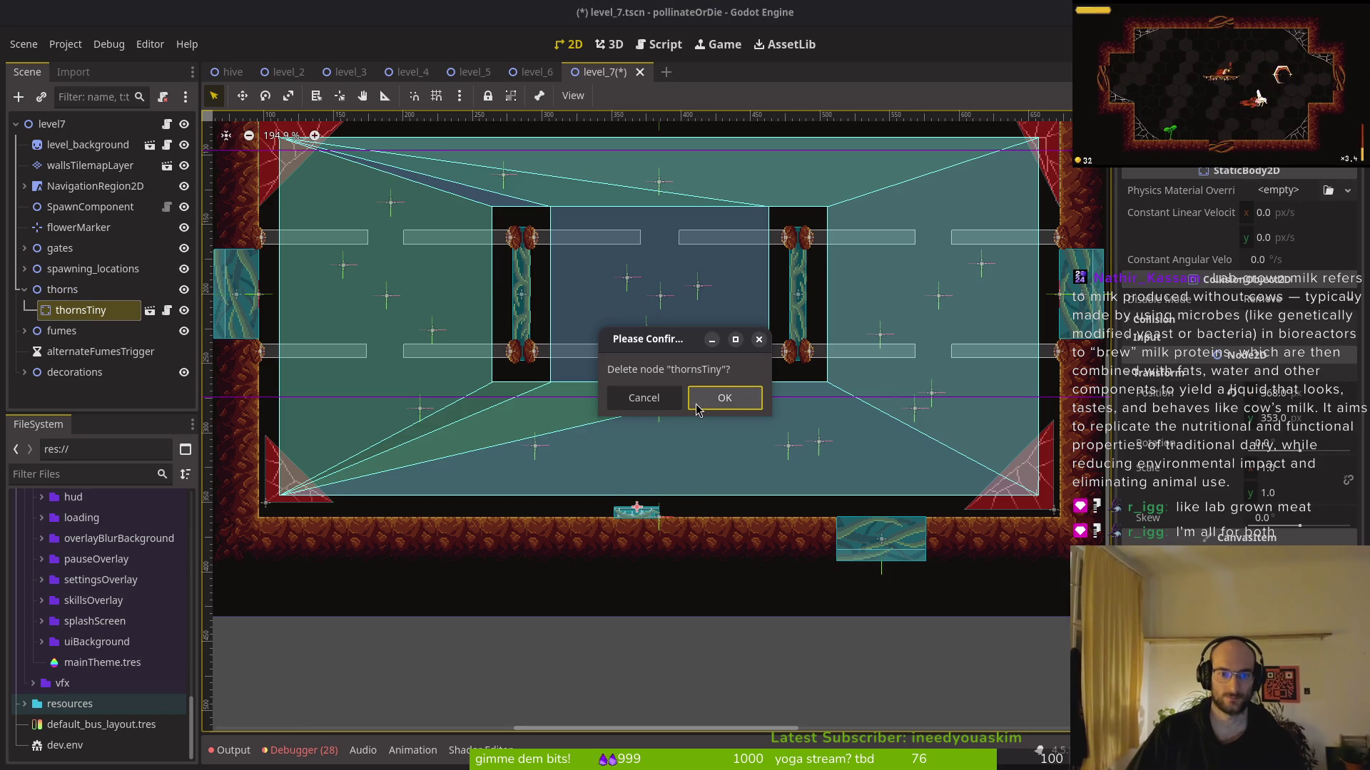
click(700, 409)
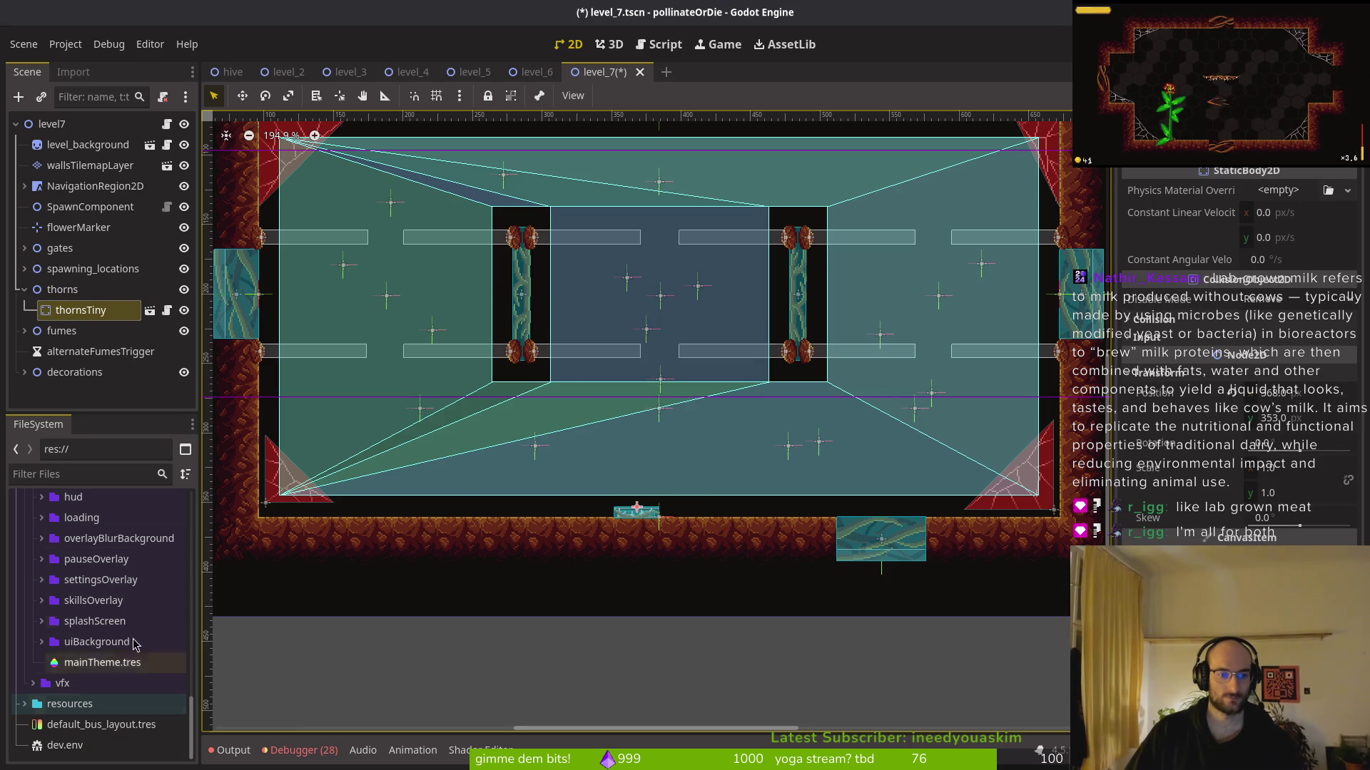
click(97, 314)
key(Delete)
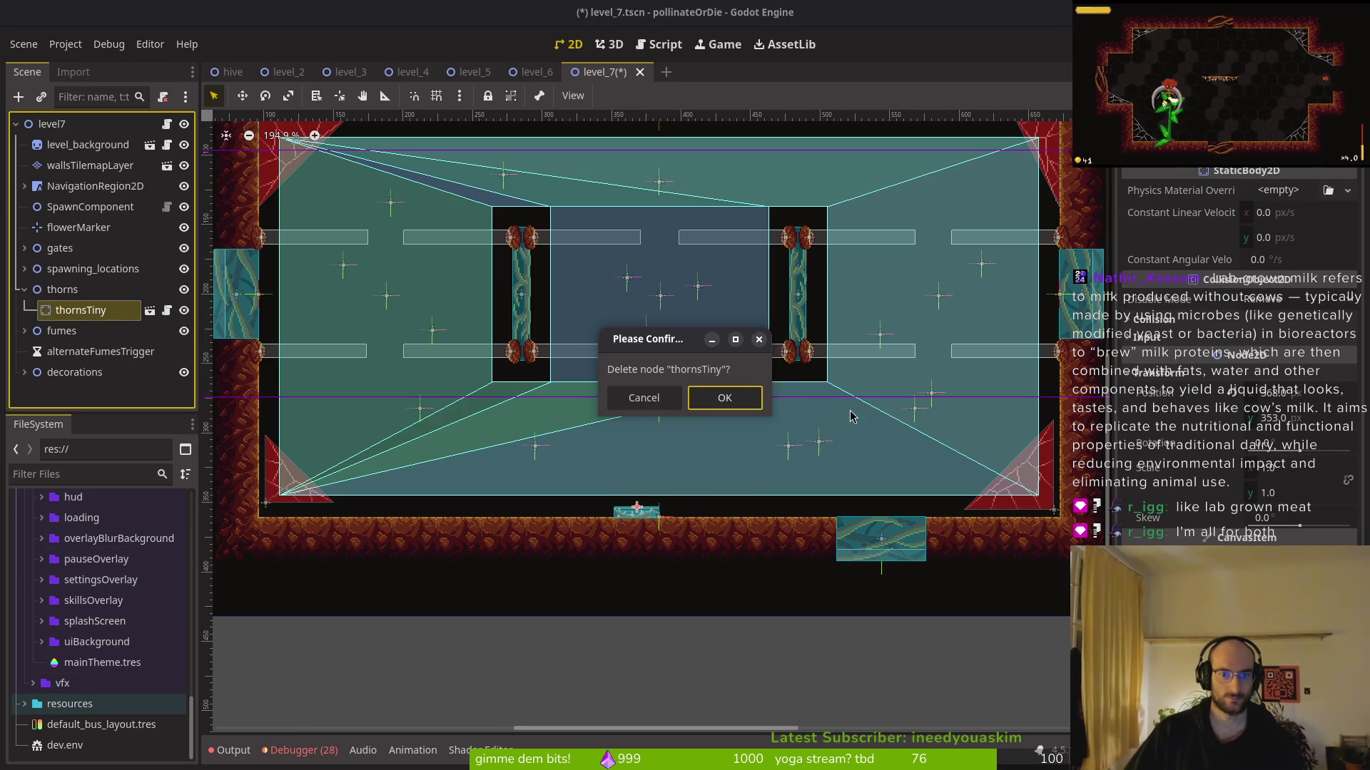
click(703, 409)
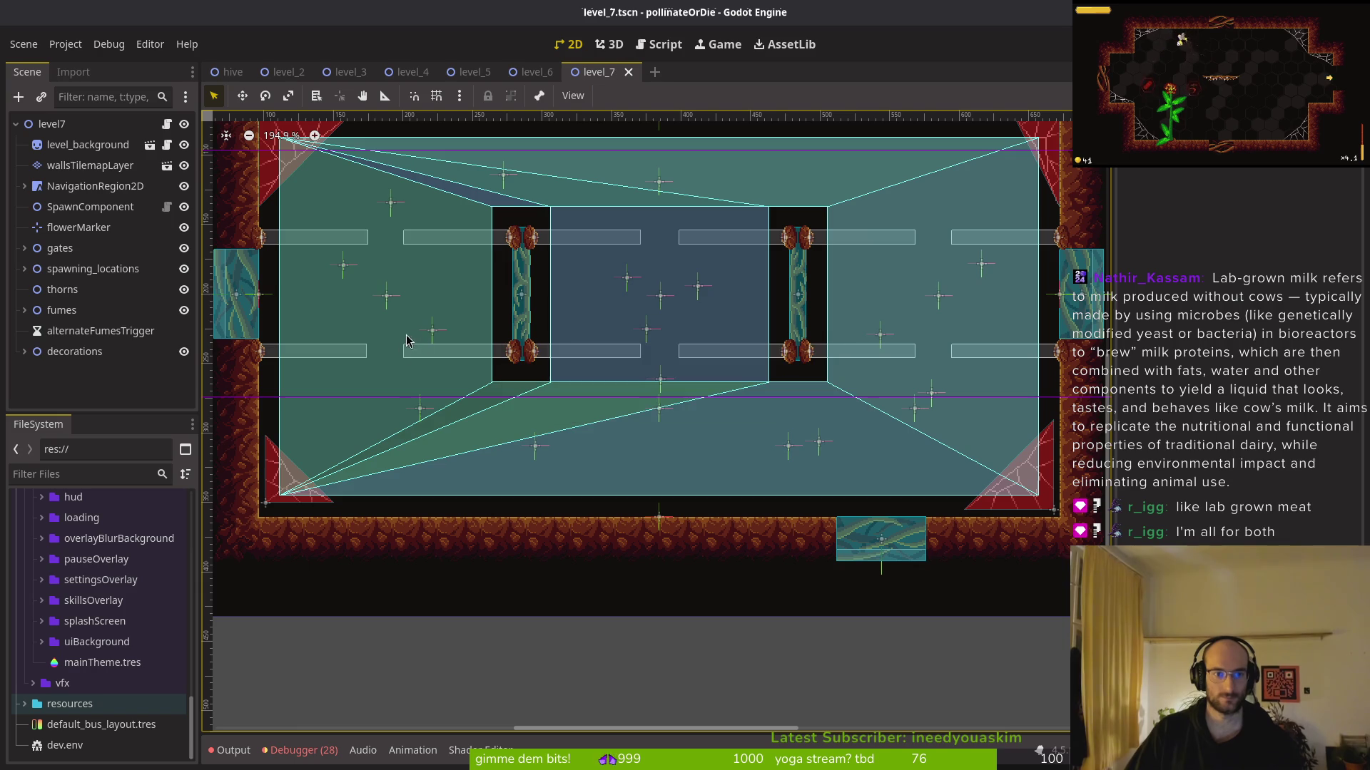
Locate thorns.tscn in the FileSystem dock and return to level_7
scroll(584, 406, up, 2)
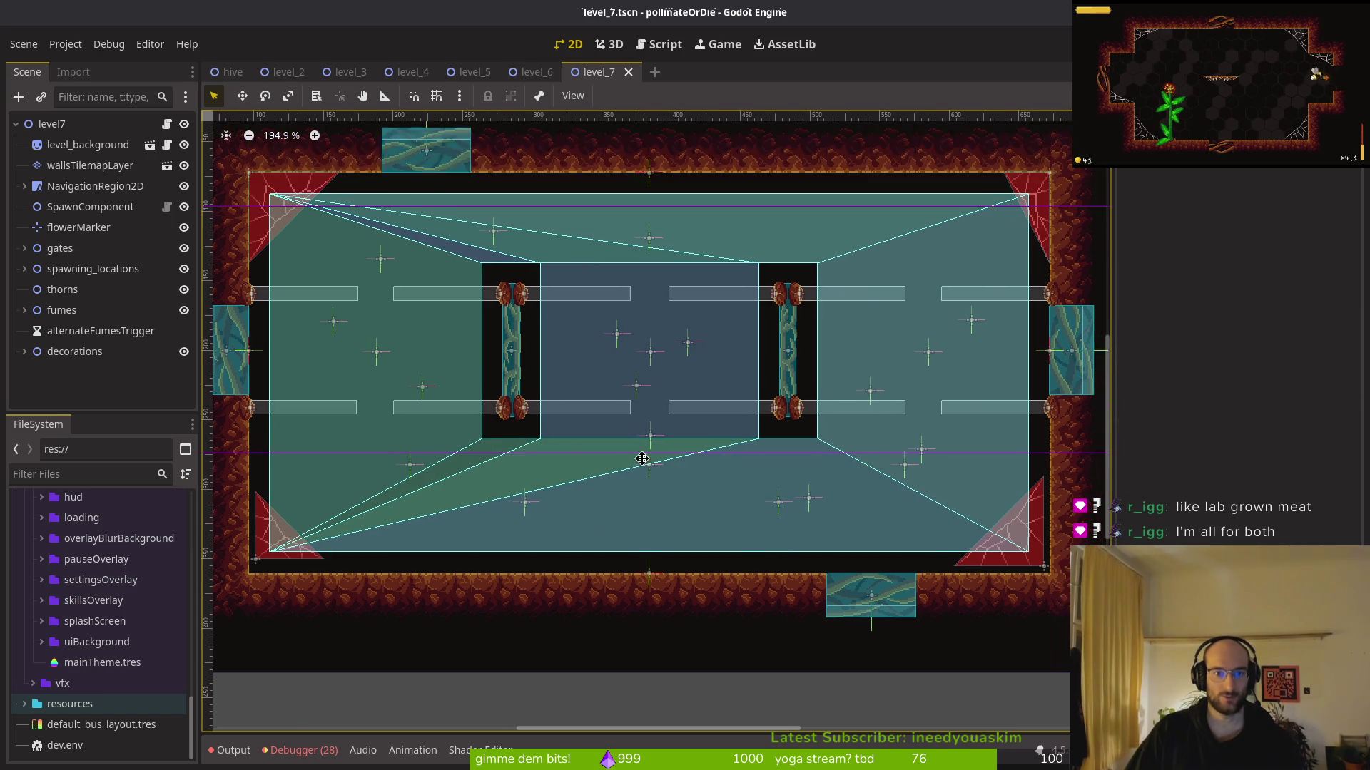
scroll(128, 546, up, 4)
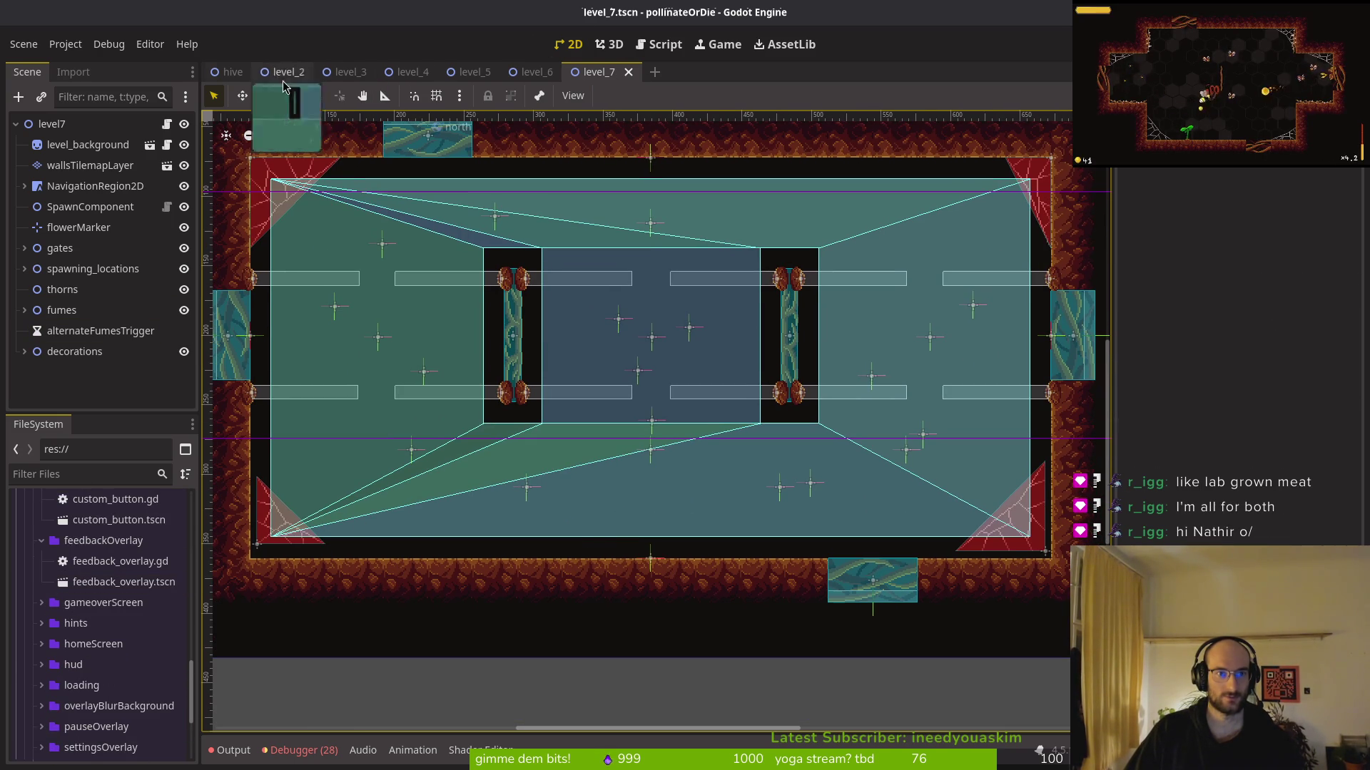
key(shift+alt+o)
text(thornsts)
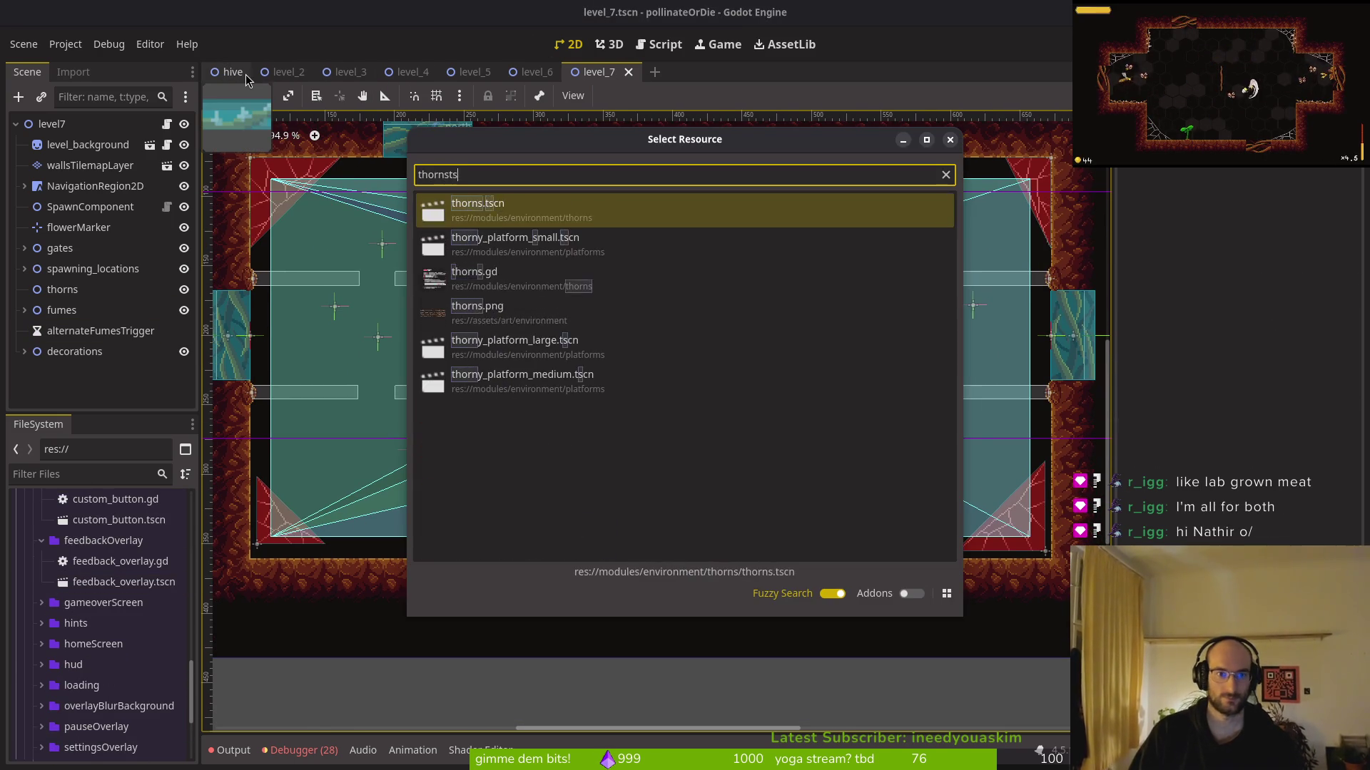
key(Return)
right_click(639, 76)
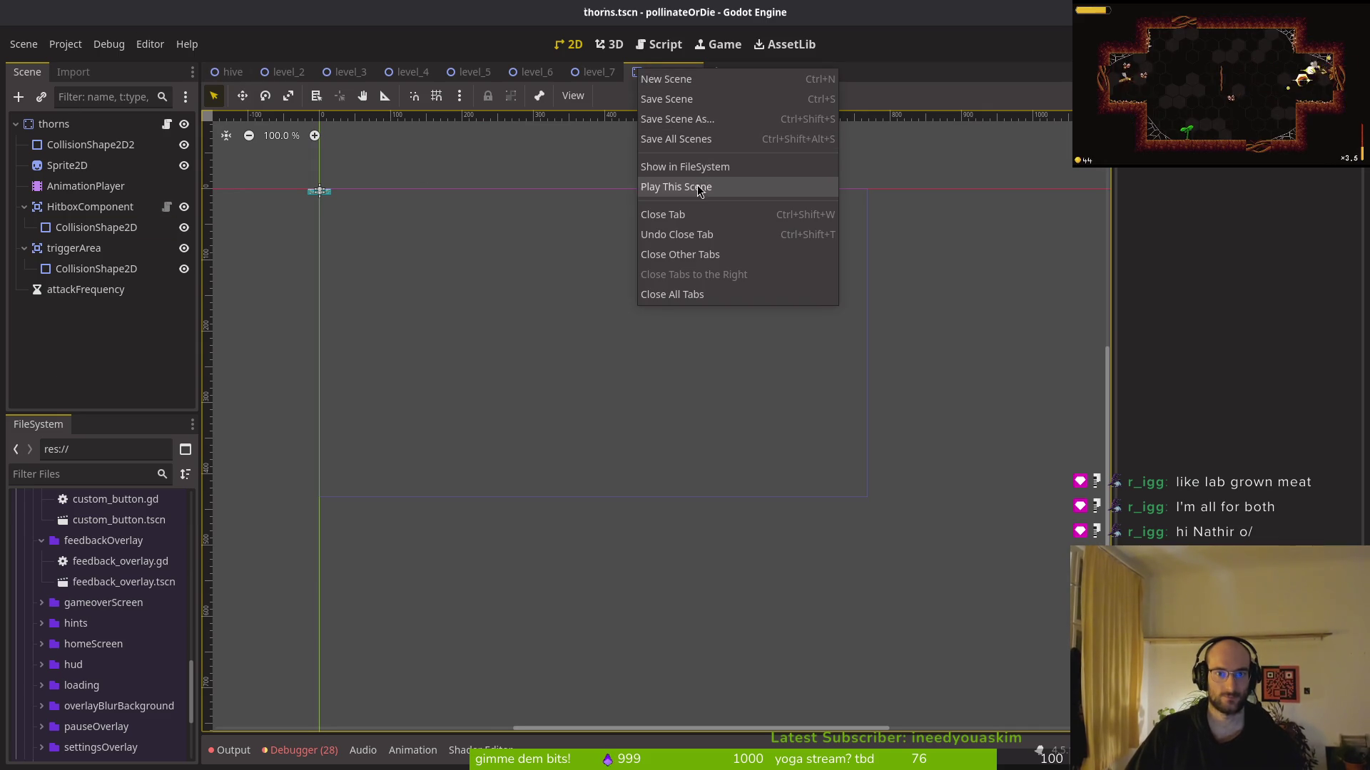
click(656, 170)
middle_click(651, 77)
double_click(99, 502)
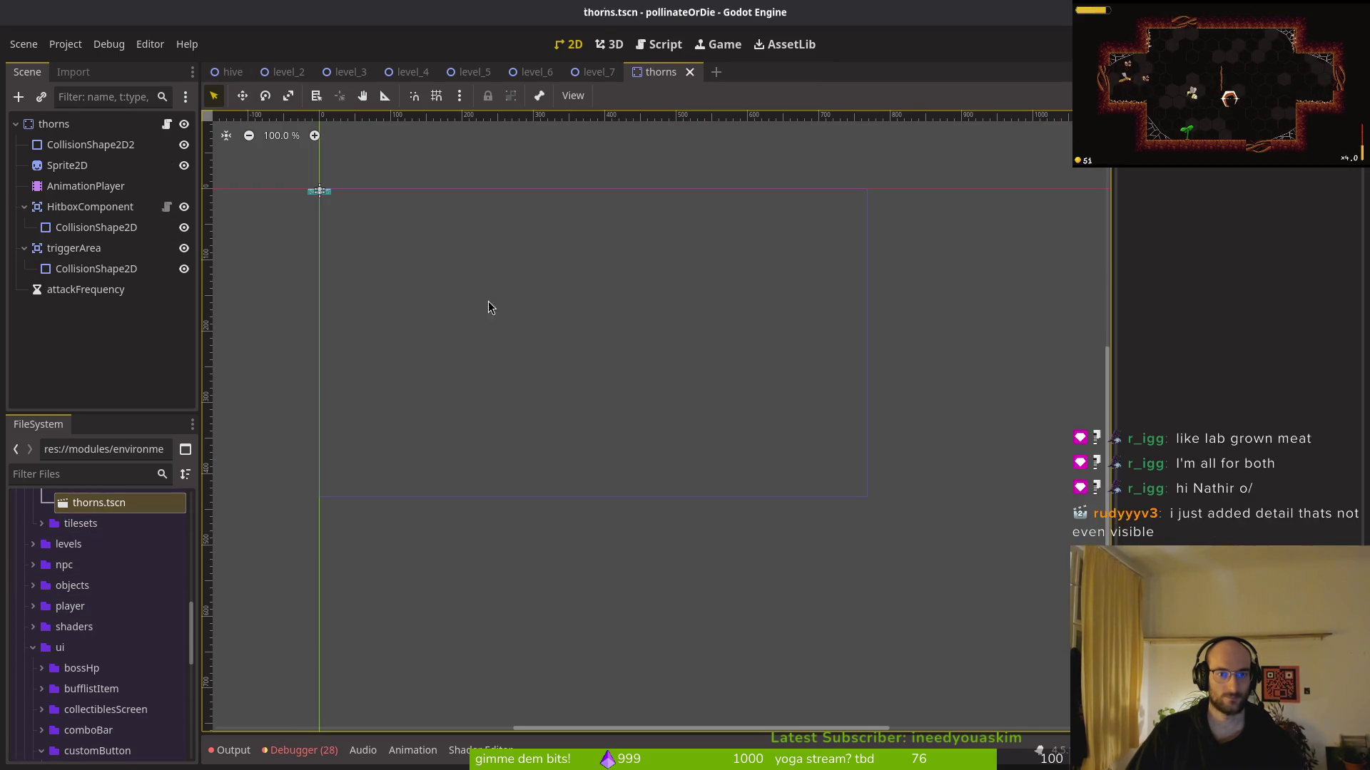
middle_click(657, 72)
Instance thorns.tscn under level_7's thorns group as thorns2 and duplicate it into thorns3
mouse_move(103, 505)
mouse_down()
mouse_move(454, 462)
mouse_move(91, 288)
mouse_move(438, 525)
mouse_move(437, 556)
mouse_up()
drag(98, 383, 84, 291)
key(ctrl+d)
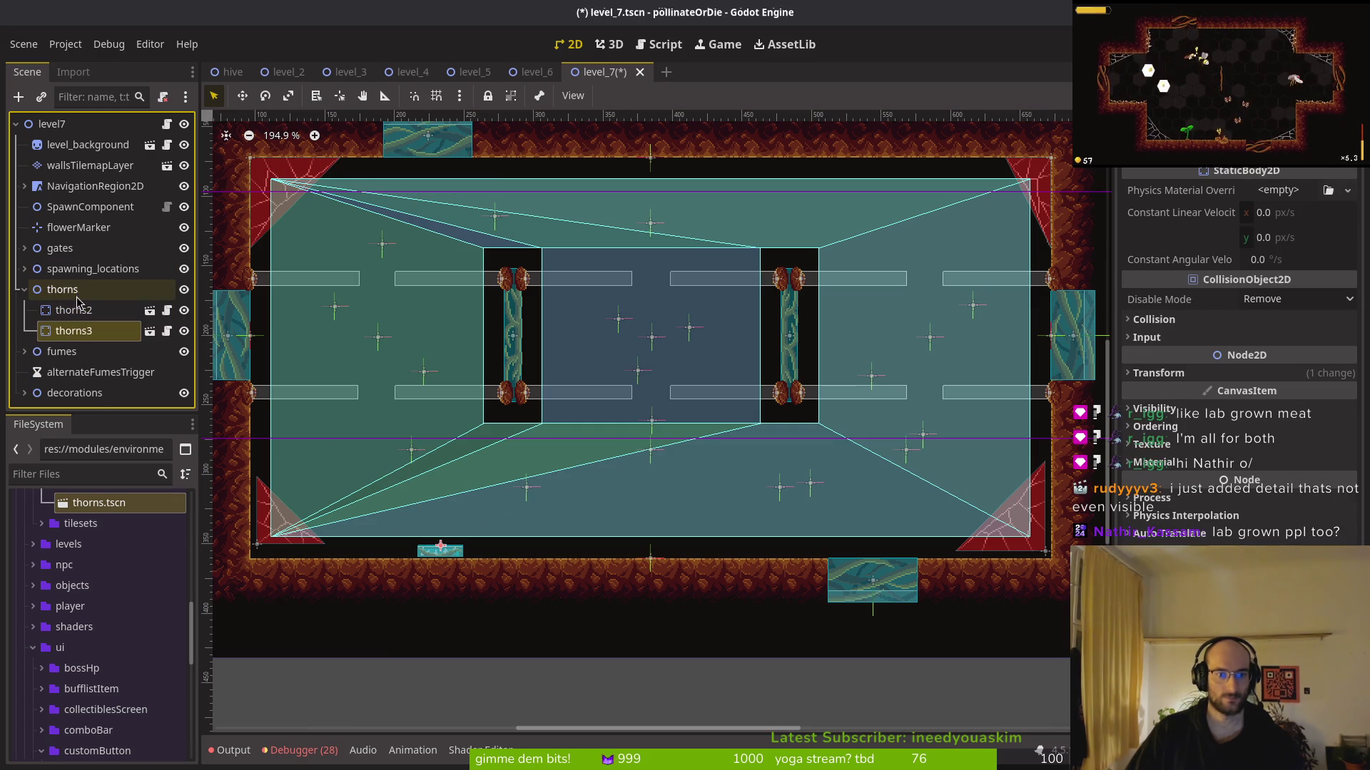
Duplicate thorns pieces up to thorns6 and line them up along the floor
shift+click(84, 303)
key(ctrl+d)
click(80, 291)
key(ctrl+d)
scroll(428, 480, up, 4)
scroll(713, 554, down, 3)
mouse_move(717, 427)
mouse_down()
mouse_move(484, 422)
mouse_move(478, 433)
mouse_up()
scroll(484, 423, up, 5)
scroll(854, 412, up, 3)
drag(855, 412, 387, 424)
drag(889, 423, 585, 439)
scroll(810, 441, right, 2)
drag(810, 441, 700, 443)
mouse_move(862, 444)
mouse_down()
mouse_move(915, 444)
mouse_move(893, 461)
mouse_up()
Duplicate the thorns2–thorns6 row and position the copies further along the floor
key(Escape)
scroll(677, 467, down, 5)
click(464, 464)
shift+click(768, 456)
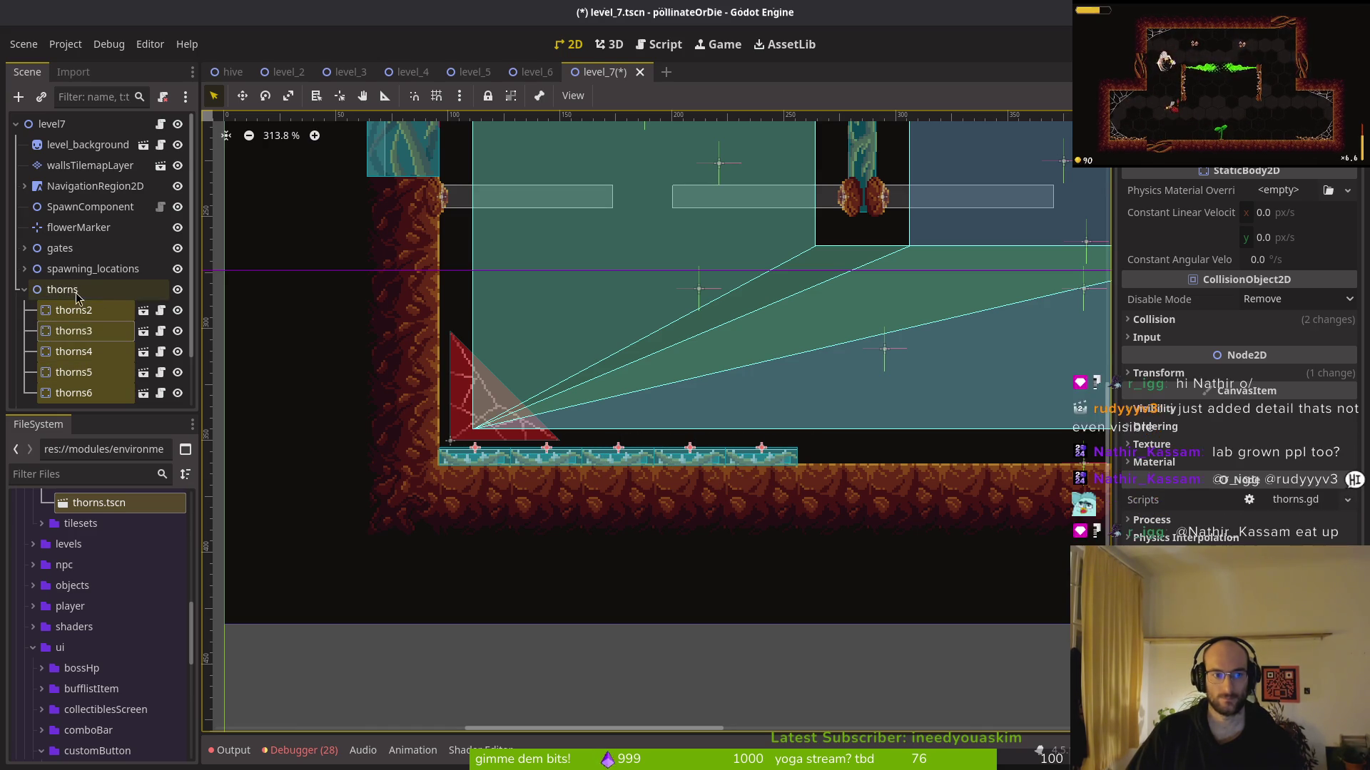
key(ctrl+d)
drag(708, 468, 321, 438)
scroll(320, 438, up, 5)
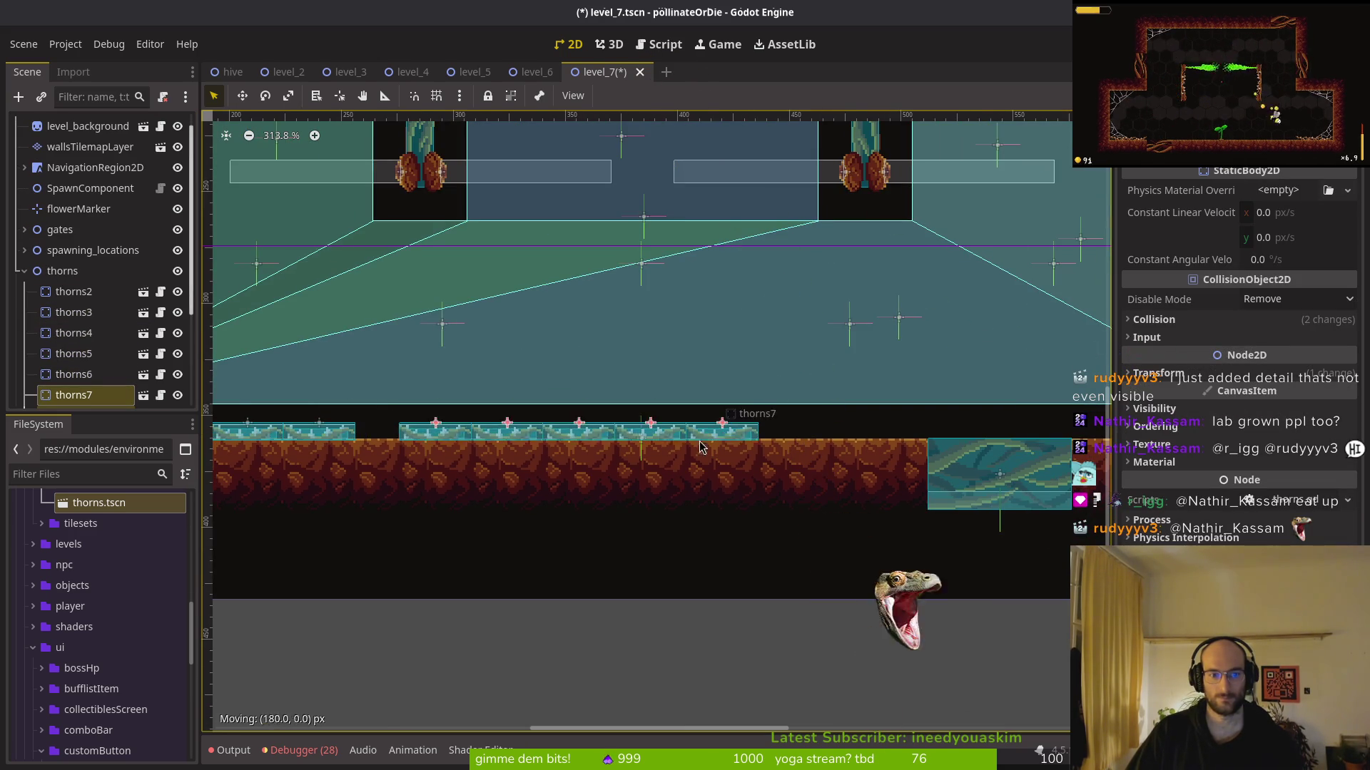
drag(639, 471, 692, 456)
scroll(692, 457, down, 3)
scroll(603, 520, down, 1)
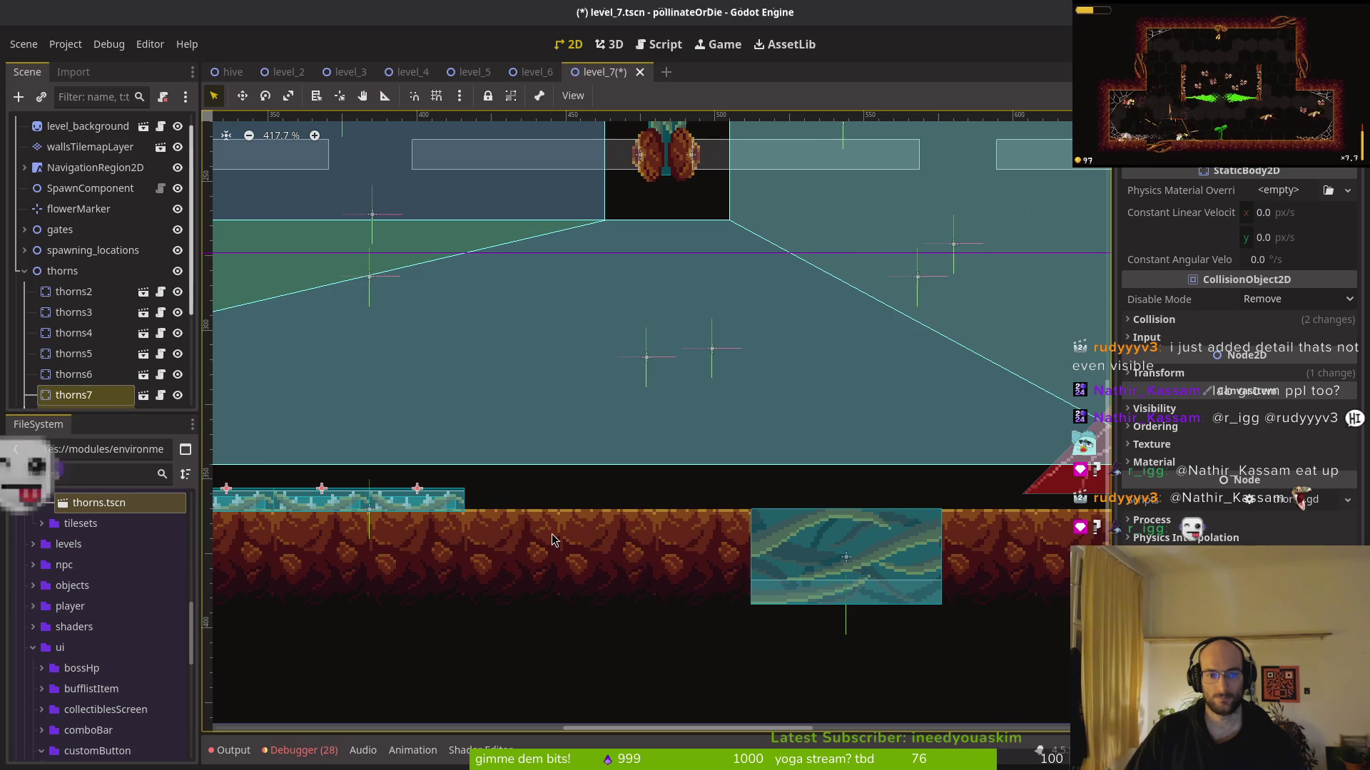
scroll(80, 141, down, 4)
Paste more thorns pieces into the group and spread them across the right-side floor
click(81, 141)
key(ctrl+v)
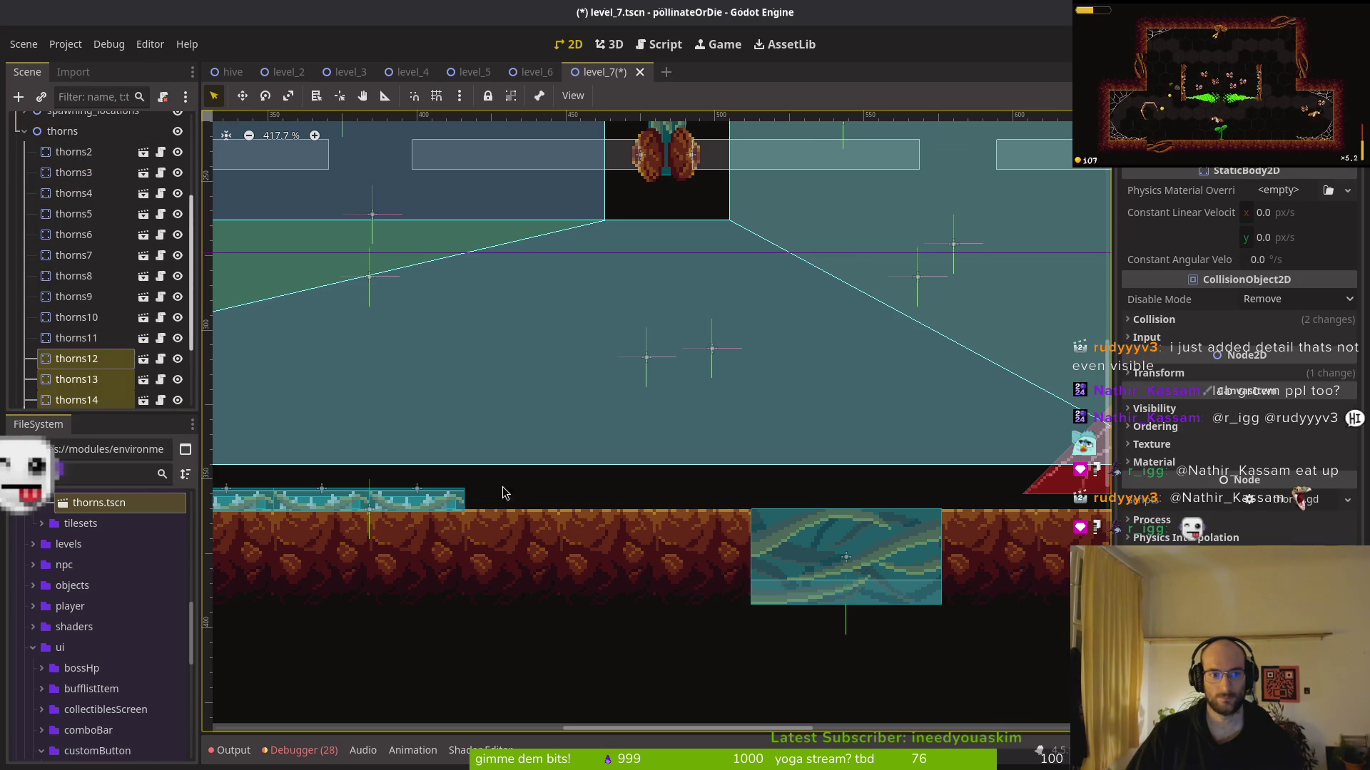
scroll(256, 499, down, 3)
drag(257, 503, 780, 503)
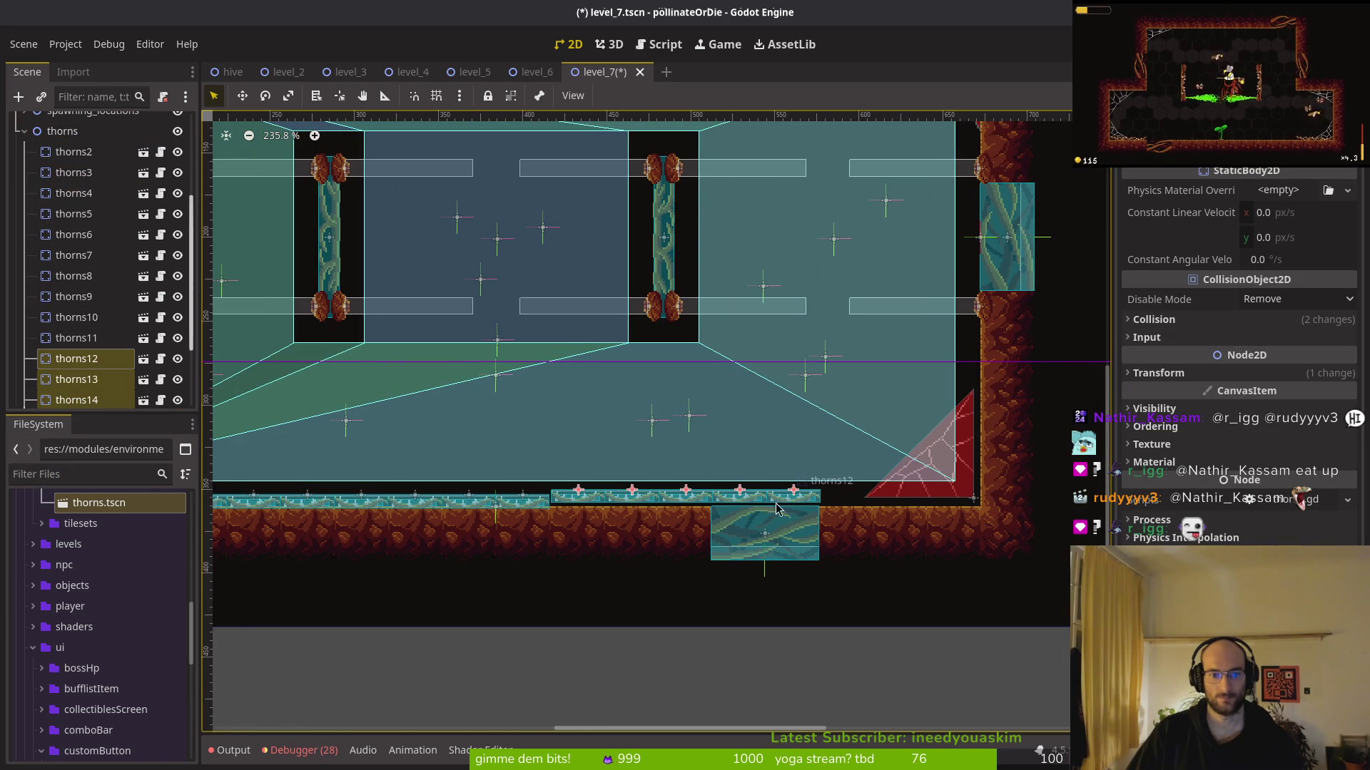
scroll(779, 503, up, 10)
drag(585, 528, 583, 541)
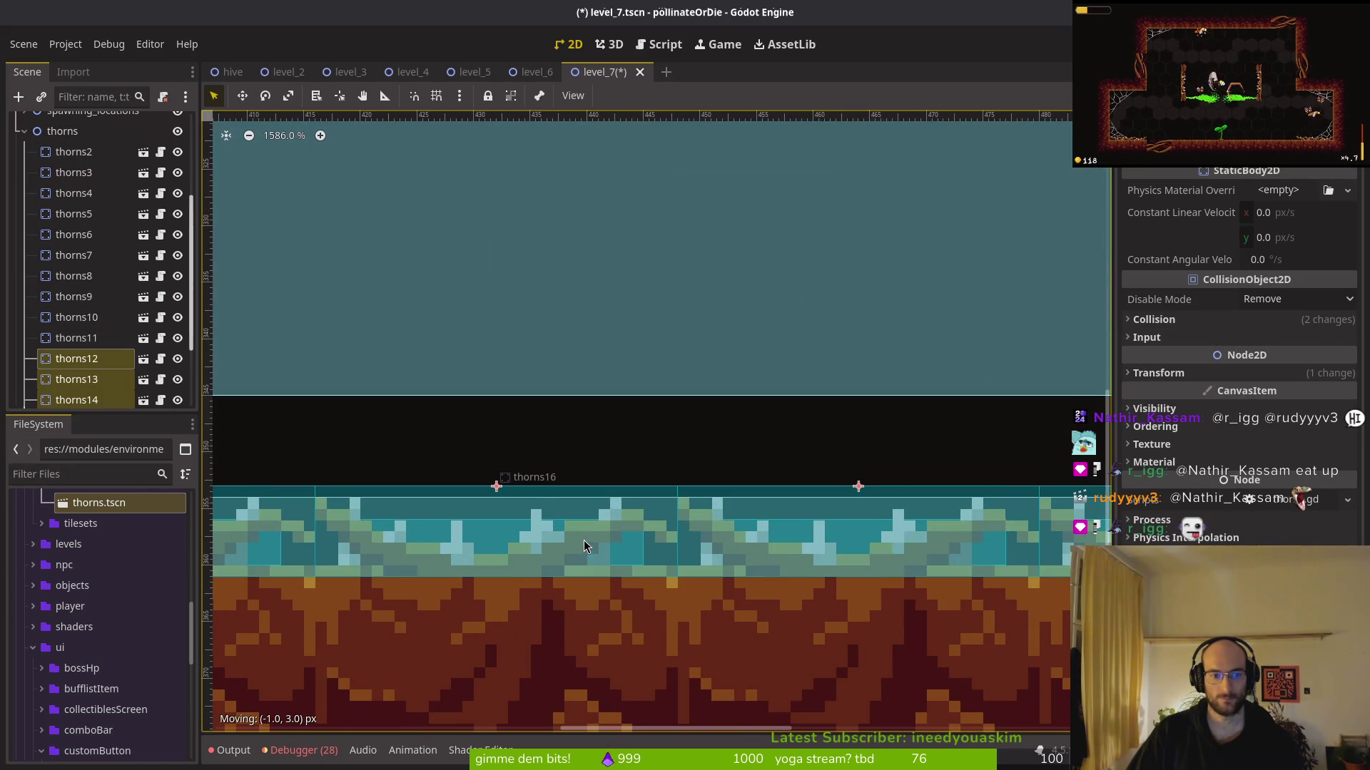
scroll(583, 541, down, 6)
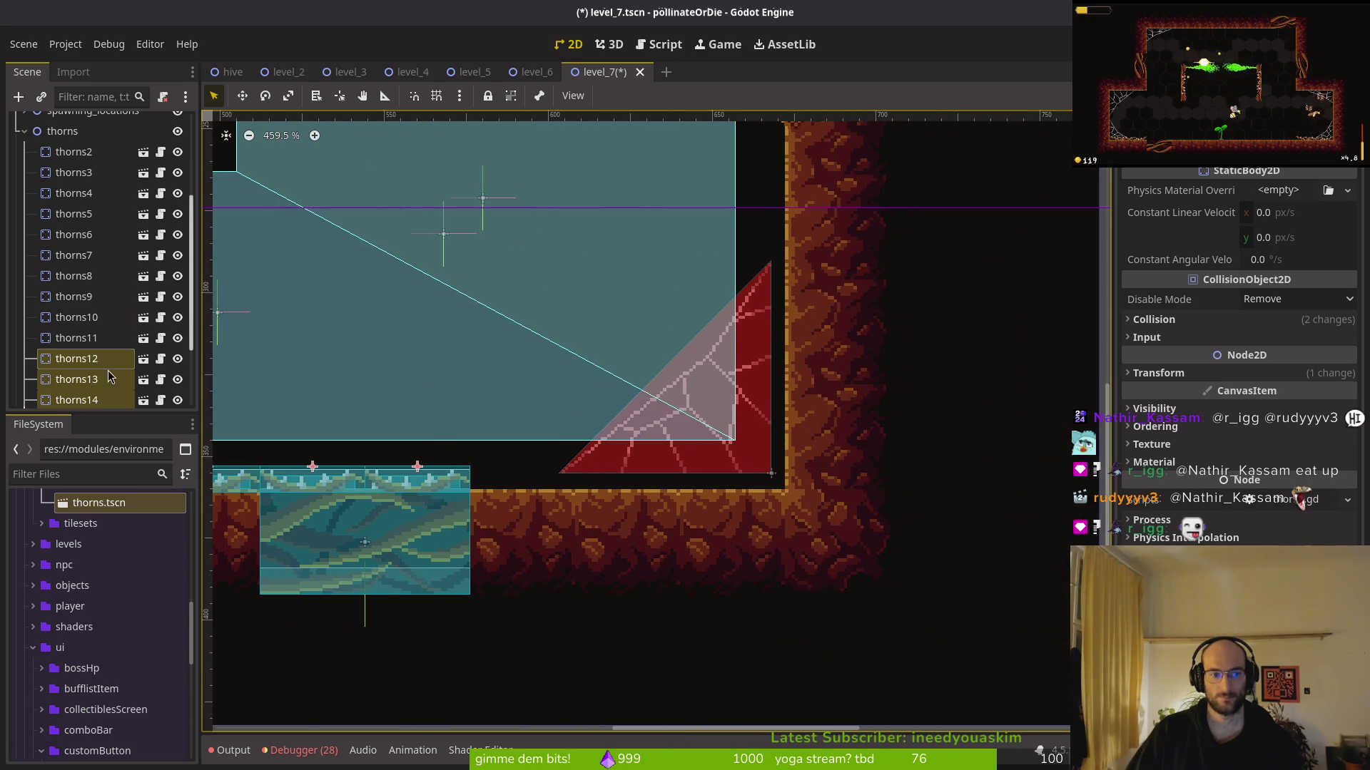
click(62, 132)
click(403, 468)
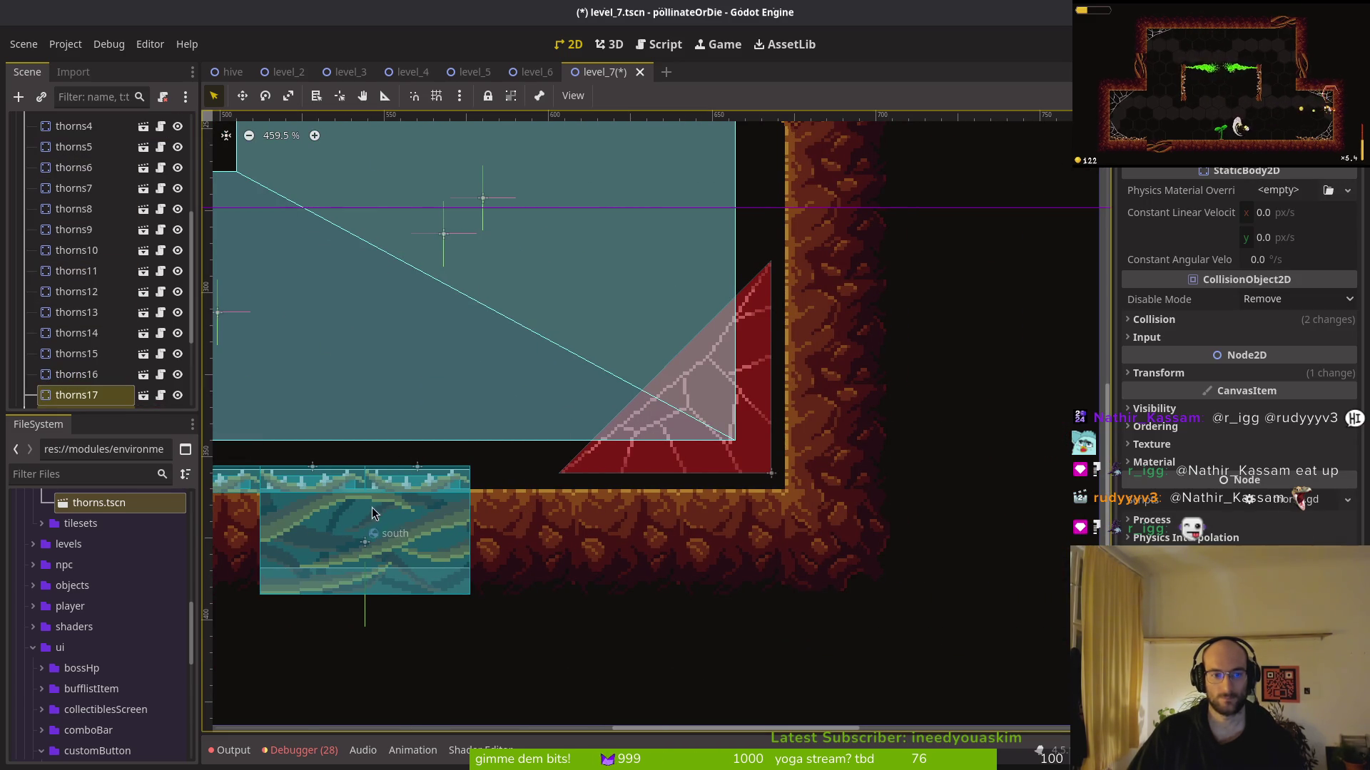
scroll(403, 471, down, 4)
drag(400, 496, 978, 467)
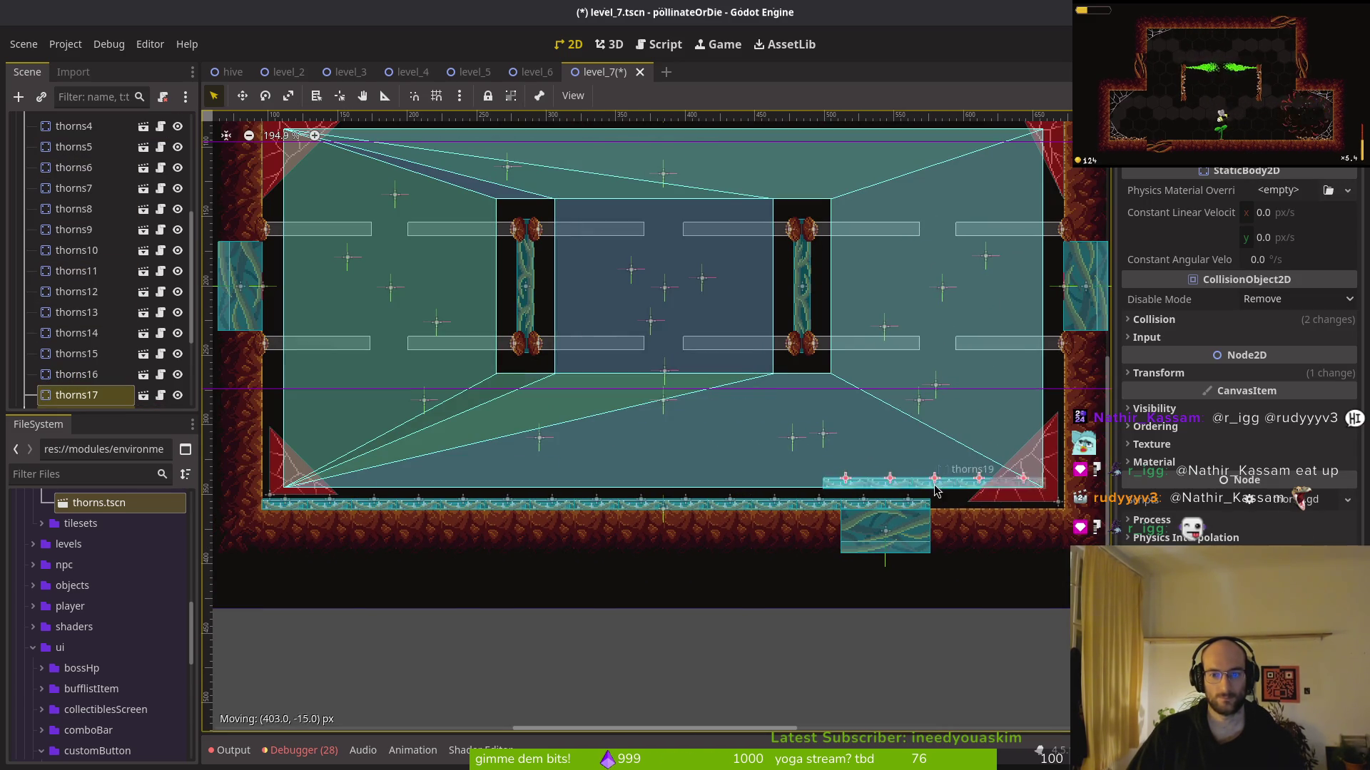
Duplicate a piece as thorns21 and position thorns20 and thorns21 near the right wall
scroll(927, 463, up, 3)
scroll(559, 420, up, 2)
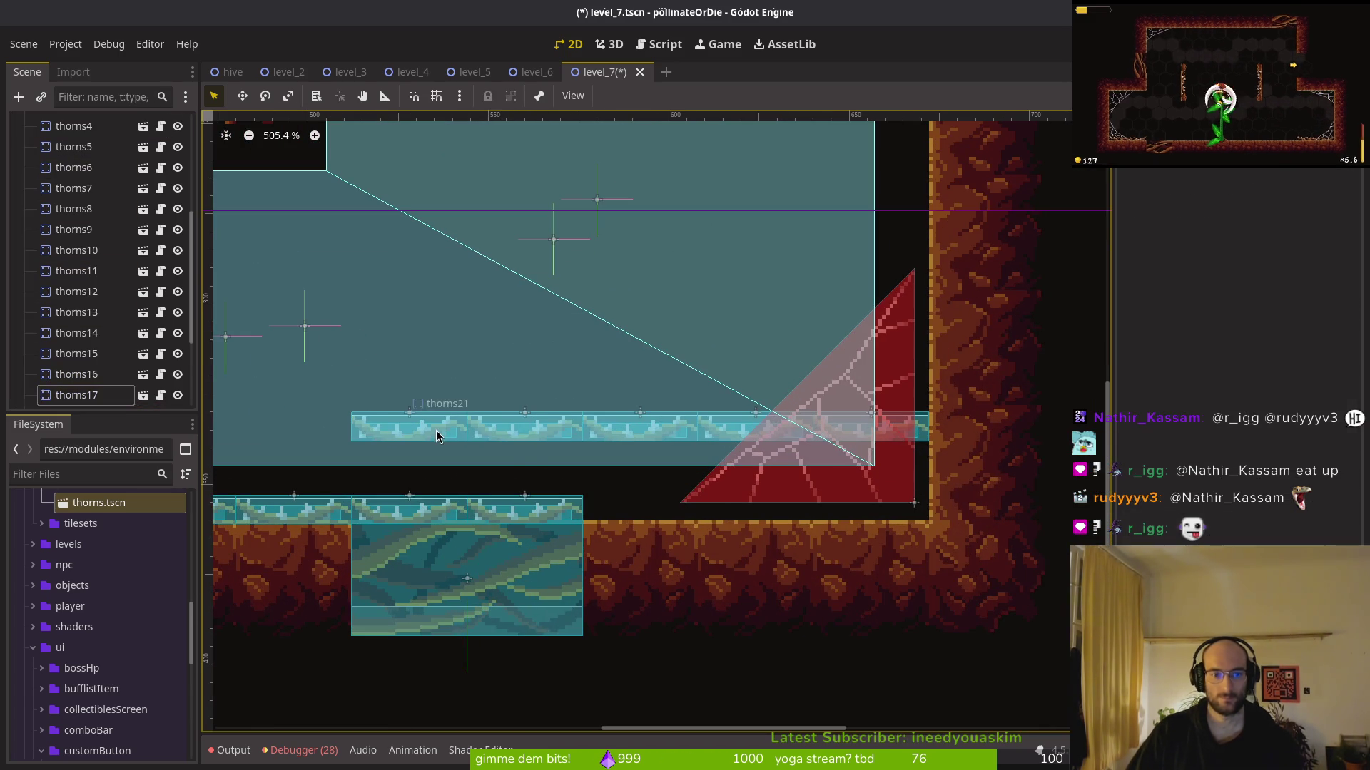
key(ctrl+d)
drag(398, 436, 370, 440)
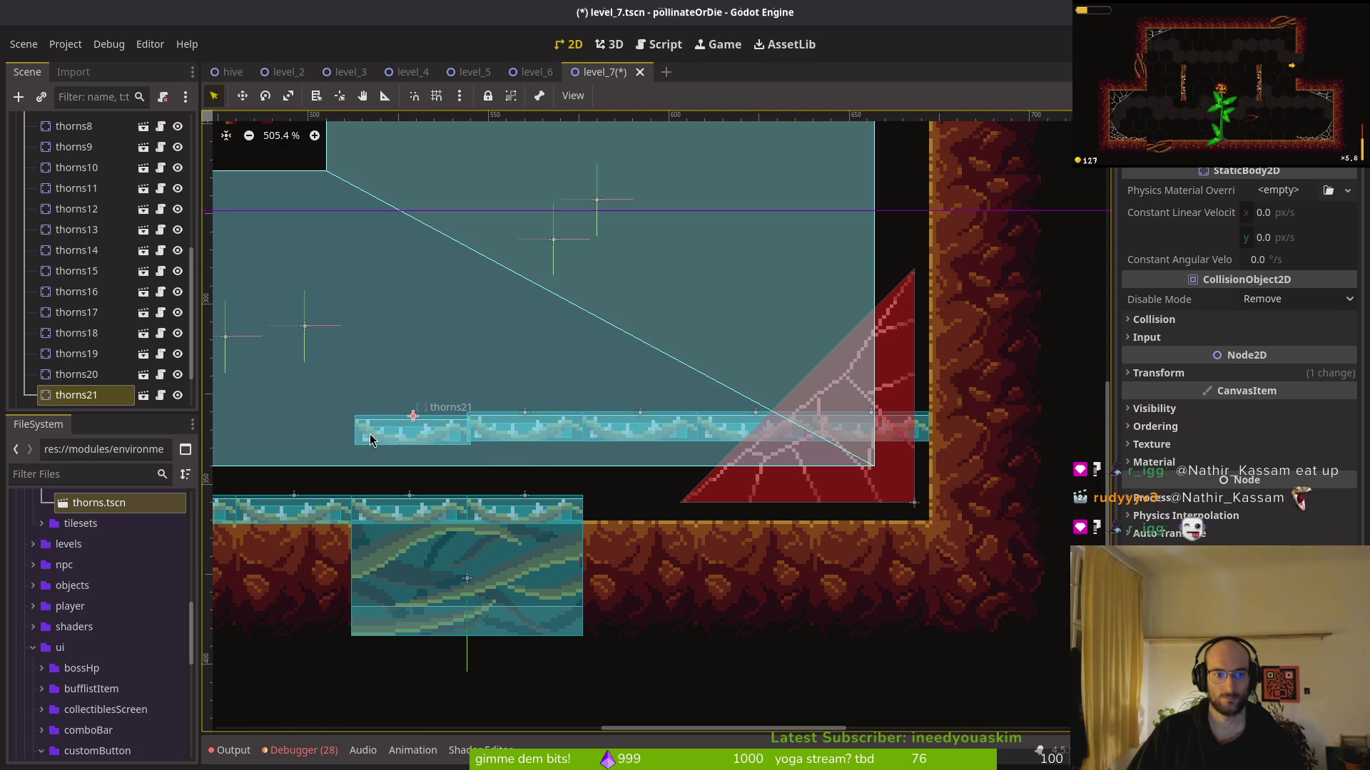
ctrl+click(91, 383)
drag(473, 422, 958, 485)
mouse_move(970, 594)
mouse_down()
mouse_move(1040, 552)
mouse_move(998, 563)
mouse_move(946, 545)
mouse_up()
scroll(946, 545, up, 3)
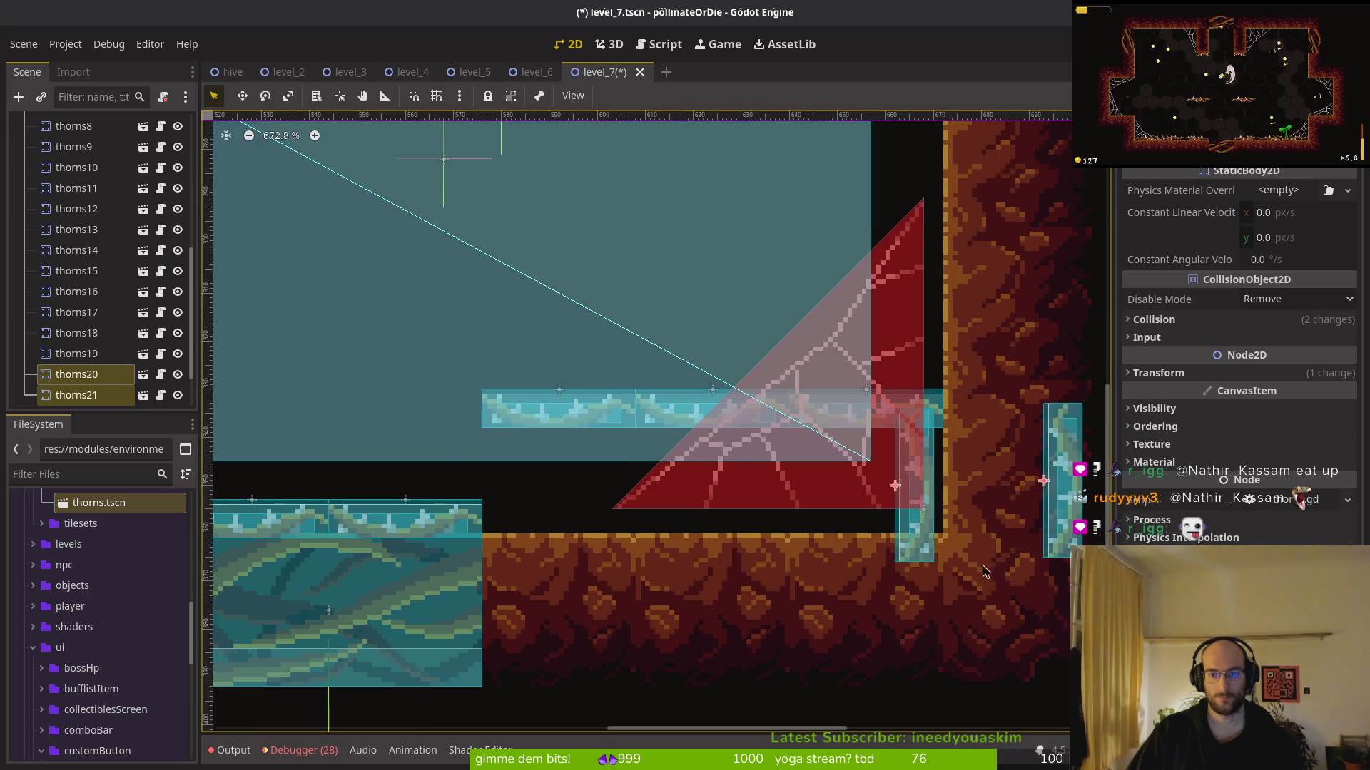
scroll(946, 545, up, 1)
click(742, 520)
drag(735, 531, 744, 504)
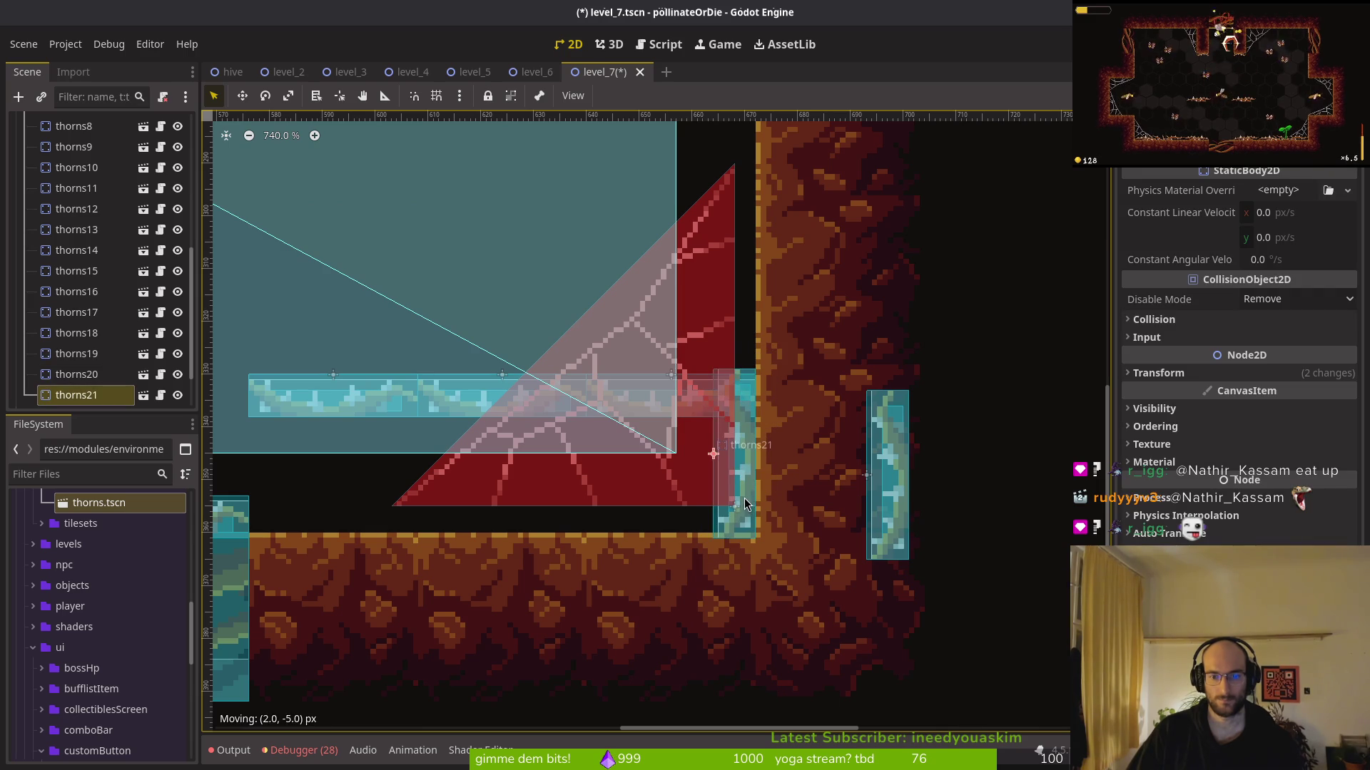
click(892, 533)
mouse_move(892, 533)
mouse_down()
mouse_move(747, 300)
mouse_move(746, 335)
mouse_up()
scroll(713, 356, down, 4)
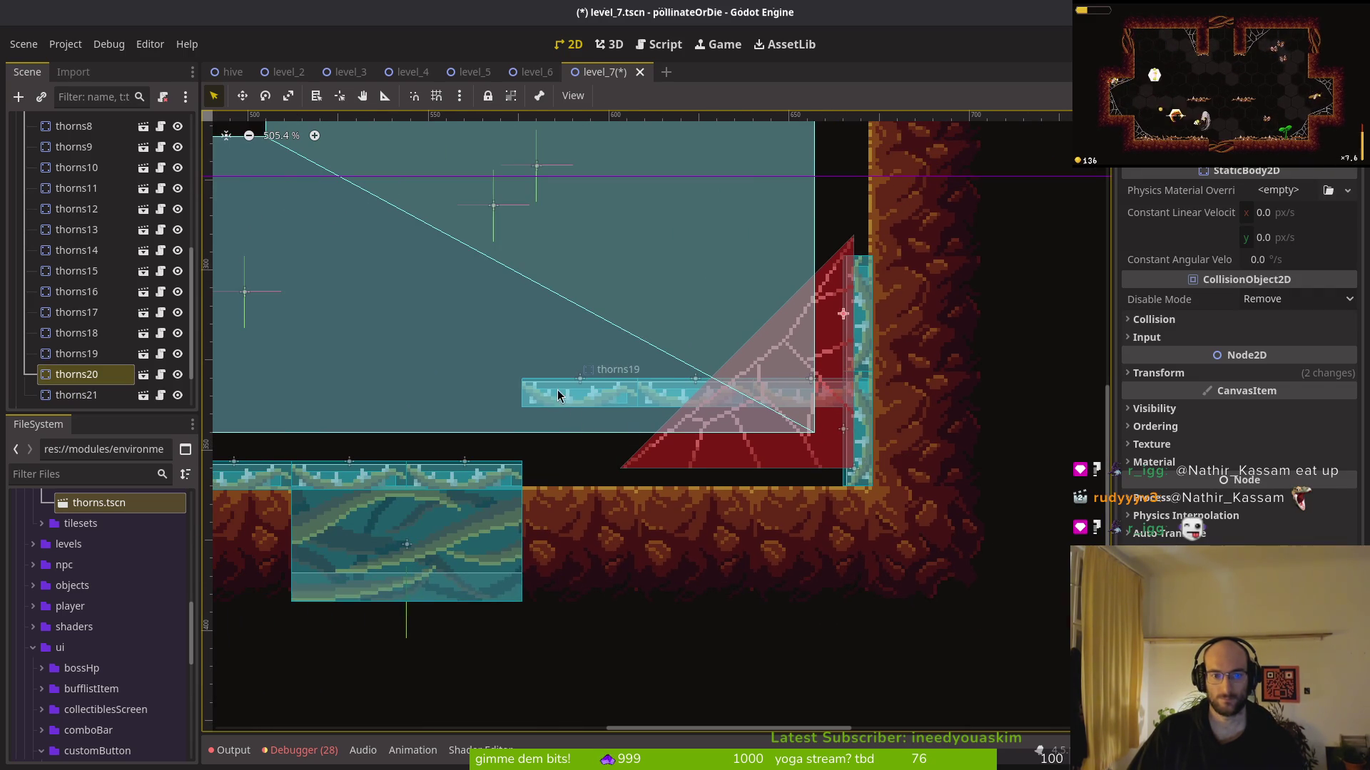
Move thorns17 through thorns19 down onto the floor
click(610, 406)
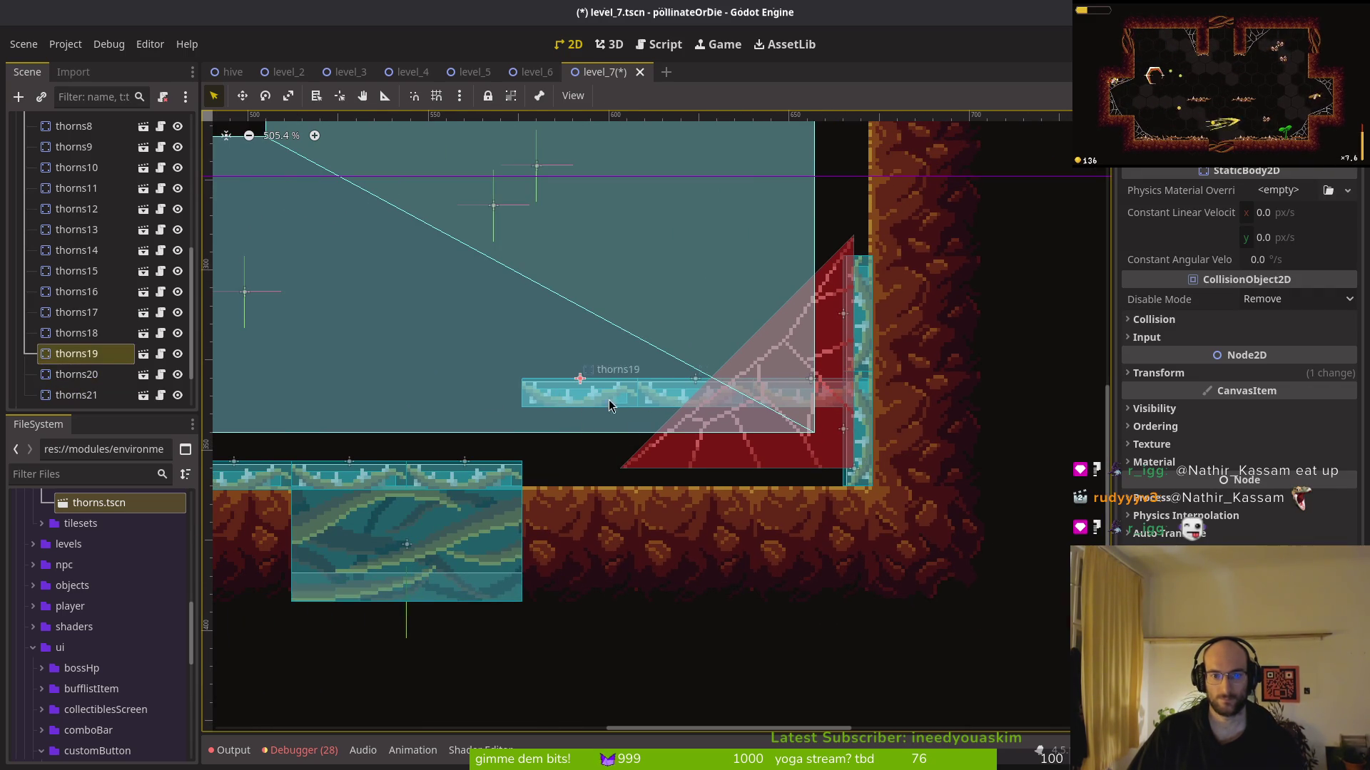
click(103, 351)
shift+click(85, 311)
mouse_move(624, 392)
mouse_down()
mouse_move(641, 464)
mouse_move(631, 482)
mouse_up()
scroll(640, 464, up, 4)
scroll(547, 512, down, 4)
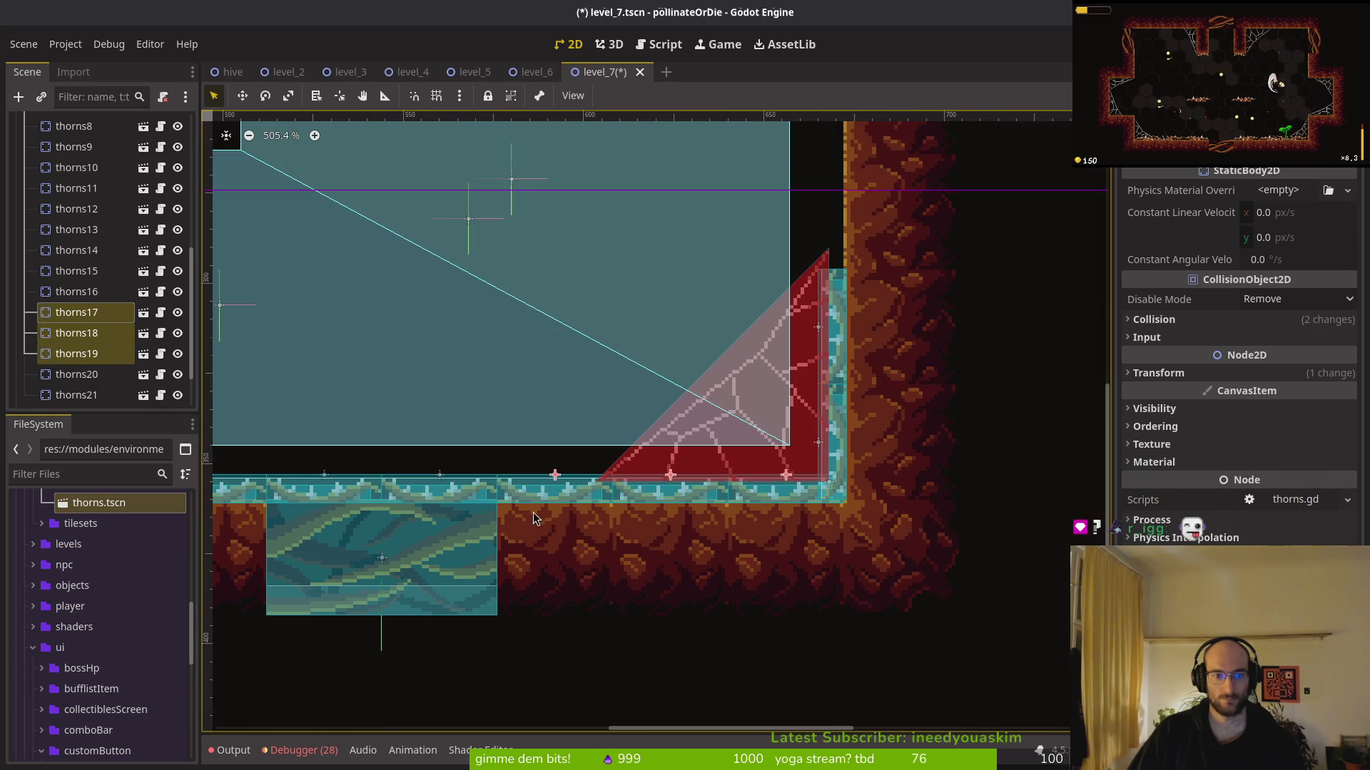
Move thorns12 and thorns13 up to the right and rotate them upright
click(450, 478)
shift+click(447, 486)
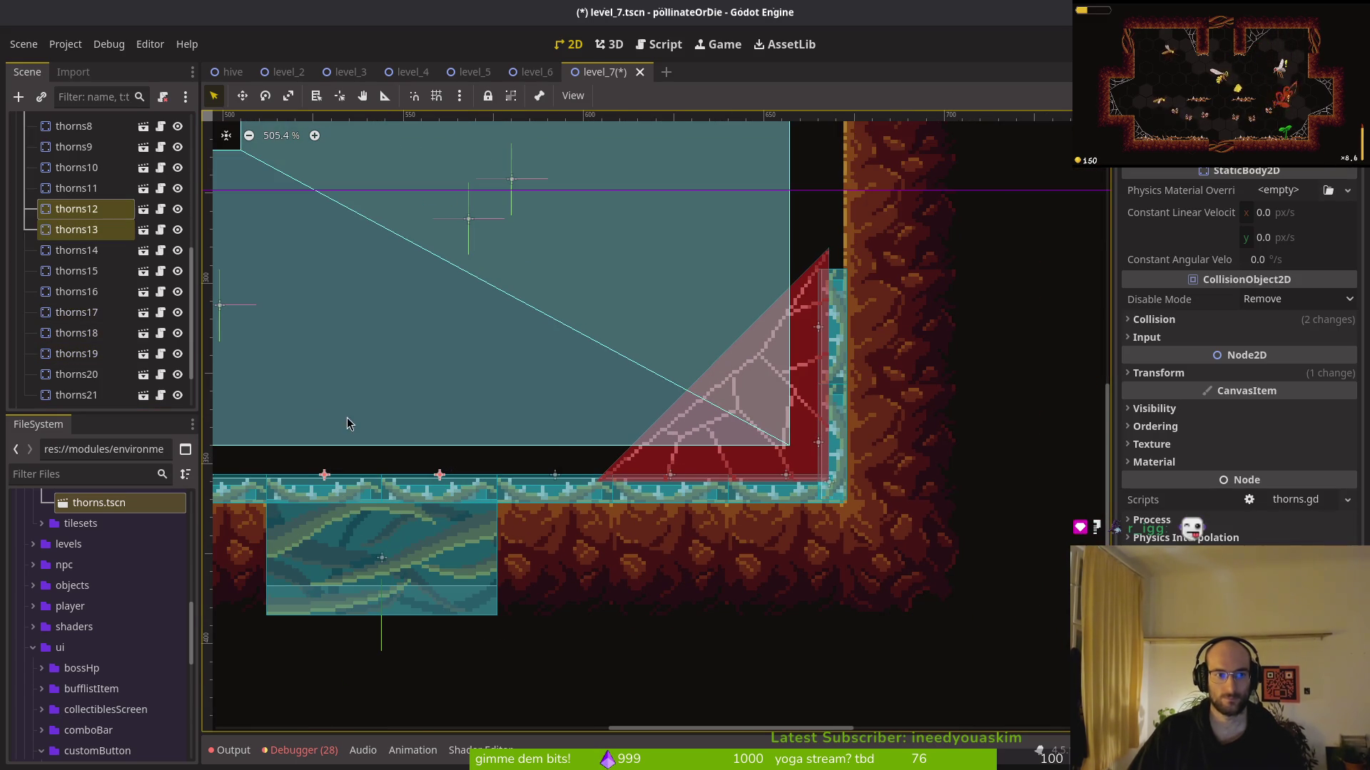
key(Delete)
key(Escape)
drag(457, 482, 799, 234)
scroll(799, 285, down, 3)
mouse_move(747, 556)
mouse_down()
mouse_move(820, 492)
mouse_move(871, 410)
mouse_move(871, 371)
mouse_up()
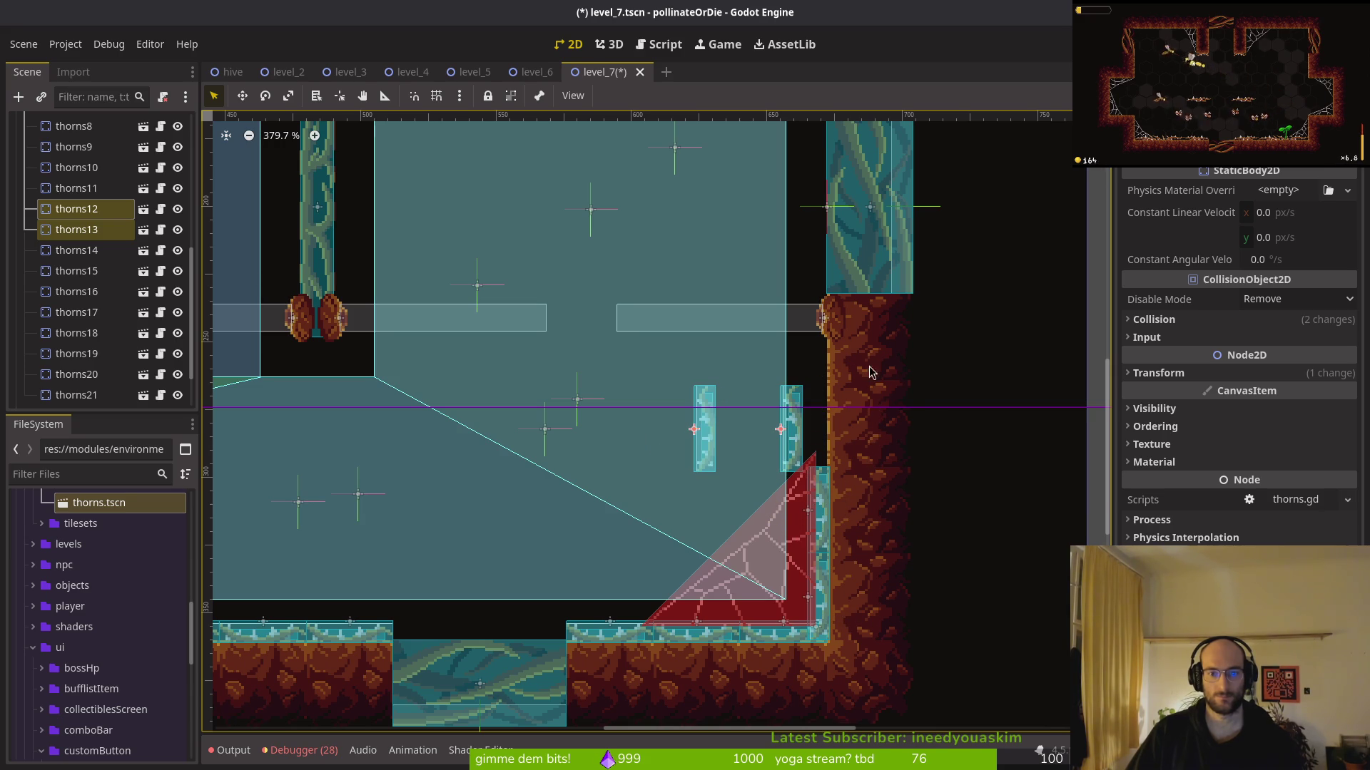
scroll(796, 448, up, 5)
Keep thorns12 and thorns13 upright and set them flush against the right wall
click(791, 452)
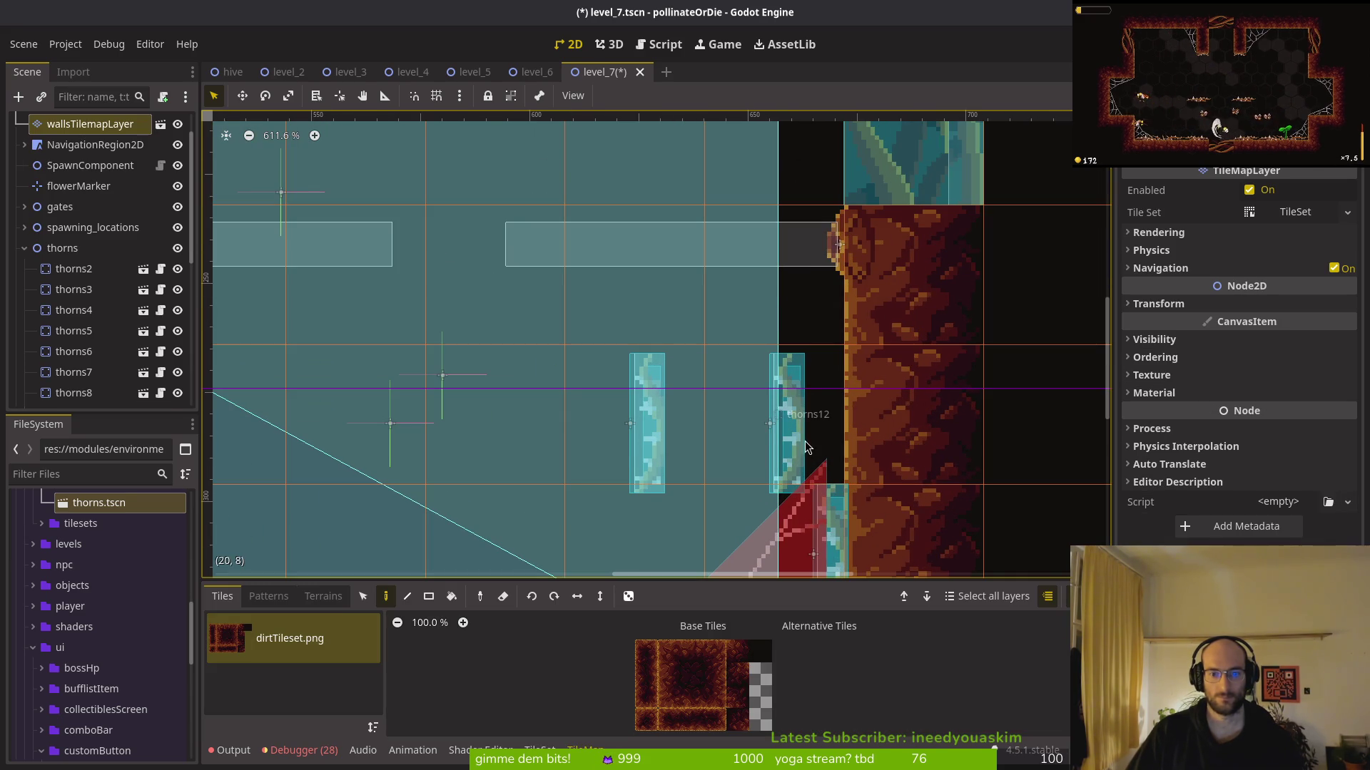
key(ctrl+z)
click(726, 385)
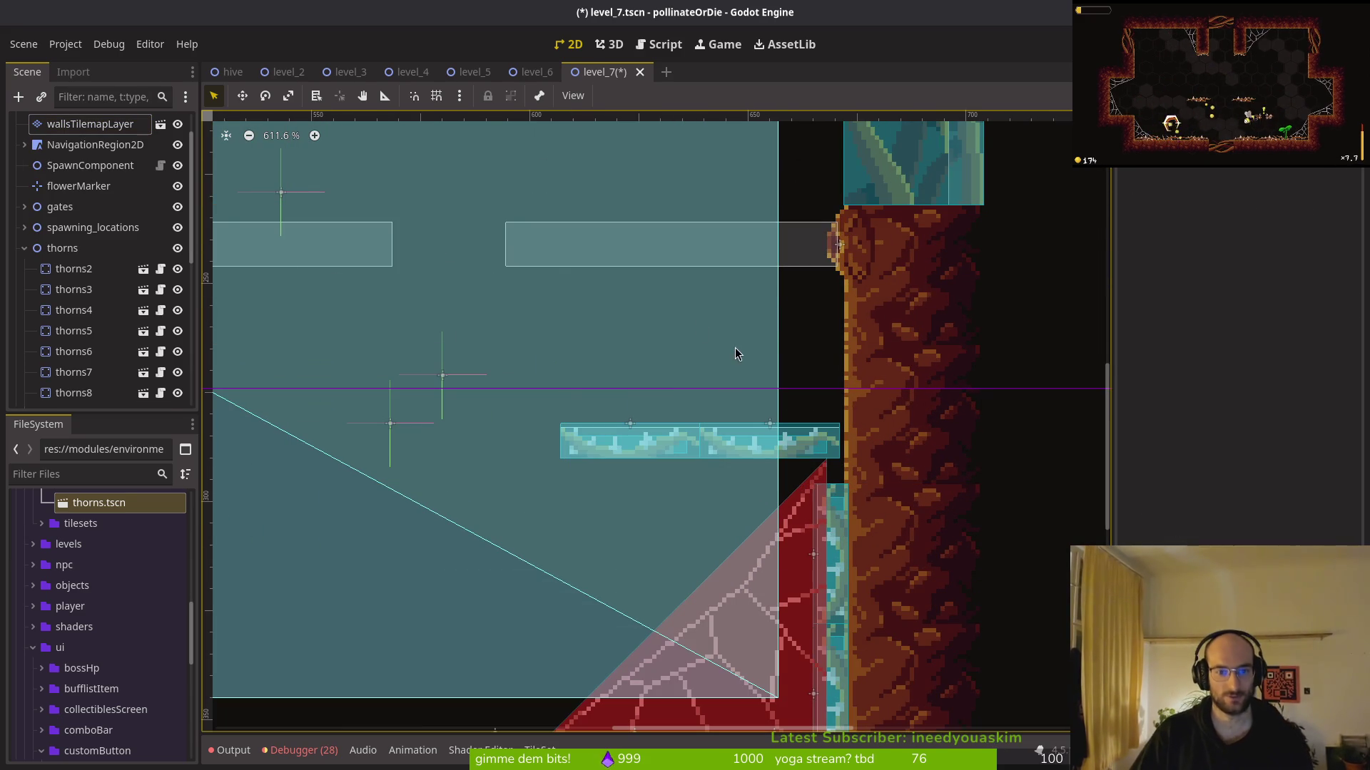
key(ctrl+shift+z)
click(801, 421)
mouse_move(785, 450)
mouse_down()
mouse_move(846, 442)
mouse_move(828, 444)
mouse_up()
scroll(846, 442, up, 4)
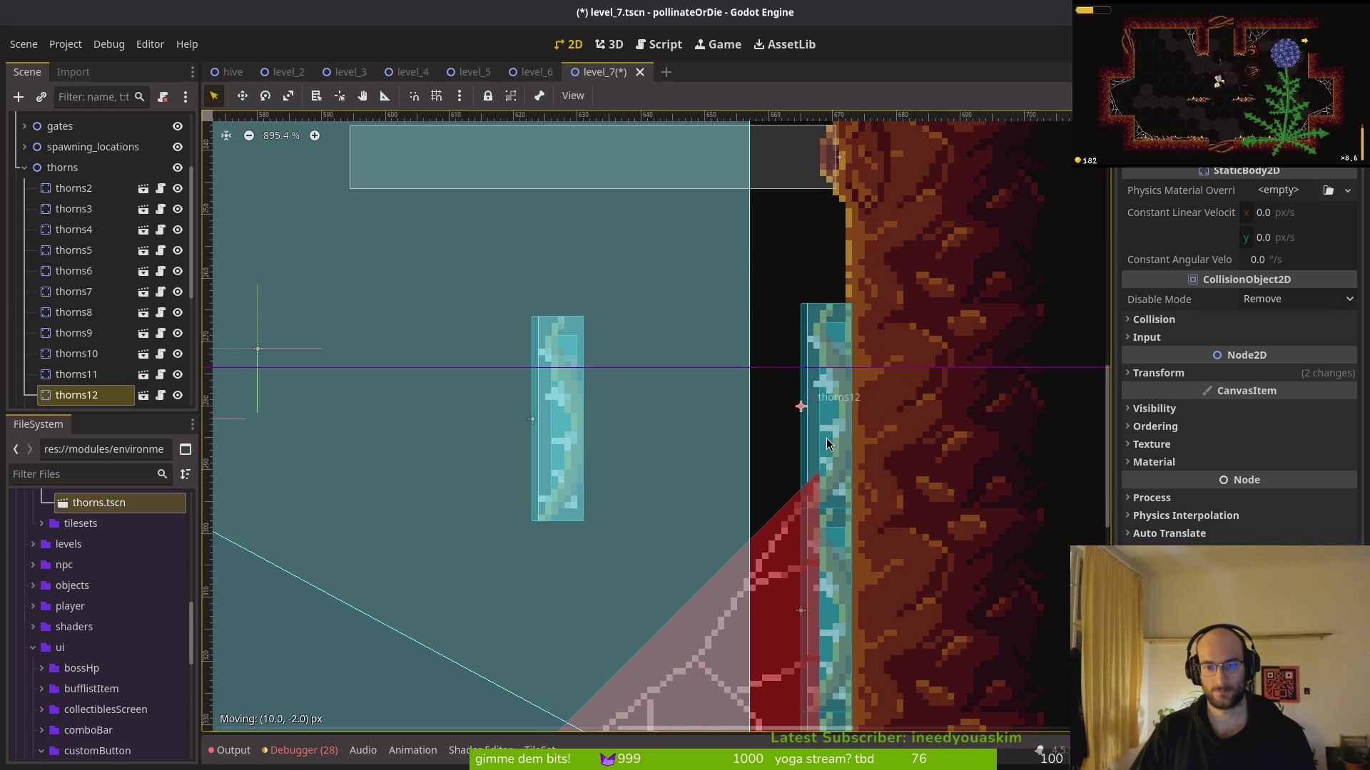
mouse_move(579, 480)
mouse_down()
mouse_move(847, 287)
mouse_move(910, 383)
mouse_up()
scroll(909, 383, down, 20)
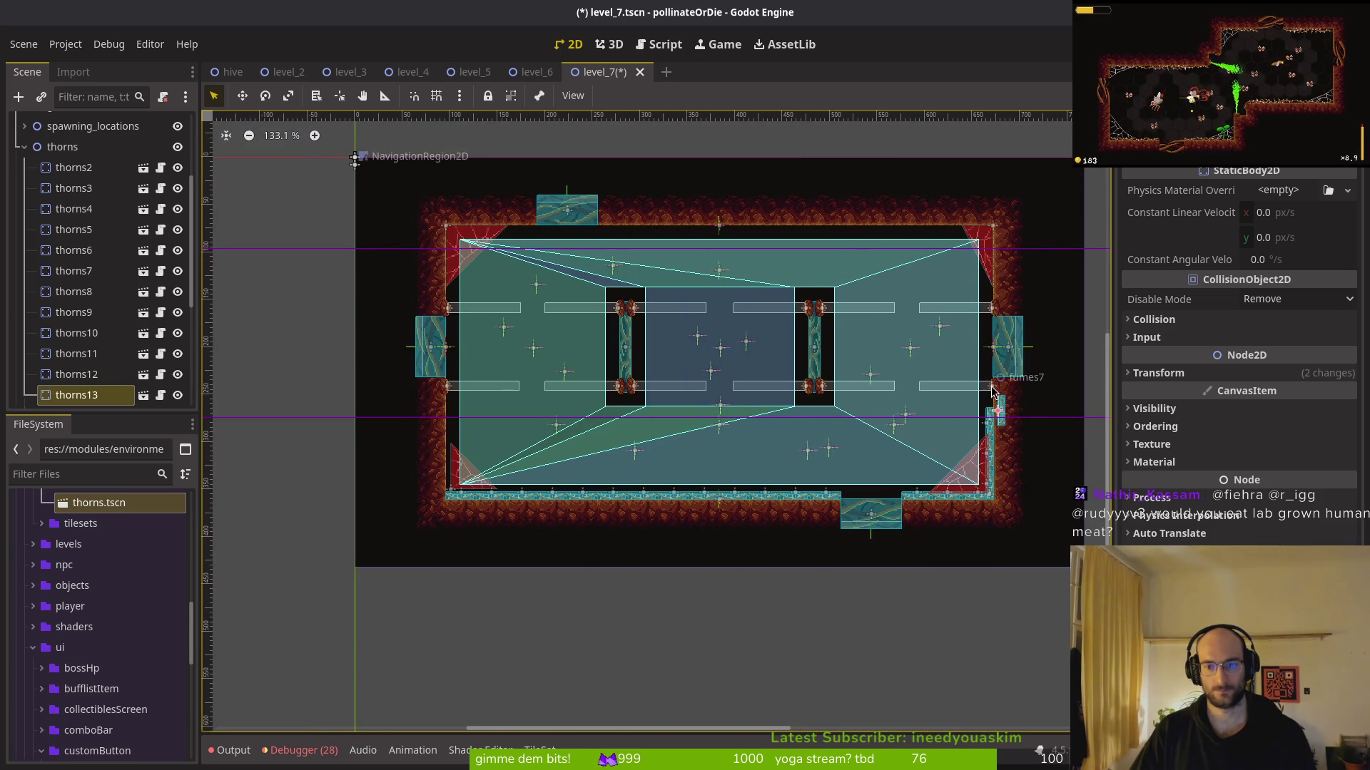
Nudge thorns13 up and left along the right wall
scroll(998, 403, up, 10)
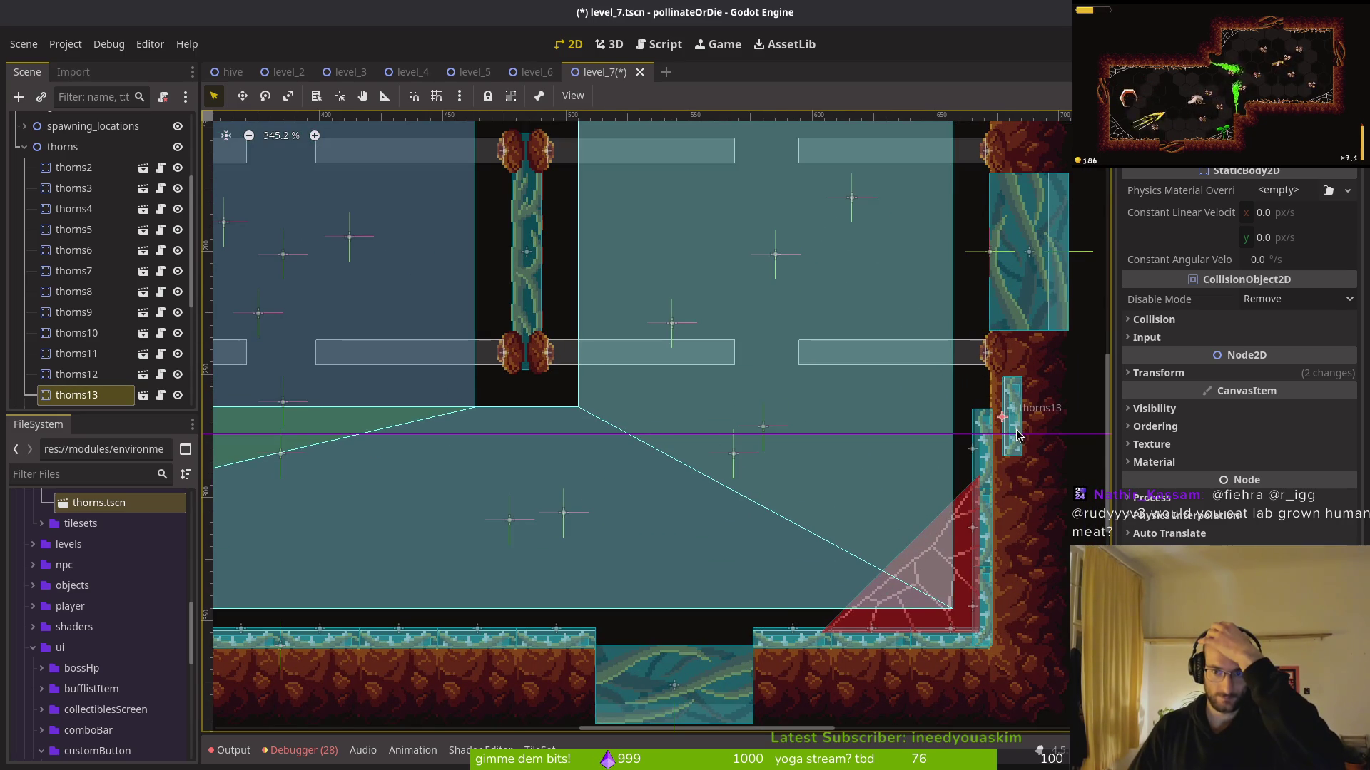
scroll(1008, 427, up, 5)
drag(1009, 427, 992, 412)
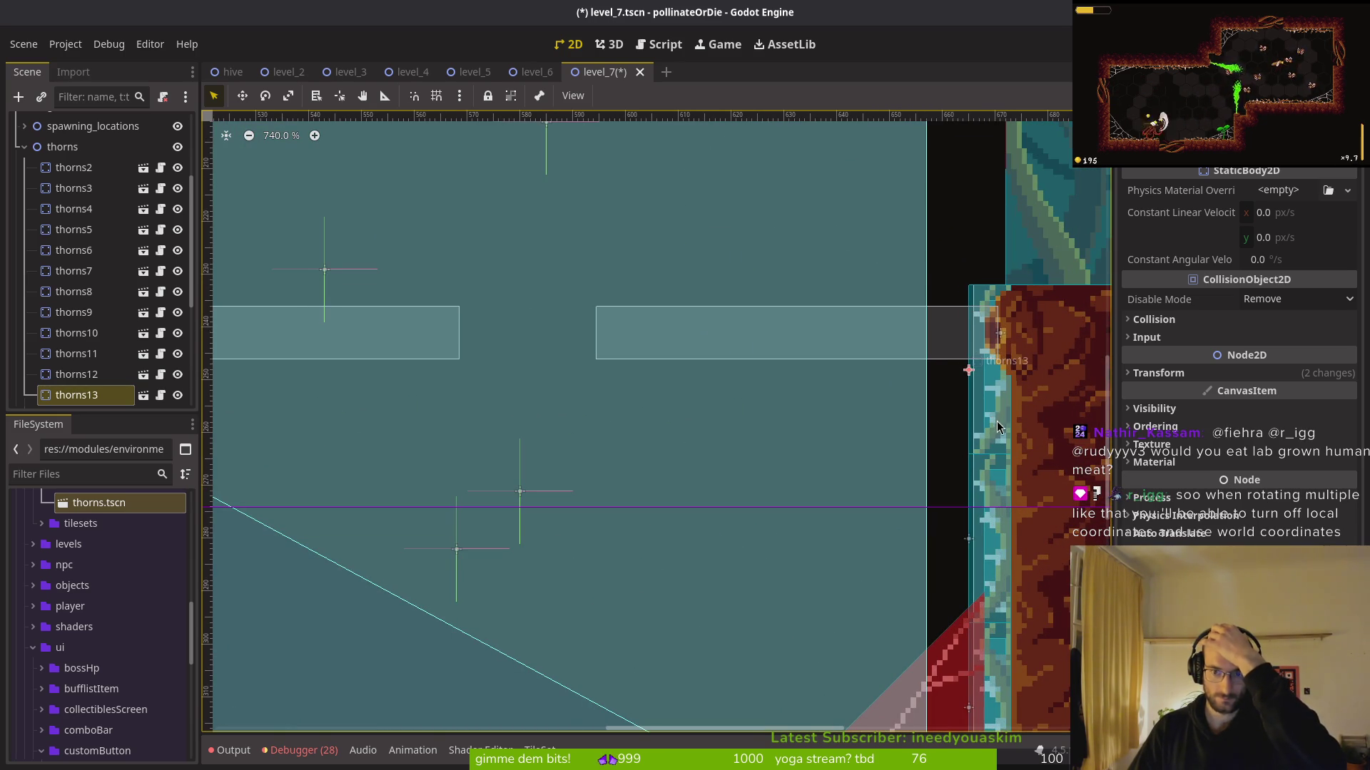
scroll(998, 424, down, 11)
Select thorns12, thorns13 and thorns14, then thorns21, in the Scene dock, and deselect
click(82, 394)
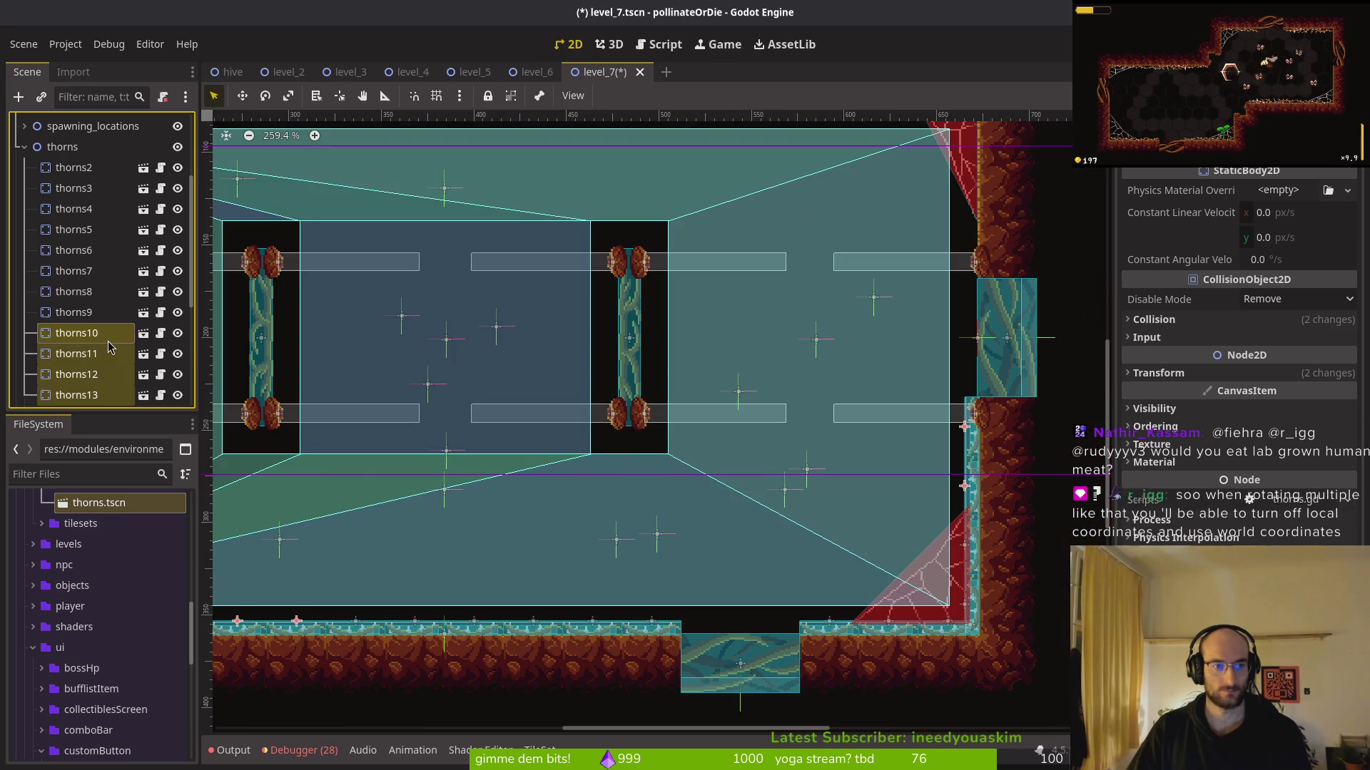
shift+click(93, 374)
scroll(97, 371, down, 4)
shift+click(82, 235)
click(987, 567)
click(977, 603)
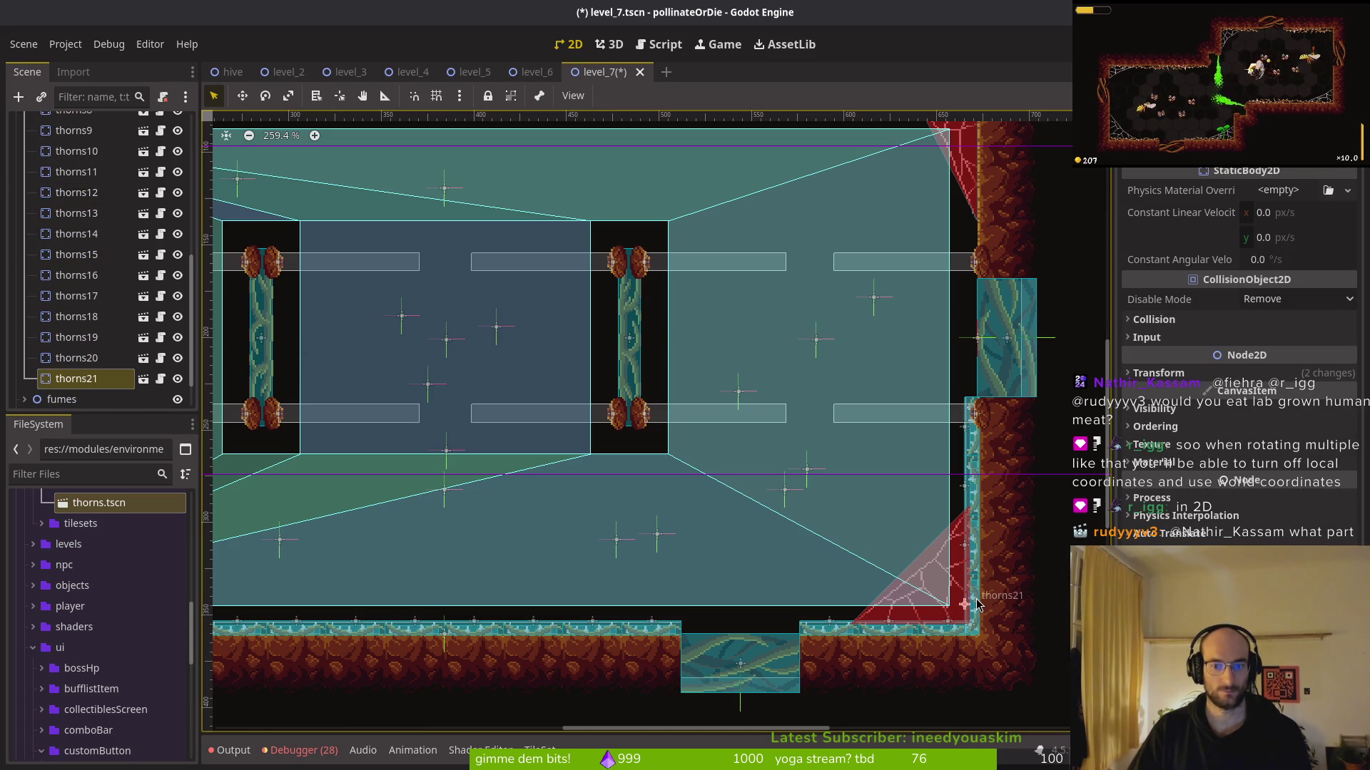
scroll(973, 558, up, 3)
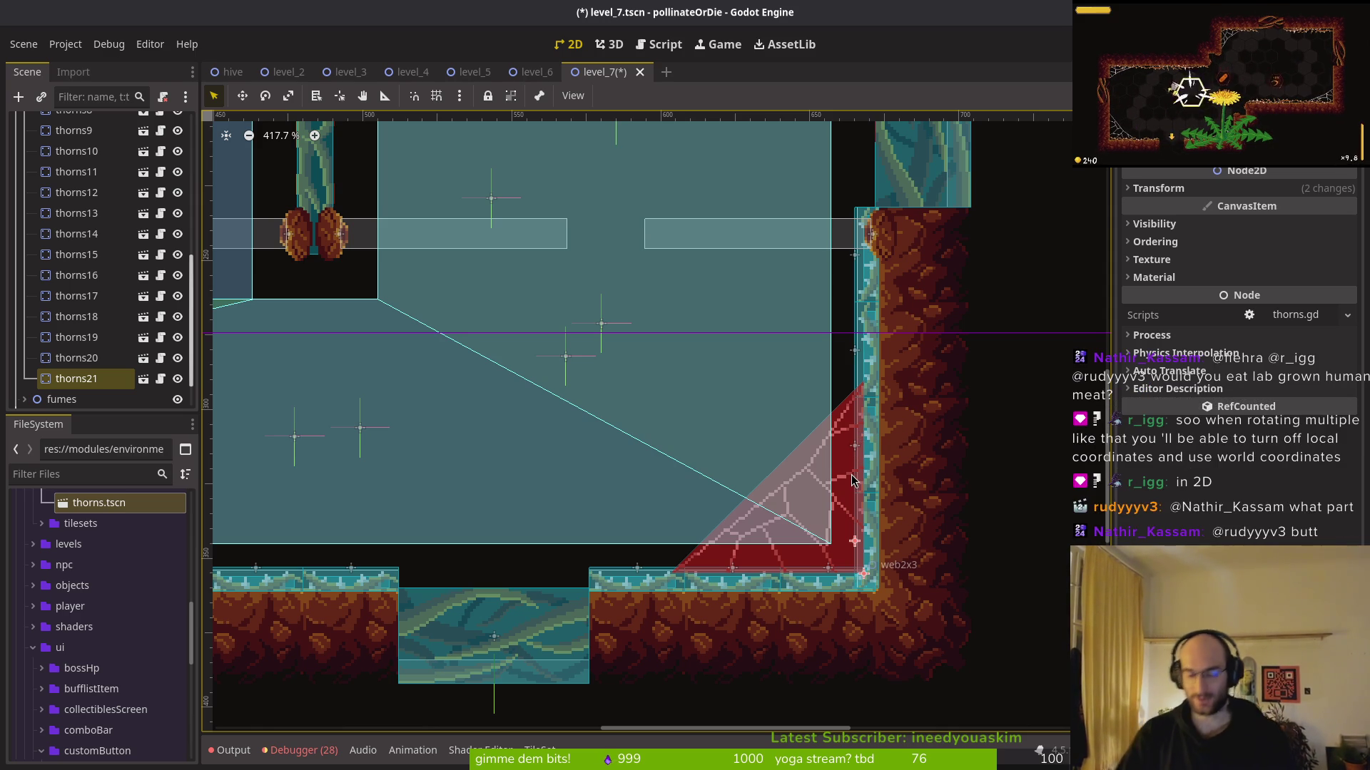
key(Escape)
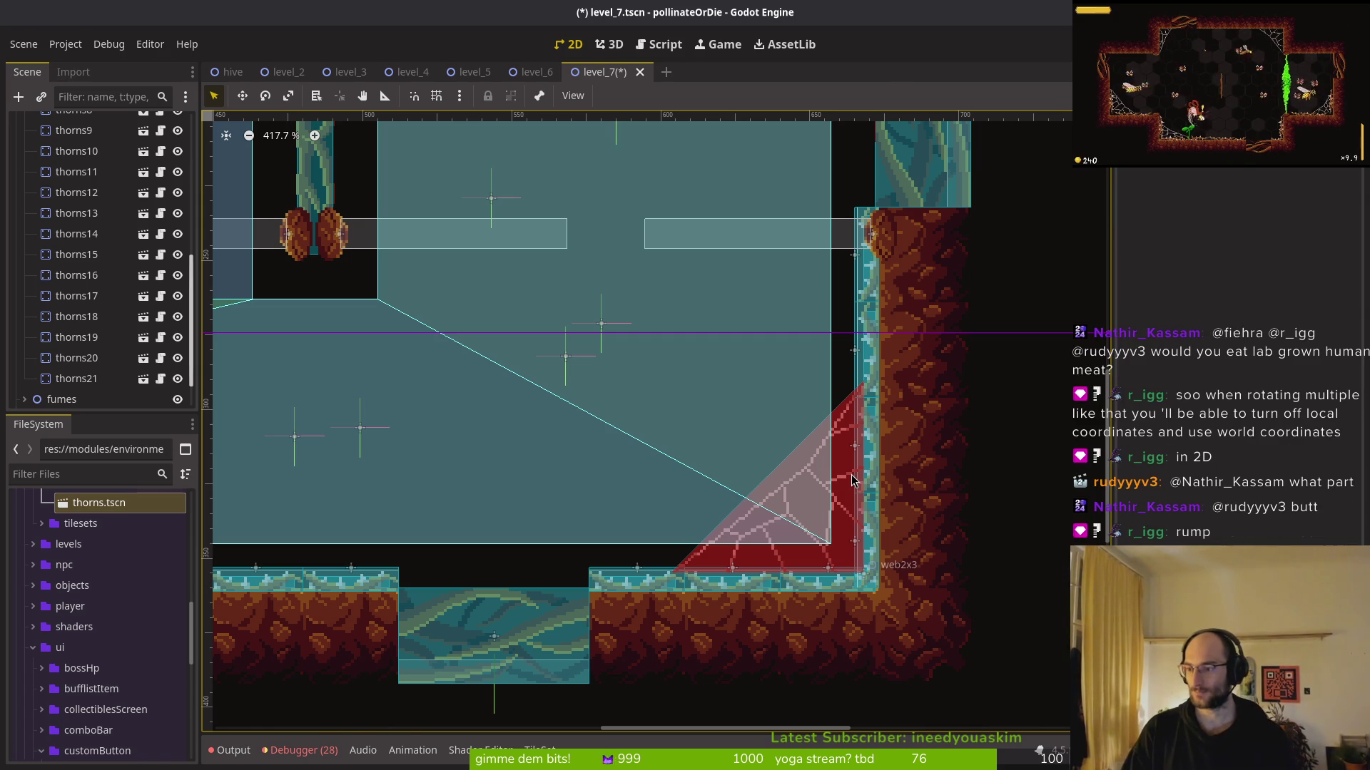
Check level.gd in the terminal editor, then return to level_7 in Godot
key(super+2)
key(super+3)
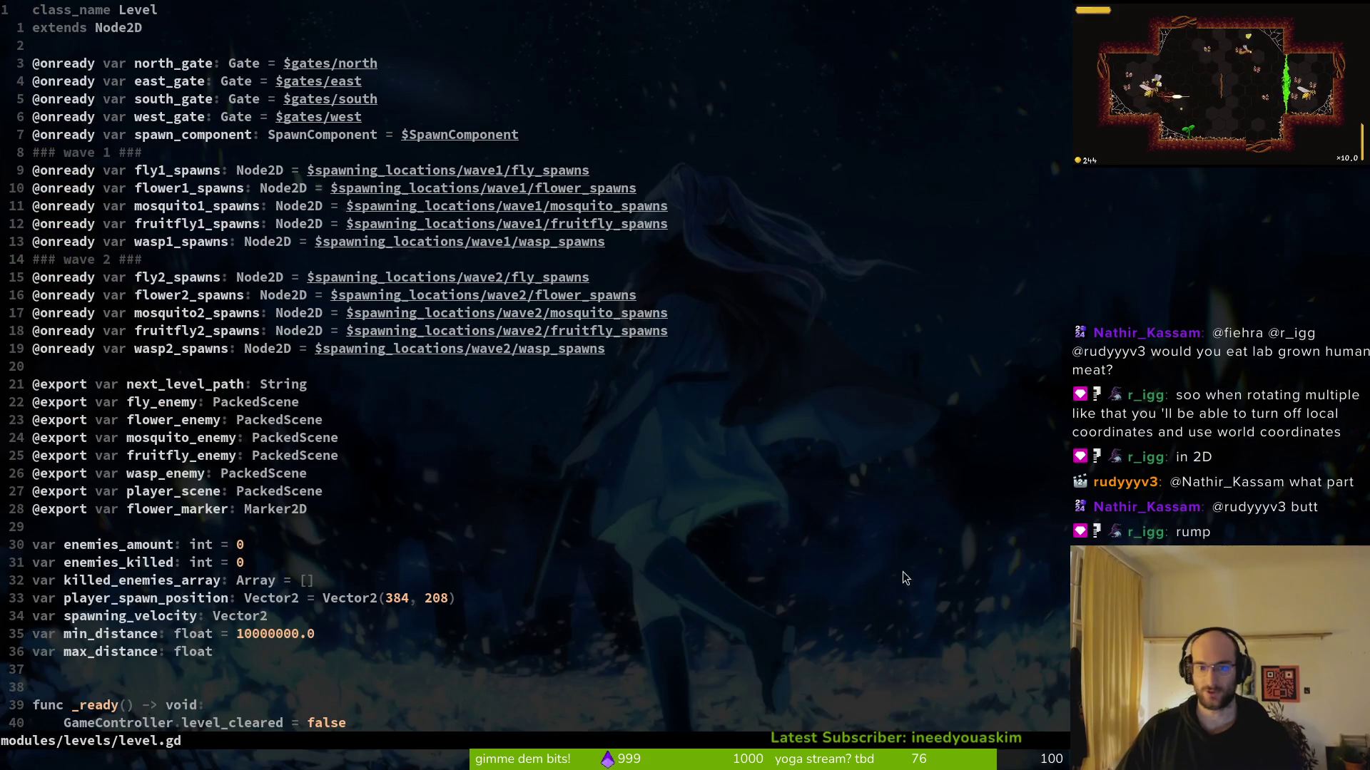
key(super+1)
scroll(736, 424, down, 2)
scroll(736, 424, left, 5)
scroll(584, 424, up, 3)
scroll(514, 467, right, 5)
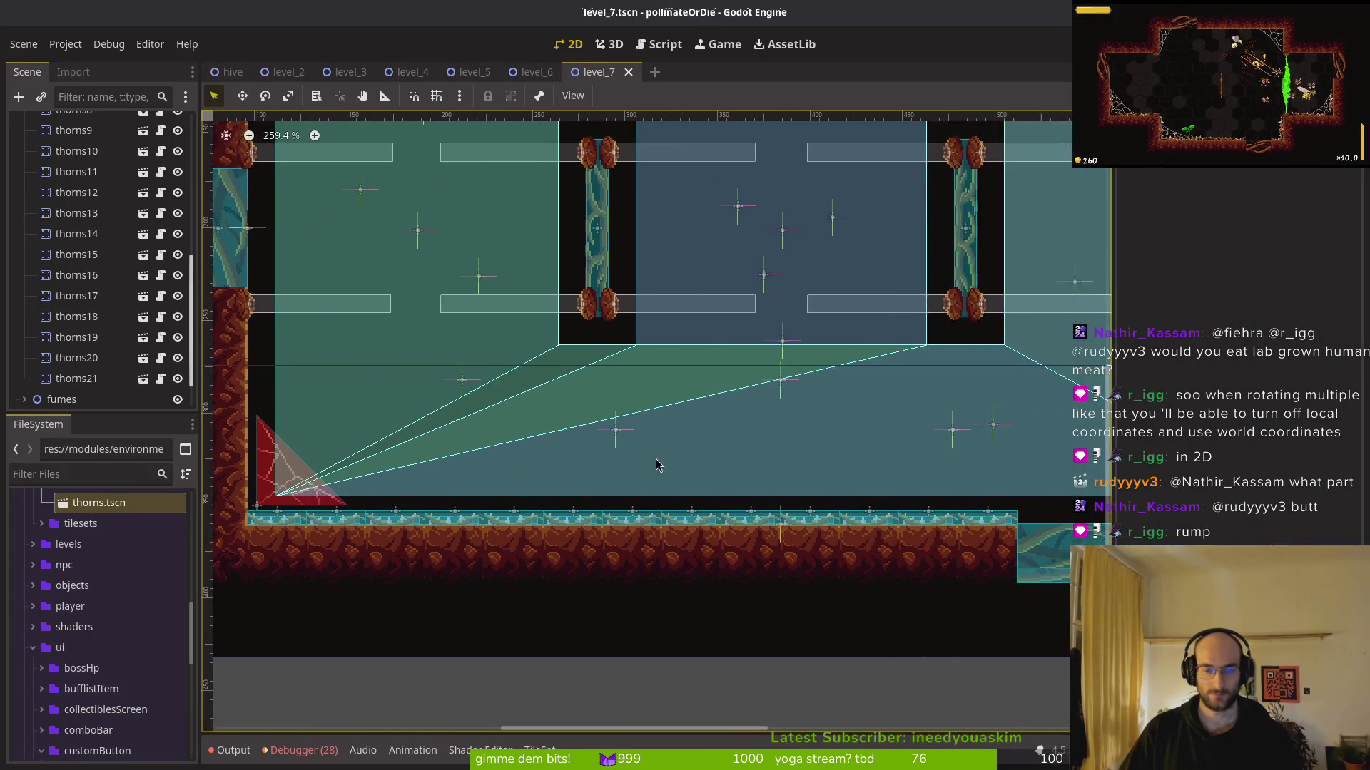
scroll(535, 414, up, 4)
Select thorns14 through thorns21, undo their last shift, and center the view on thorns14
click(76, 357)
shift+click(98, 379)
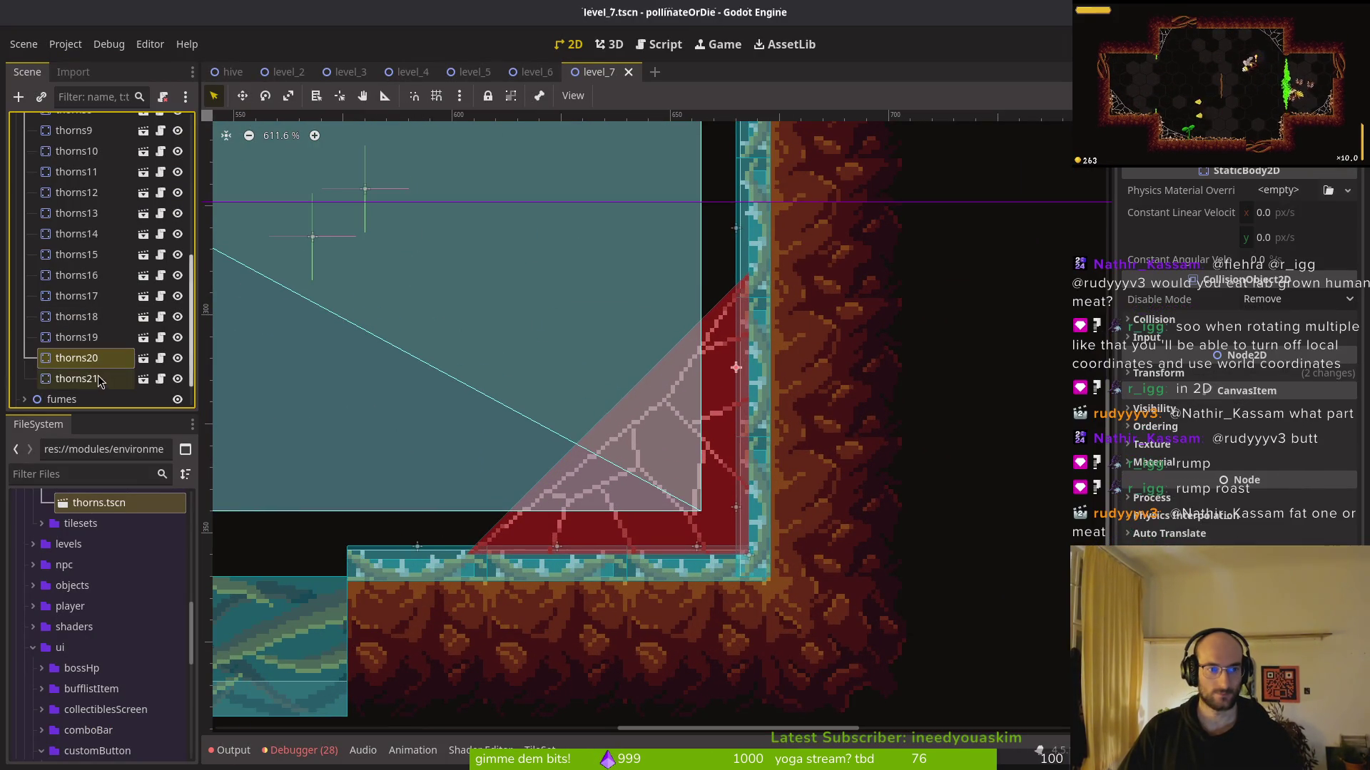
scroll(107, 285, up, 3)
shift+click(78, 306)
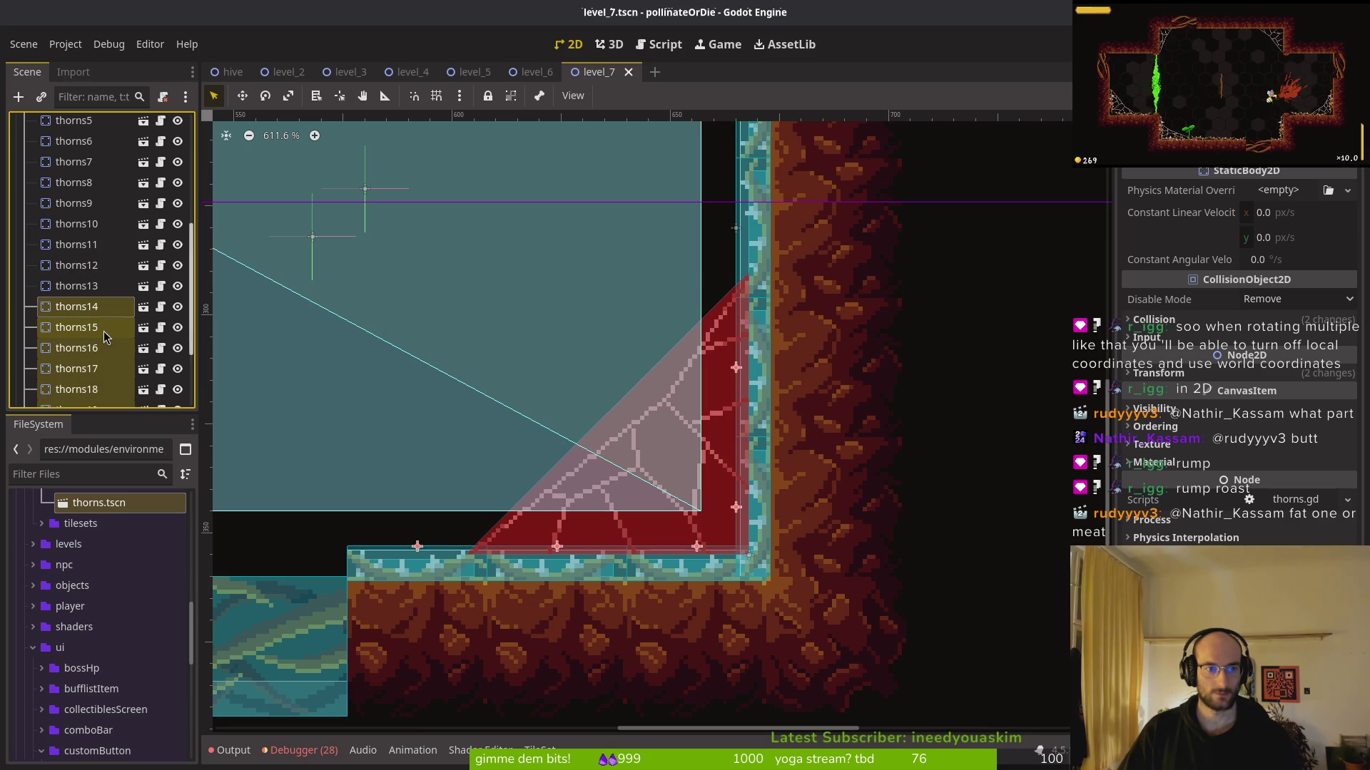
key(ctrl+z)
key(ctrl+z)
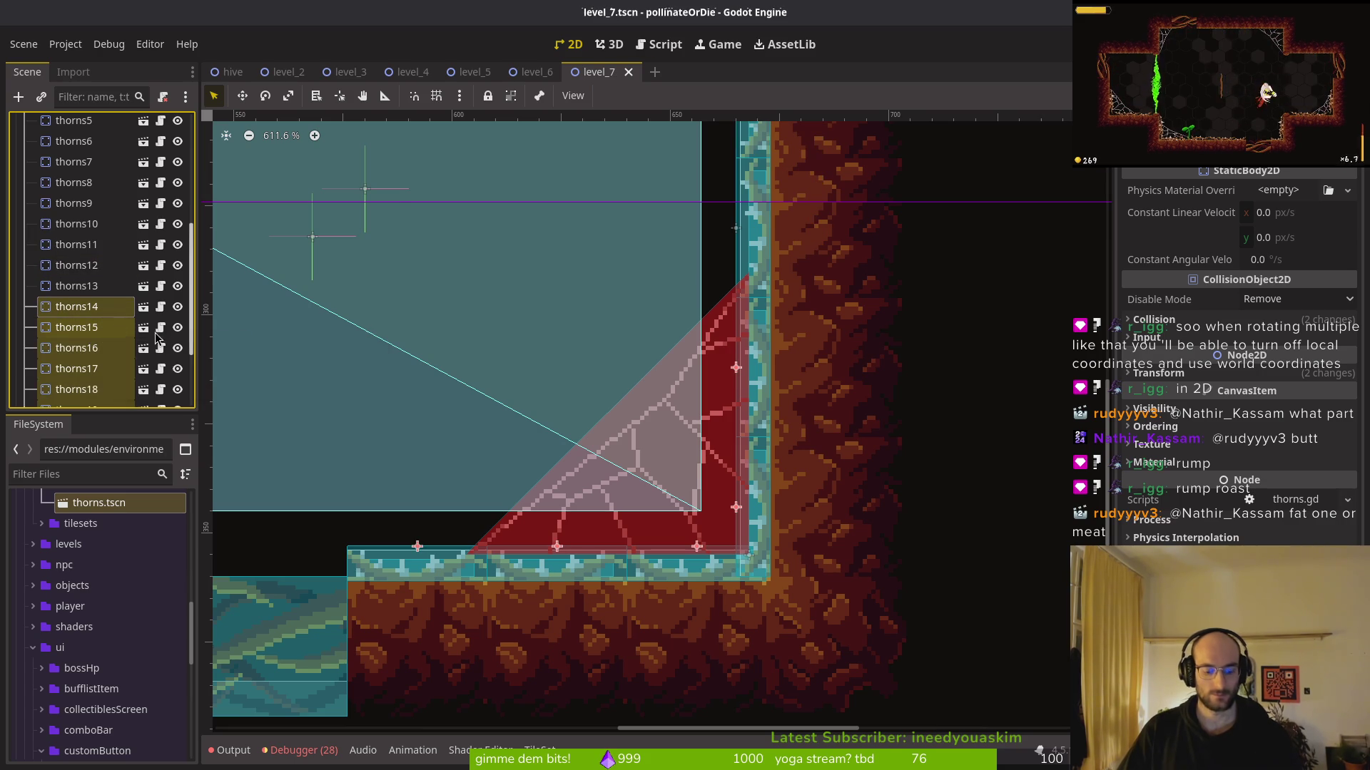
scroll(100, 285, down, 2)
click(94, 335)
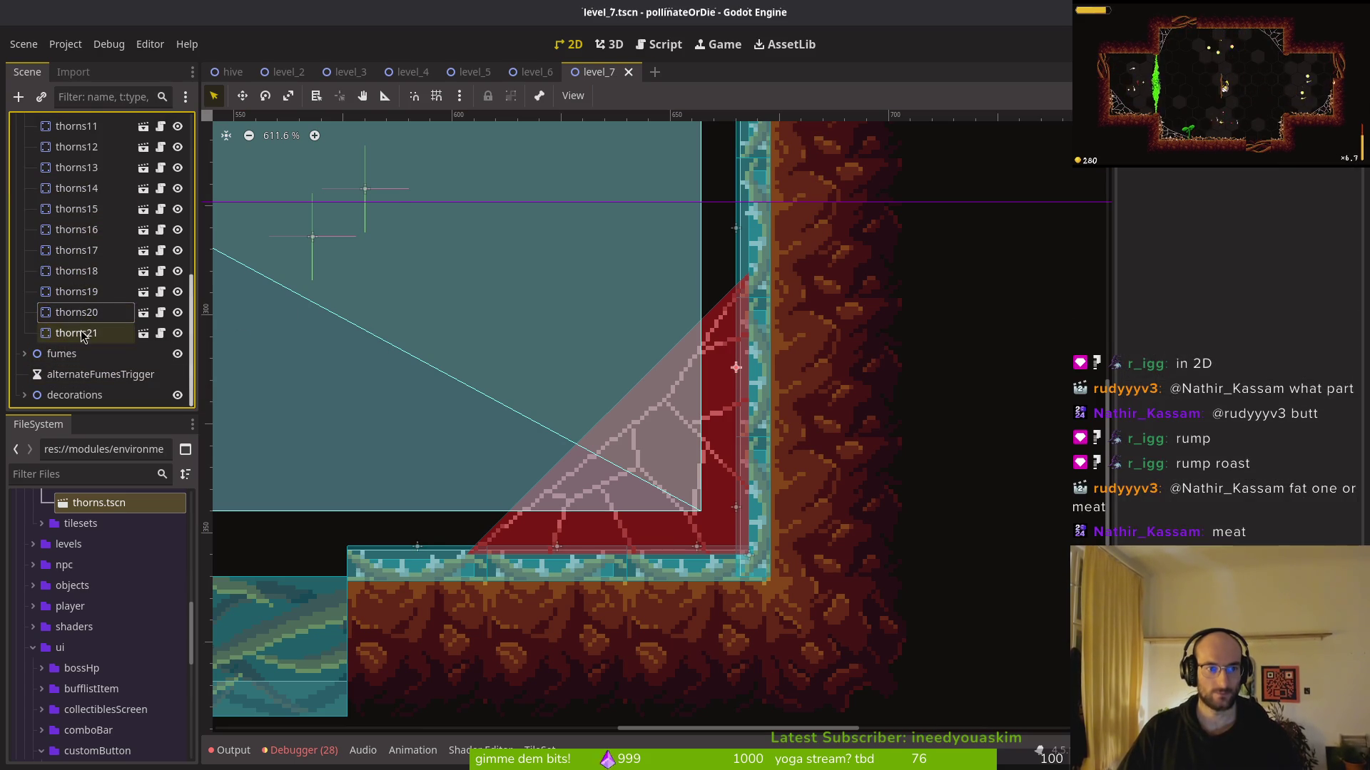
scroll(99, 321, up, 3)
double_click(94, 301)
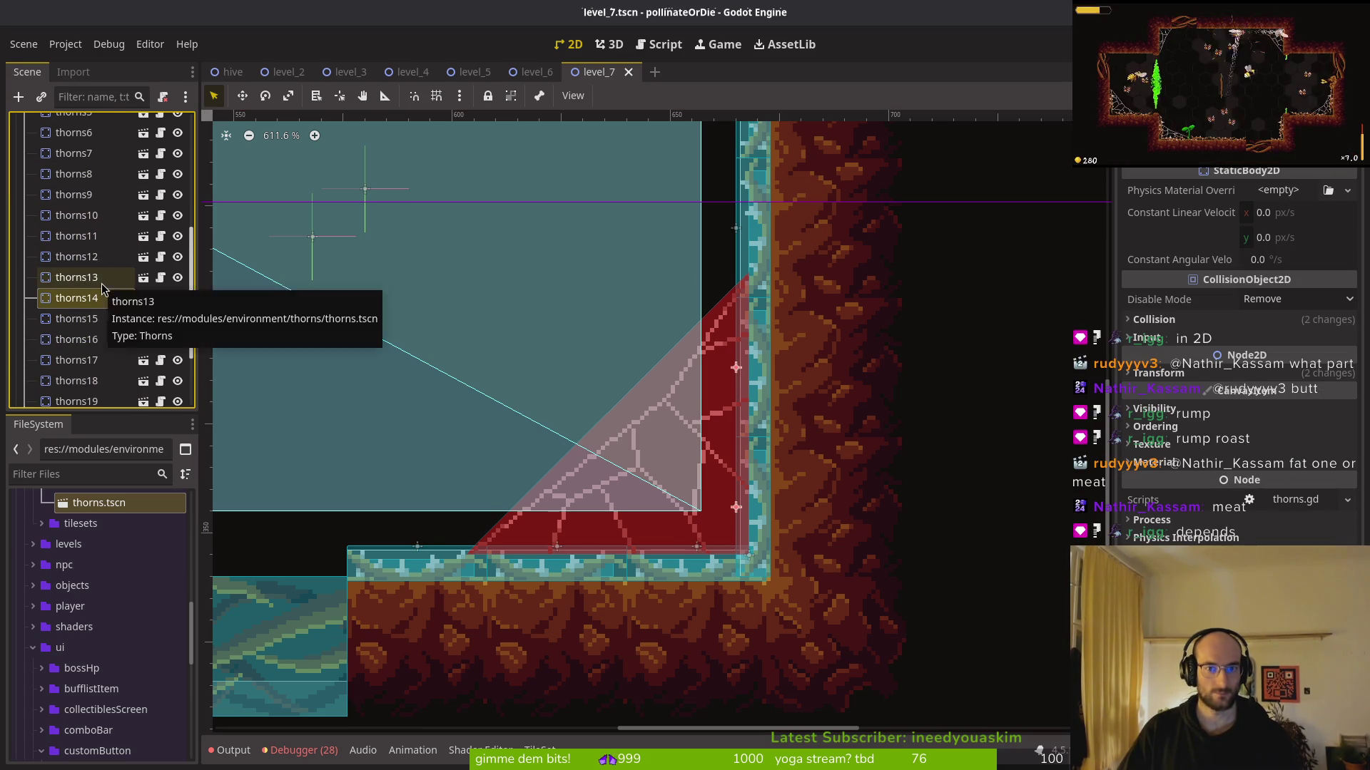
scroll(93, 304, down, 1)
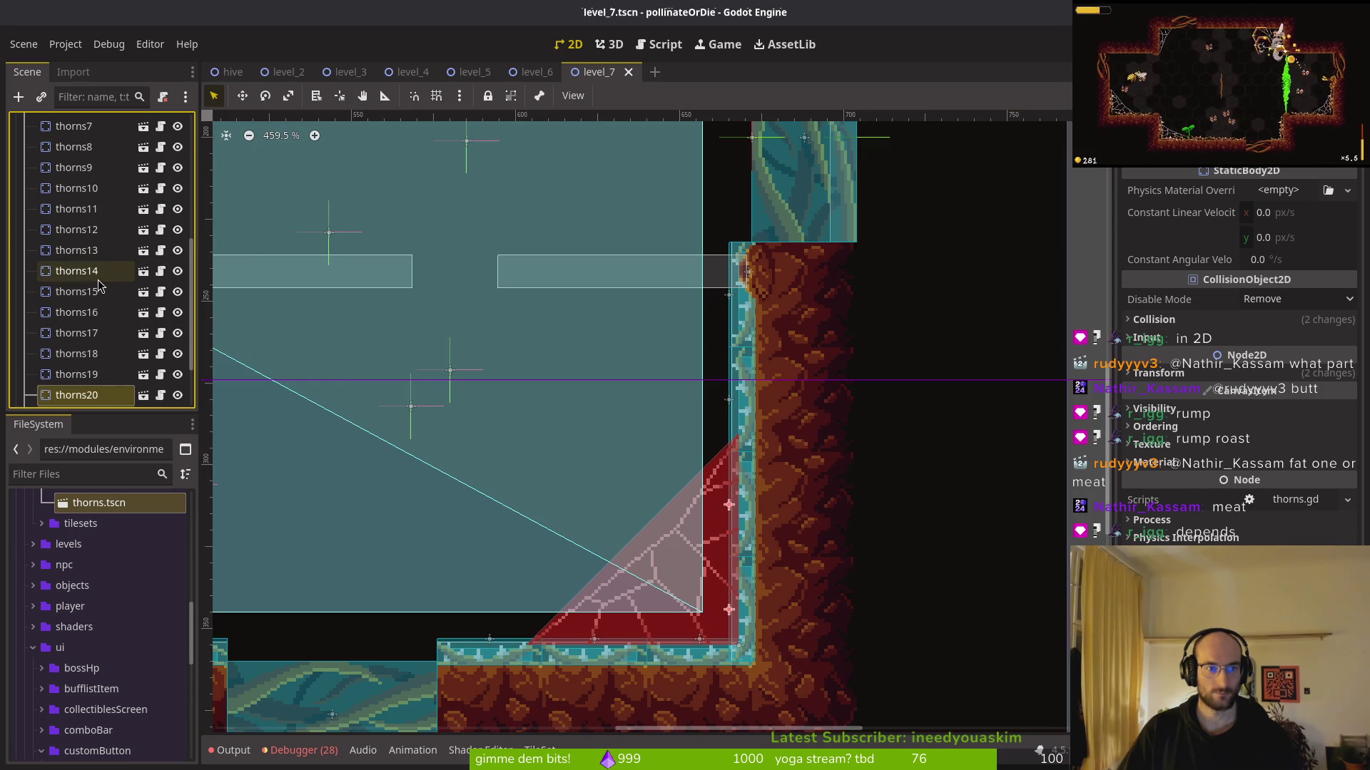
Duplicate a thorn strip as thorns22 and drag it toward the left
ctrl+click(97, 250)
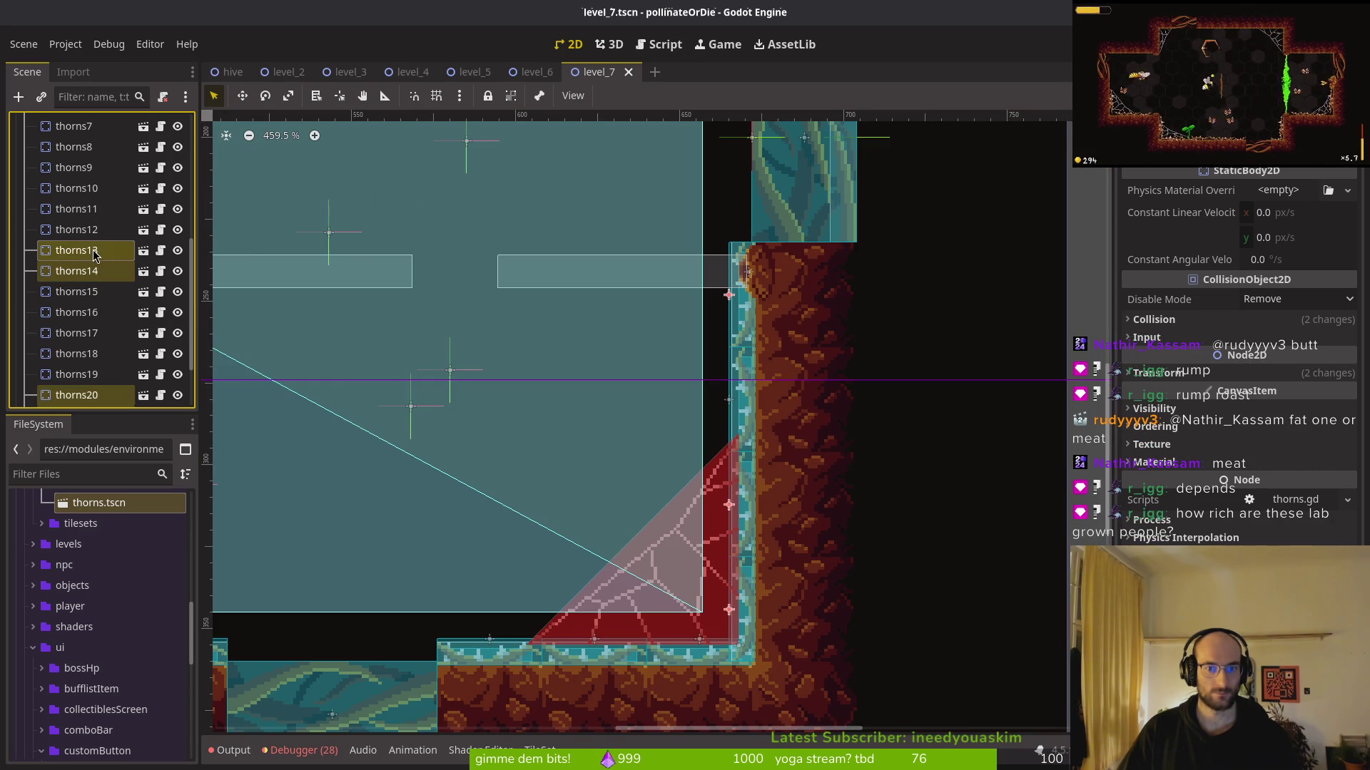
shift+click(96, 230)
scroll(708, 382, down, 4)
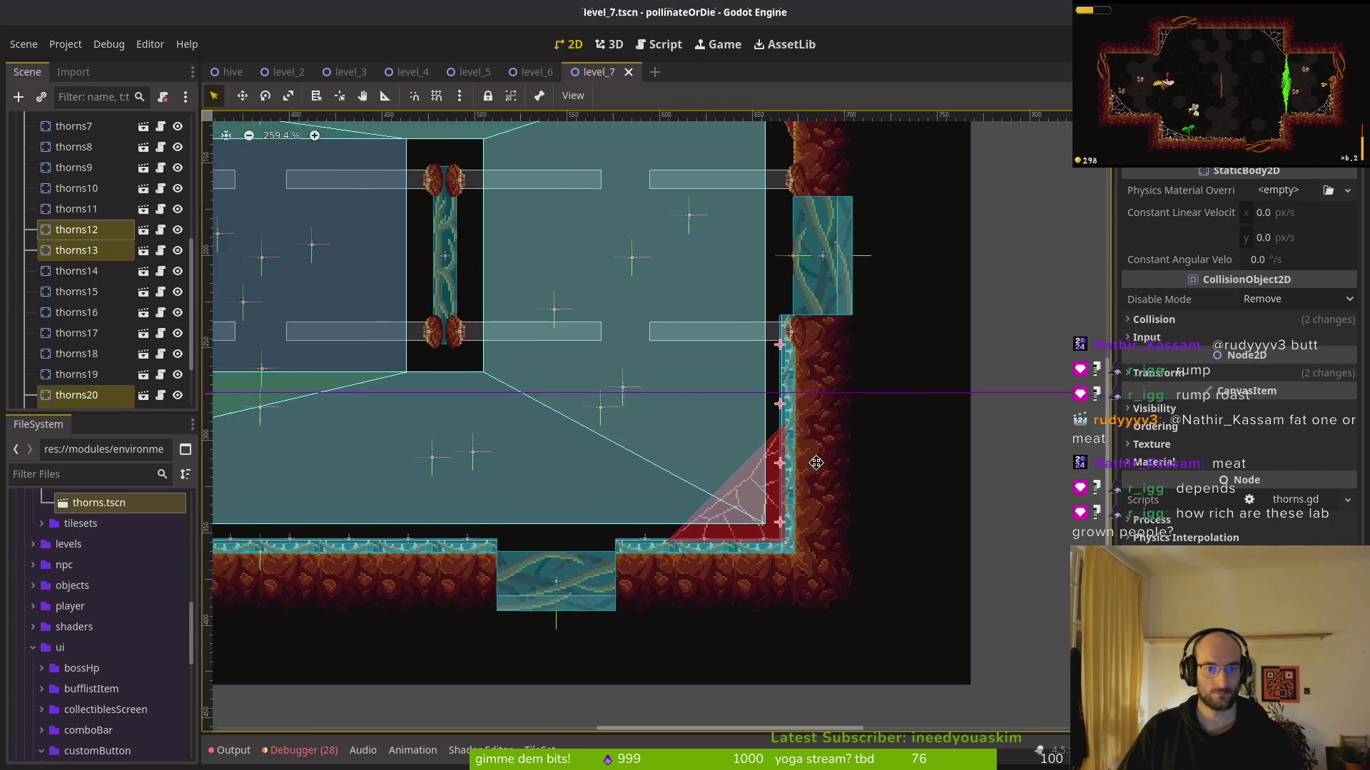
scroll(93, 321, down, 3)
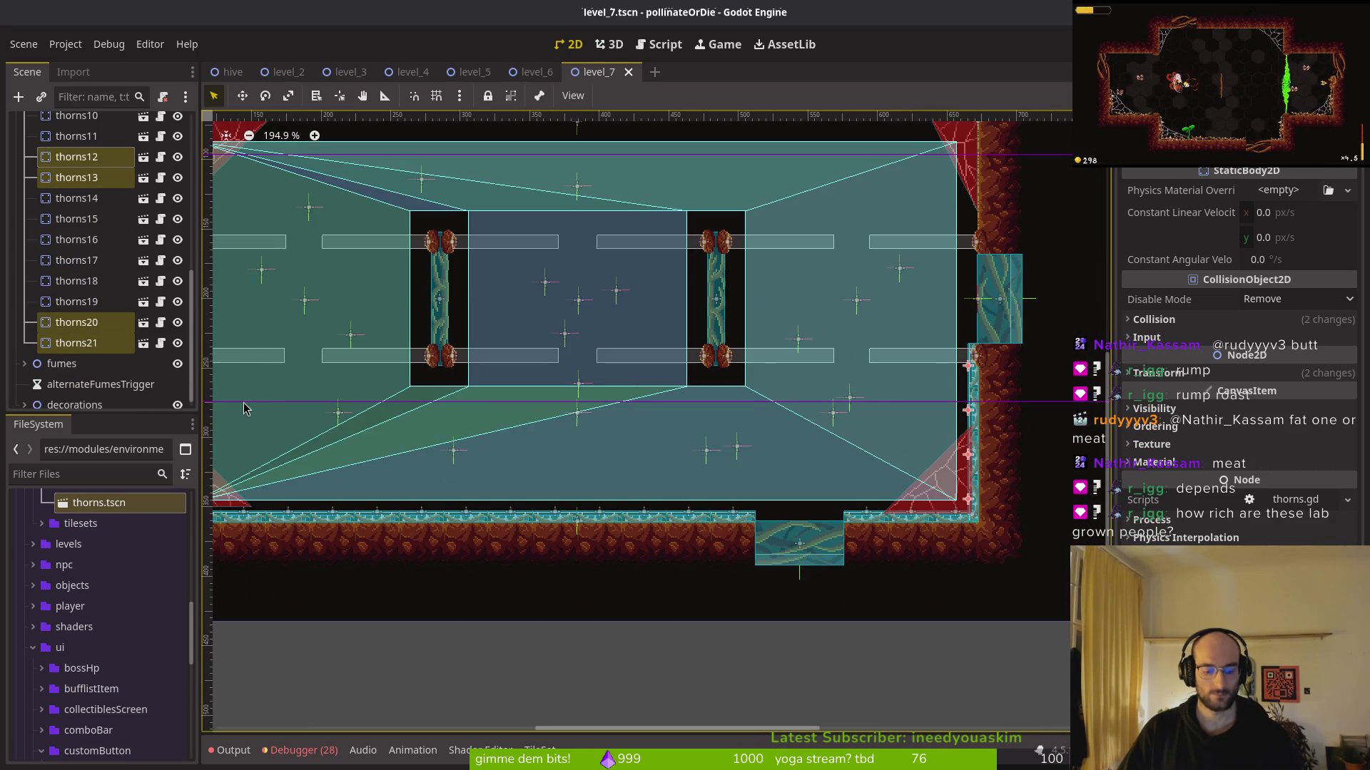
click(76, 342)
key(ctrl+d)
mouse_move(640, 414)
mouse_down()
mouse_move(769, 416)
mouse_move(1, 420)
mouse_up()
Move thorns22 against the left wall and into the bottom-left corner
scroll(768, 417, up, 1)
scroll(785, 435, right, 5)
scroll(499, 428, left, 5)
drag(708, 428, 459, 486)
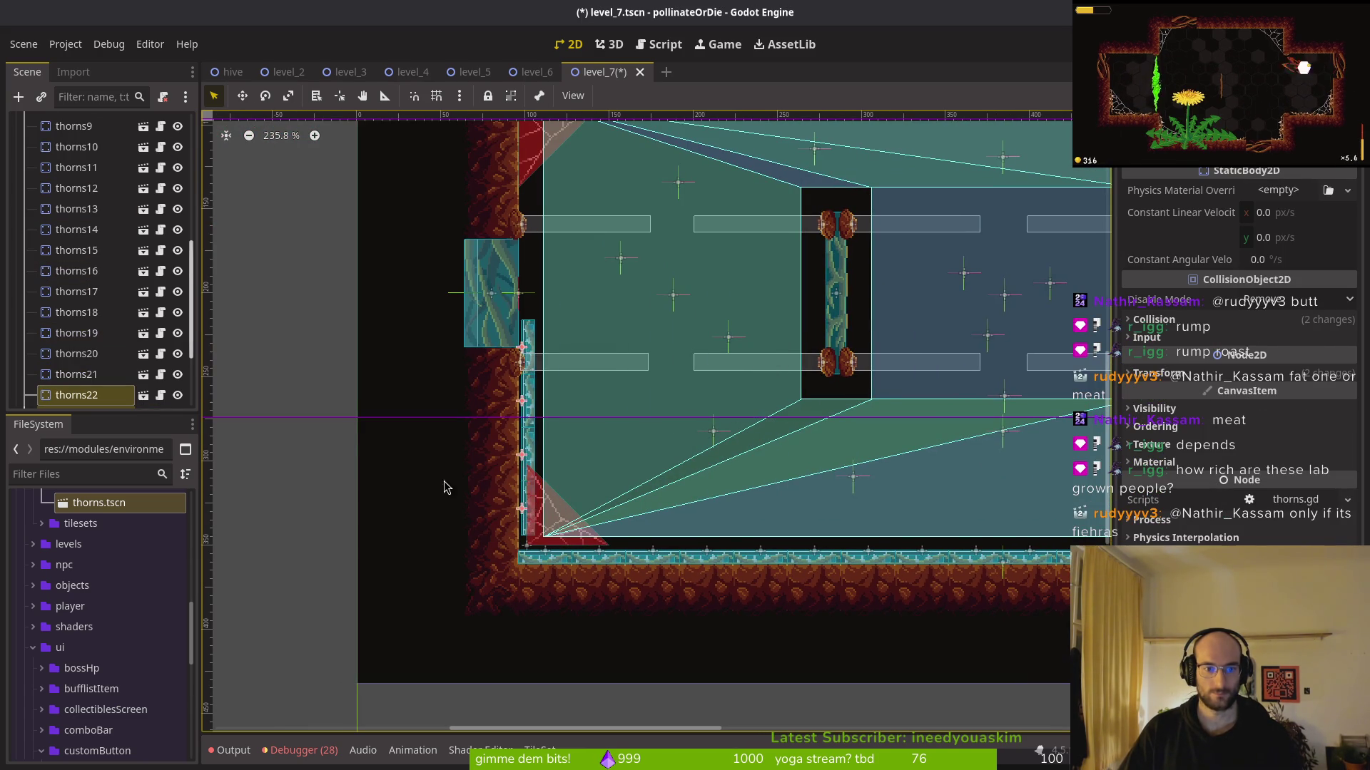
scroll(520, 437, up, 3)
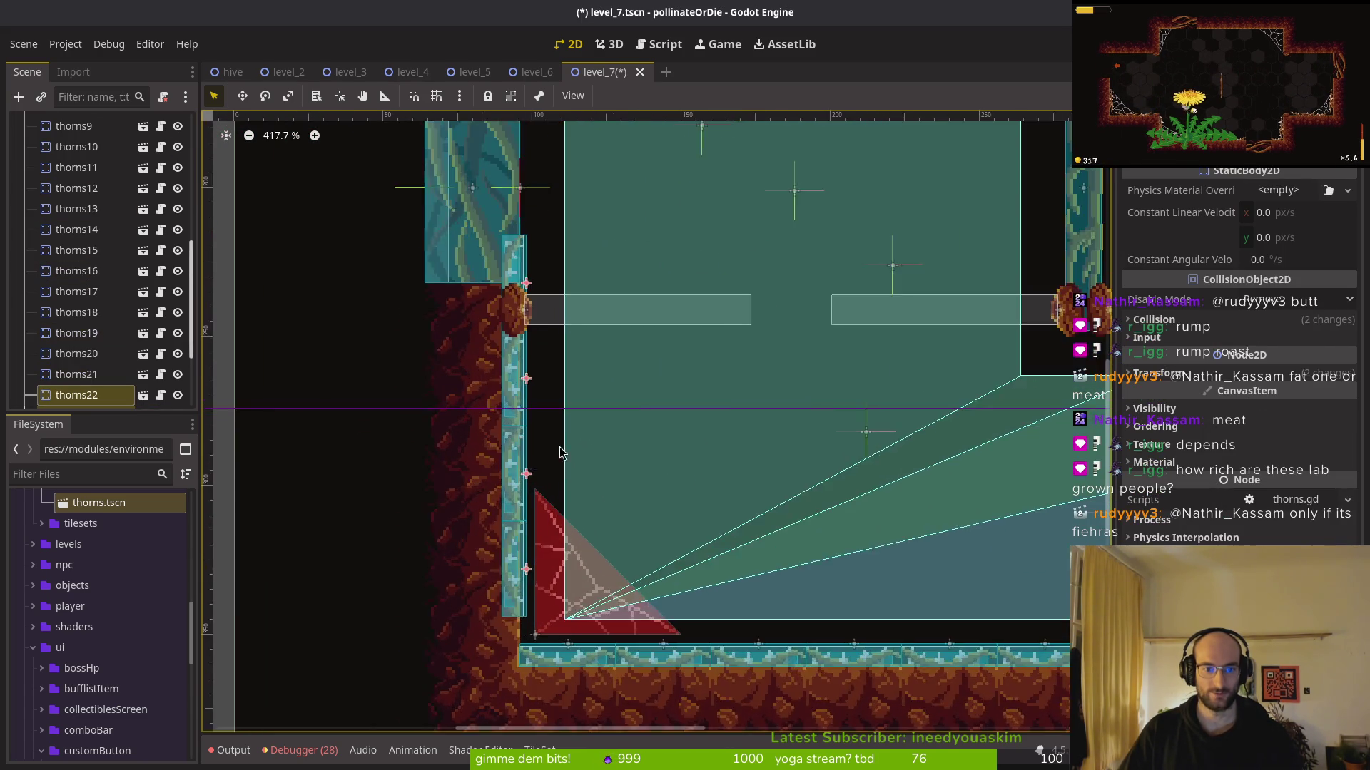
scroll(520, 437, up, 3)
drag(514, 345, 537, 426)
Save level_7 with Ctrl+S
key(ctrl+s)
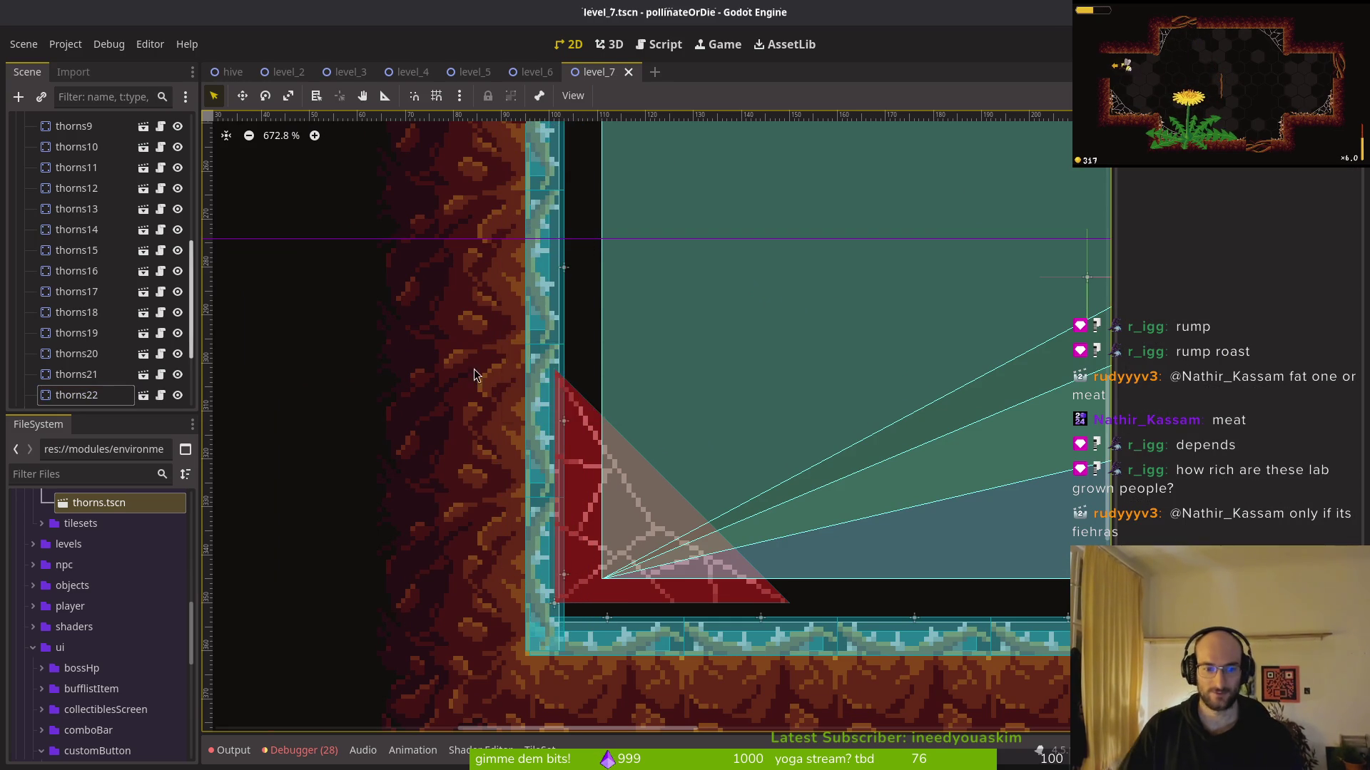
scroll(617, 478, down, 5)
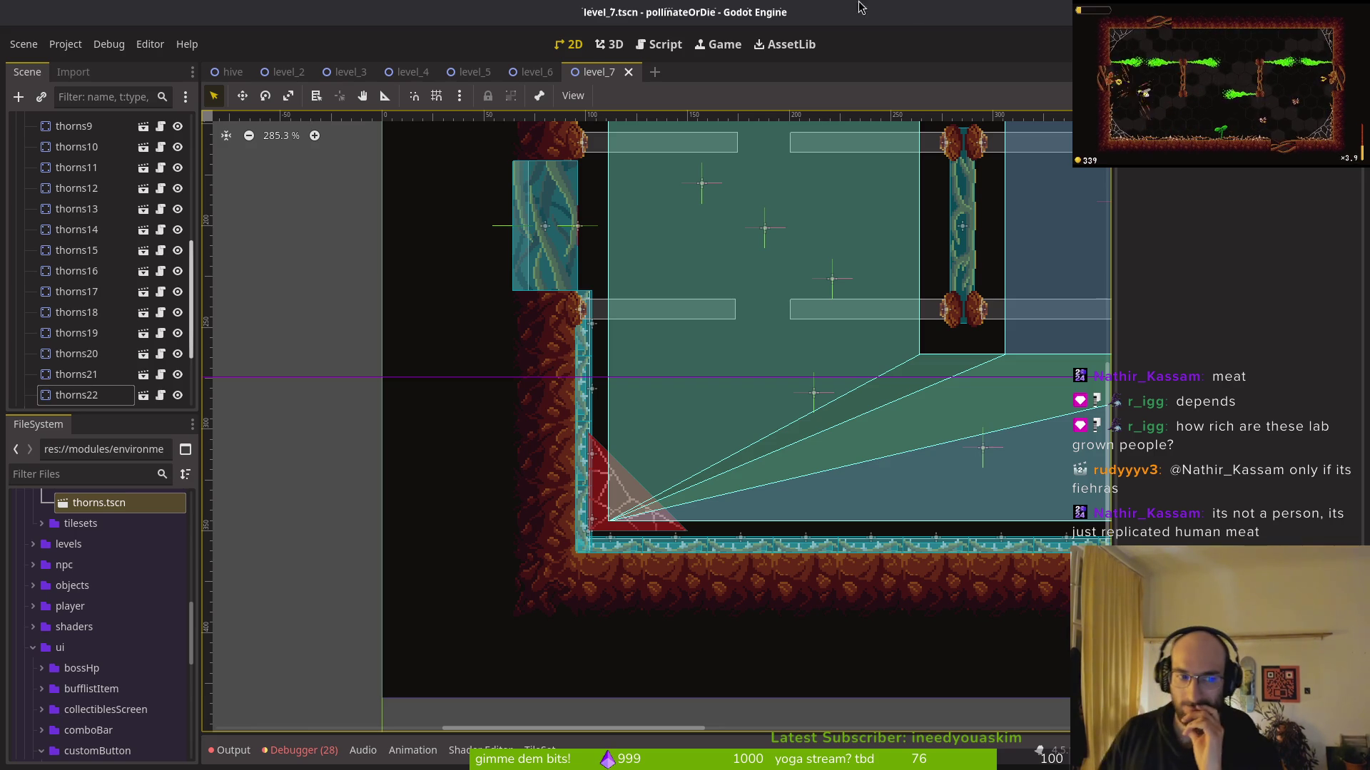
scroll(325, 311, down, 4)
key(ctrl+s)
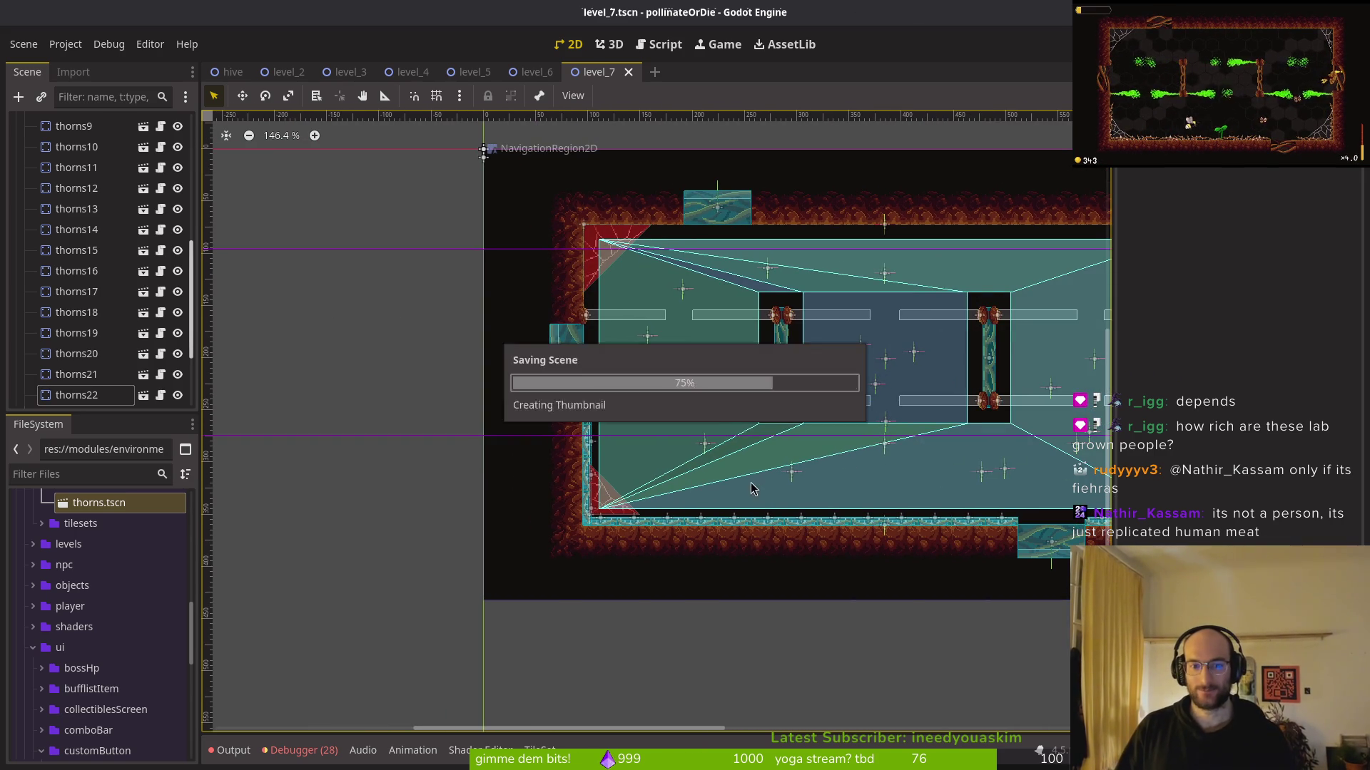
Run the project, start a new game, and fly the bee into the level-select hexagon
scroll(699, 428, down, 2)
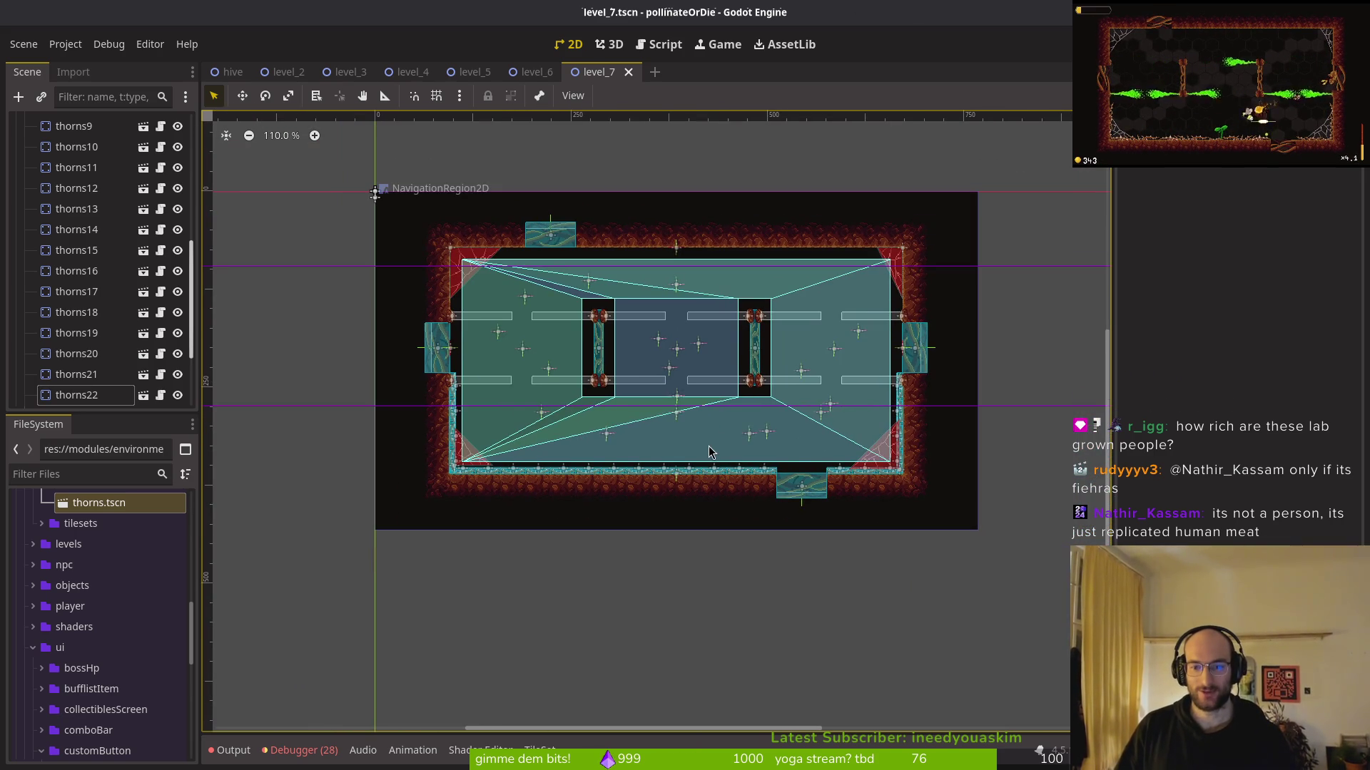
click(303, 750)
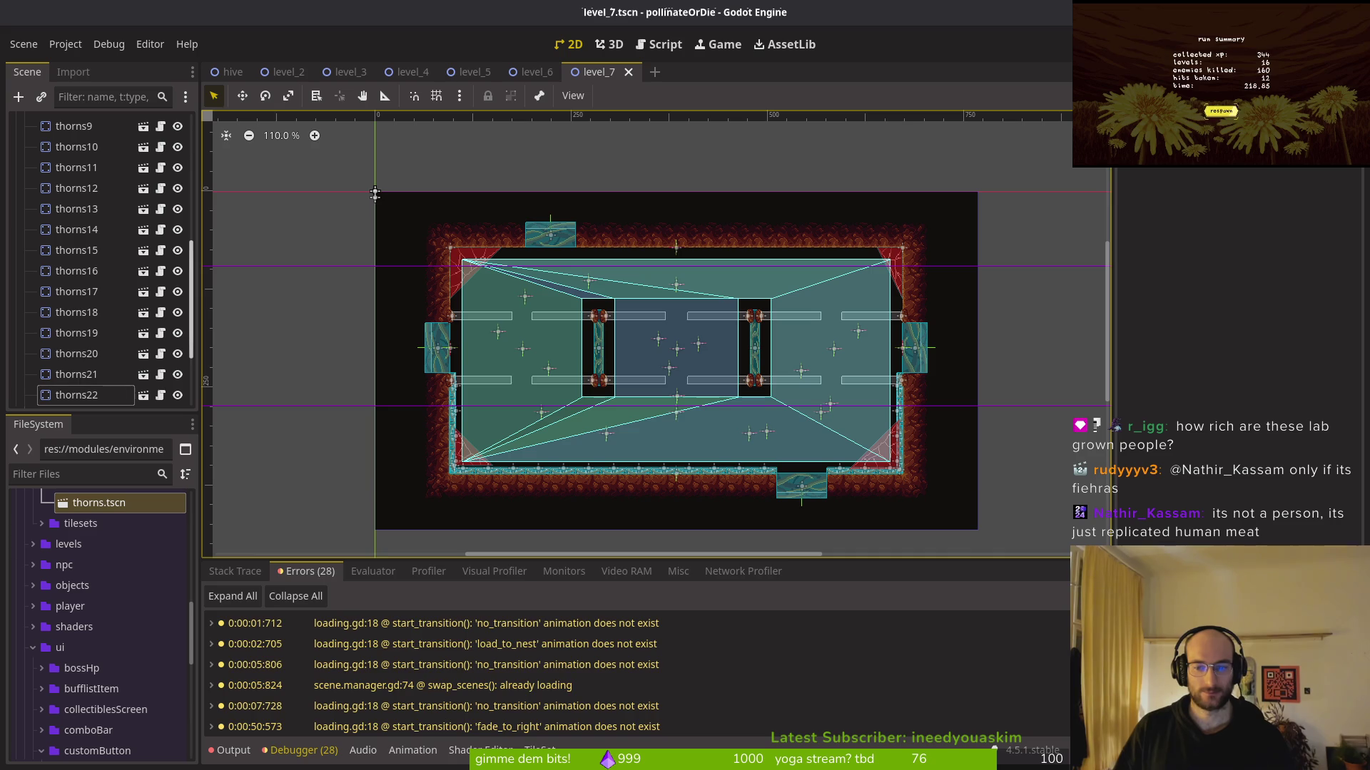
key(F5)
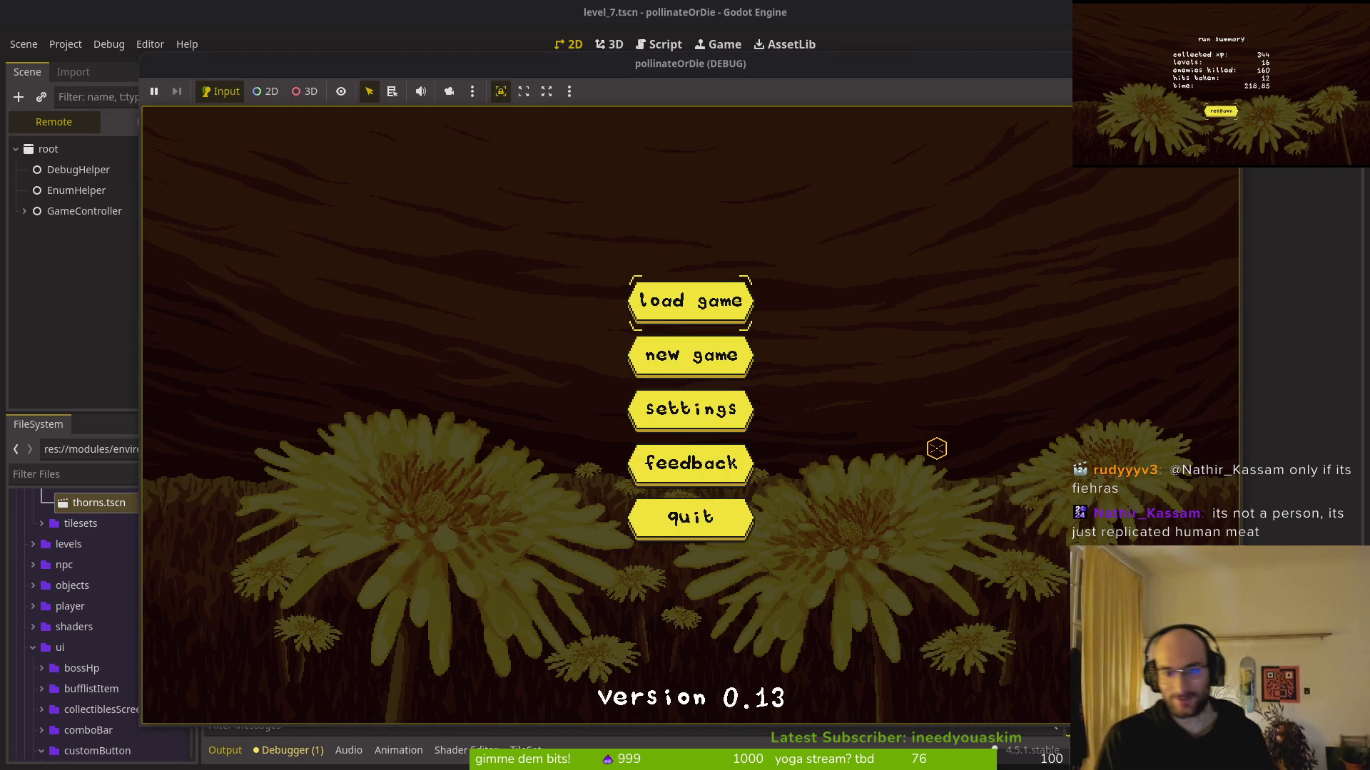
key(Return)
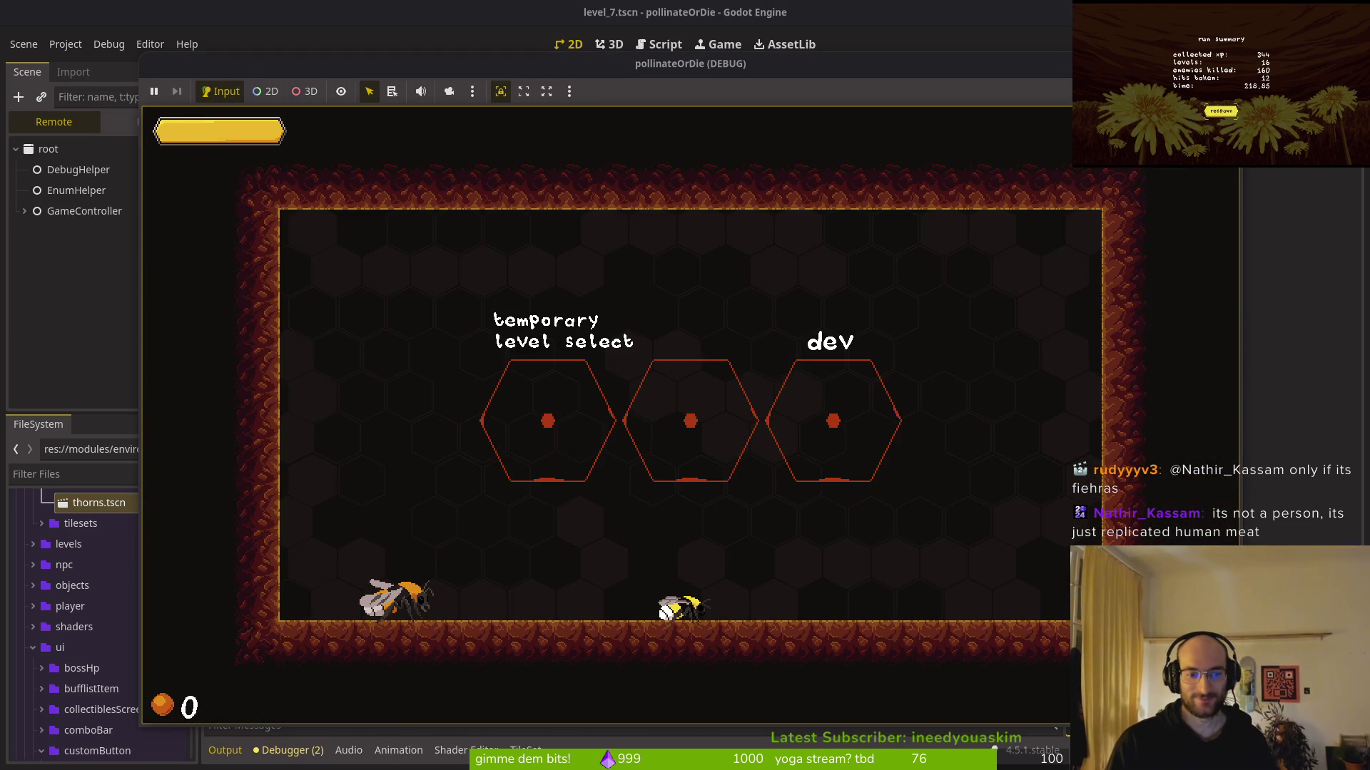
key(space)
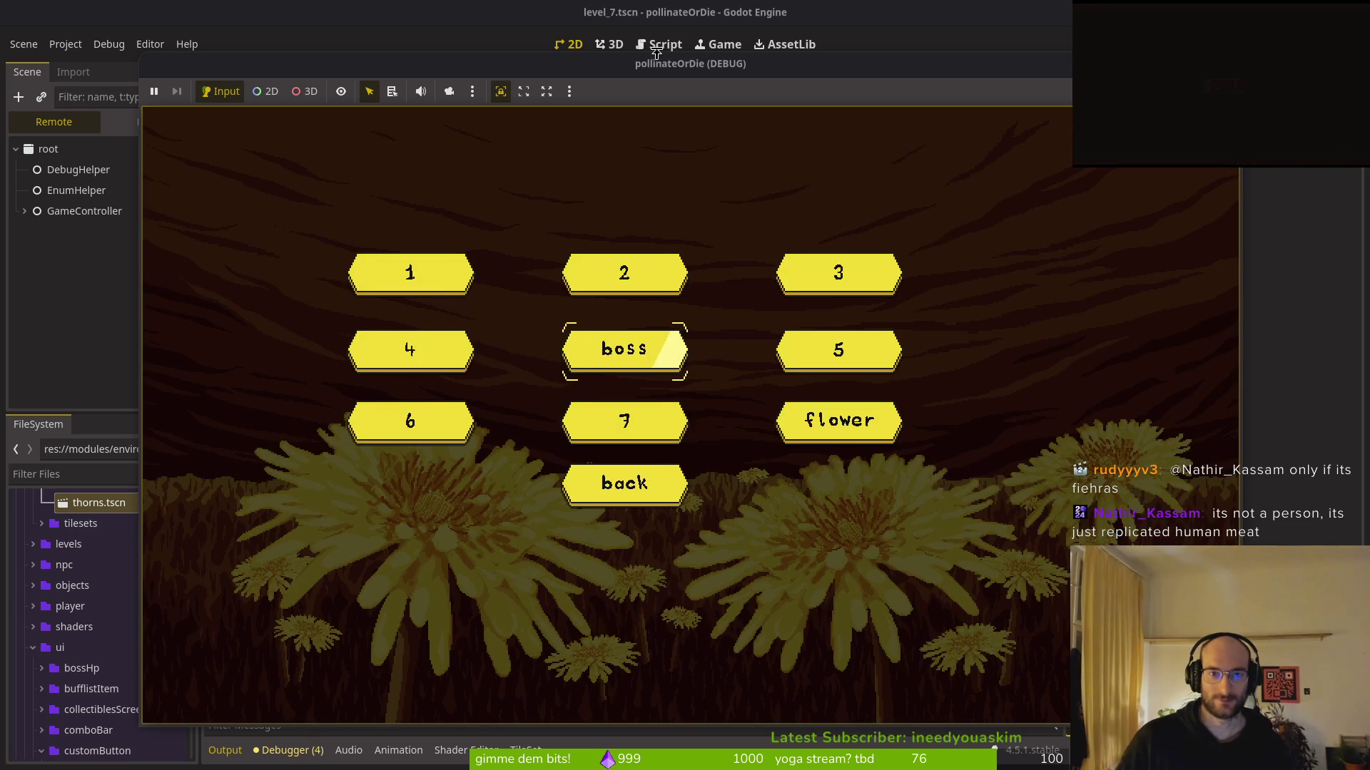
drag(673, 63, 695, 36)
Play level 4 and return to the level-select hexagon
key(Left)
key(Return)
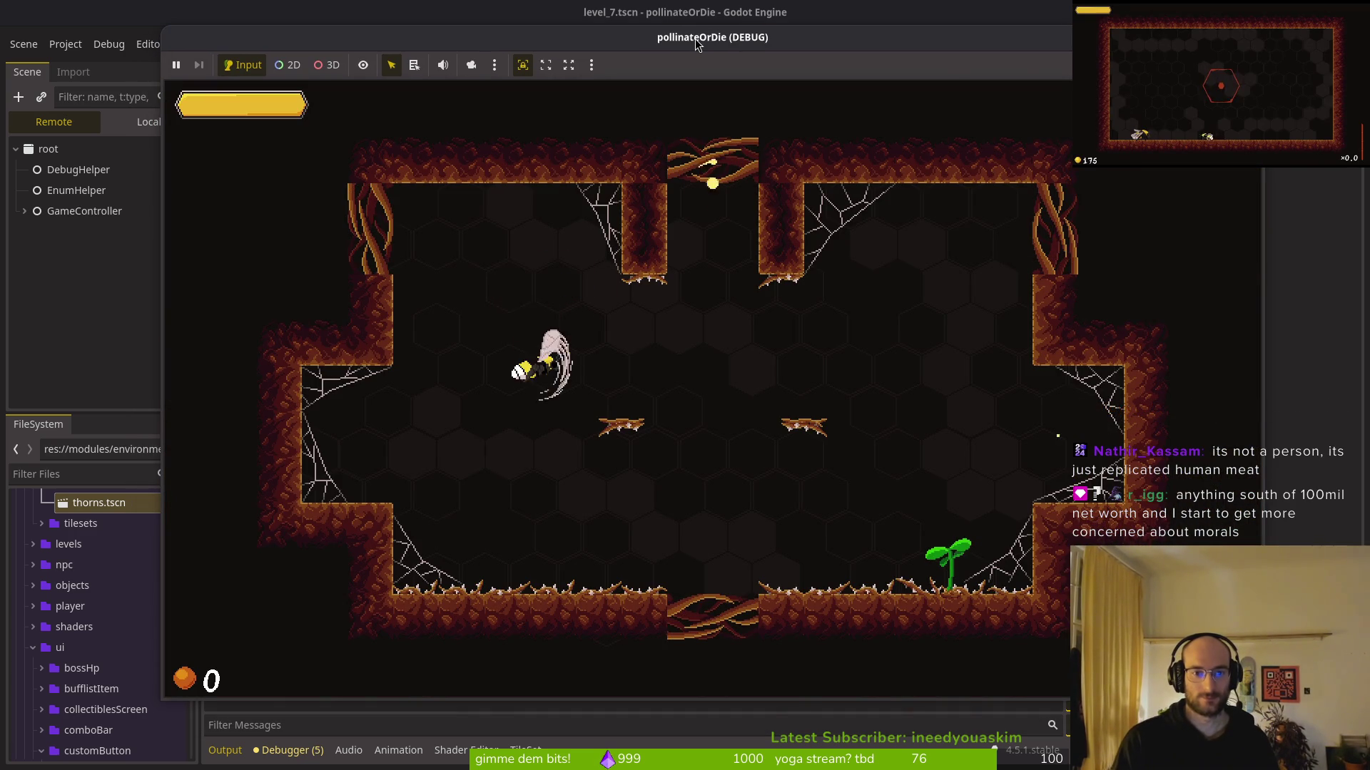
key(Up)
key(Left)
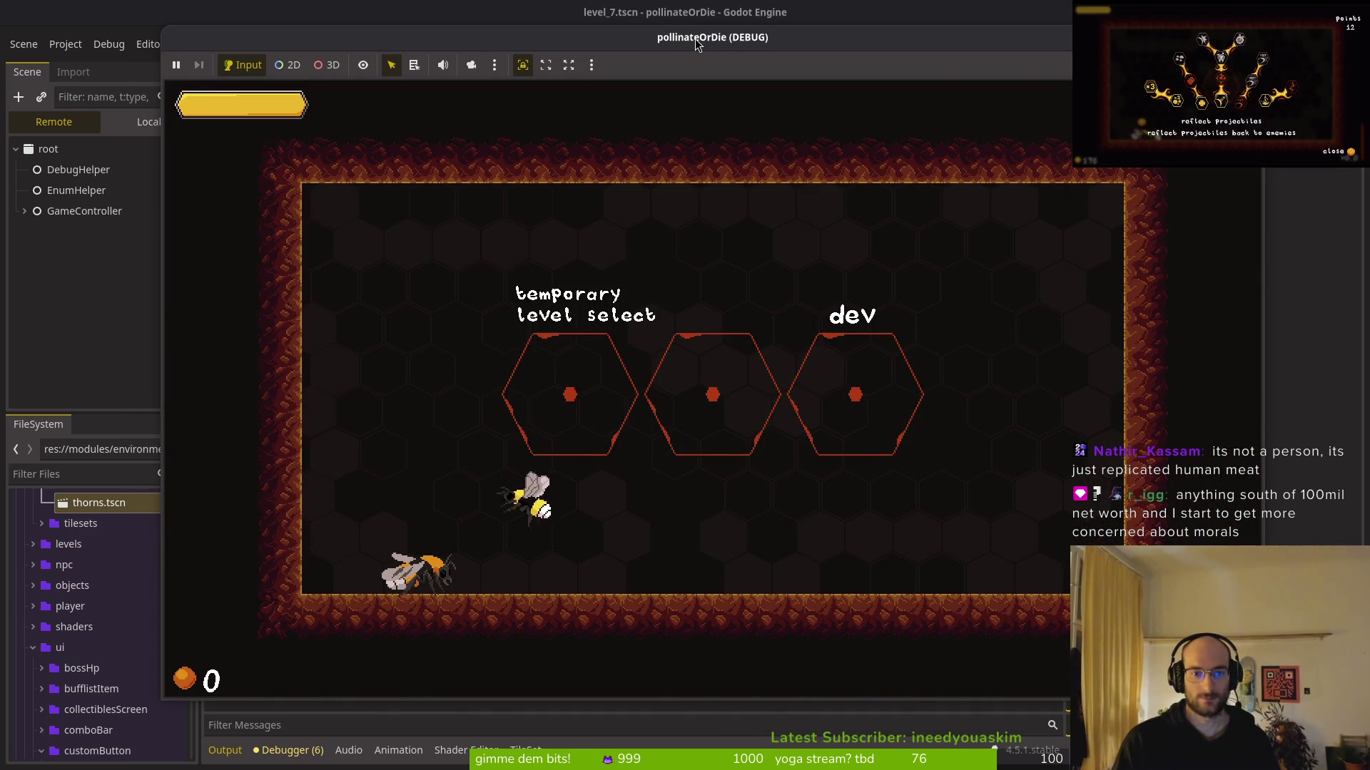
key(Up)
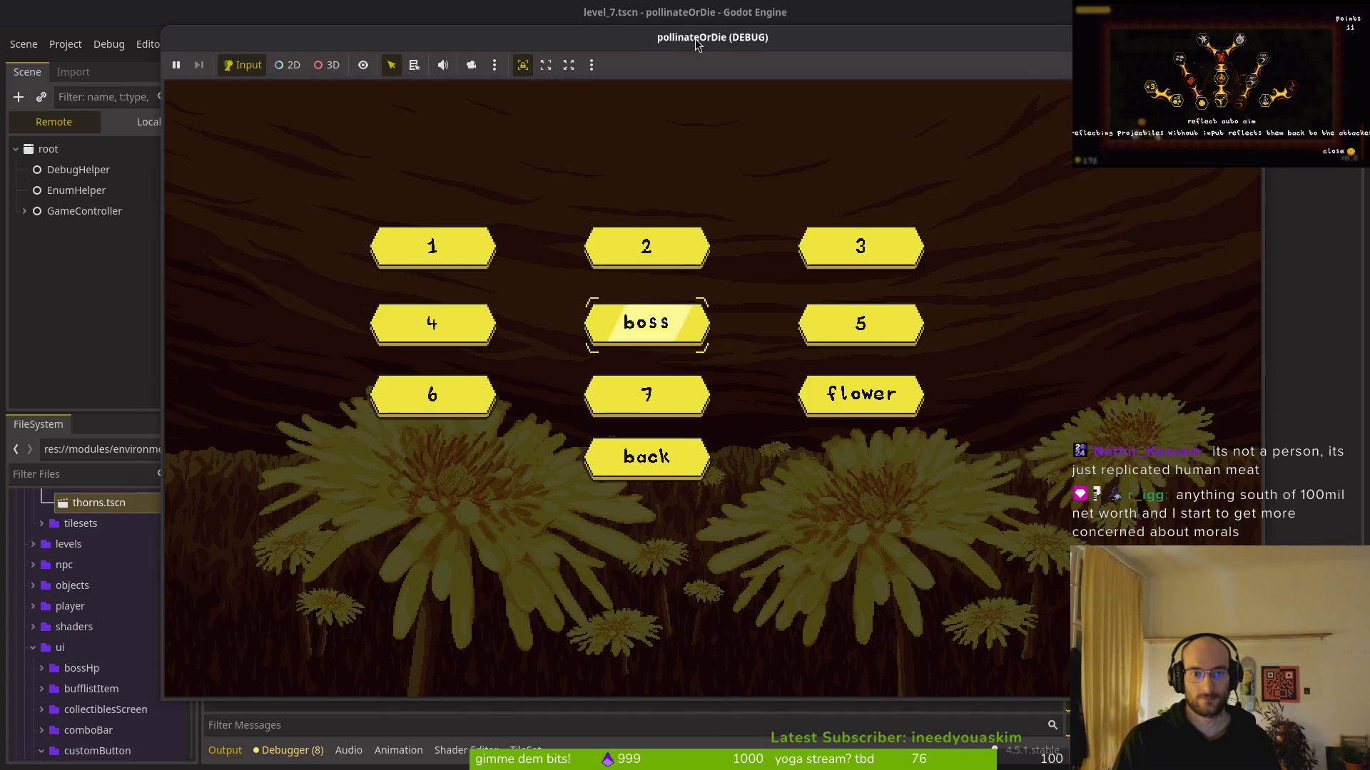
Play level 5 and bring the level-select menu back up
key(Right)
key(Return)
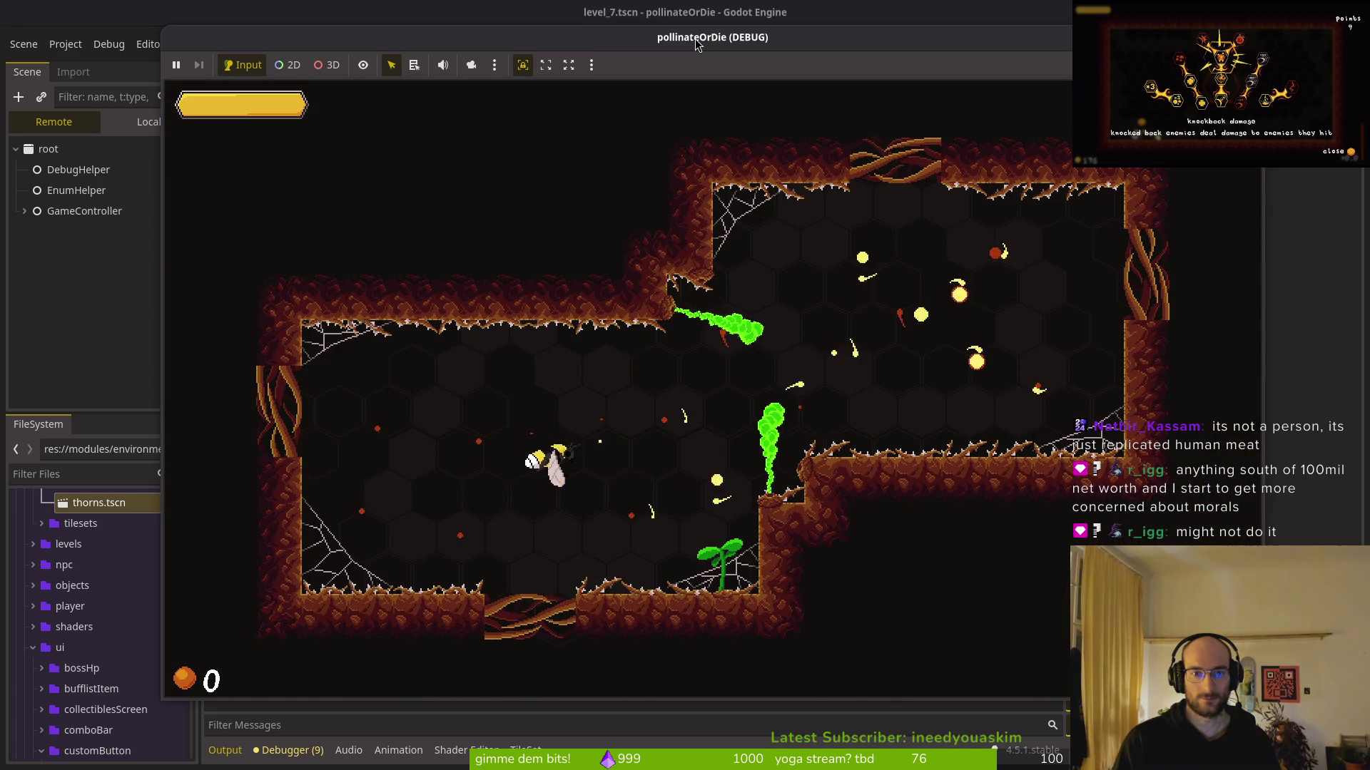
key(Down)
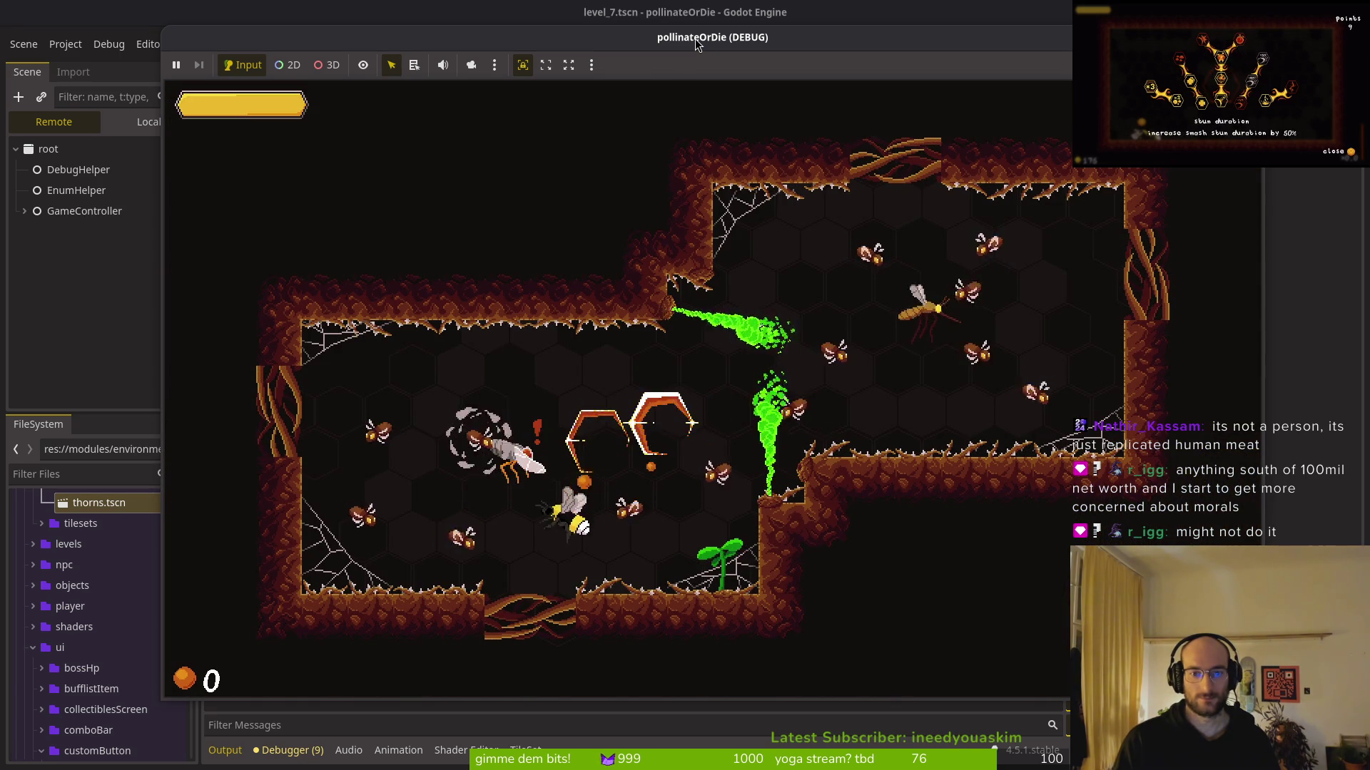
key(Up)
key(Left)
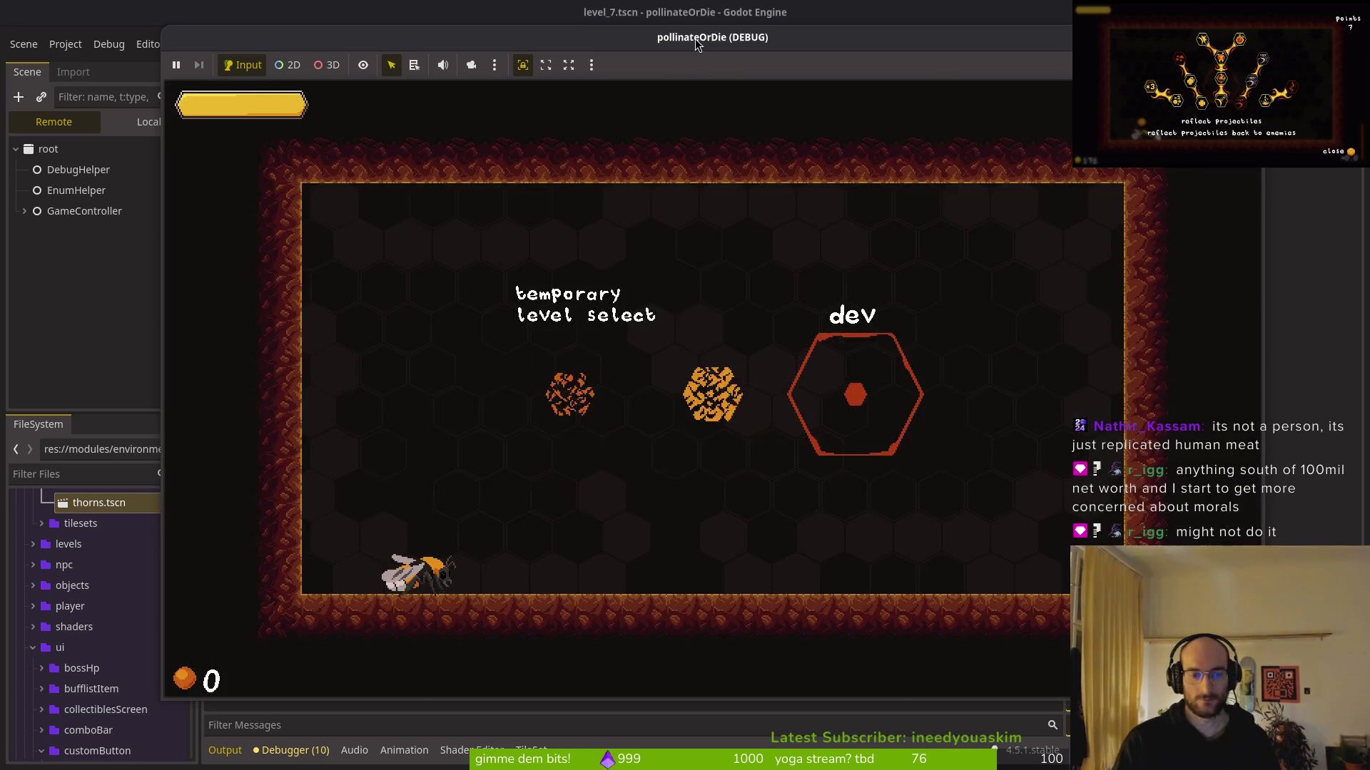
key(Down)
key(Left)
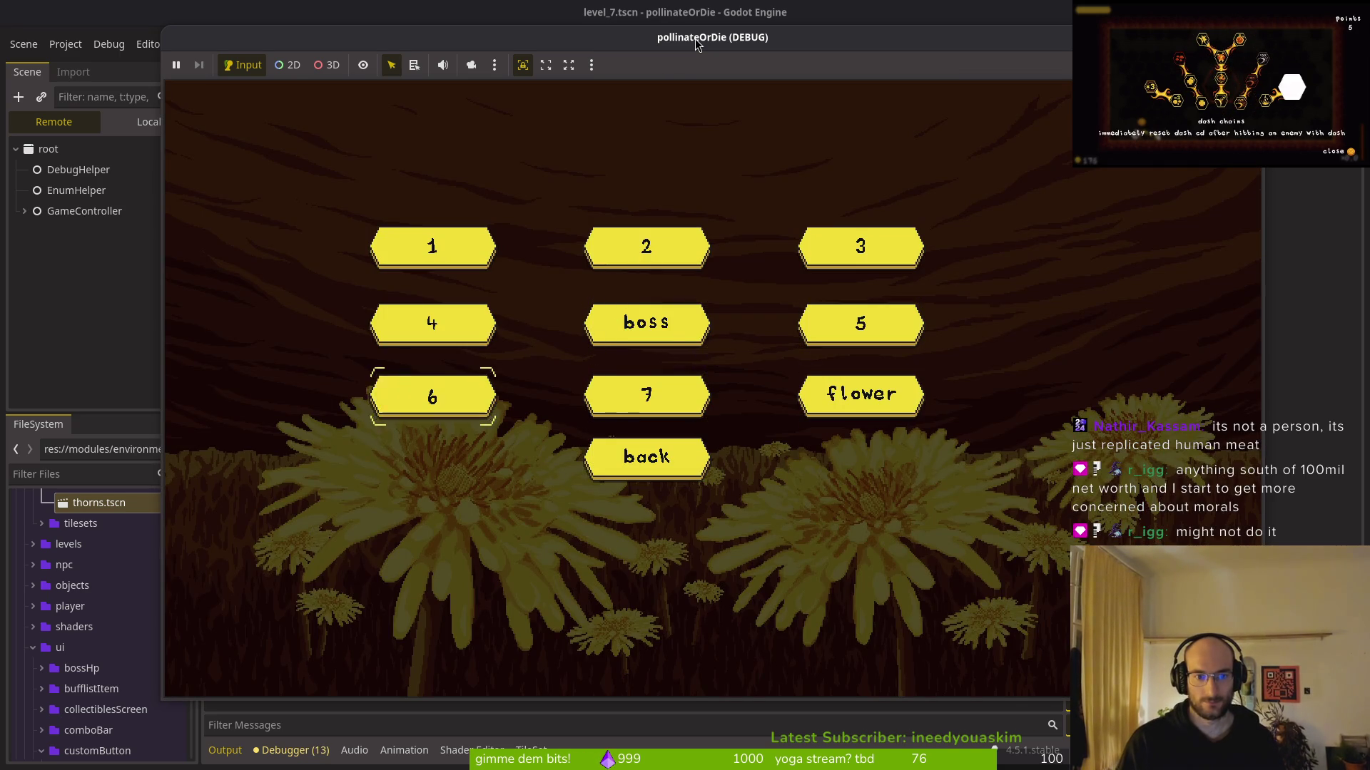
Play through levels 6 and 7, then stop the running game with F8
key(Return)
key(Down)
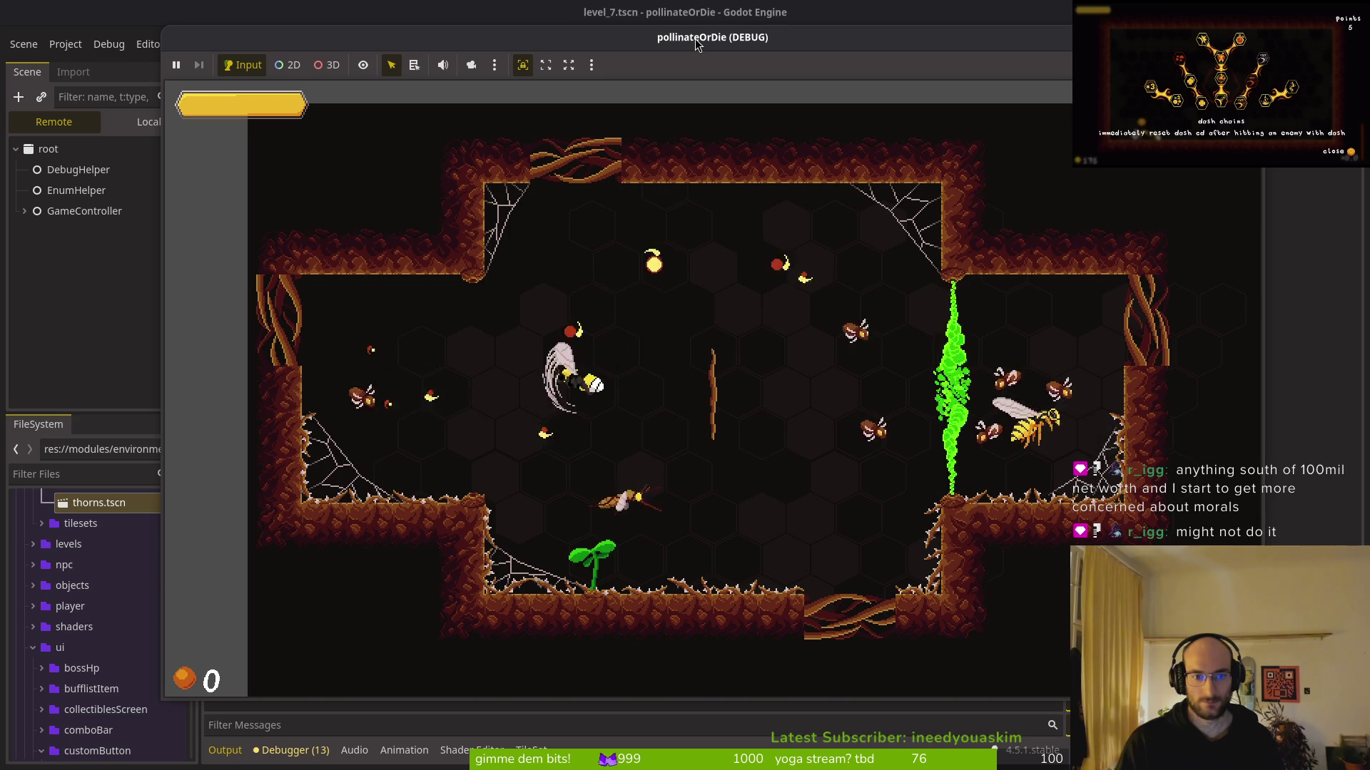
key(Down)
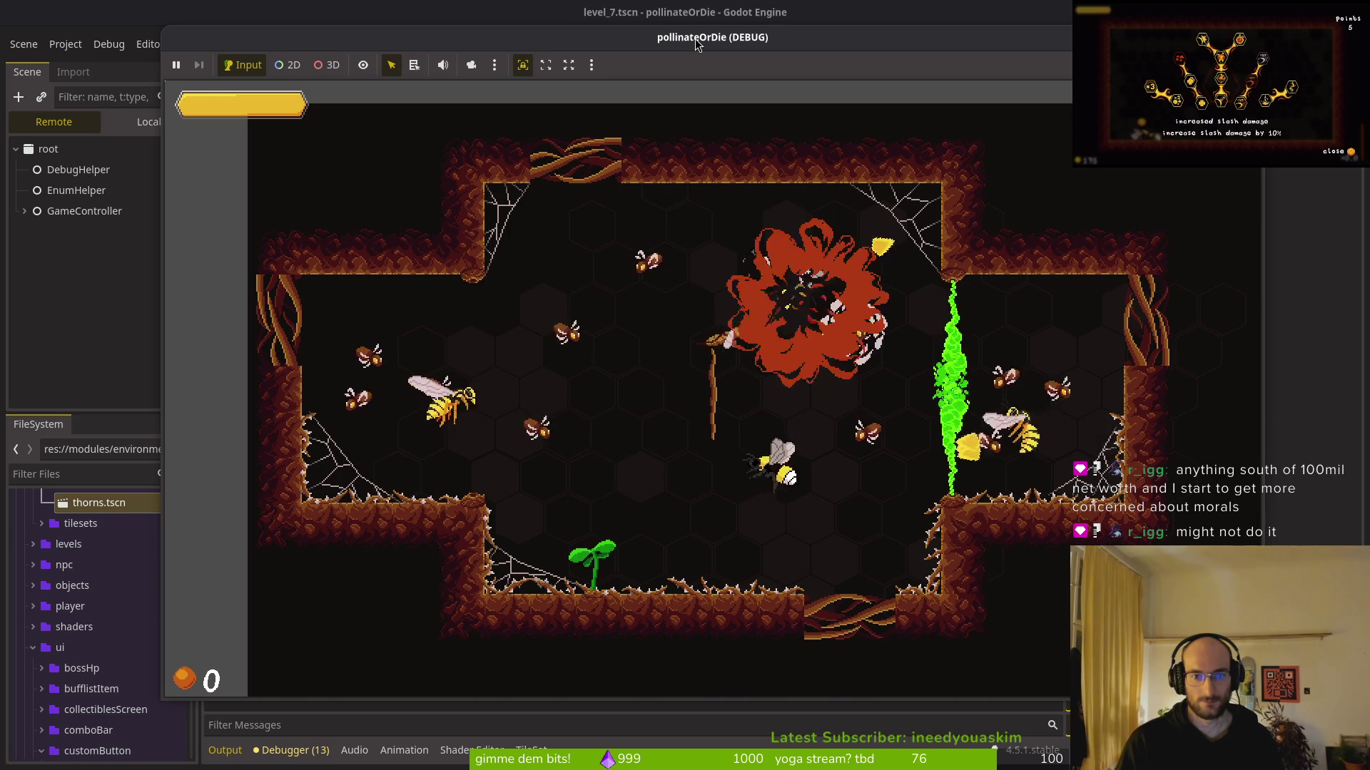
key(Left)
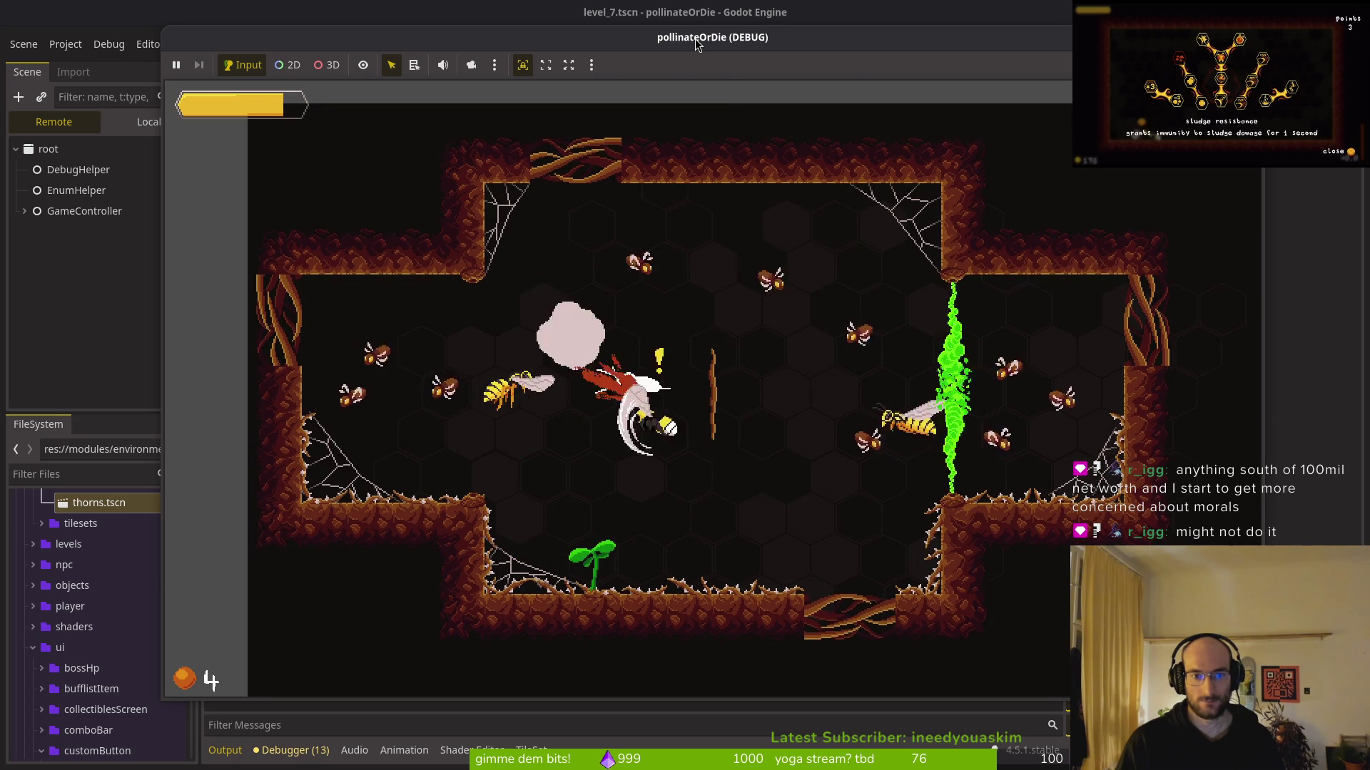
key(Up)
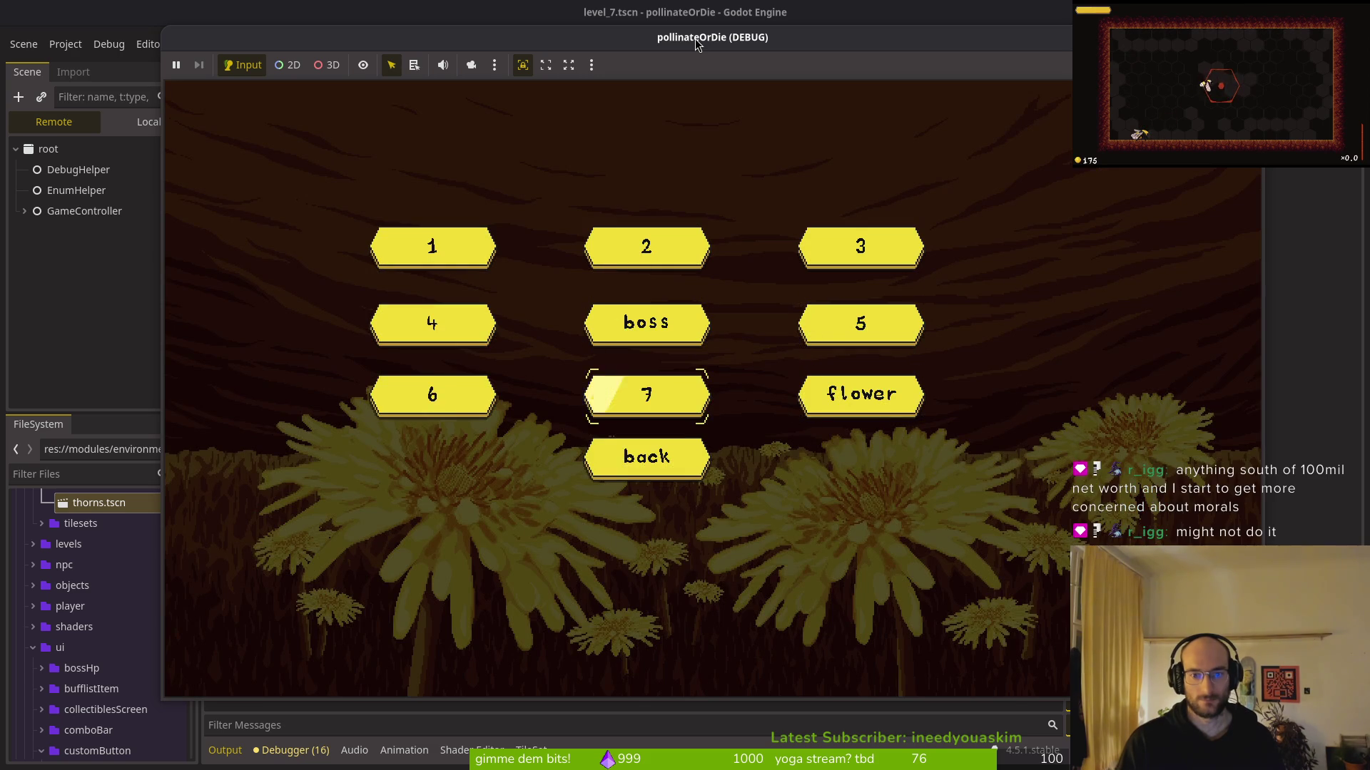
key(Return)
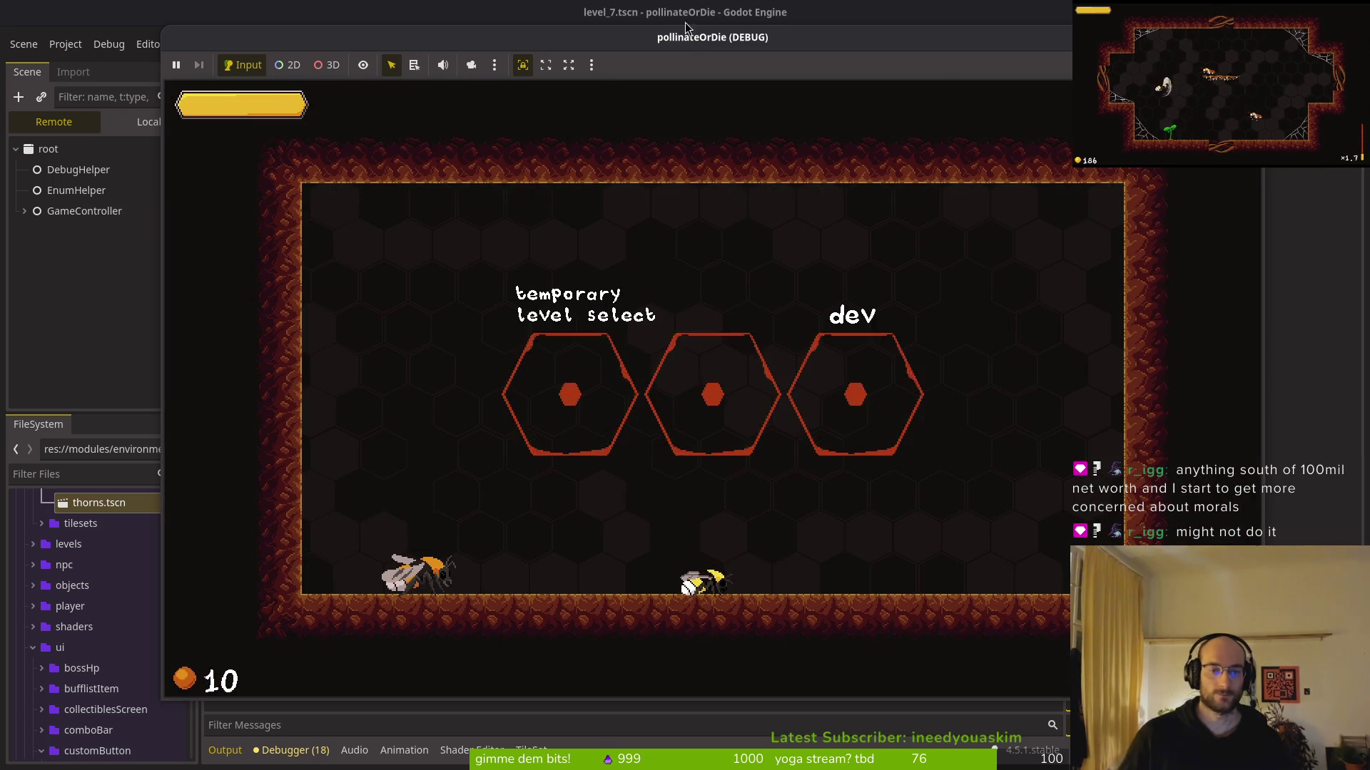
key(F8)
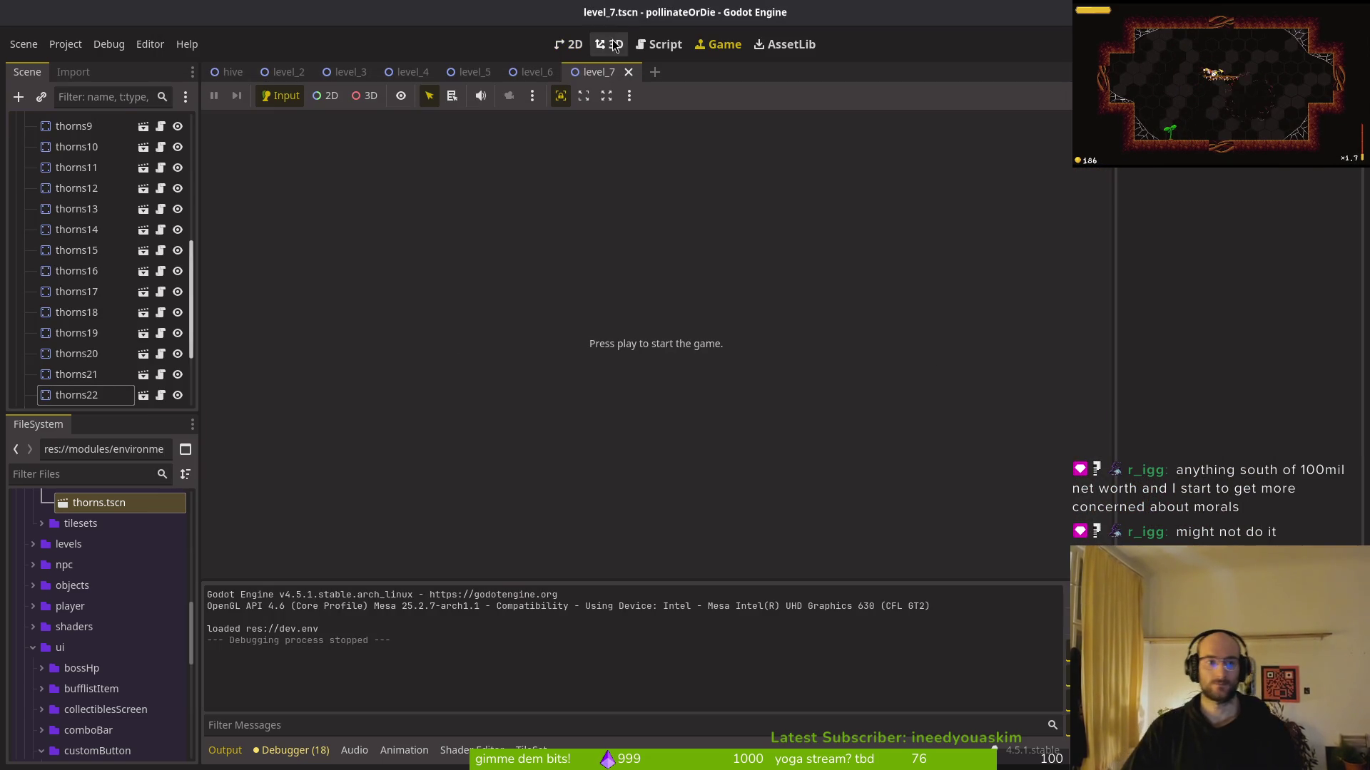
Return to the 2D view and close the level_7 through level_2 scene tabs
click(568, 44)
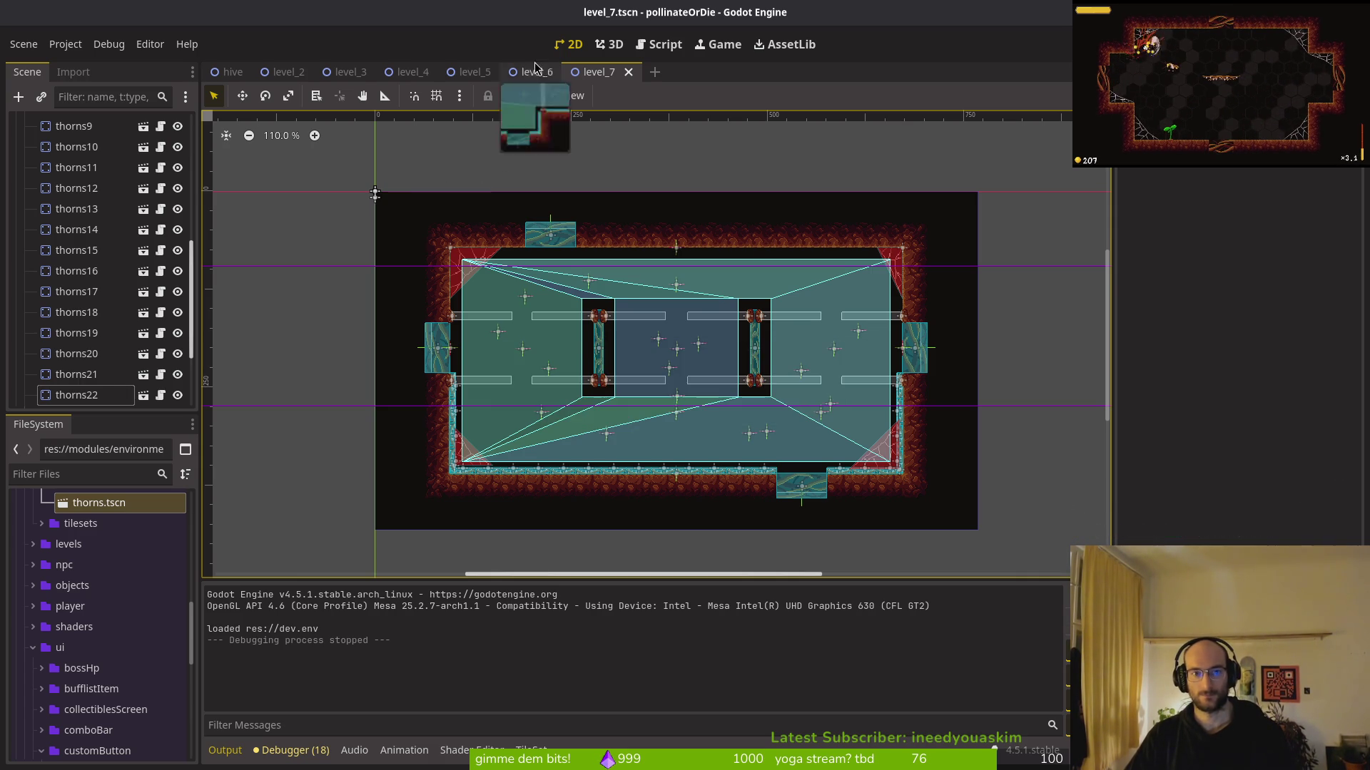
middle_click(593, 71)
middle_click(531, 72)
middle_click(471, 73)
middle_click(407, 73)
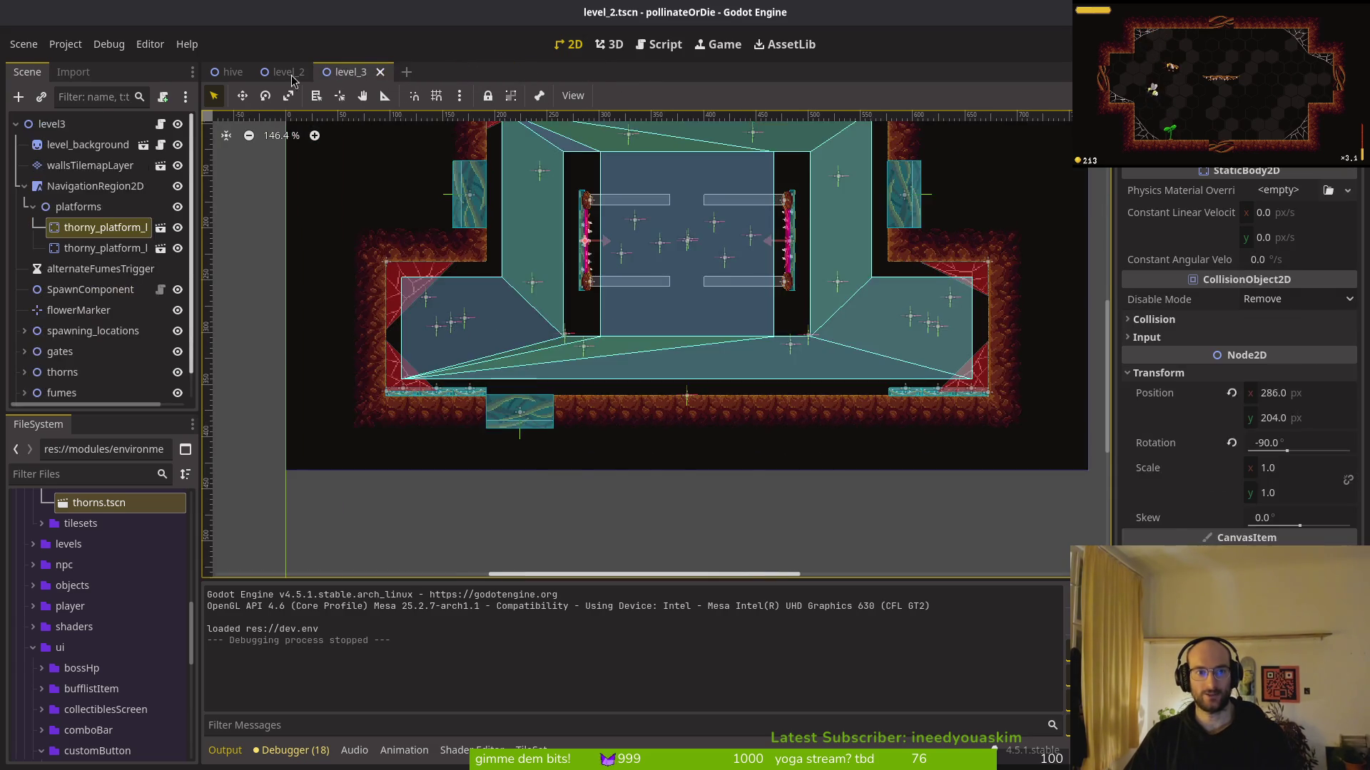
middle_click(339, 74)
middle_click(282, 75)
key(super+2)
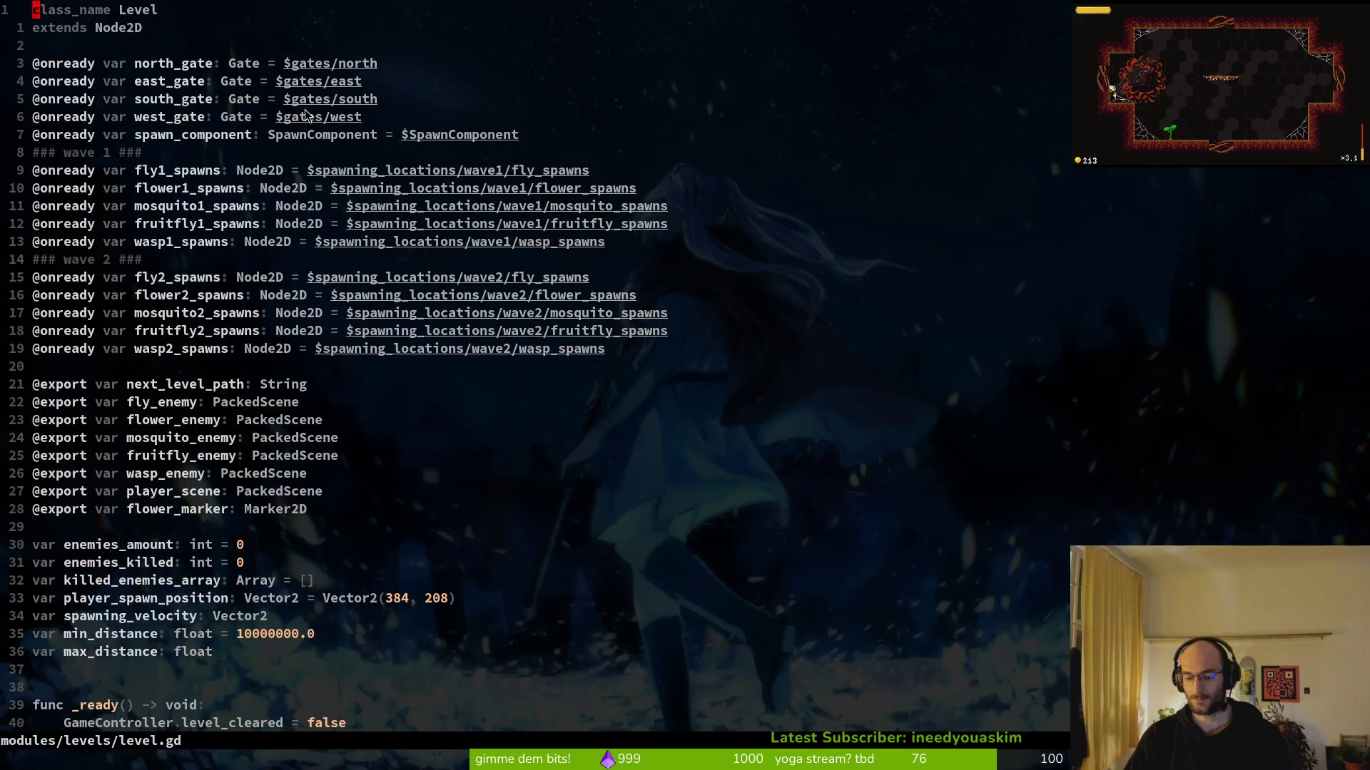
In tig status, stage thorns.gd, the deleted thorns scenes and level_3 to level_6
text(:wq:q tig status)
key(Down)
key(Down)
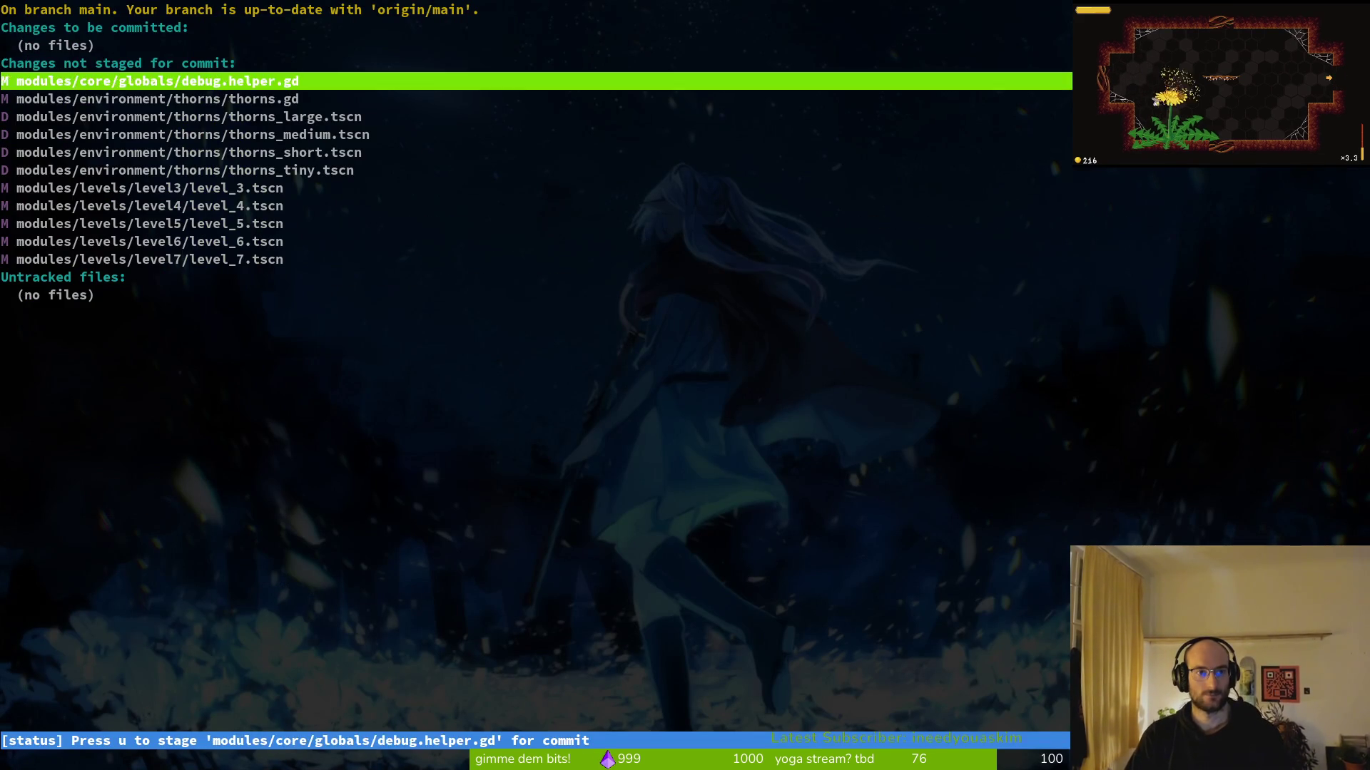
key(Down)
key(Return)
key(u)
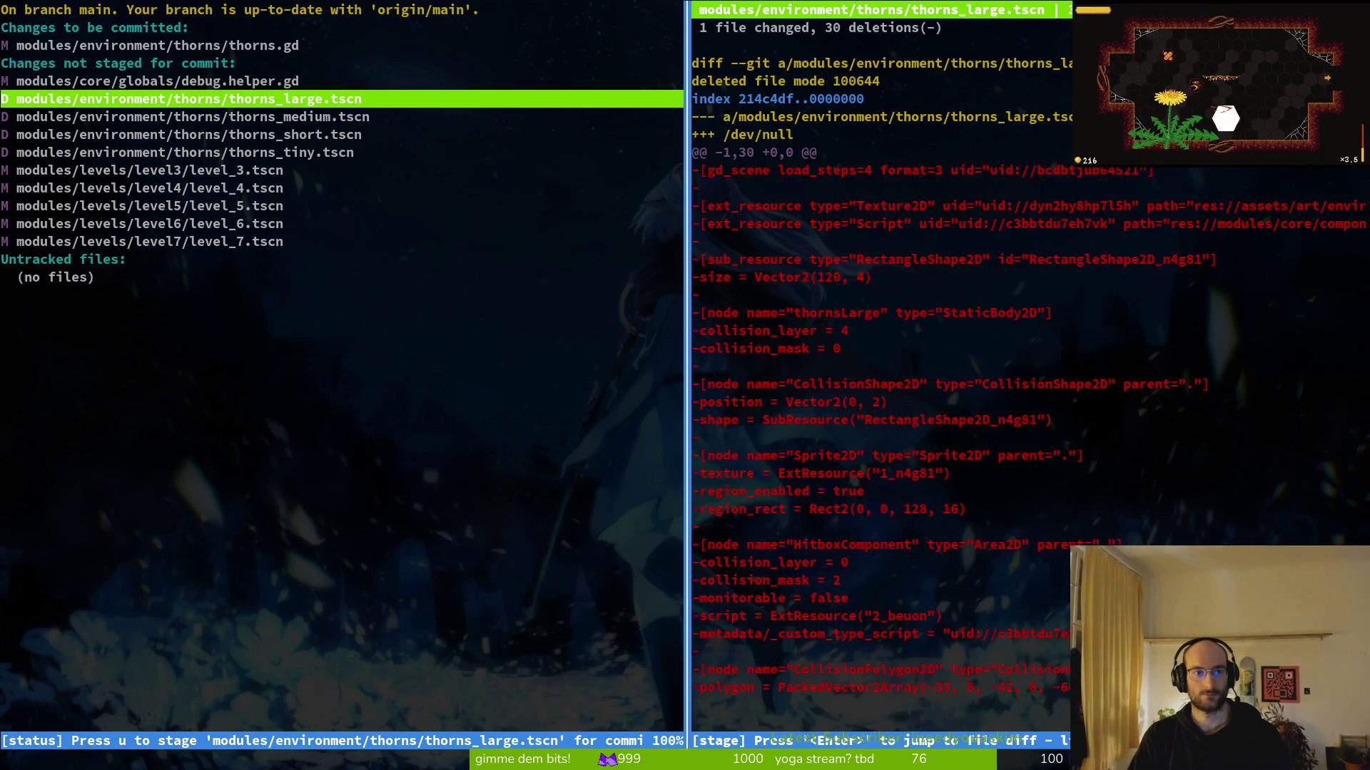
key(u)
key(u)
key(u)
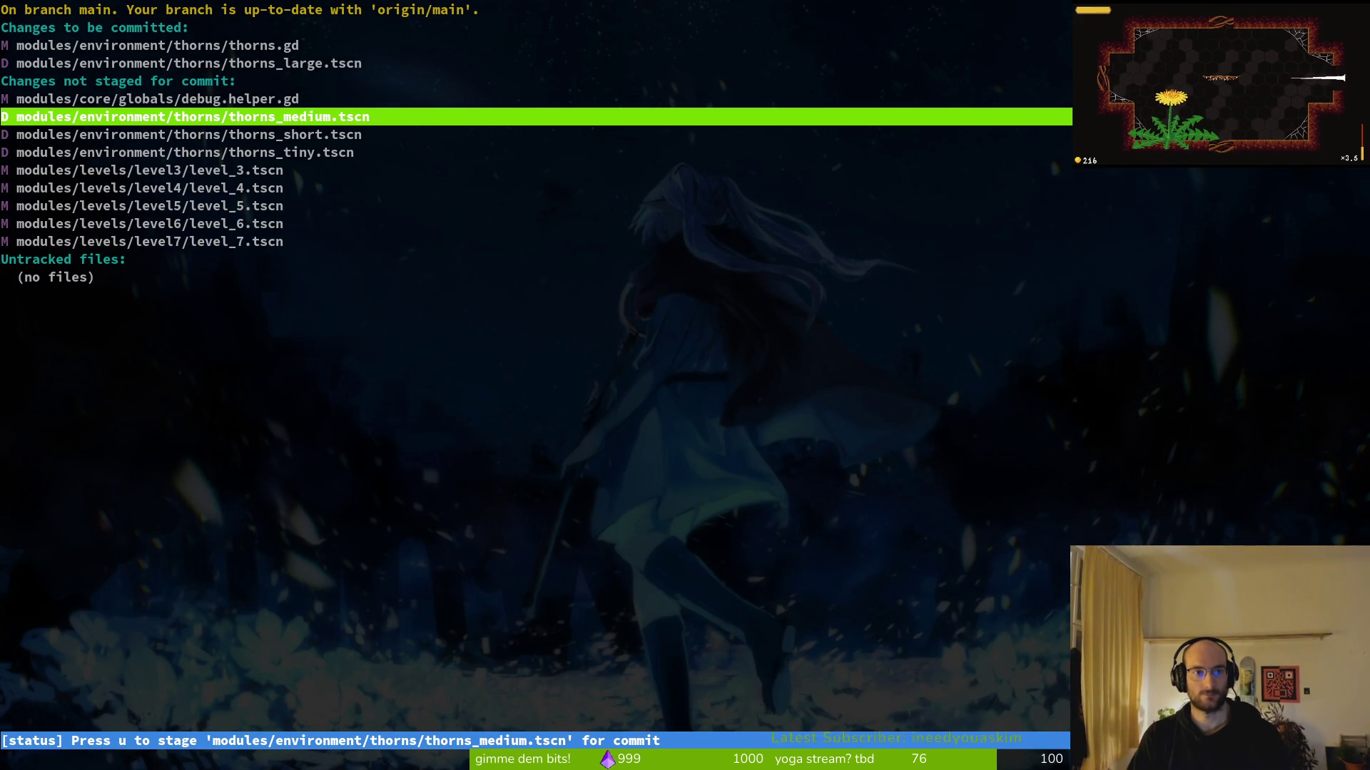
key(Down)
key(Down)
key(Down)
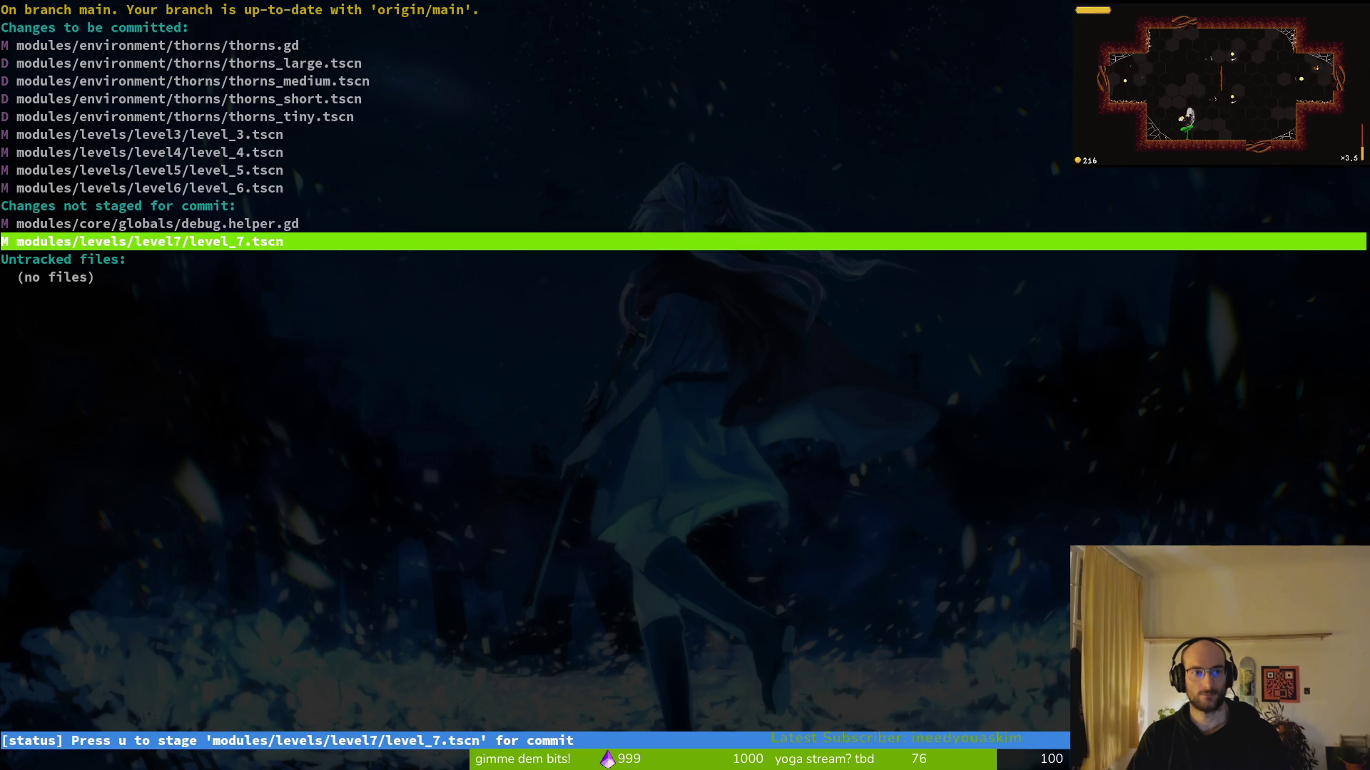
Commit with a message about removing unused thorns in favour of variable thorns across all levels
text(qg)
text(mit -m "remove)
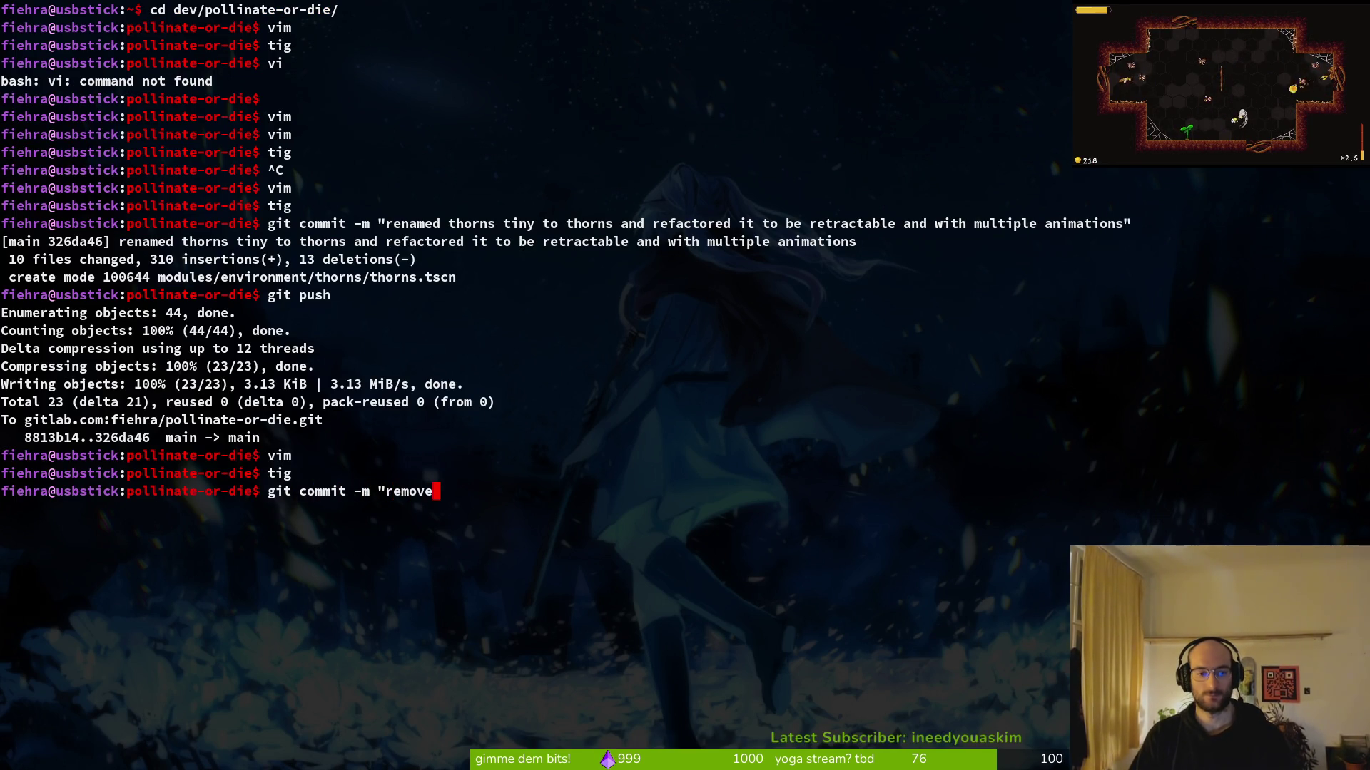
text(rns and replaced with the vari)
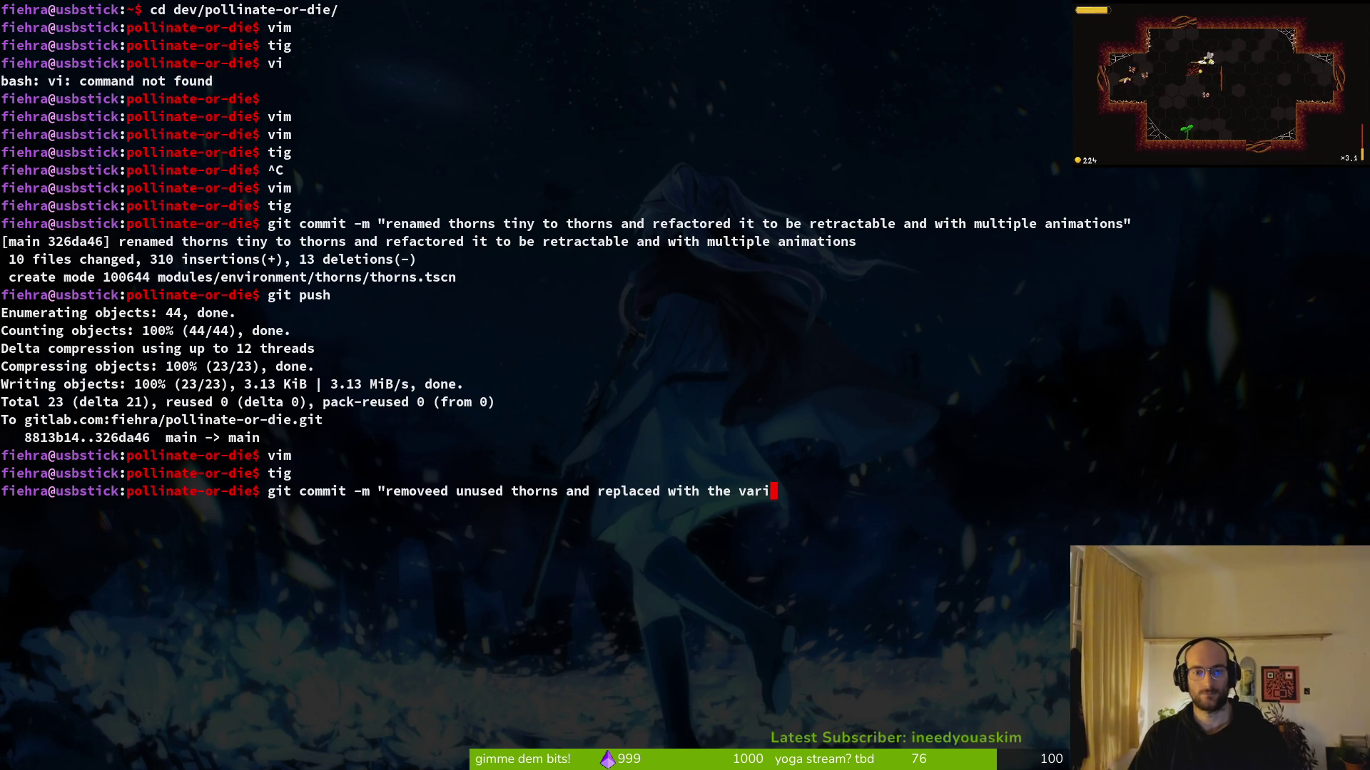
text(s)
key(BackSpace)
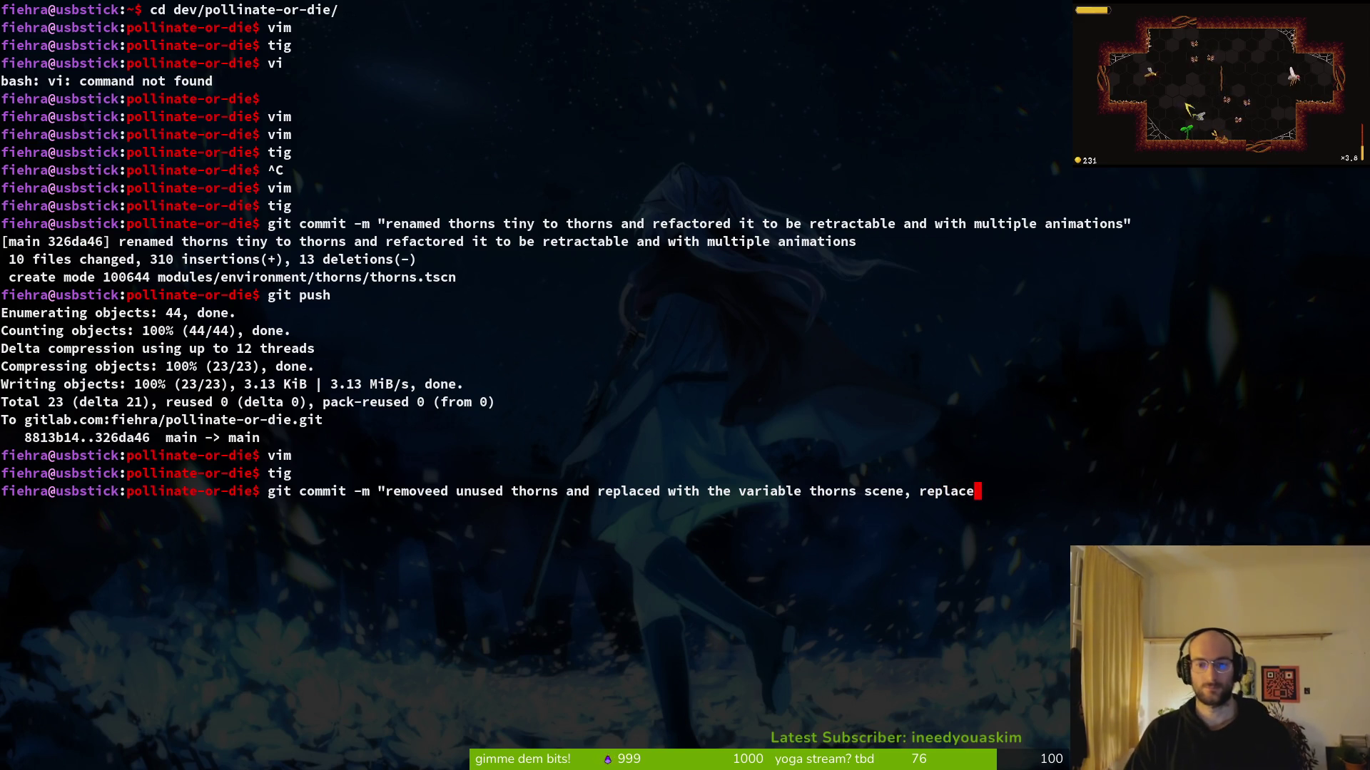
text(d in all levels)
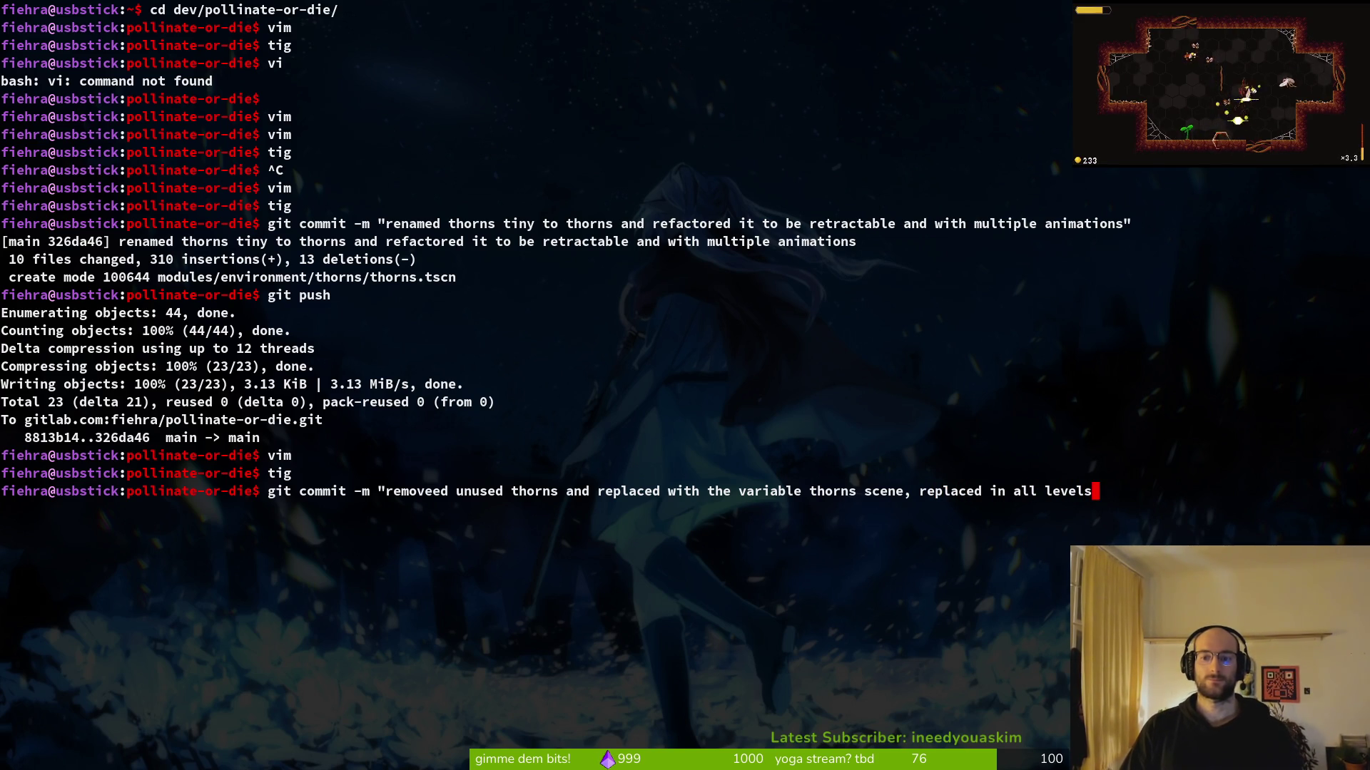
text(")
key(Return)
text(git push)
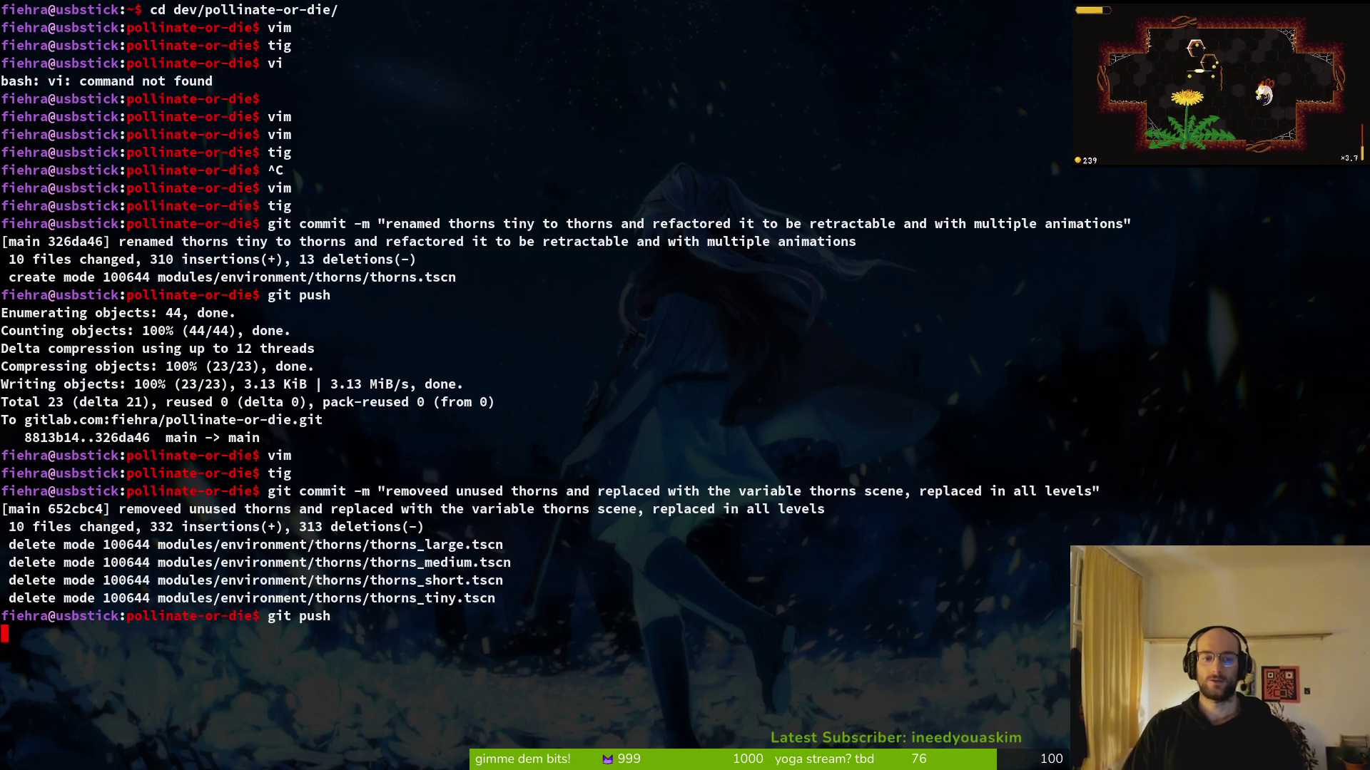
Open boss_level.tscn in Godot through the quick-open resource search
key(alt+Tab)
key(shift+alt+o)
text(bos)
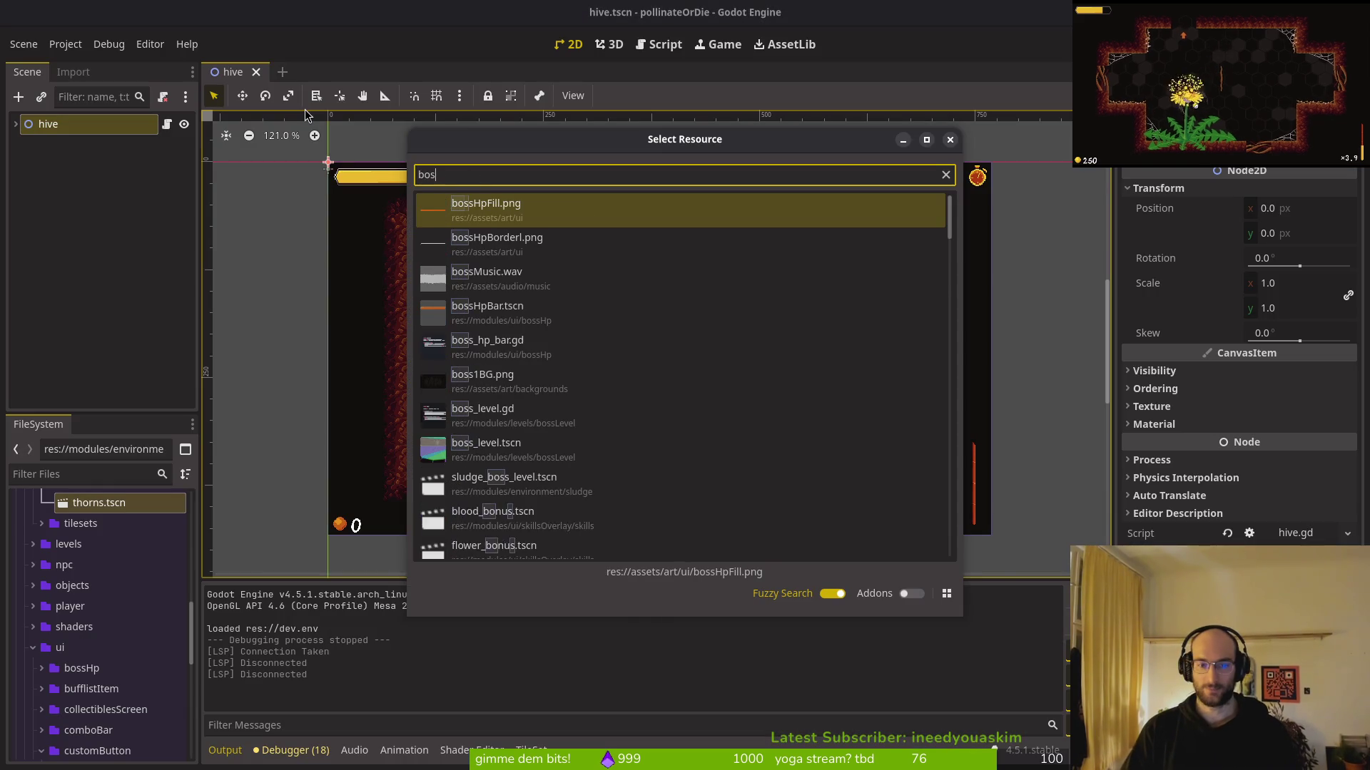
text(s_level)
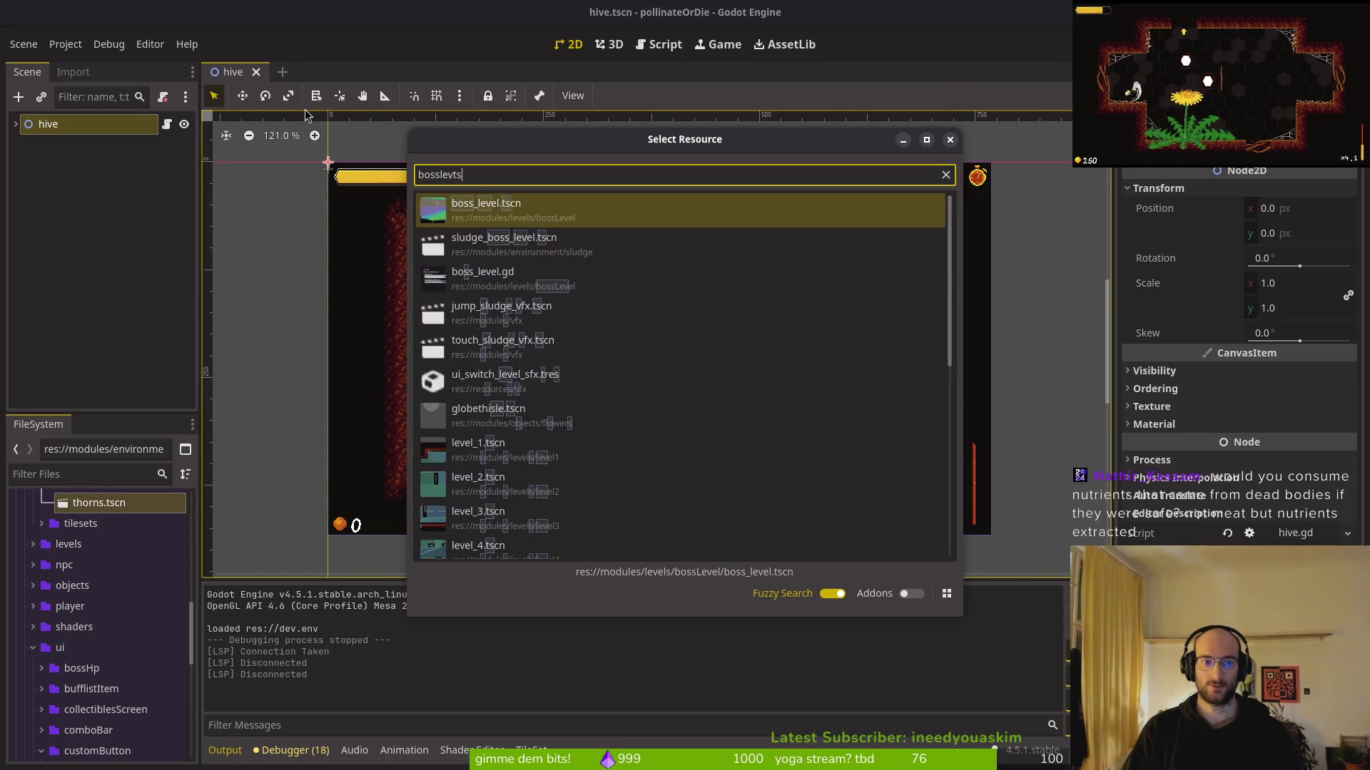
key(Return)
scroll(329, 172, down, 4)
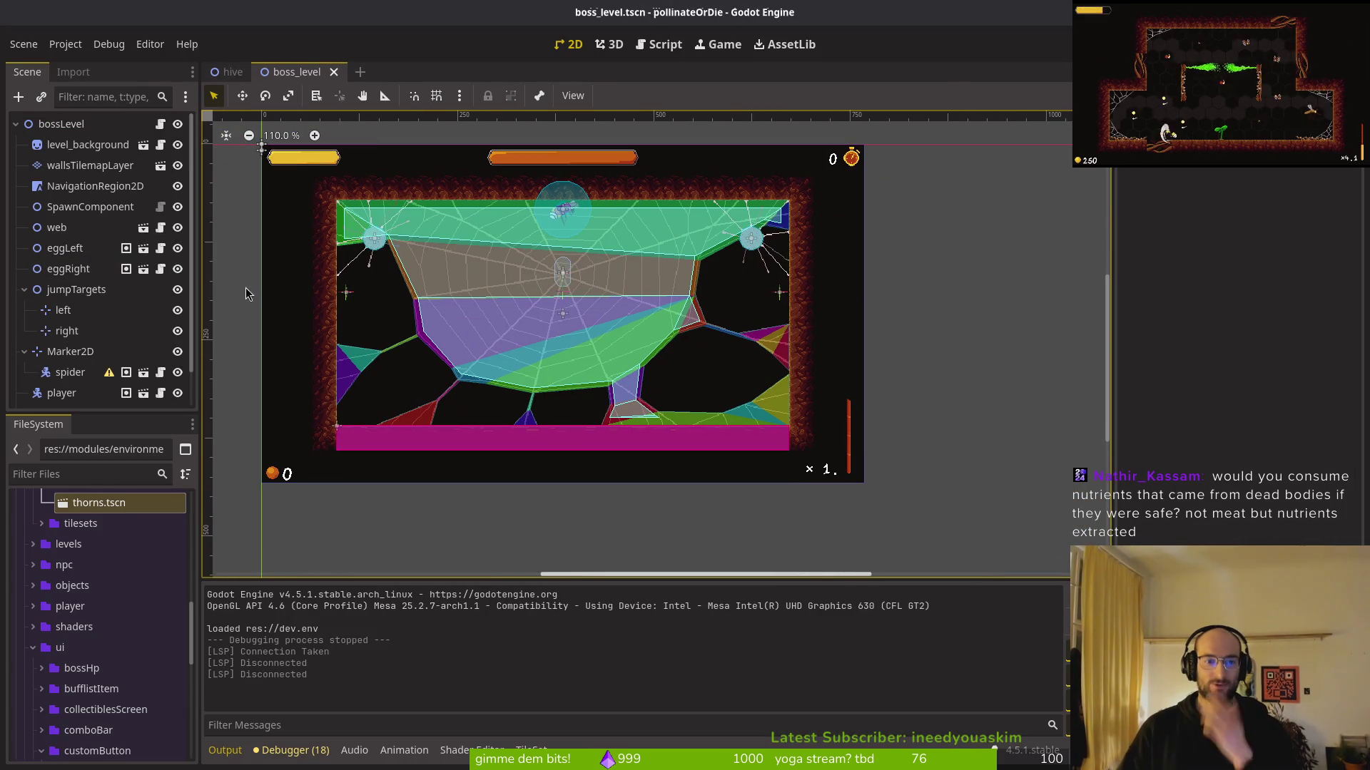
Collapse the Marker2D and jumpTargets branches in the boss level's Scene dock
click(23, 351)
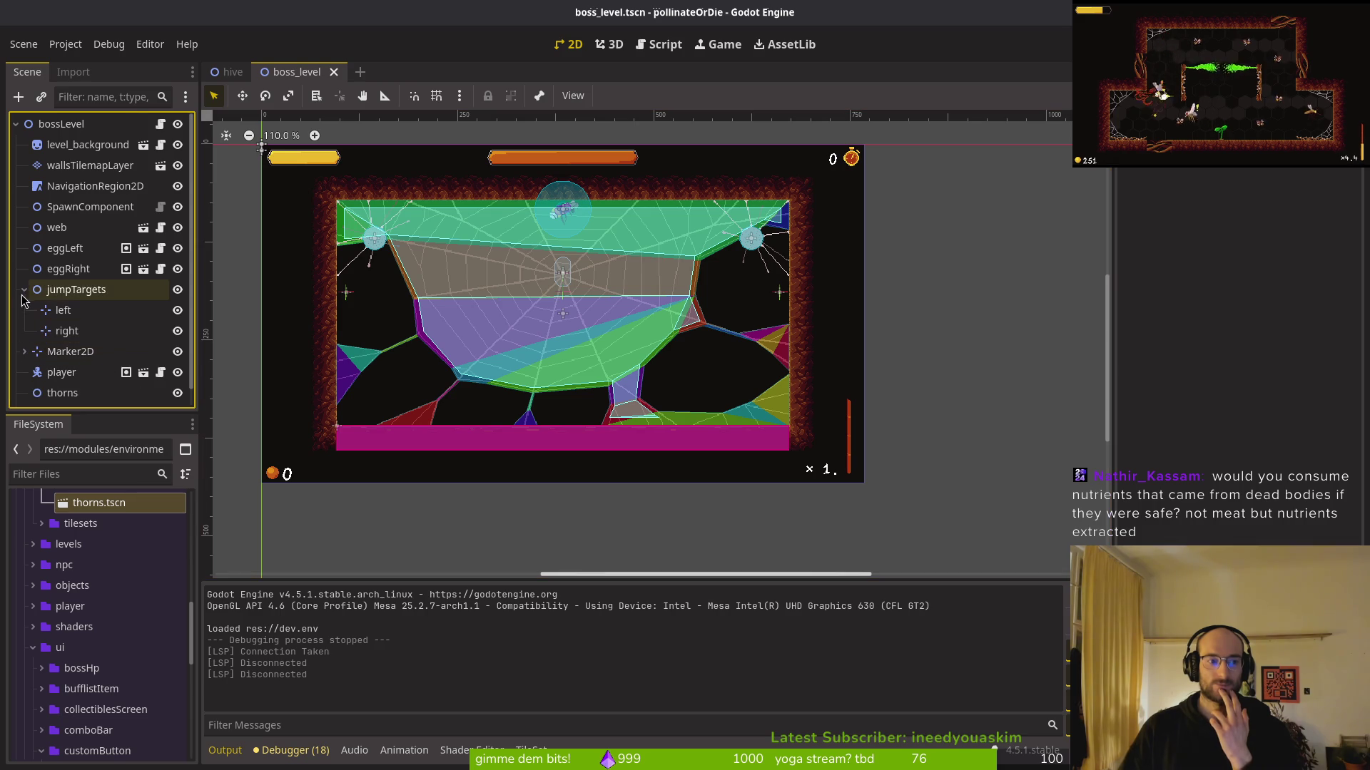
click(24, 290)
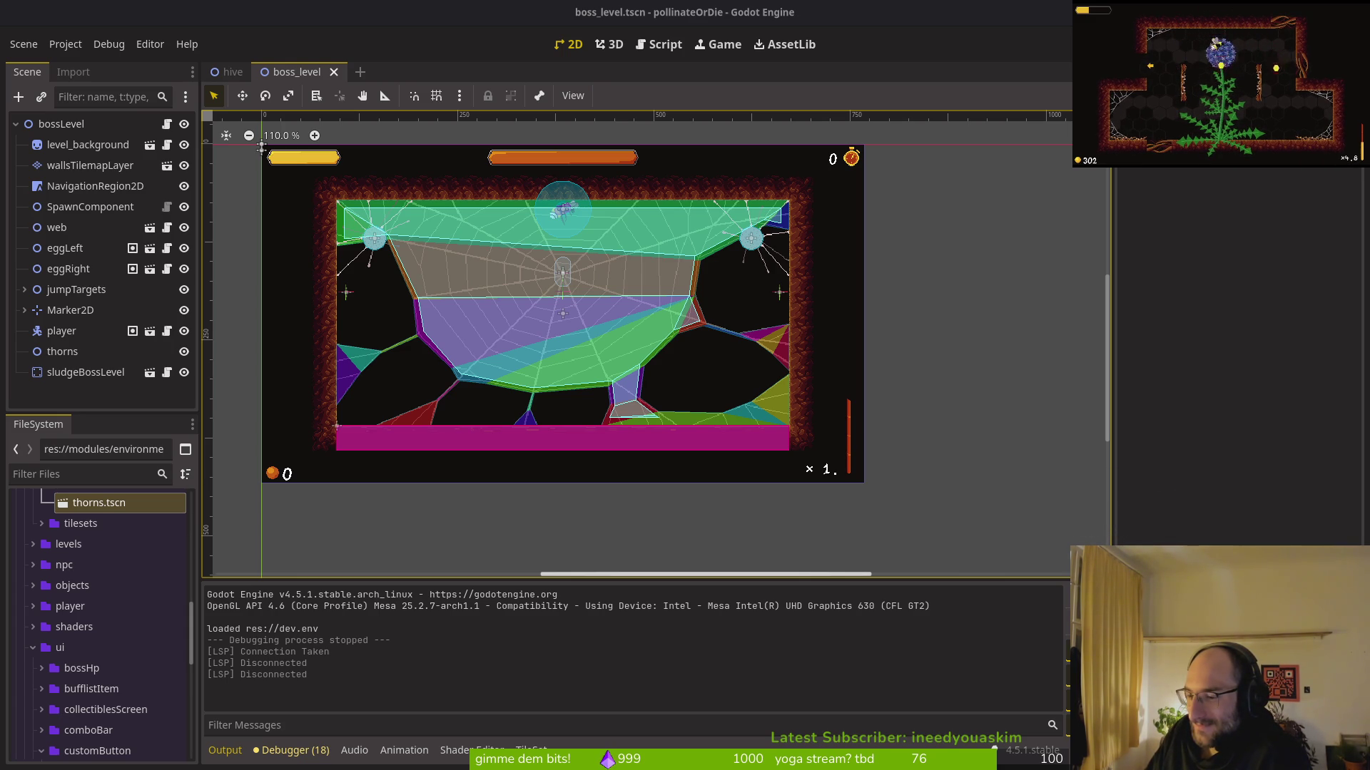
scroll(563, 448, down, 3)
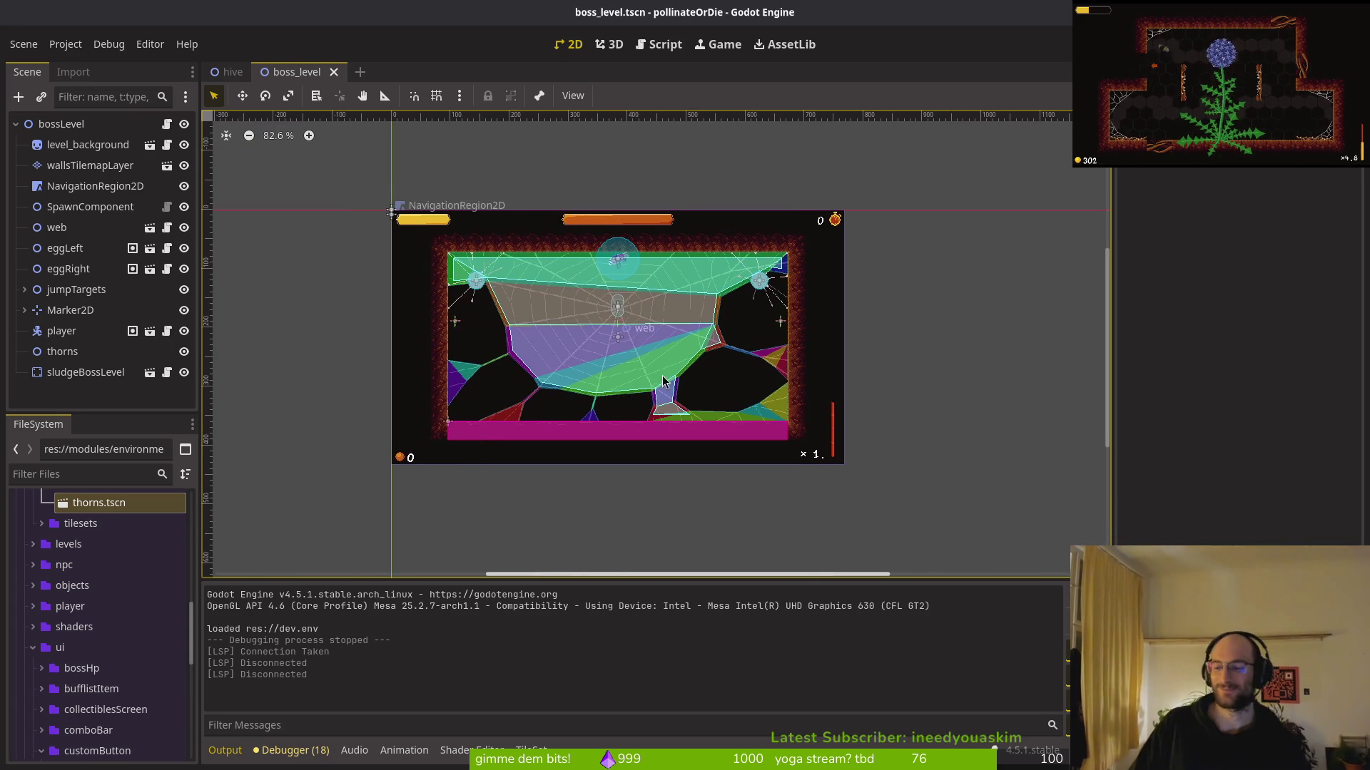
scroll(631, 414, up, 4)
scroll(639, 410, down, 3)
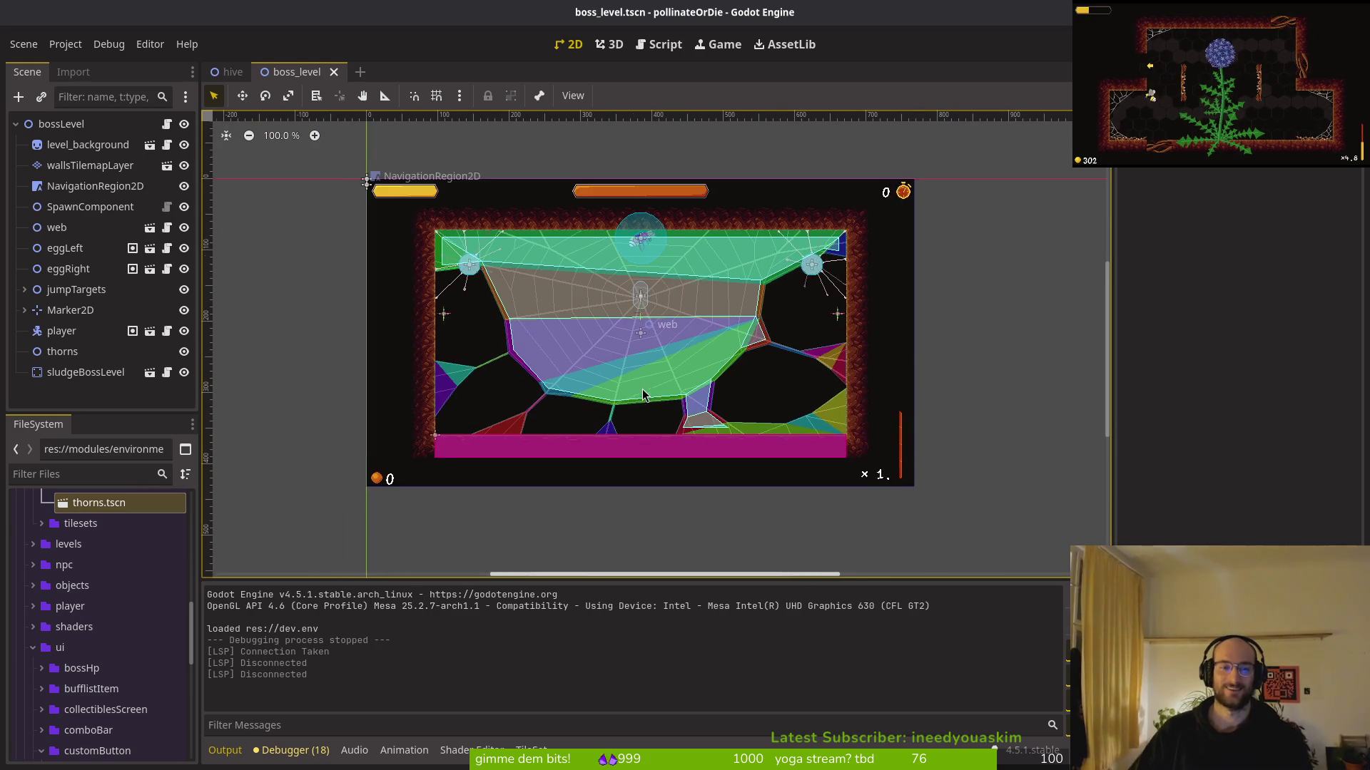
scroll(644, 408, up, 1)
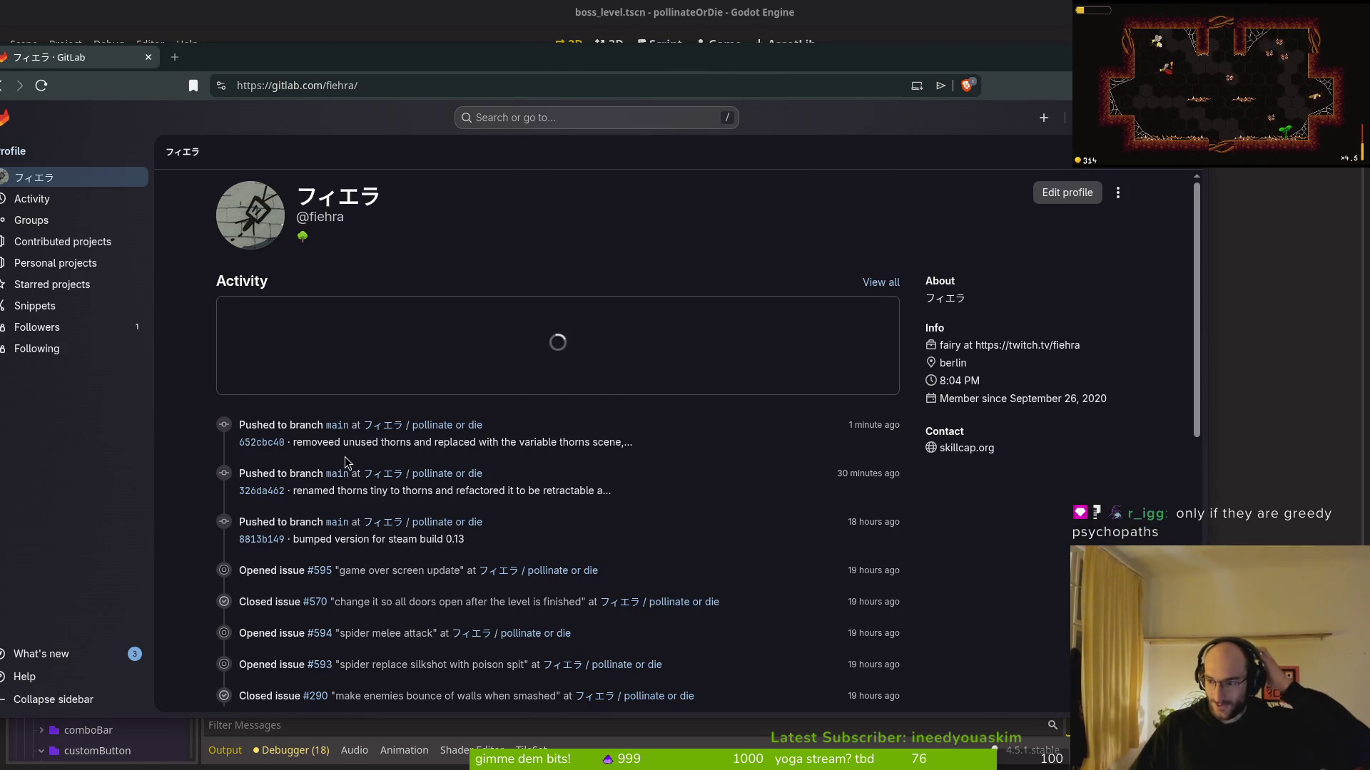
Open the pollinate or die project's issue list
click(447, 459)
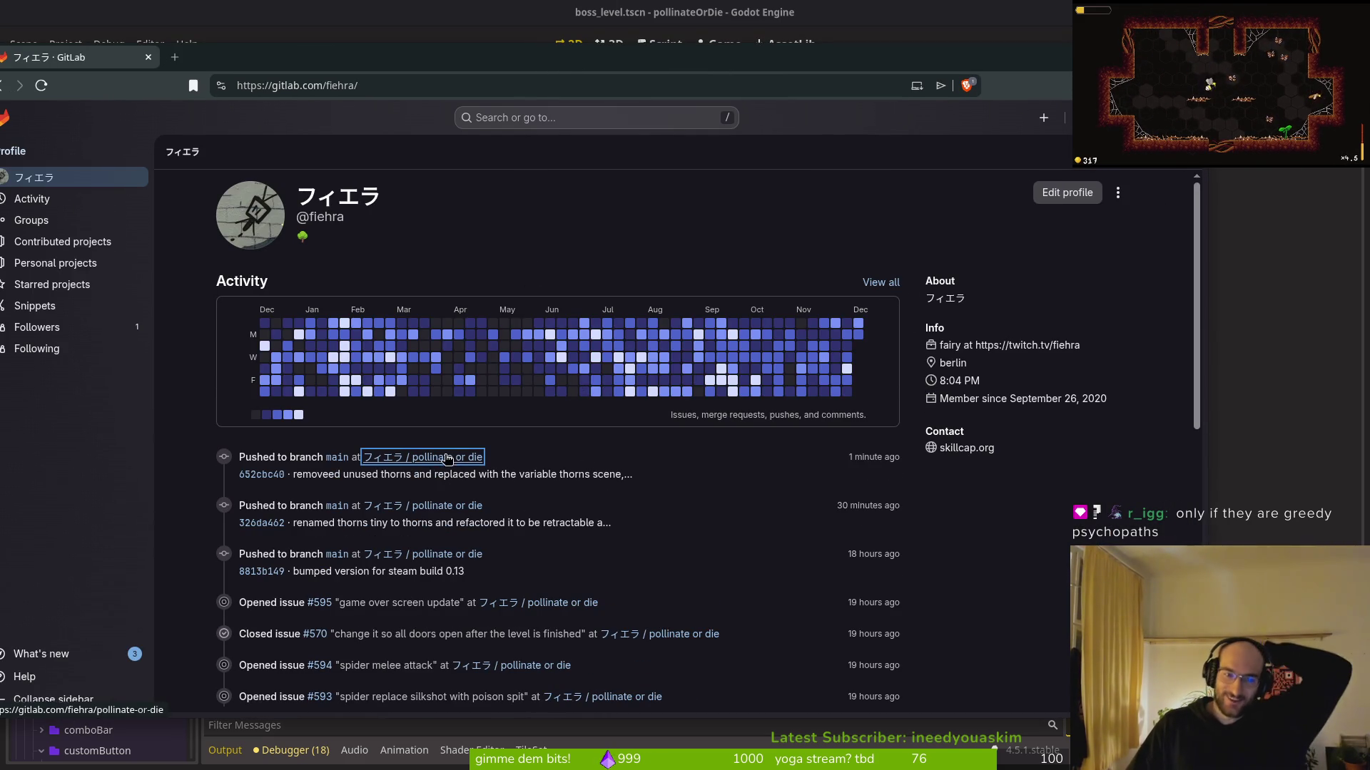
drag(419, 63, 463, 65)
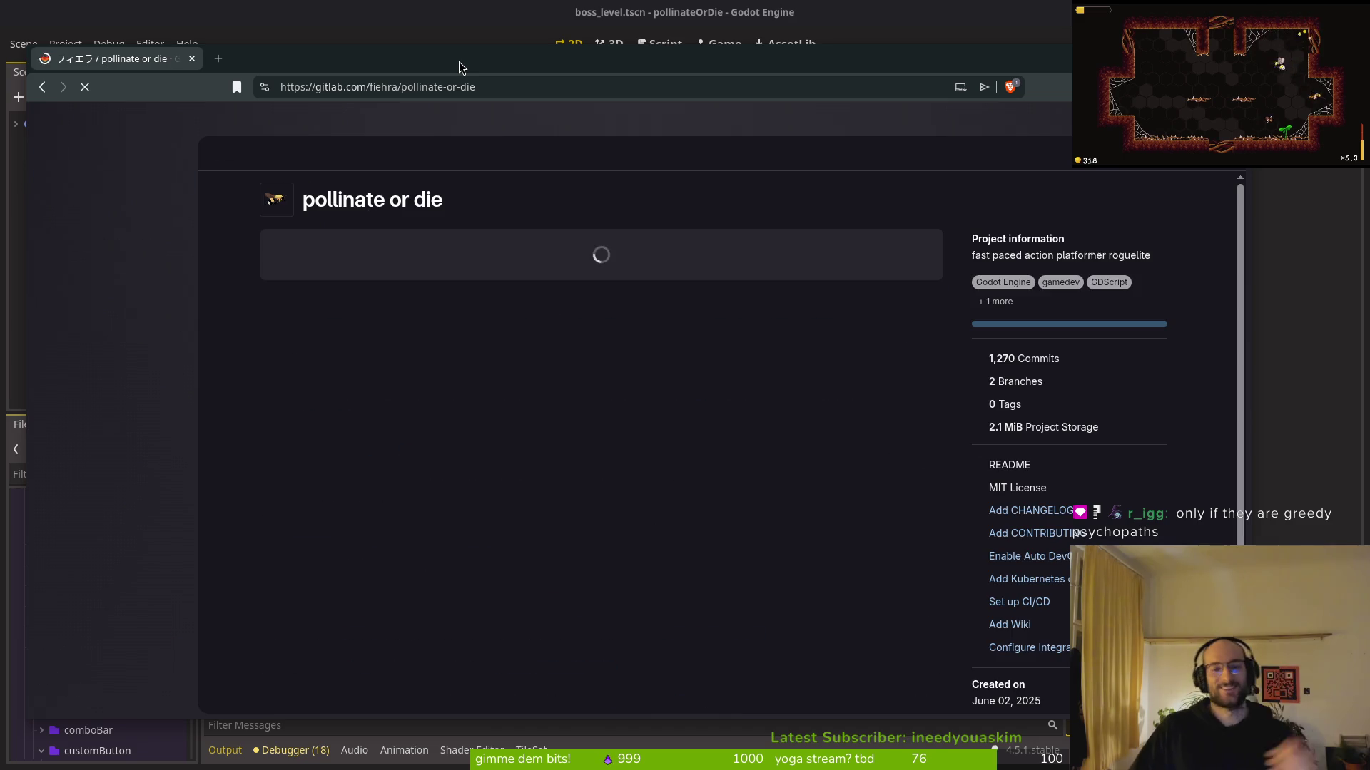
click(135, 232)
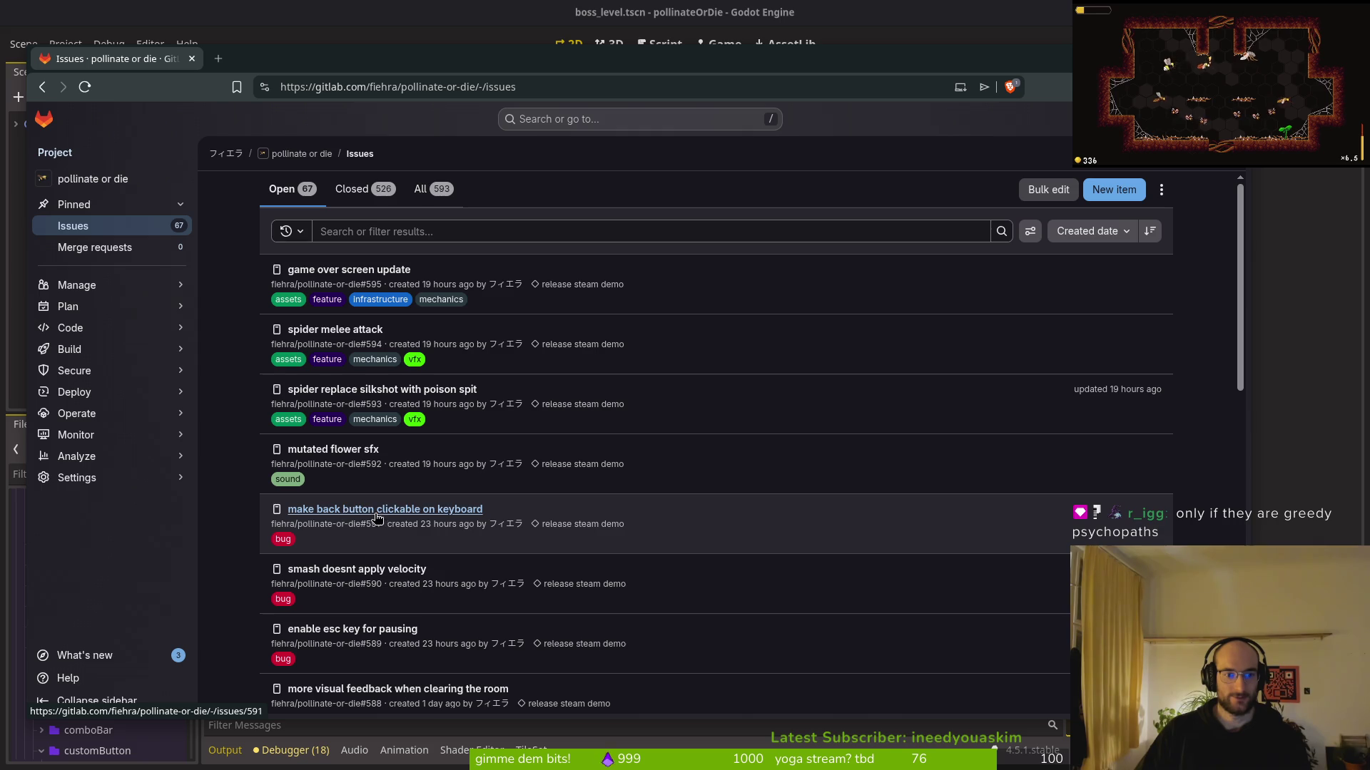
Browse the open issues, then switch to the Closed issues tab
scroll(391, 639, down, 2)
scroll(440, 595, down, 3)
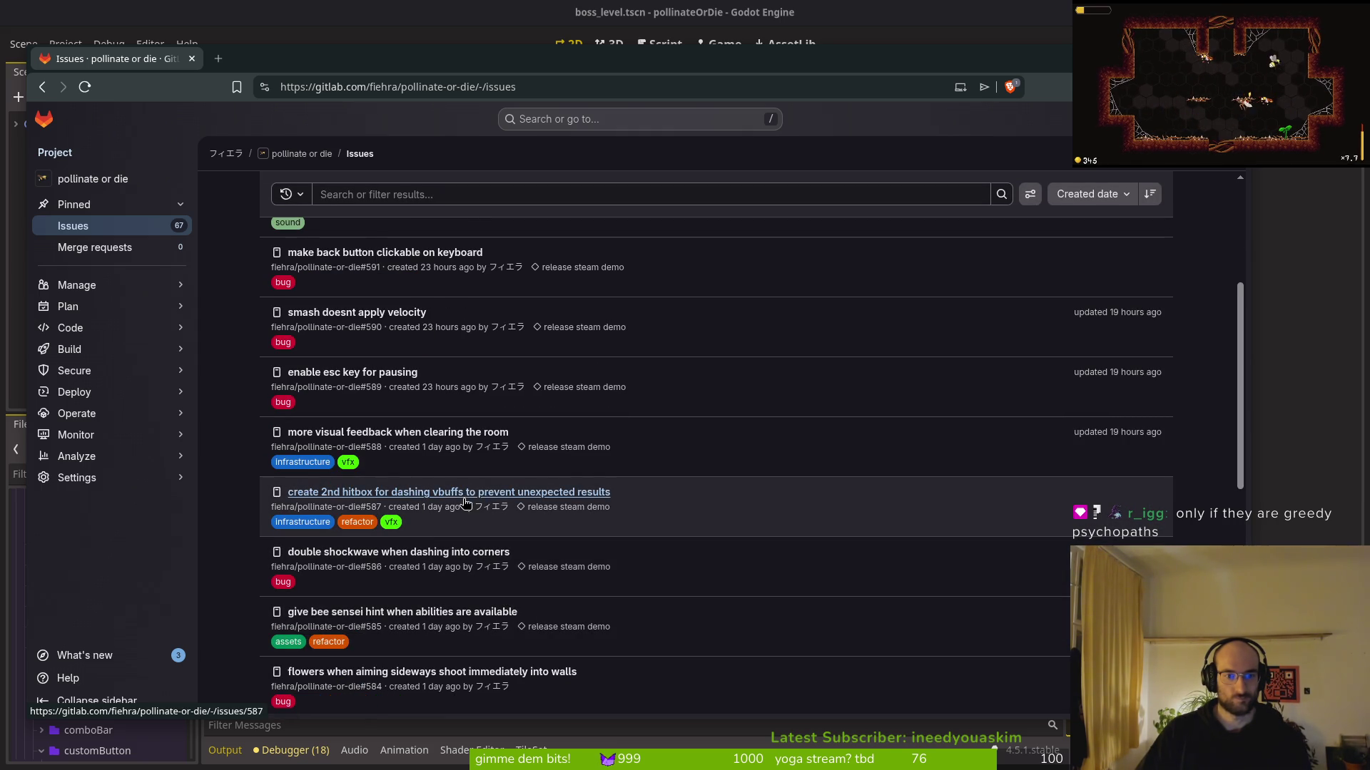
scroll(447, 683, down, 2)
scroll(447, 683, down, 2)
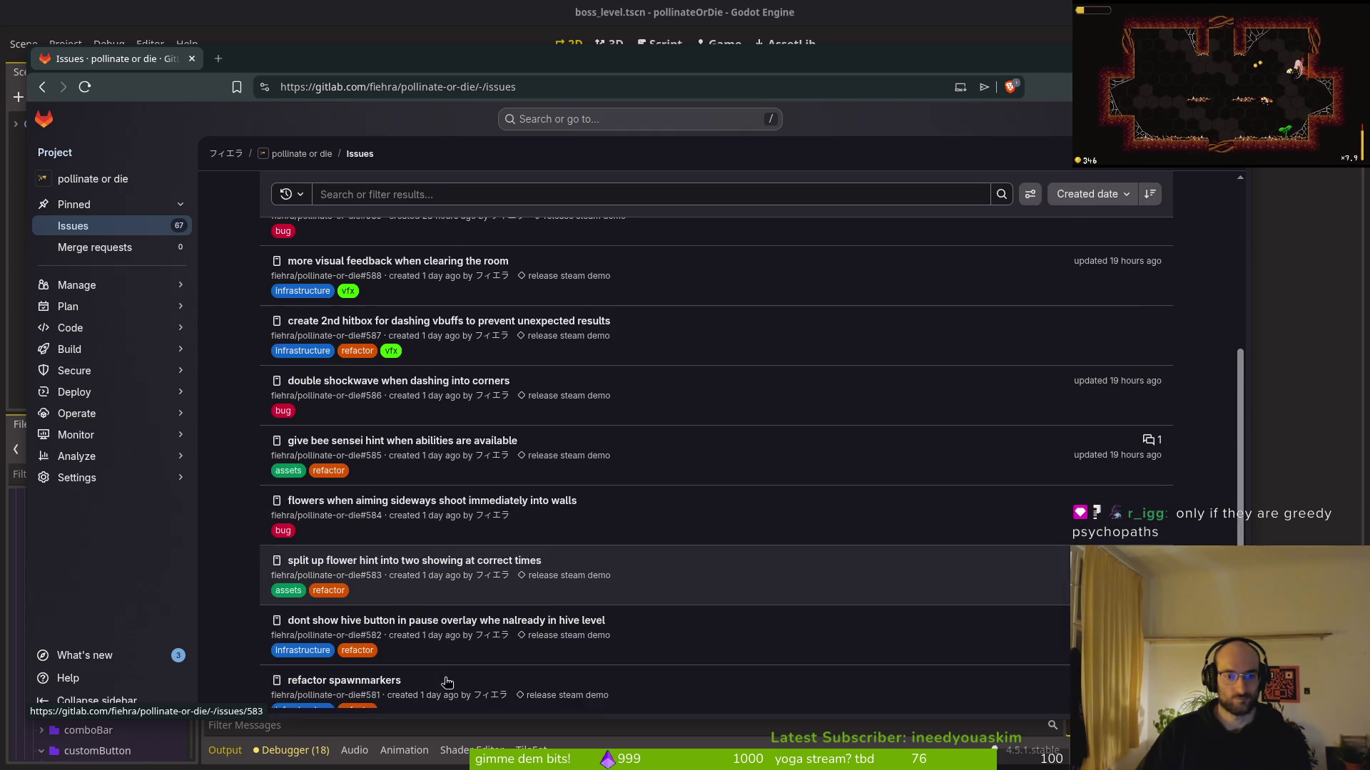
scroll(356, 562, down, 2)
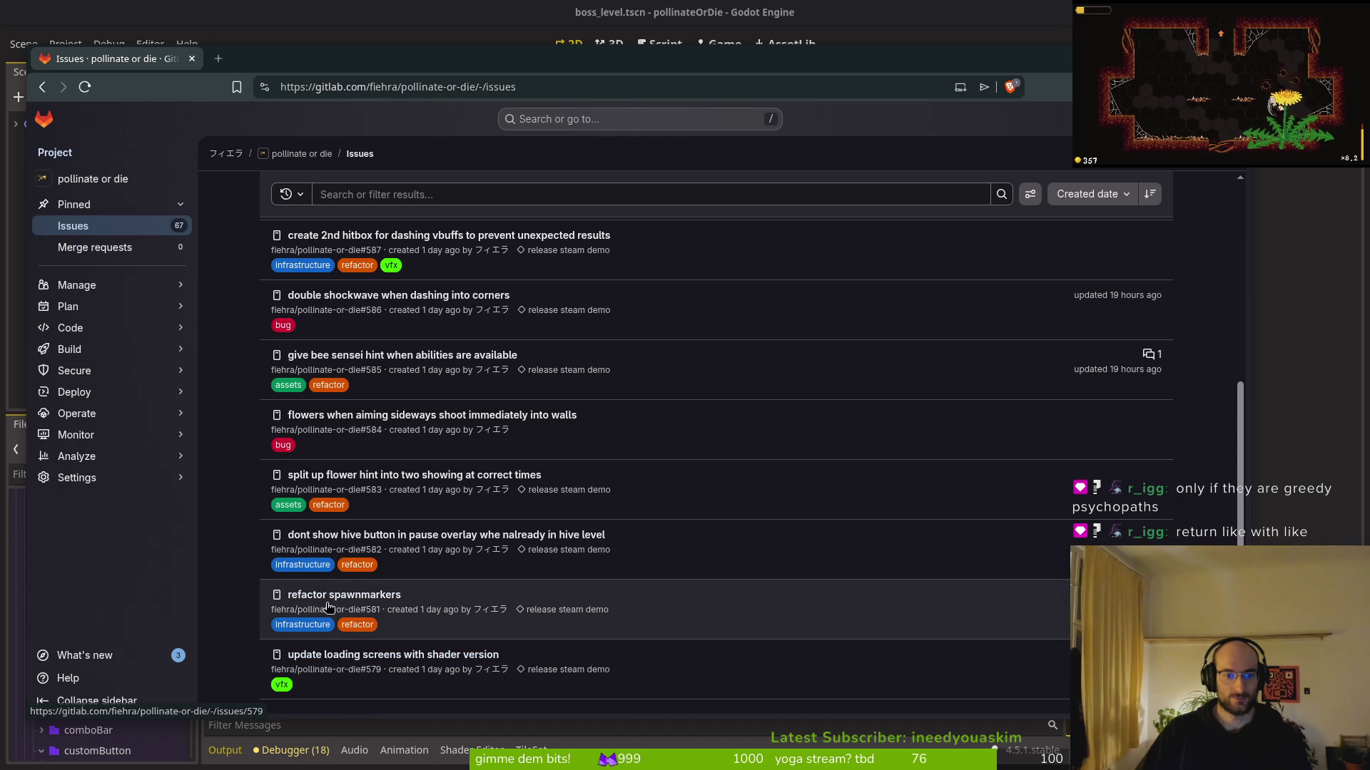
scroll(357, 564, down, 2)
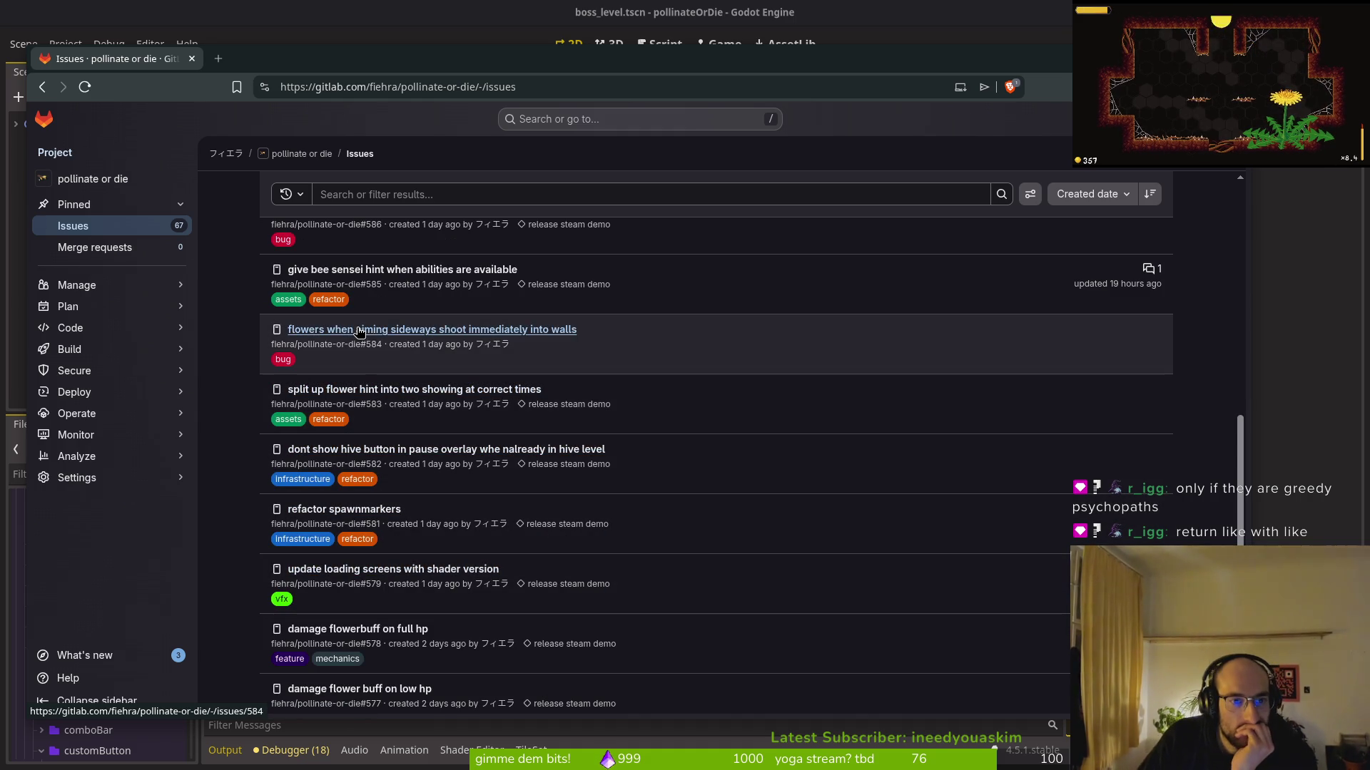
scroll(428, 385, up, 6)
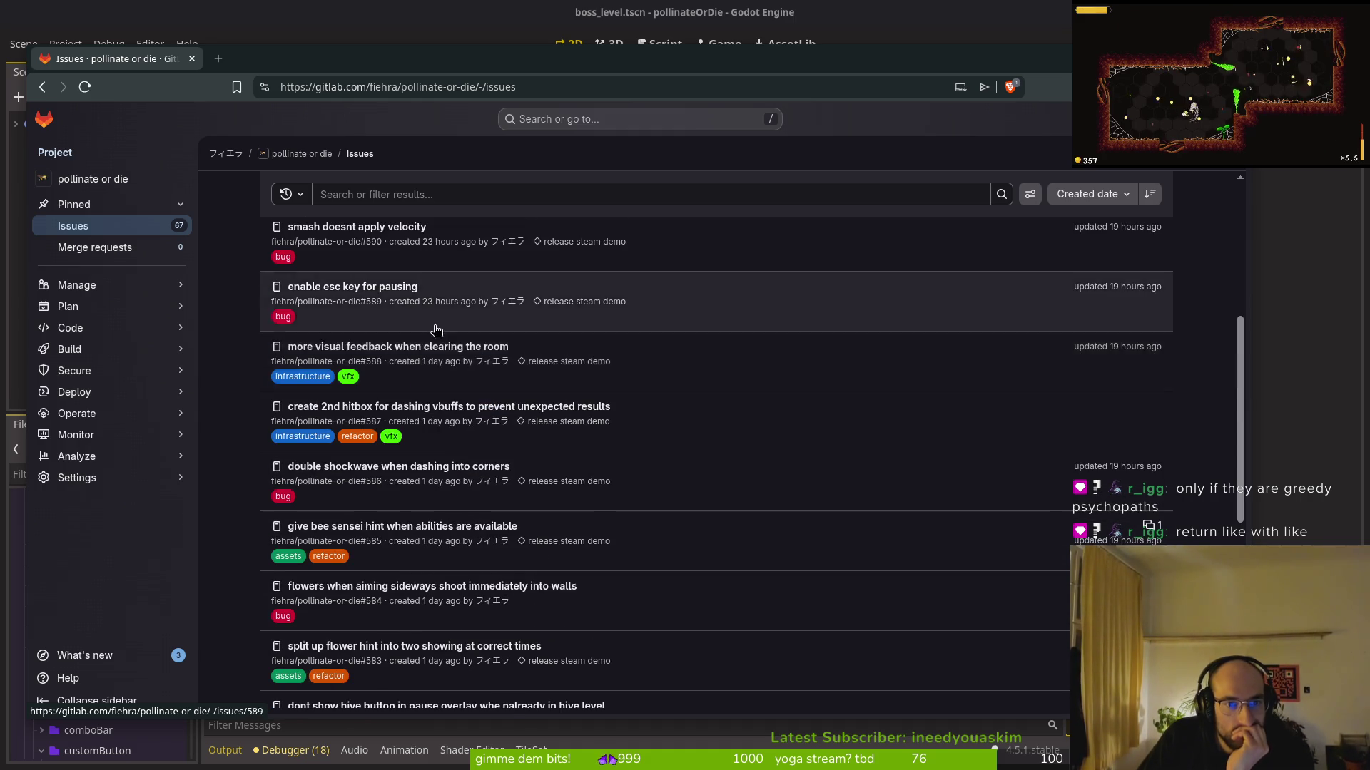
scroll(392, 411, up, 6)
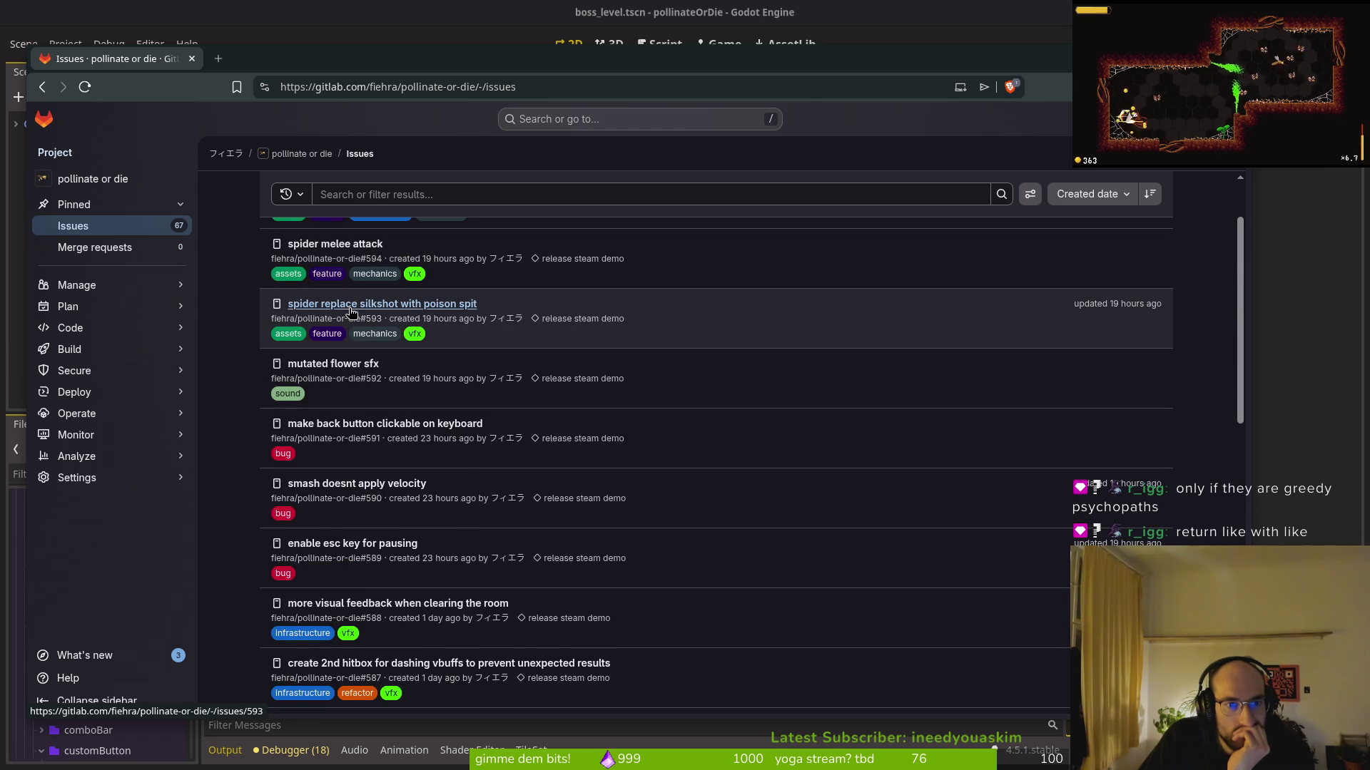
scroll(351, 312, up, 2)
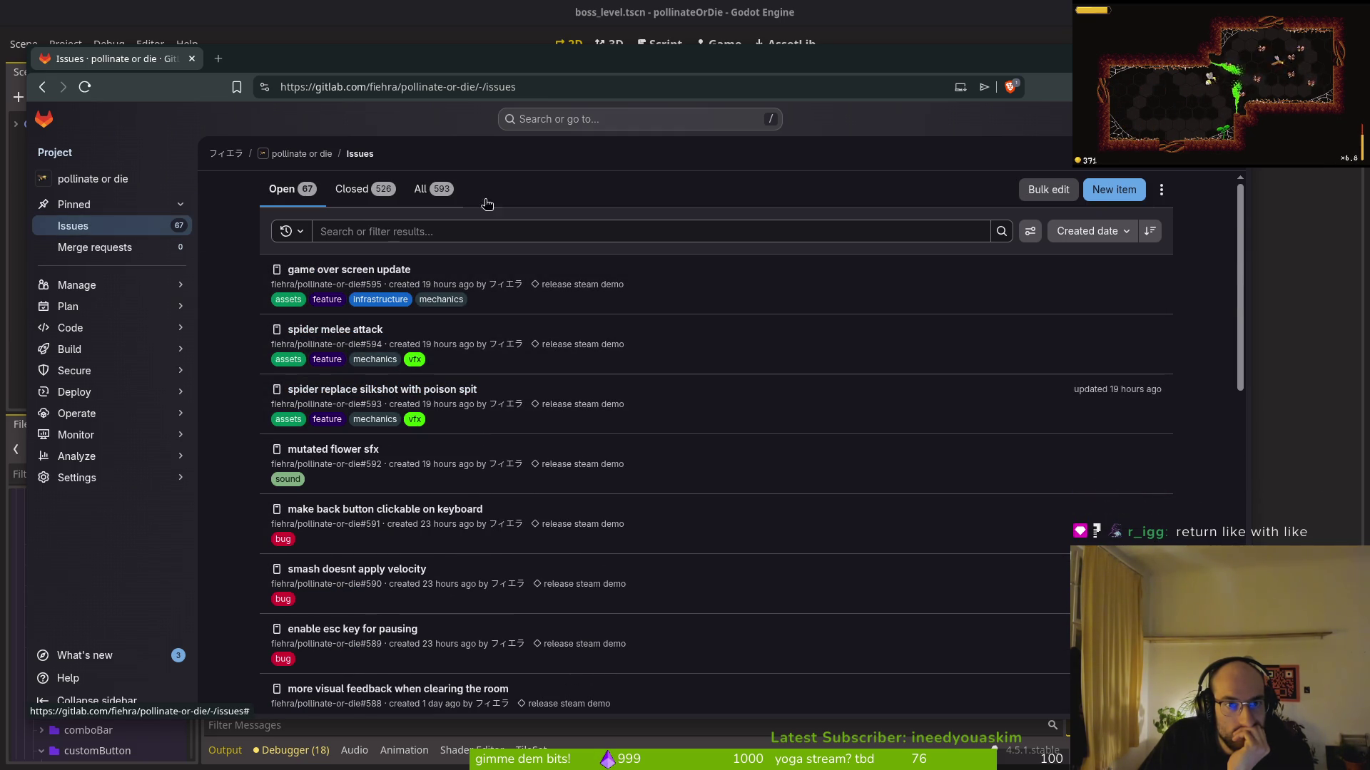
click(360, 189)
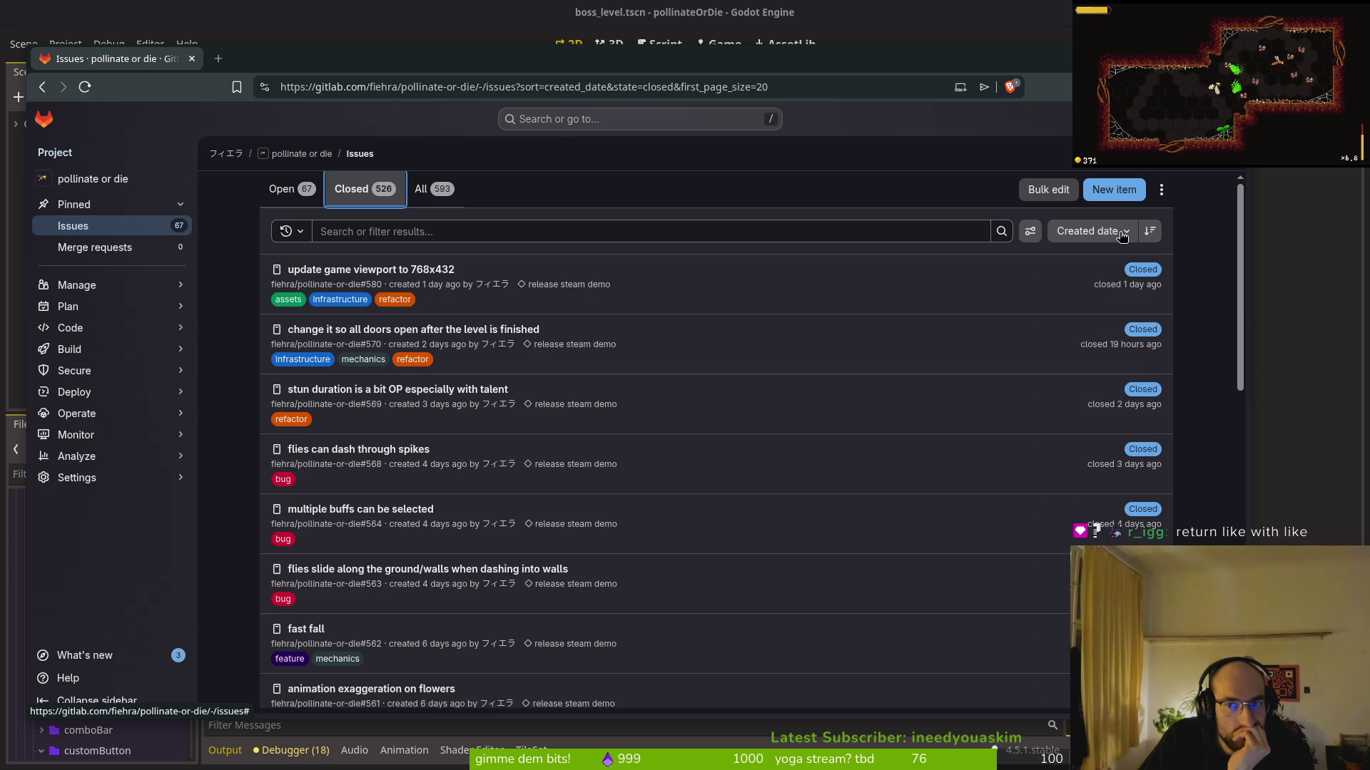
Check the issue sort options, leave the order unchanged, and return to the Open issues
click(1122, 234)
click(1201, 294)
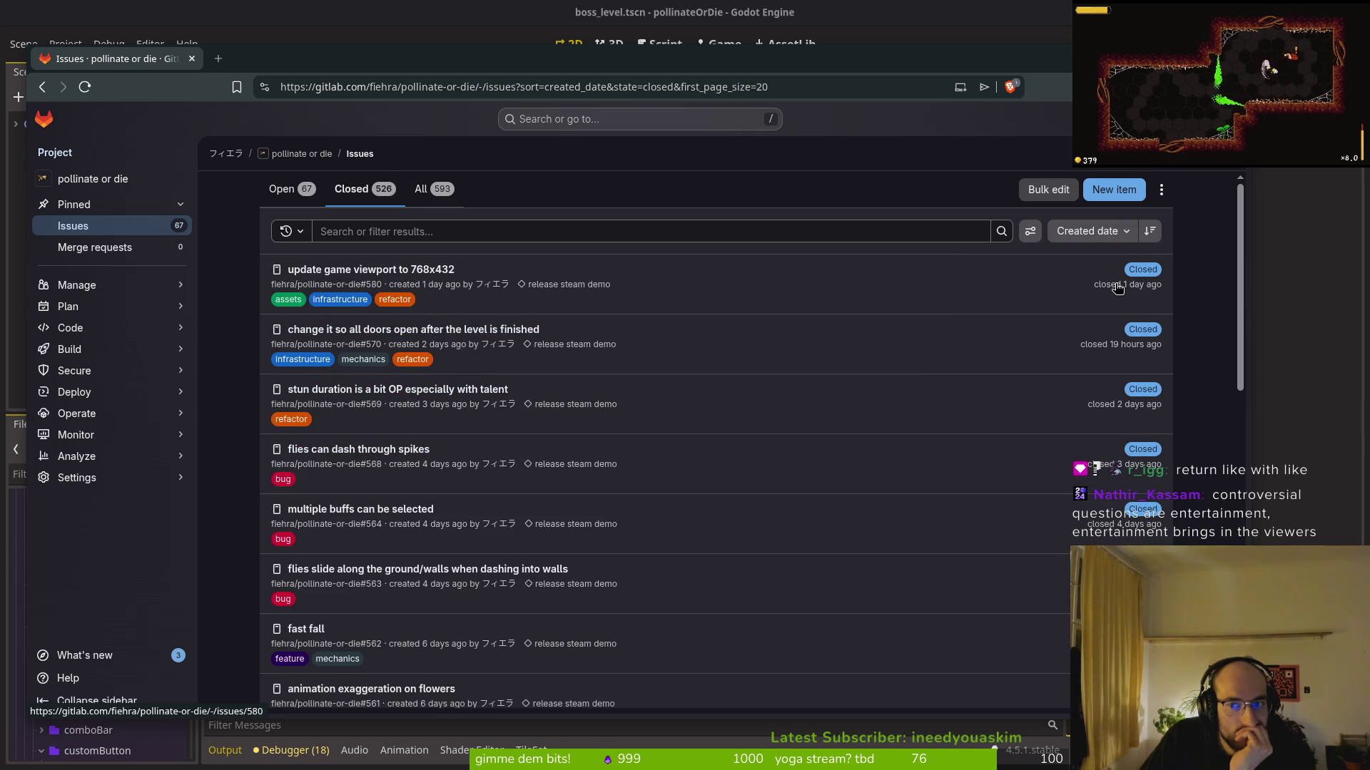
mouse_move(83, 303)
click(328, 231)
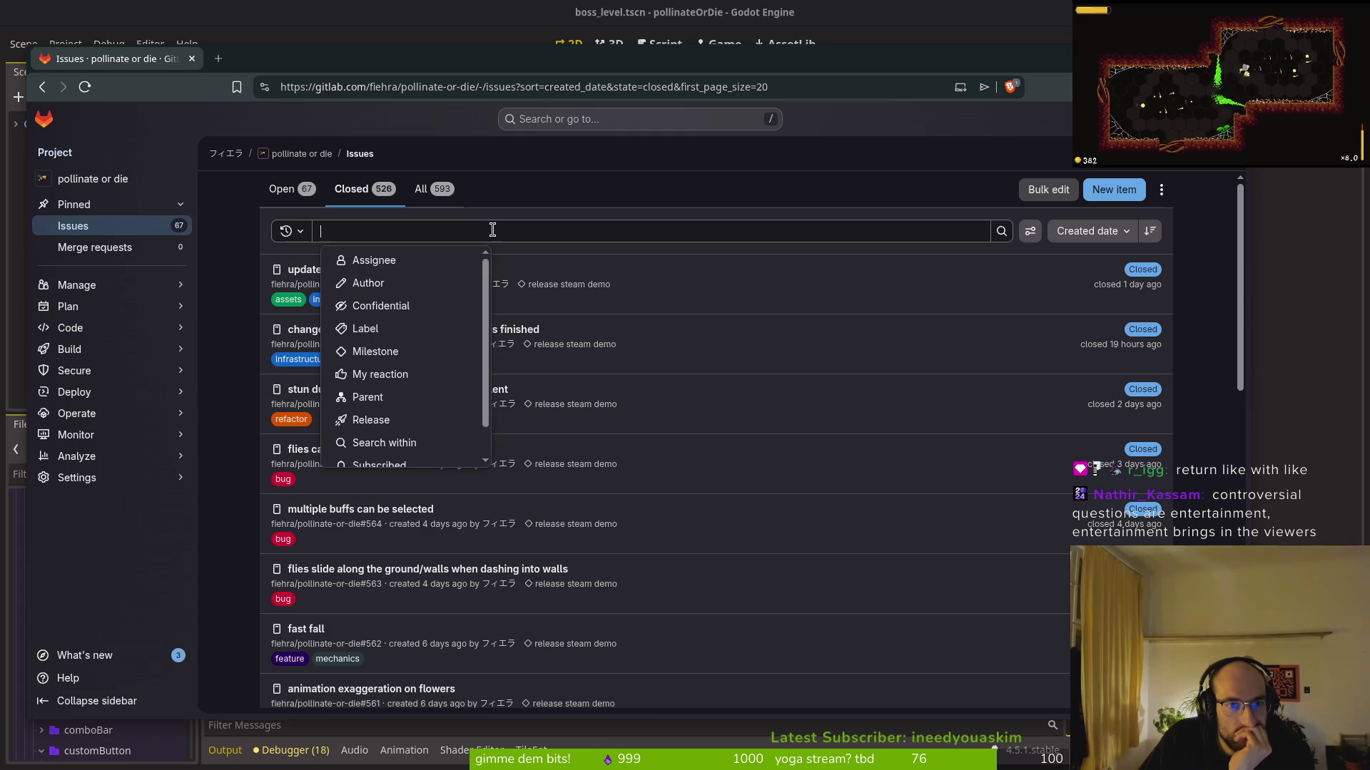
click(281, 189)
Search open issues for 'thorns' and open the make thorns retractable issue
click(358, 231)
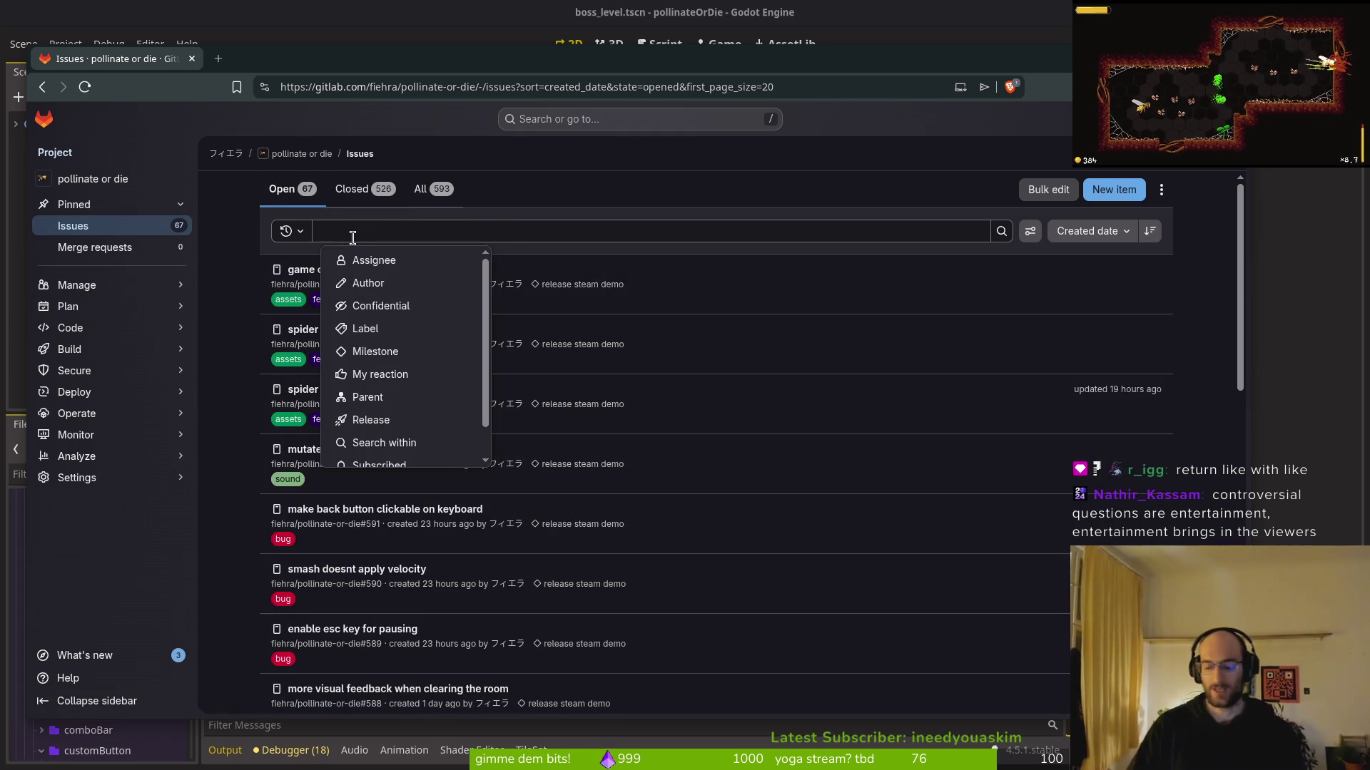
text(thorns)
key(Return)
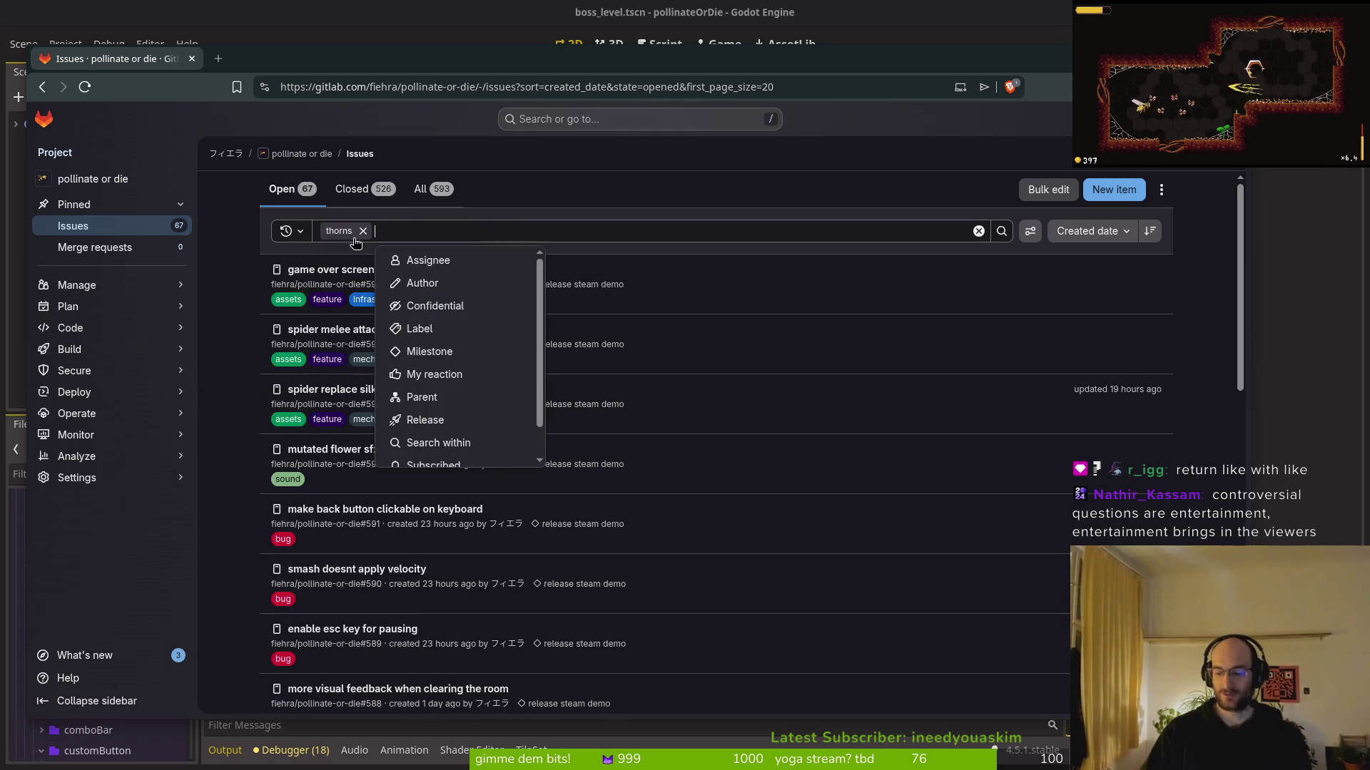
click(1000, 230)
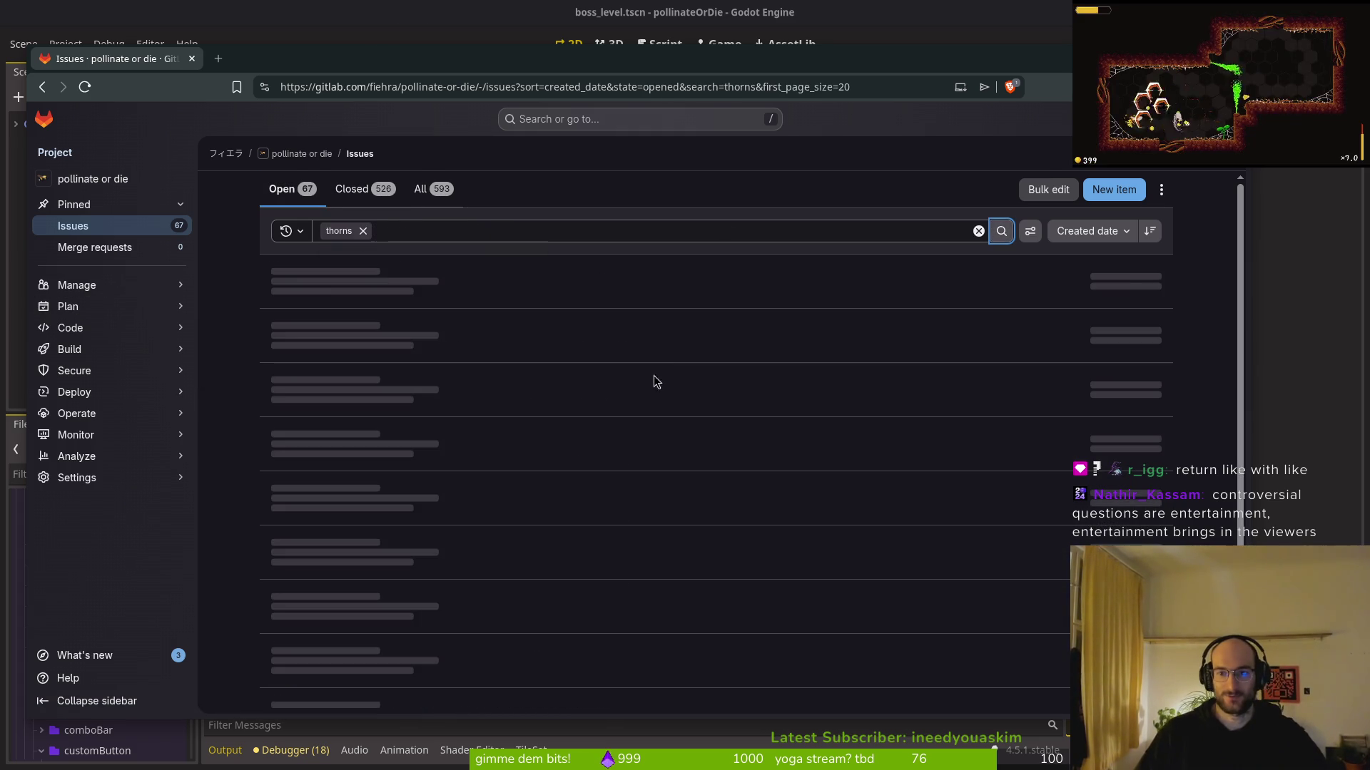
click(317, 270)
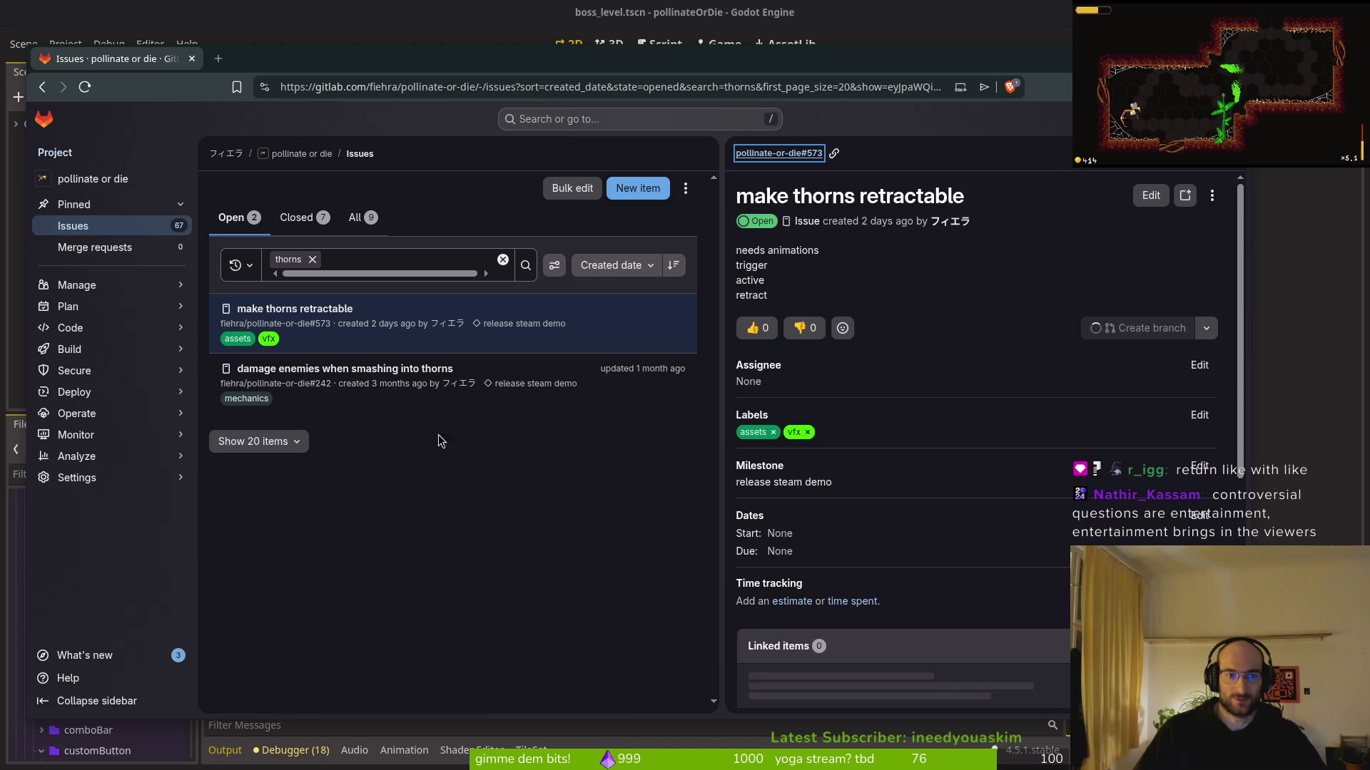
scroll(979, 575, down, 5)
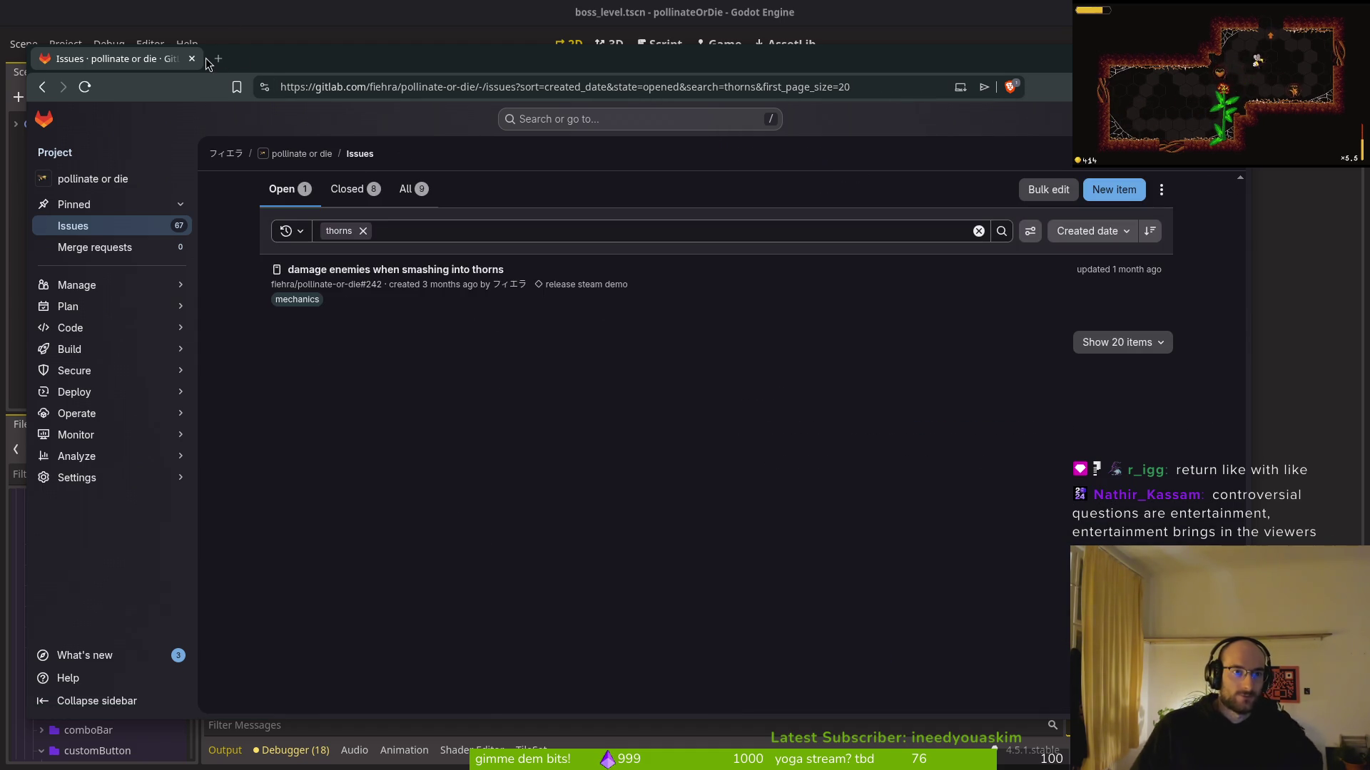
Go to the project's Milestones page from the Plan menu
mouse_move(110, 314)
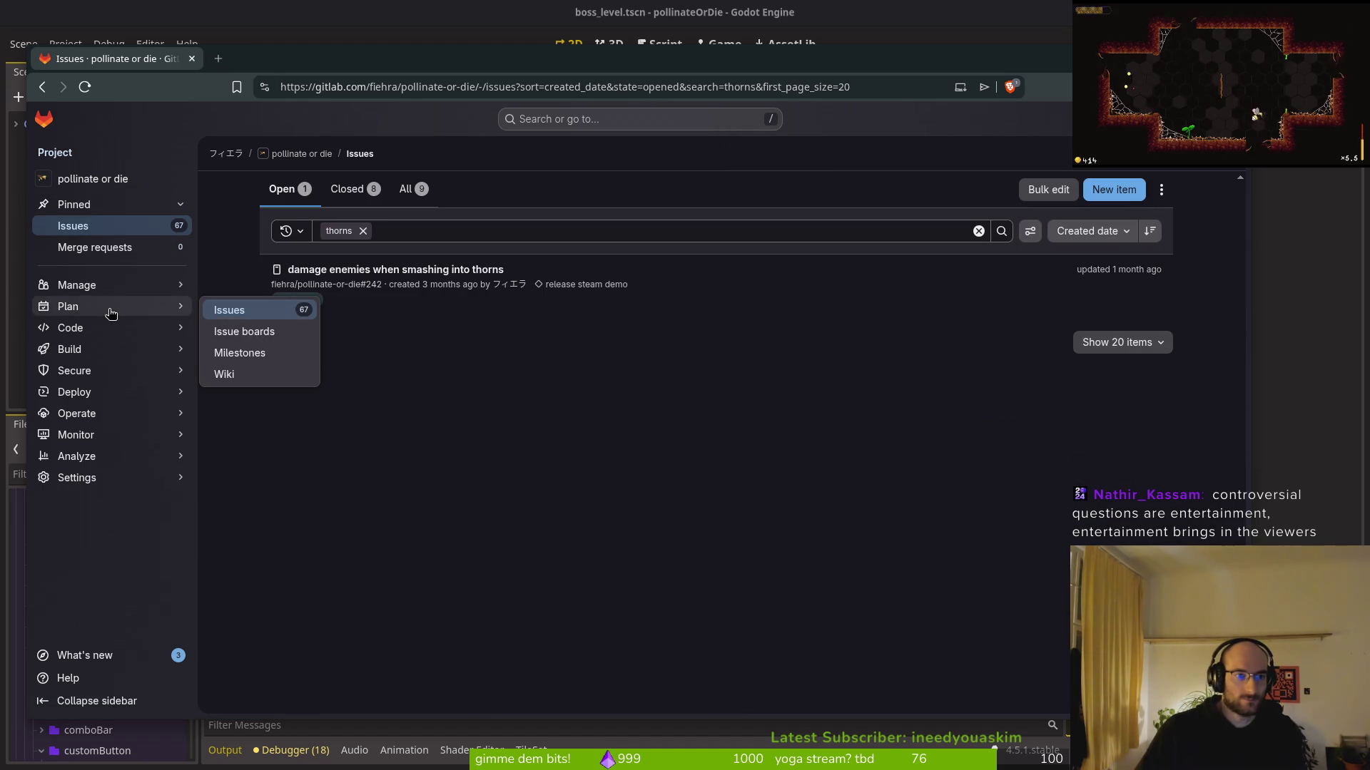
click(262, 354)
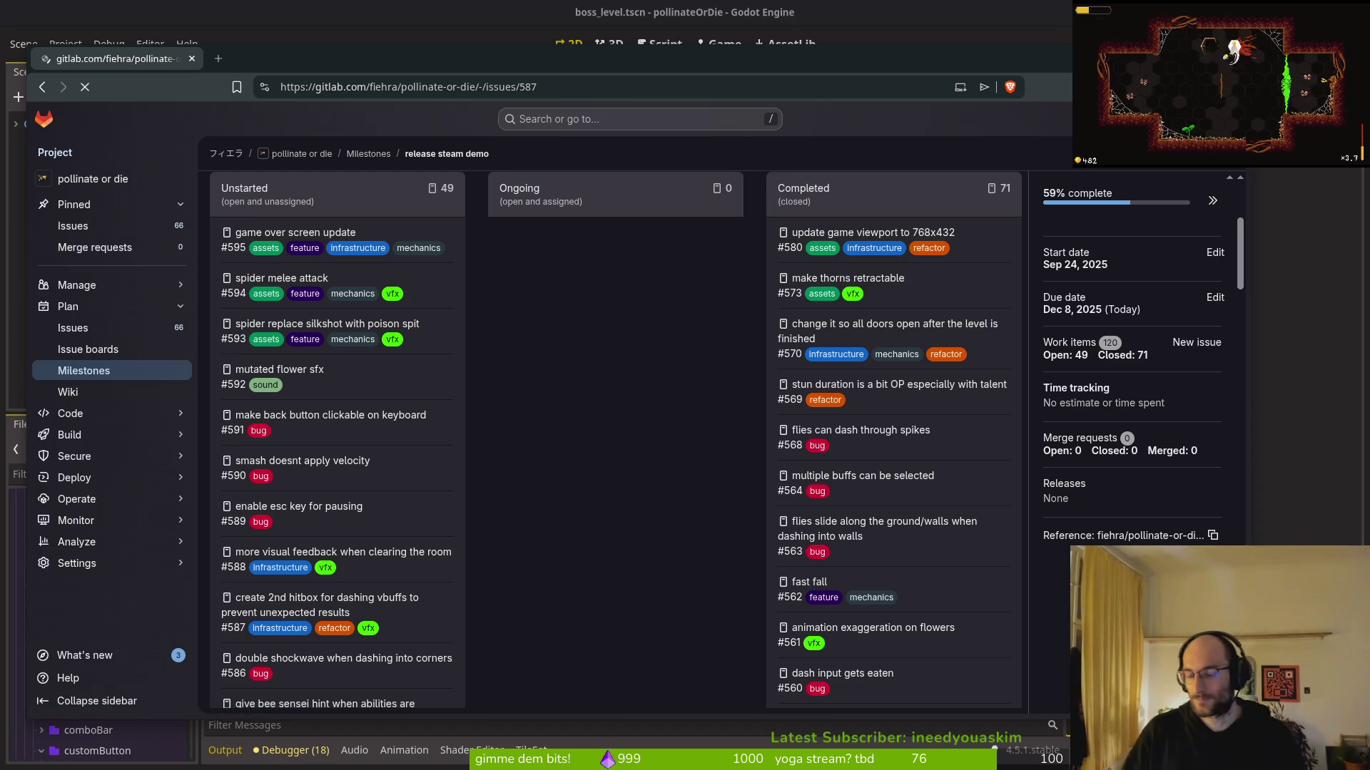
key(alt+Tab)
Open dash.tscn and add a HitboxComponent child under the dash root node
text(das)
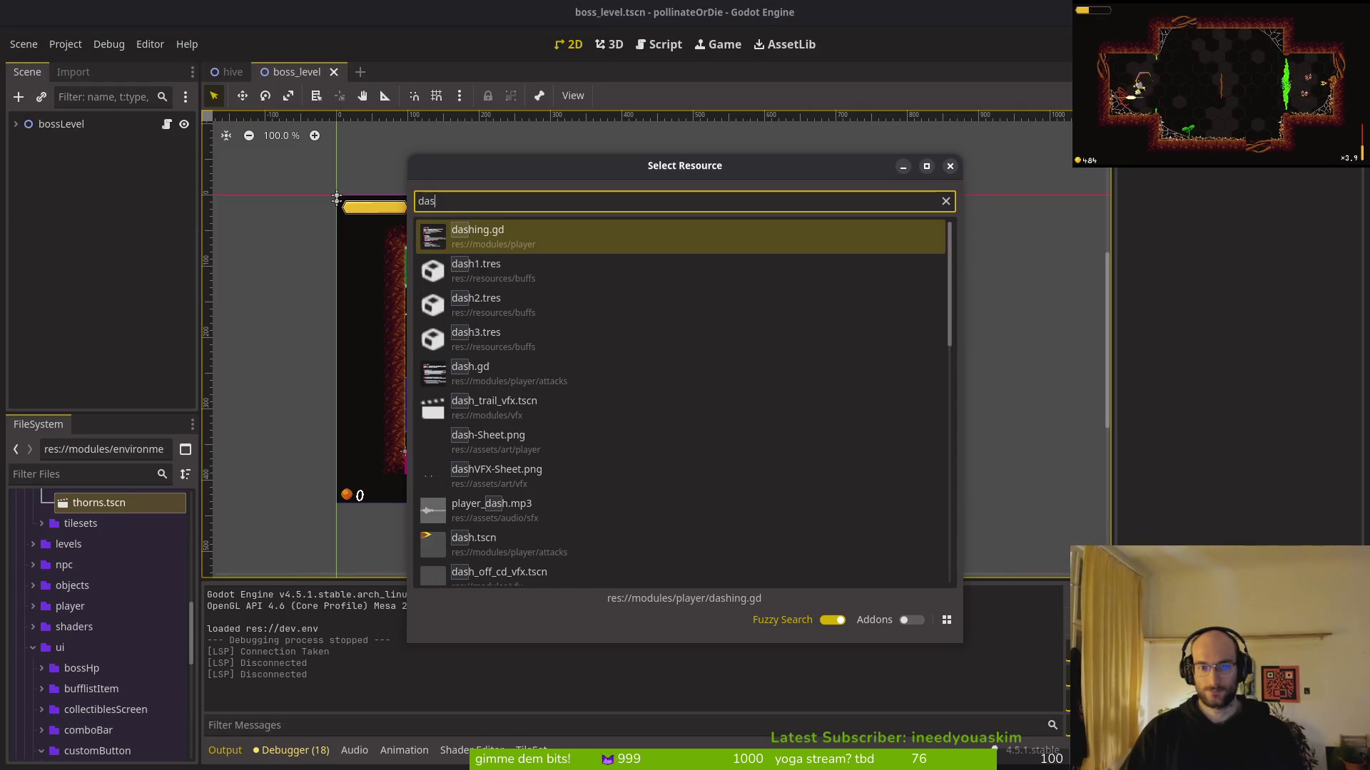
text(.tscn)
key(Down)
key(Return)
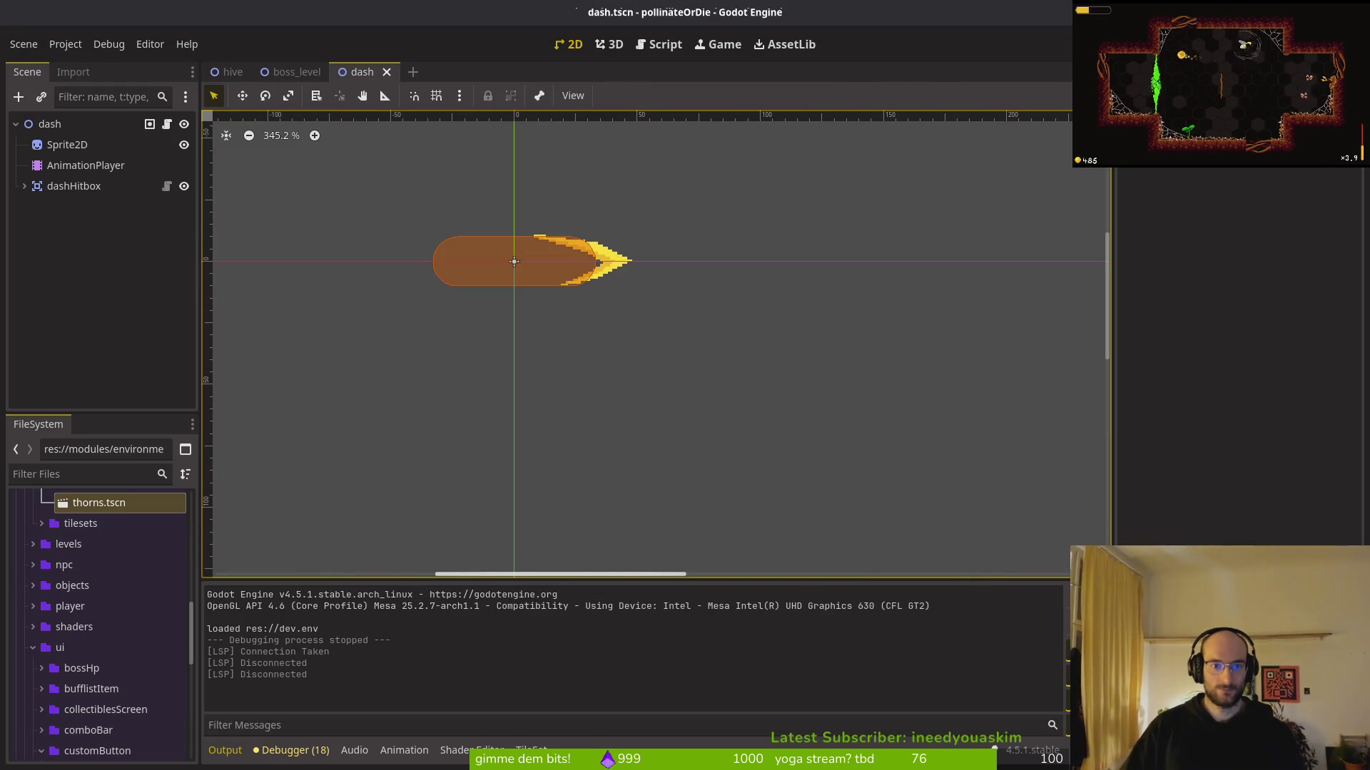
click(71, 123)
key(ctrl+a)
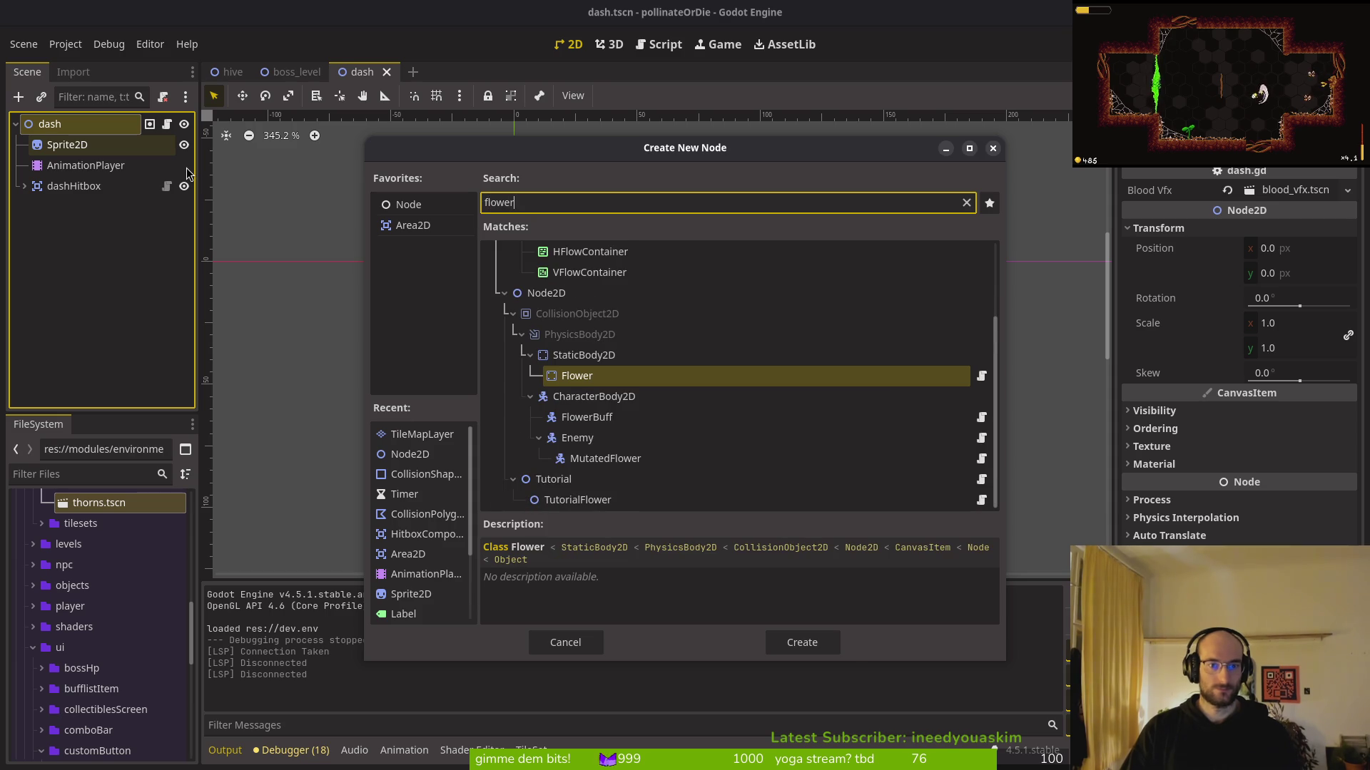
key(BackSpace)
text(hit)
key(Return)
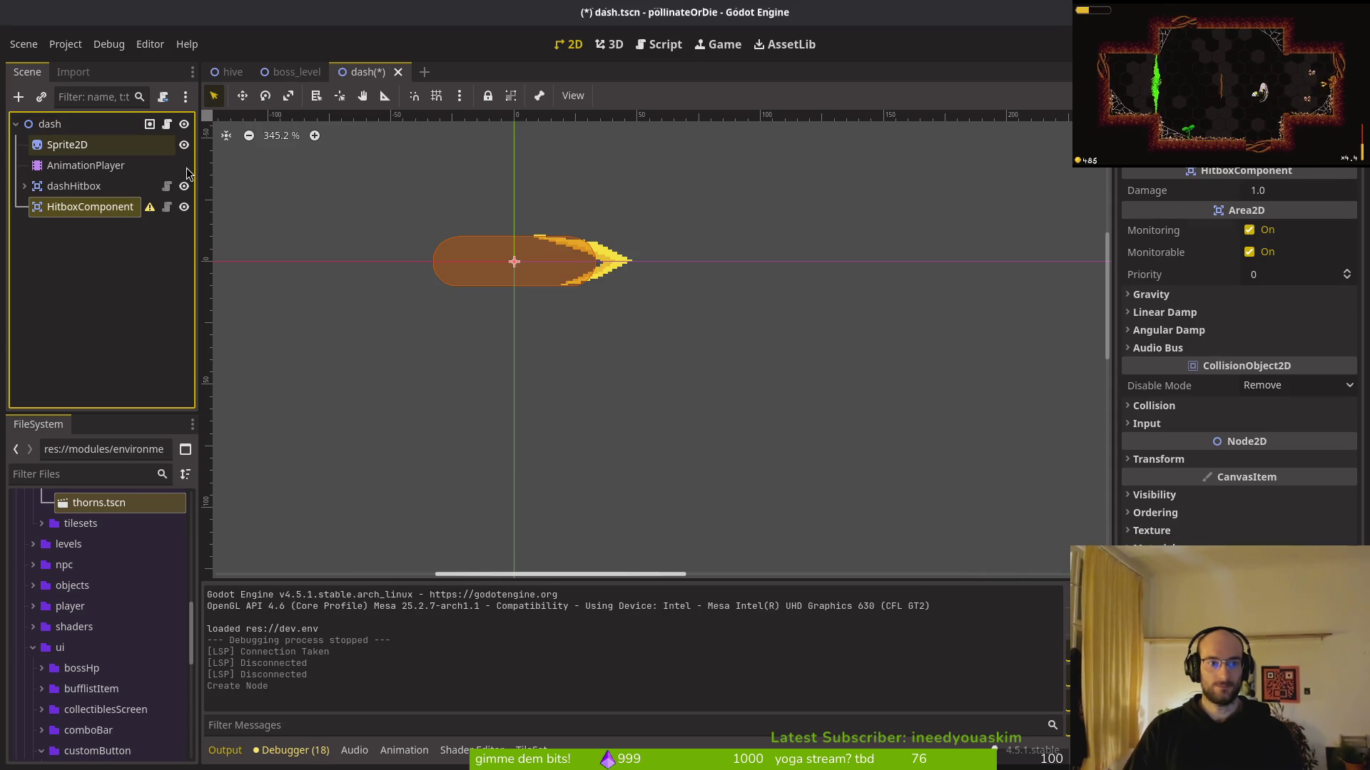
Rename the new HitboxComponent to flowerHitbox, save the dash scene, and bring up the resource search
click(78, 185)
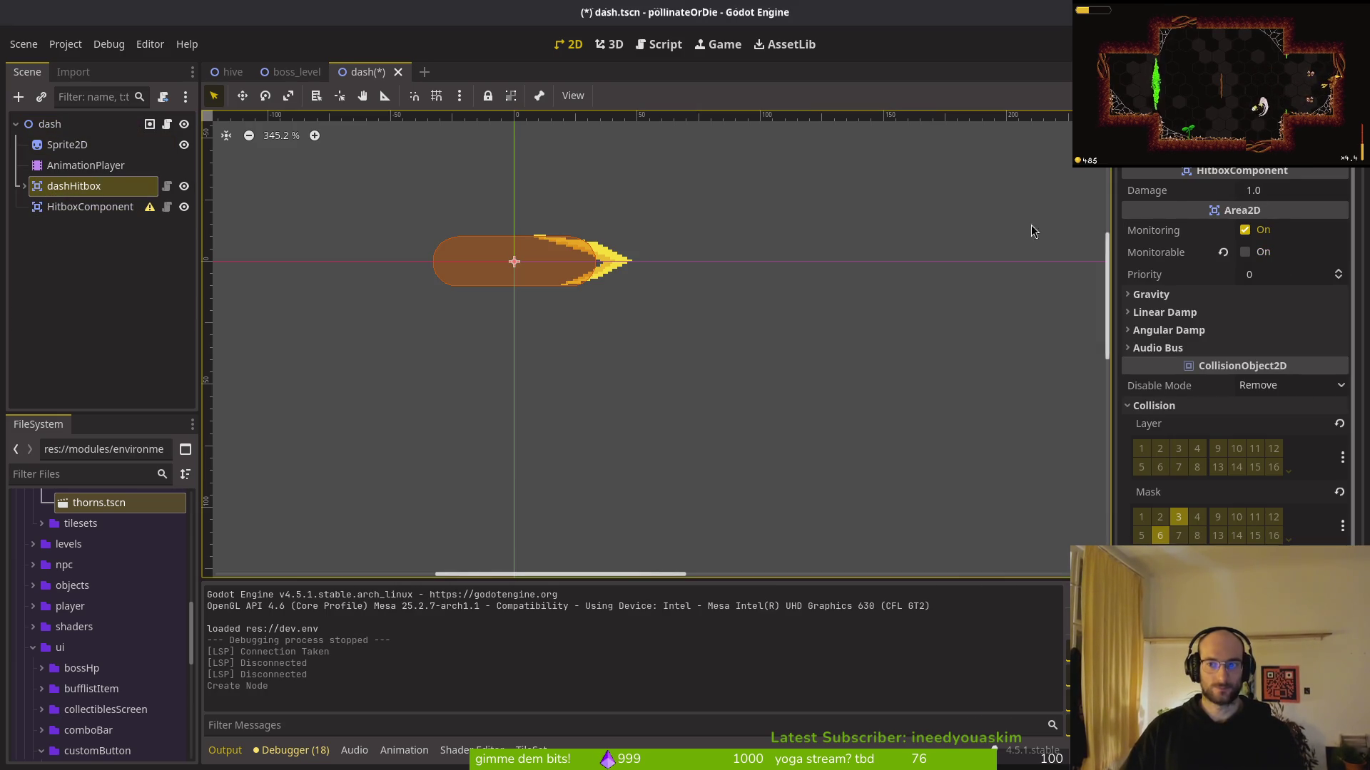
click(90, 206)
key(F2)
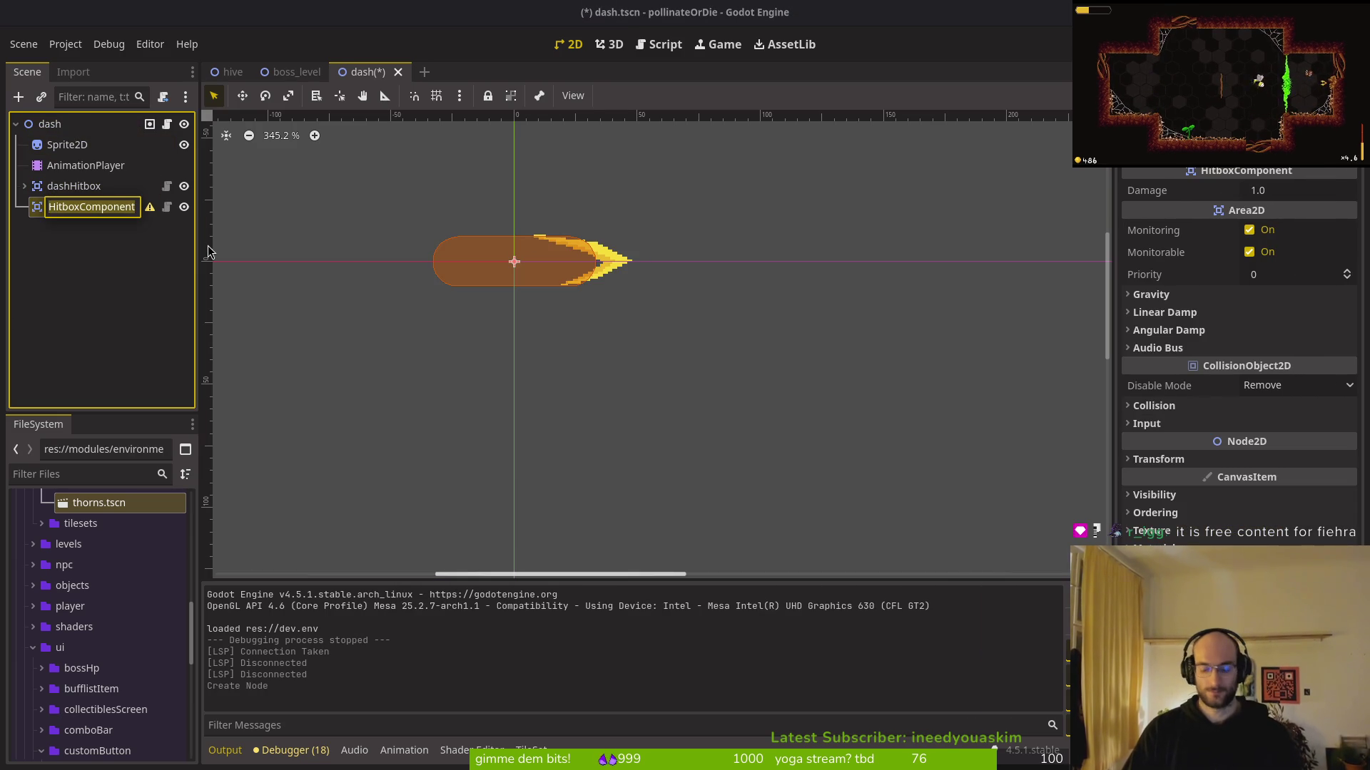
text(flowerHitbox)
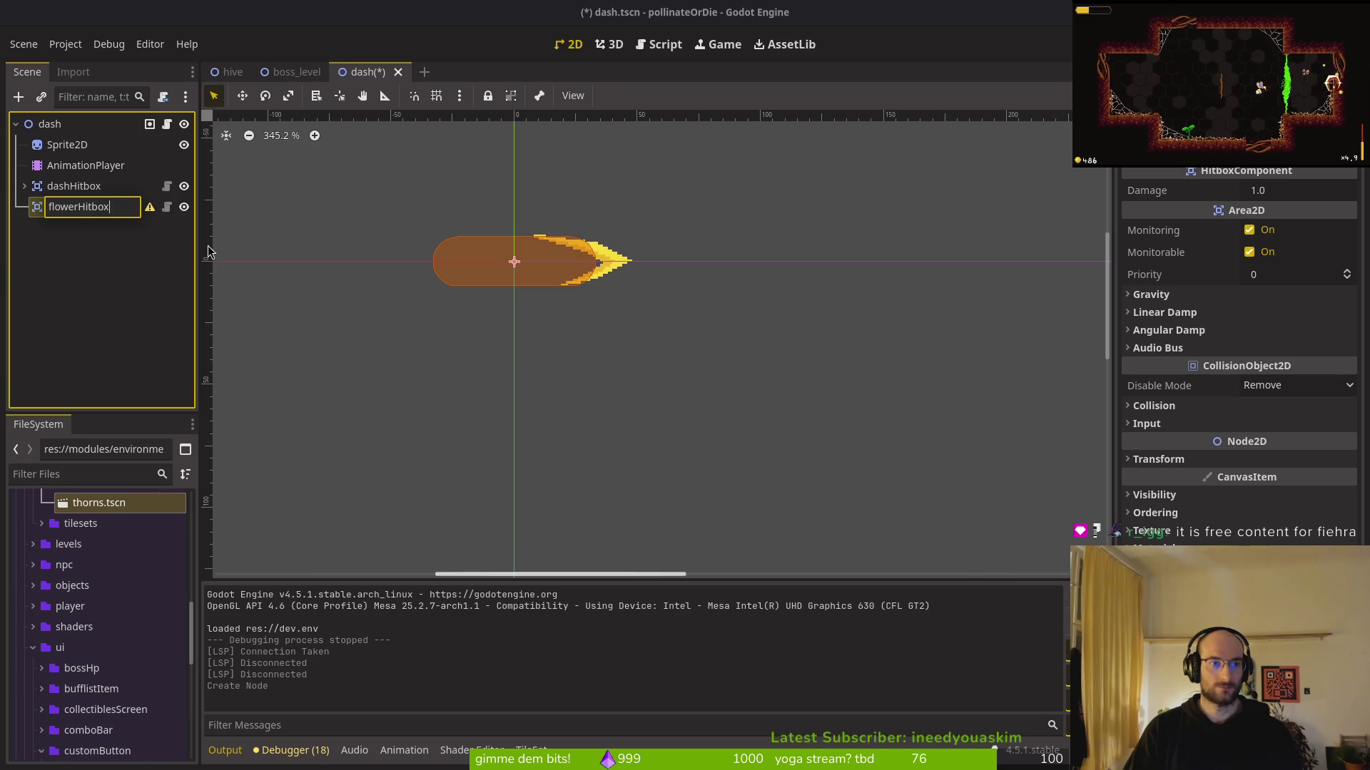
key(Return)
key(ctrl+s)
key(alt+shift+o)
Check the HurtboxComponent collision layer in flower_buff.tscn, then adjust dashHitbox's mask back in dash.tscn and save
text(flowerbufts)
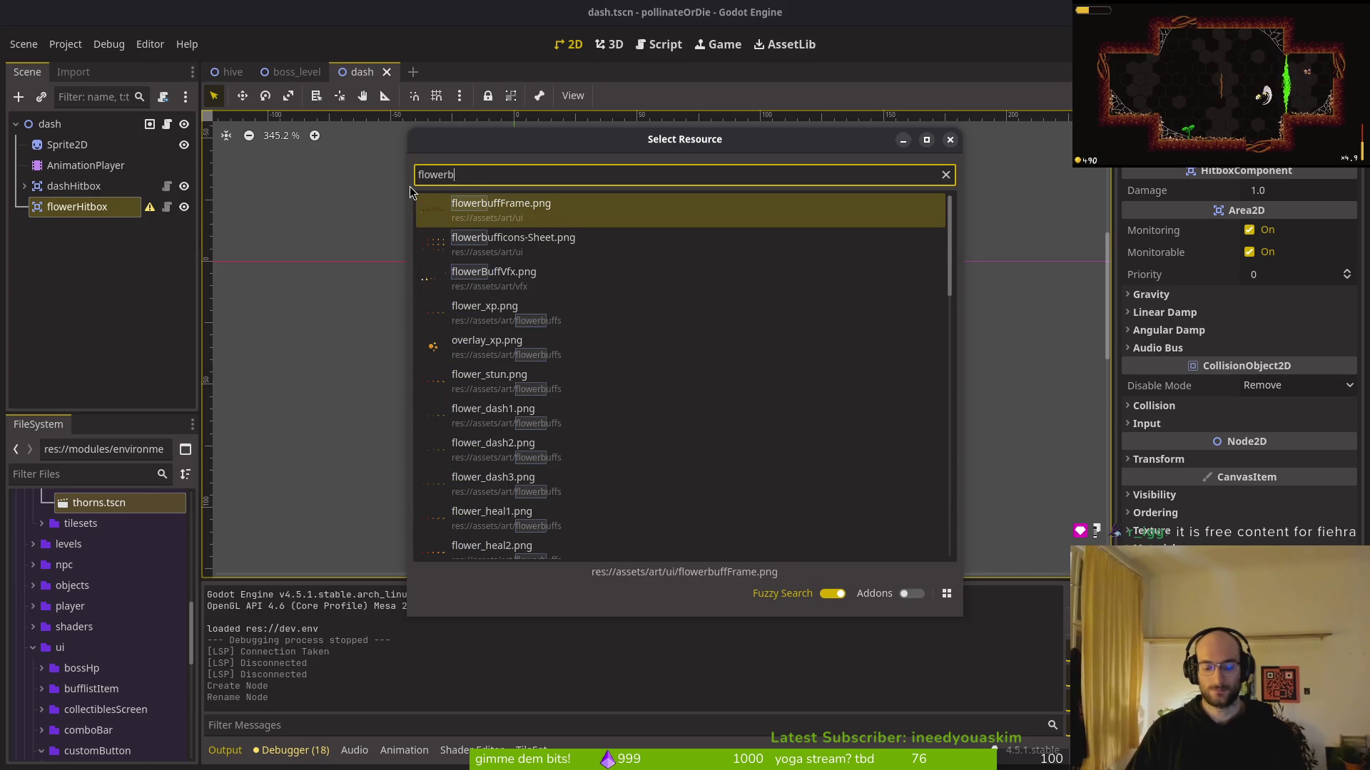
key(Down)
key(Down)
key(Down)
key(Return)
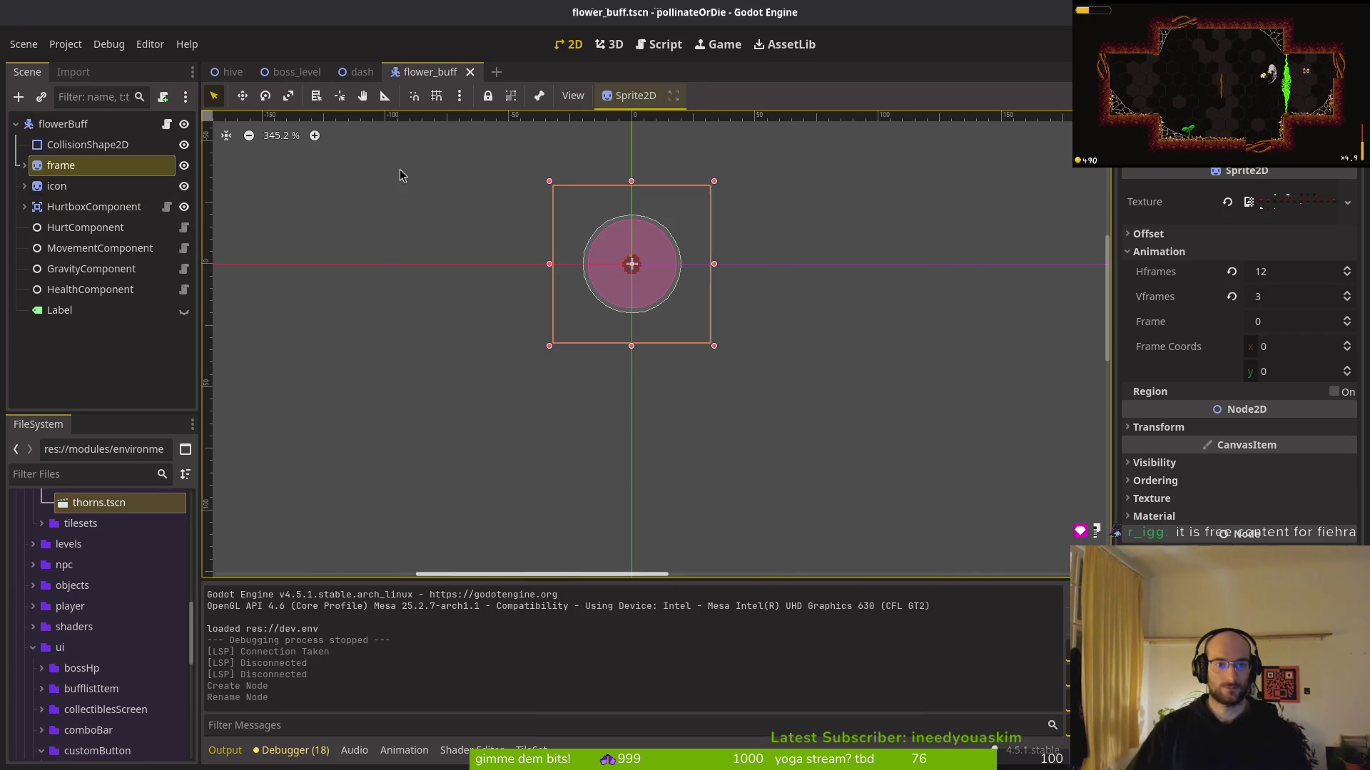
click(65, 208)
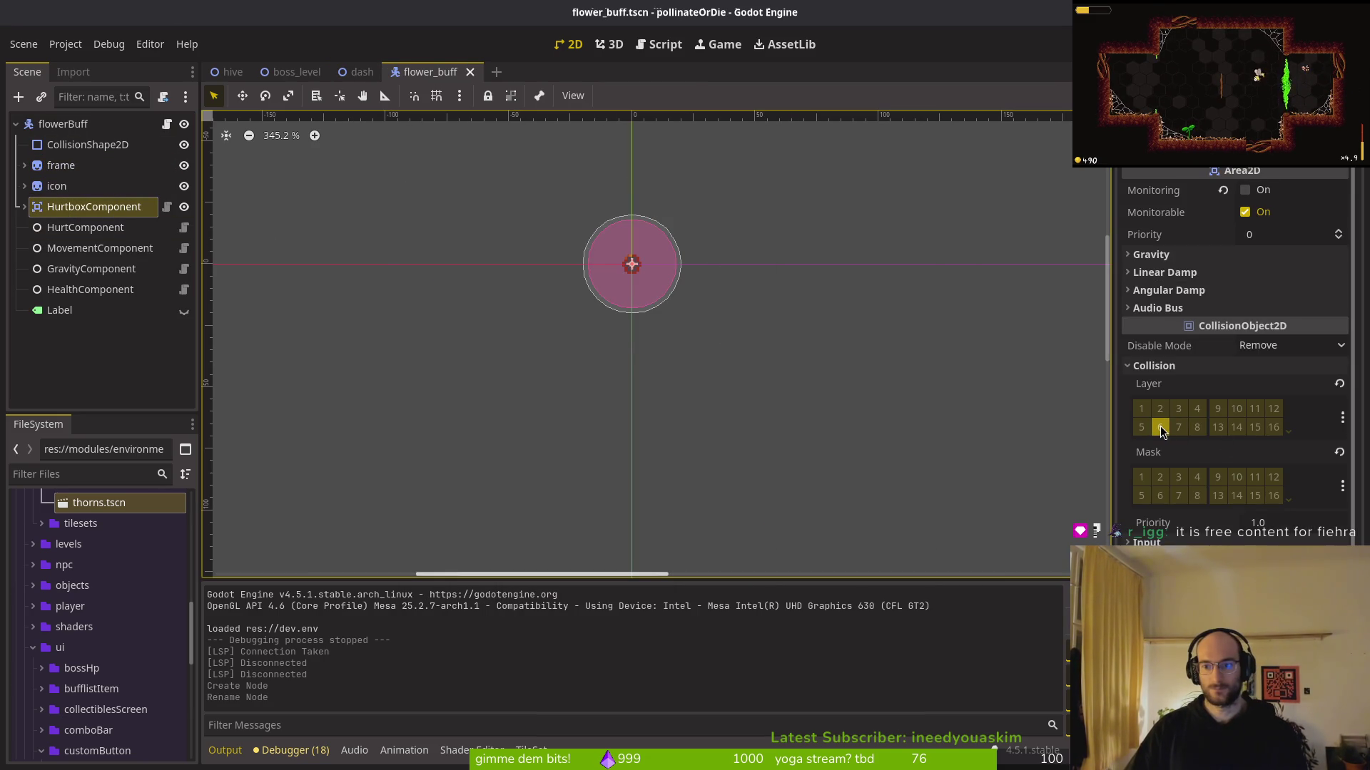
click(361, 73)
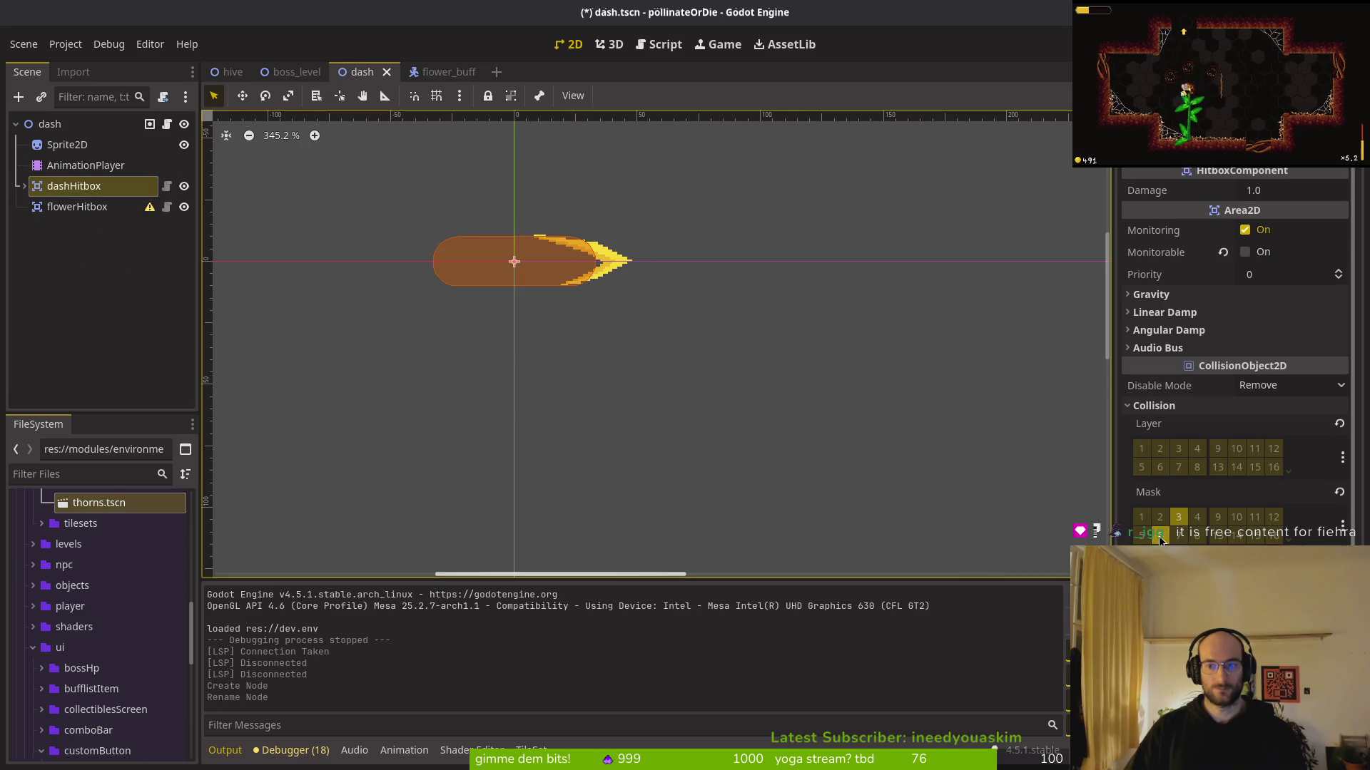
click(1159, 537)
key(ctrl+s)
Set flowerHitbox's mask to the flower hurtbox layer, clear its collision layer, disable Monitorable, and save
click(77, 207)
click(1154, 406)
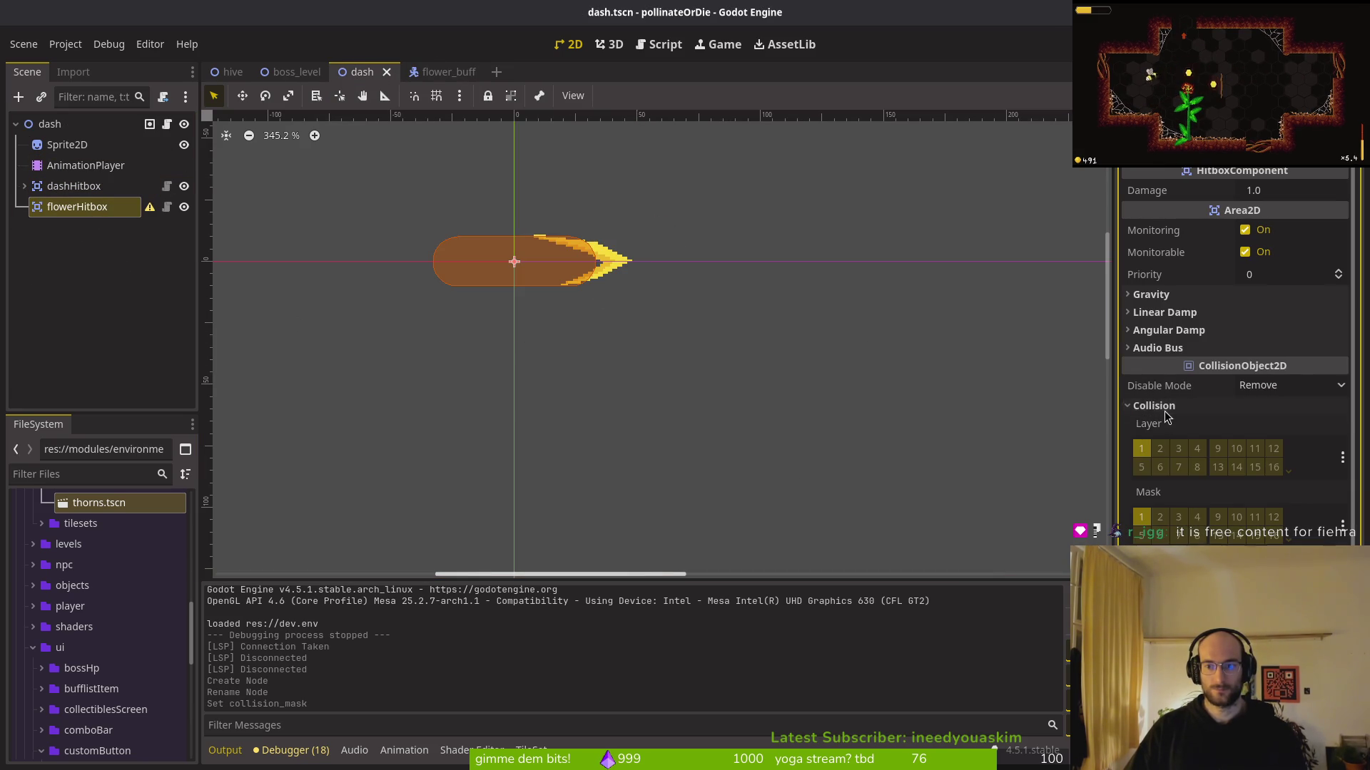
click(1140, 517)
click(1140, 449)
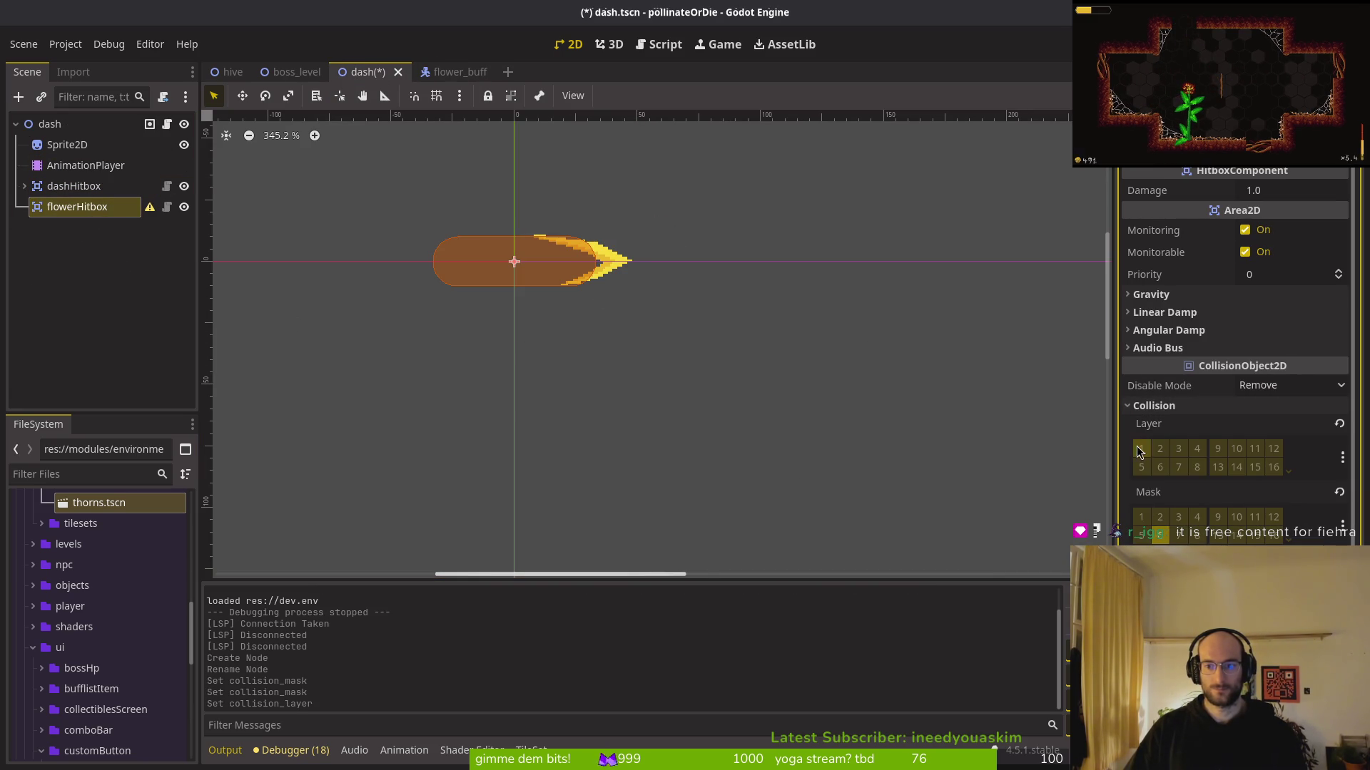
click(1268, 254)
key(ctrl+s)
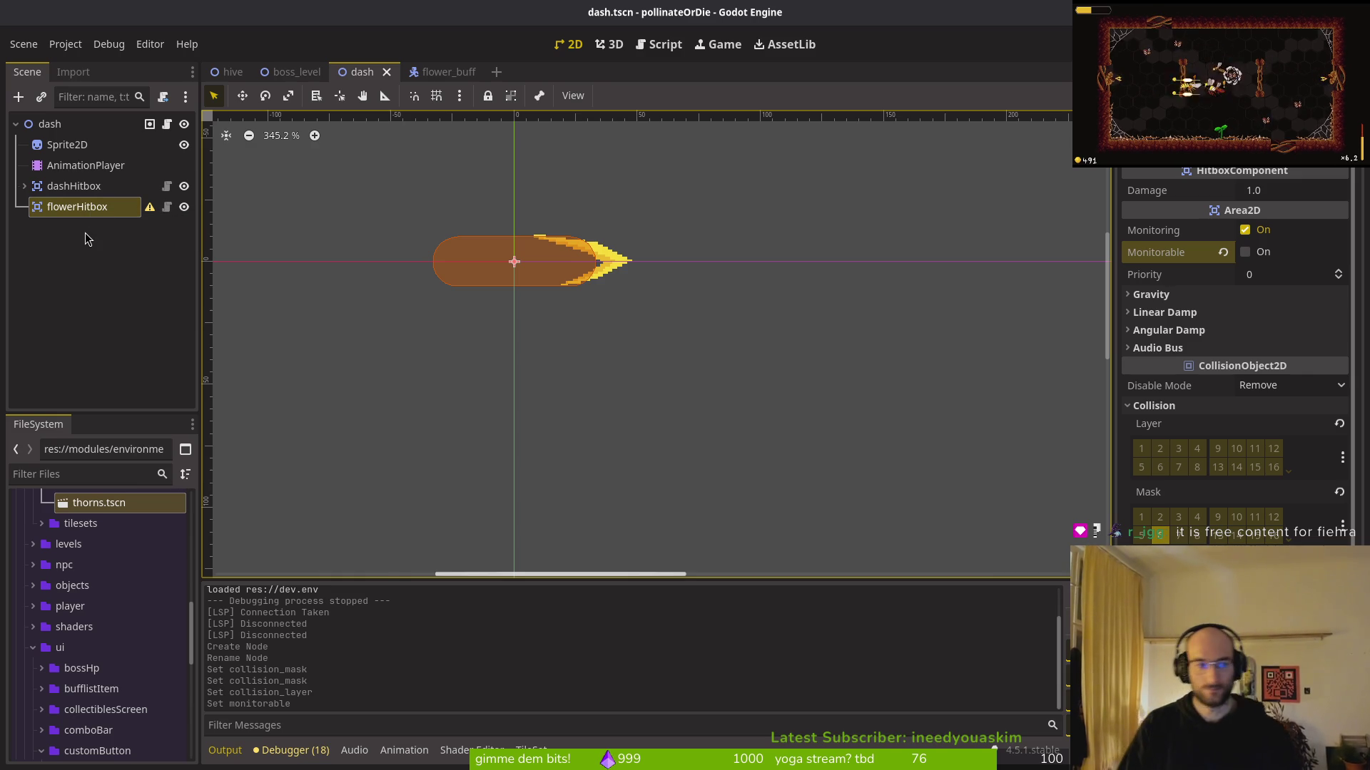
Add a CollisionShape2D under flowerHitbox with a new CircleShape2D, save, and collapse flowerHitbox in the tree
key(ctrl+a)
text(colsh)
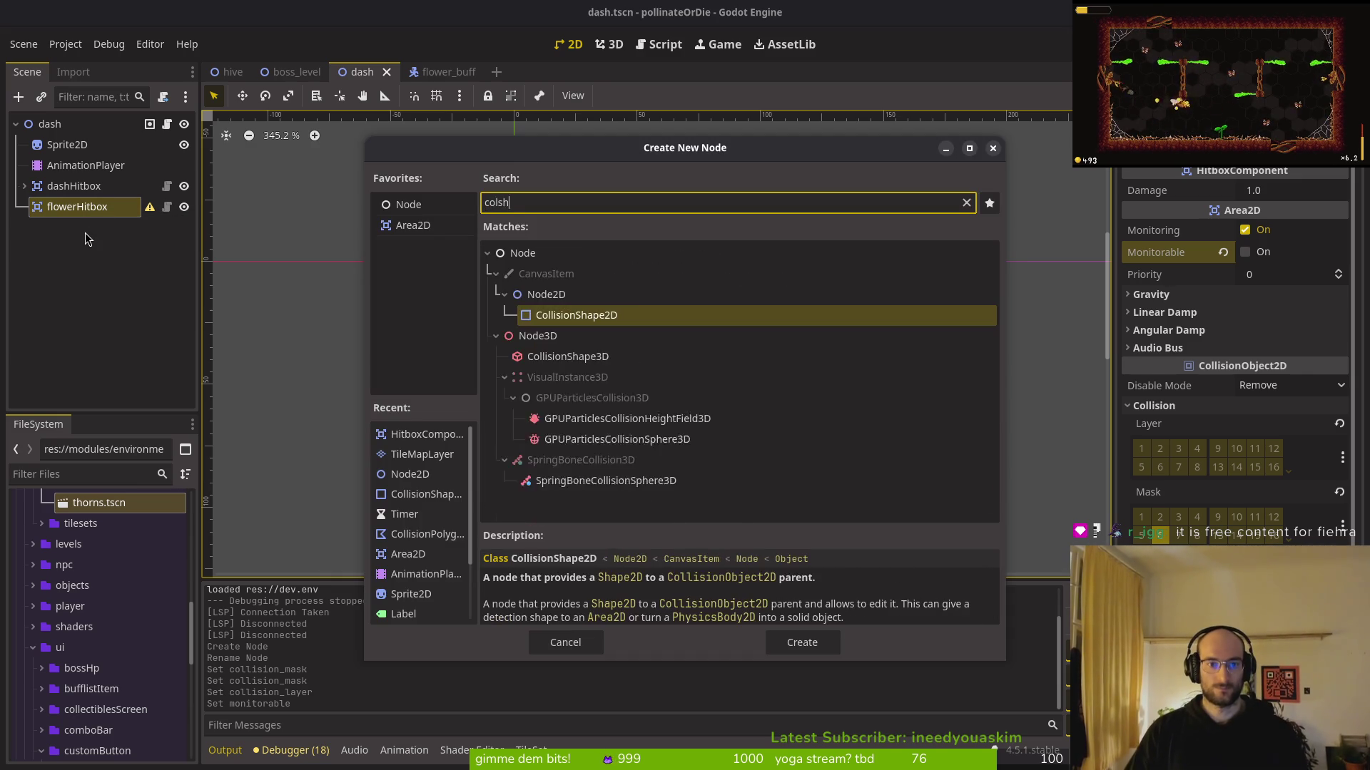
key(Return)
scroll(552, 200, up, 1)
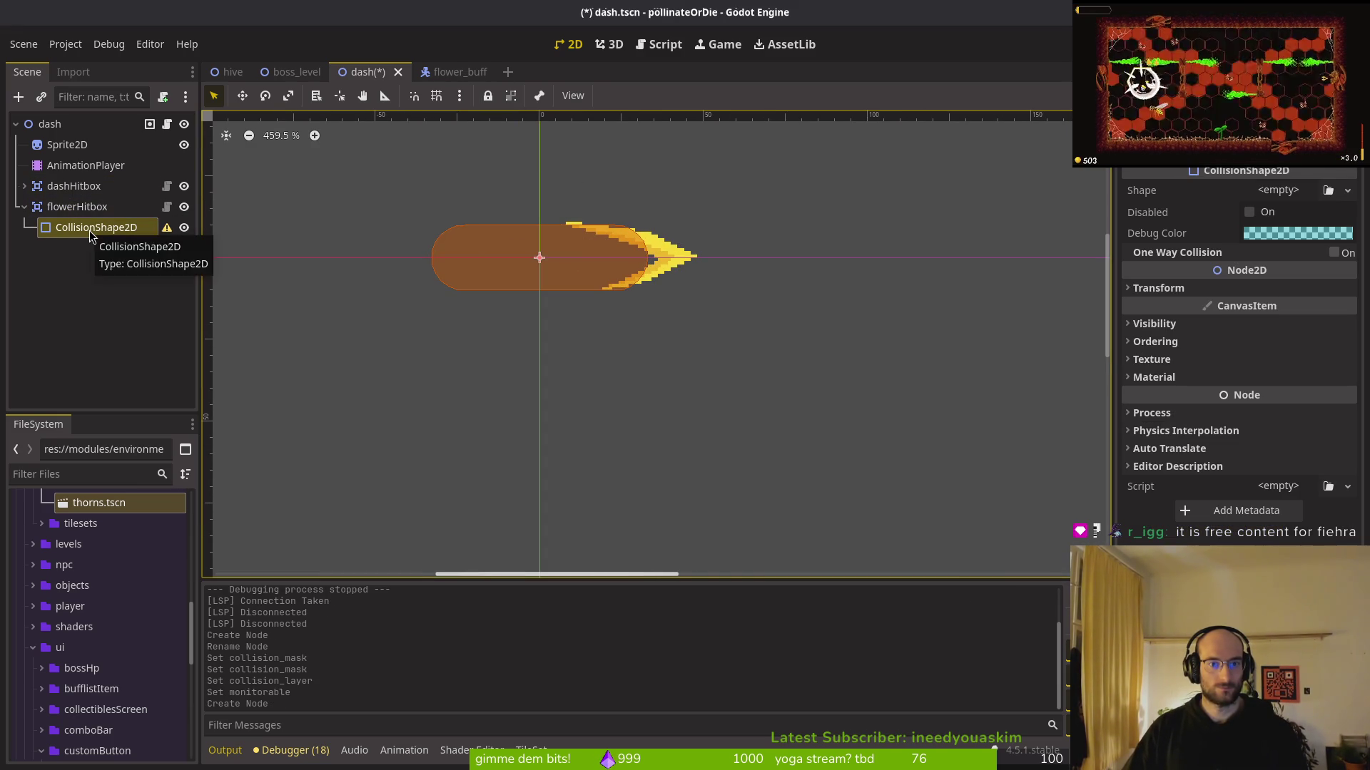
click(1278, 190)
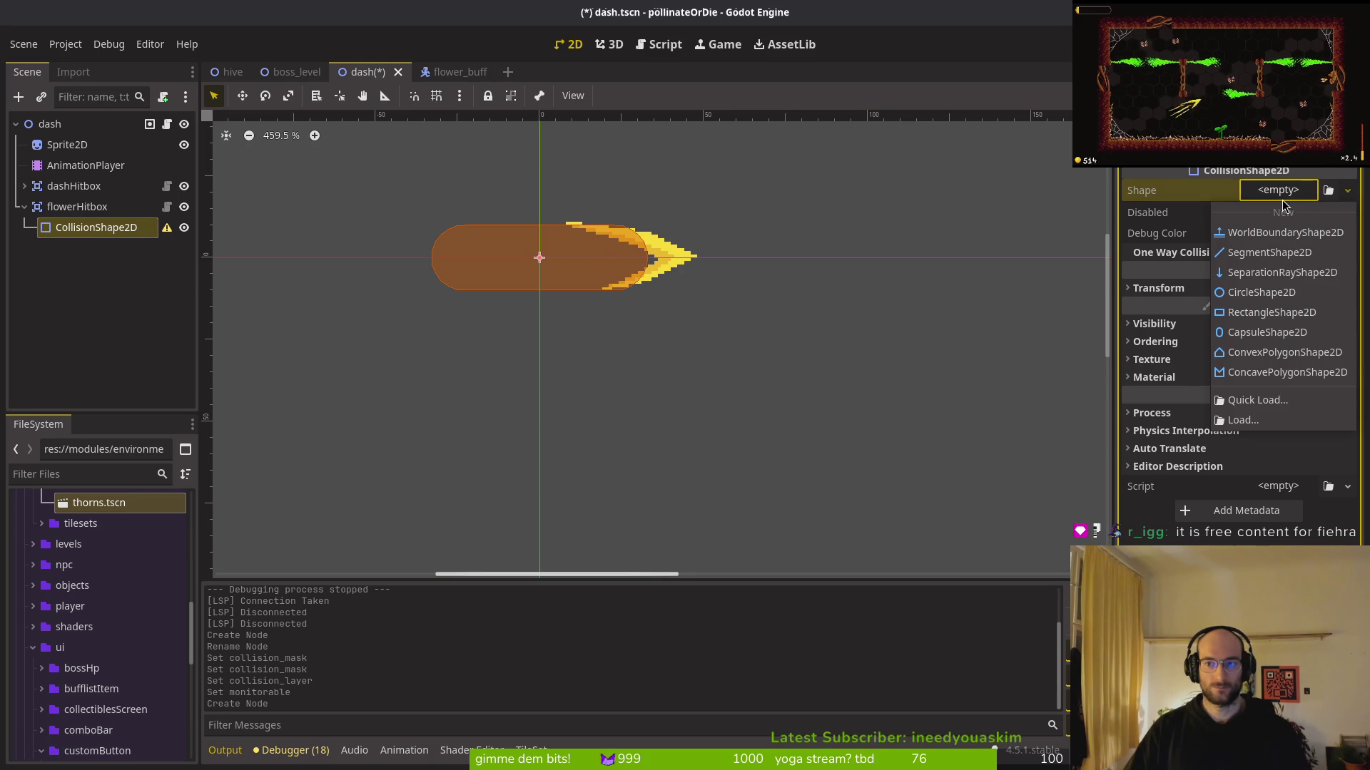
click(1261, 292)
scroll(541, 277, up, 2)
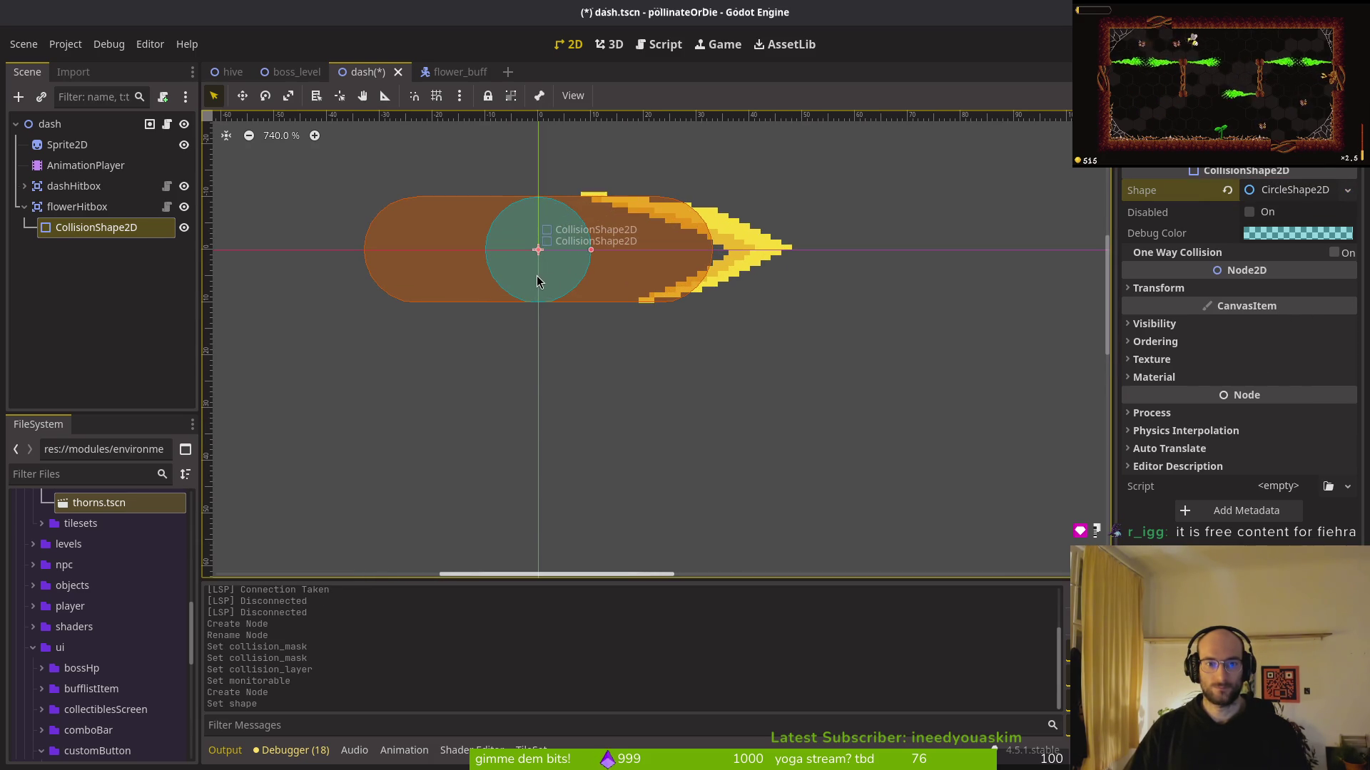
key(ctrl+s)
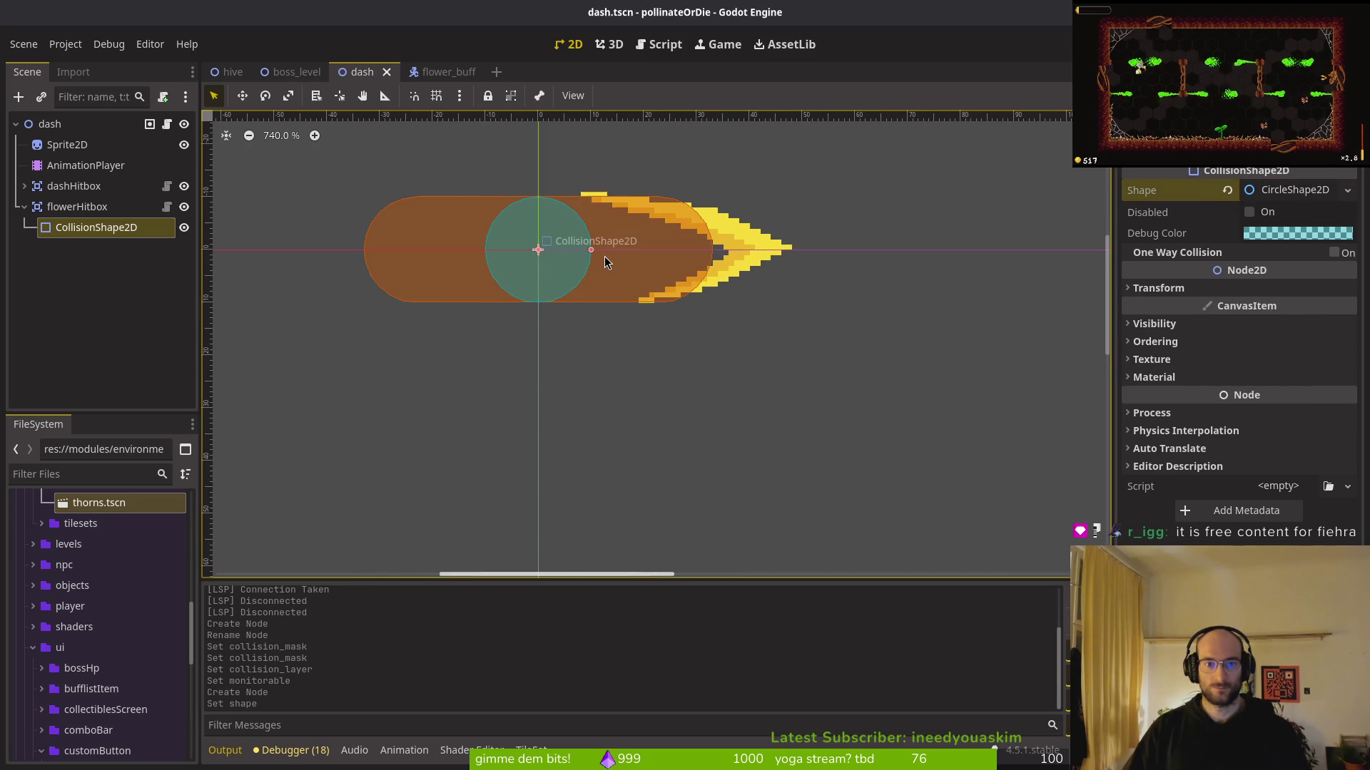
scroll(603, 262, down, 5)
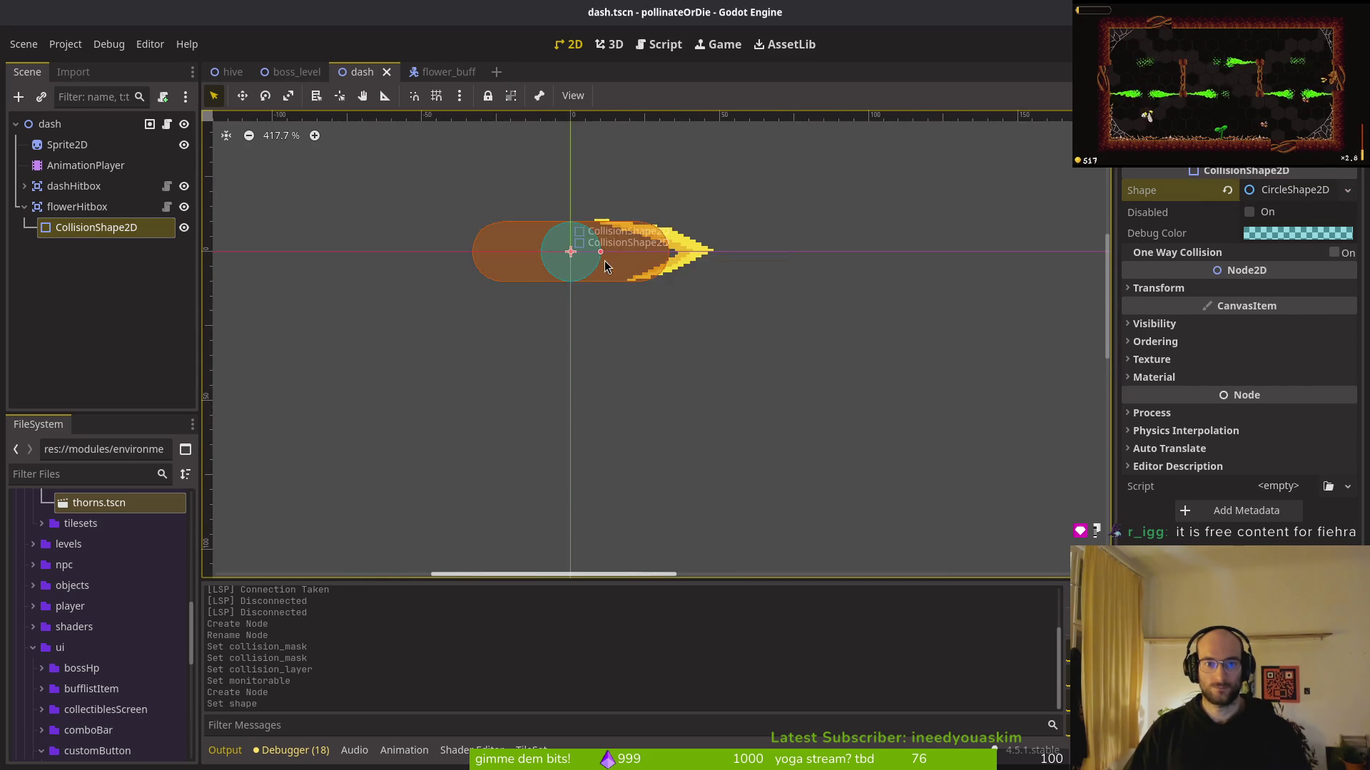
click(24, 206)
scroll(614, 281, down, 2)
scroll(615, 282, down, 1)
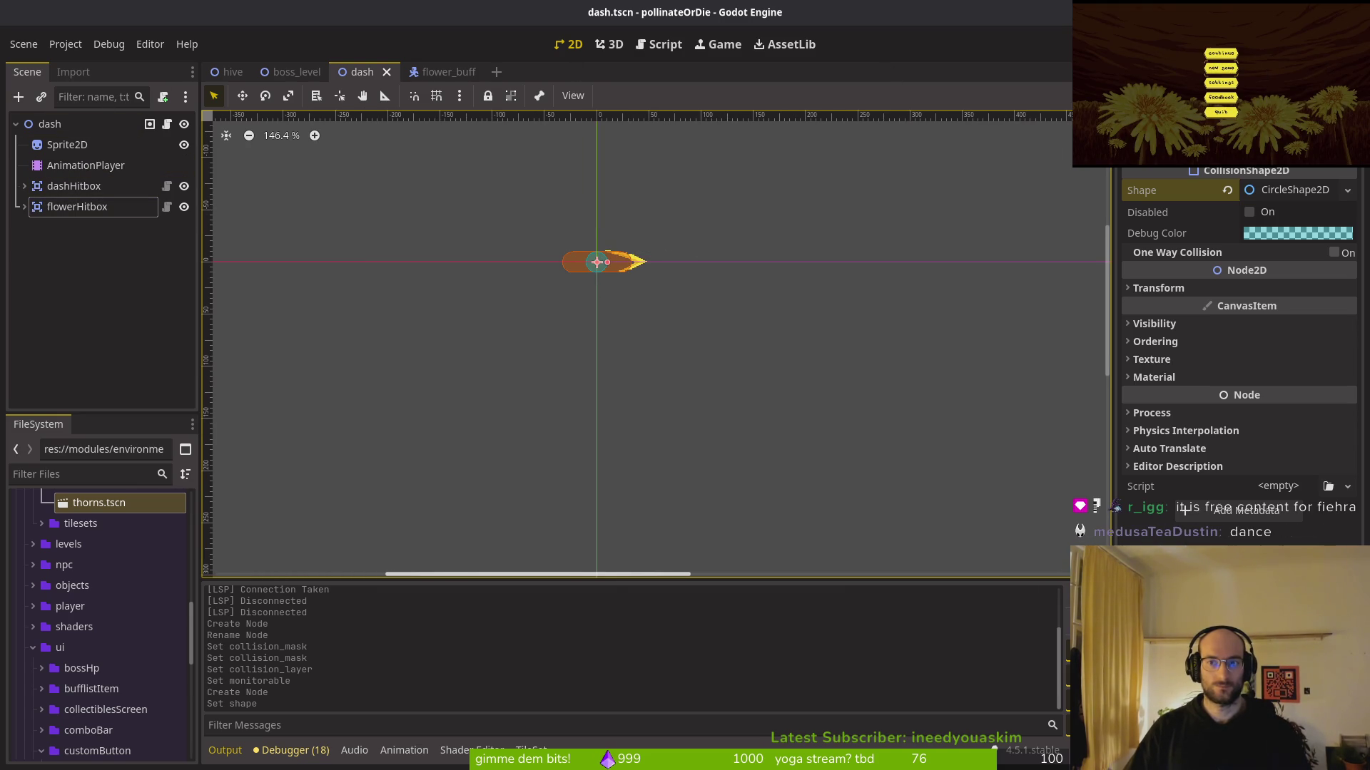
Run the game, start a new game, fly into the dev level, dash into the dandelion, then pause
key(F5)
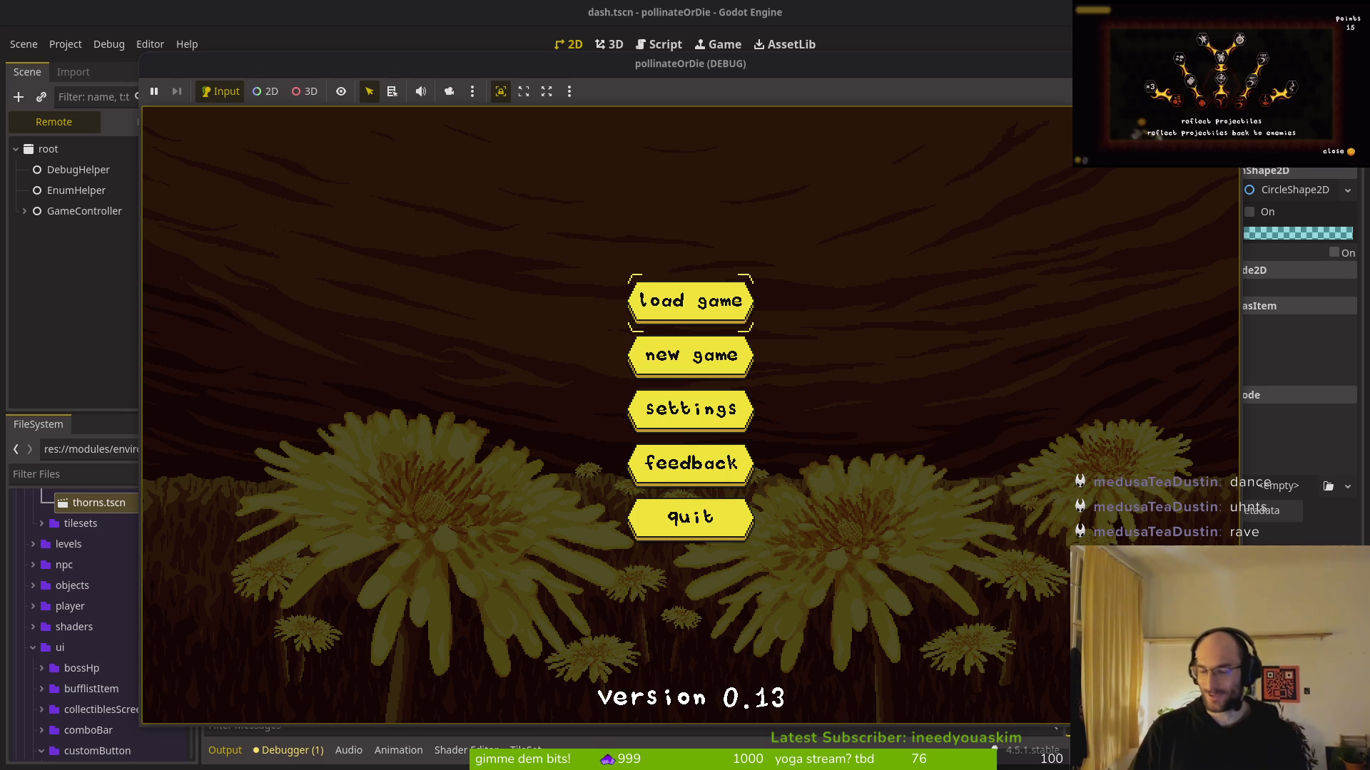
key(Return)
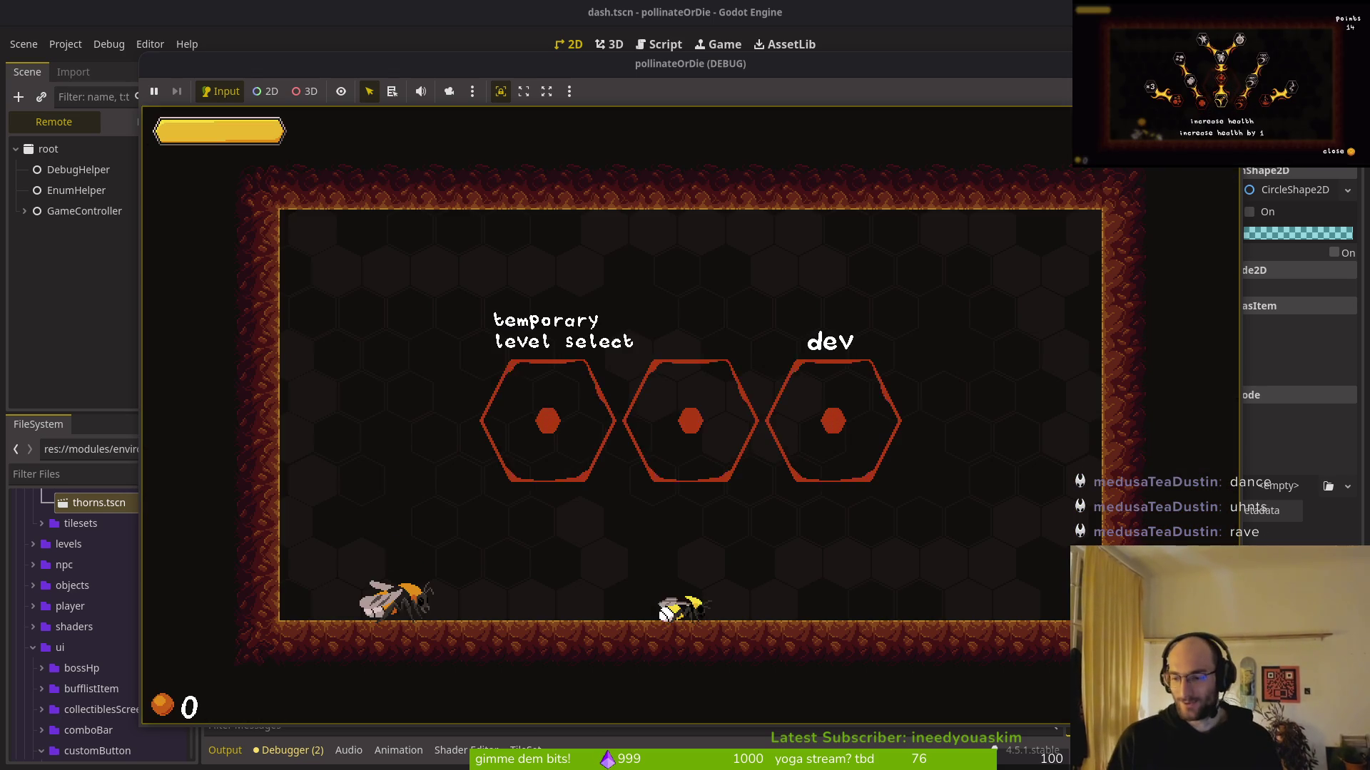
key(Left)
key(Right)
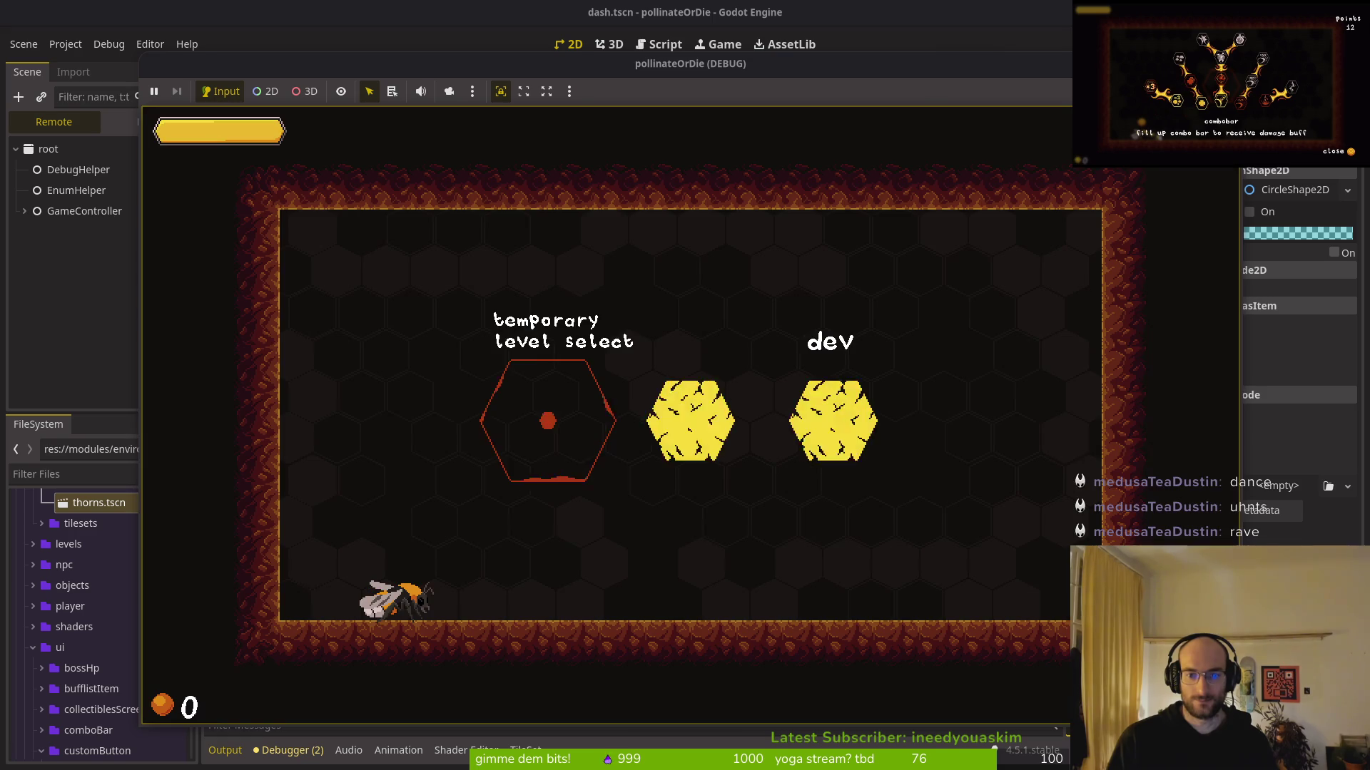
key(Left)
key(Down)
key(Down)
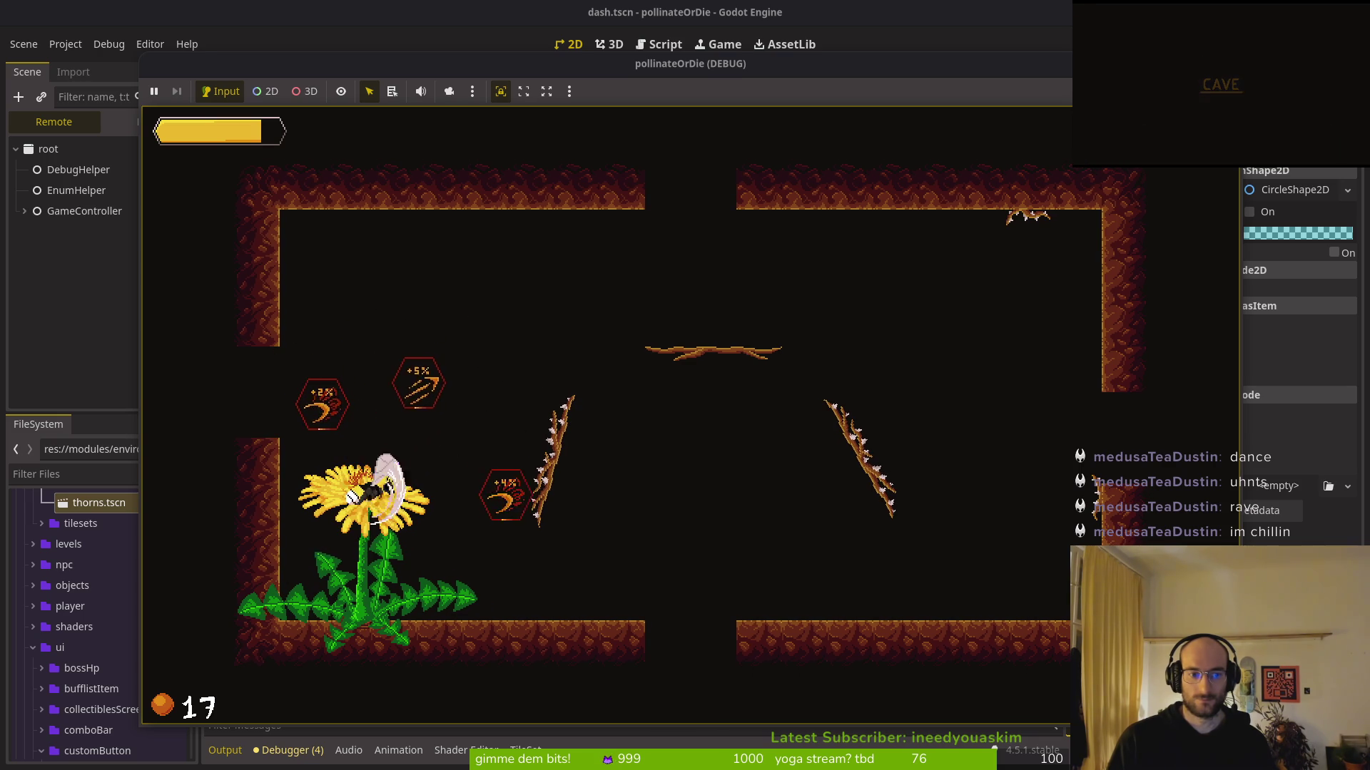
key(Up)
key(Up)
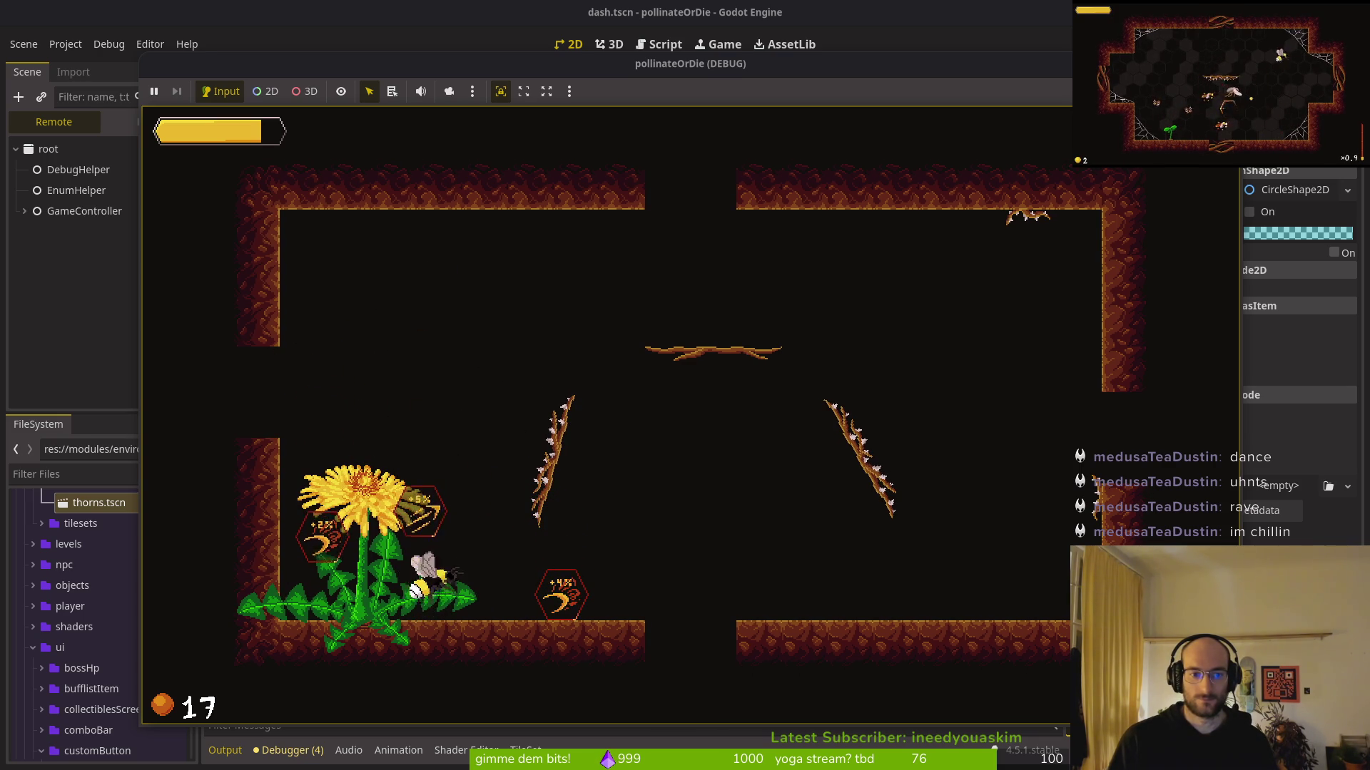
key(Escape)
View the debugging settings, return to level select to test the hitboxes, then stop the game
key(Down)
key(Return)
key(Right)
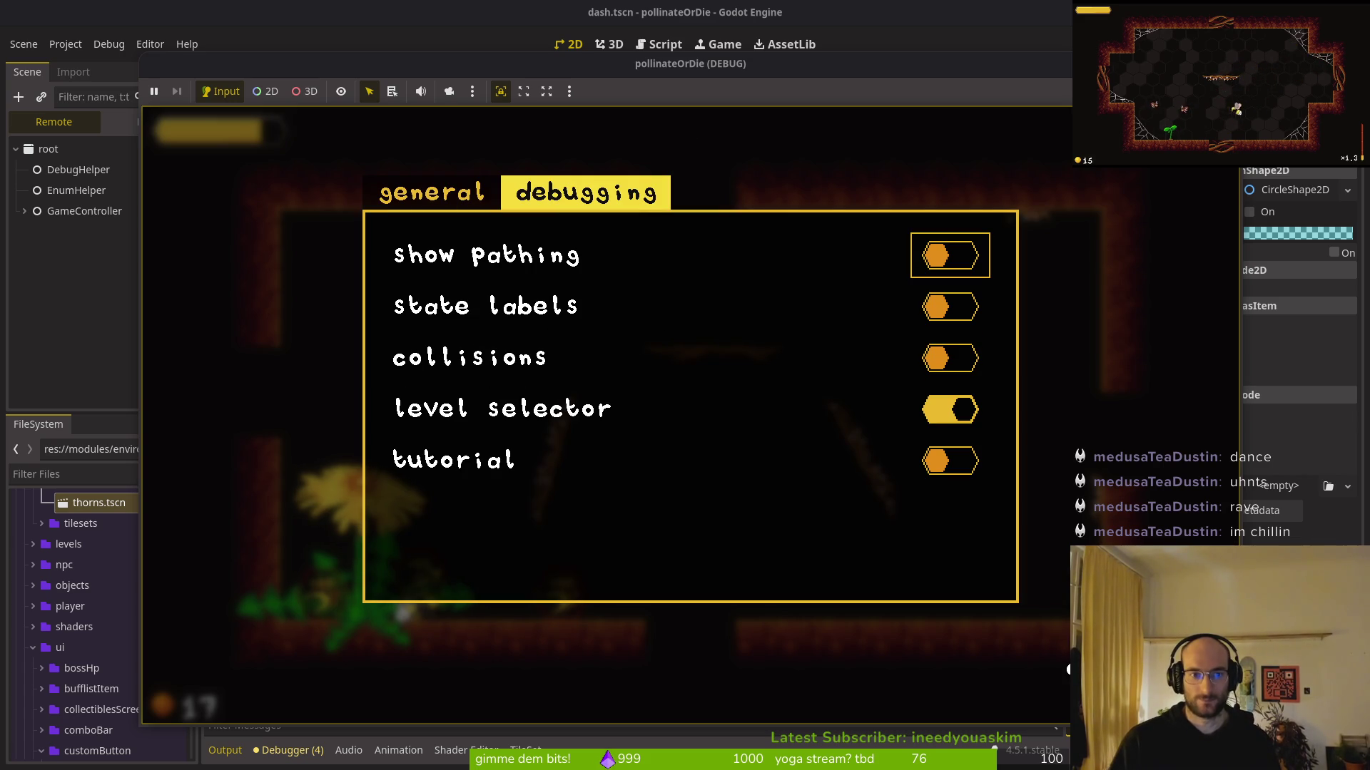
key(Escape)
key(Escape)
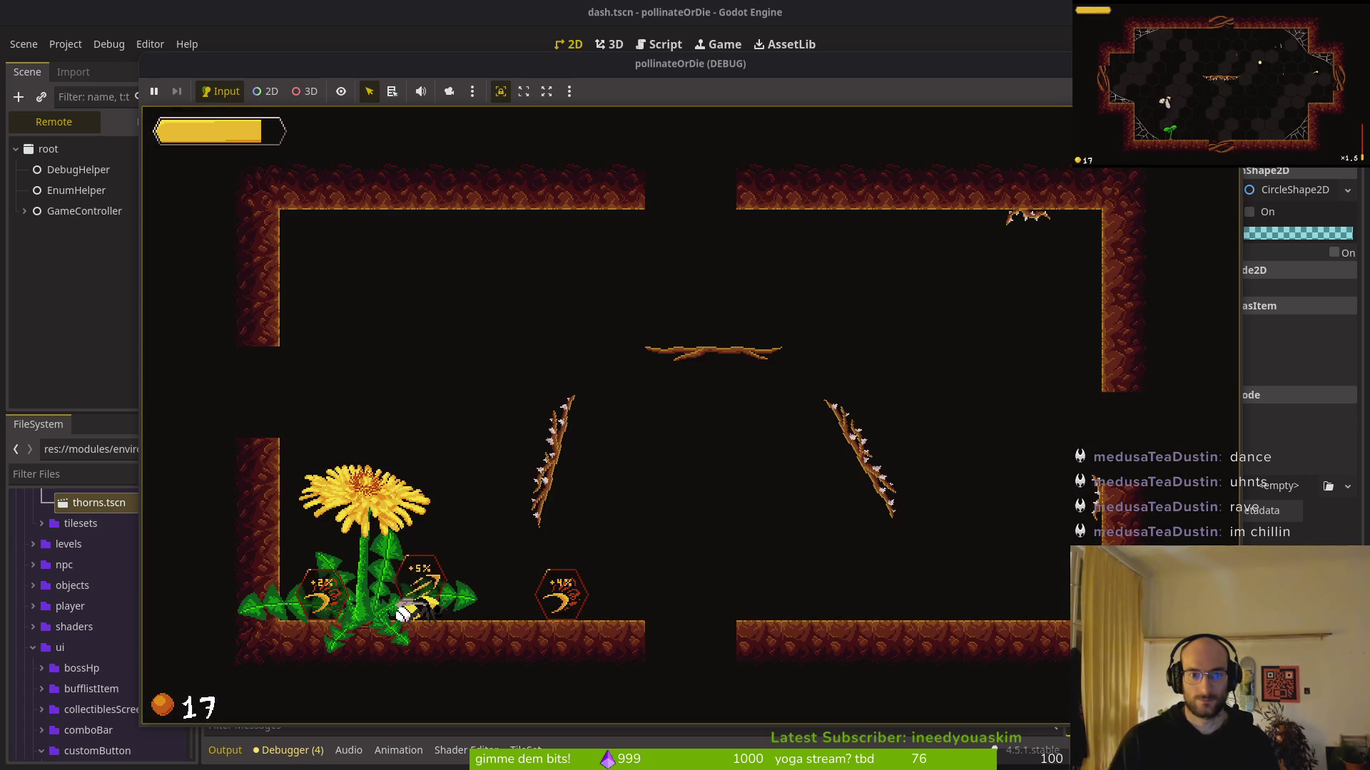
key(r)
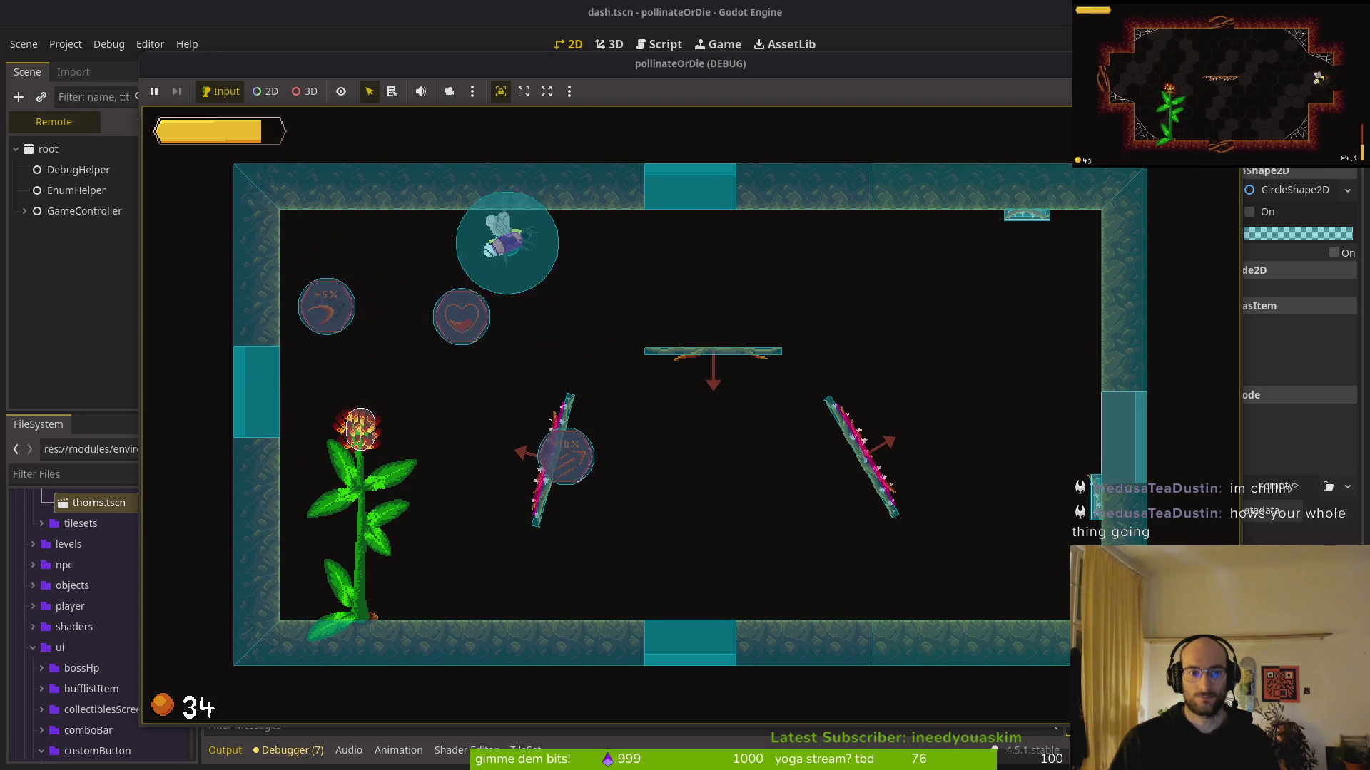
key(space)
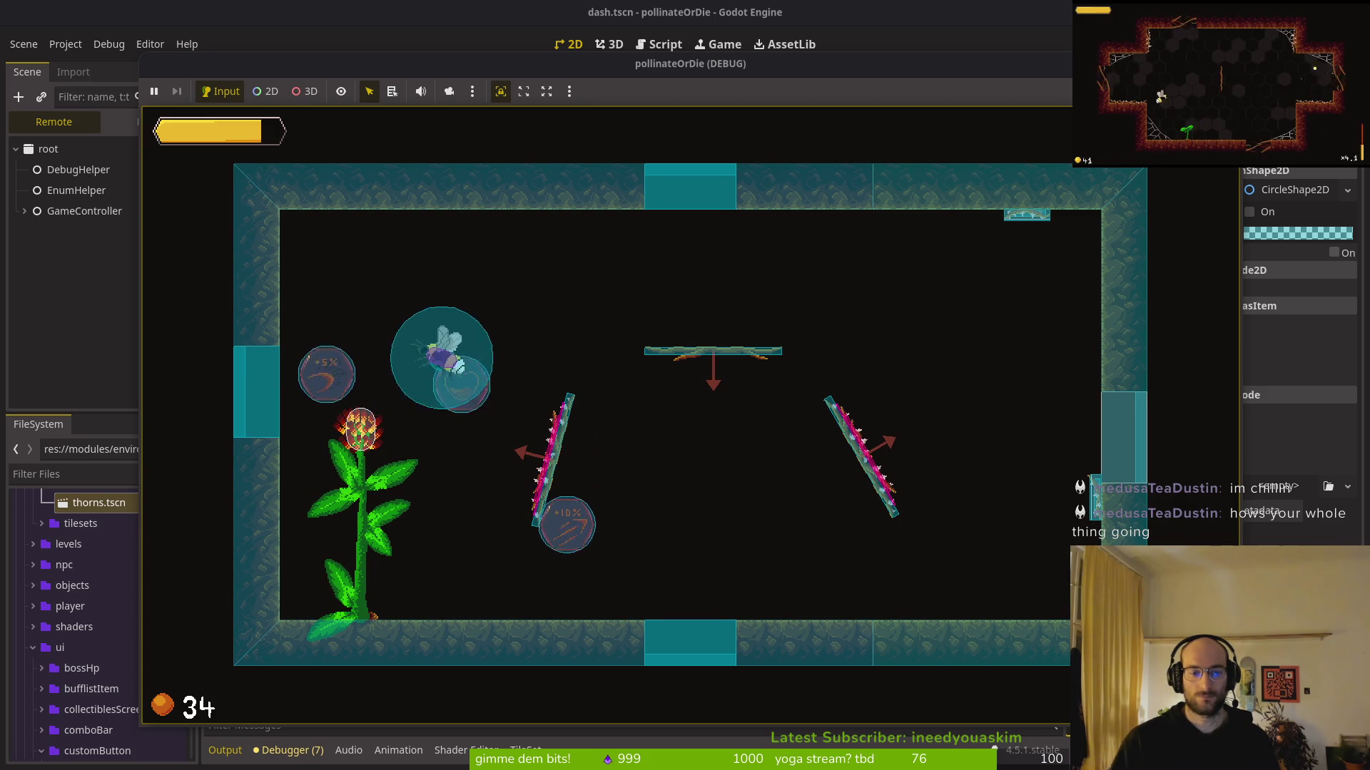
key(F8)
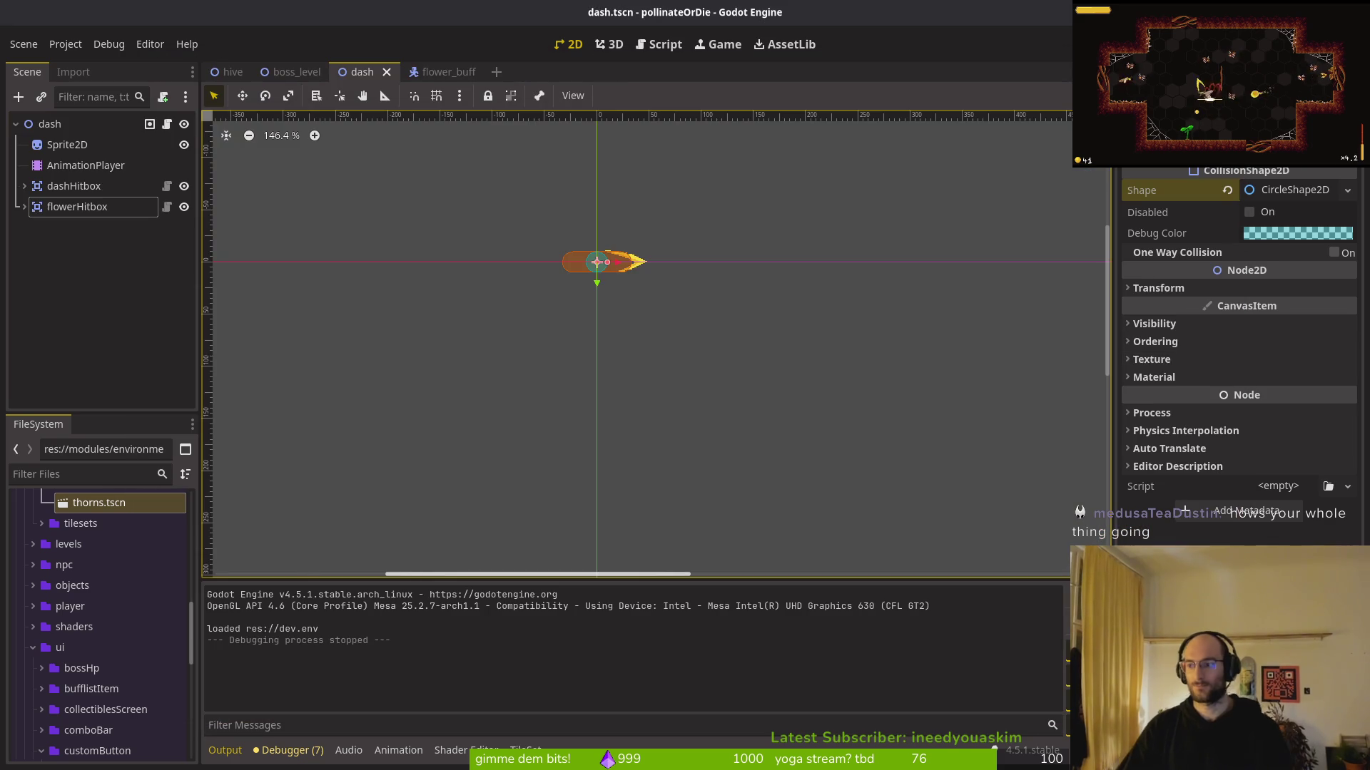
Start Vim in the terminal and open dash.gd through the file finder
key(alt+Tab)
text(vim)
key(Return)
key(space)
key(f)
key(f)
text(dash)
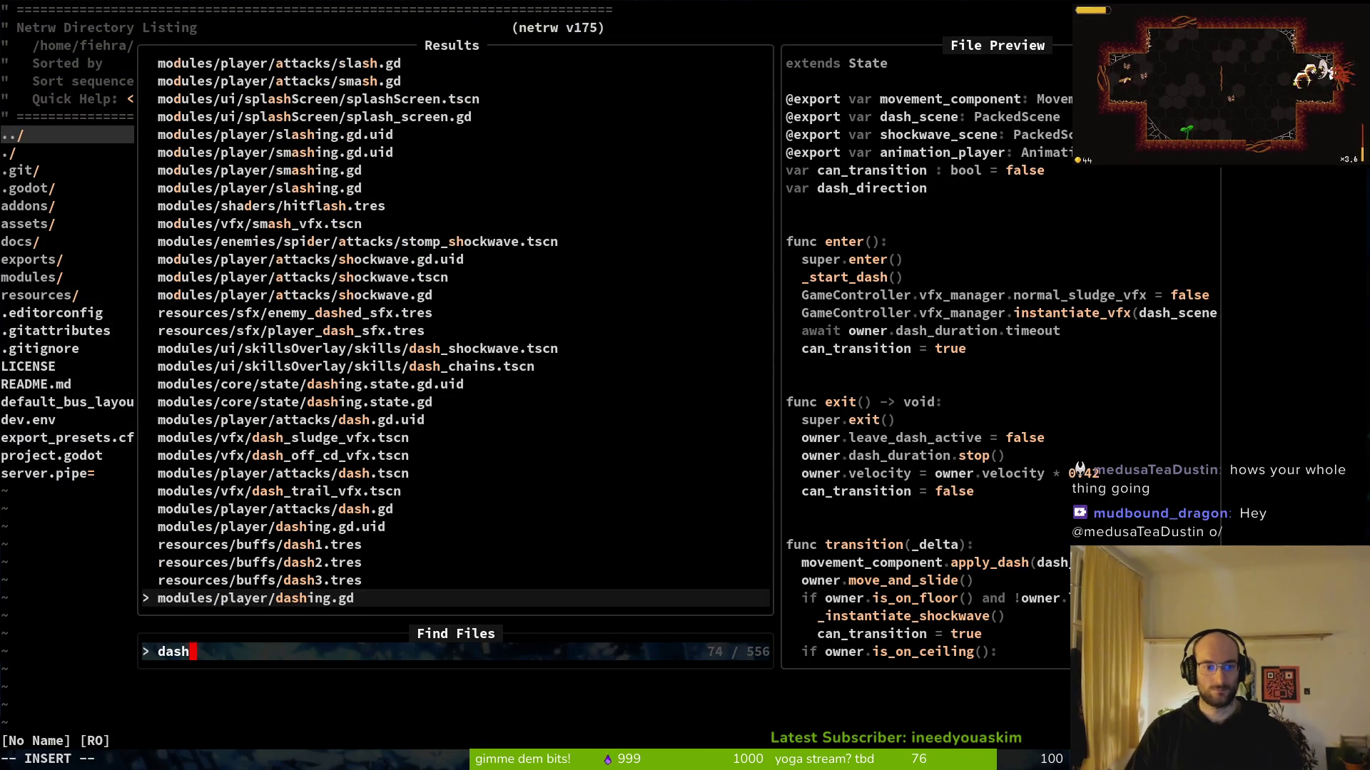
key(Up)
key(Up)
key(Up)
key(Return)
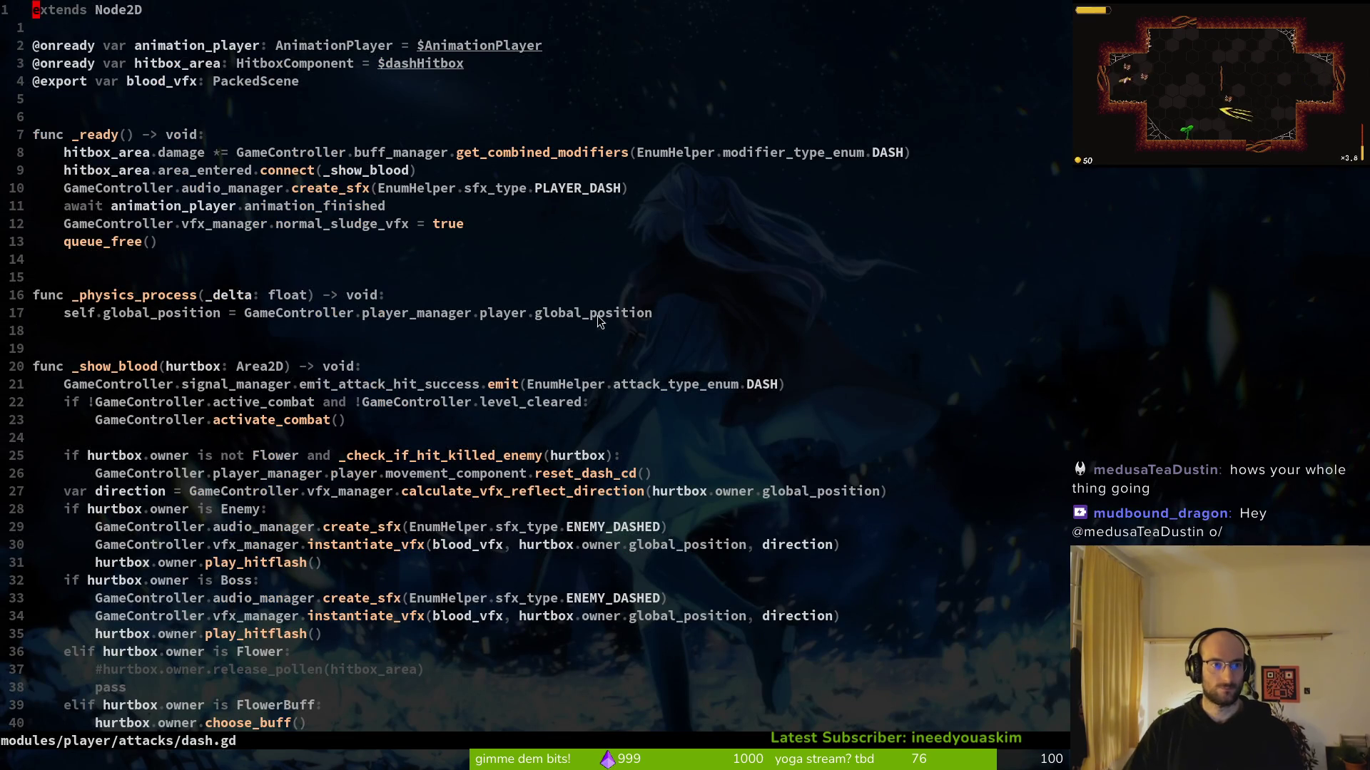
scroll(224, 356, down, 5)
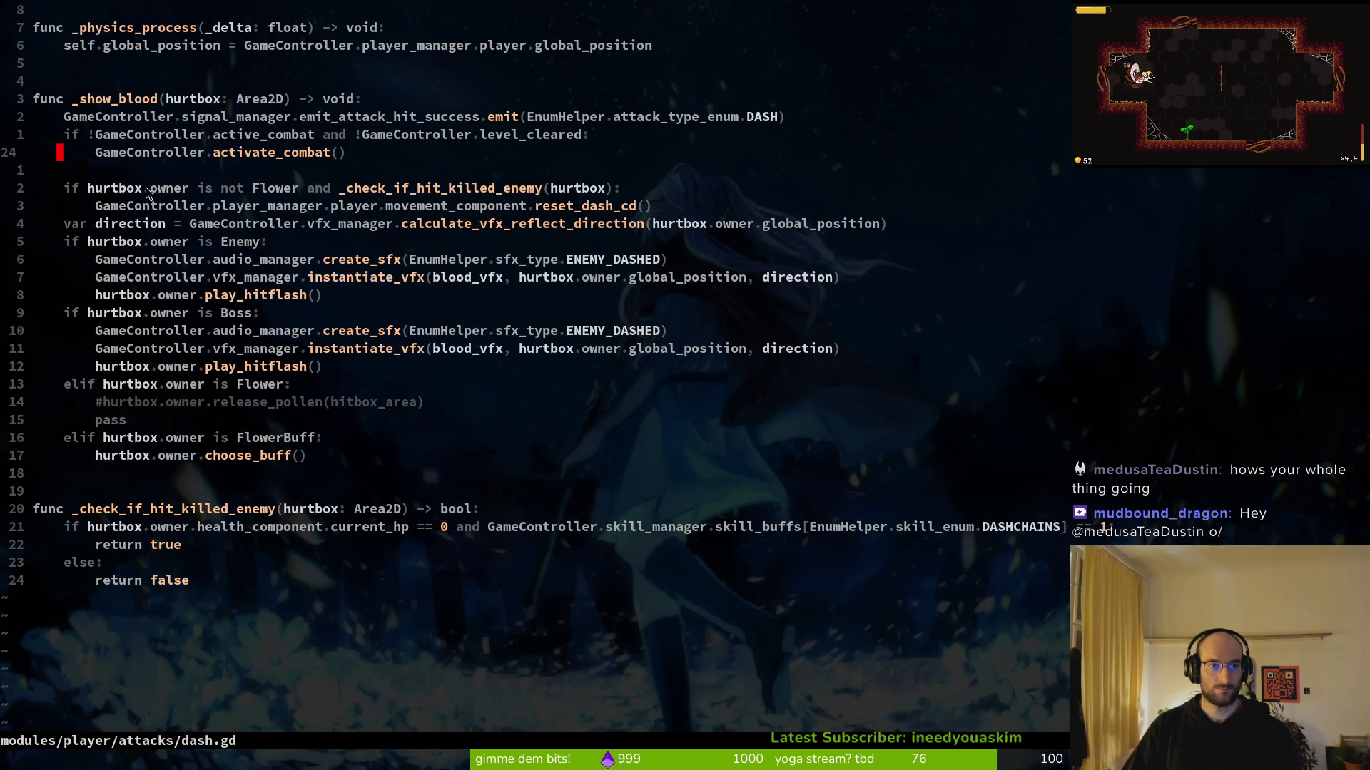
scroll(147, 193, up, 5)
Duplicate the hitbox_area declaration line, rename the copy to flower_hitbox, and save
click(189, 65)
key(V)
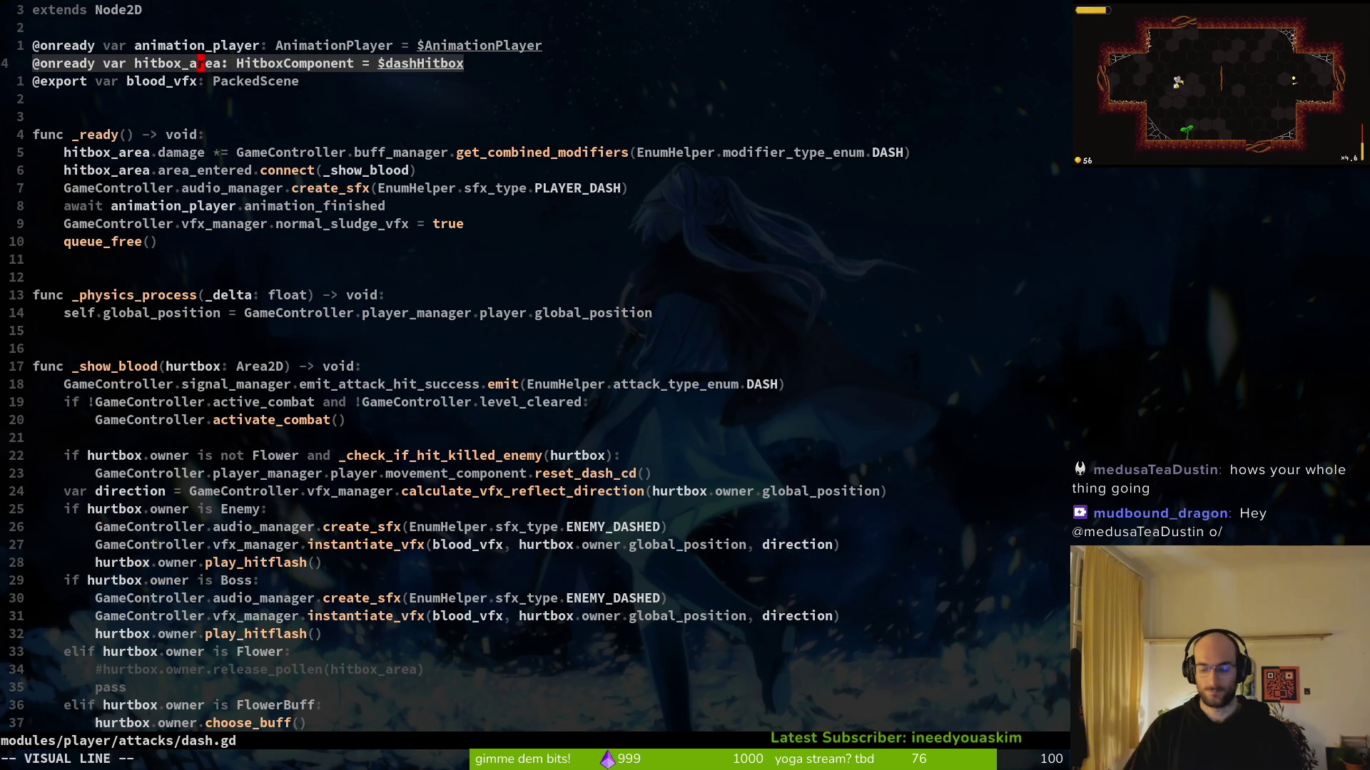
key(y)
key(p)
text(cwflower)
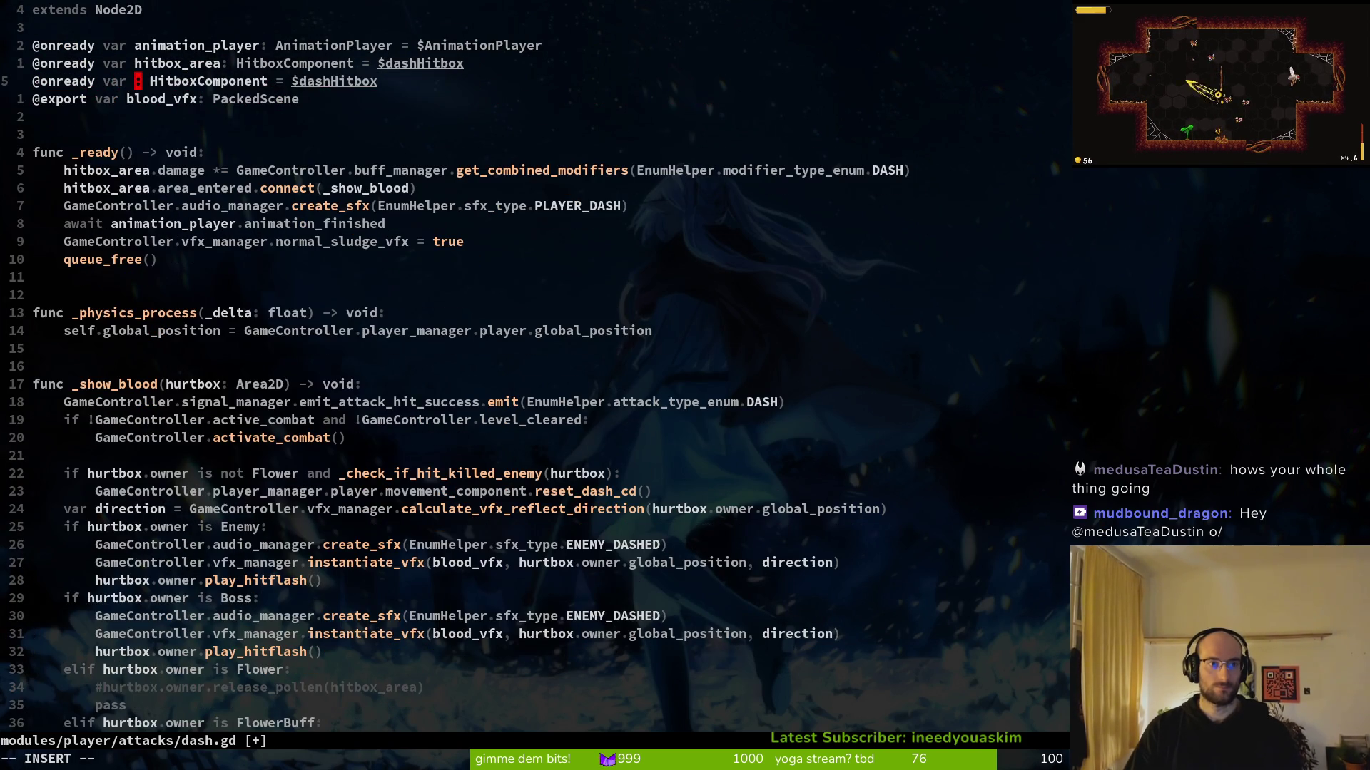
text(_hitbox)
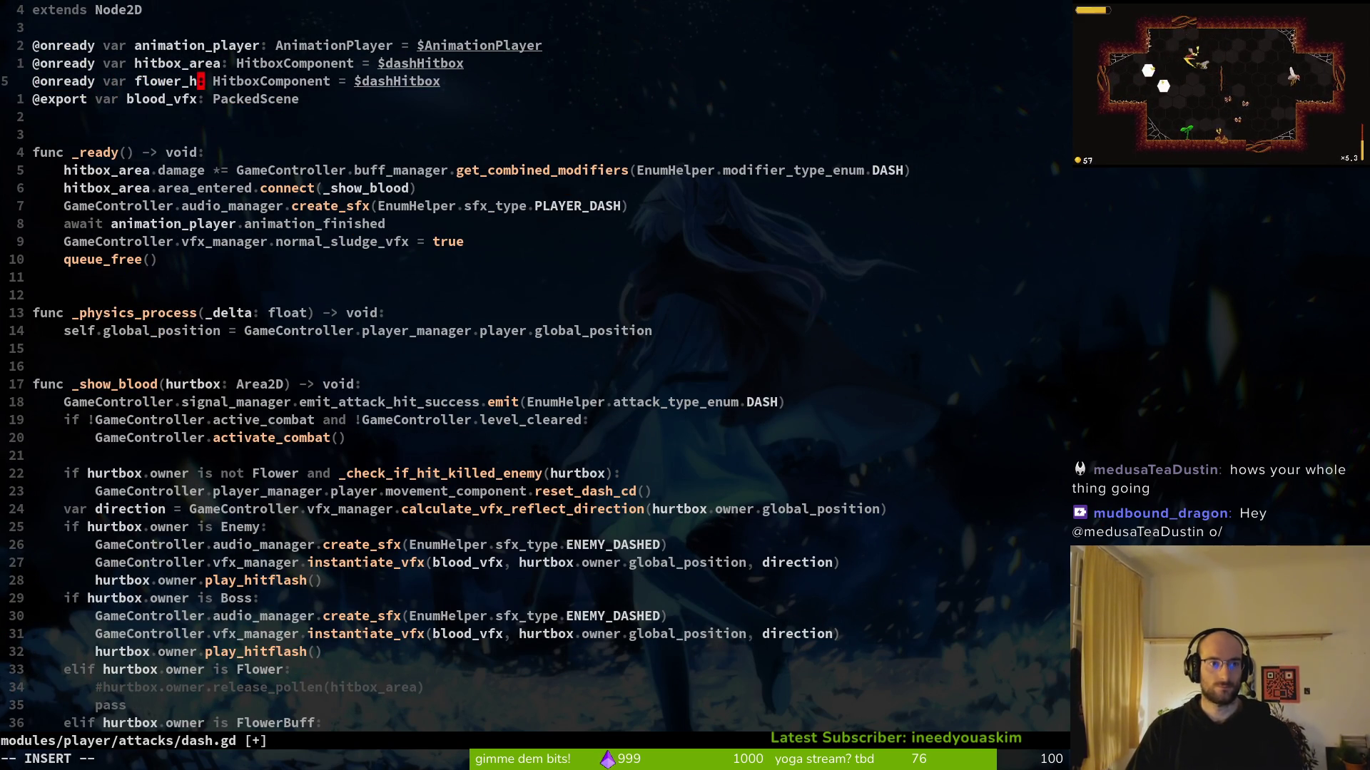
key(Escape)
text(:w)
key(Return)
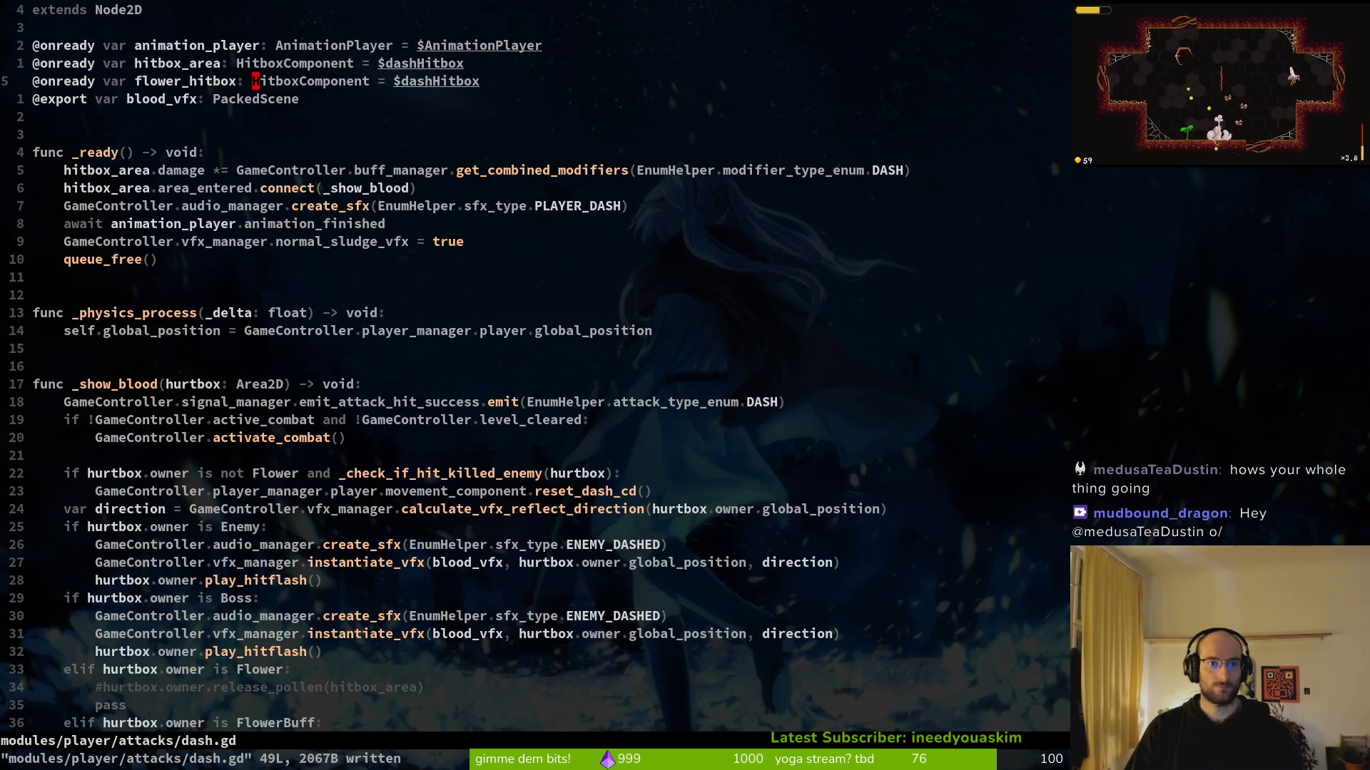
Change the copied declaration's node path to $flowerHitbox and save dash.gd
text(cwflowerHitbox)
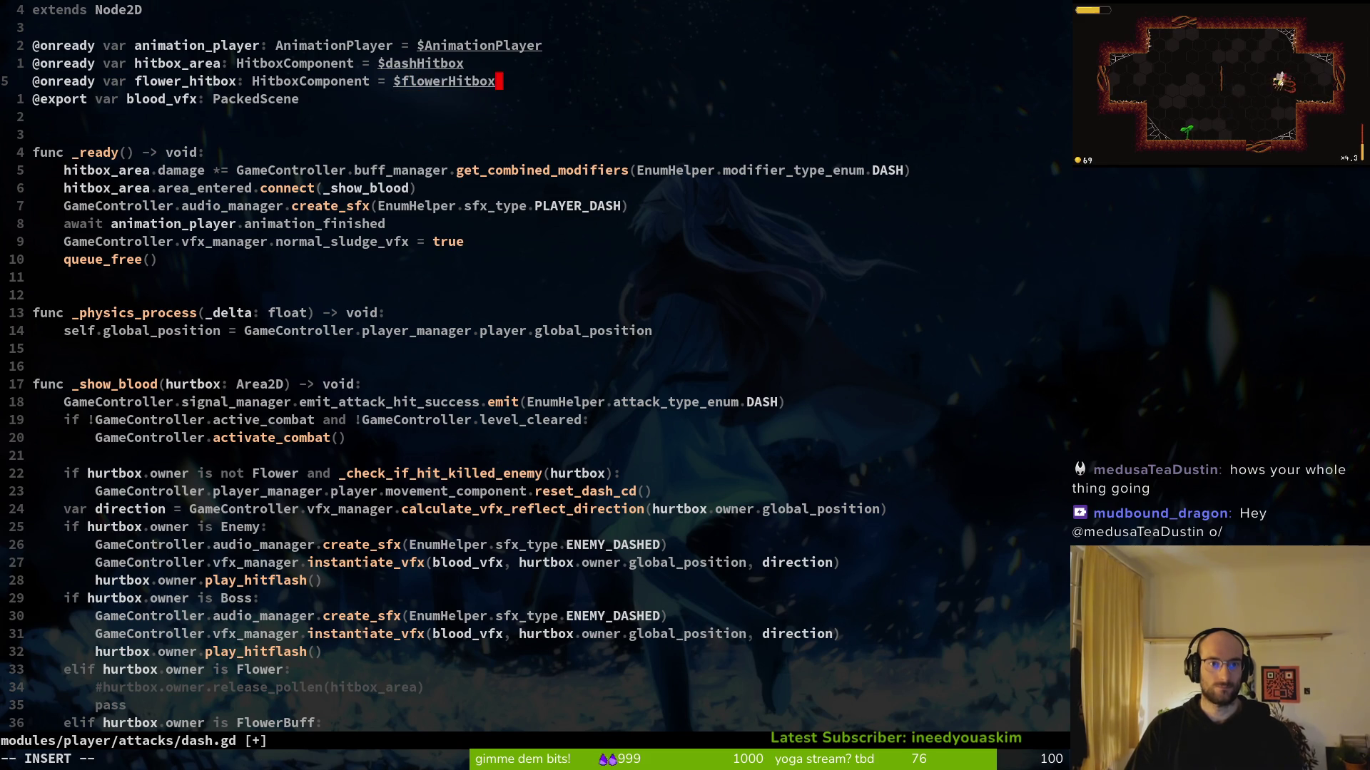
key(Escape)
text(:w)
key(Return)
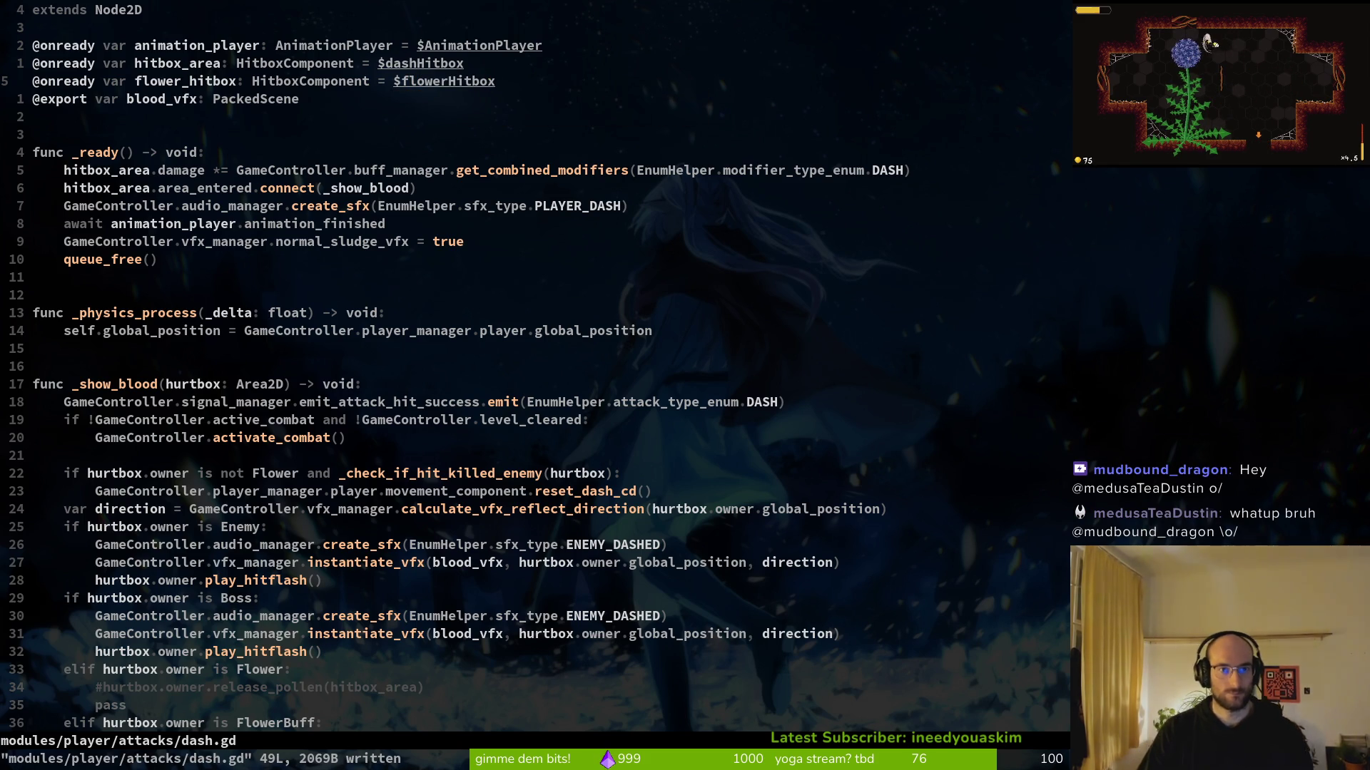
key(alt+Tab)
key(alt+Tab)
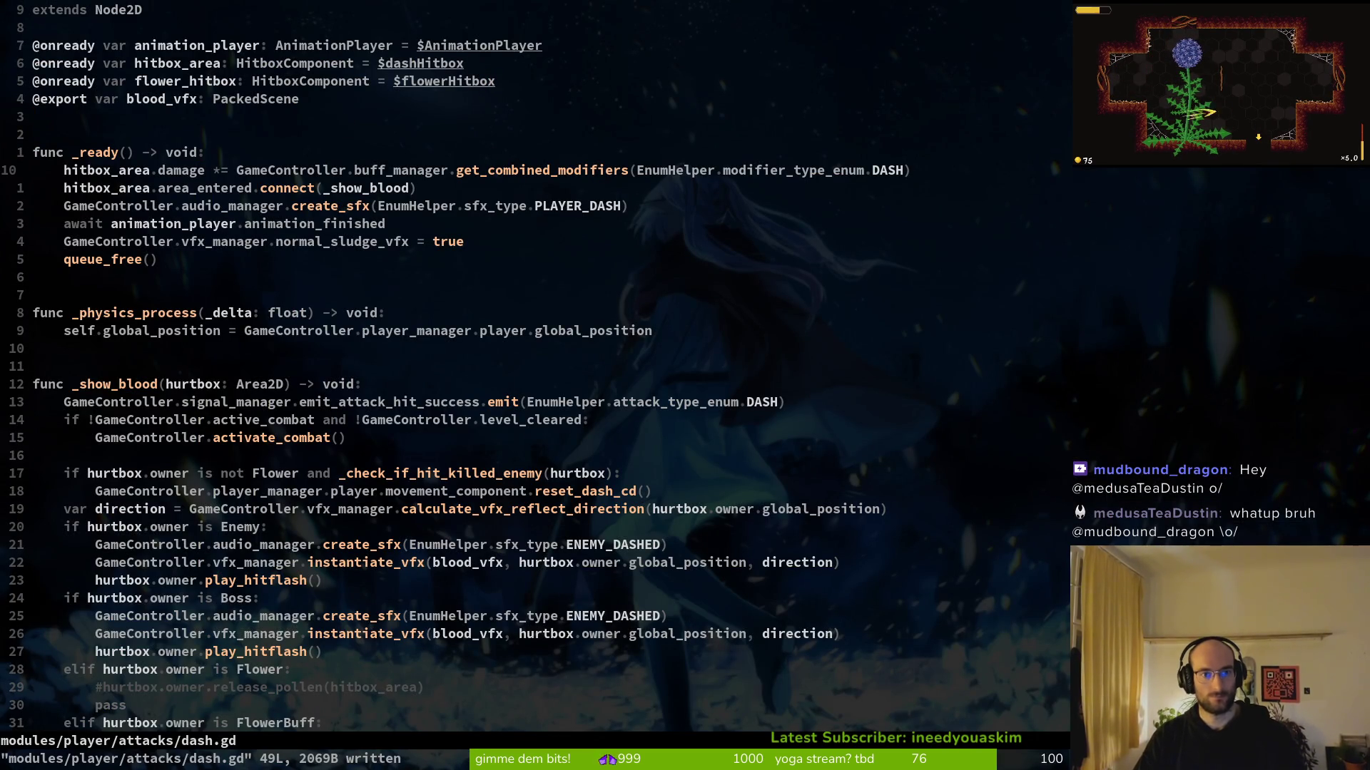
Duplicate the area_entered connect line, change its object to flower_hitbox, and save
key(y)
key(y)
key(p)
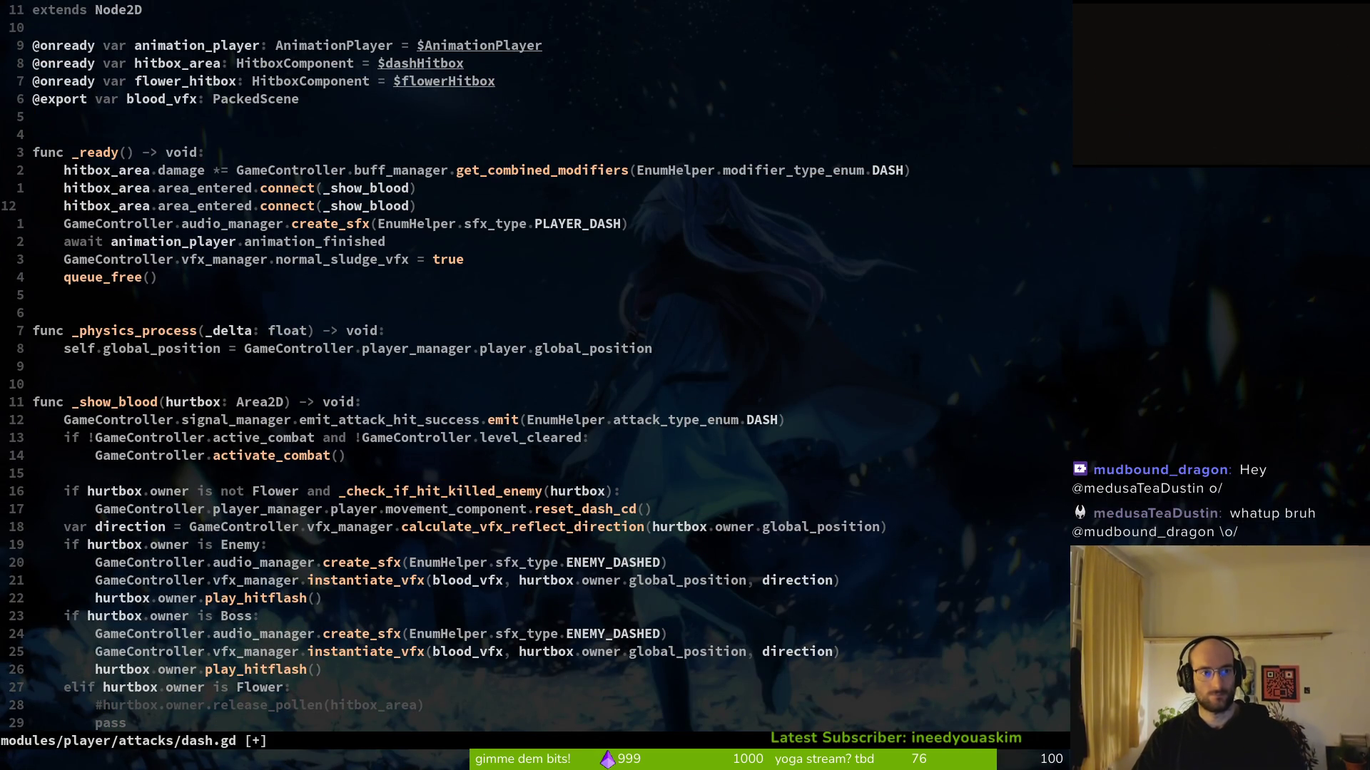
text(cwflower_hitboxw)
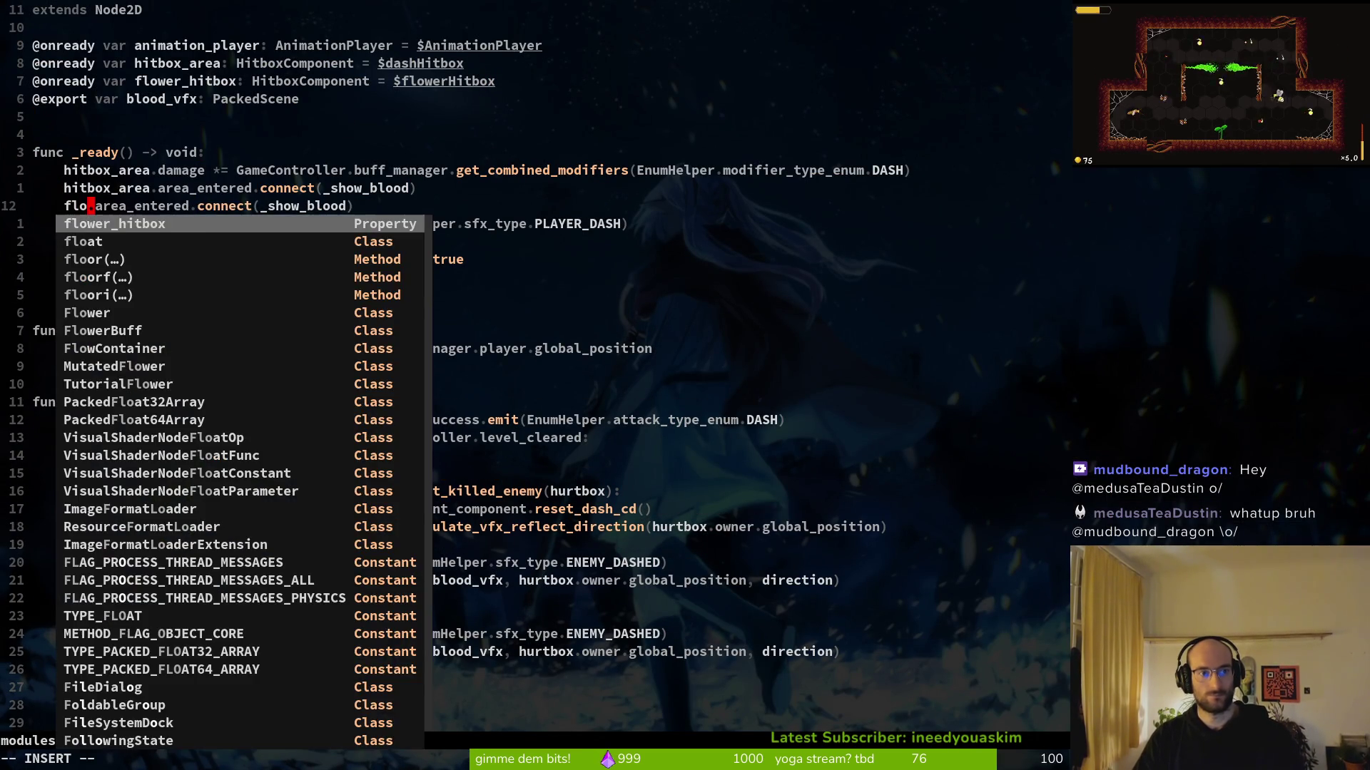
key(BackSpace)
key(Escape)
text(:w)
key(Return)
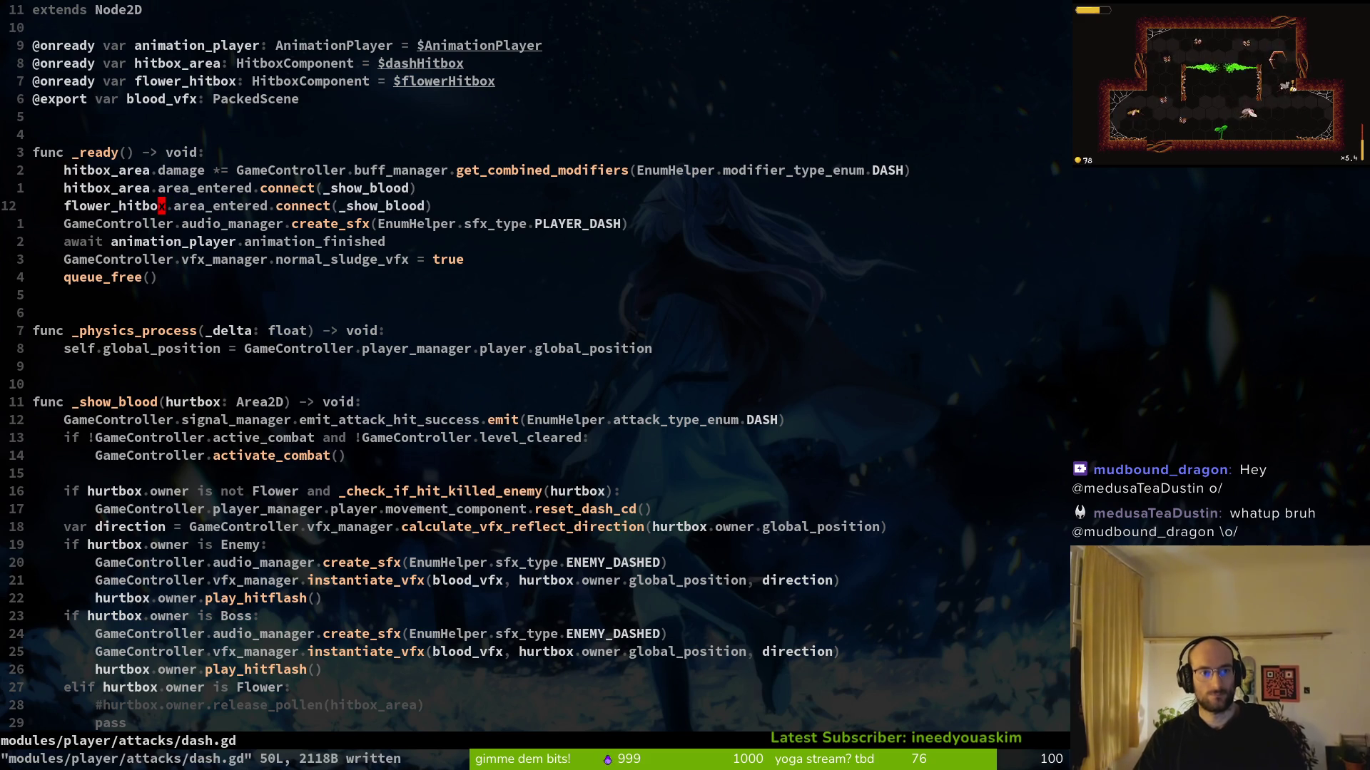
Replace the copied line's _show_blood callback with _collect_buff and copy that name
key(c)
key(w)
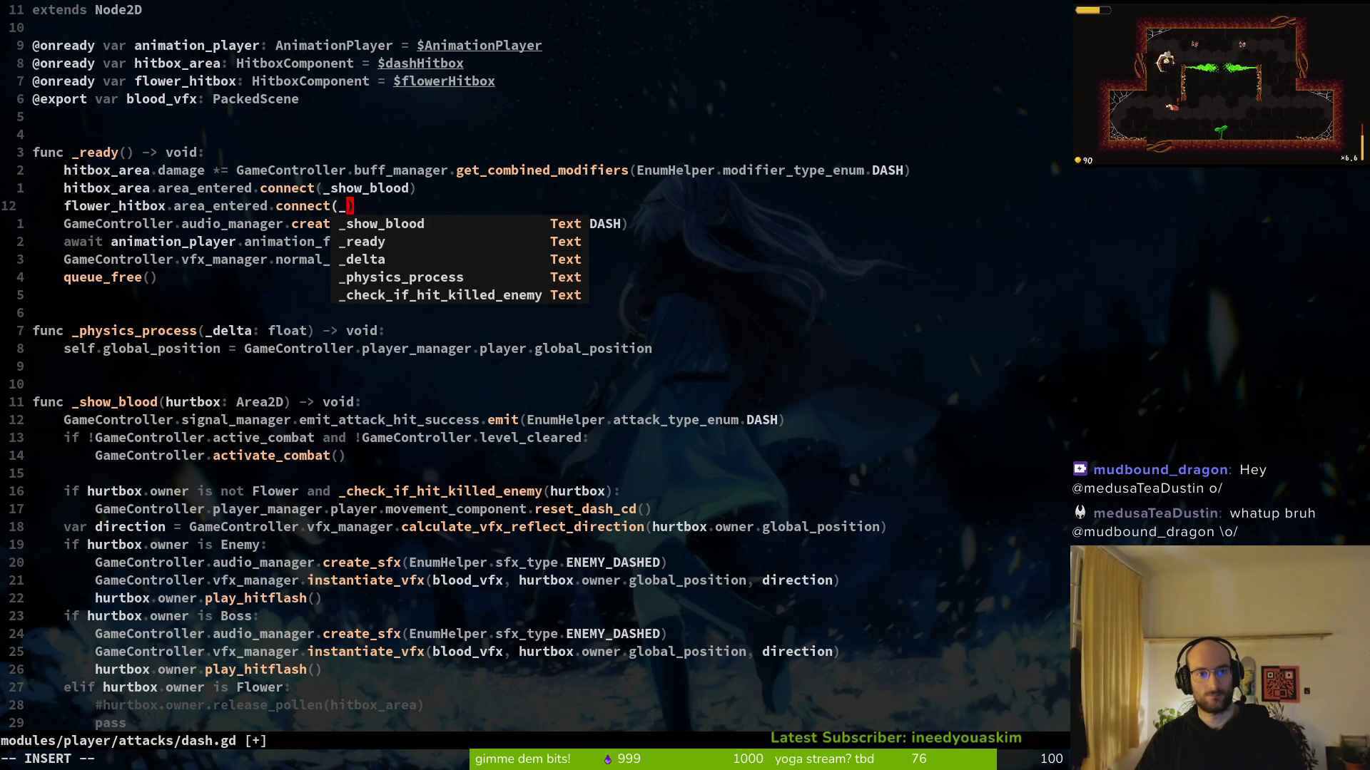
text(collect_b)
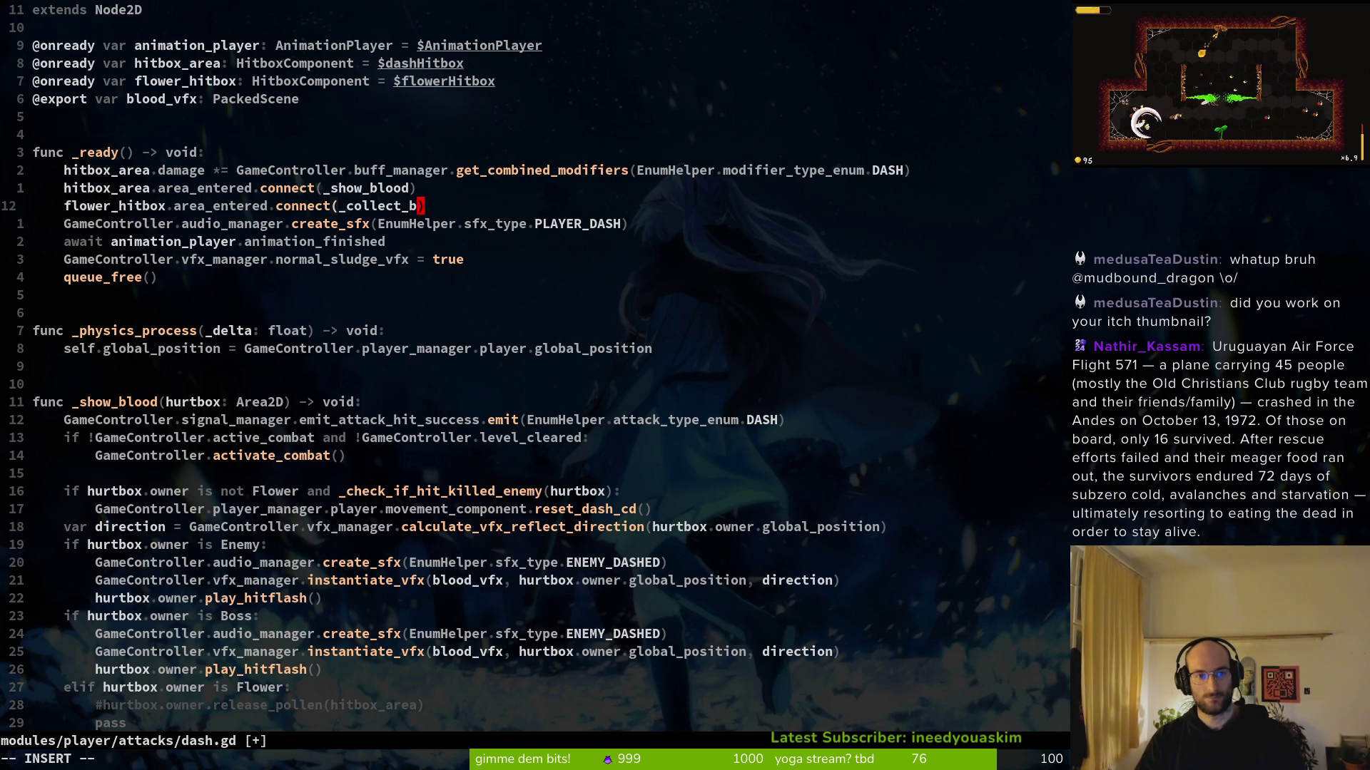
text(uff)
key(Escape)
key(v)
key(Escape)
Write a func _collect_buff() -> void: declaration near the end of dash.gd
key(j)
key(j)
key(j)
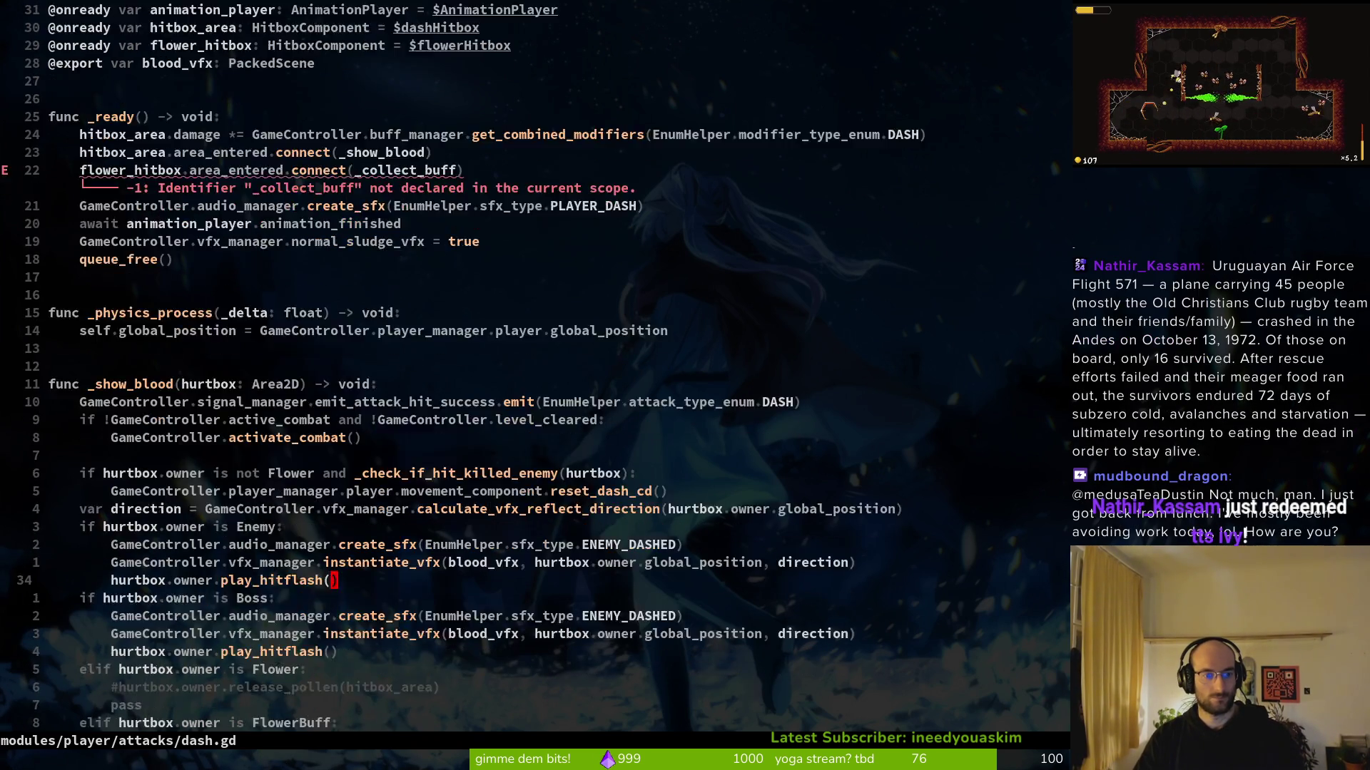
key(k)
key(k)
key(k)
text(p)
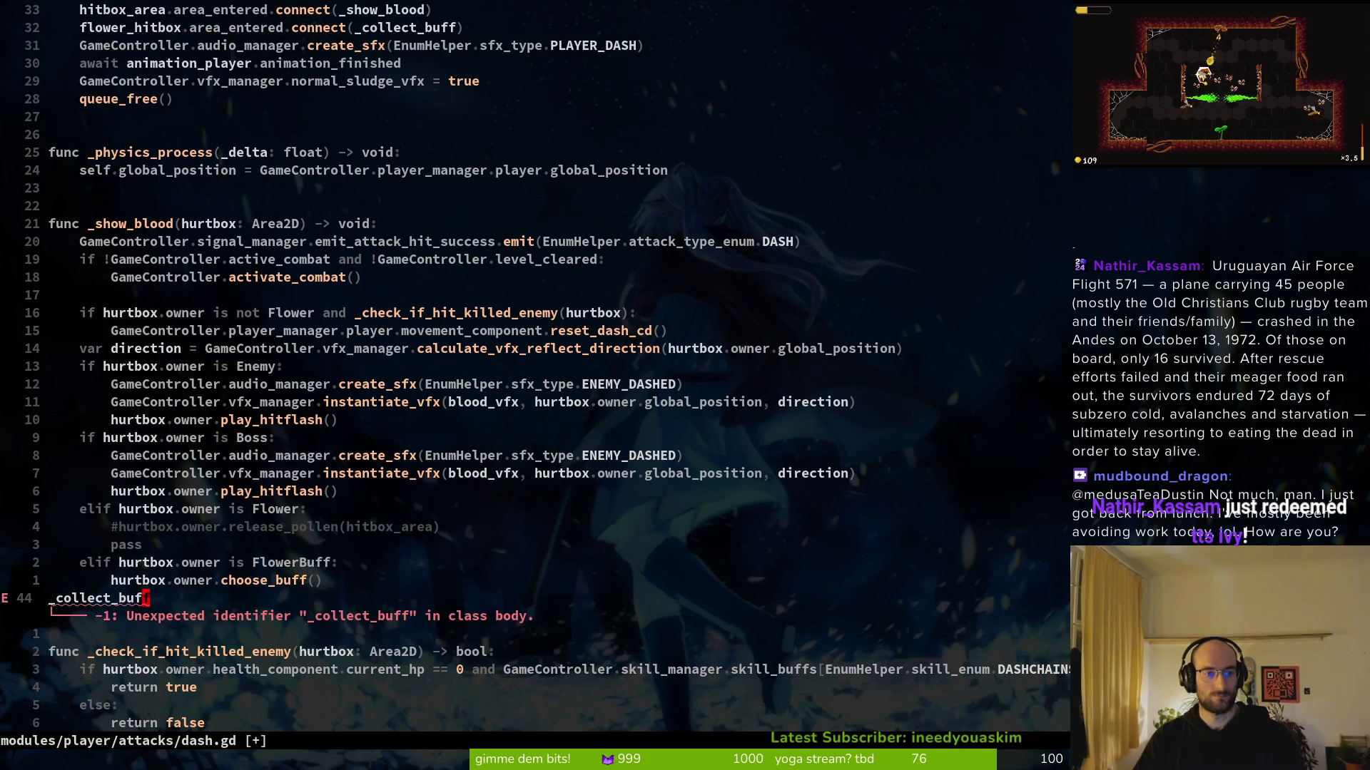
text(func)
key(End)
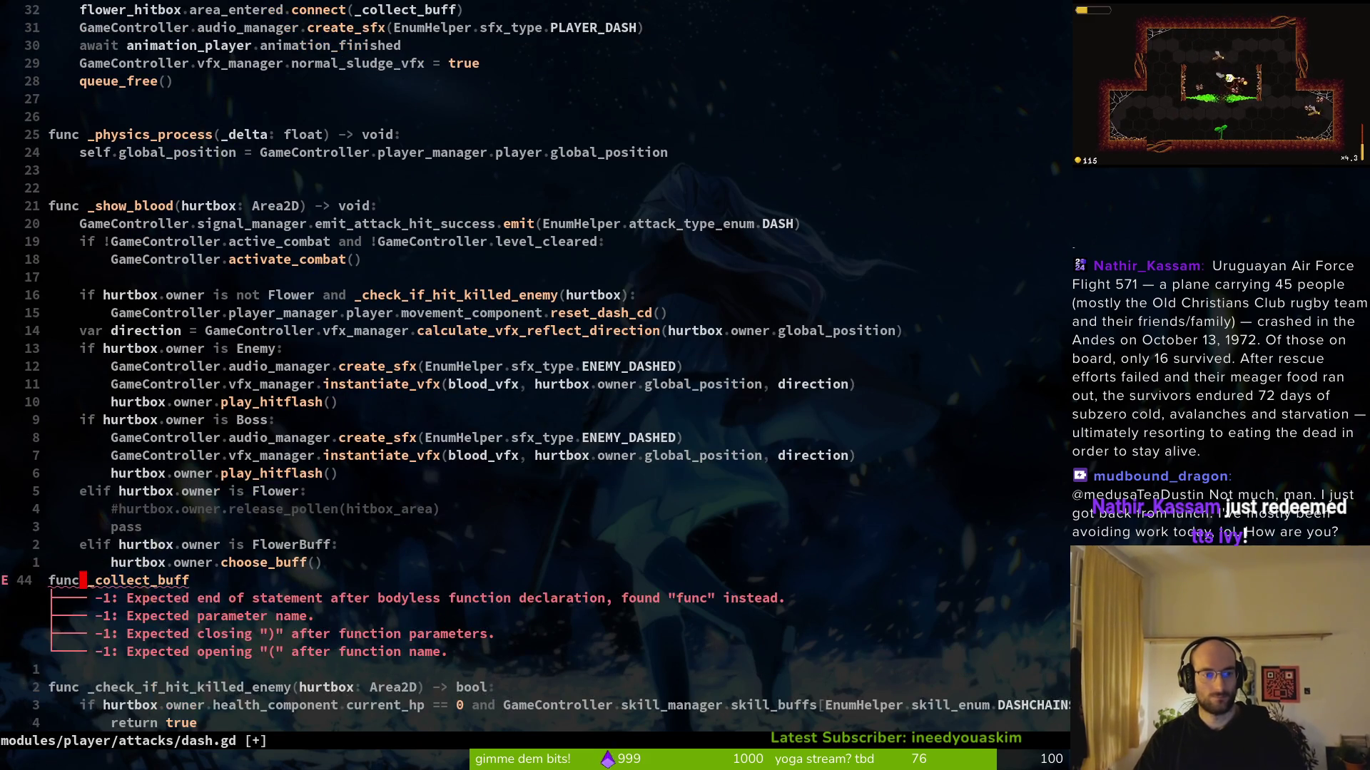
text())
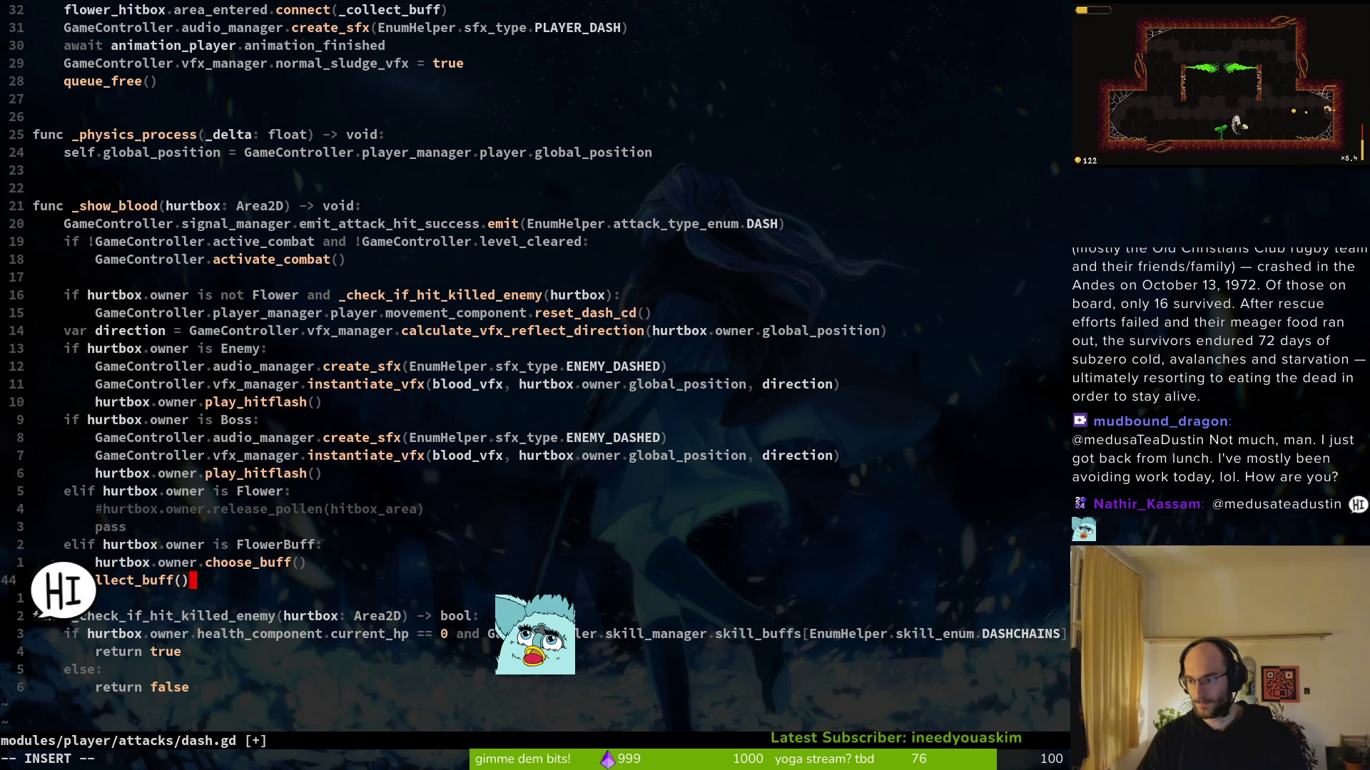
key(Escape)
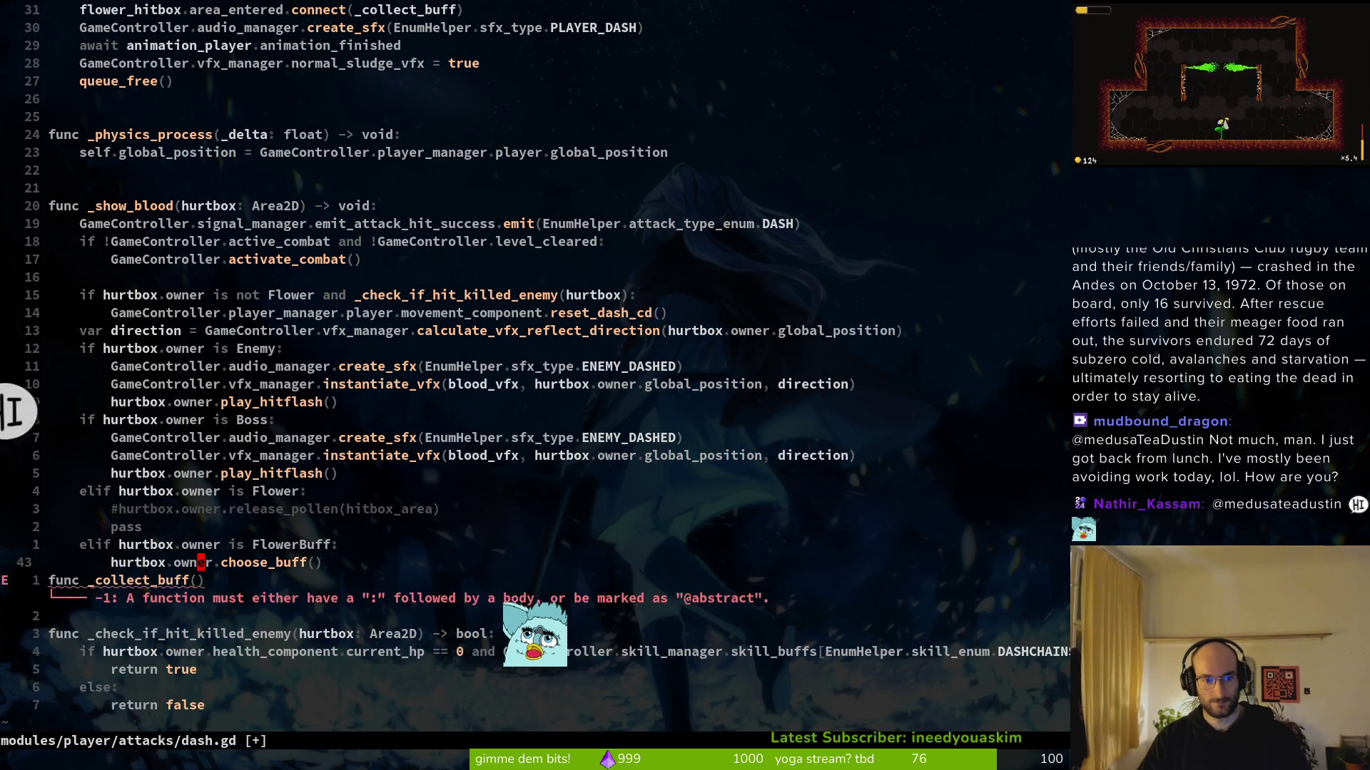
text(o)
text(:w)
key(Return)
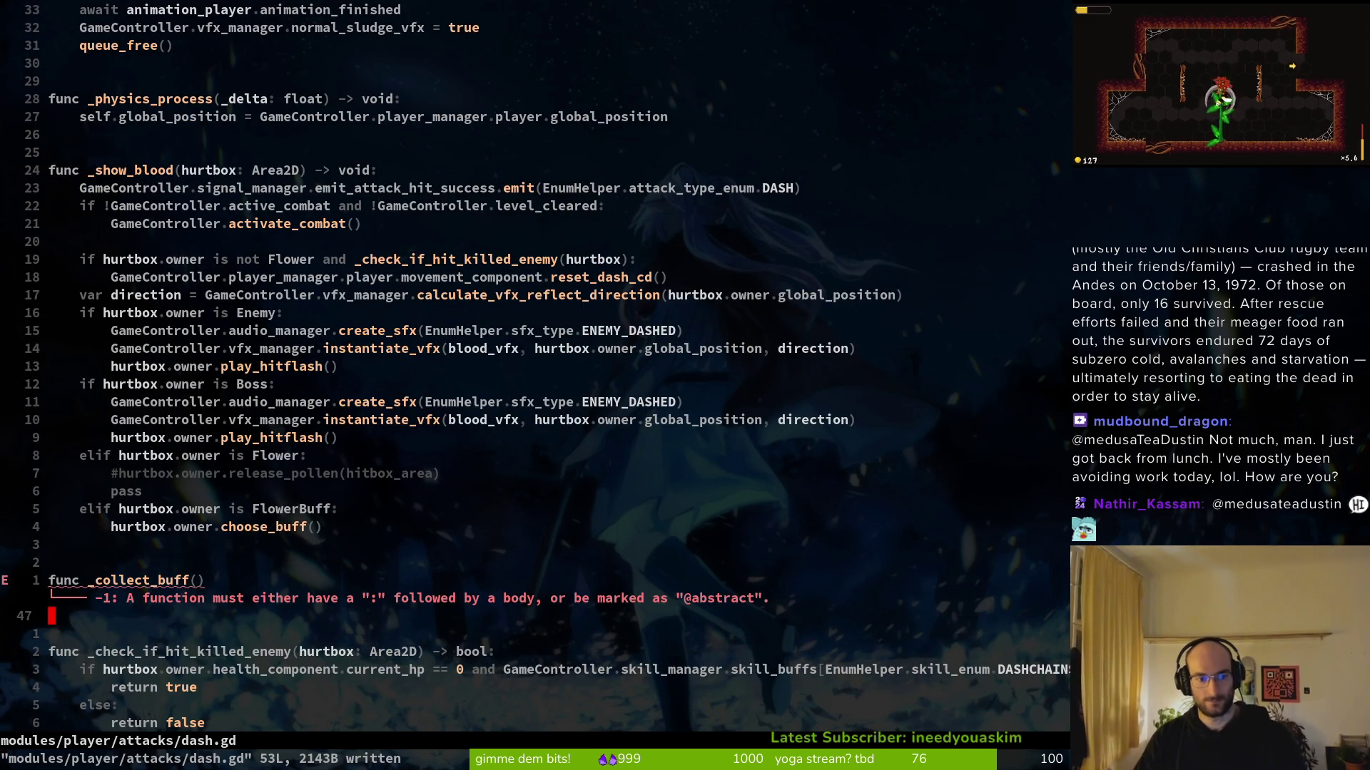
key(k)
key(dollar)
text(:w)
key(Return)
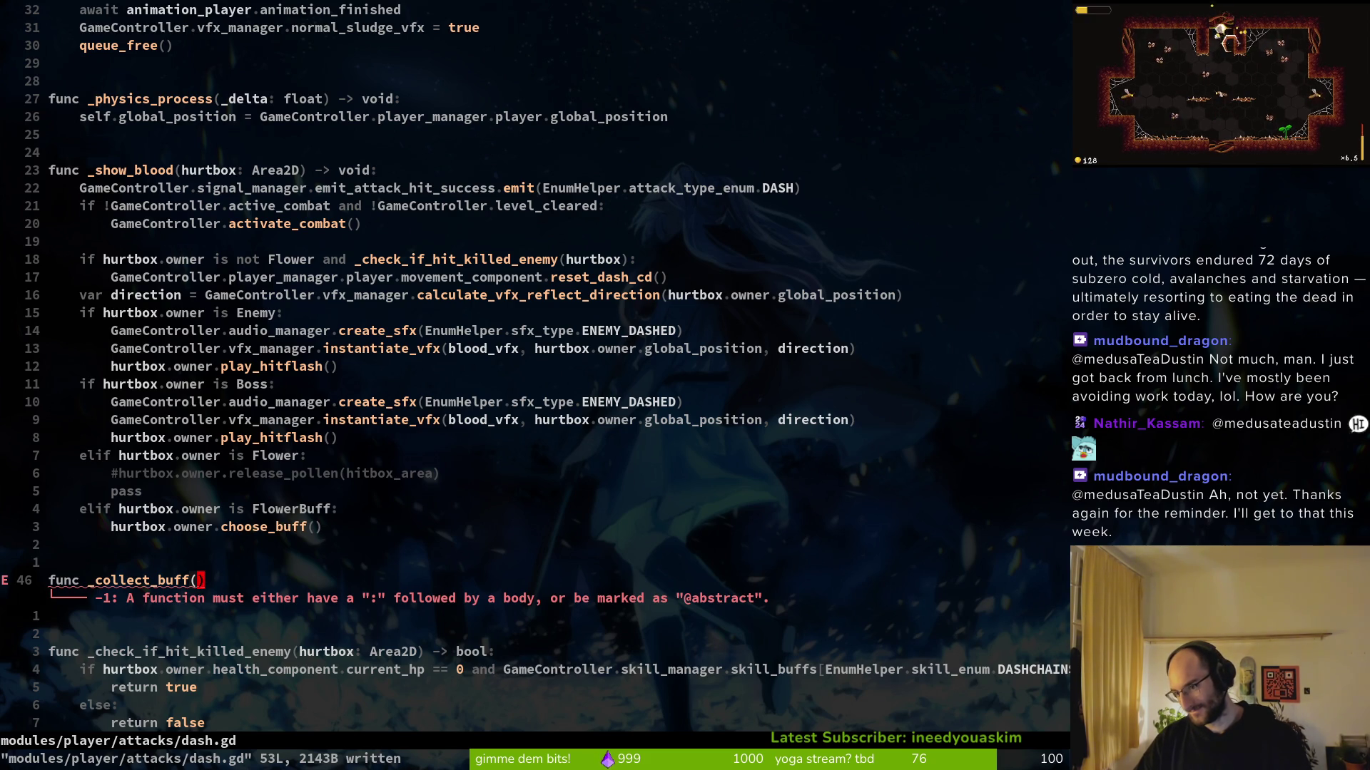
text(A -)
text(> )
text(void:)
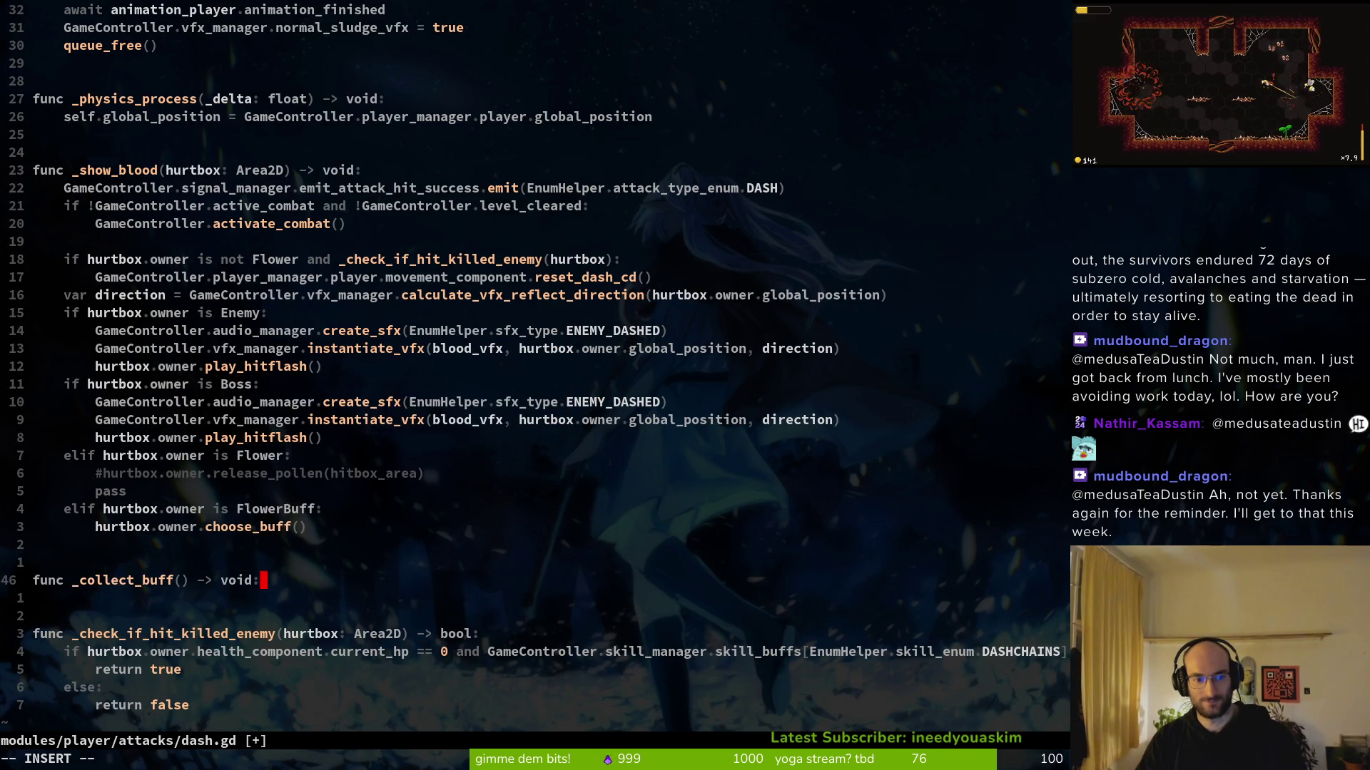
Open a body line in the new _collect_buff function and save dash.gd
key(Return)
key(Escape)
text(:w)
key(Return)
Move the FlowerBuff branch with its choose_buff call into _collect_buff as an if check
key(k)
key(k)
key(k)
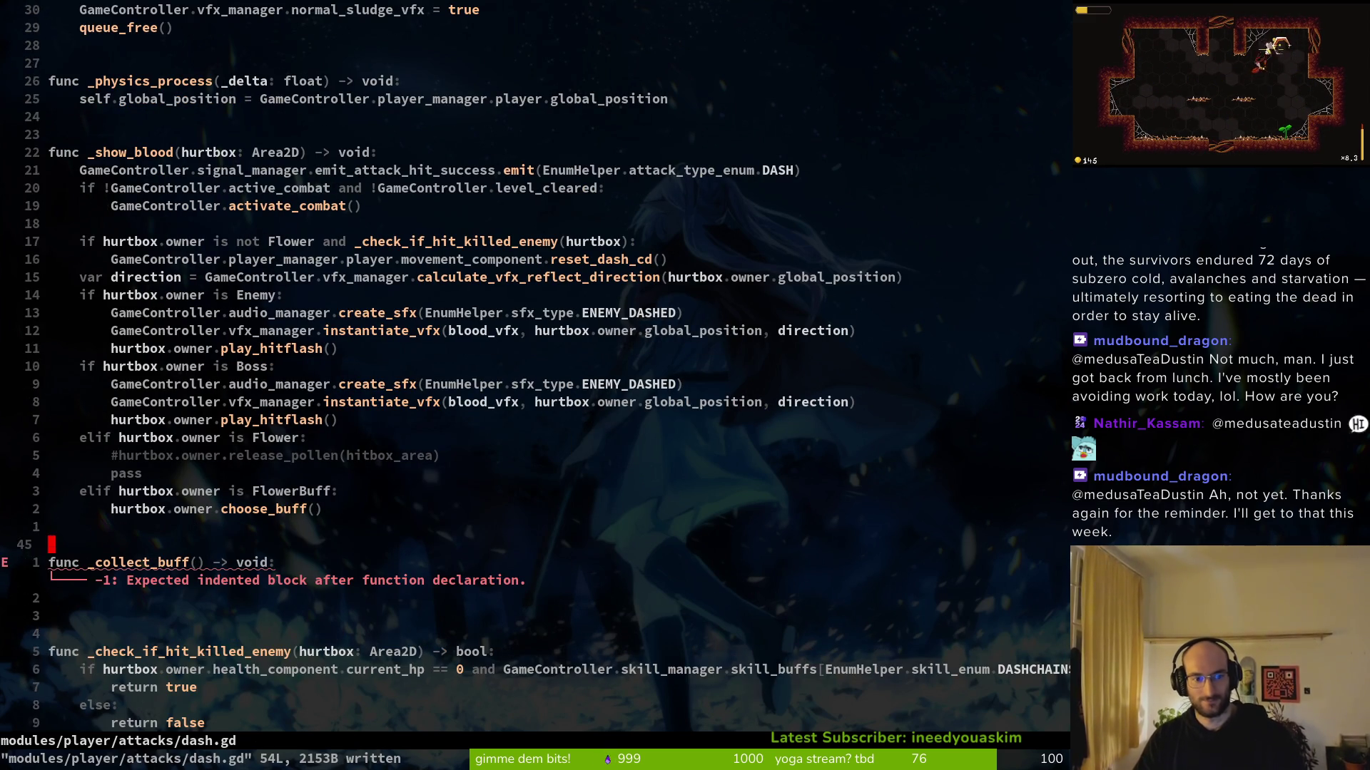
key(k)
key(k)
key(k)
key(j)
key(j)
key(j)
key(j)
key(j)
key(j)
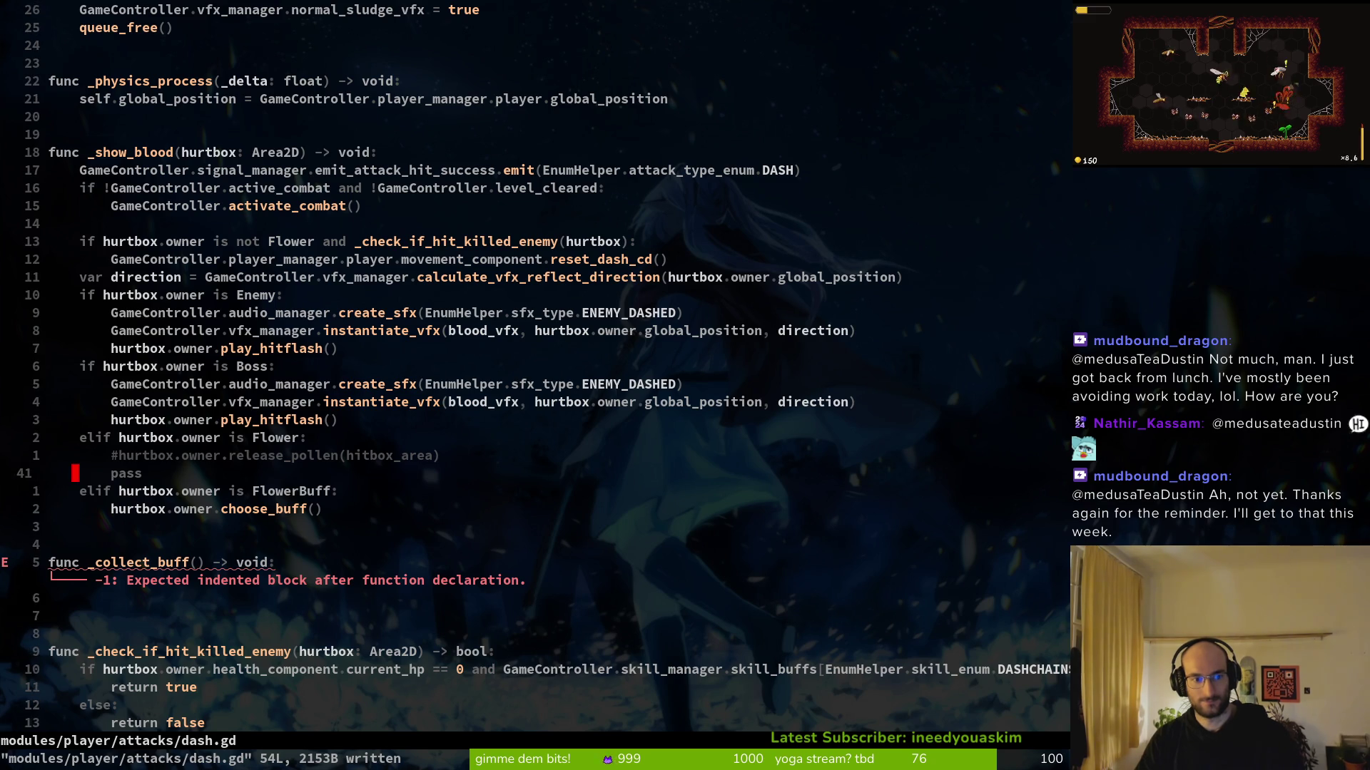
key(shift+v)
key(j)
key(d)
key(j)
key(j)
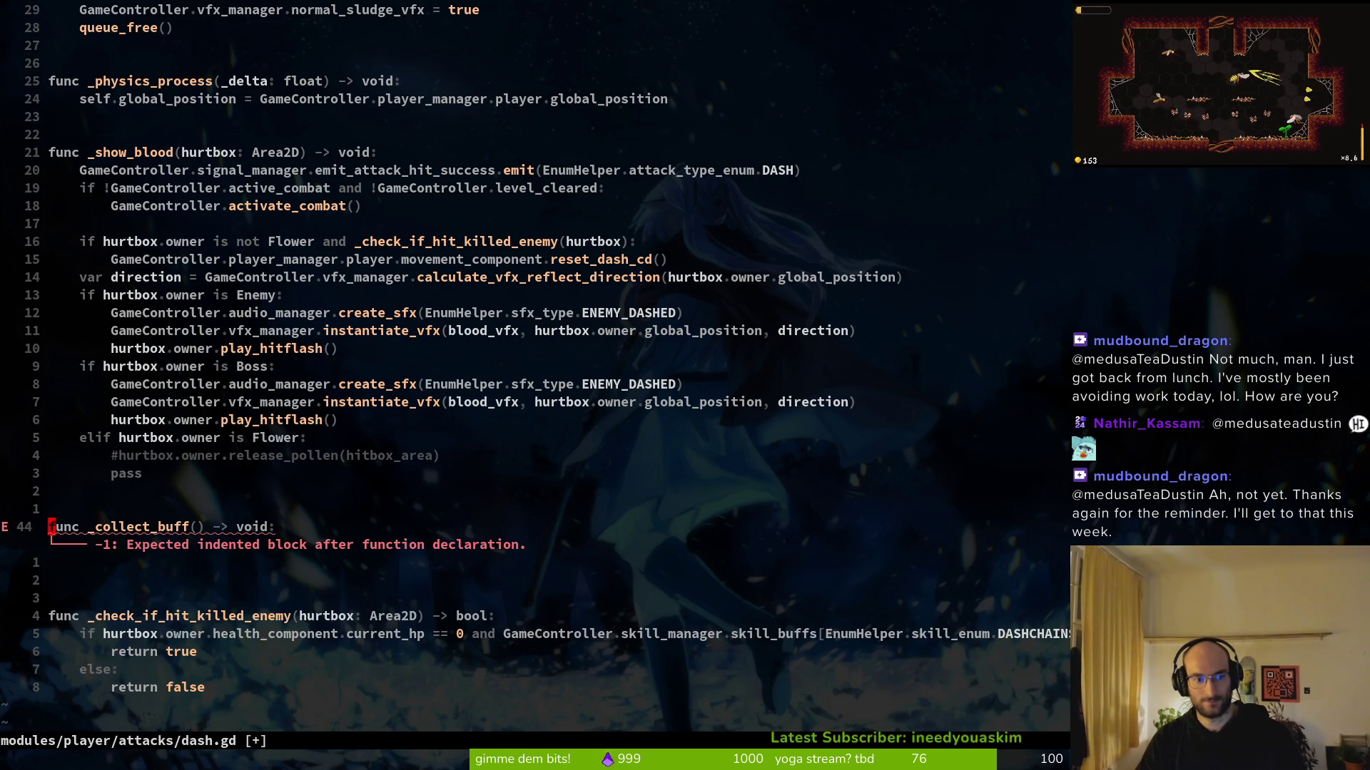
key(p)
key(x)
key(x)
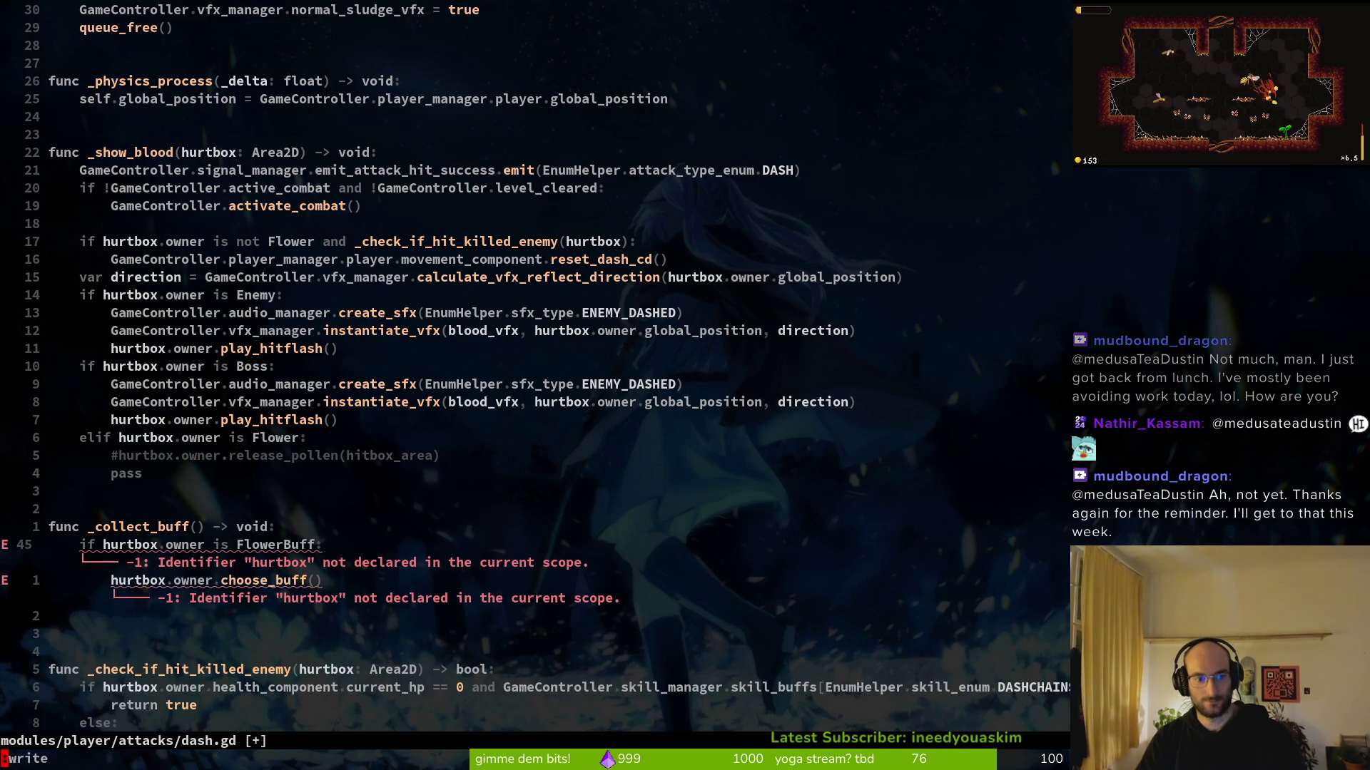
text(:w)
key(Return)
key(j)
key(j)
Give _collect_buff a hurtbox: HurtComponent parameter and save
key(k)
key(k)
key(k)
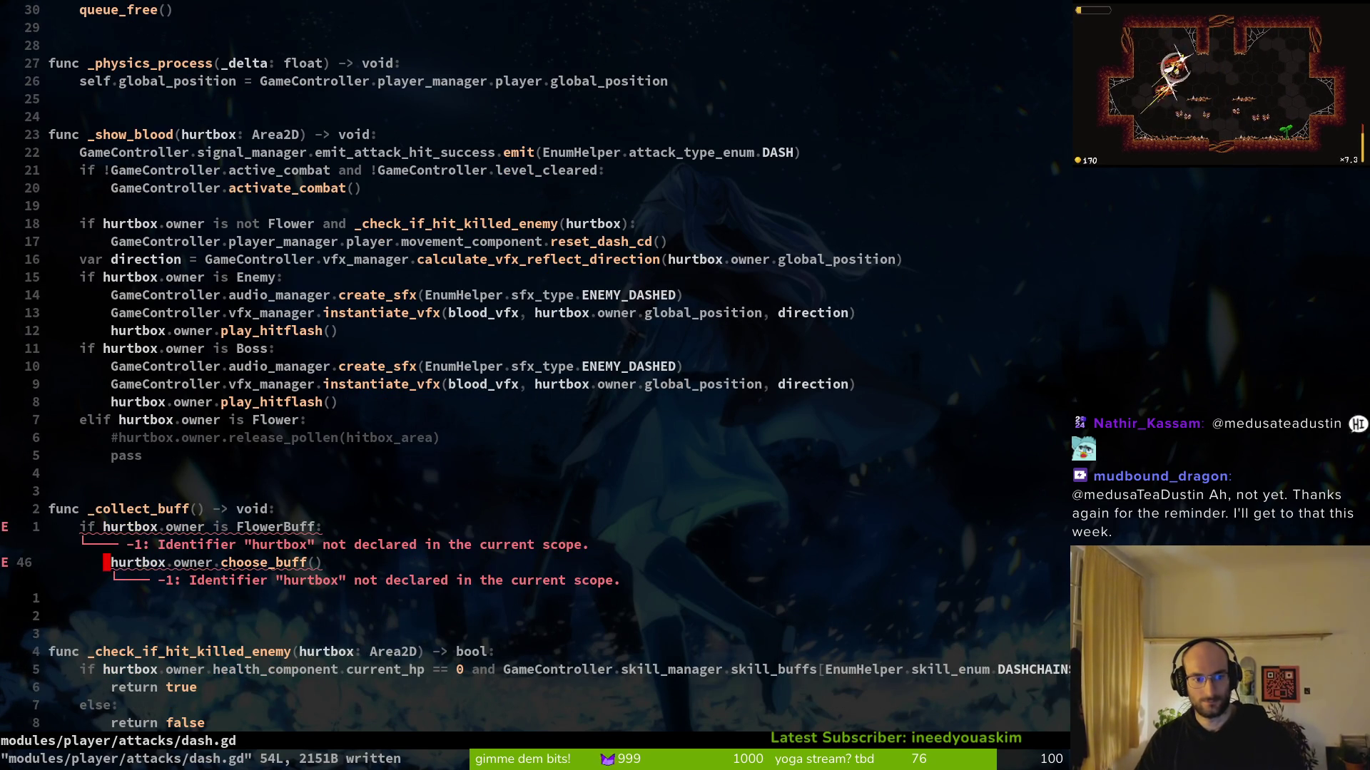
key(j)
key(w)
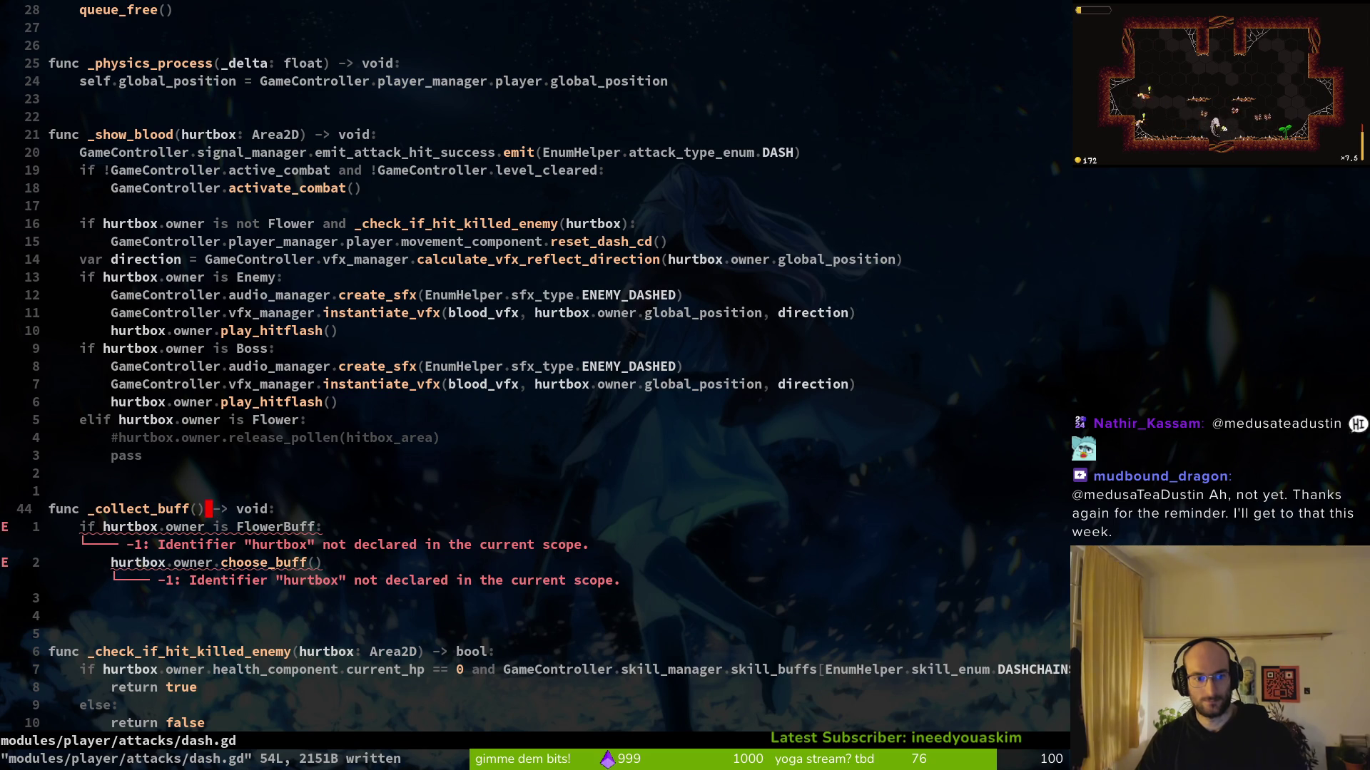
text(hiurtbox)
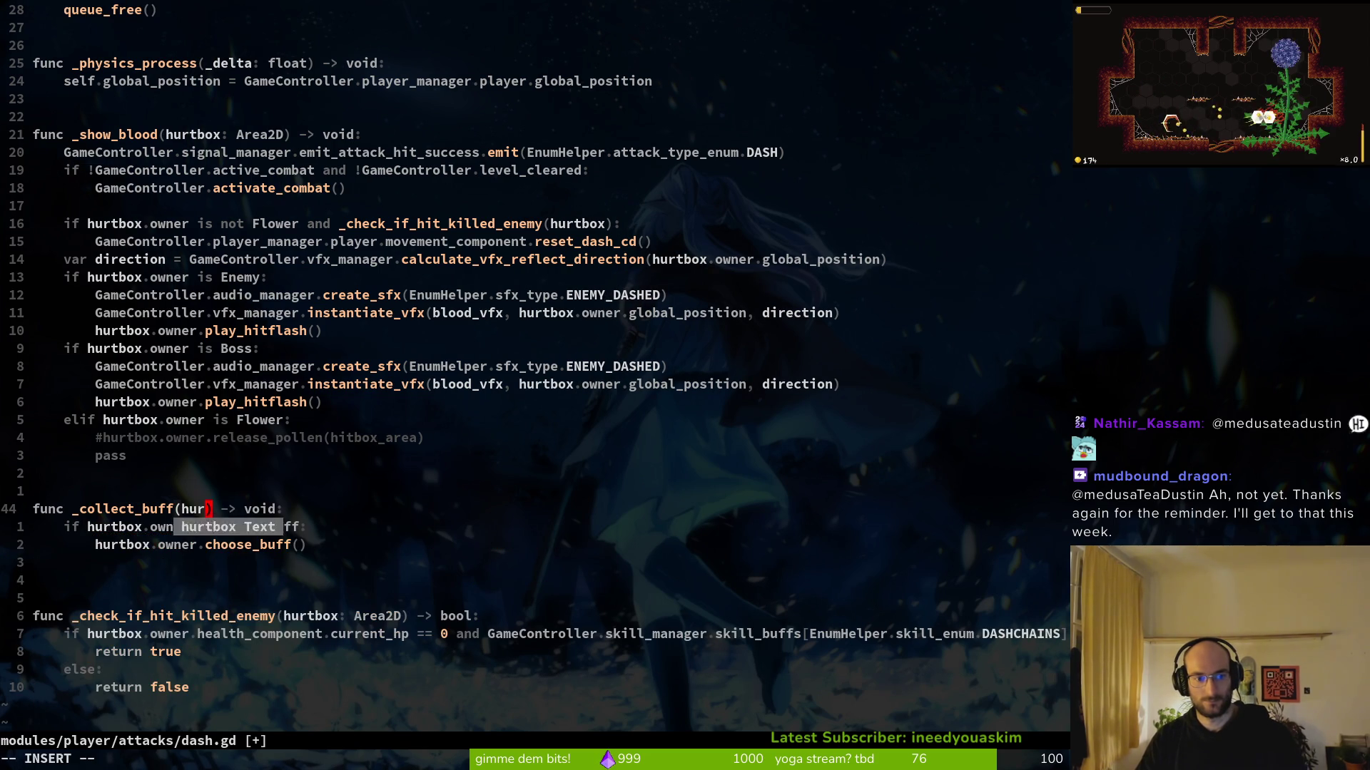
text( Hurt)
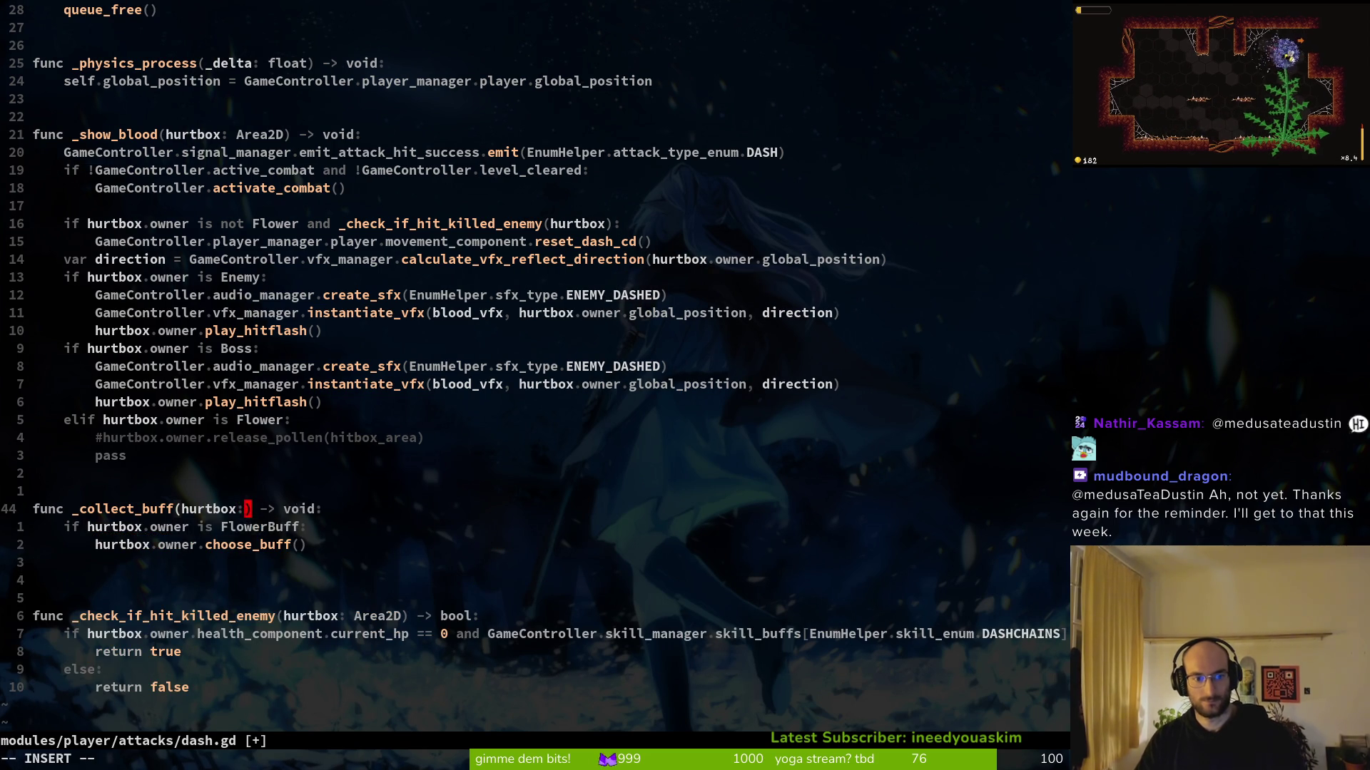
key(Return)
key(Escape)
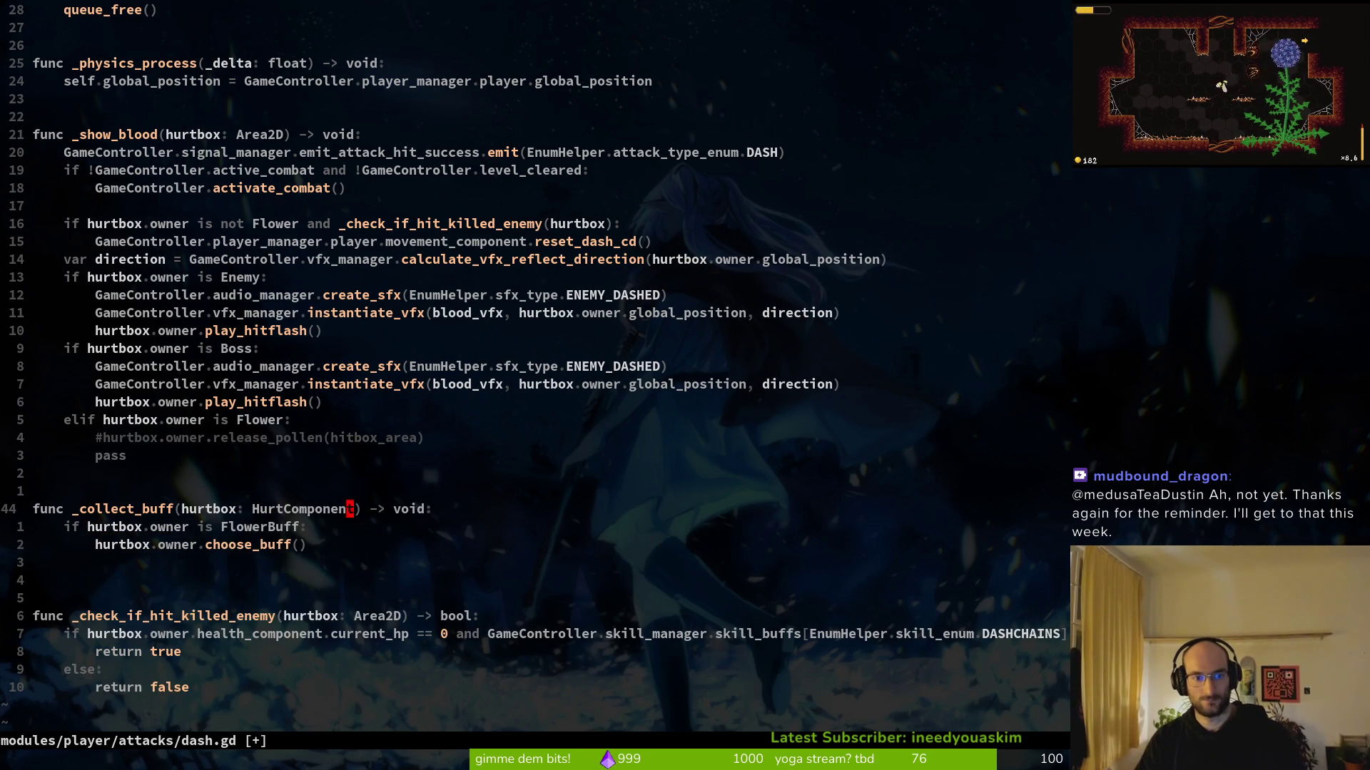
text(:w)
key(Return)
key(j)
Delete the leftover Flower branch and commented pollen lines, make the Boss check elif, and save
key(k)
key(k)
key(k)
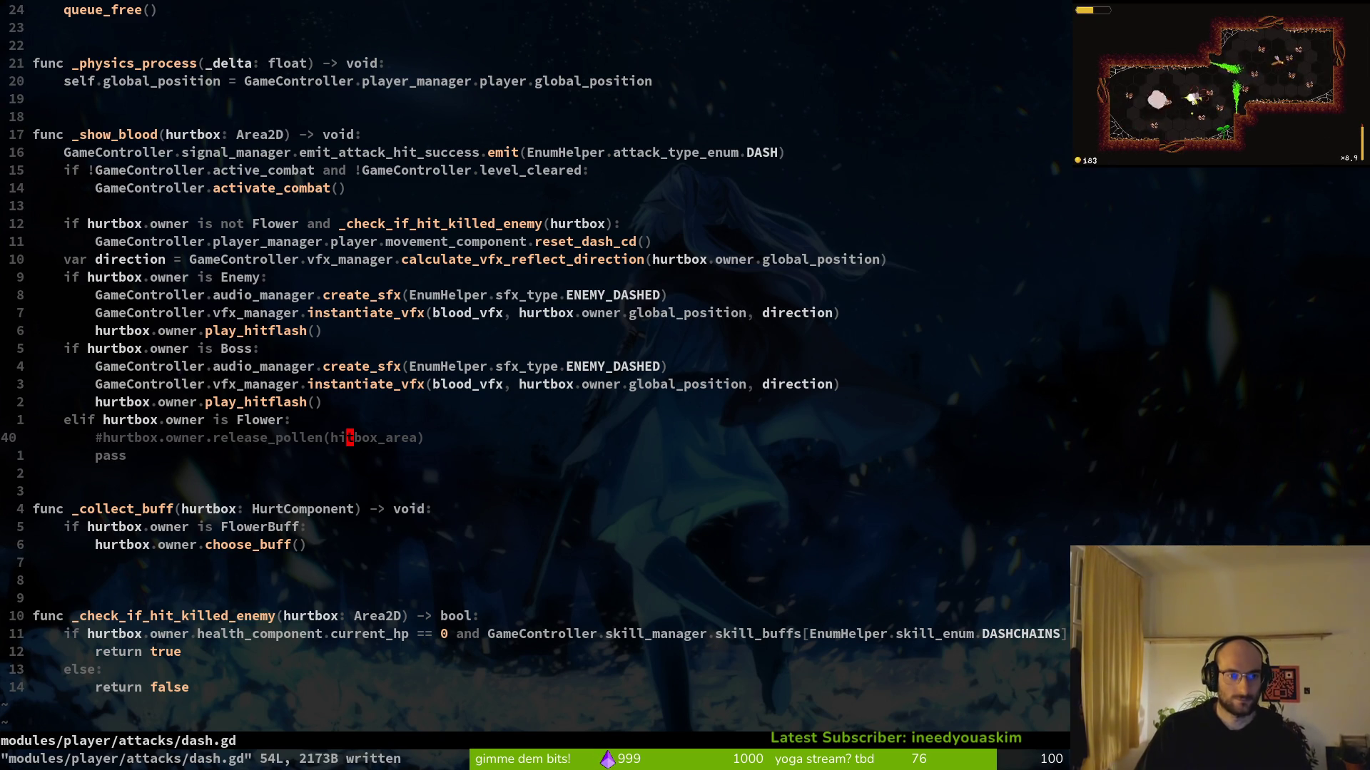
key(k)
key(d)
key(d)
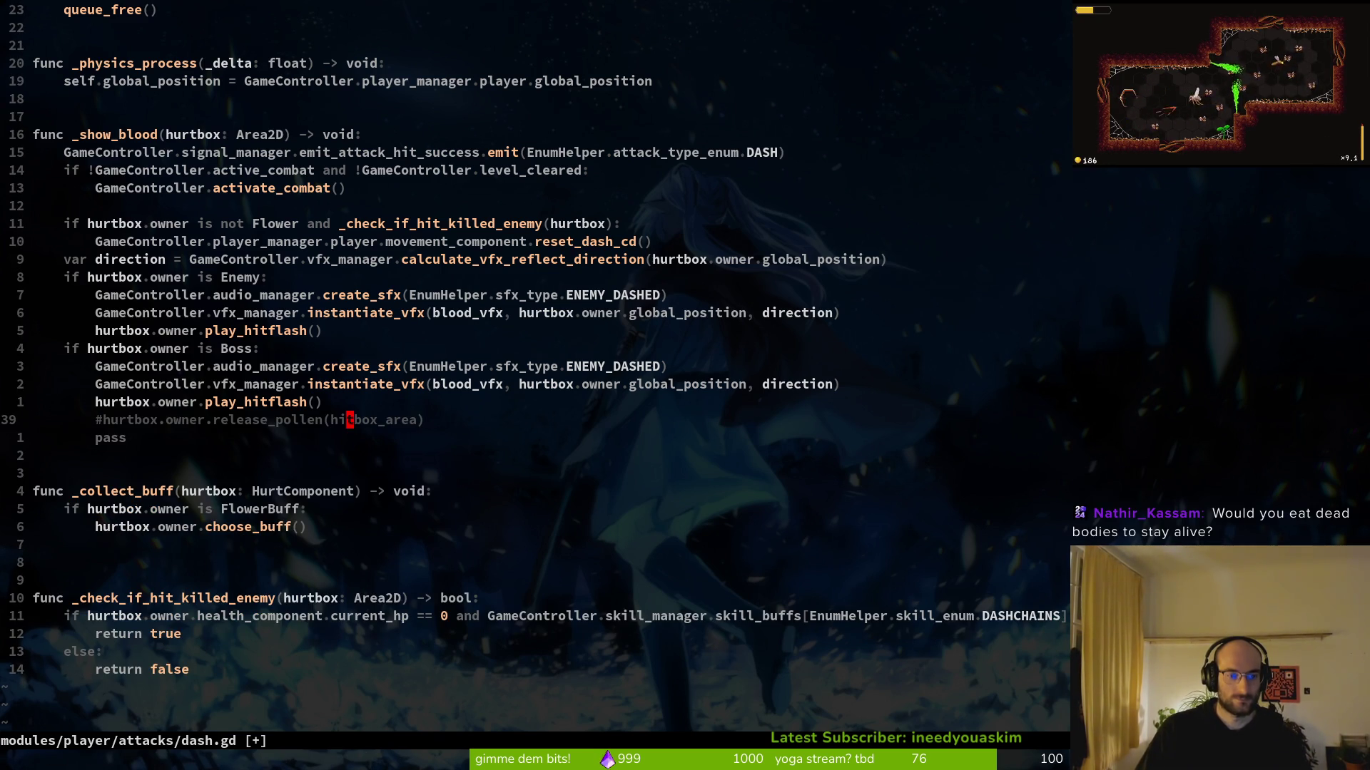
key(d)
key(d)
key(d)
key(d)
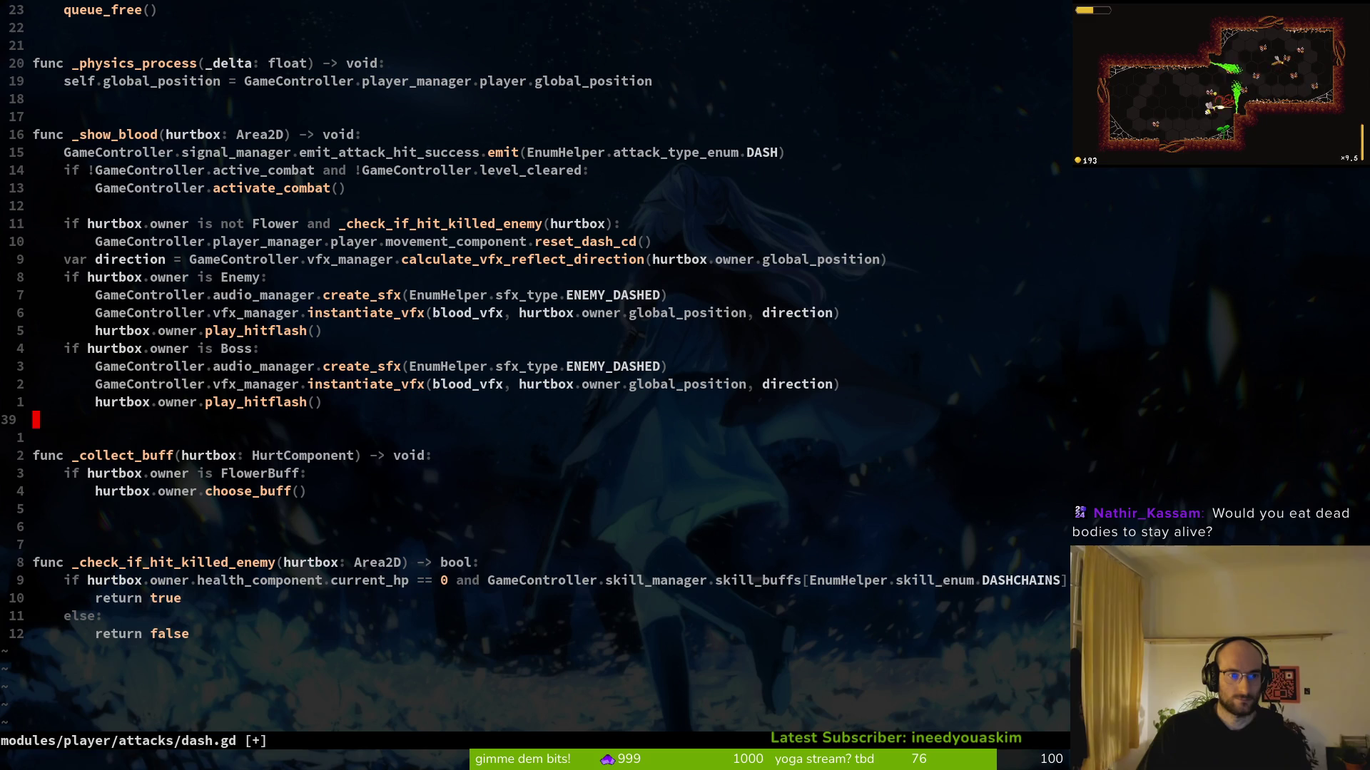
text(:w)
key(Return)
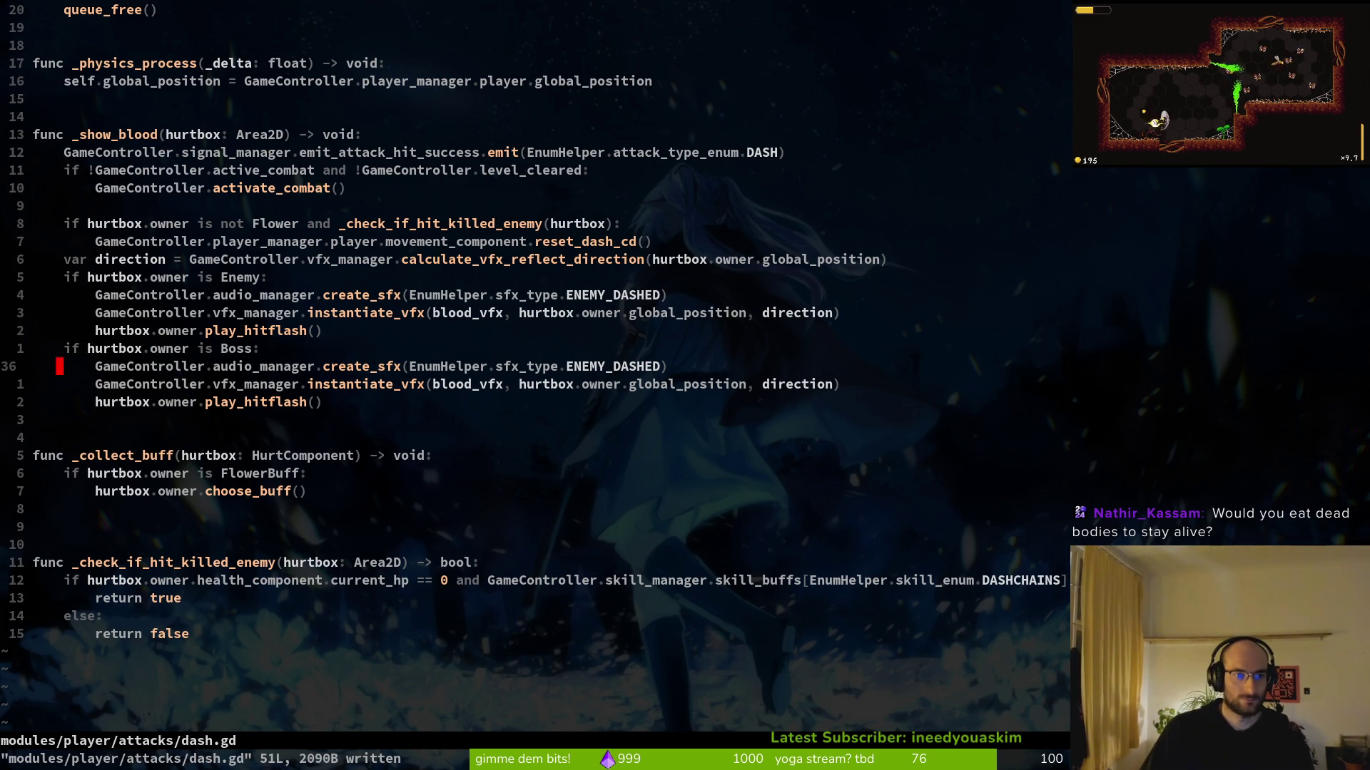
text(kIel)
key(Escape)
text(:w)
key(Return)
key(k)
key(k)
key(k)
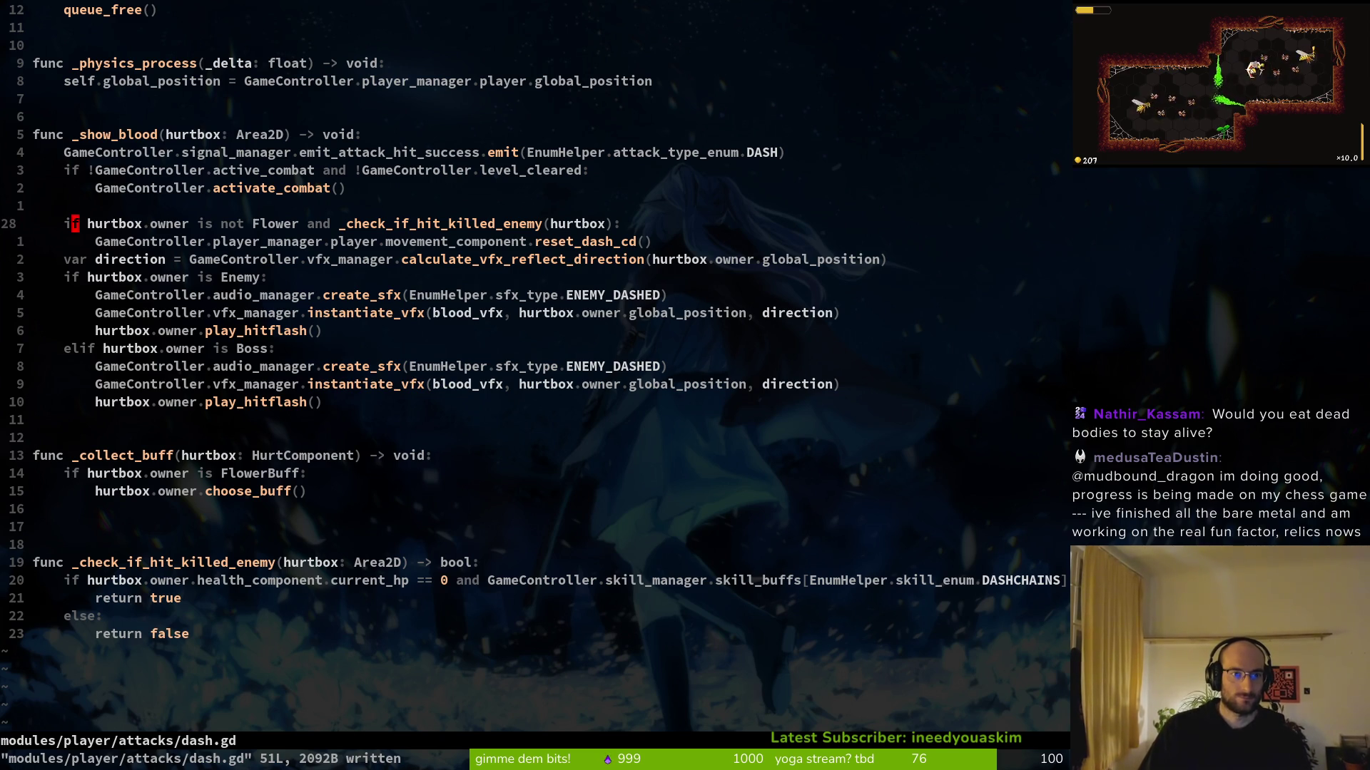
key(alt+Tab)
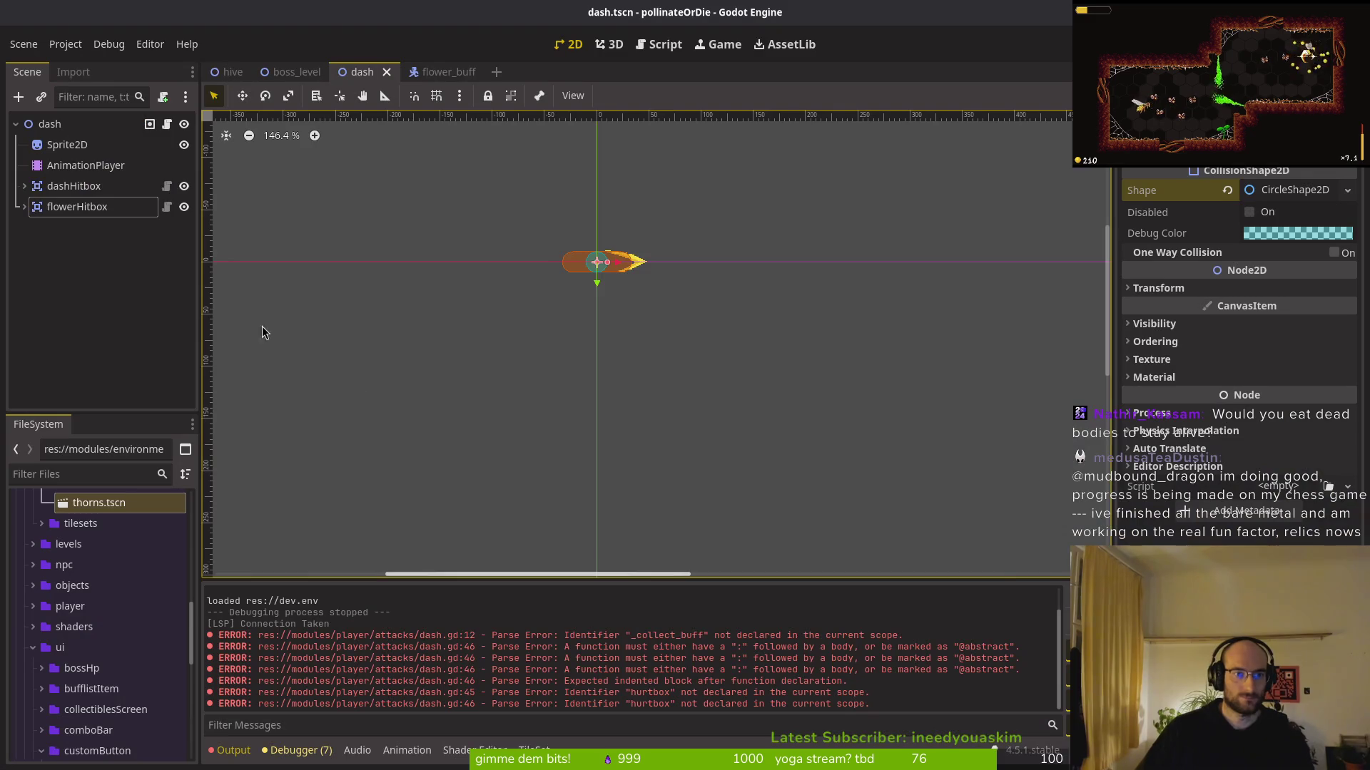
Open flower.tscn, check its HurtboxComponent node, then run pollinateOrDie with F5
key(ctrl+shift+o)
text(flowerts)
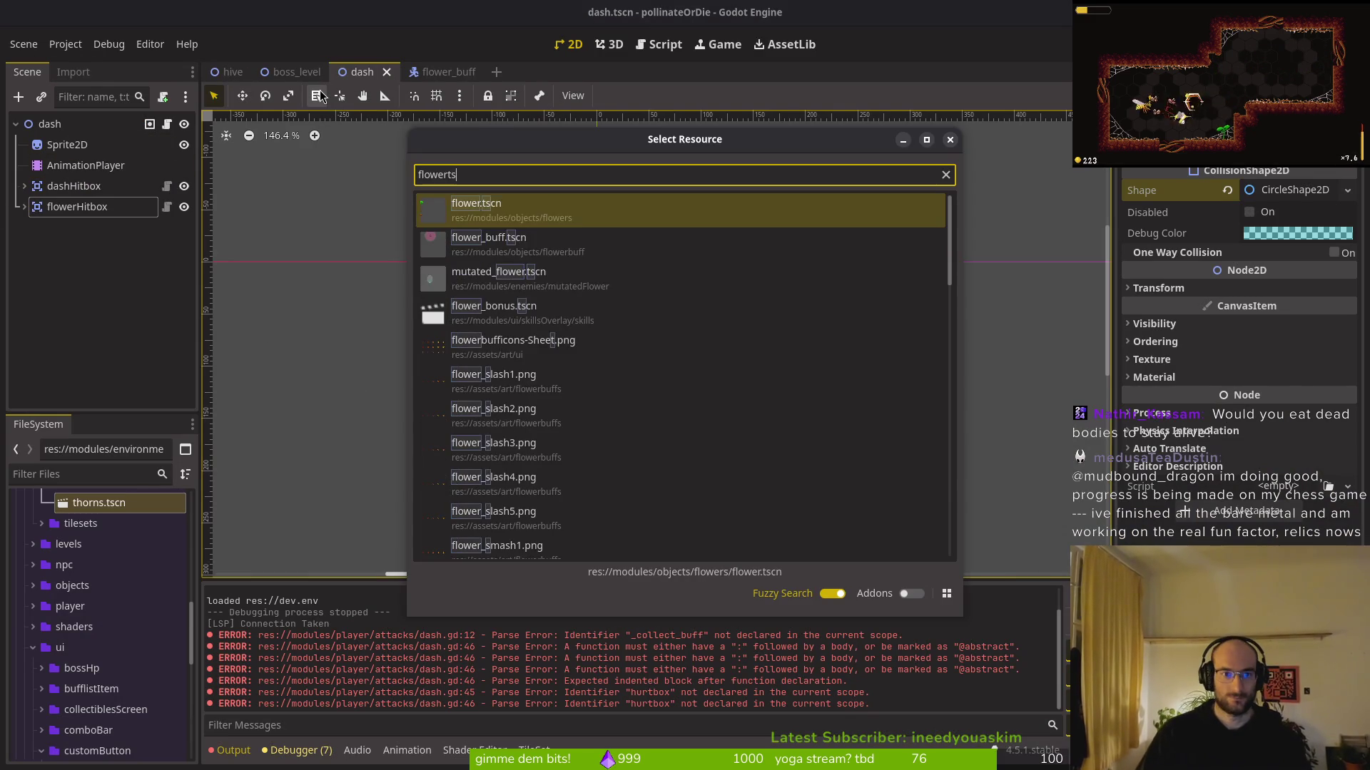
key(Return)
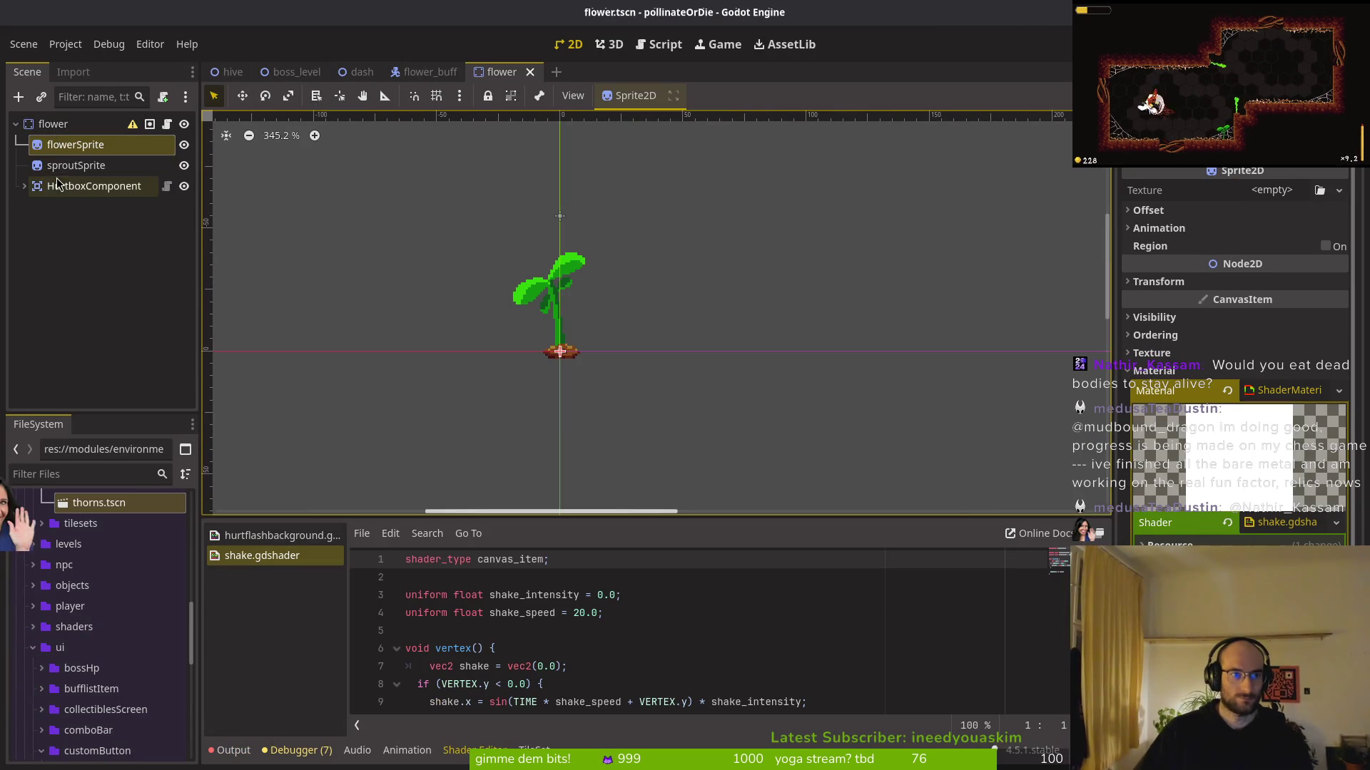
click(93, 186)
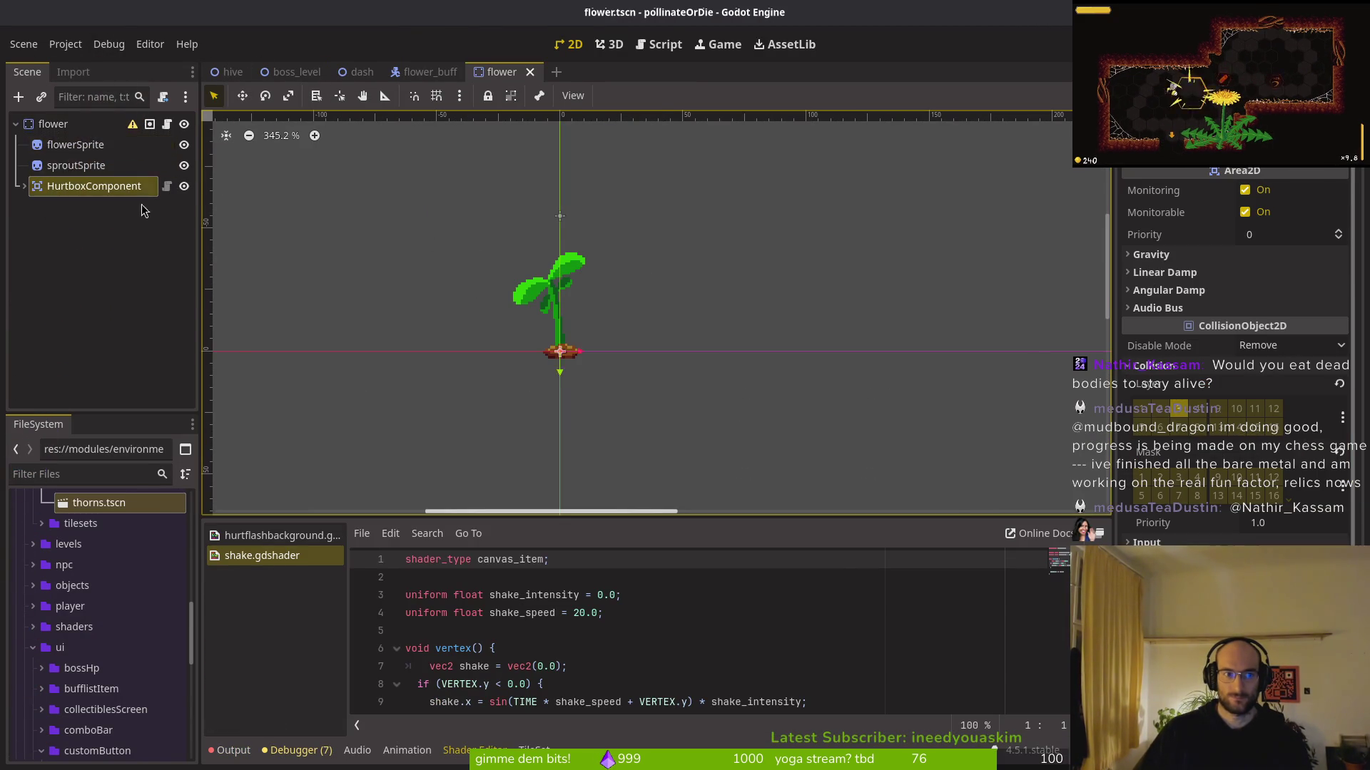
key(alt+Tab)
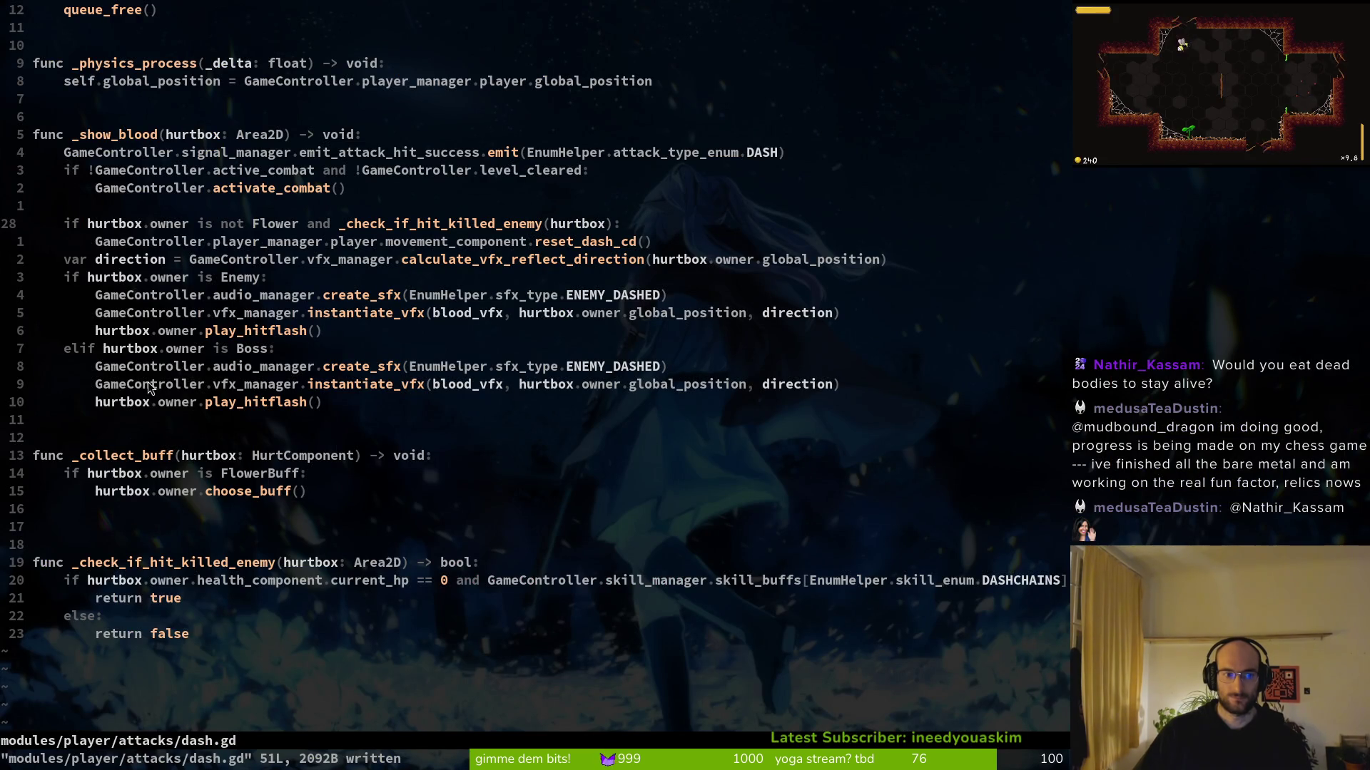
key(alt+Tab)
key(F5)
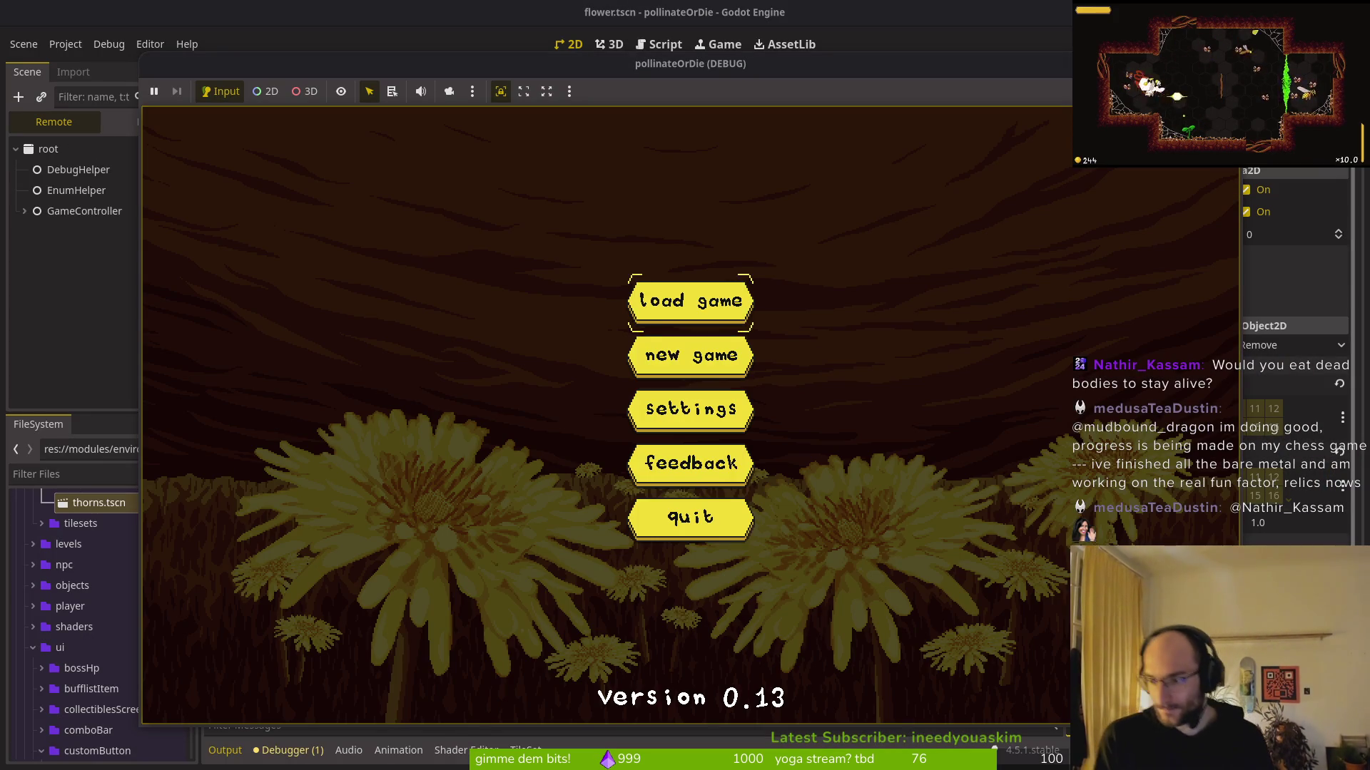
Choose Load Game and fly the bee into the dev hexagon
key(Up)
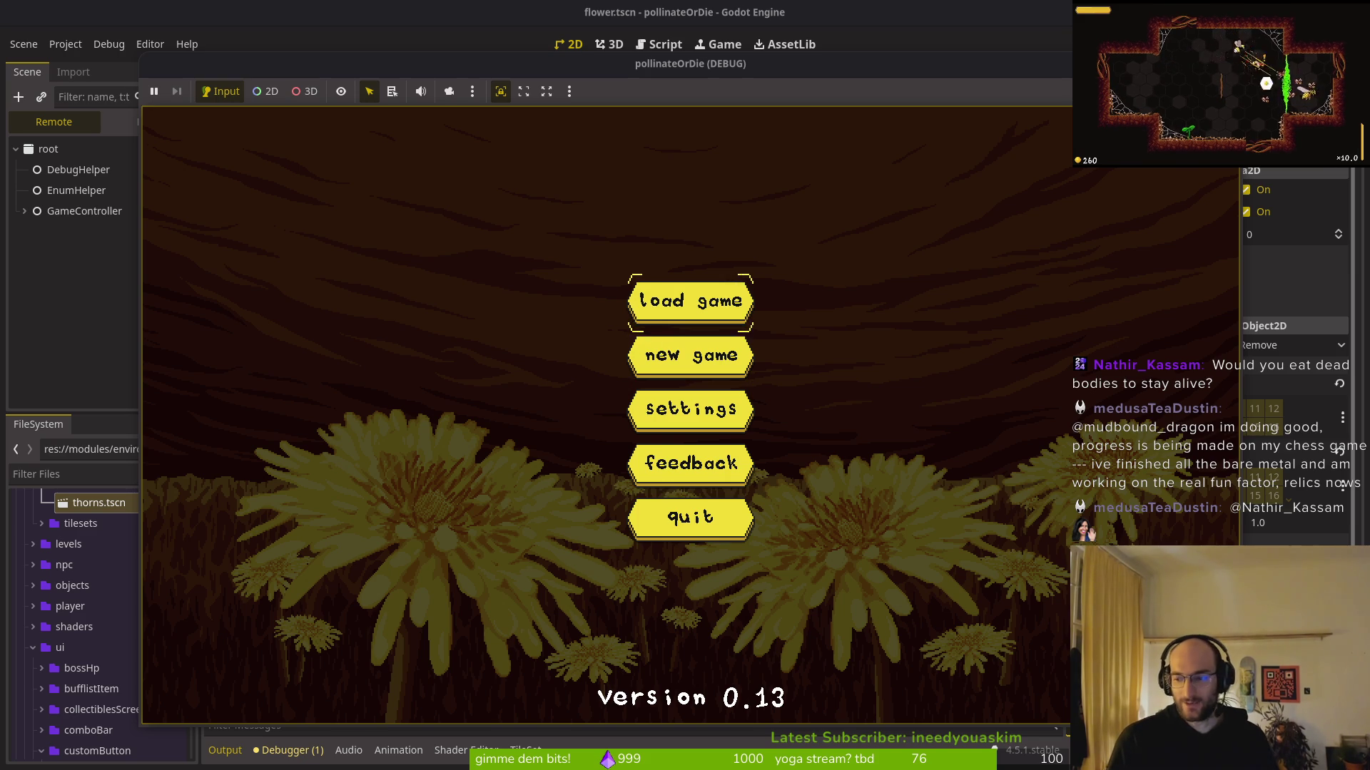
key(Return)
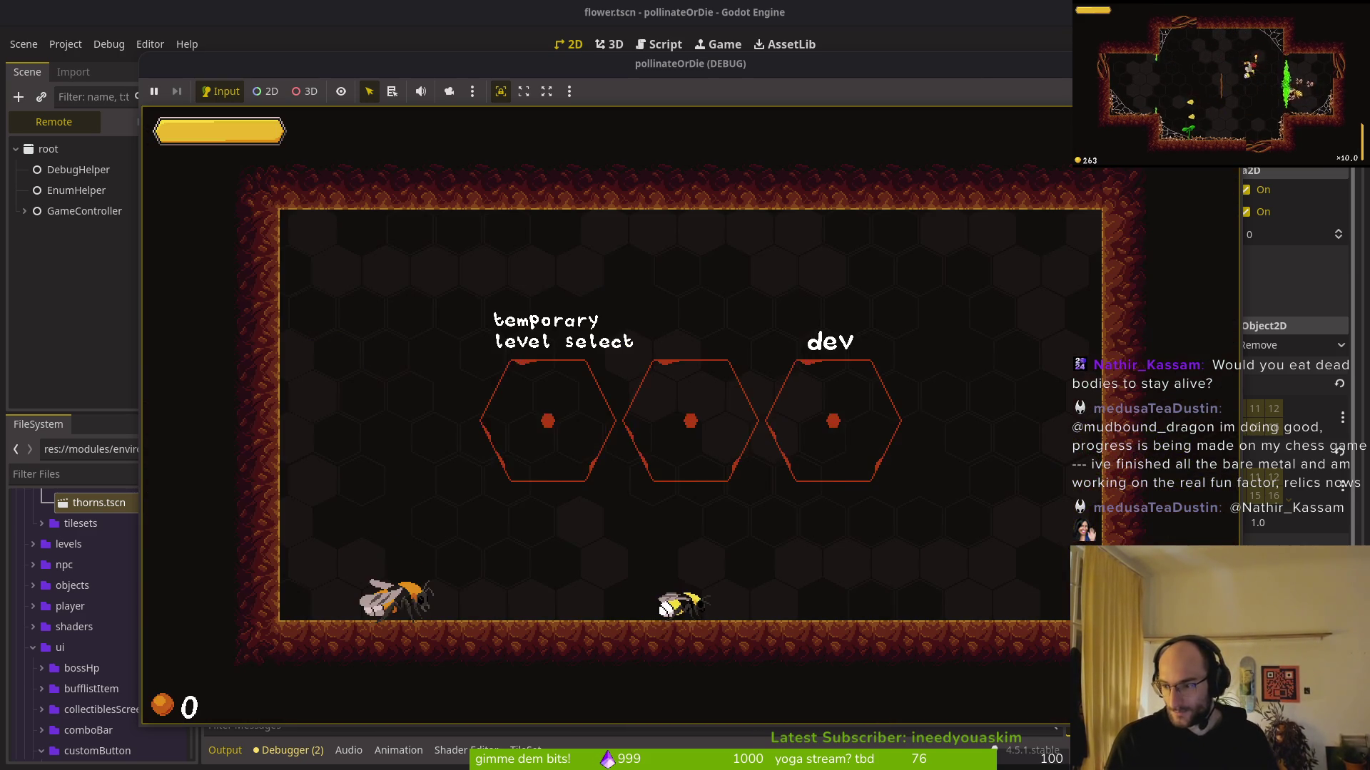
key(Up)
key(Left)
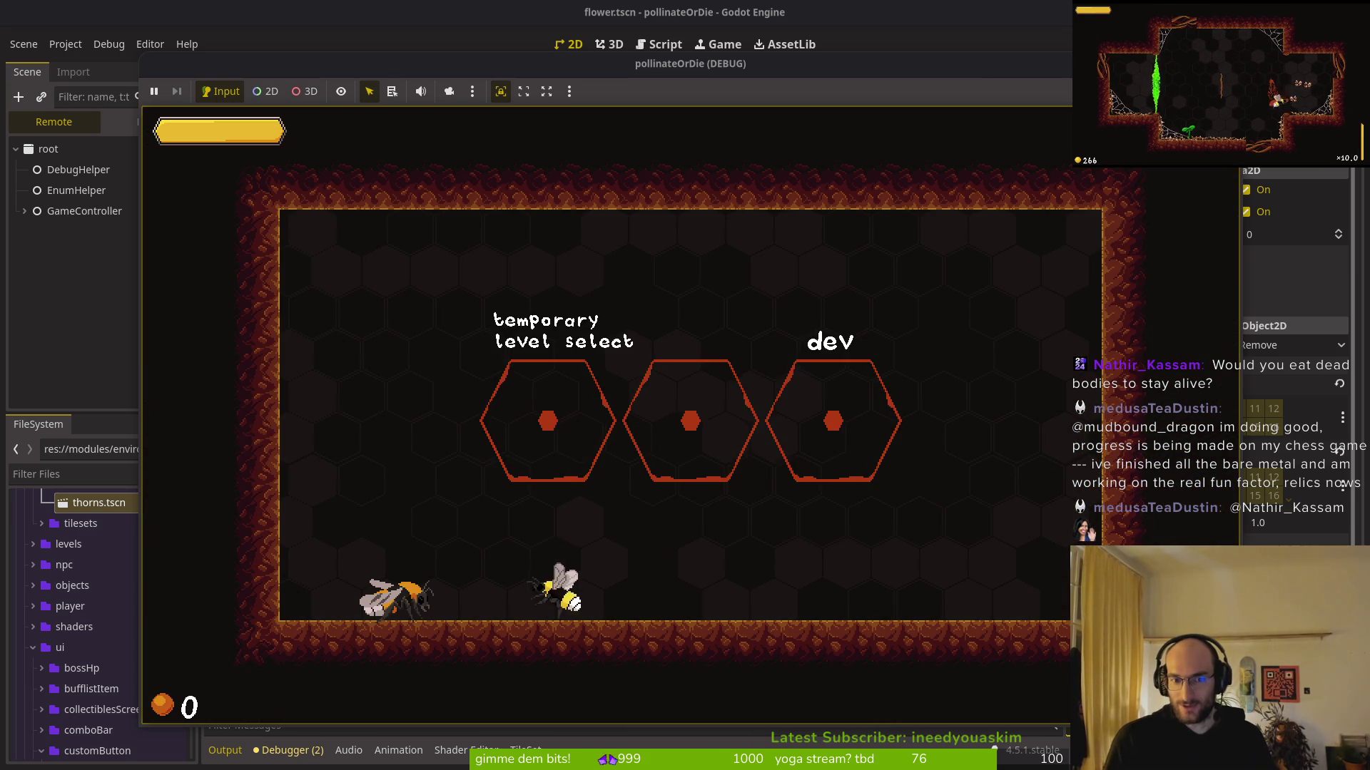
key(Right)
key(Up)
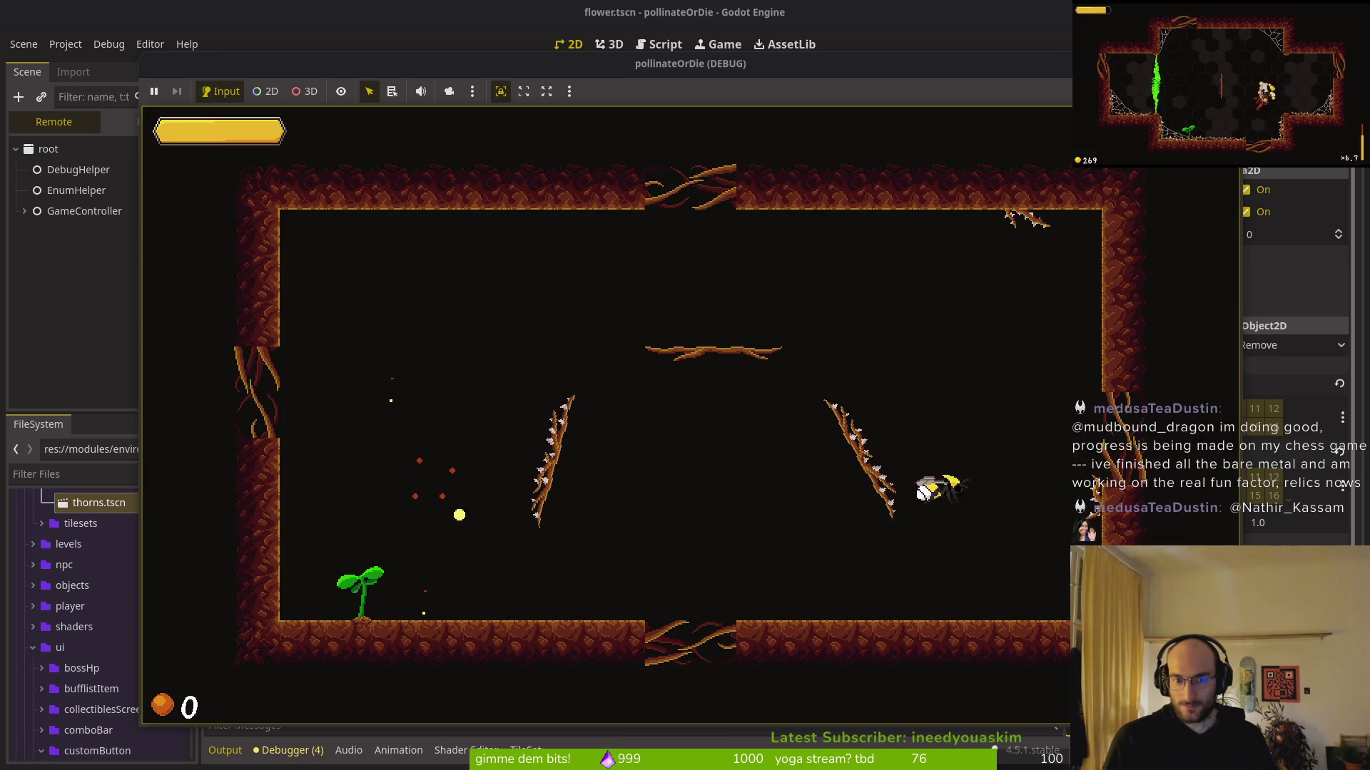
Kill the enemies and pollinate the flower until it blooms, then stop and view errors
key(Up)
key(Left)
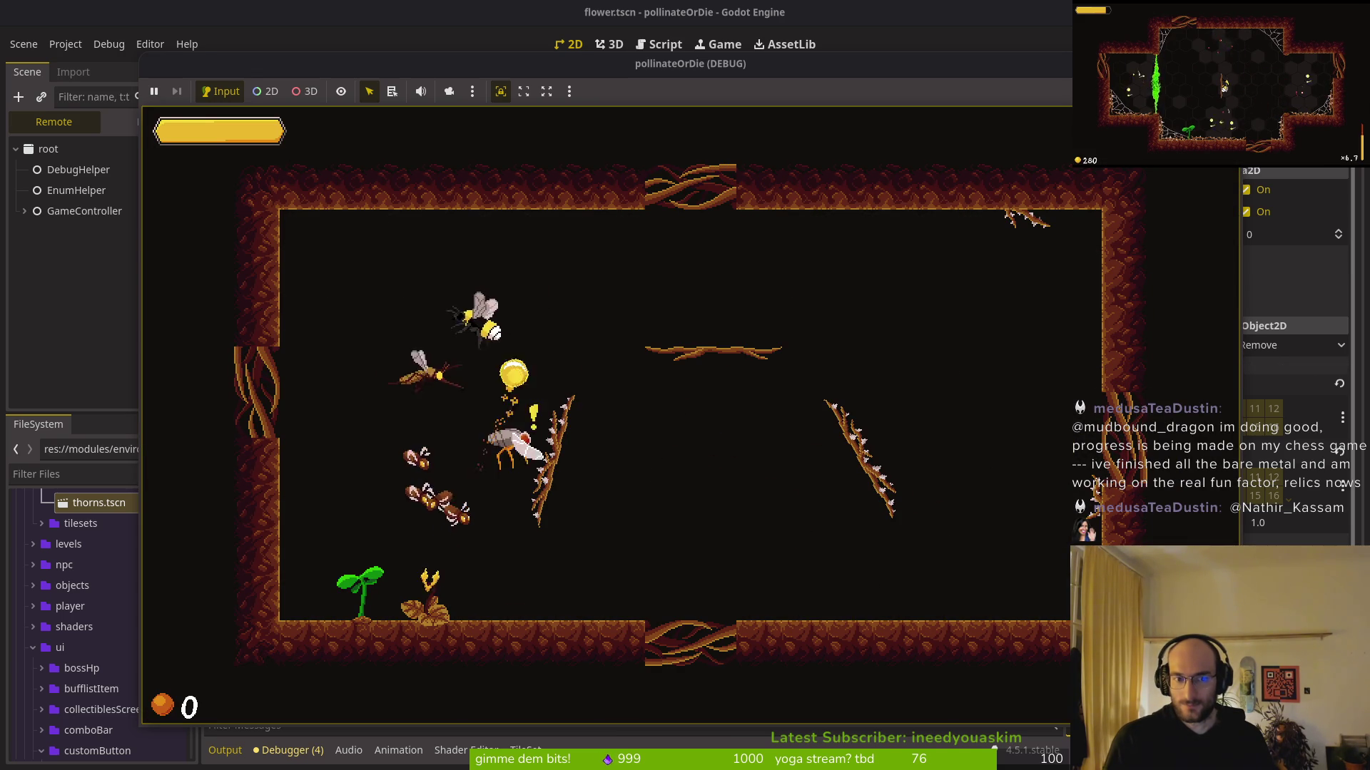
key(Down)
key(Up)
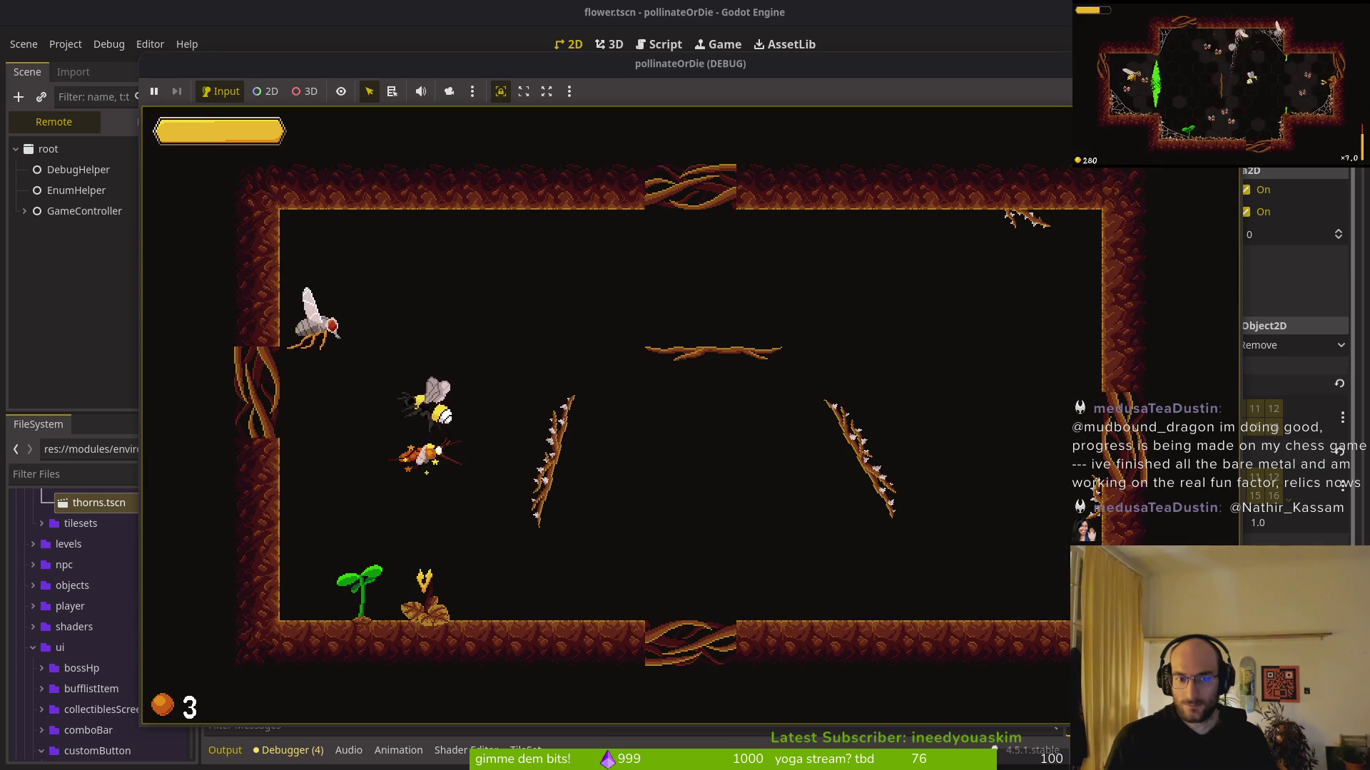
key(Up)
key(Down)
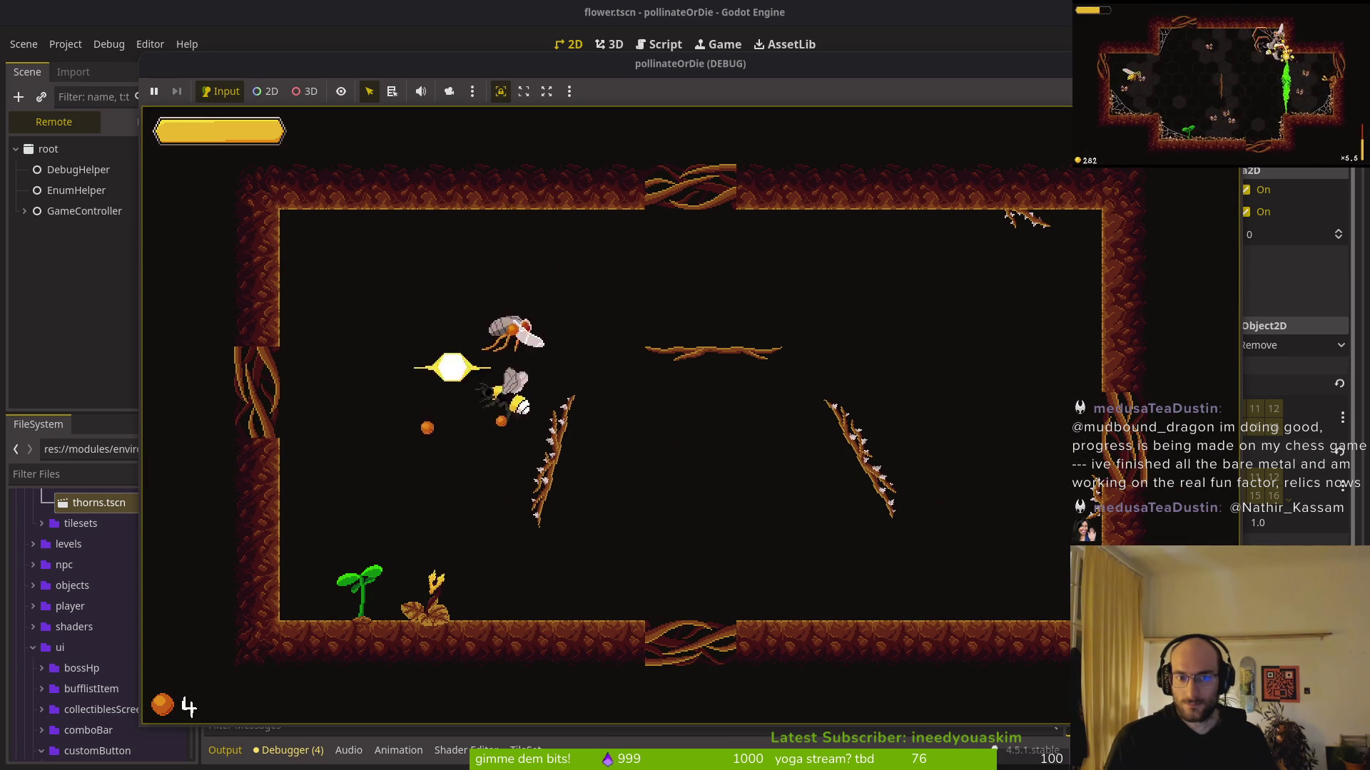
key(Up)
key(Down)
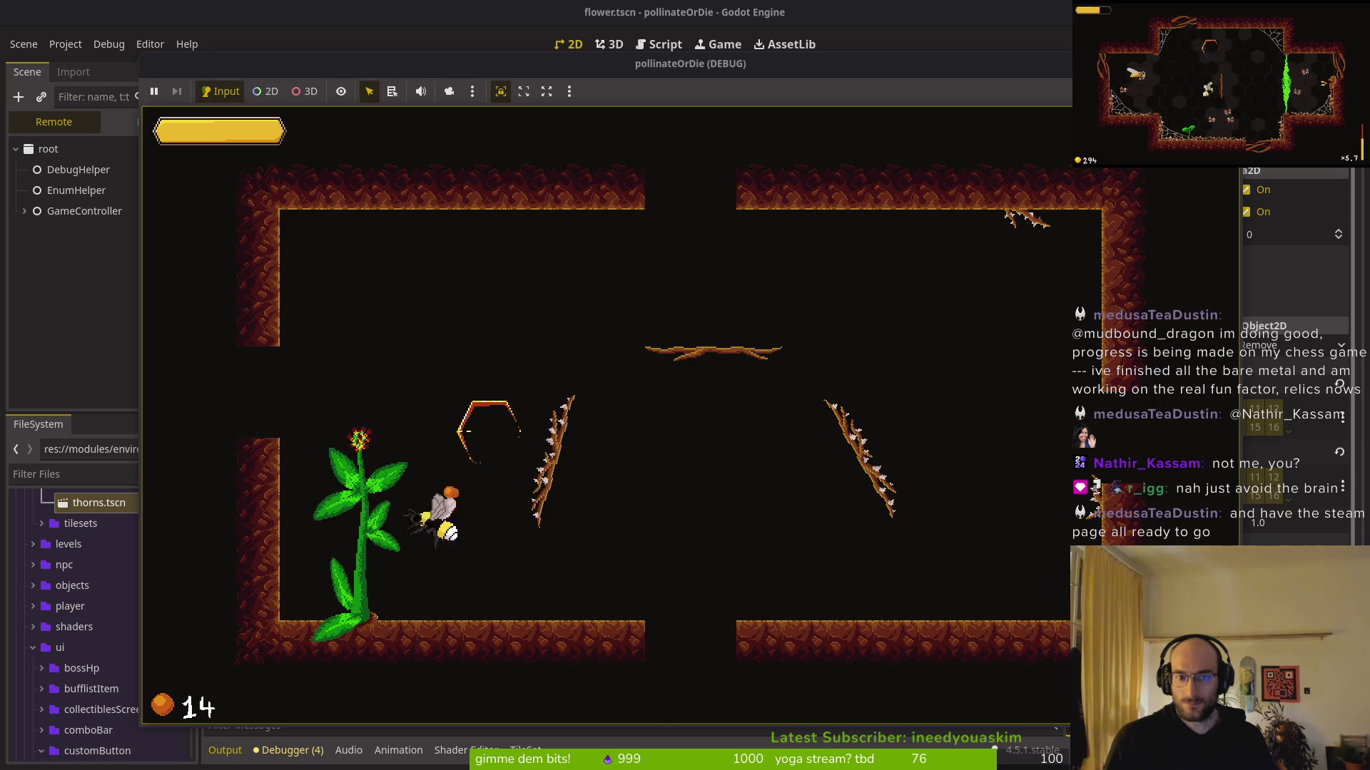
key(Up)
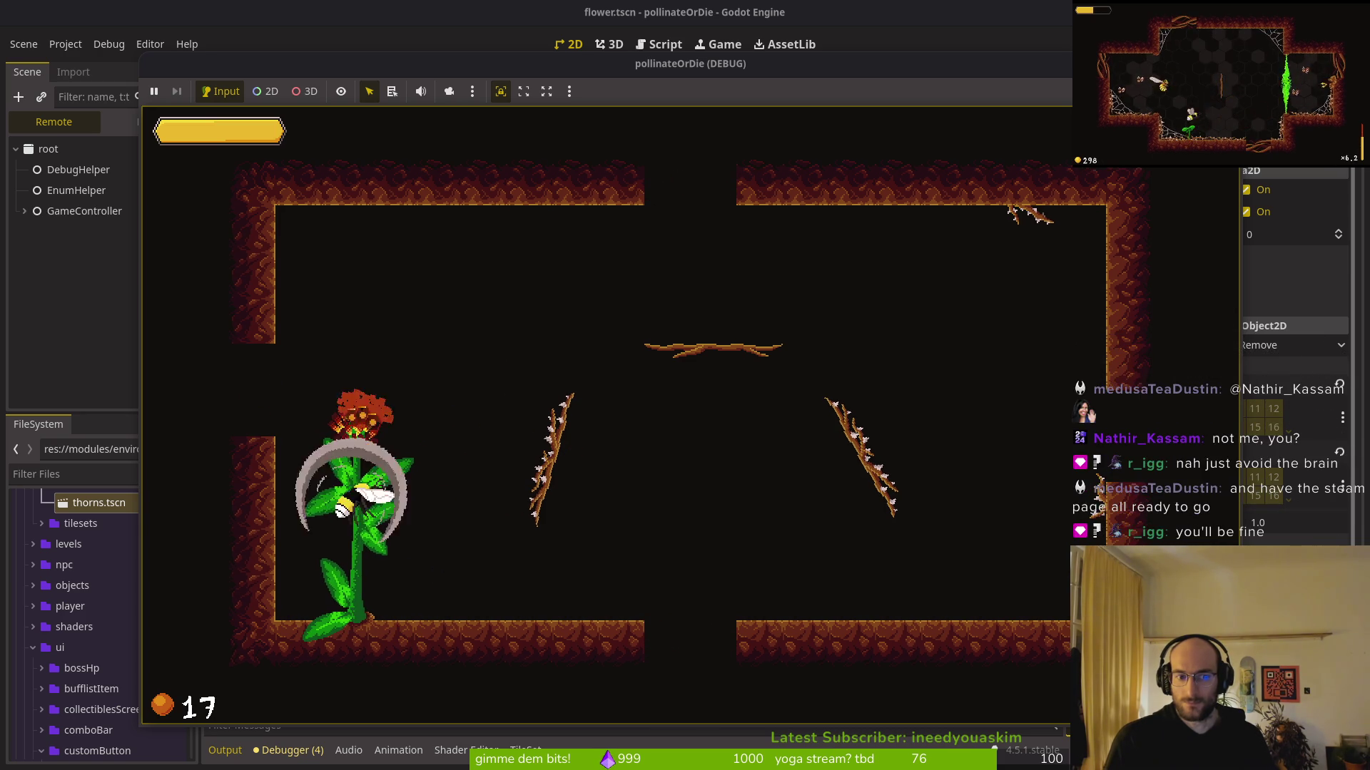
key(Up)
key(Down)
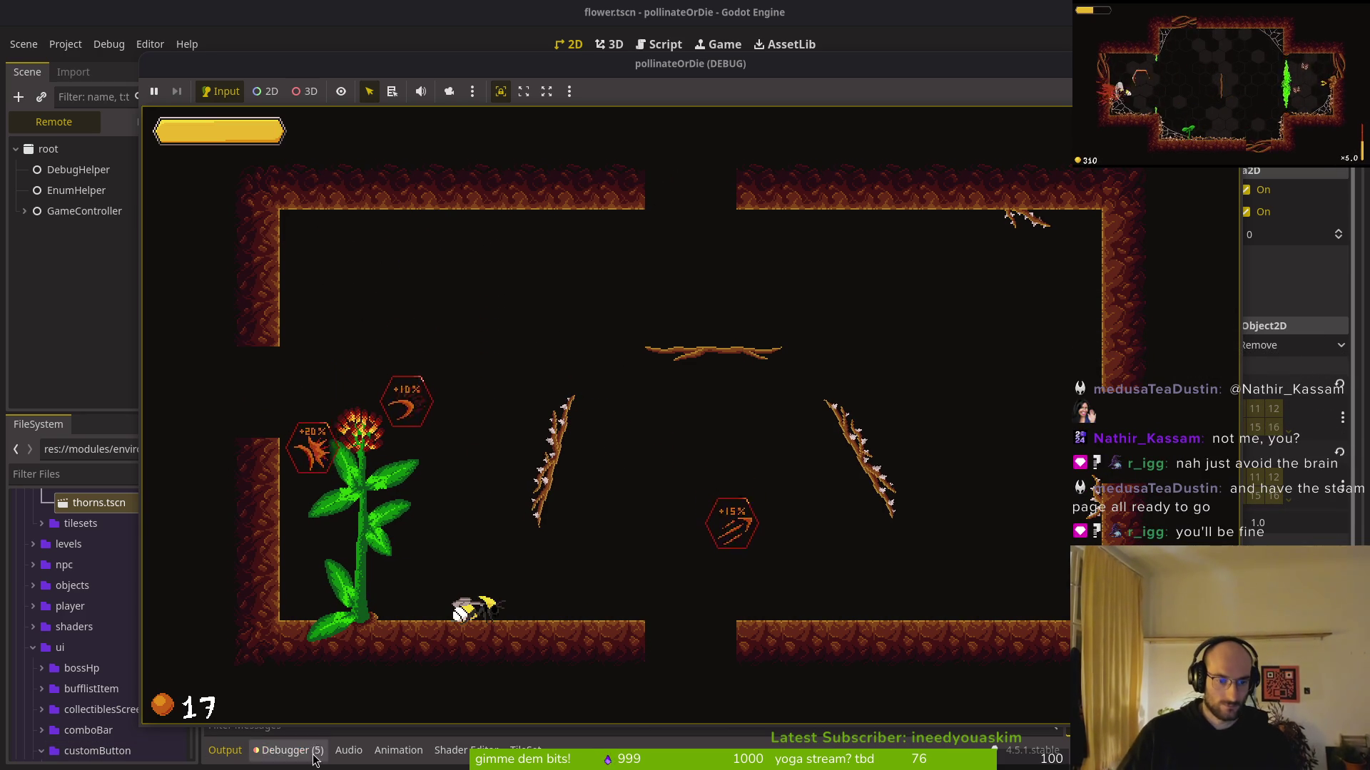
click(300, 751)
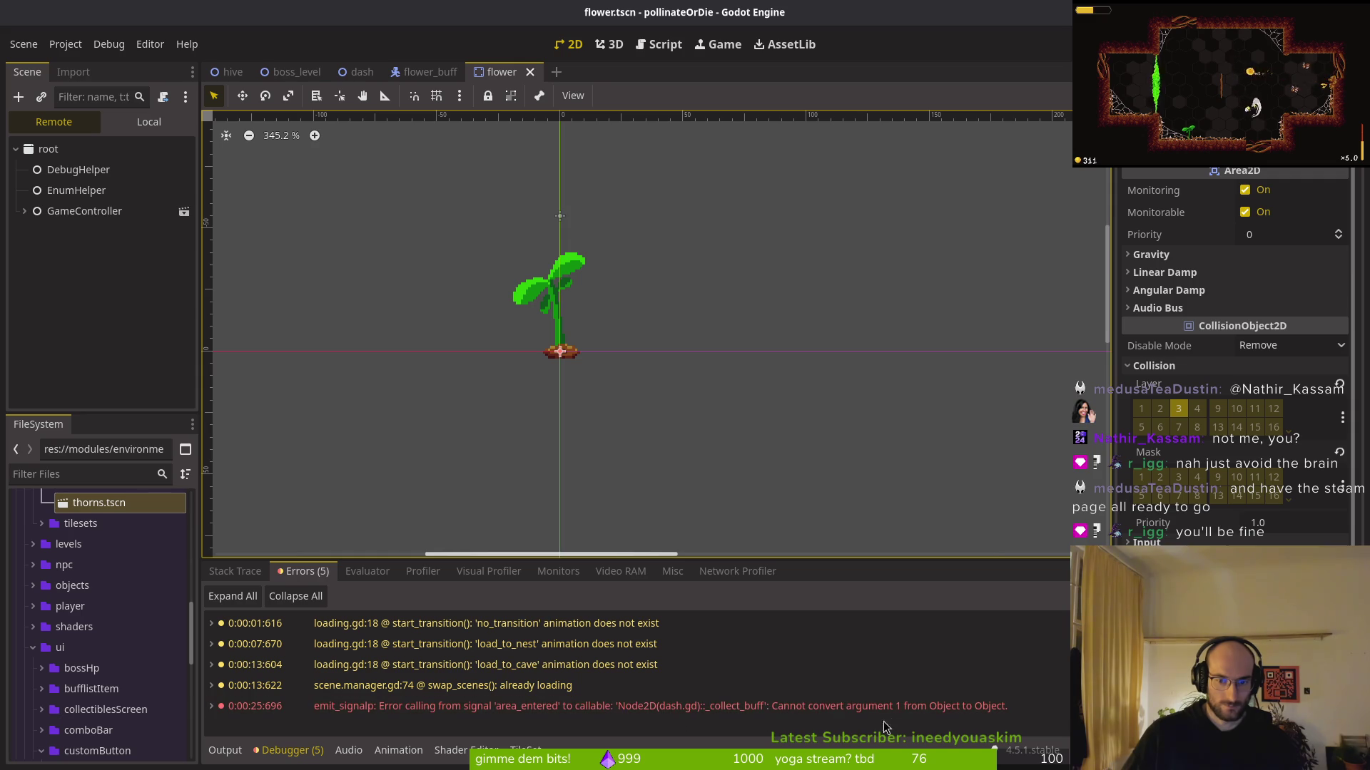
Read the _collect_buff argument conversion error and compare it against dash.gd
mouse_move(828, 715)
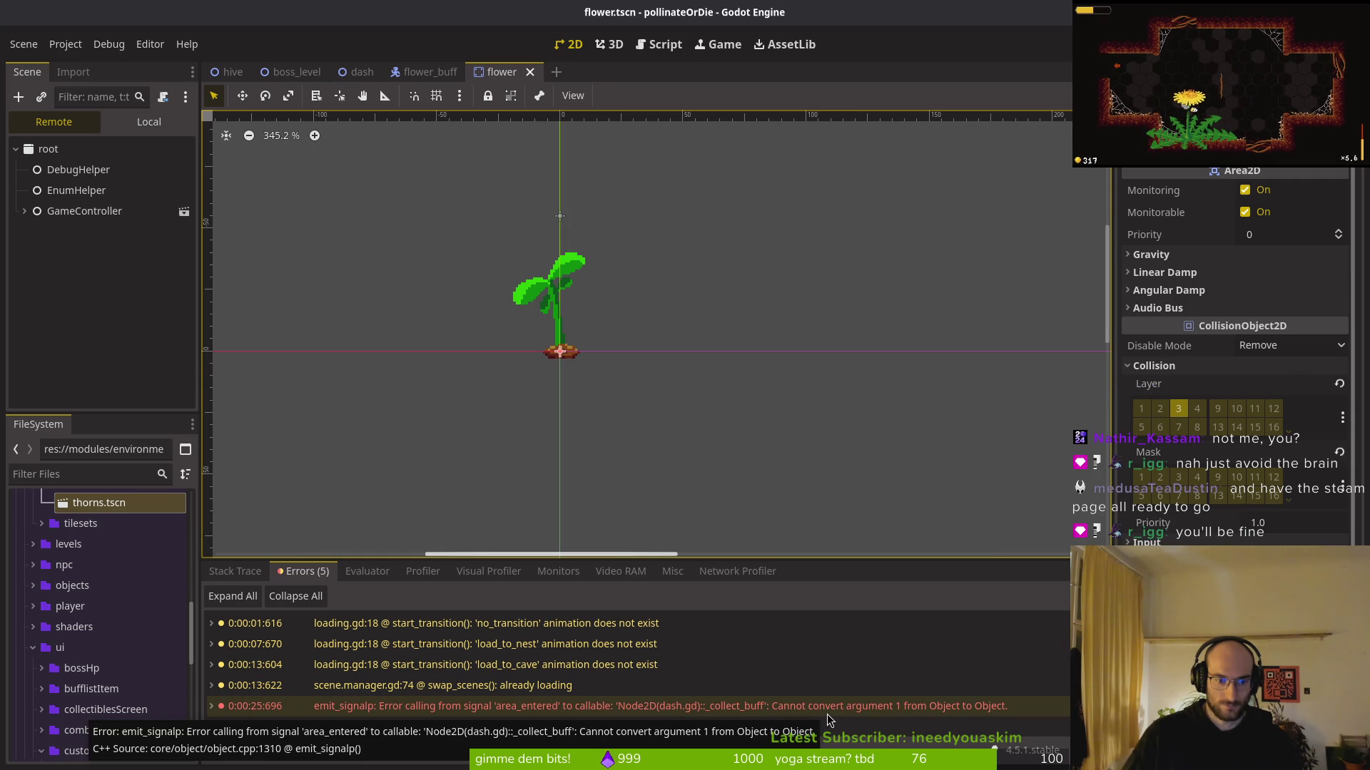
key(alt+Tab)
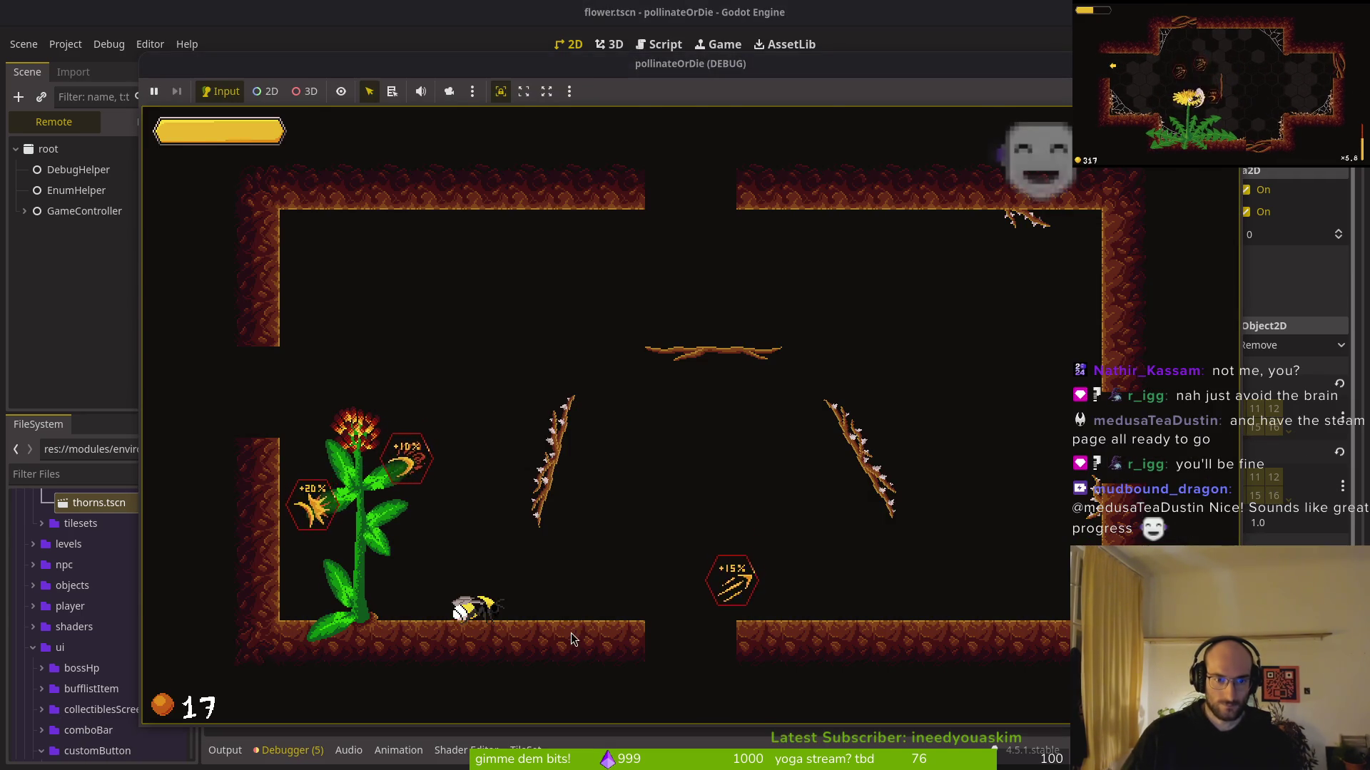
key(alt+Tab)
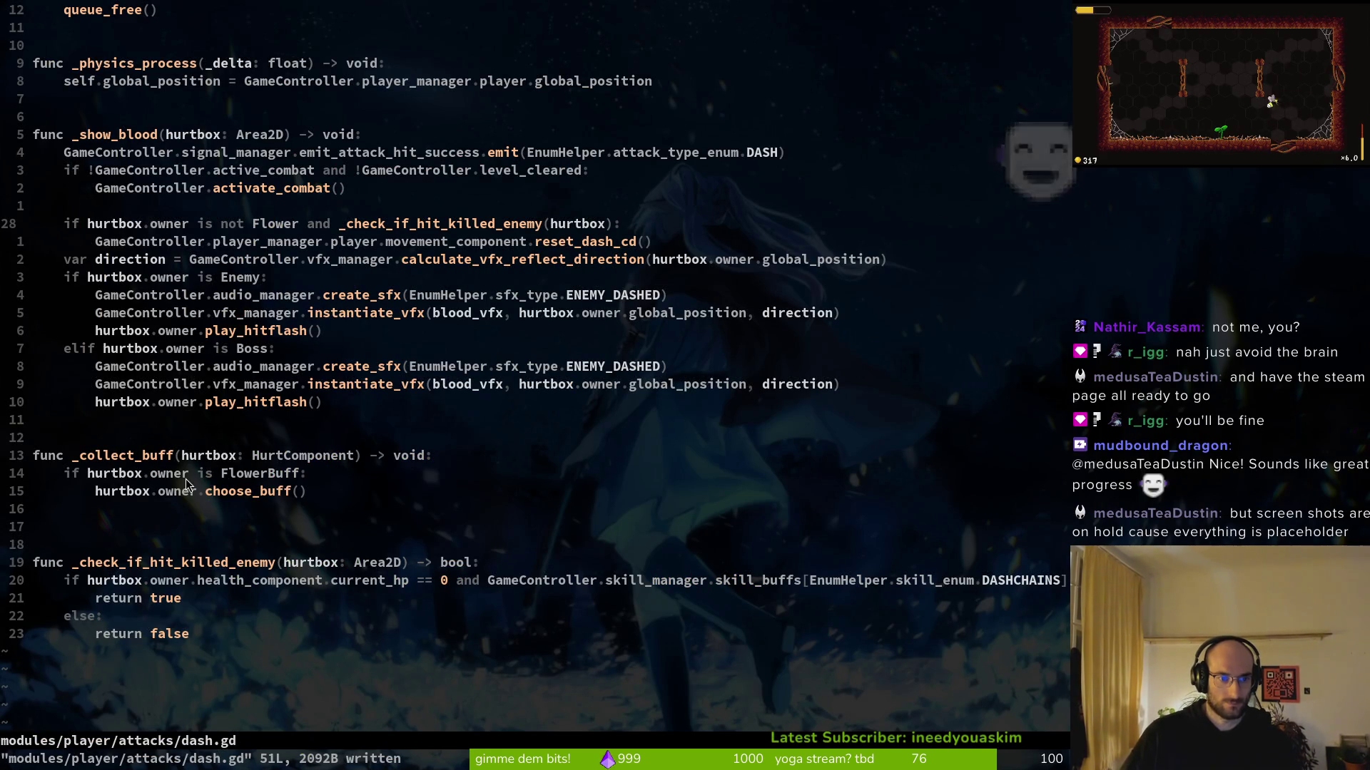
key(alt+Tab)
key(alt+Tab)
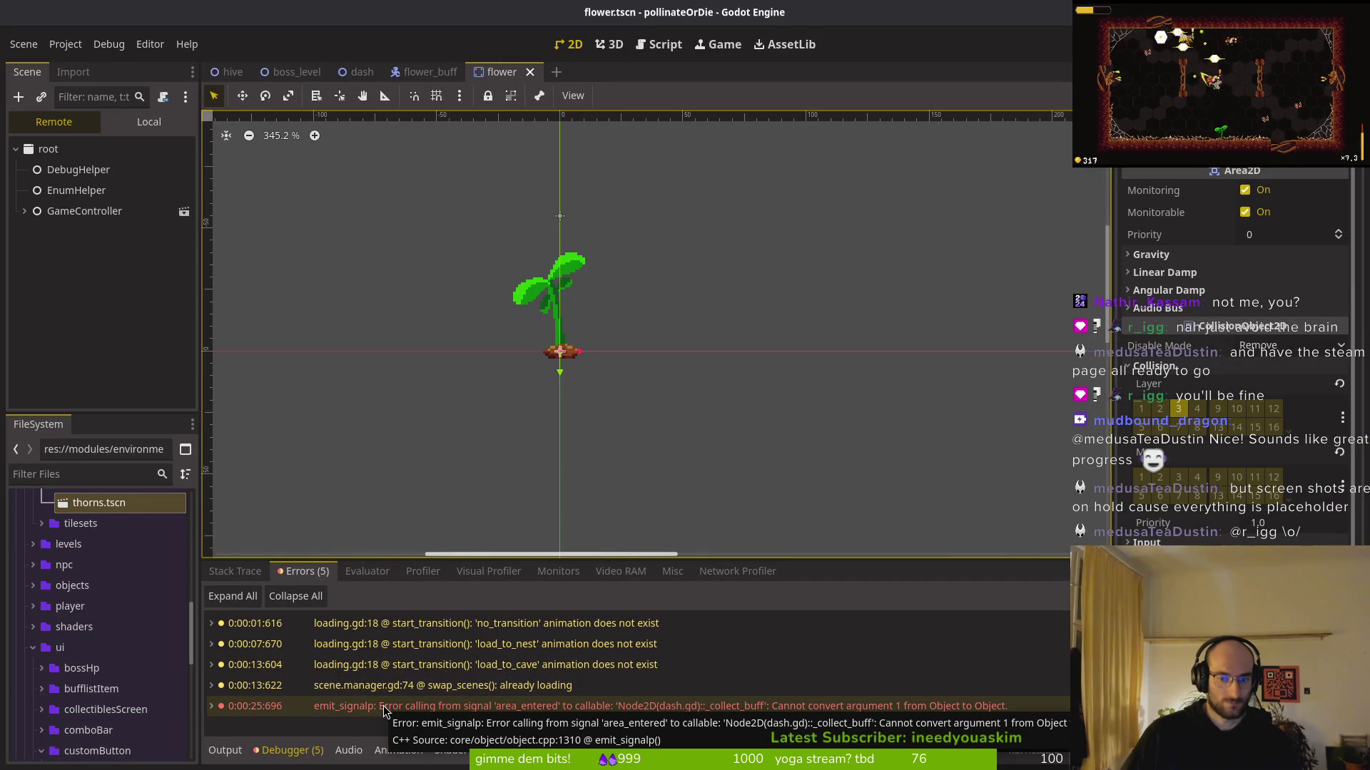
key(alt+Tab)
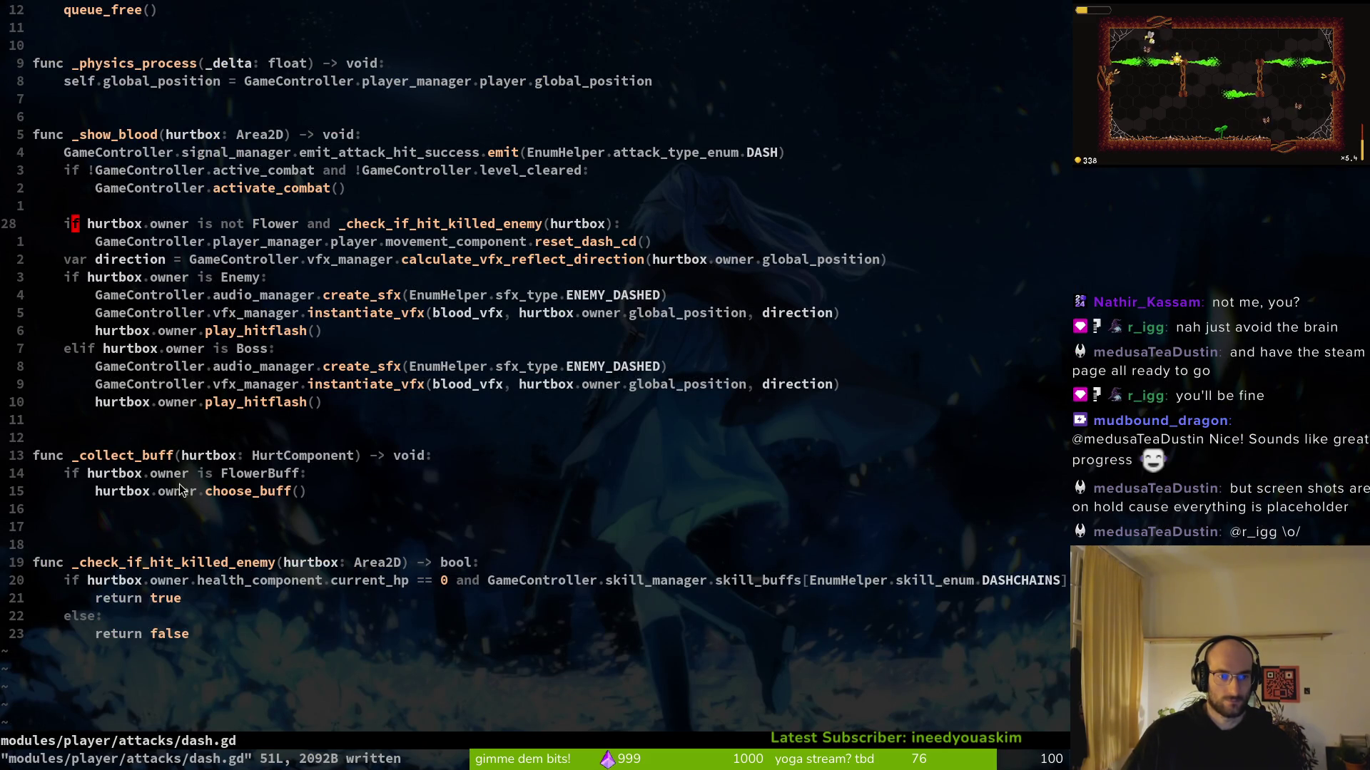
Find _collect_buff's hurtbox parameter and clear its HurtComponent type with ciw
click(130, 490)
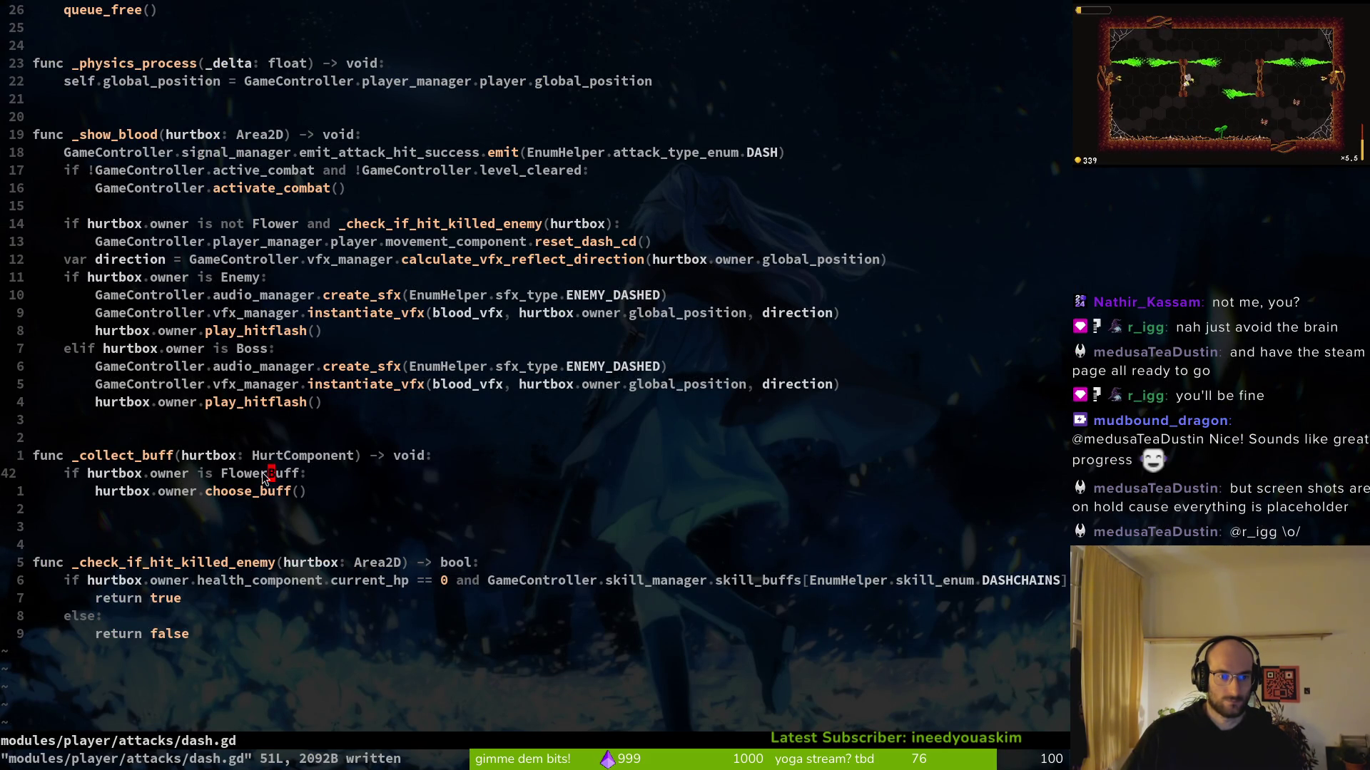
key(alt+Tab)
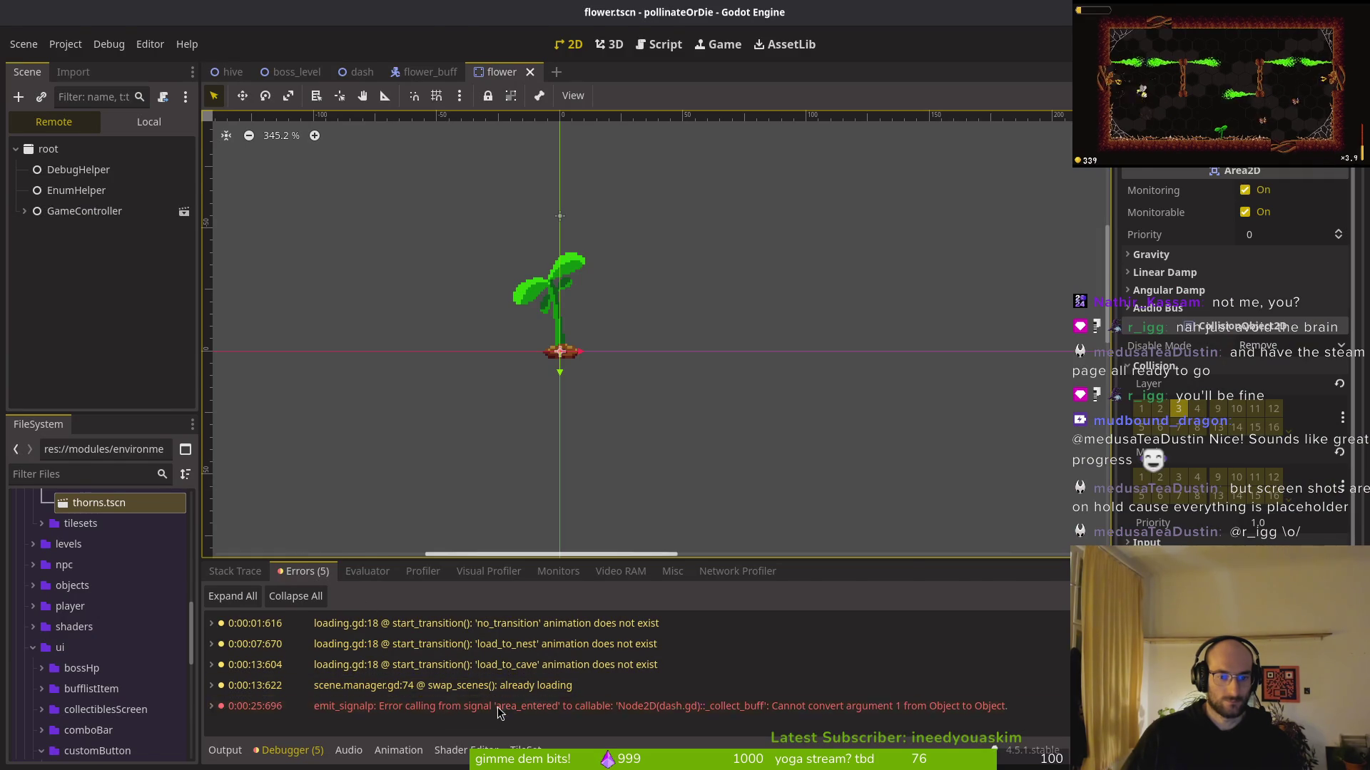
key(alt+Tab)
scroll(257, 249, up, 5)
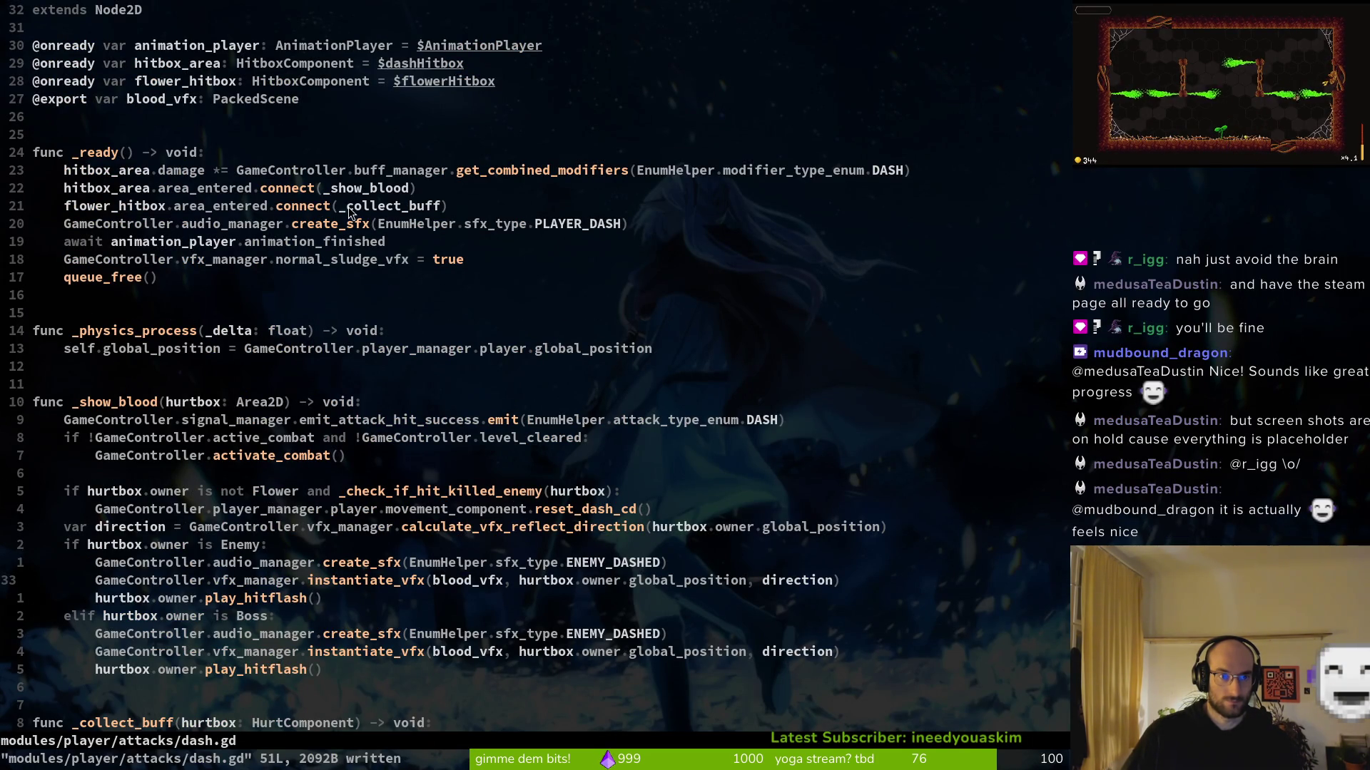
scroll(254, 564, down, 5)
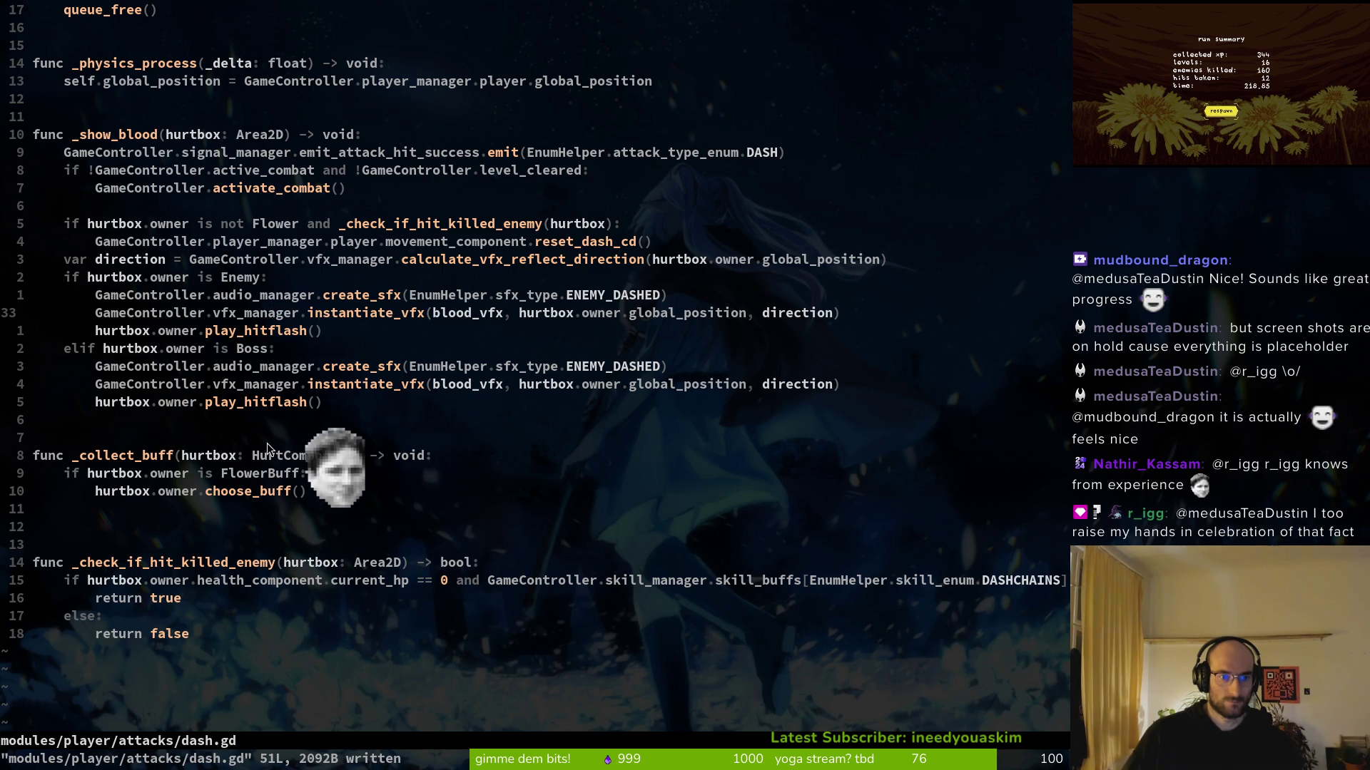
click(311, 456)
text(ciw)
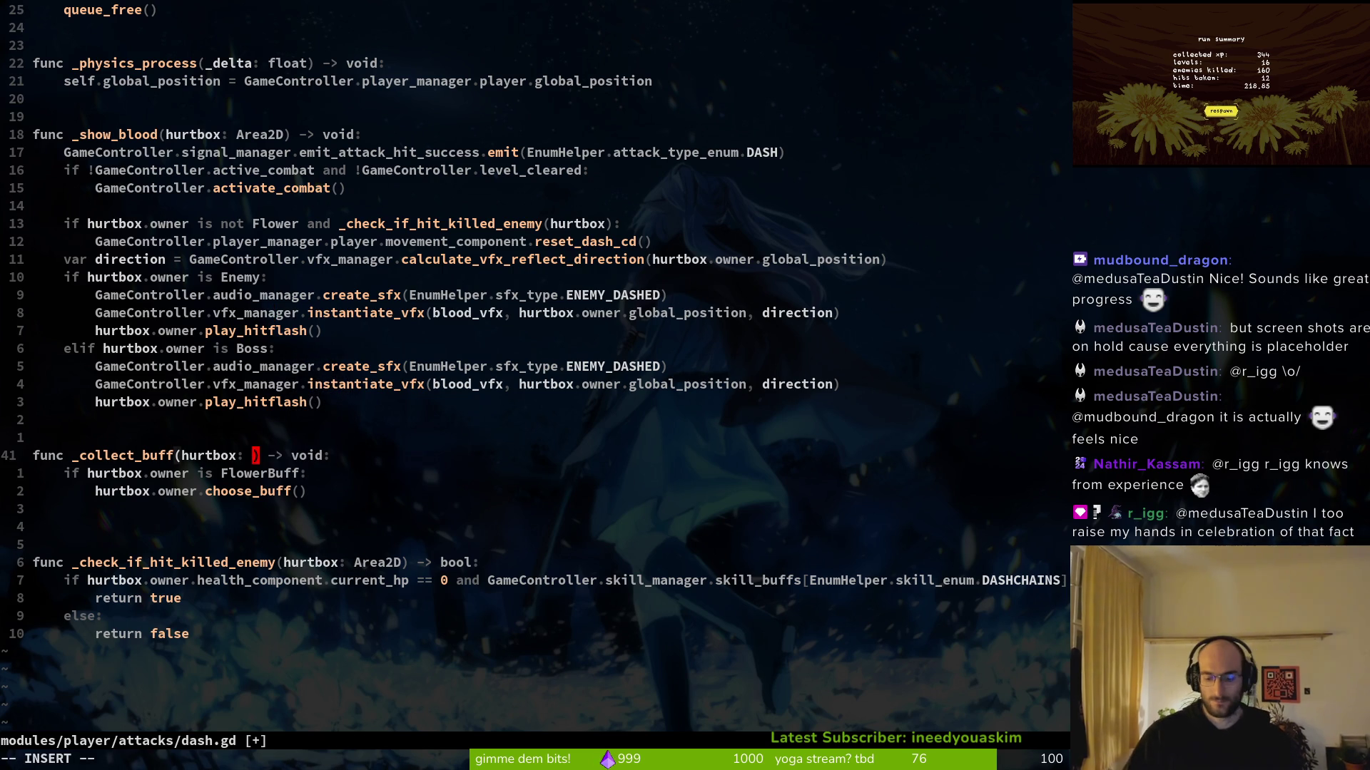
text(Hurt)
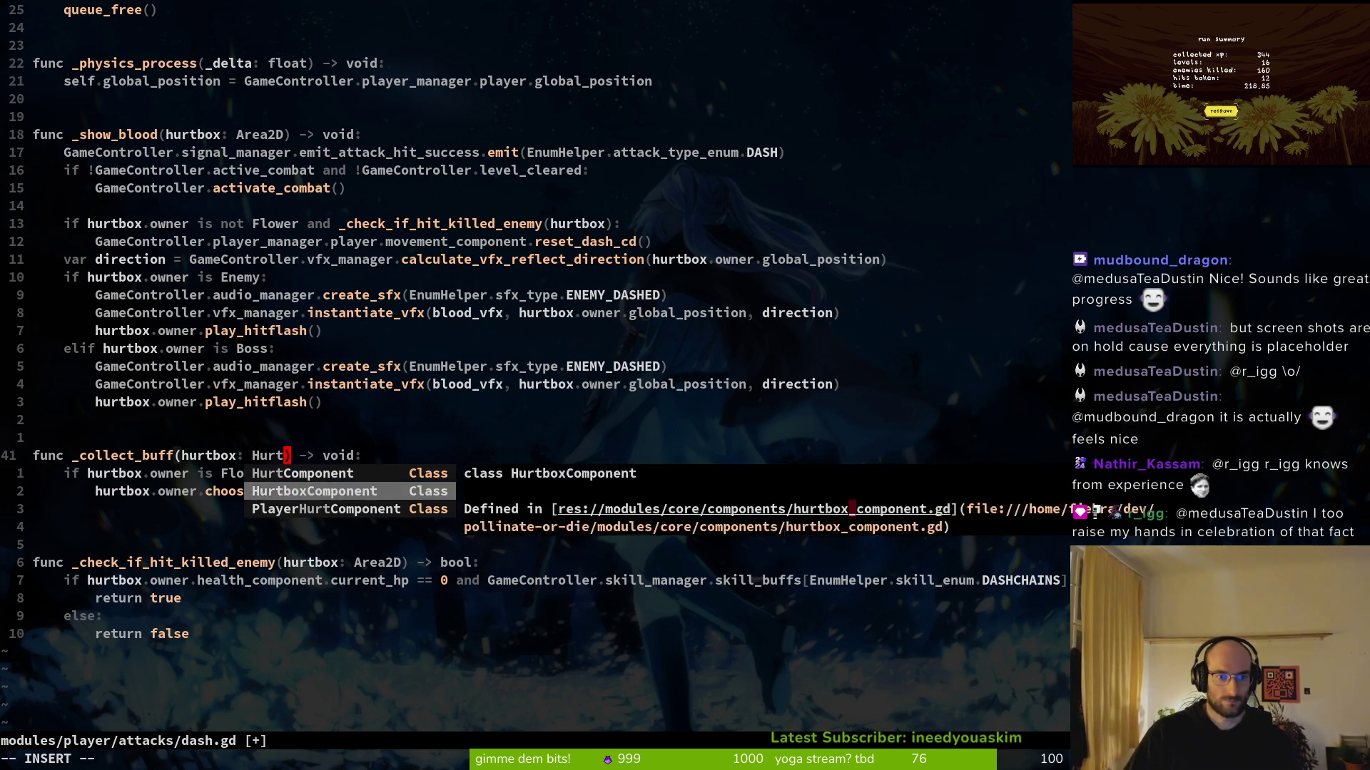
Set the hurtbox parameter type to HurtboxComponent, save dash.gd, and rerun the game with F5
key(Return)
key(Escape)
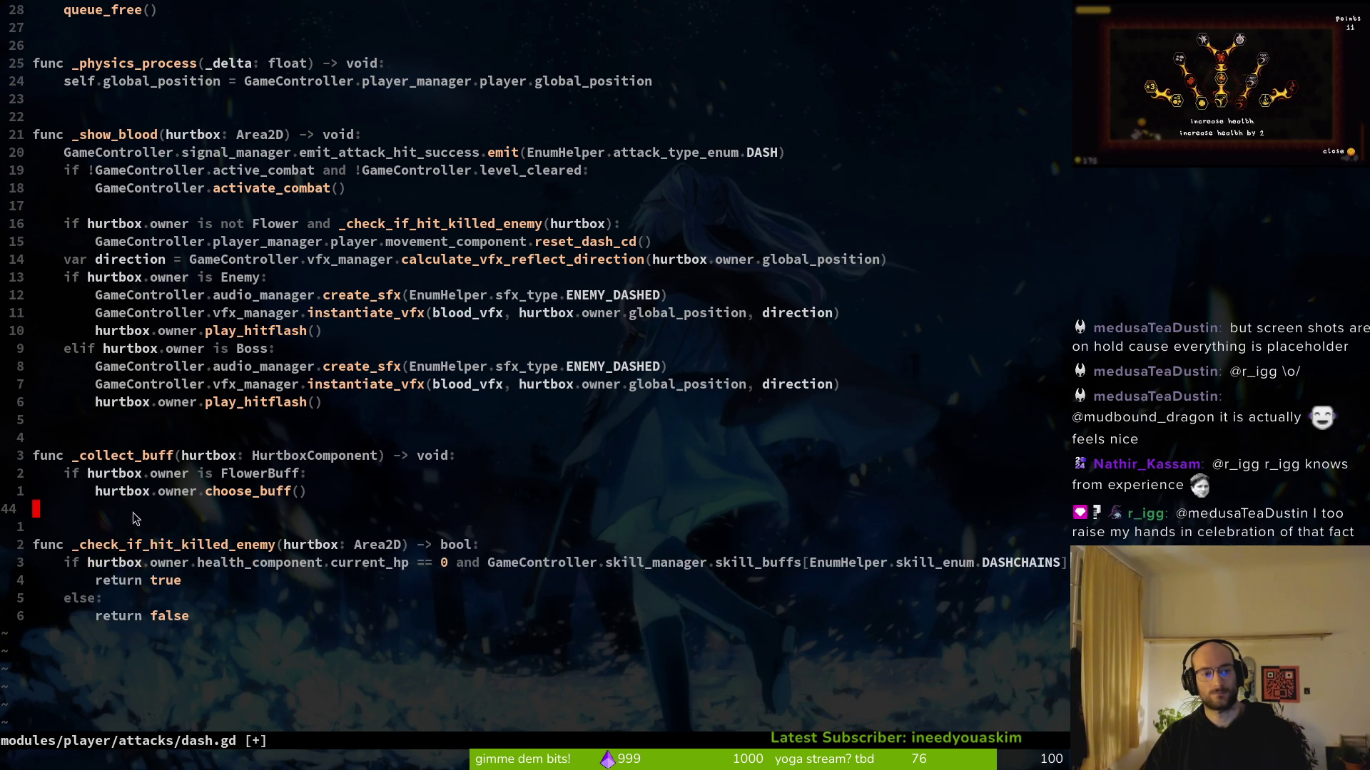
key(alt+Tab)
key(F5)
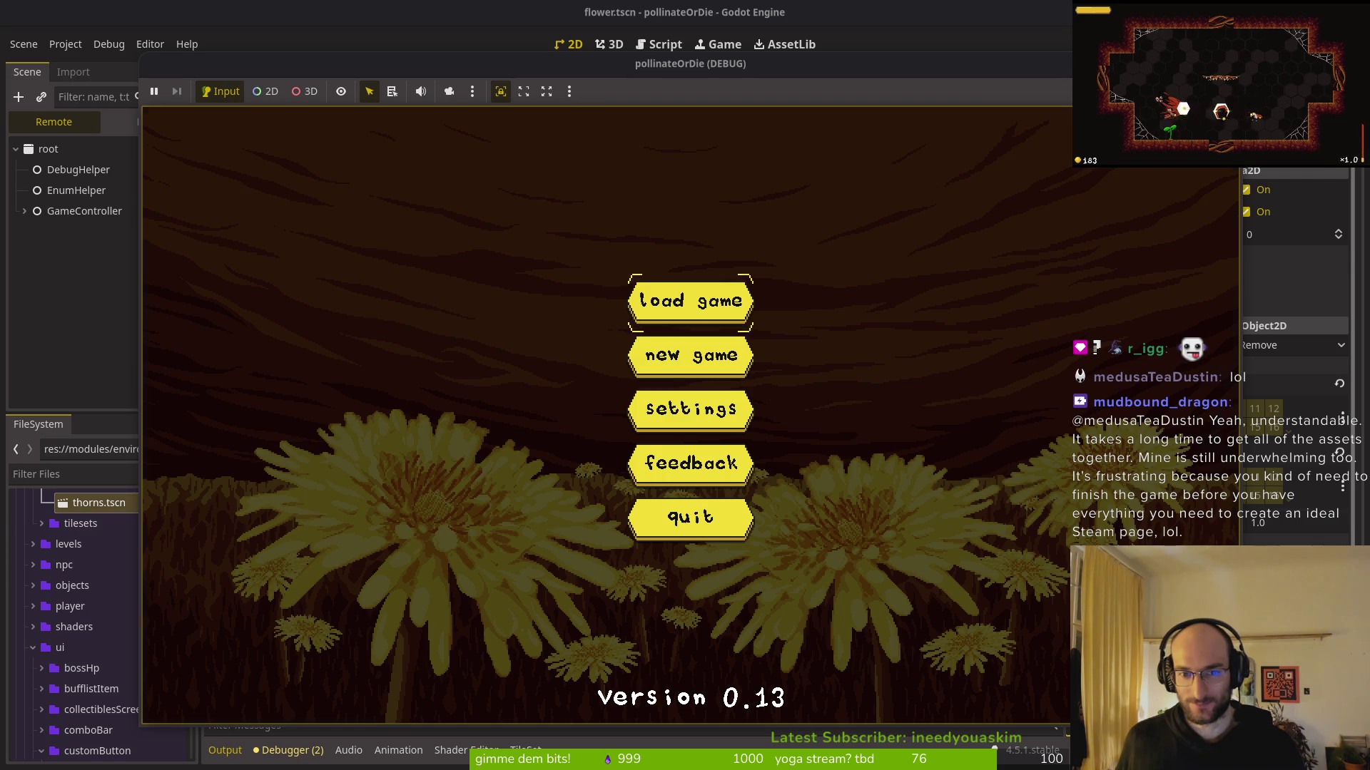
Load the save, enter the thorn level, attack the mosquito, and grow the flower
key(Return)
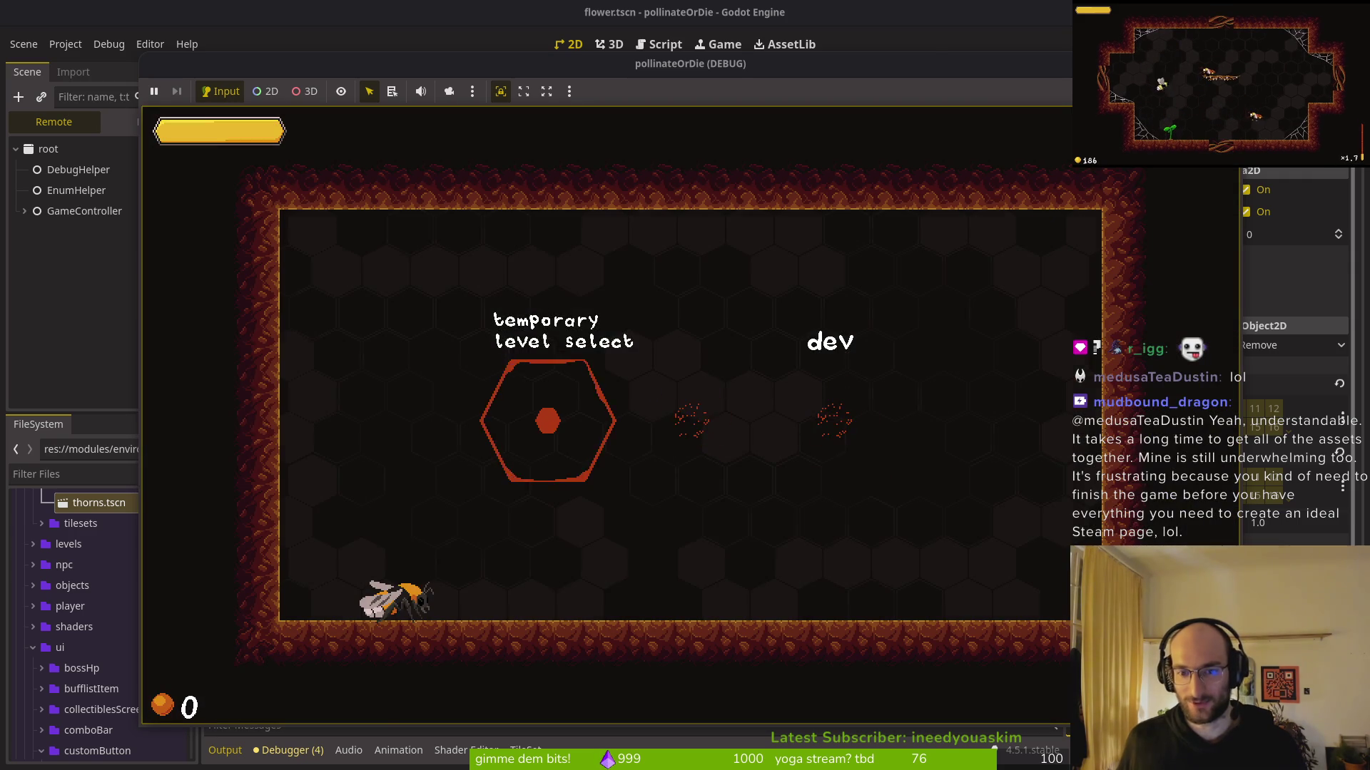
key(Left)
key(Up)
key(Down)
key(Up)
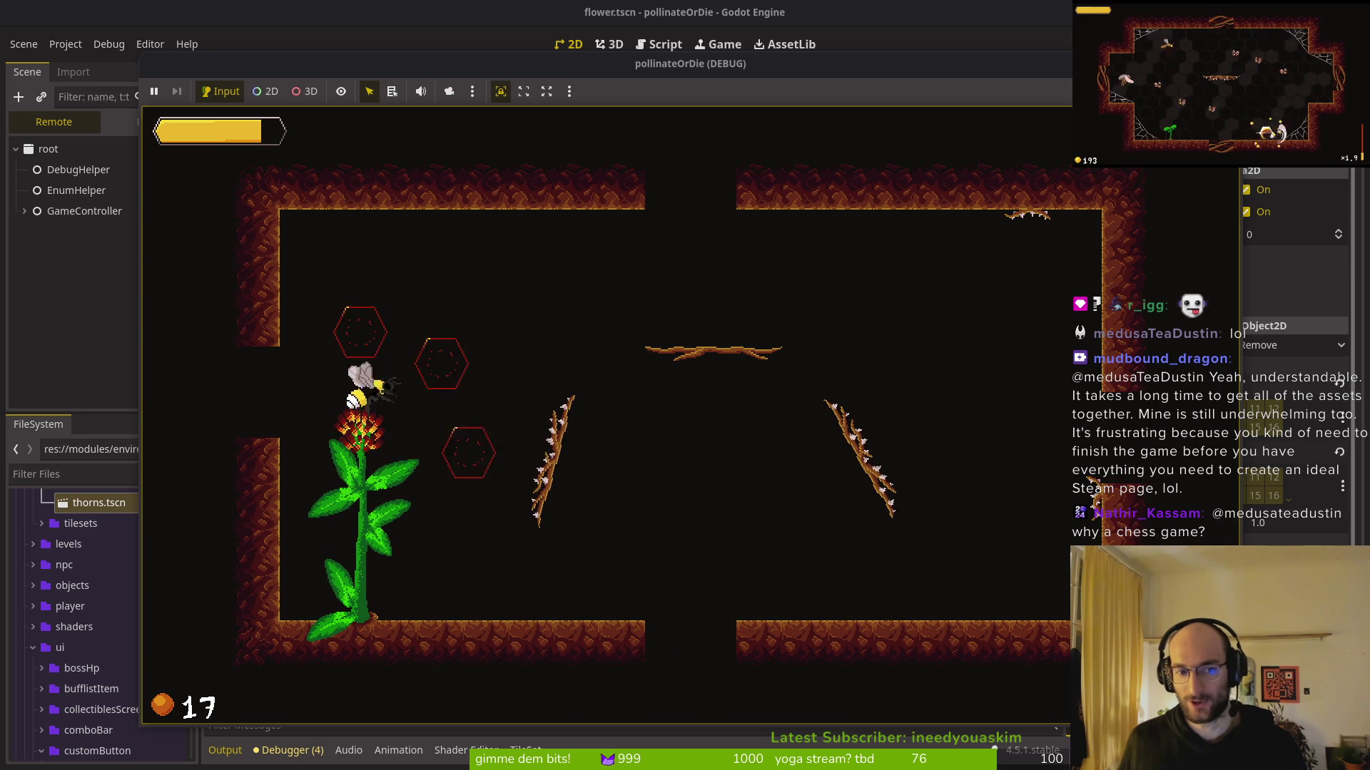
key(Down)
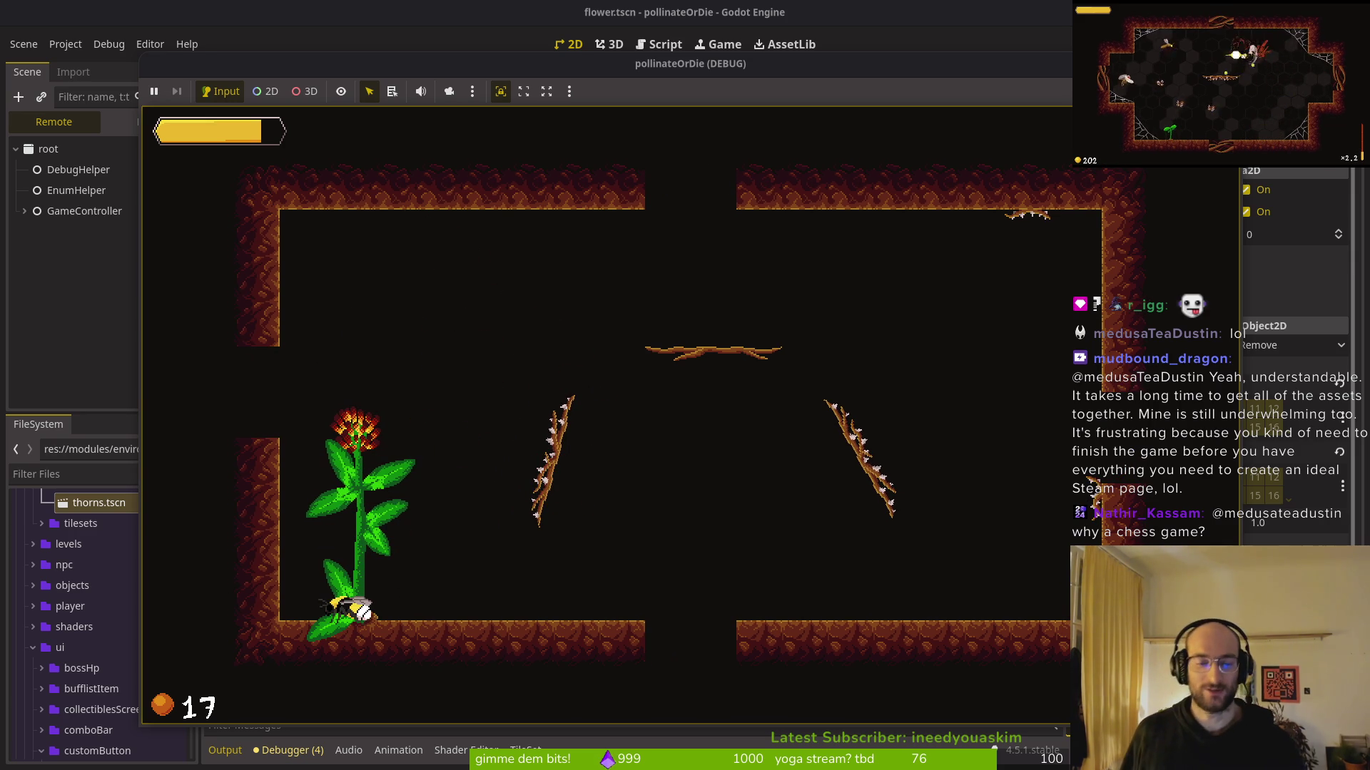
Dash down onto the flower to collect the buff, exit left, and stop the game with F8
key(Up)
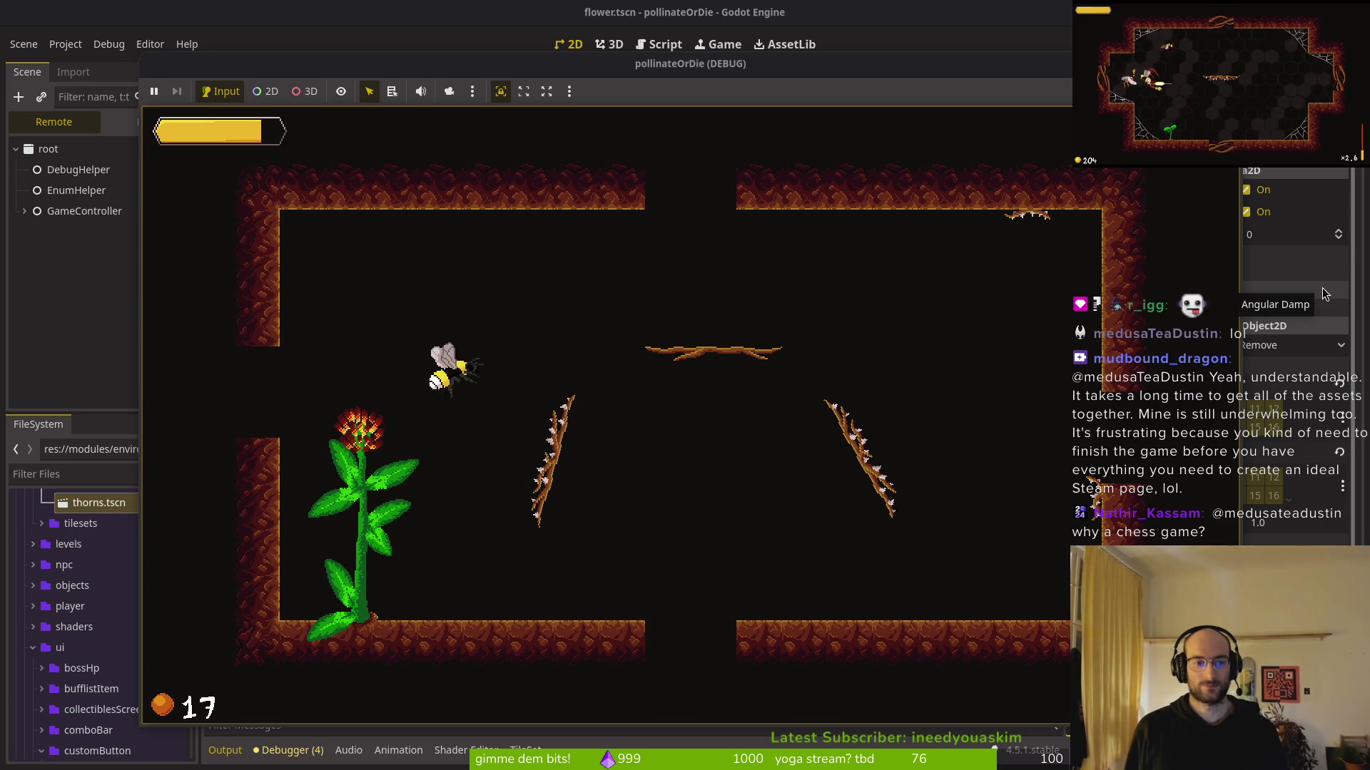
key(Left)
key(Up)
key(Down)
key(Up)
key(Down)
key(Left)
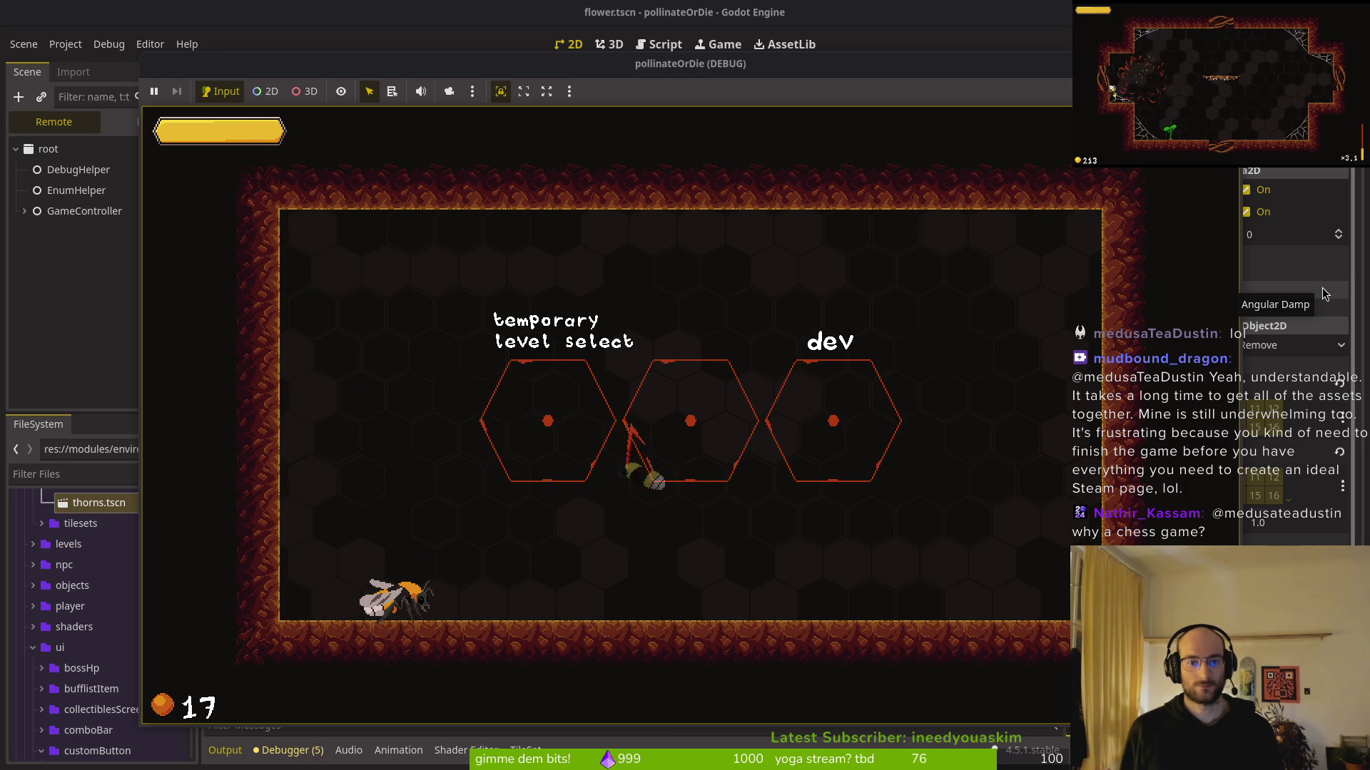
key(Down)
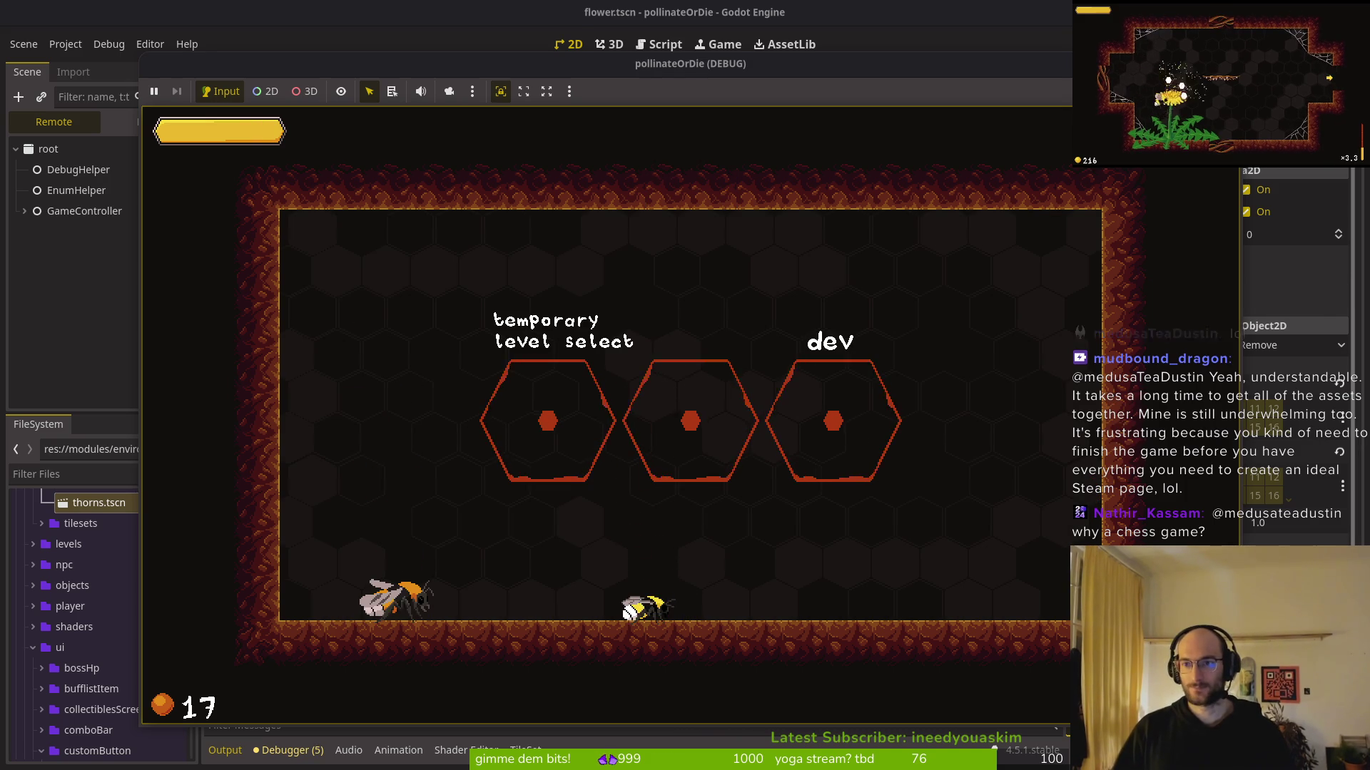
key(F8)
key(alt+Tab)
Open :!tig status and stage dash.gd, then open its staged diff
text(:!tig status)
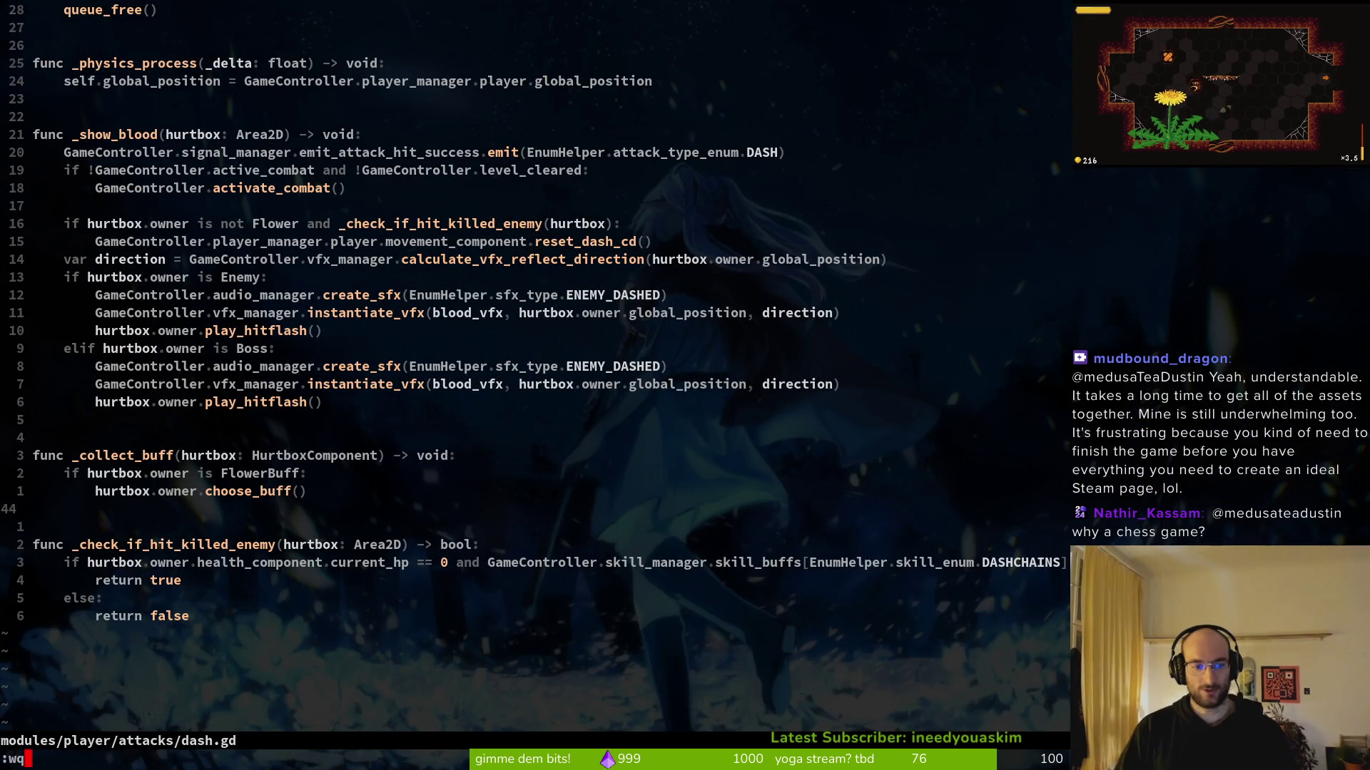
key(Return)
key(Return)
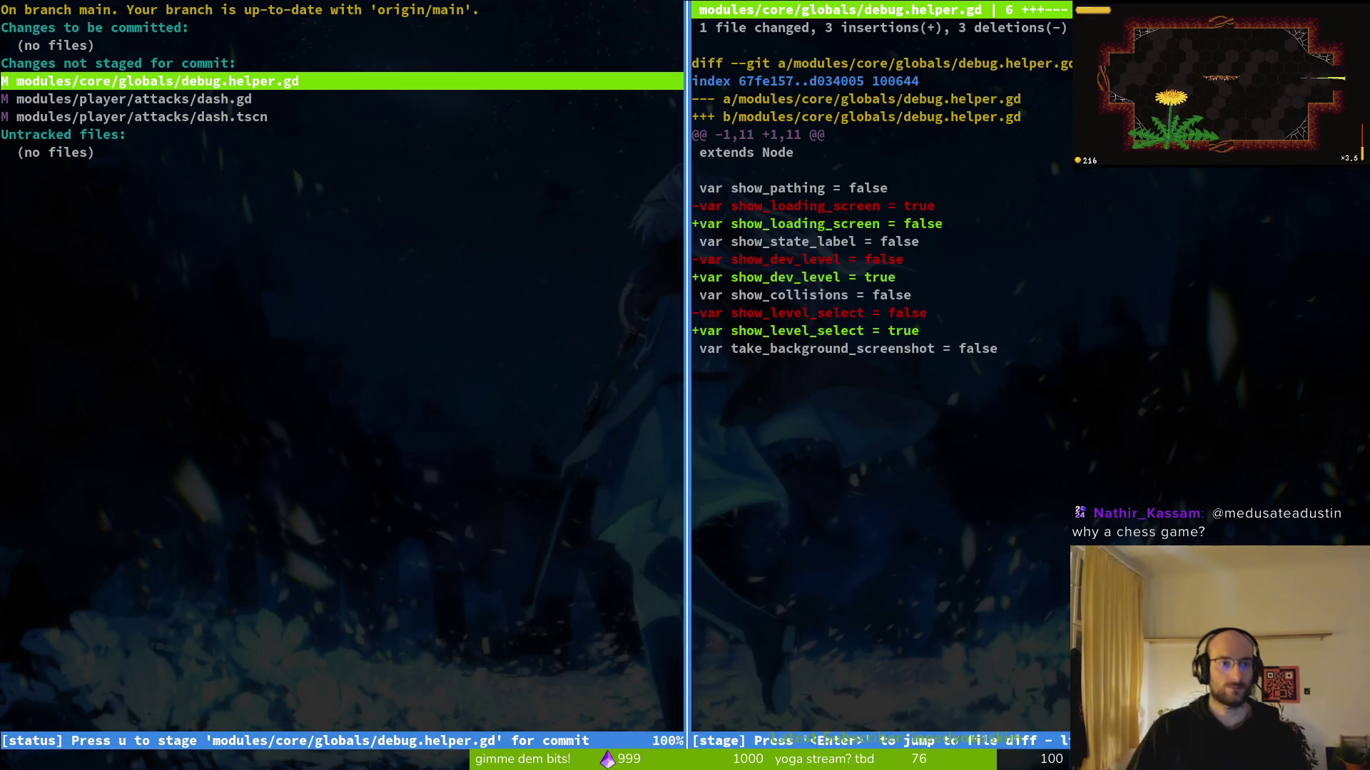
key(j)
key(u)
key(q)
key(k)
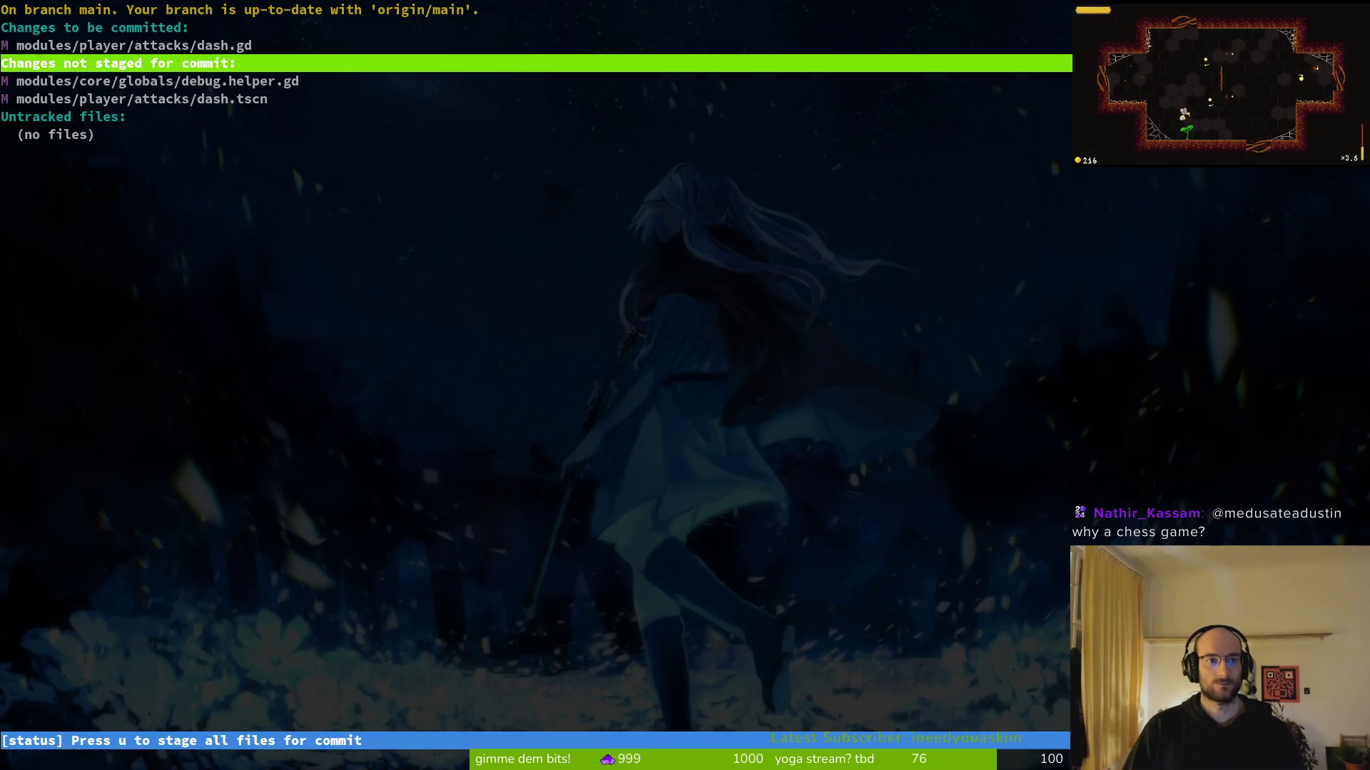
key(k)
key(k)
key(Return)
Review the staged dash.gd diff and the dash.tscn diff, stage dash.tscn, and quit tig
click(885, 366)
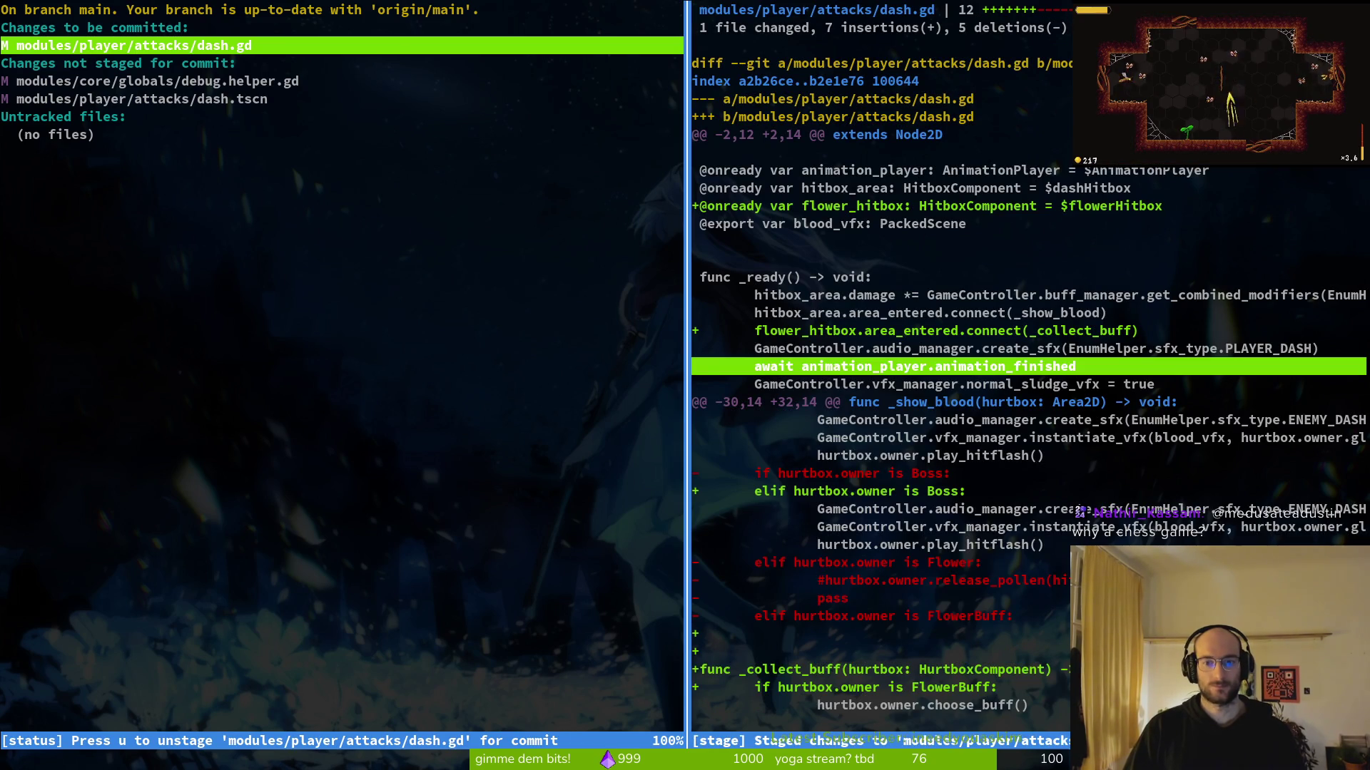
click(884, 723)
key(j)
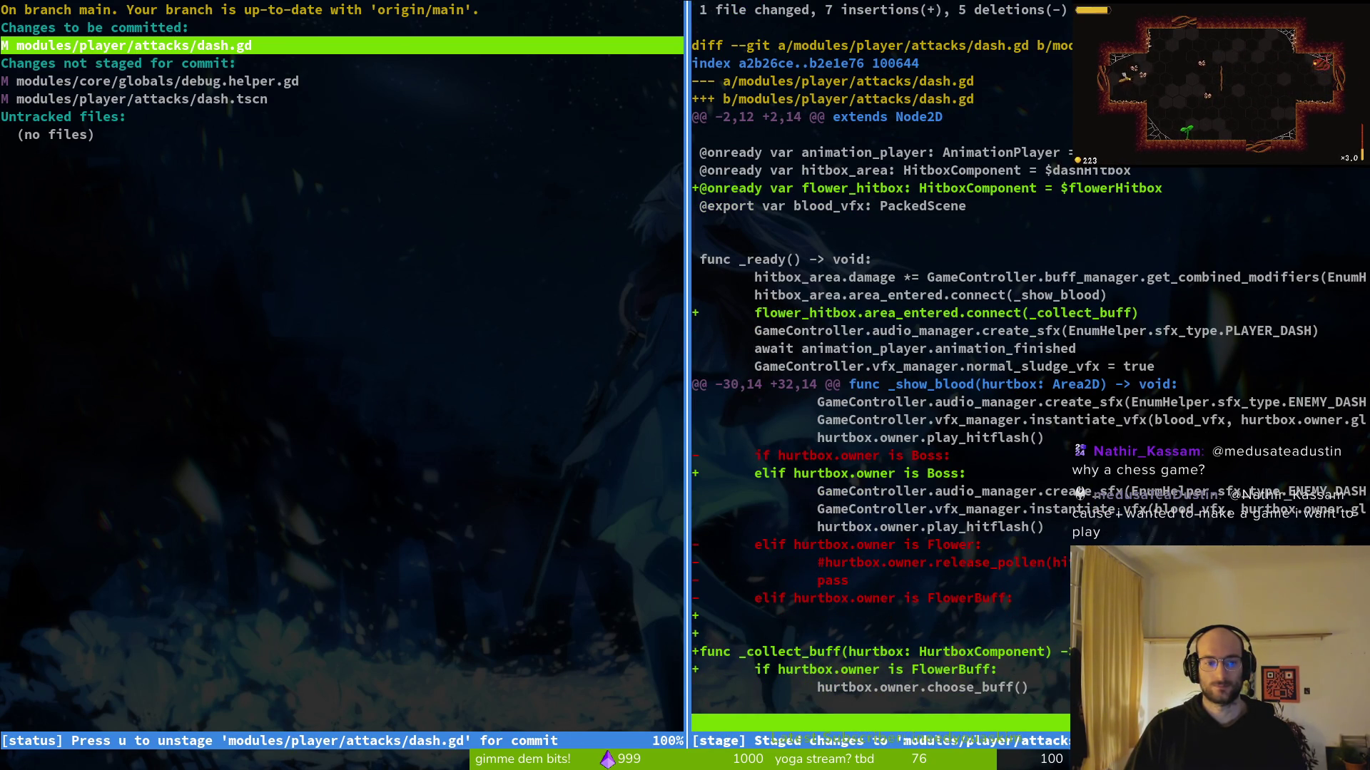
key(q)
key(j)
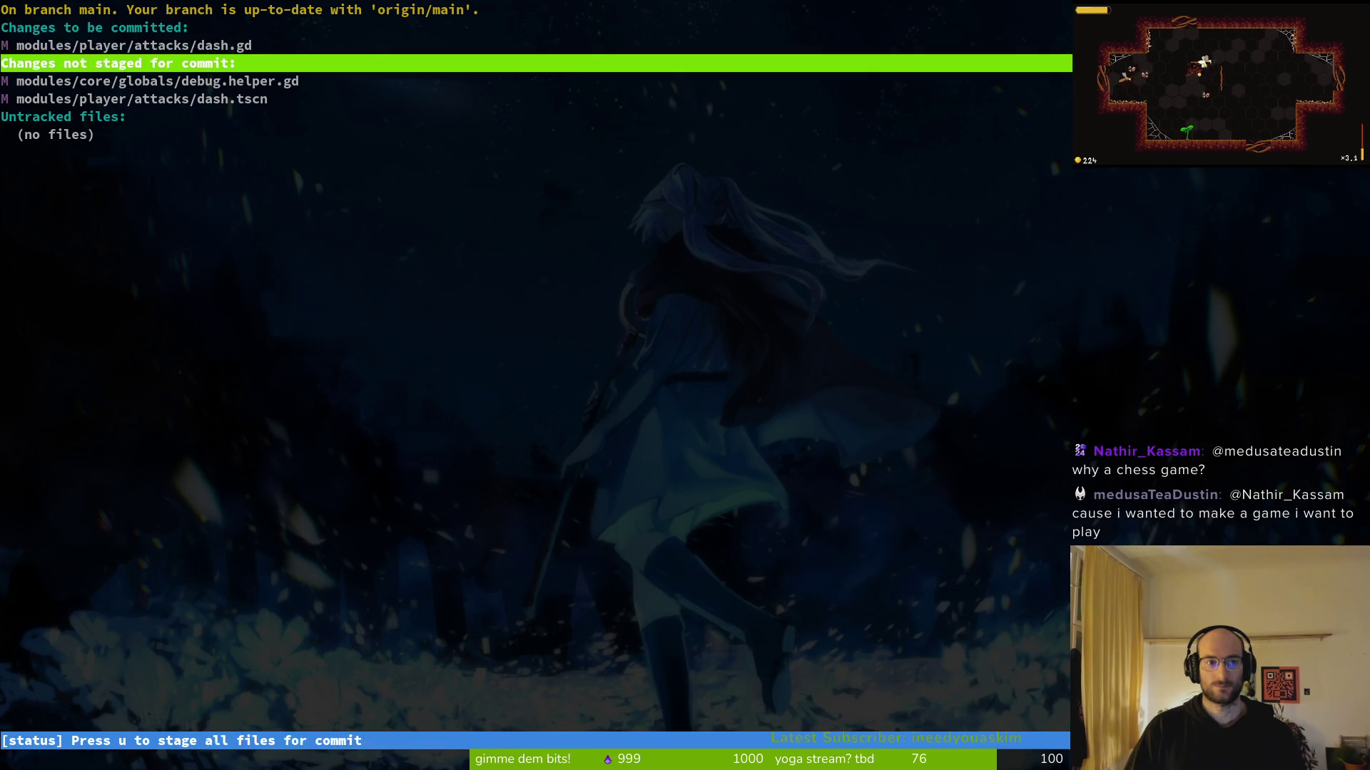
key(j)
key(j)
key(Return)
text(uqgit comit)
text(mit )
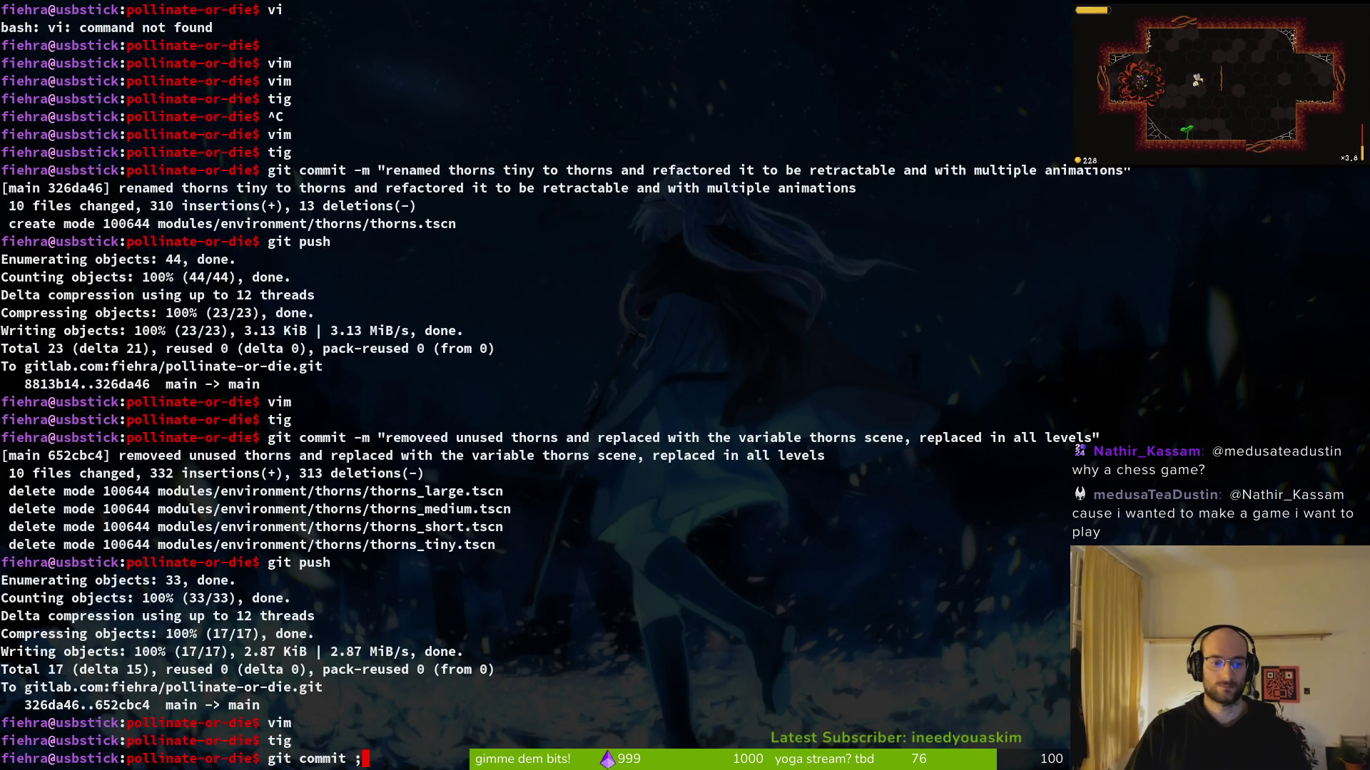
text( "added a sep)
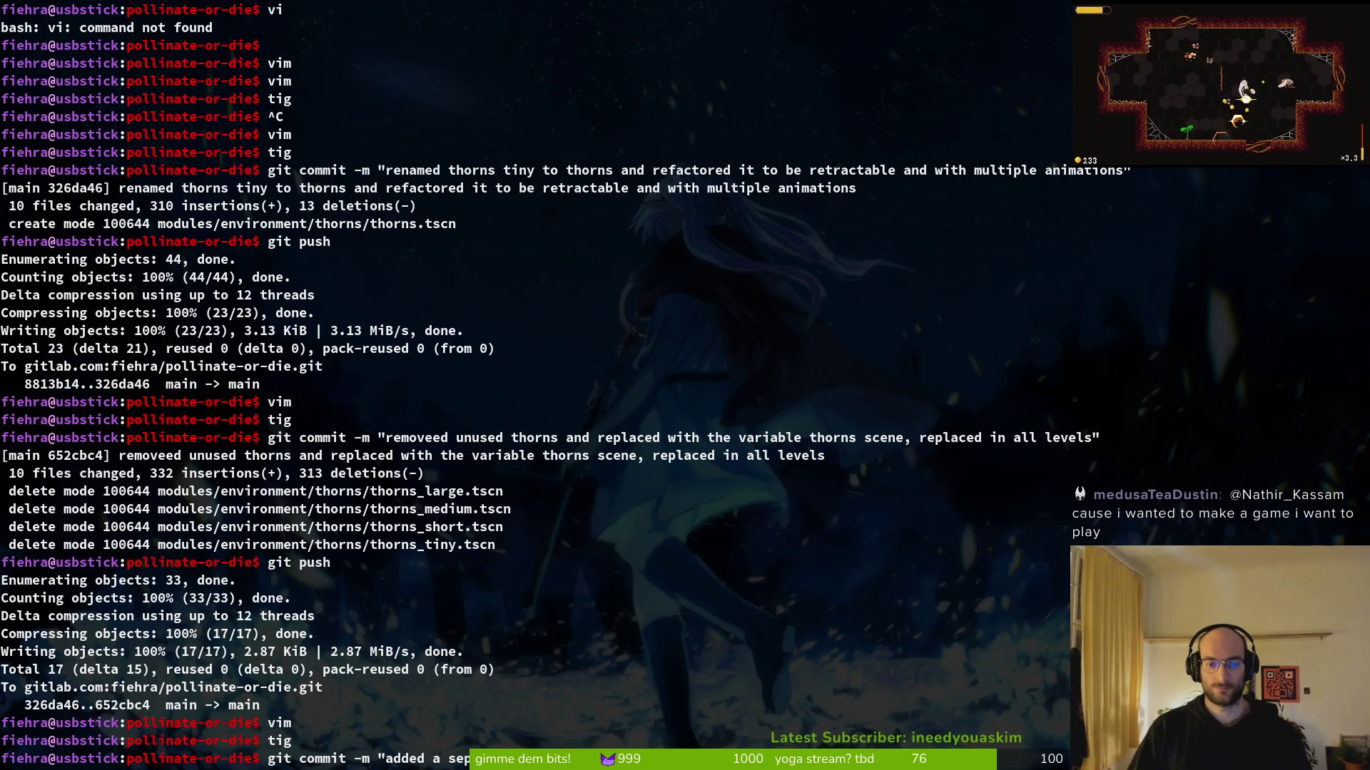
Commit with message 'added a seperate smaller hitbox to detect flower buffs to dash' and check tig
key(Return)
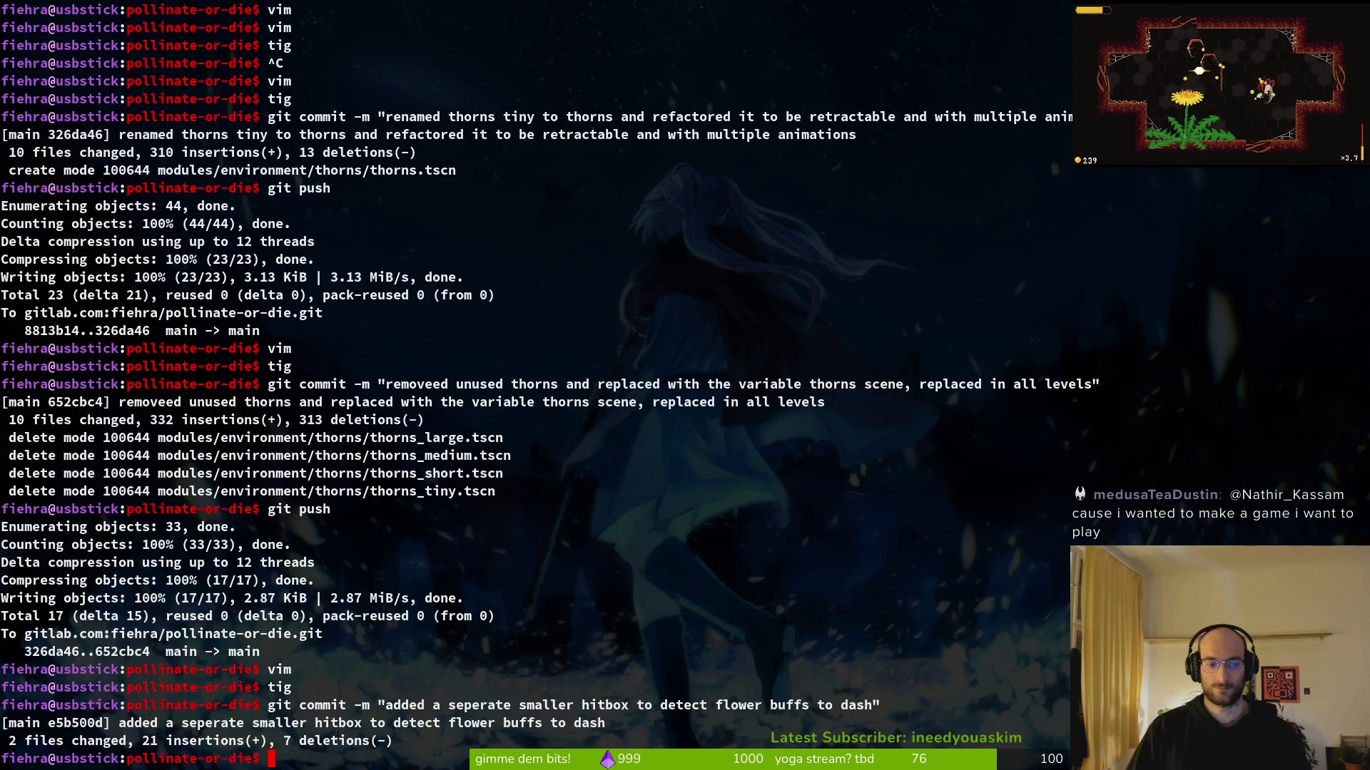
text(tig)
key(Return)
key(Down)
key(Down)
key(Down)
key(q)
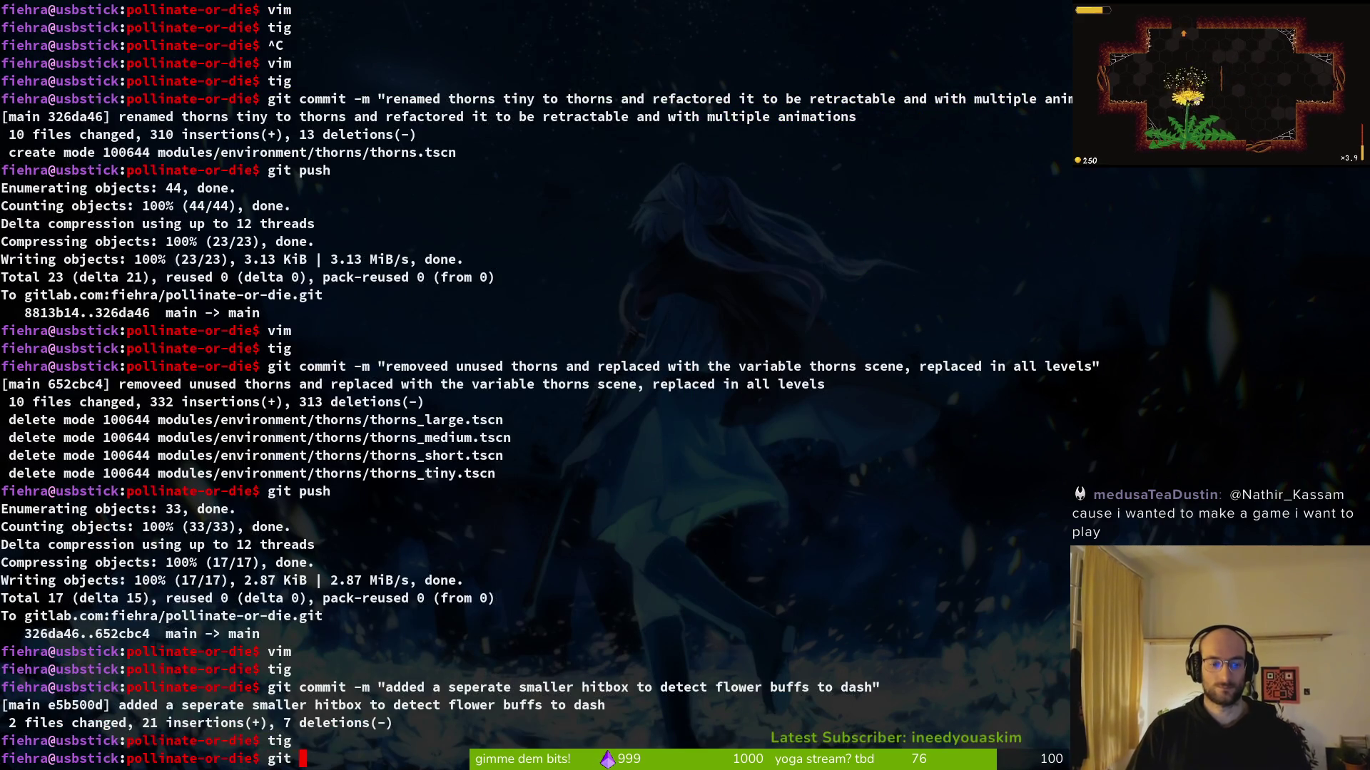
key(alt+Tab)
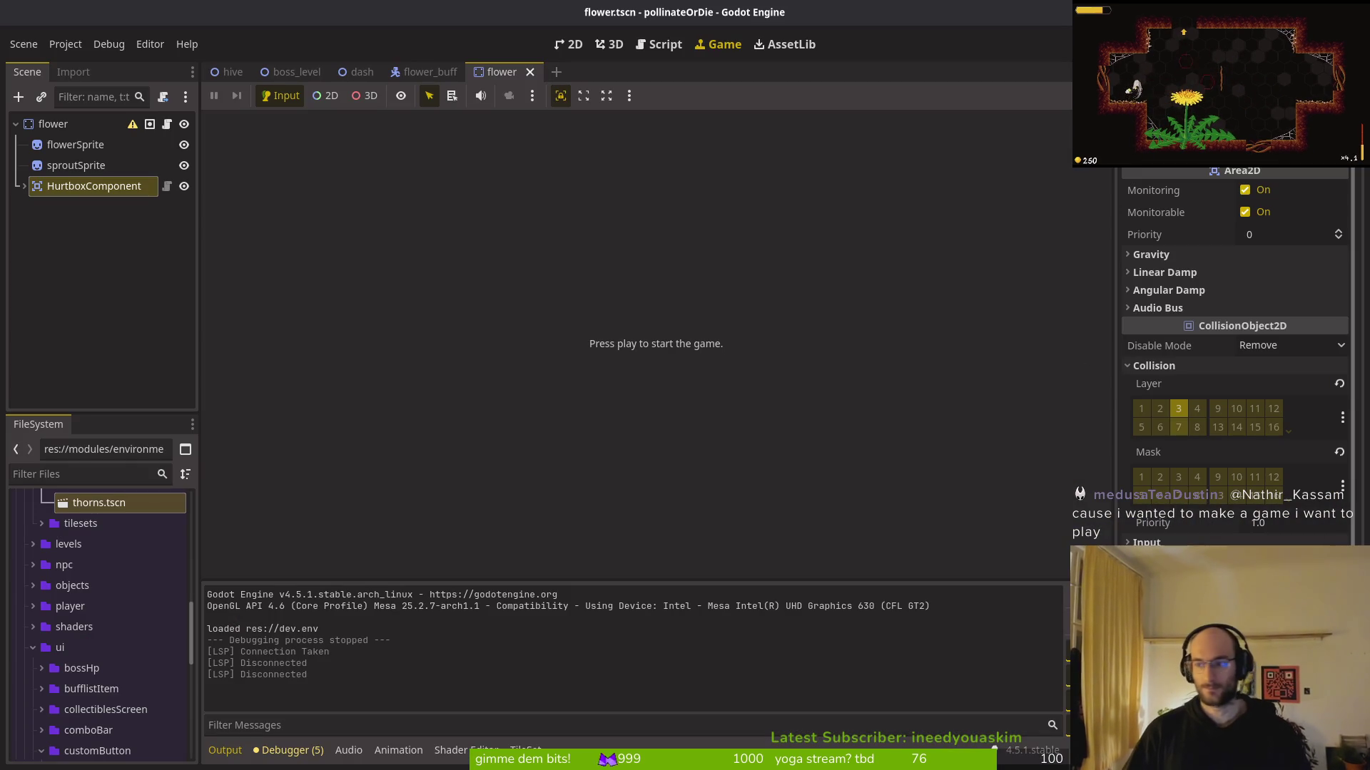
Close GitLab issue #587 and scroll through the project's open issues
key(alt+Tab)
scroll(614, 309, down, 2)
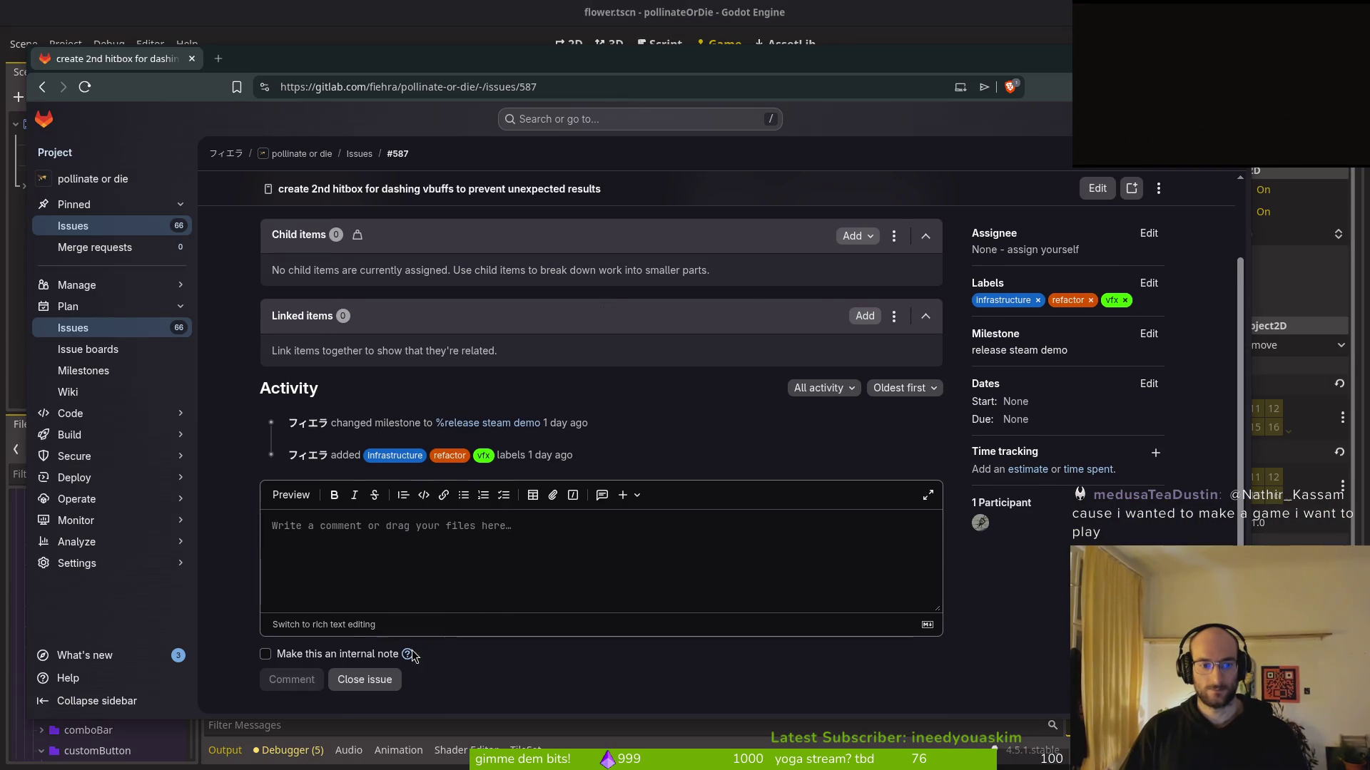
click(371, 680)
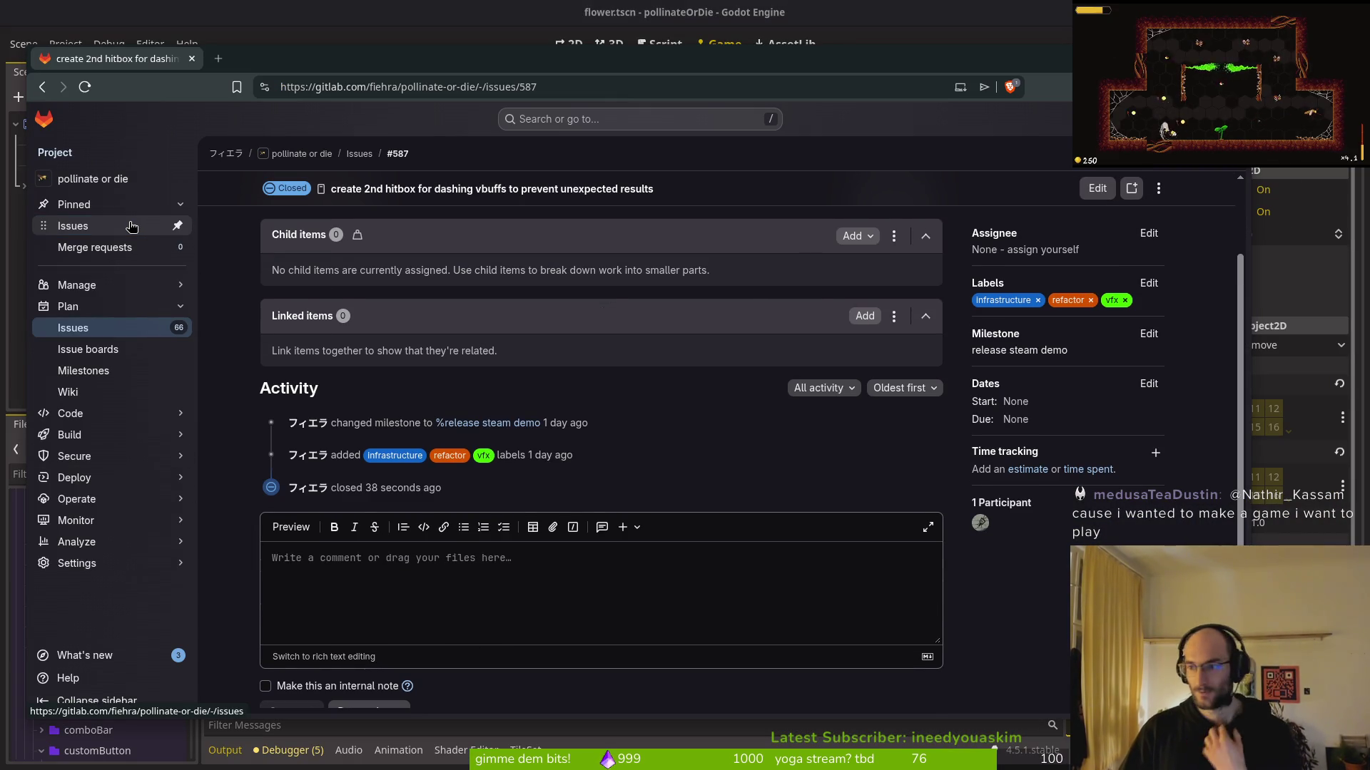
click(130, 227)
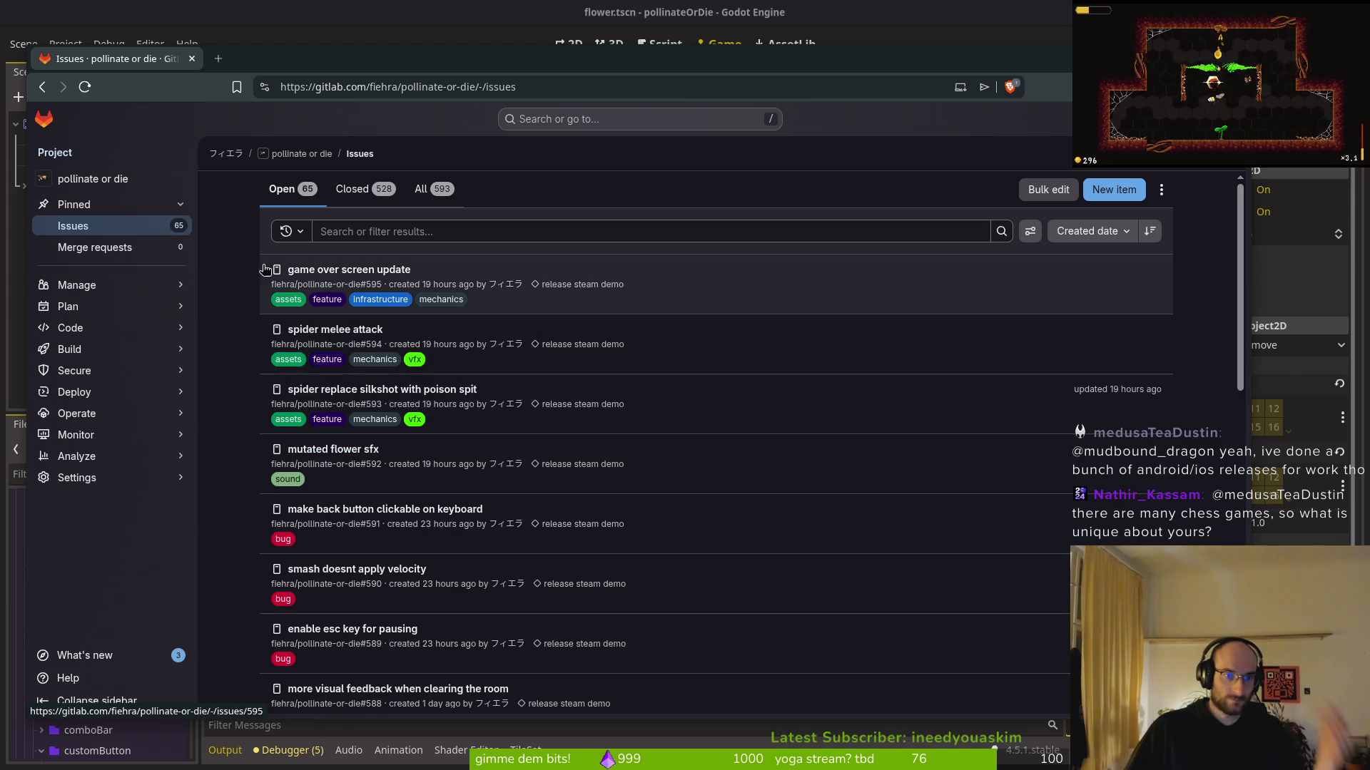
scroll(229, 332, down, 3)
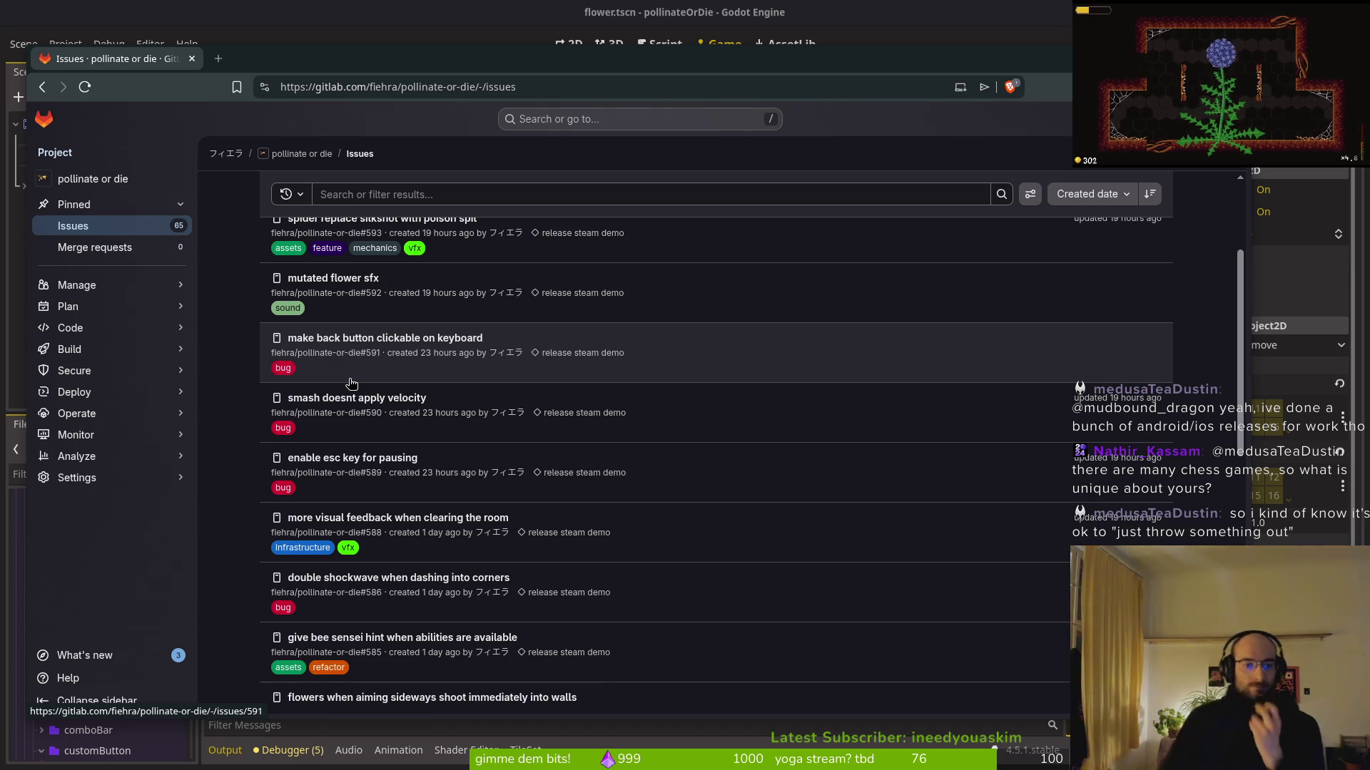
scroll(371, 596, down, 2)
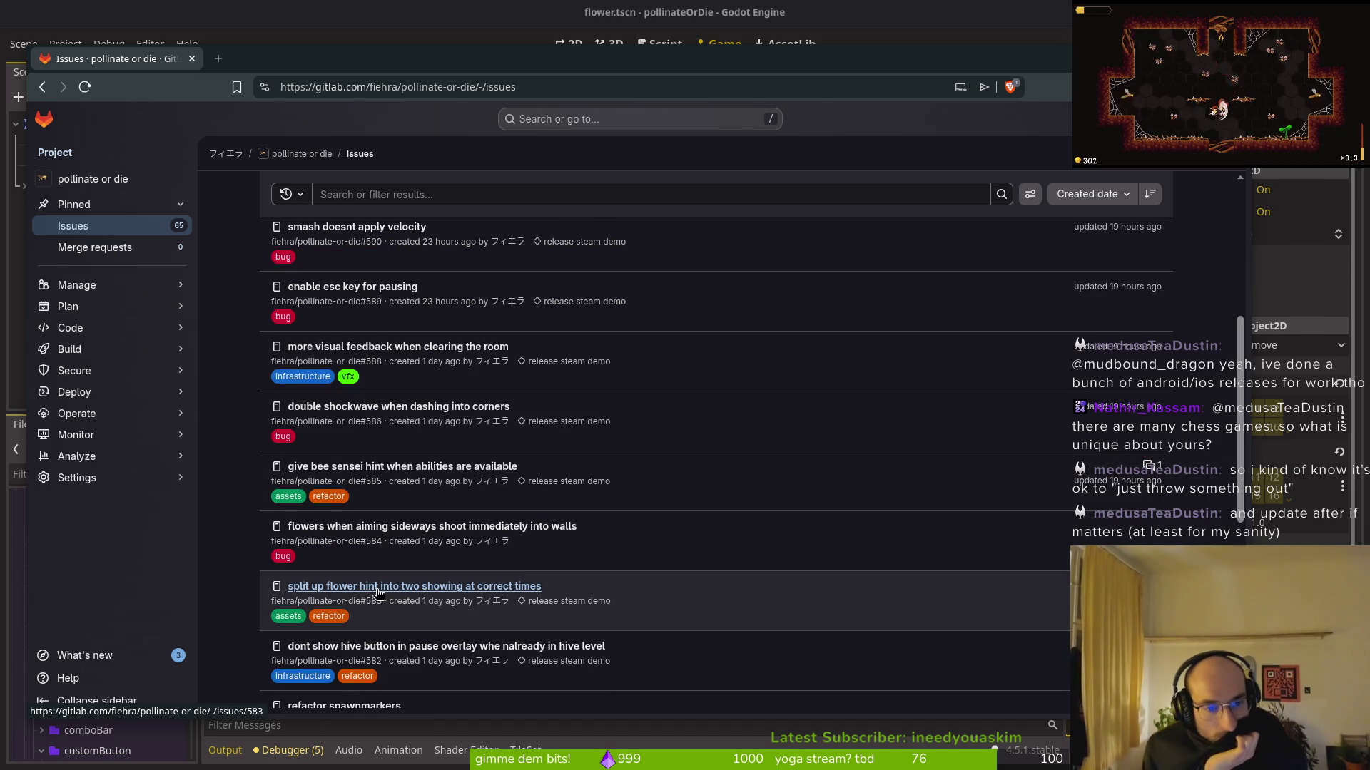
scroll(570, 491, down, 1)
scroll(571, 491, down, 1)
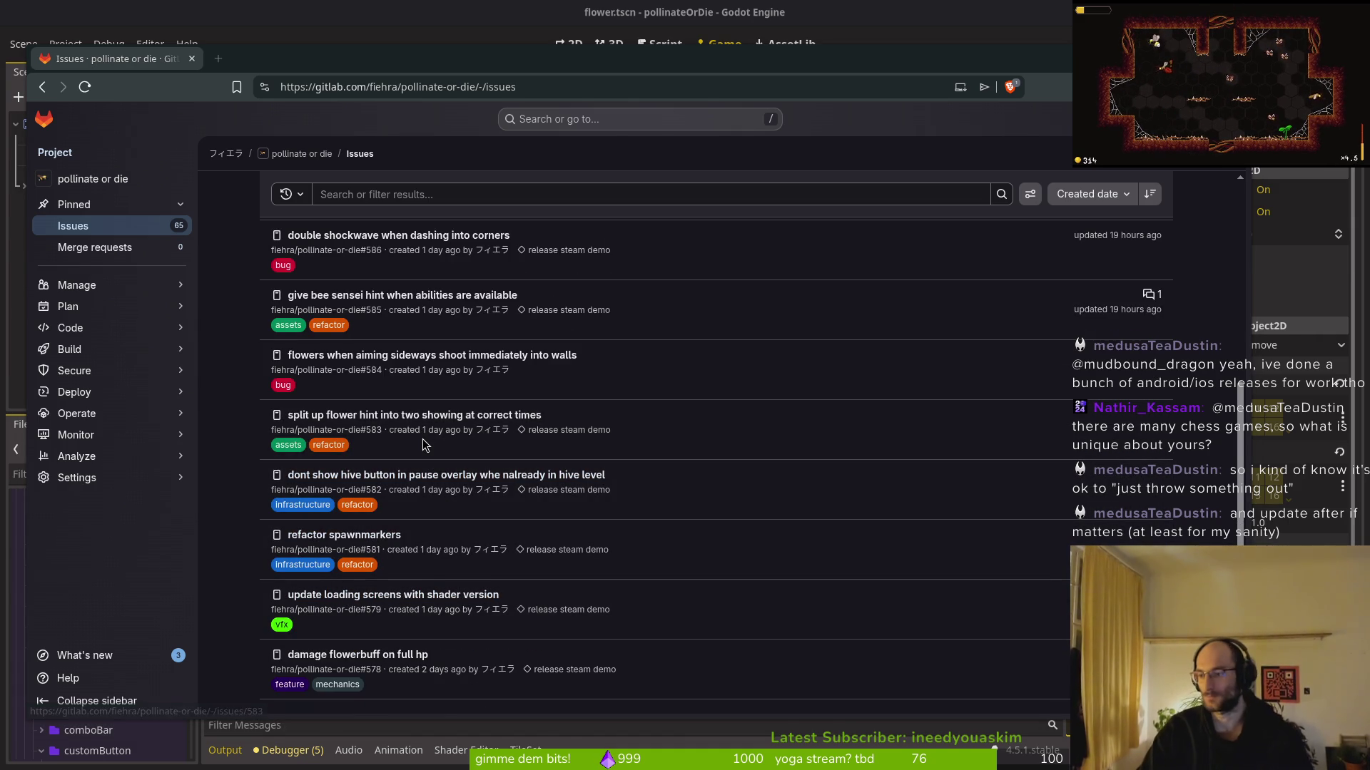
Launch vi from a fresh terminal prompt in the project folder
key(alt+Tab)
key(Return)
text(pa)
key(BackSpace)
text(vi)
key(Return)
Open pause_overlay.gd, begin an if line in _process, then open dying.gd for reference
text(m)
key(Return)
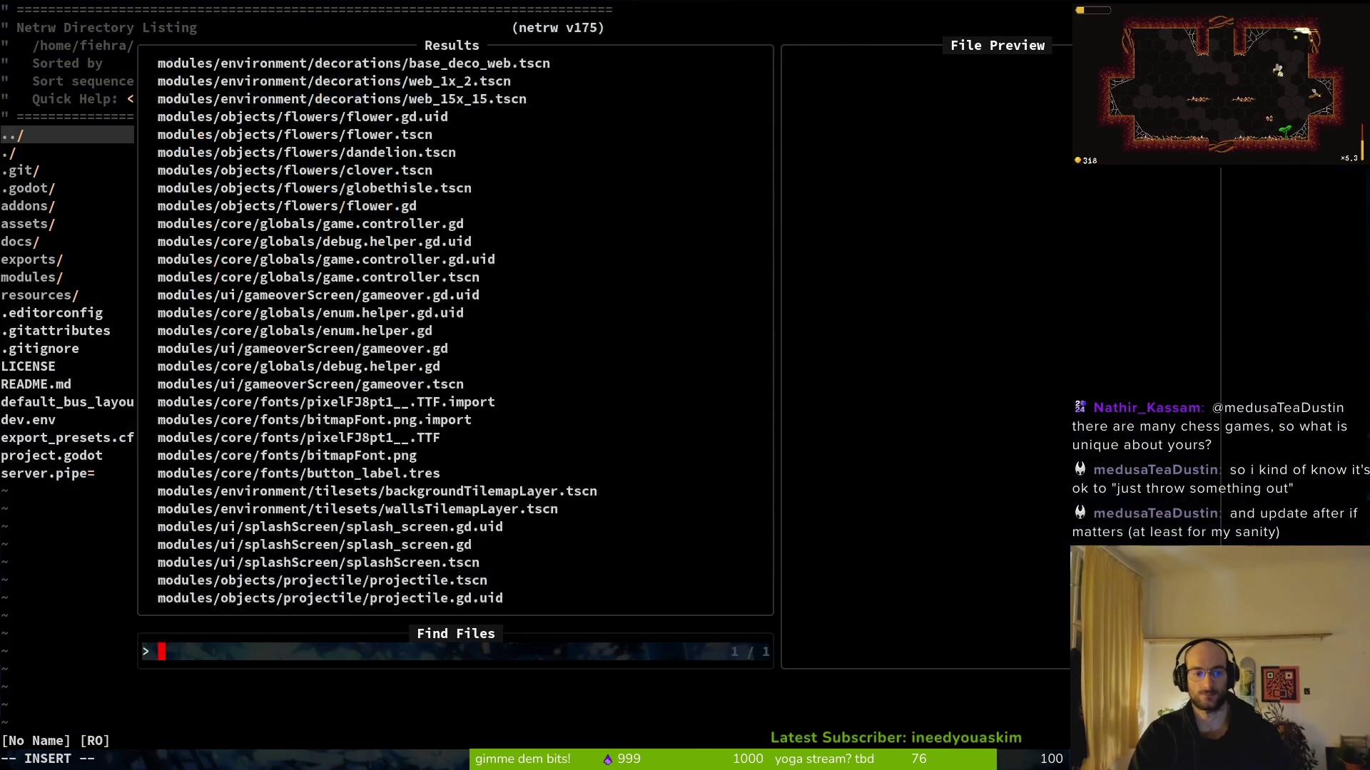
text(pause_ov)
key(Return)
key(j)
key(j)
key(j)
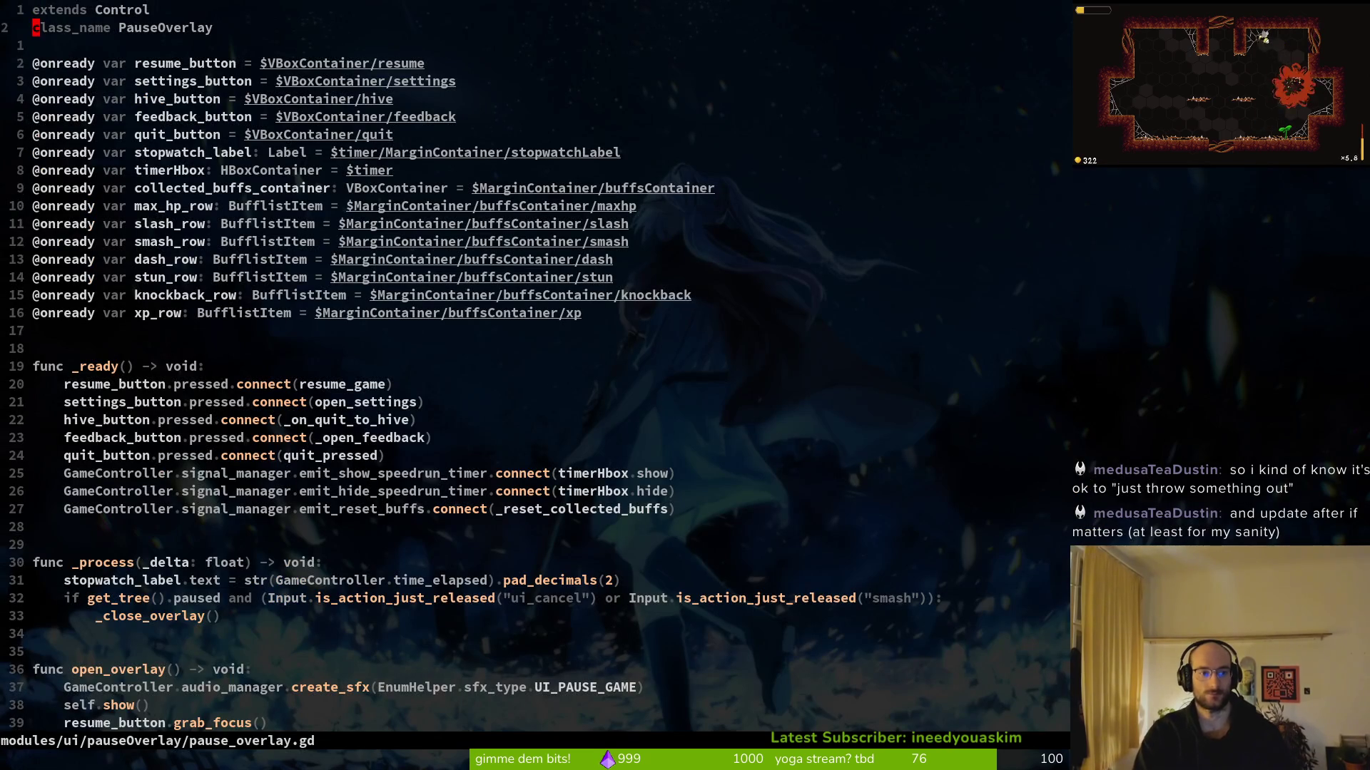
text(o)
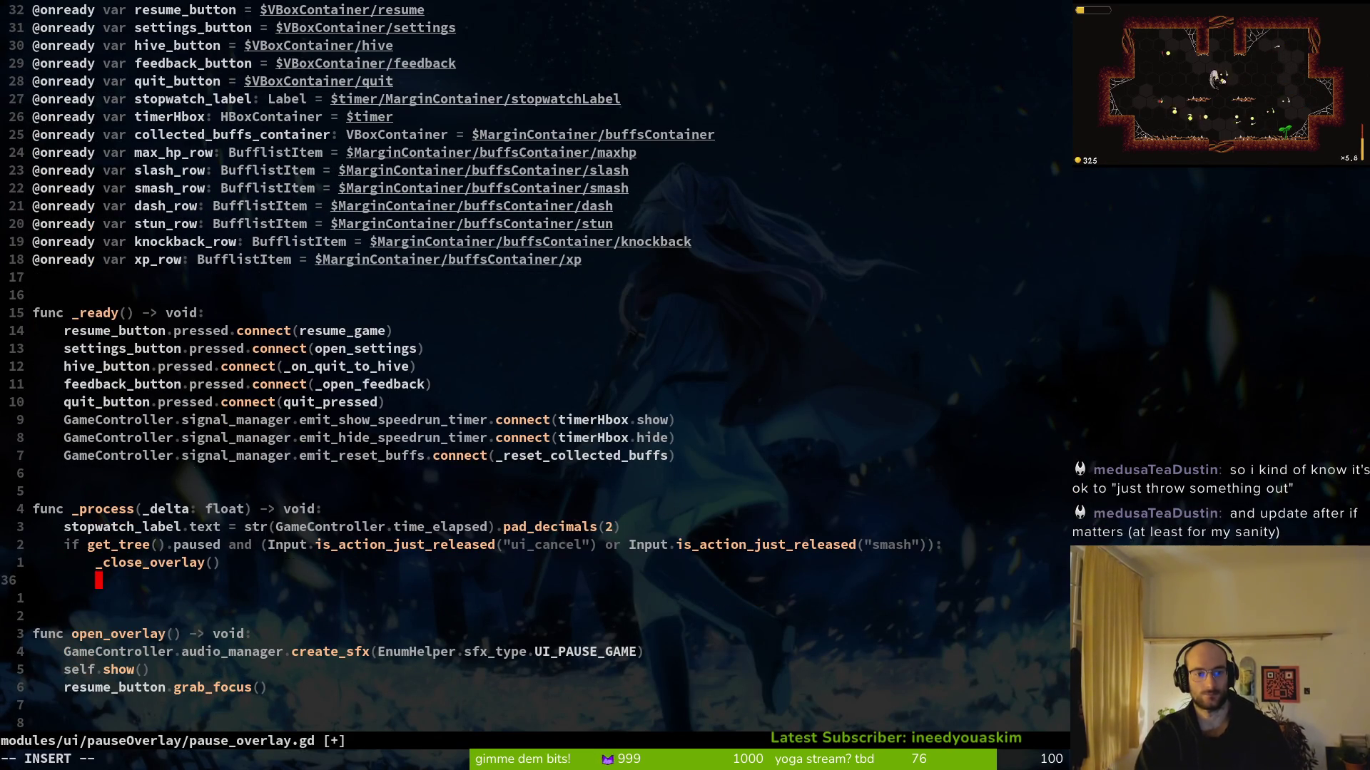
text(if)
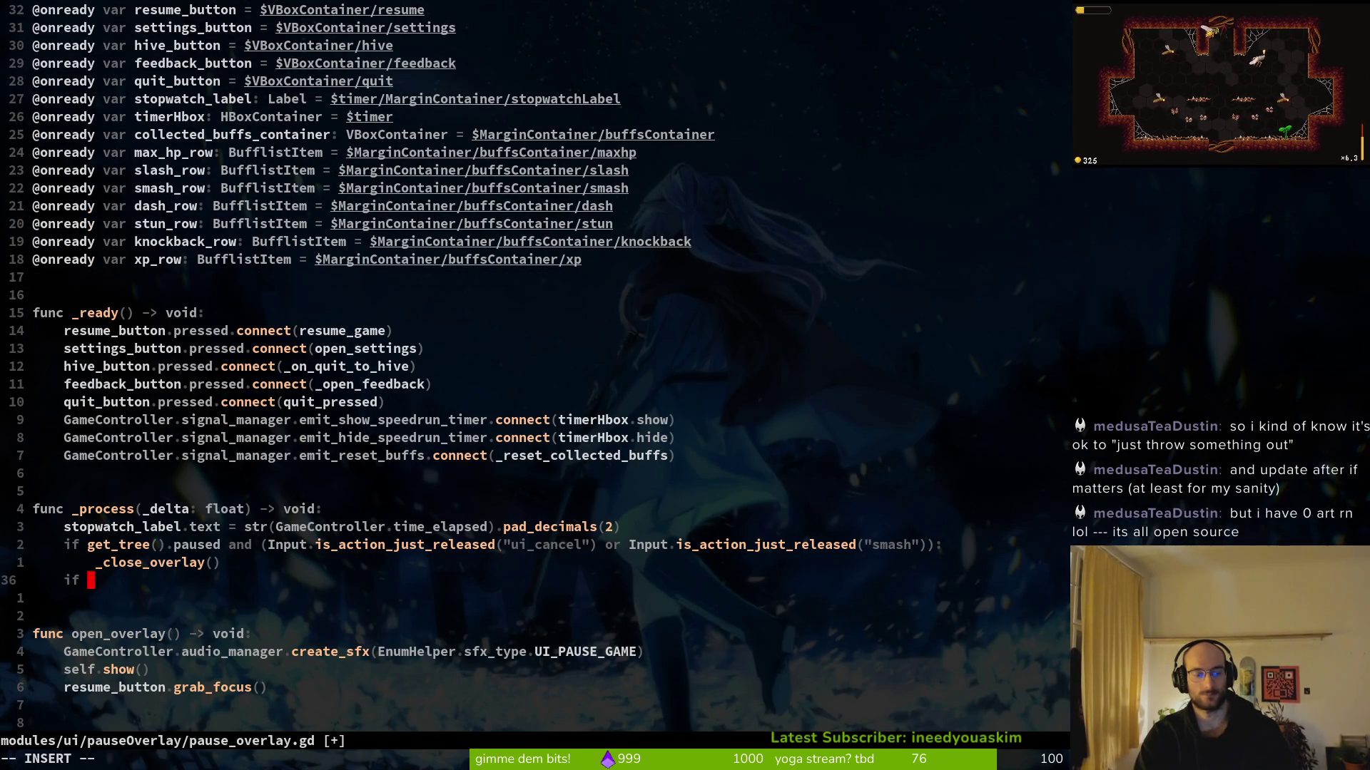
key(Escape)
key(space)
key(f)
key(f)
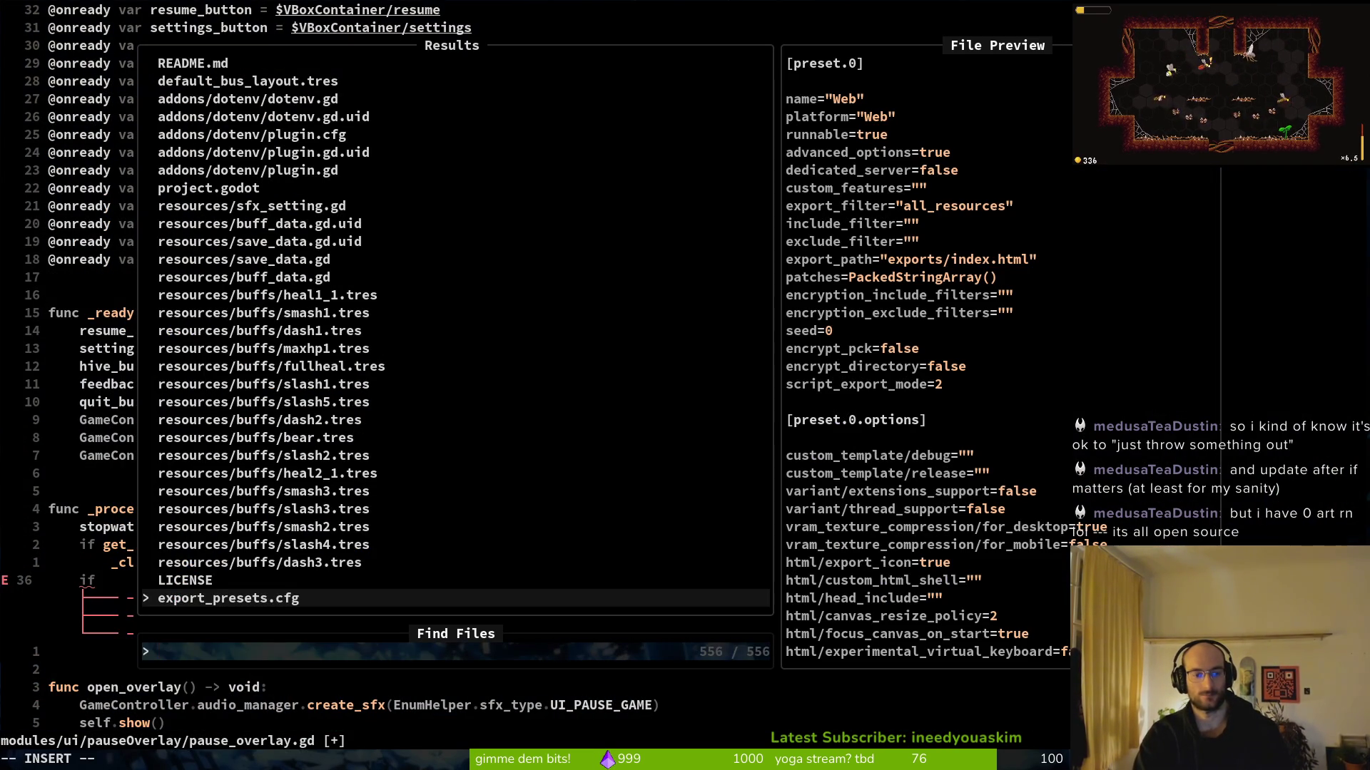
text(dyi)
key(Return)
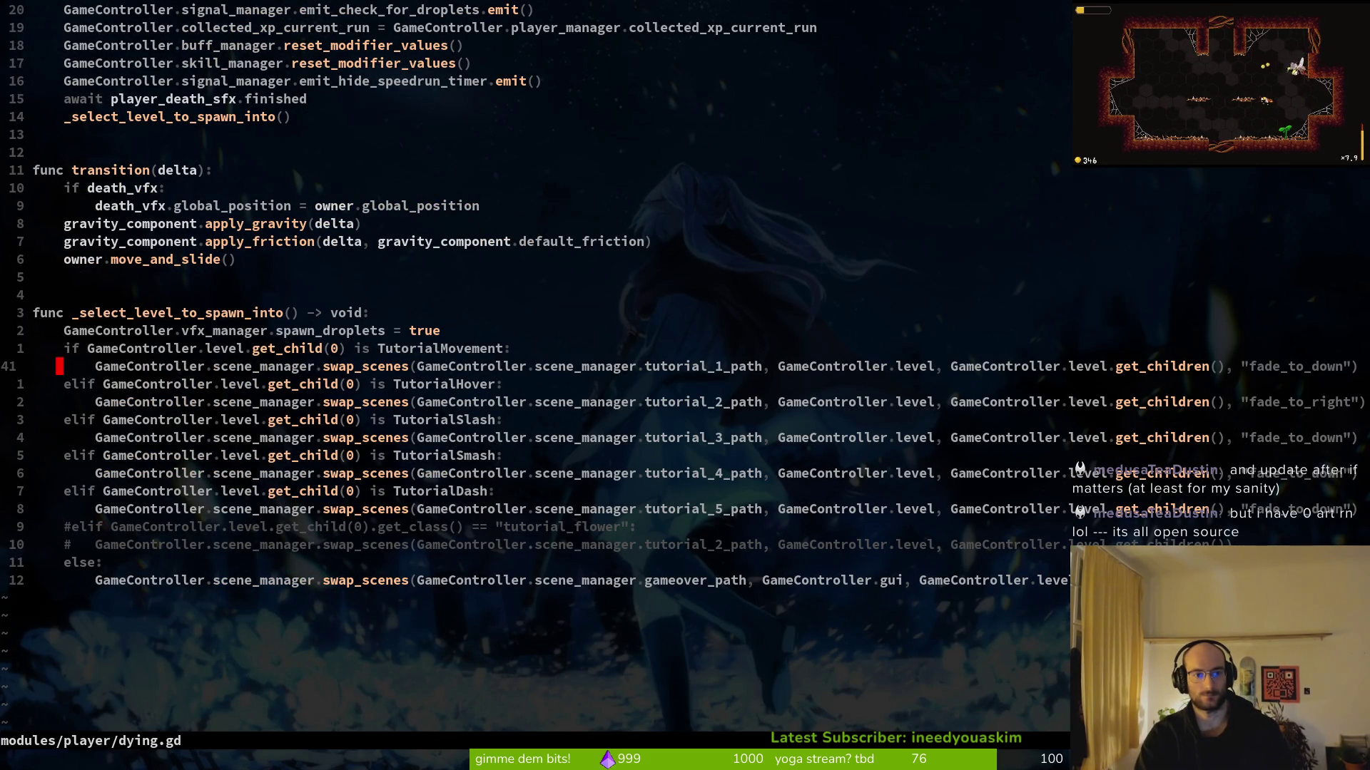
Copy dying.gd's TutorialMovement level check into pause_overlay.gd and change the class to Hive
key(k)
key(V)
key(y)
key(ctrl+6)
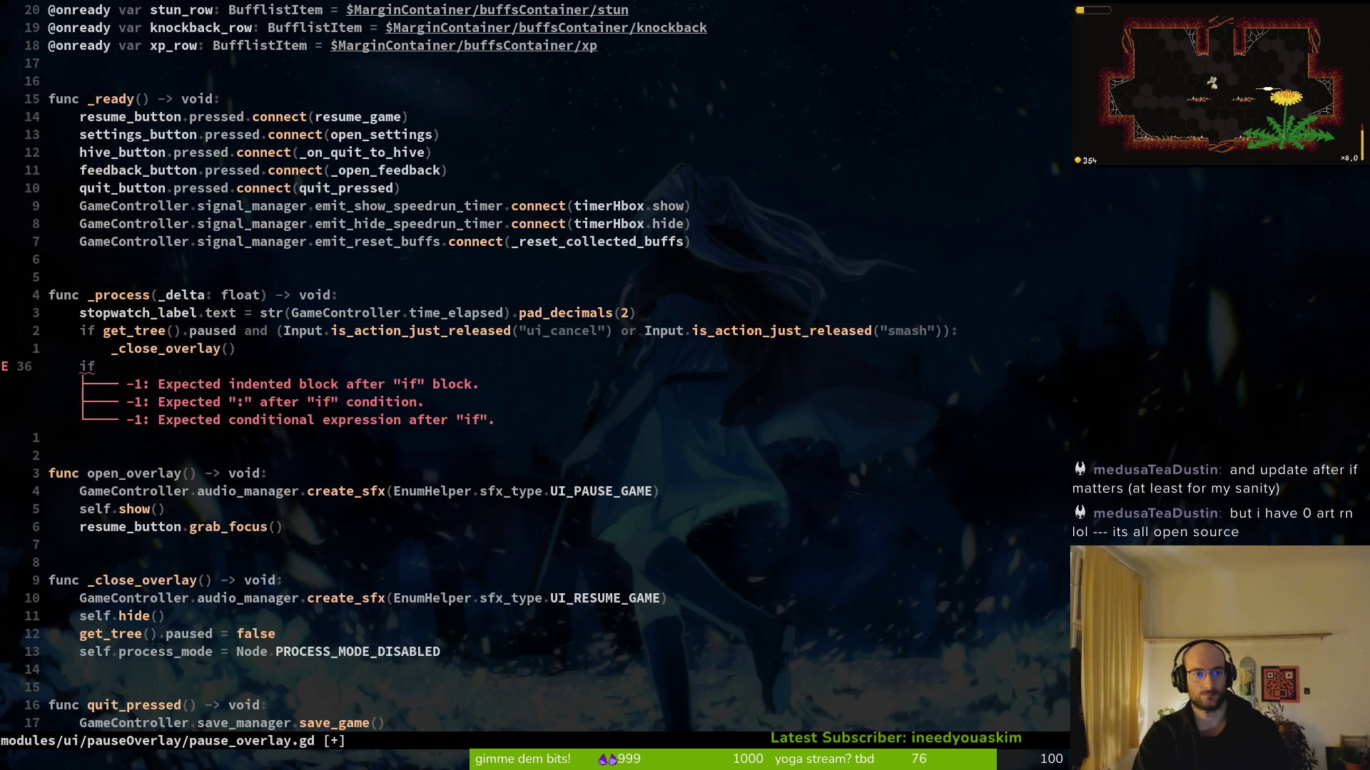
key(p)
key(k)
key(k)
key(j)
key(d)
key(d)
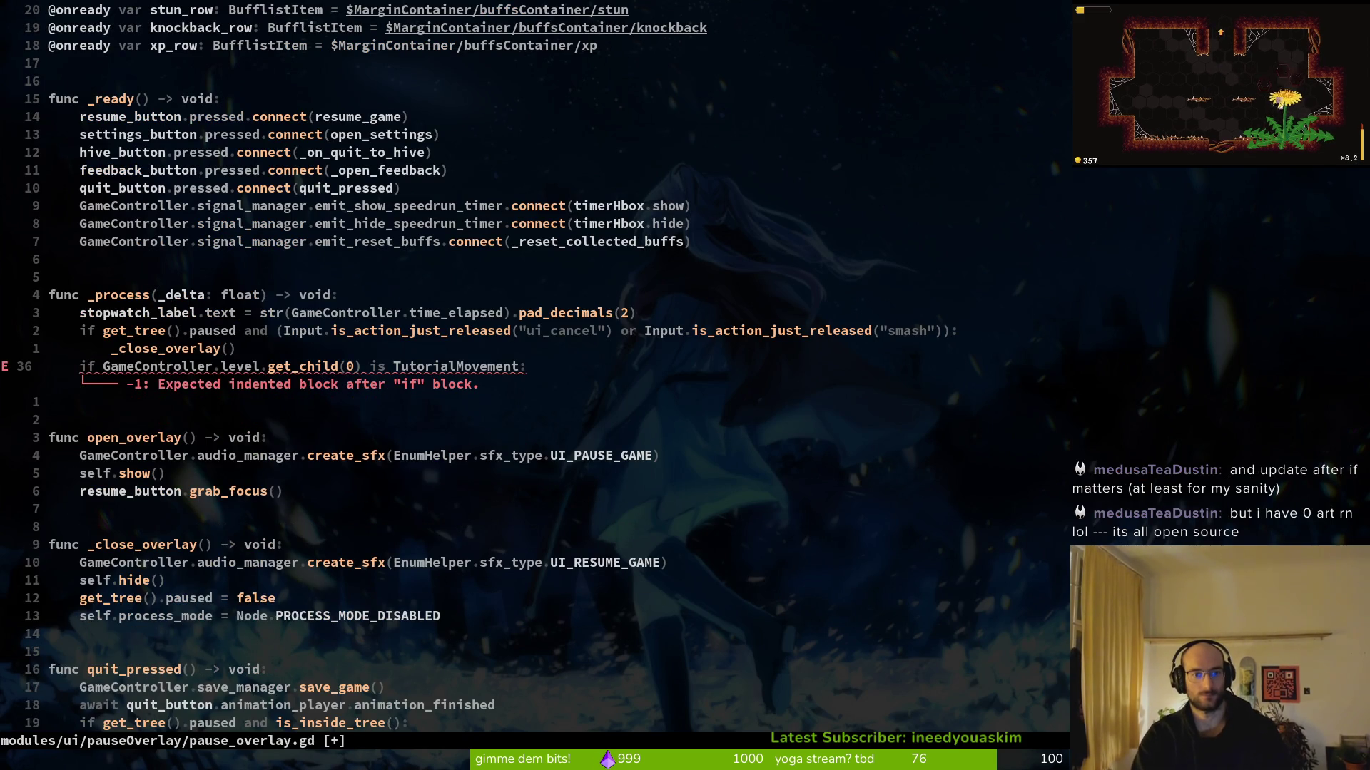
key(w)
key(w)
text(wcwHive)
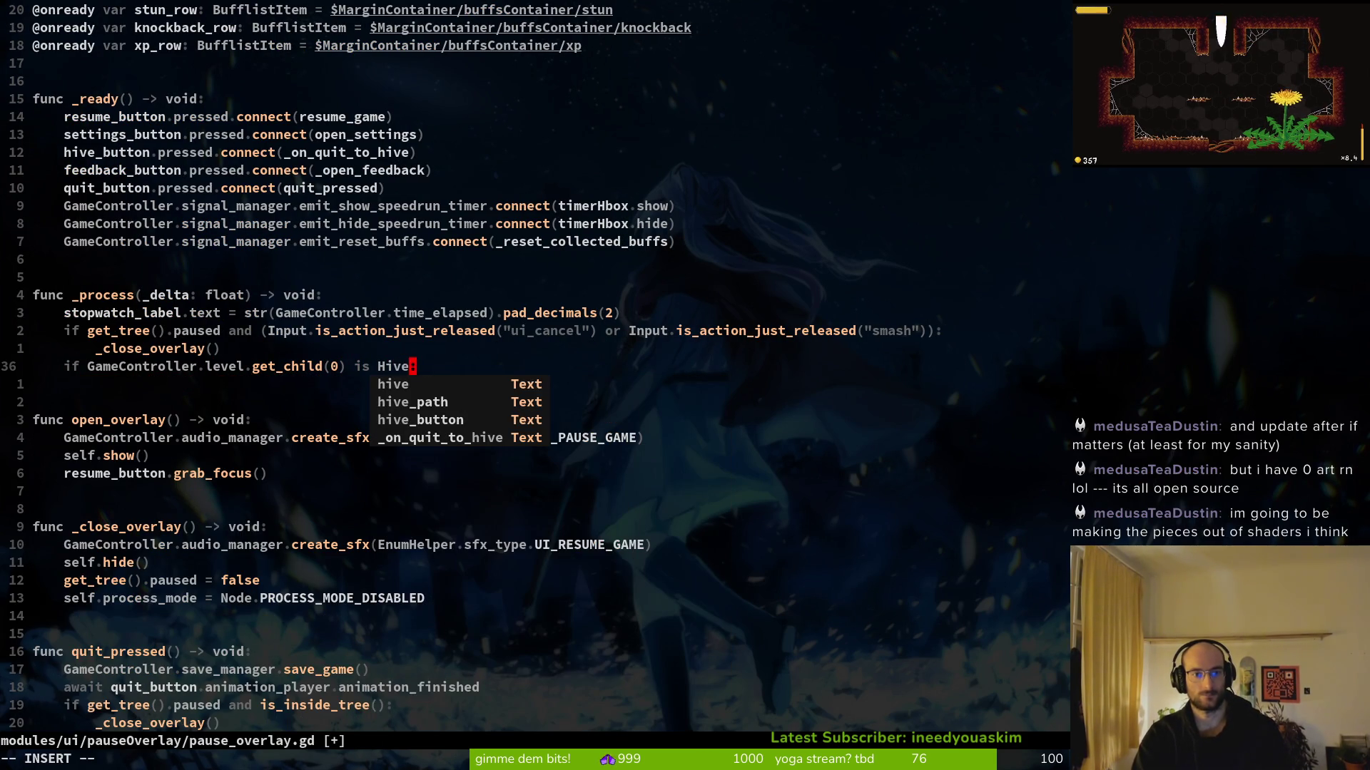
key(Escape)
Add 'class_name Hive' to hive.gd and save it
key(space)
key(f)
key(f)
text(hiveco)
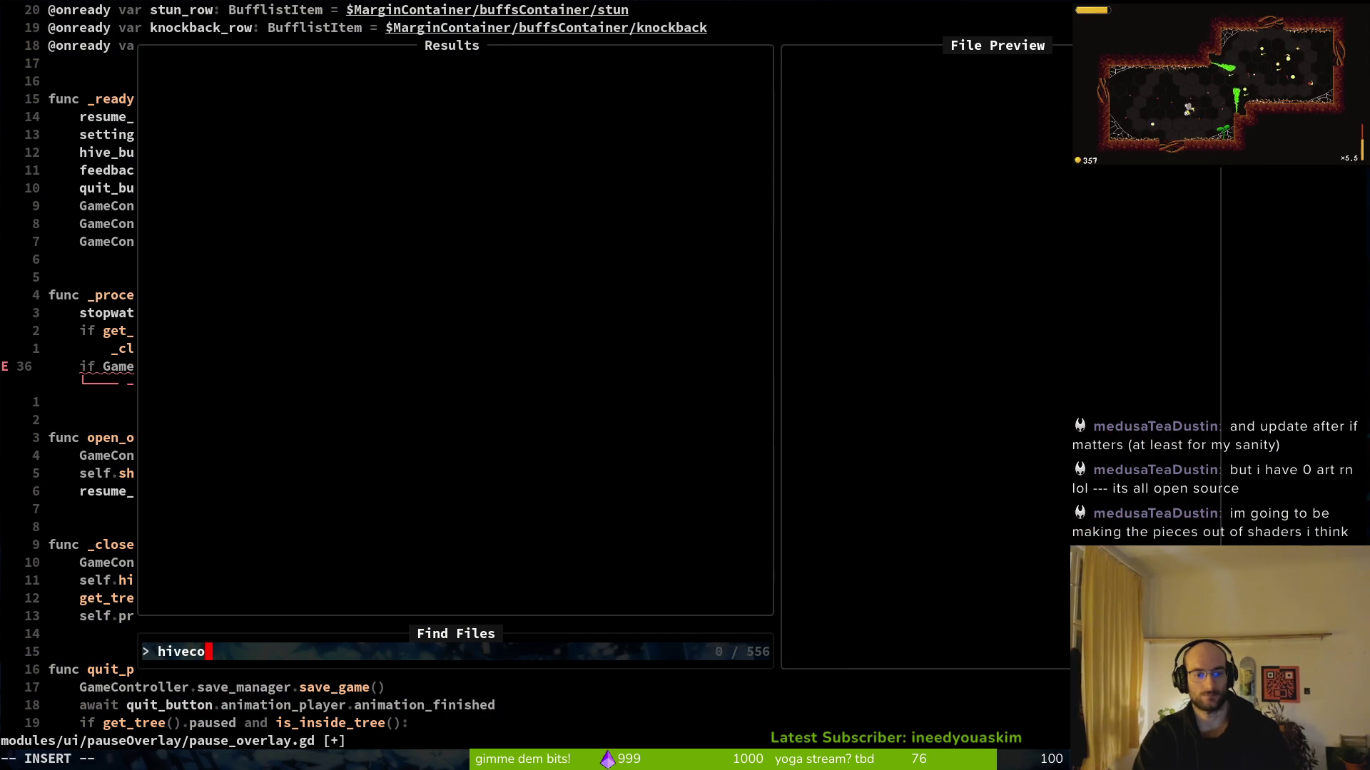
key(Return)
text(oclass_name Hive)
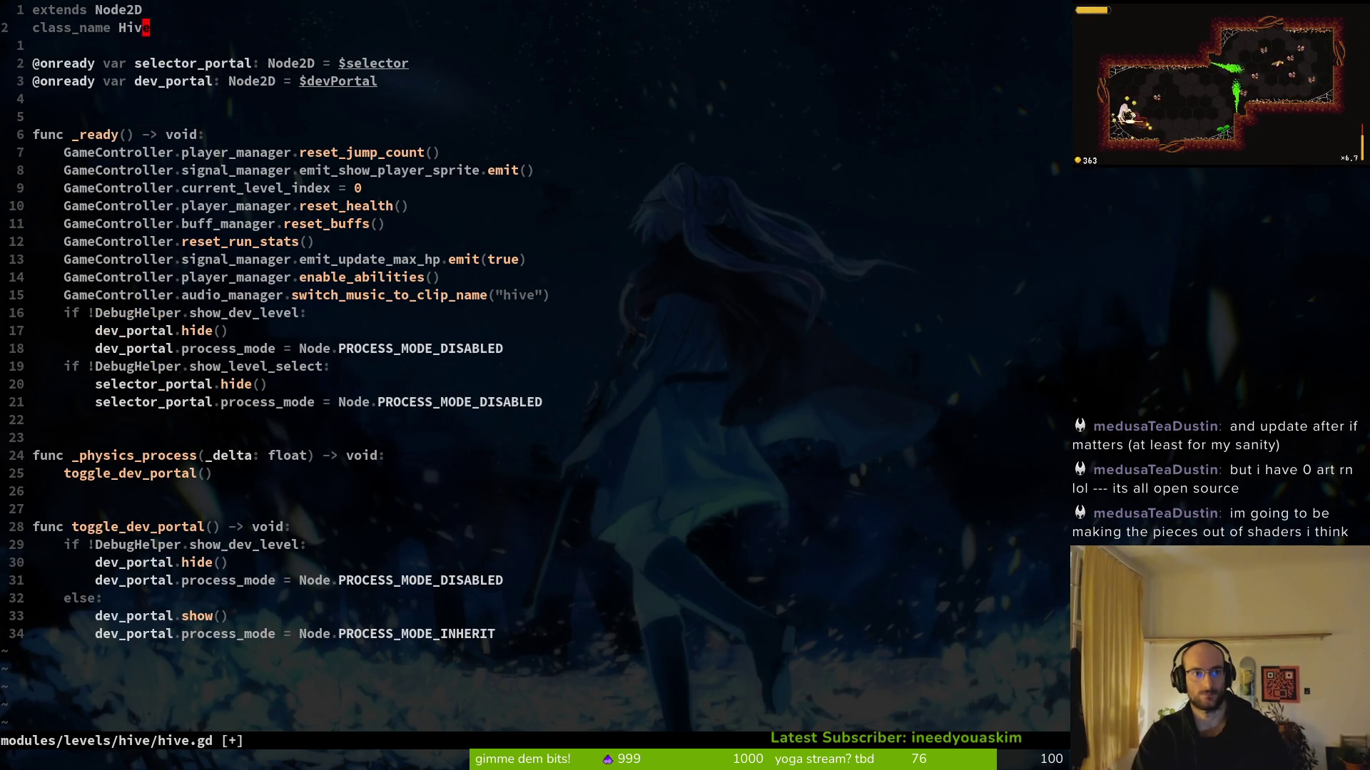
key(Escape)
text(:w)
key(ctrl+o)
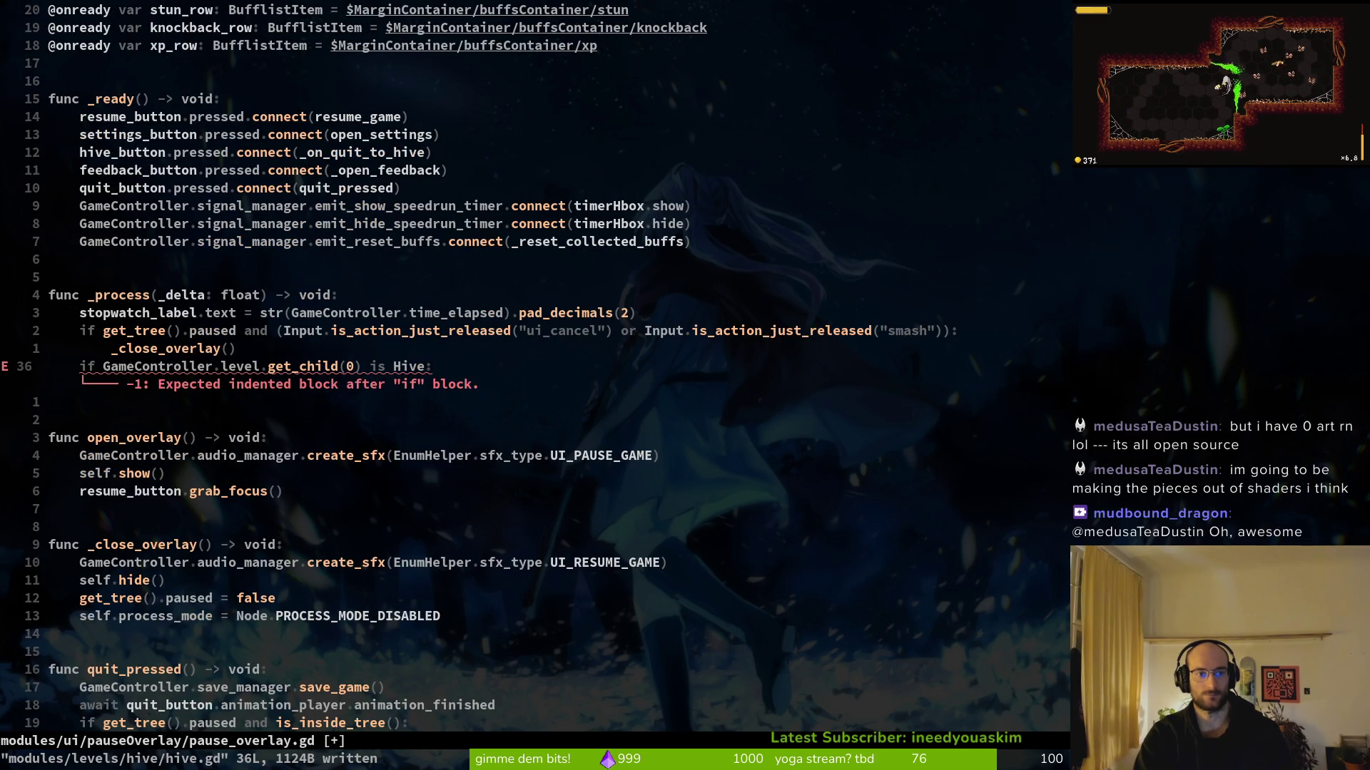
Put 'hive_button.hide()' under the Hive check and save pause_overlay.gd
key(ctrl+d)
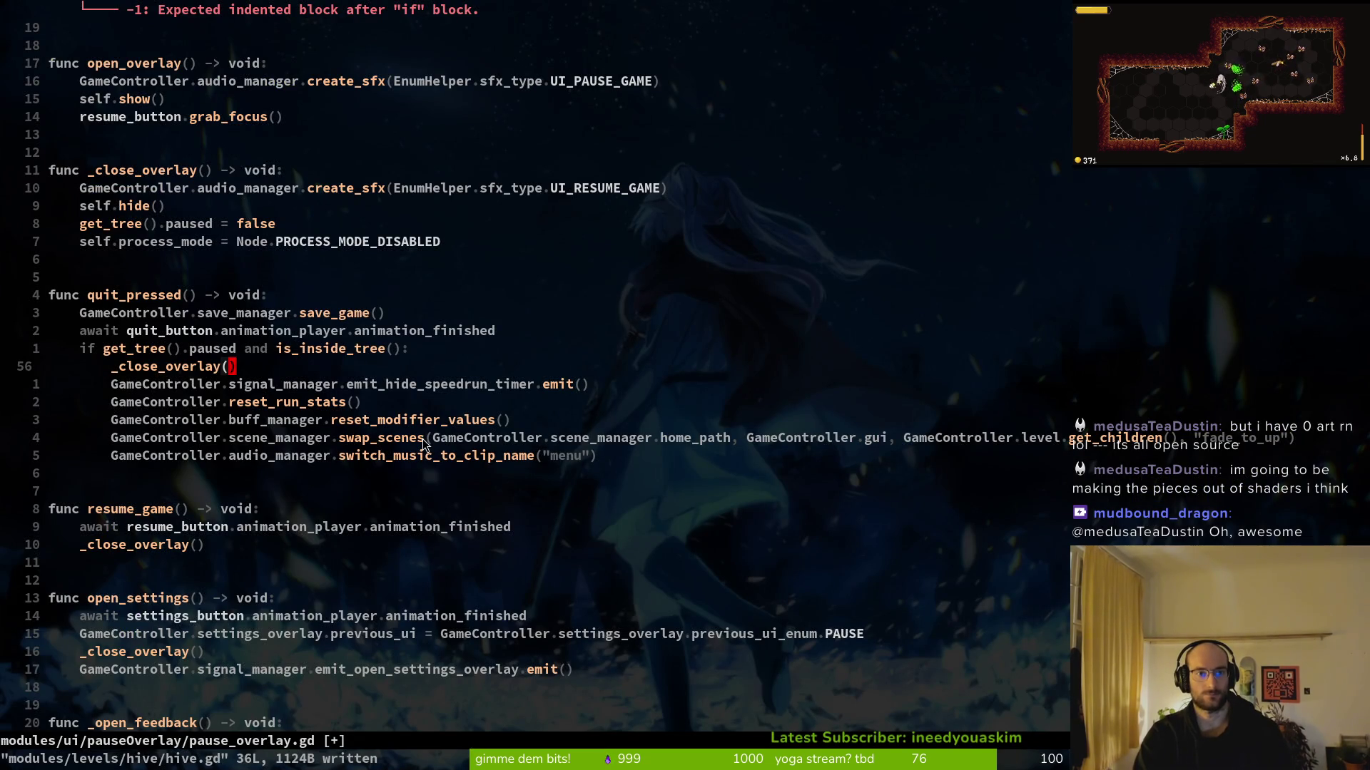
key(ctrl+r)
key(u)
key(ctrl+r)
key(o)
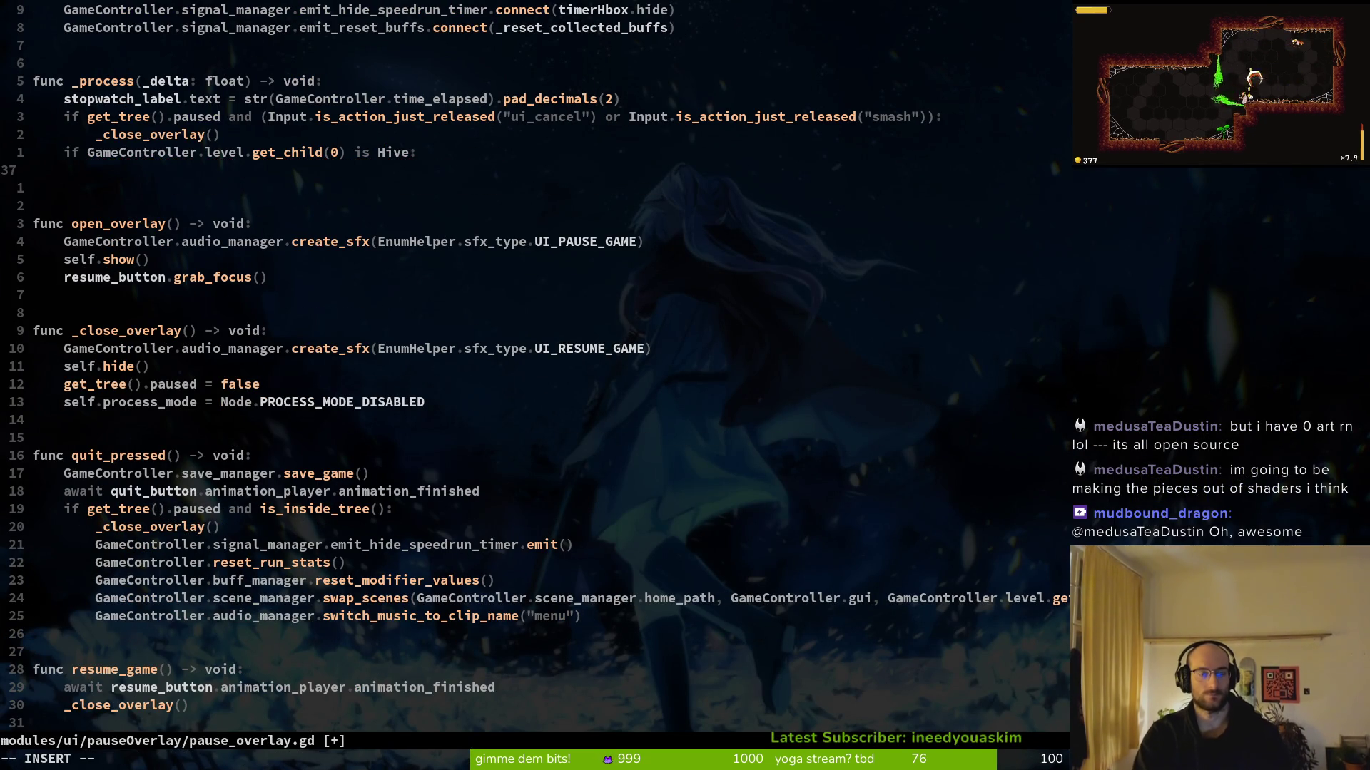
scroll(611, 413, up, 3)
text(hi)
key(Return)
text(.hi)
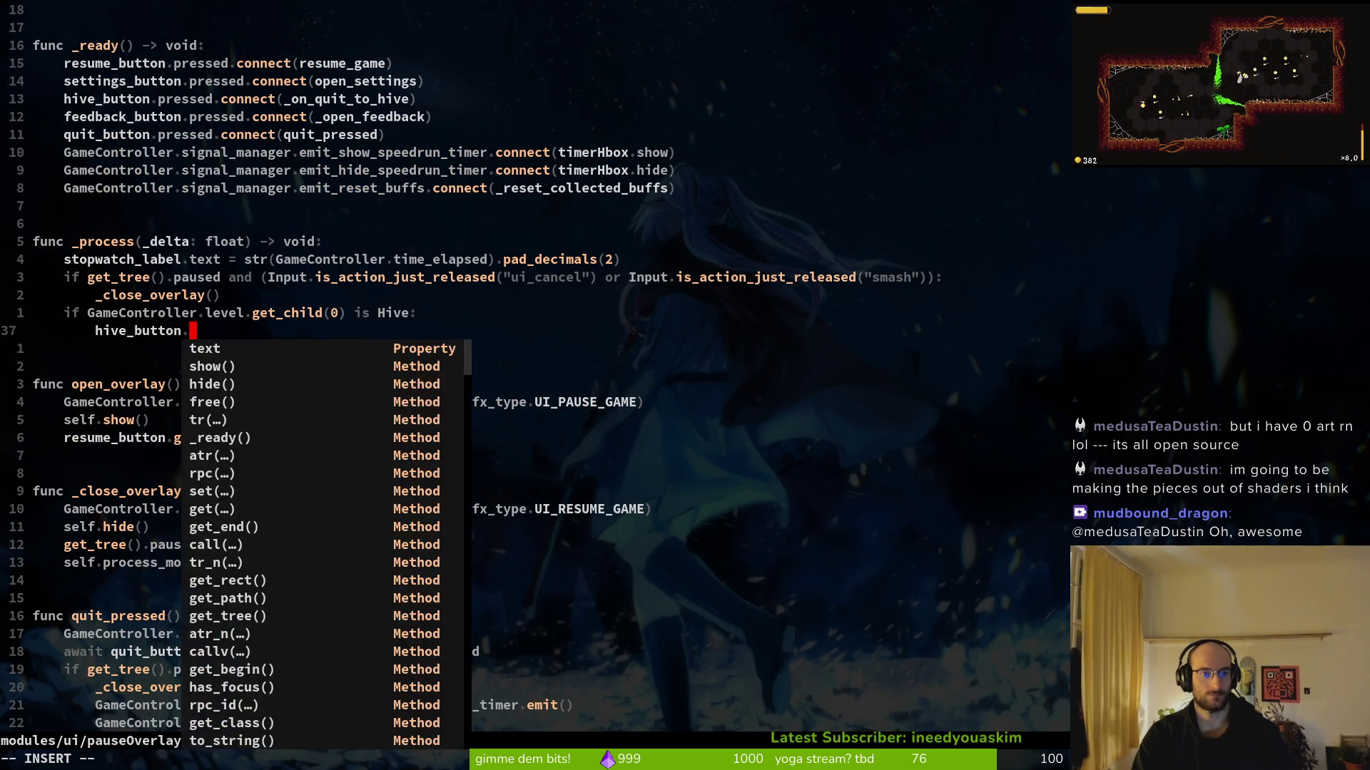
key(Return)
key(Escape)
text(:w)
key(Return)
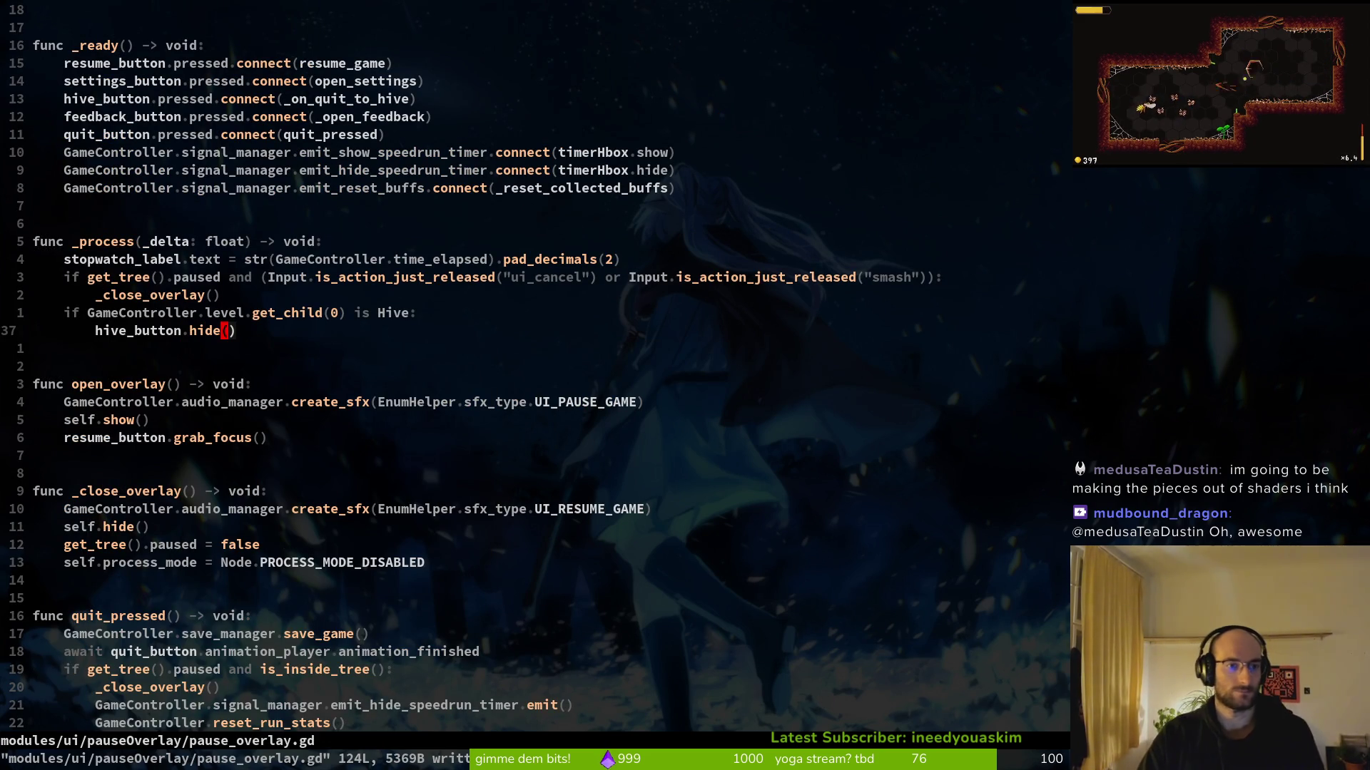
Add an else branch calling 'hive_button.show()' and save
text(oelse)
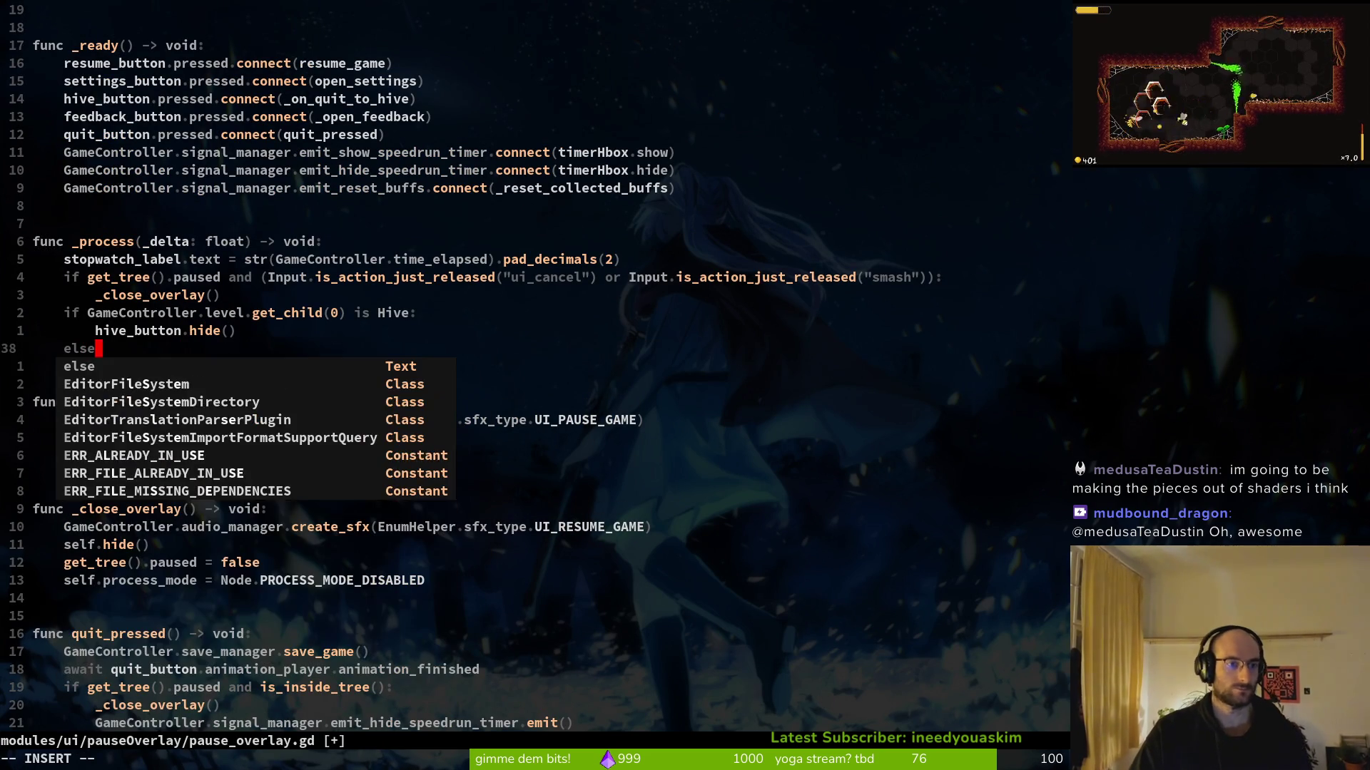
key(Escape)
key(k)
key(y)
key(y)
key(j)
text(pwcwhosw)
key(BackSpace)
key(BackSpace)
key(BackSpace)
text(show)
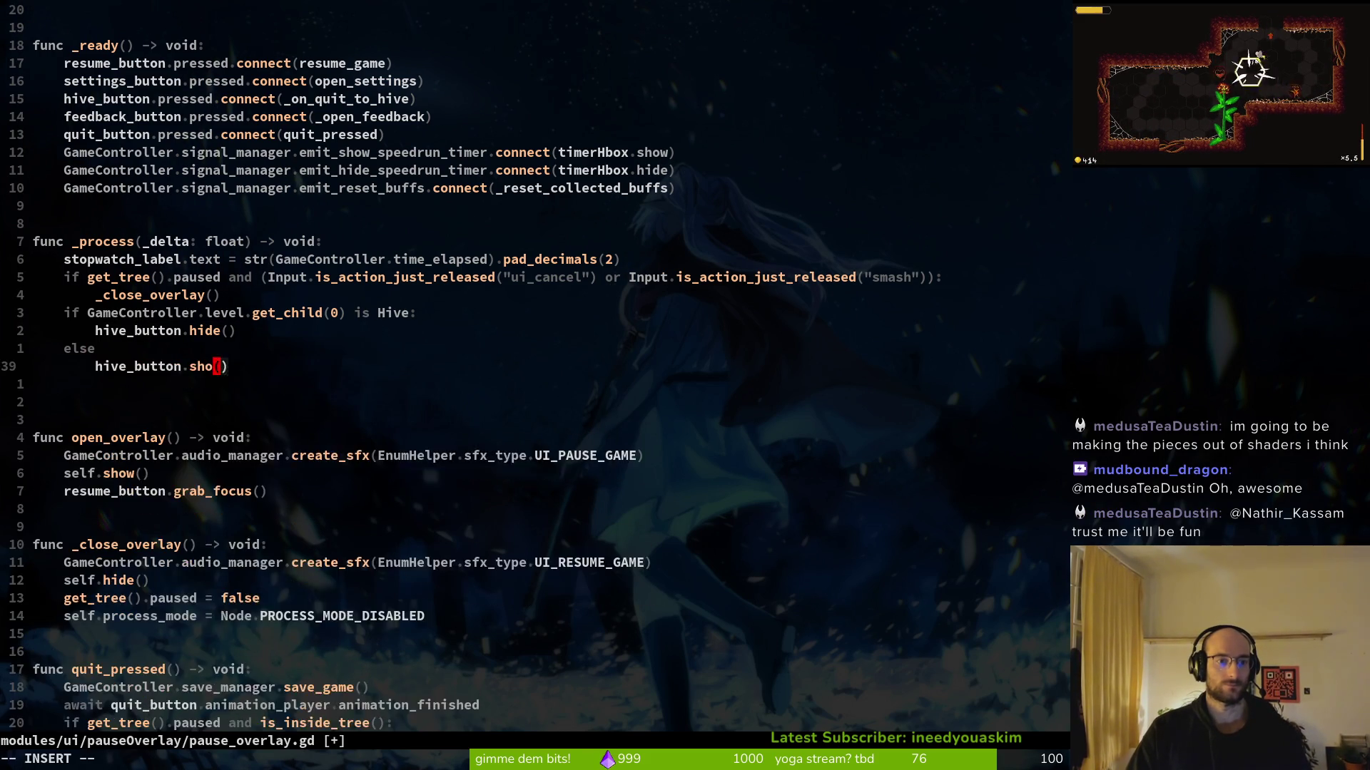
key(Escape)
text(:w)
key(Return)
Add the missing colon after else, save, and run :!tig status
text(kA:)
key(Escape)
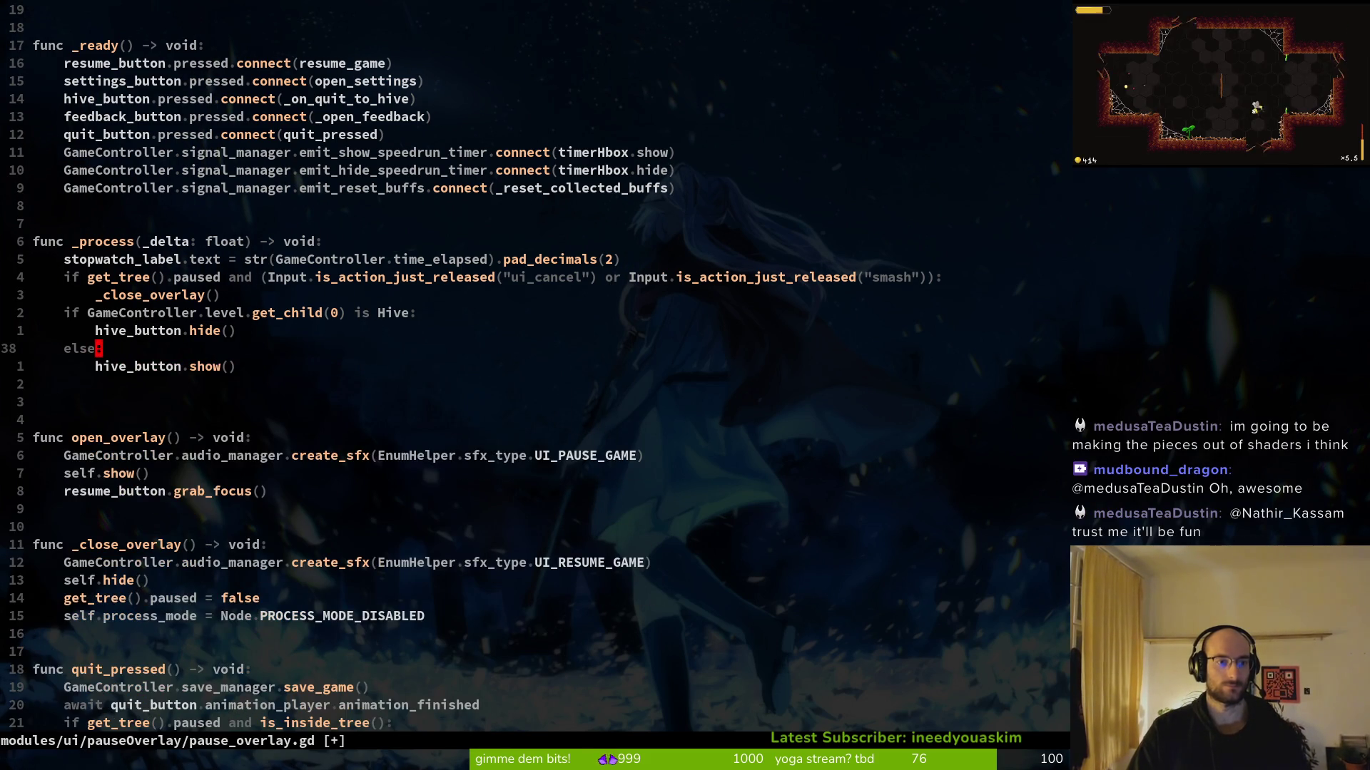
text(:w)
key(Return)
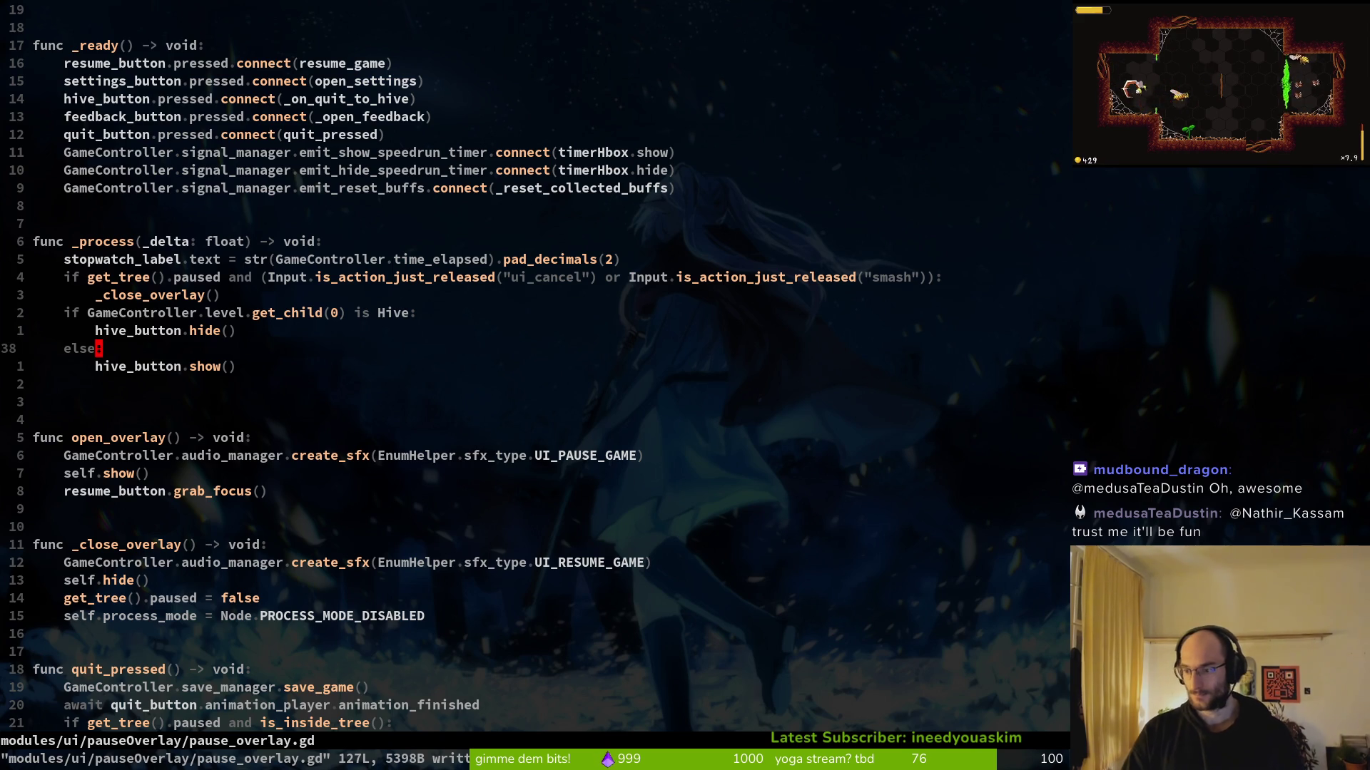
text(:!tig status)
key(Return)
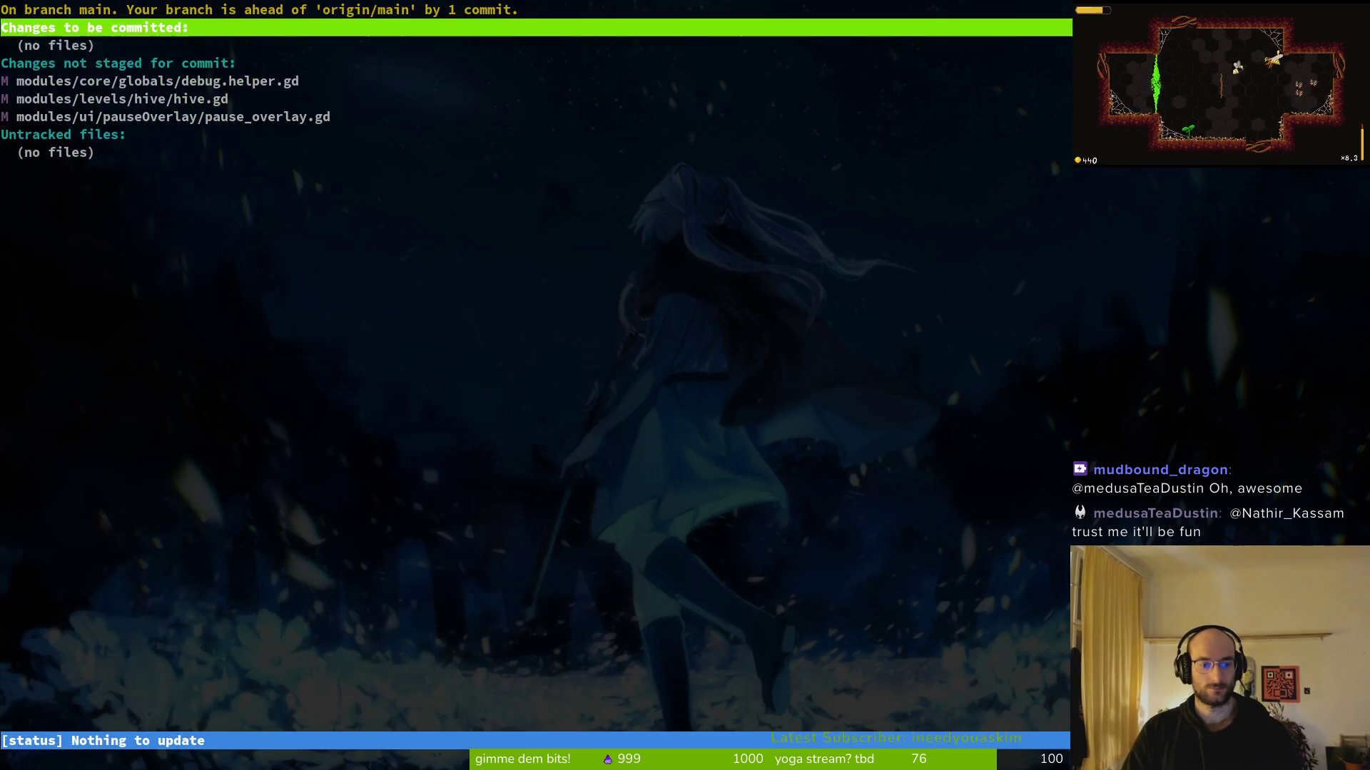
Stage hive.gd and pause_overlay.gd in tig after reviewing the diff
key(Down)
key(Down)
key(Up)
key(Return)
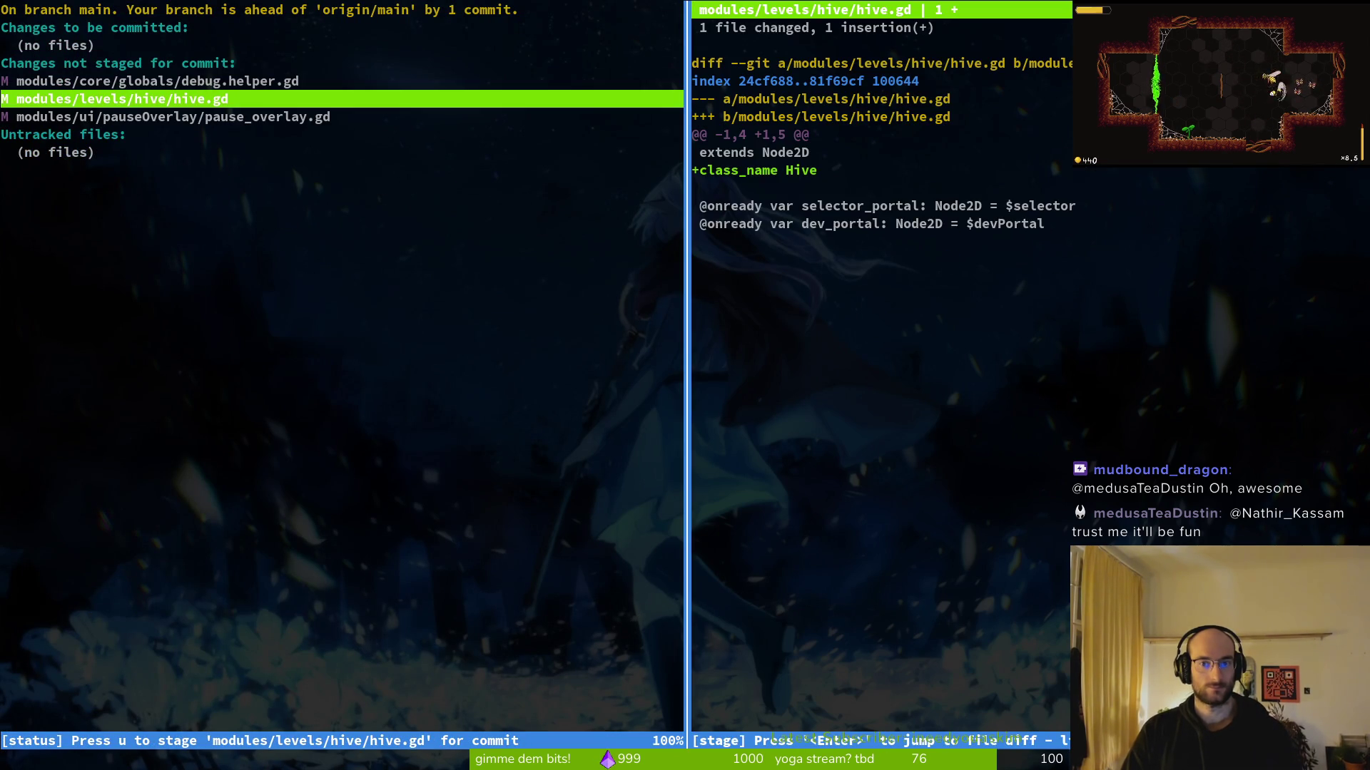
key(u)
key(u)
key(q)
key(alt+Tab)
Run the game, check the pause menu in the level-select room, and reload the saved game
key(F5)
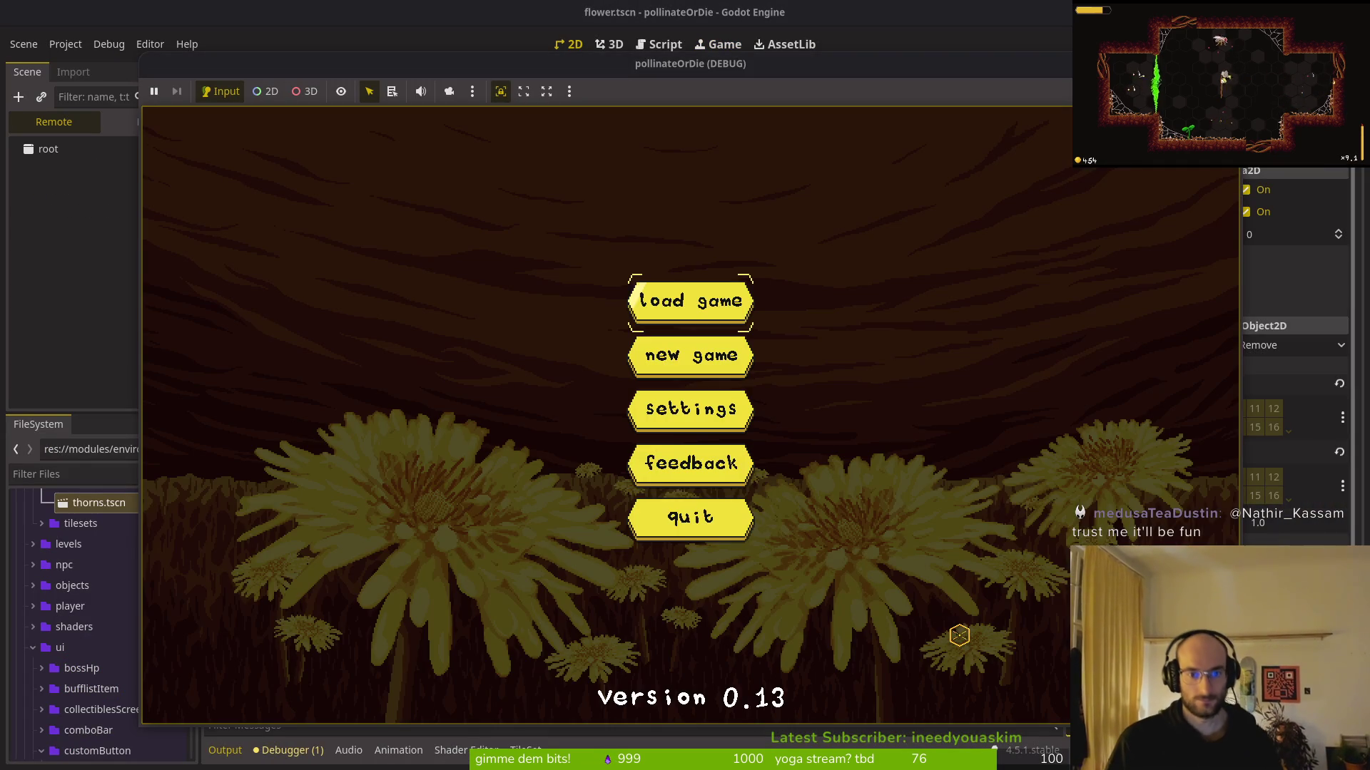
key(Return)
key(Escape)
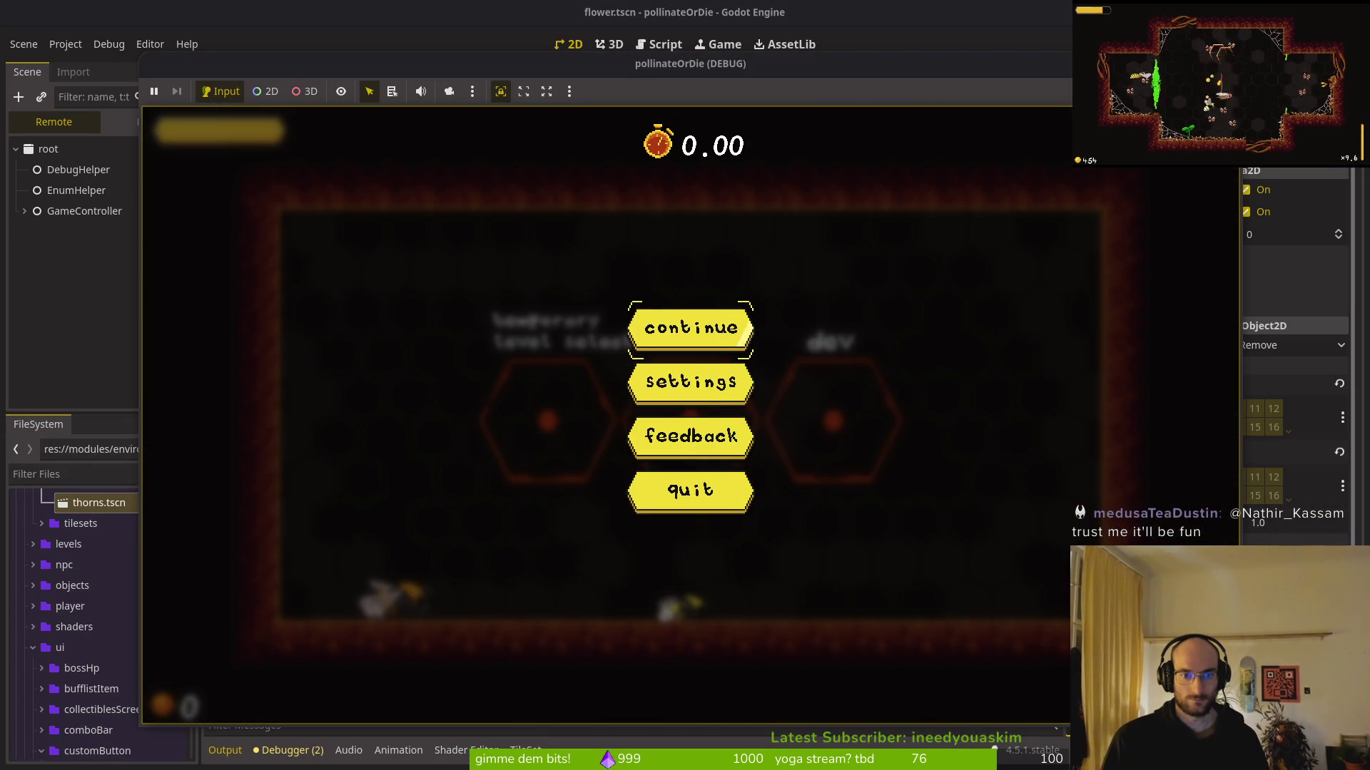
key(Escape)
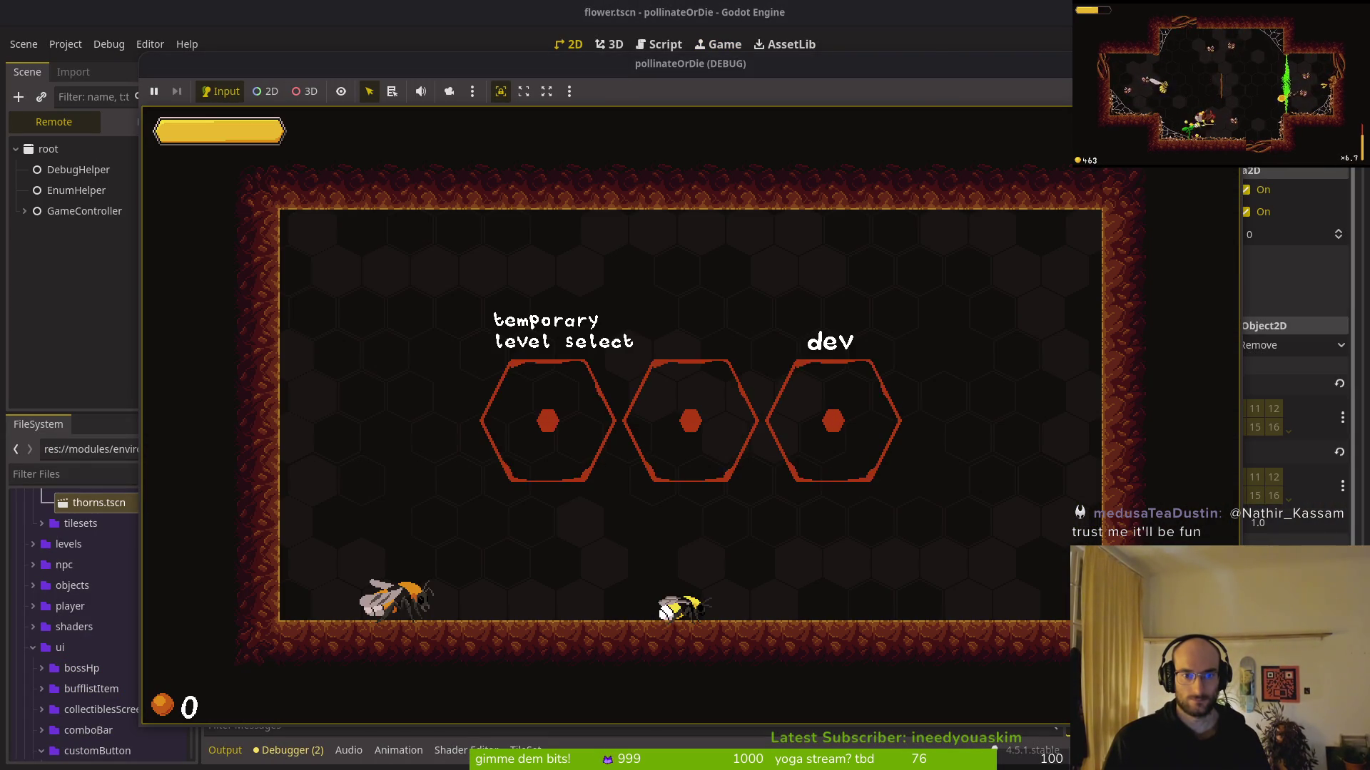
key(Escape)
key(Down)
key(Down)
key(Down)
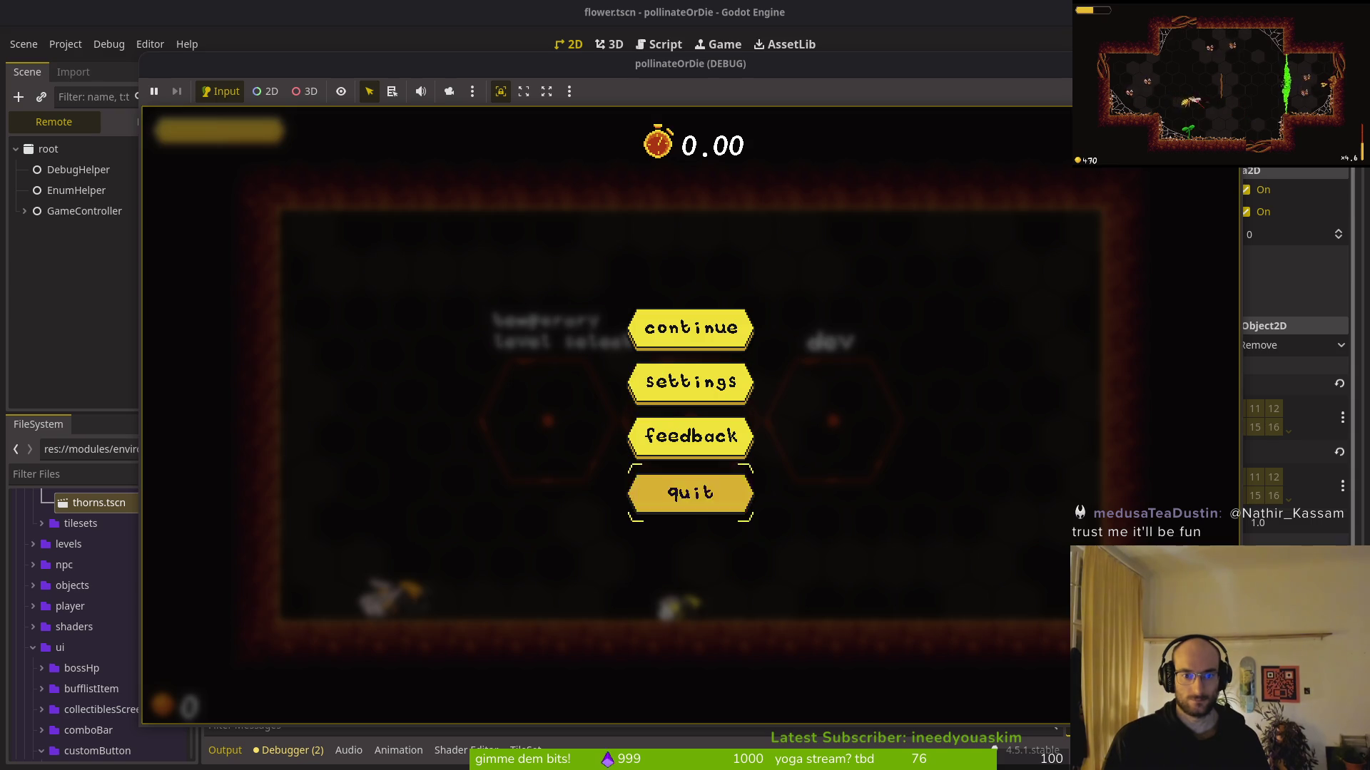
key(Return)
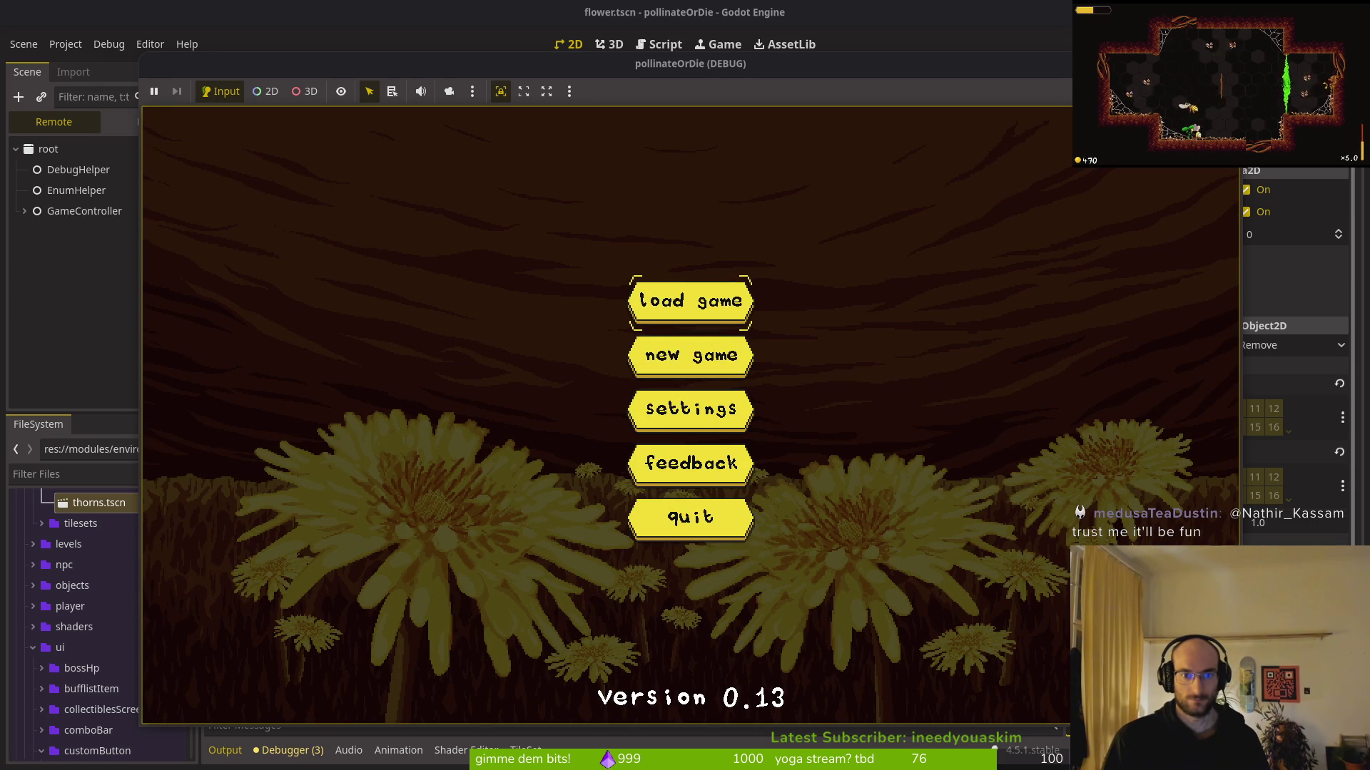
key(Down)
key(Down)
key(Return)
key(Escape)
key(Down)
key(Down)
key(Down)
key(Return)
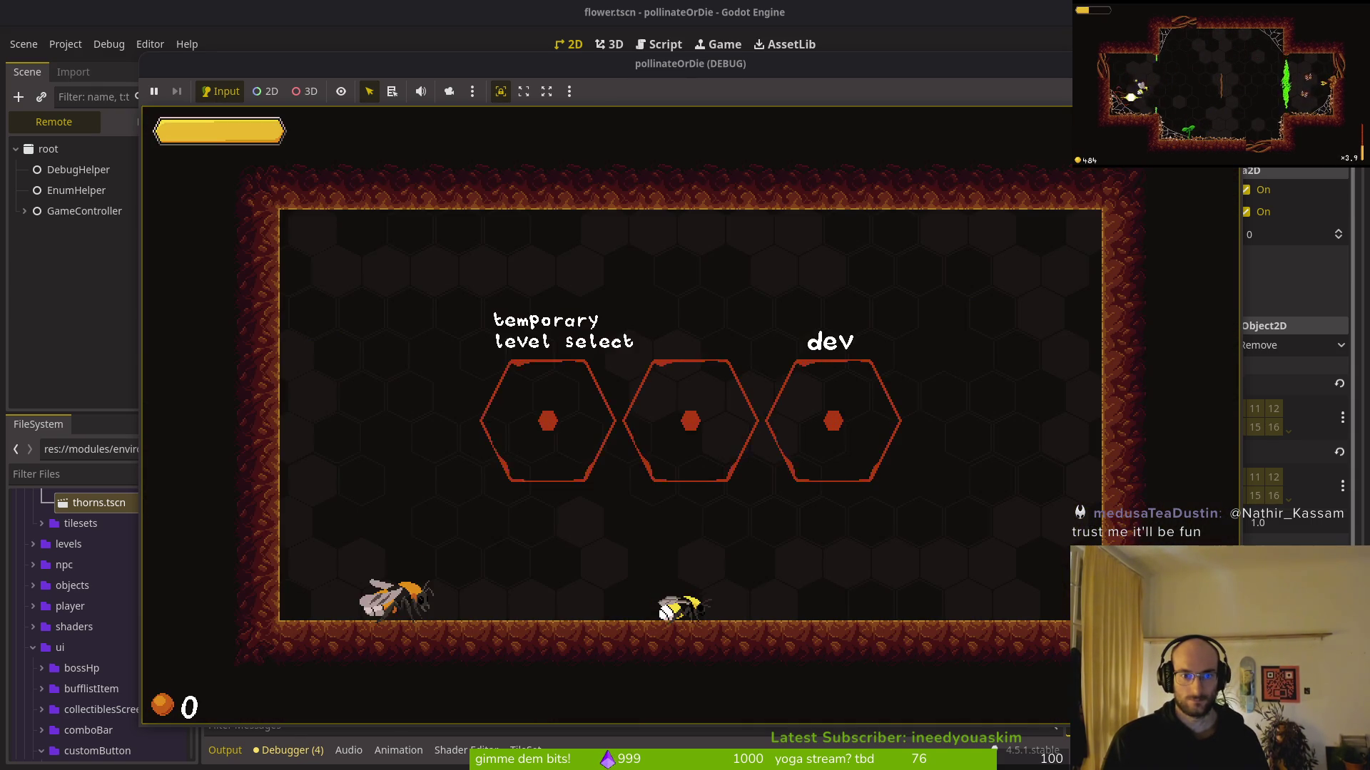
Pause in level 2, return to the hive, confirm its pause menu lacks hive, then stop the game
key(Escape)
key(Escape)
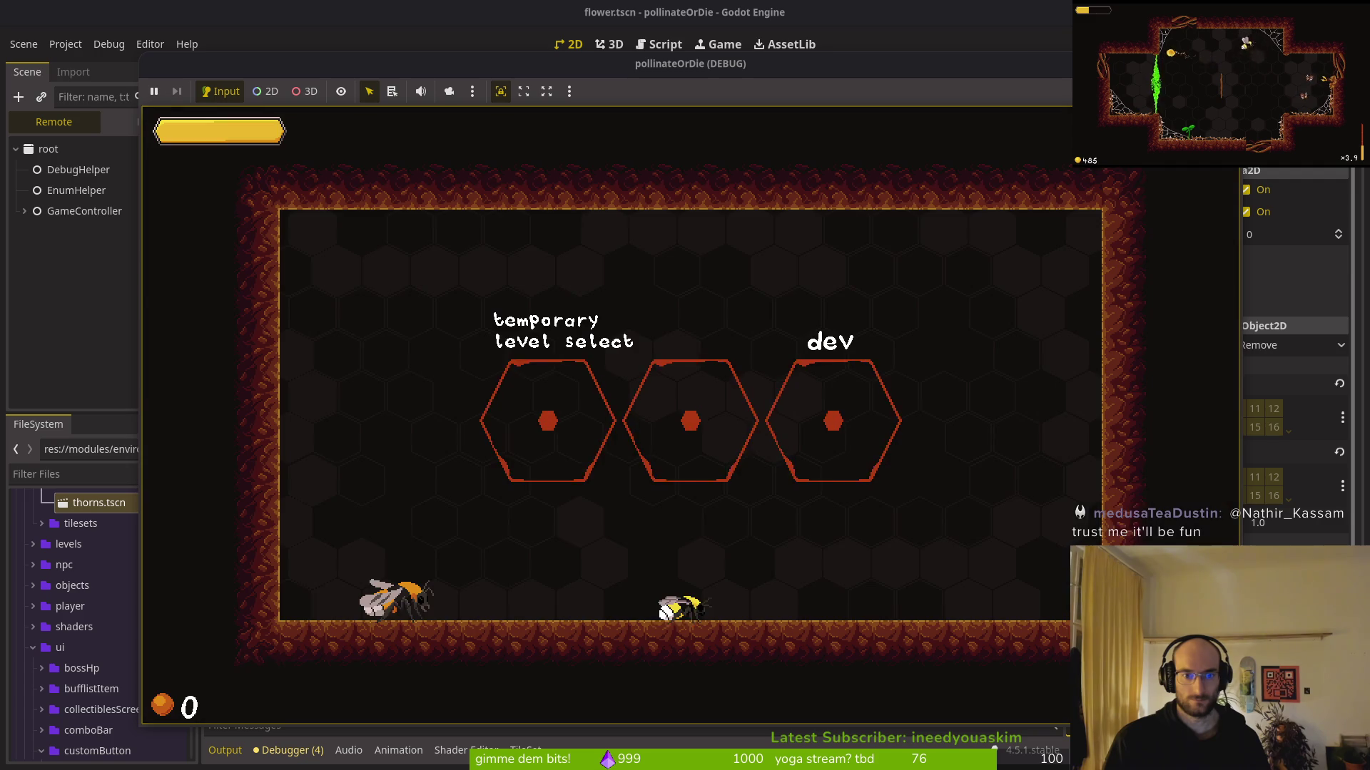
key(space)
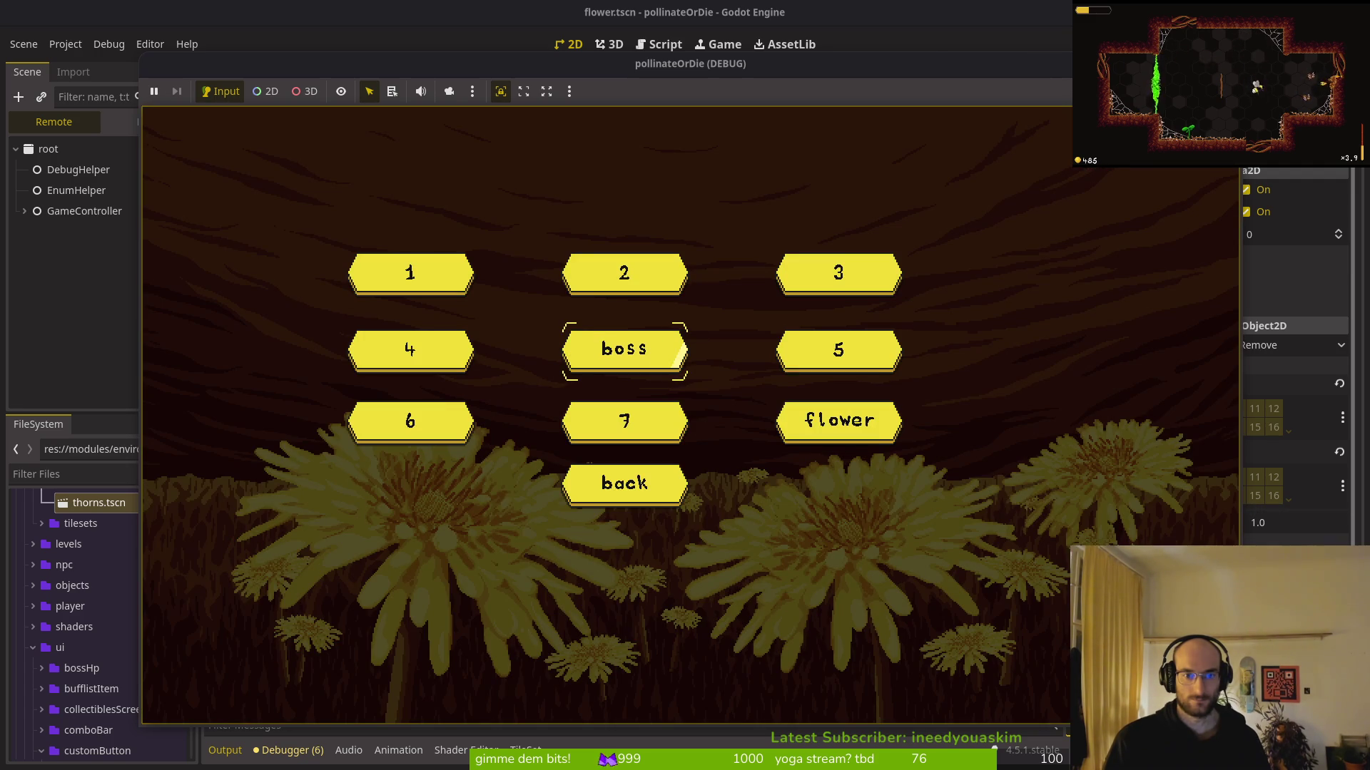
key(Up)
key(Escape)
key(Escape)
key(Down)
key(Down)
key(space)
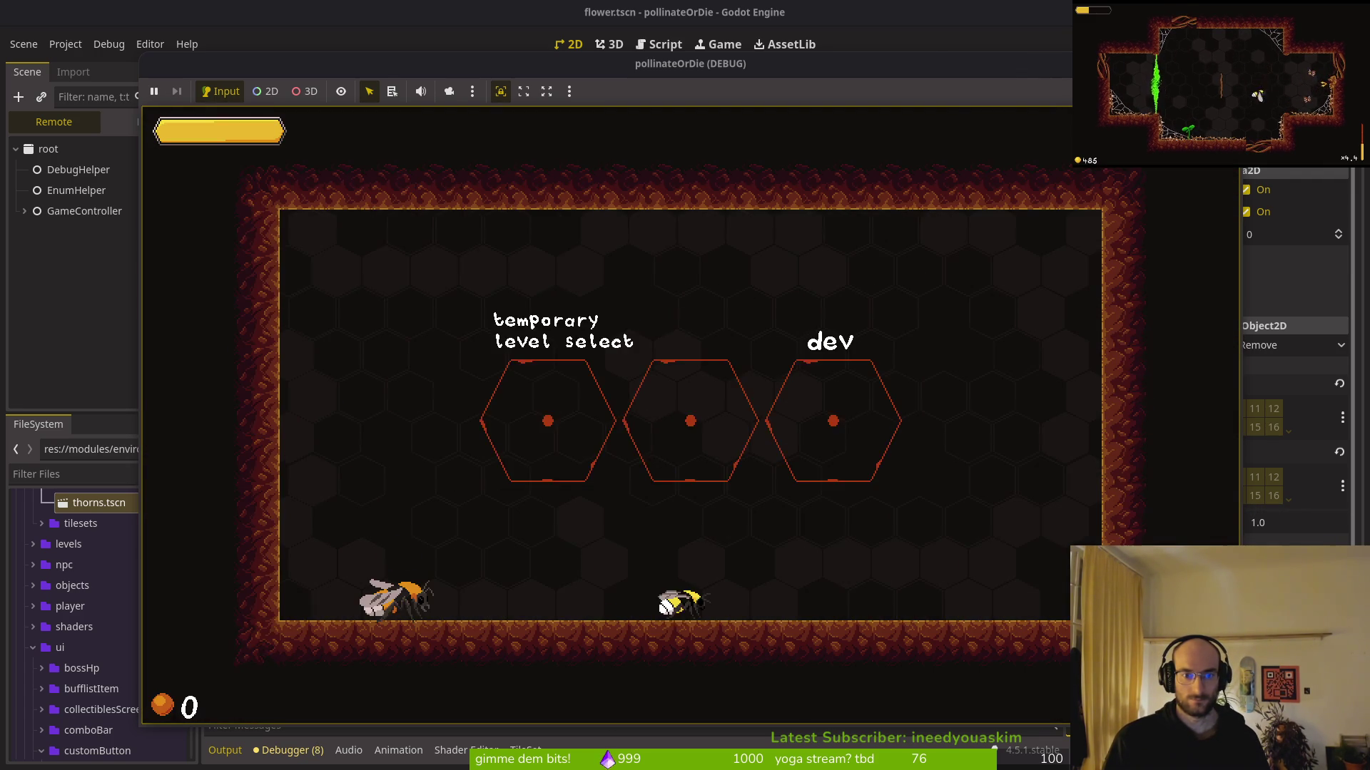
key(Escape)
key(Up)
key(Up)
key(Up)
key(Up)
key(space)
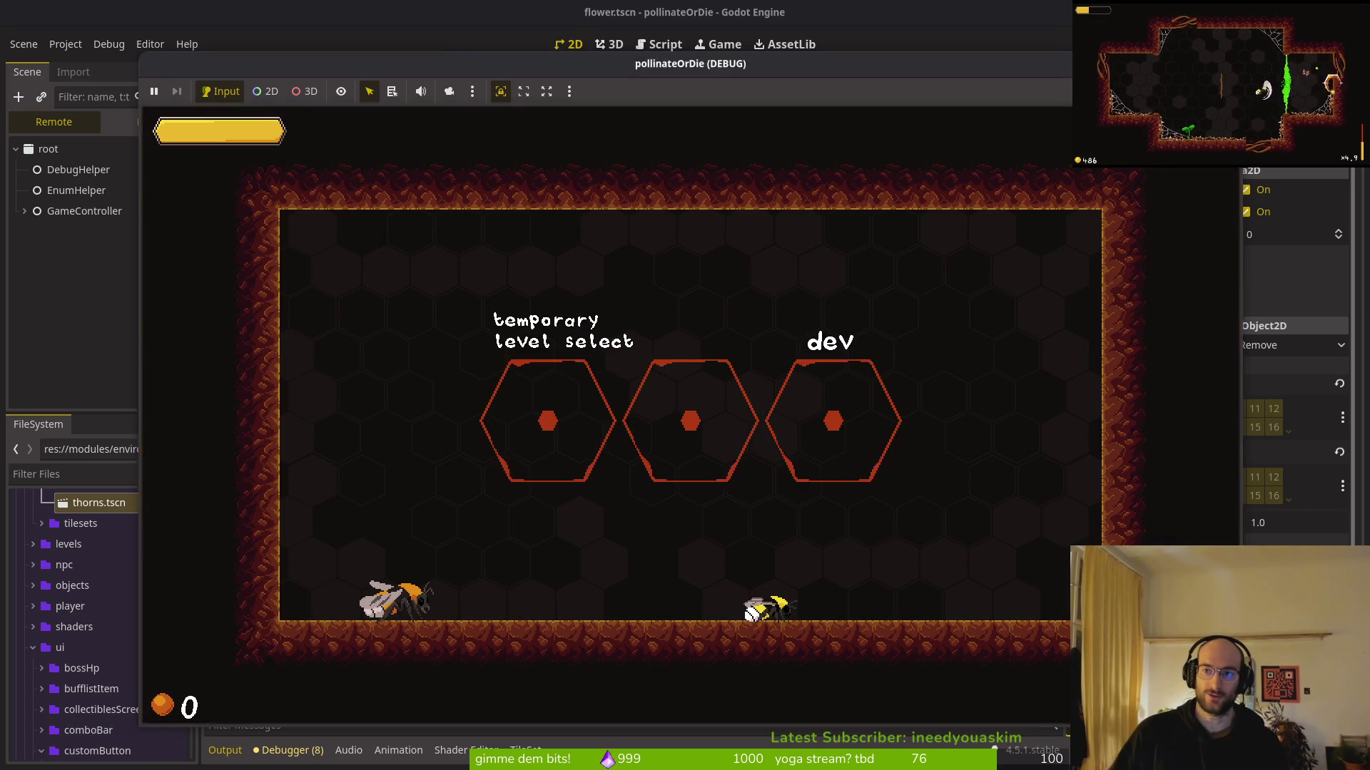
key(F8)
key(alt+Tab)
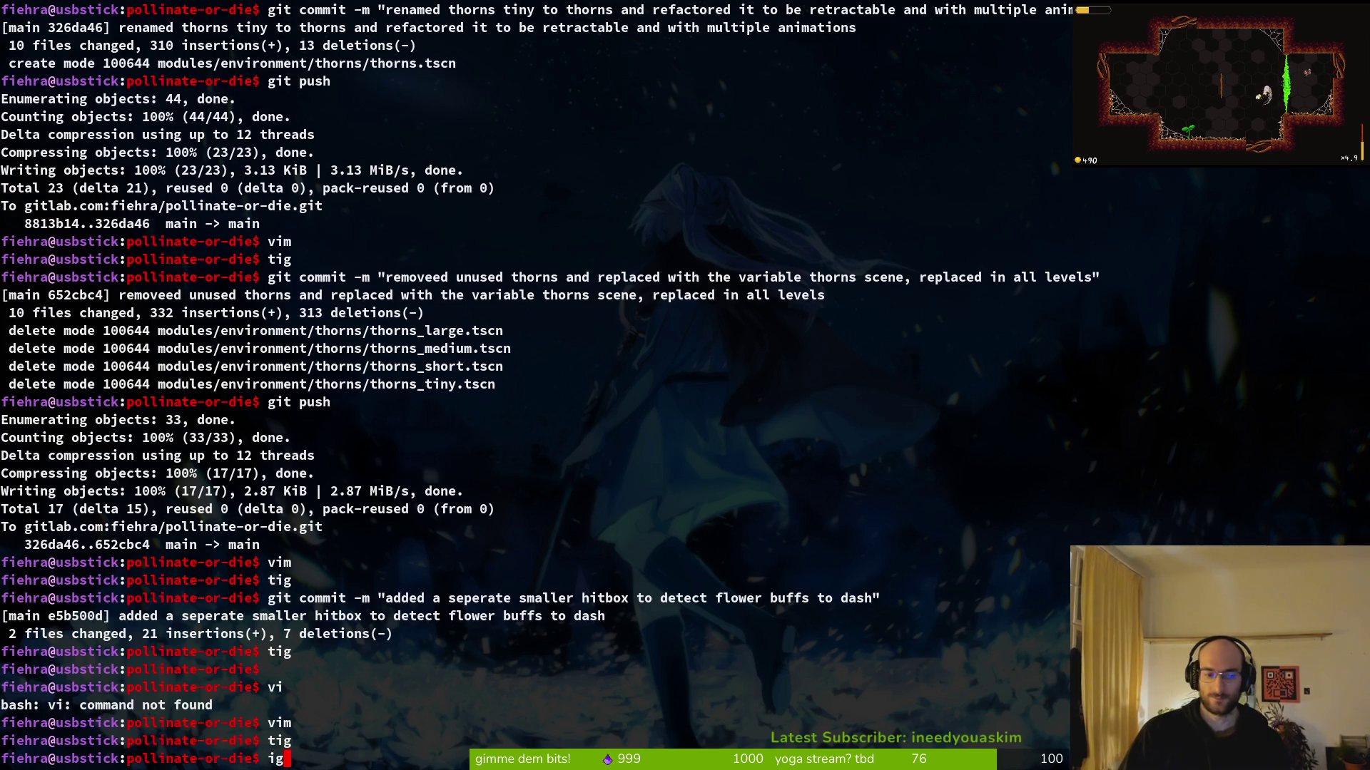
Commit with message 'hide hive button in pause overlay when already in hive level' and git push
key(Return)
text(tig)
key(Return)
text(qgit co)
key(BackSpace)
key(BackSpace)
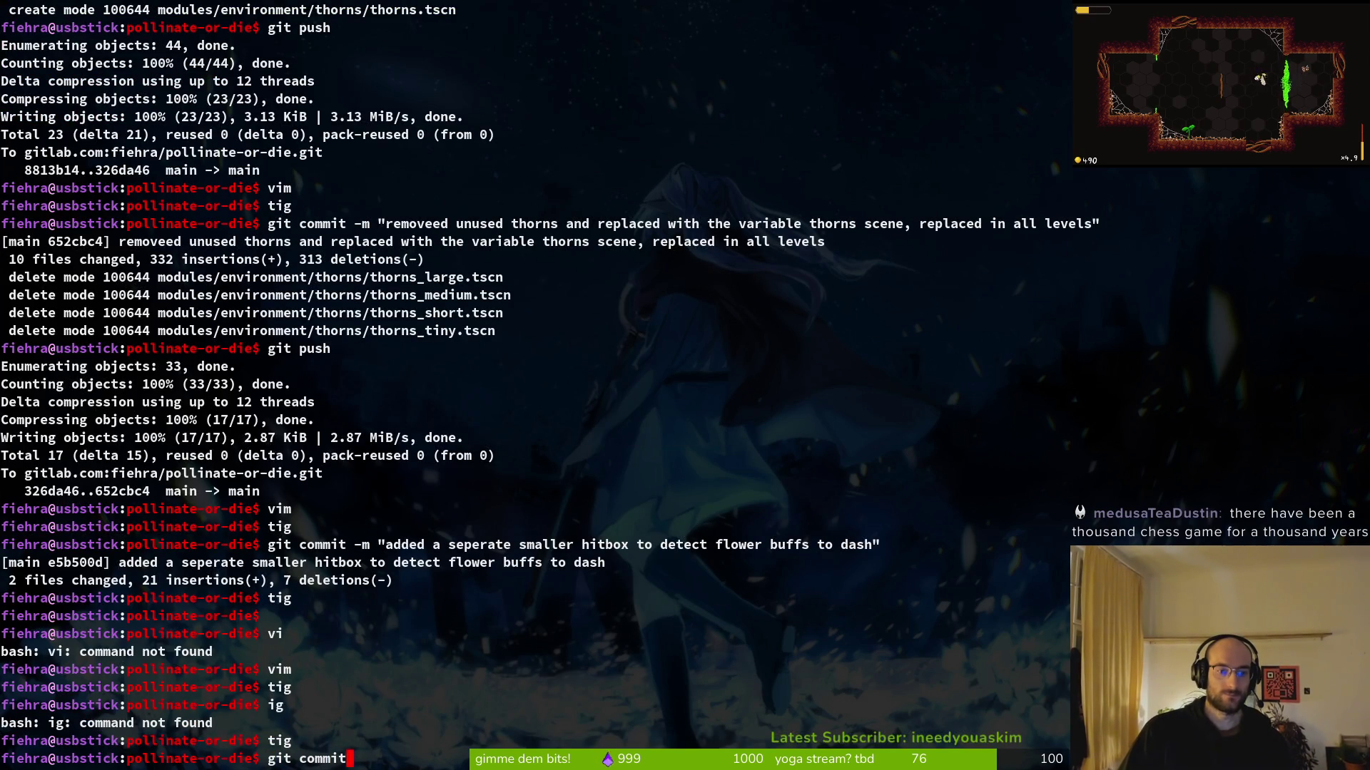
text(-m "hive)
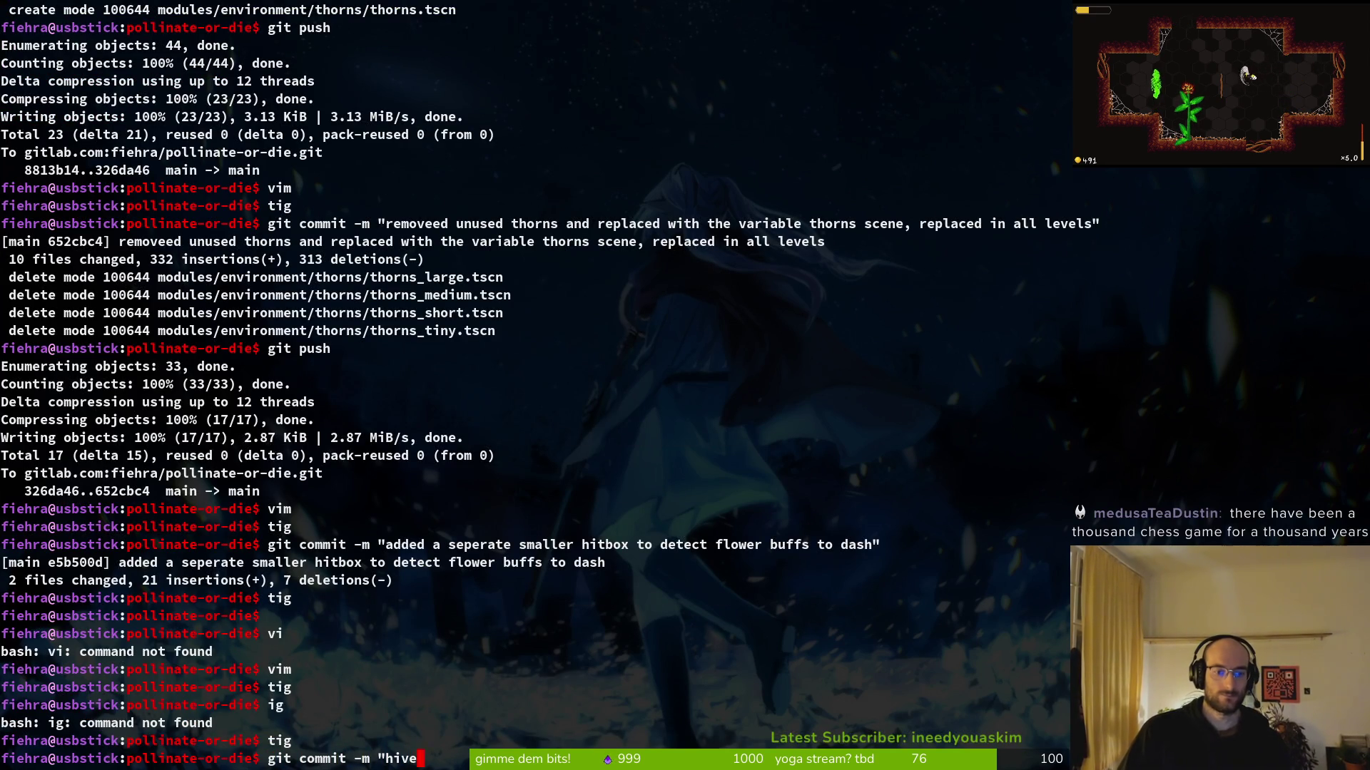
key(BackSpace)
key(BackSpace)
text(de hive b)
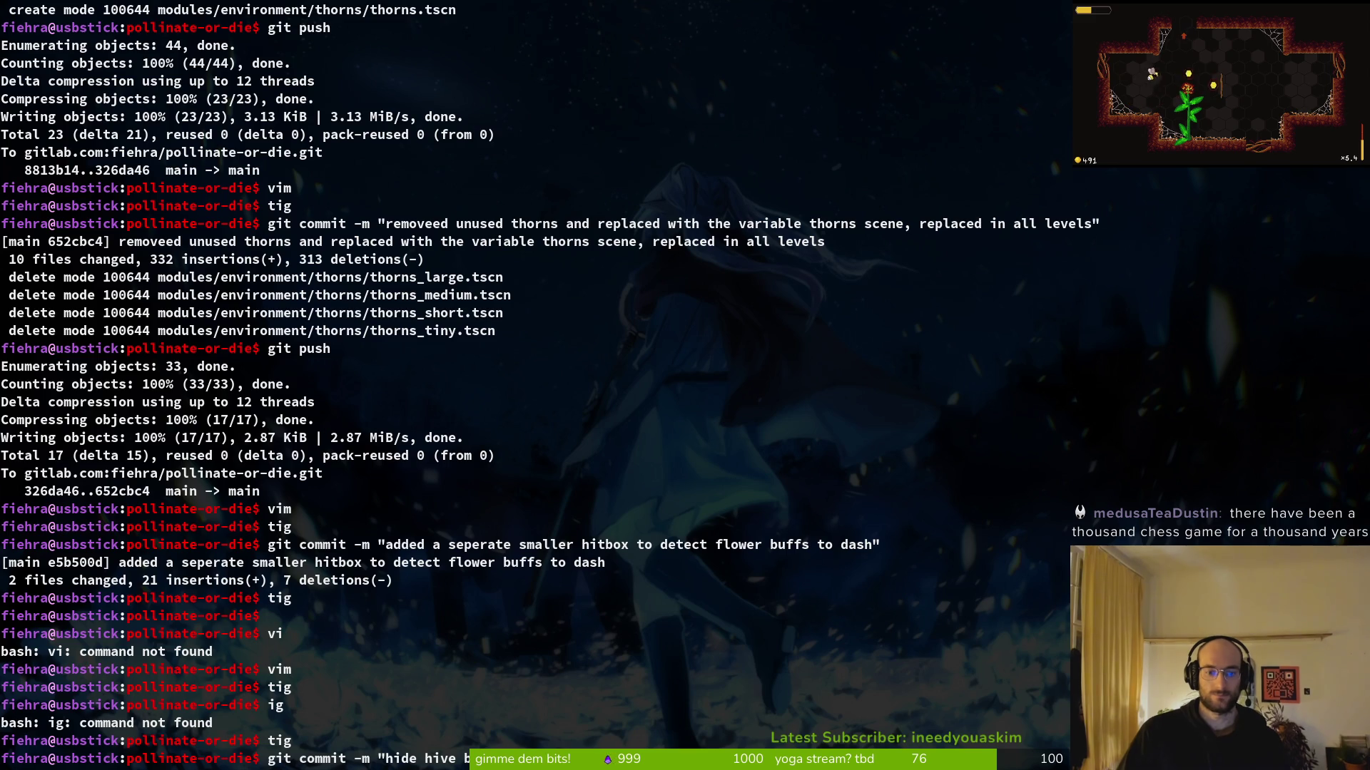
text(utton in pause overlay when lready in hive level)
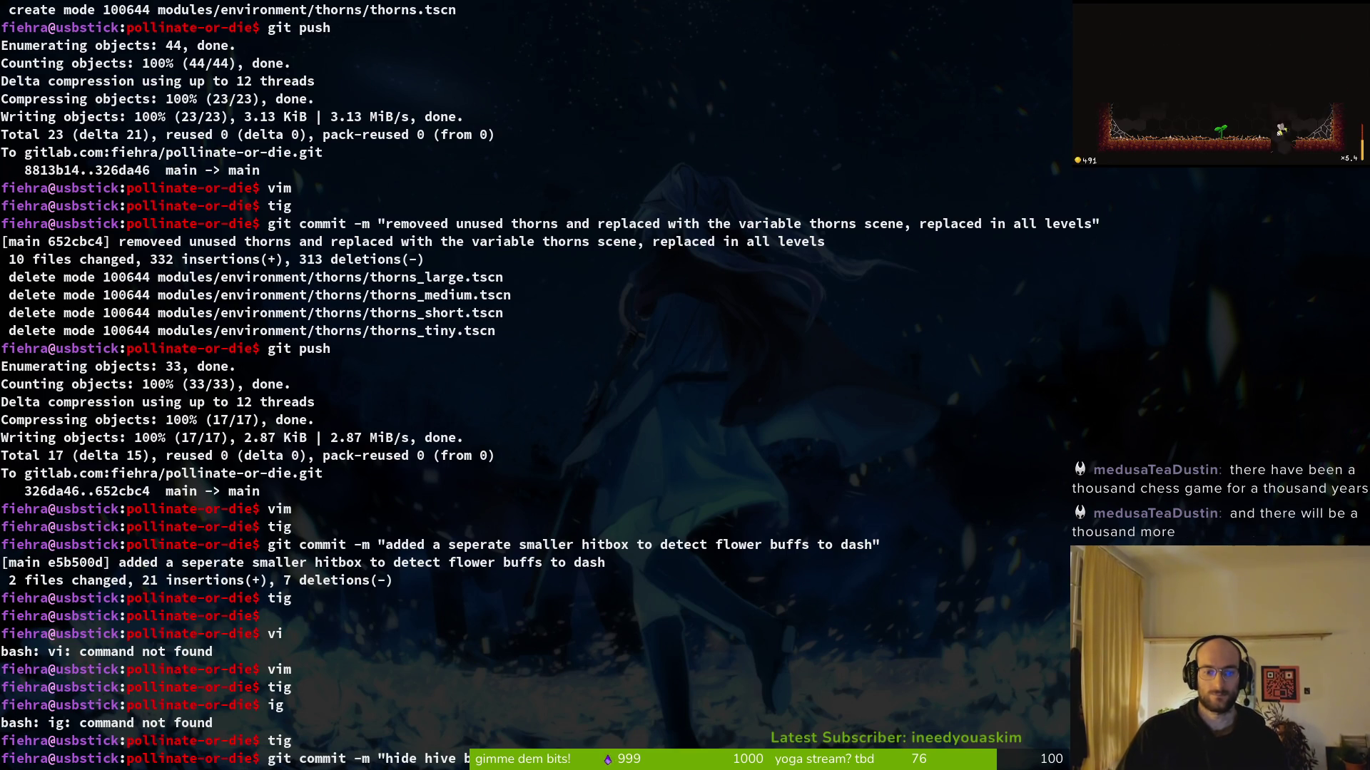
key(Return)
key(Return)
text(git push)
key(alt+Tab)
key(alt+Tab)
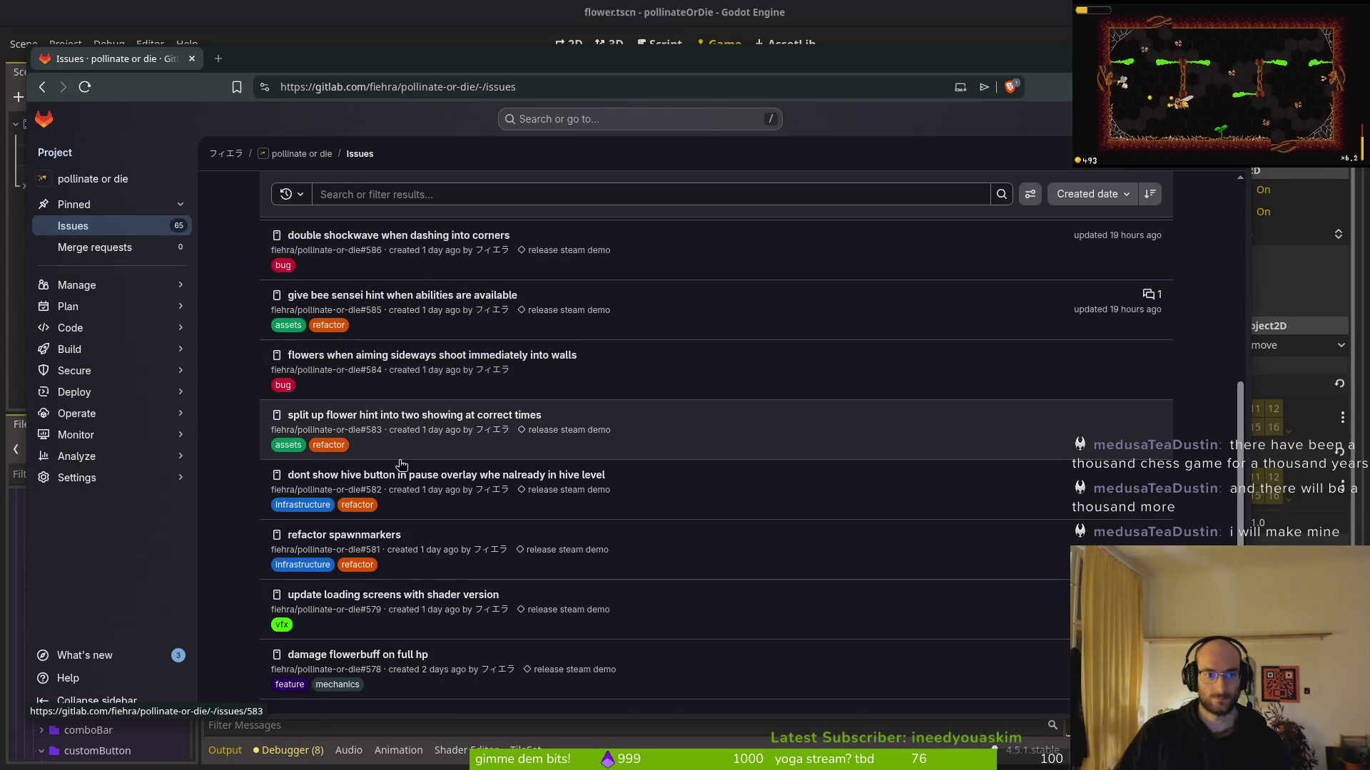
Open issue #582, confirm it is marked Closed, and dismiss its detail panel
click(421, 476)
scroll(774, 617, down, 5)
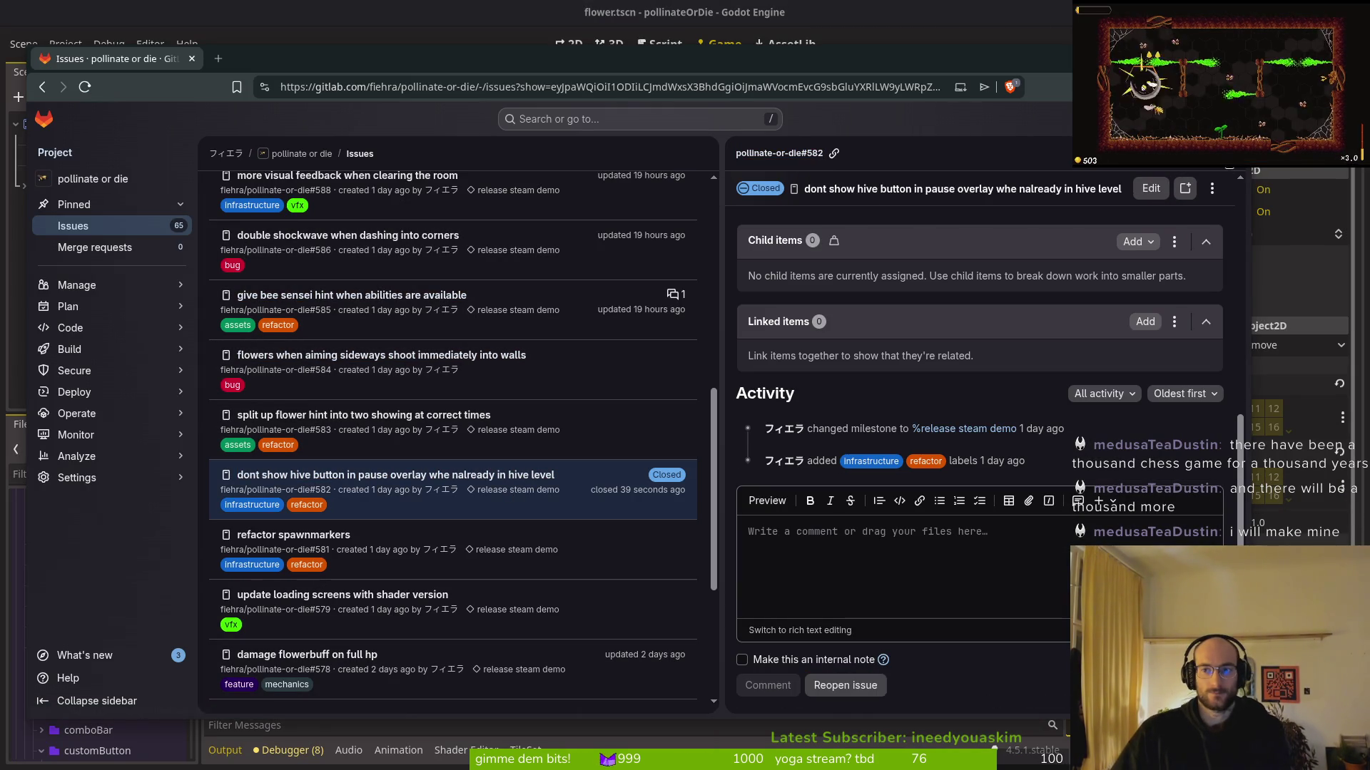
click(1231, 153)
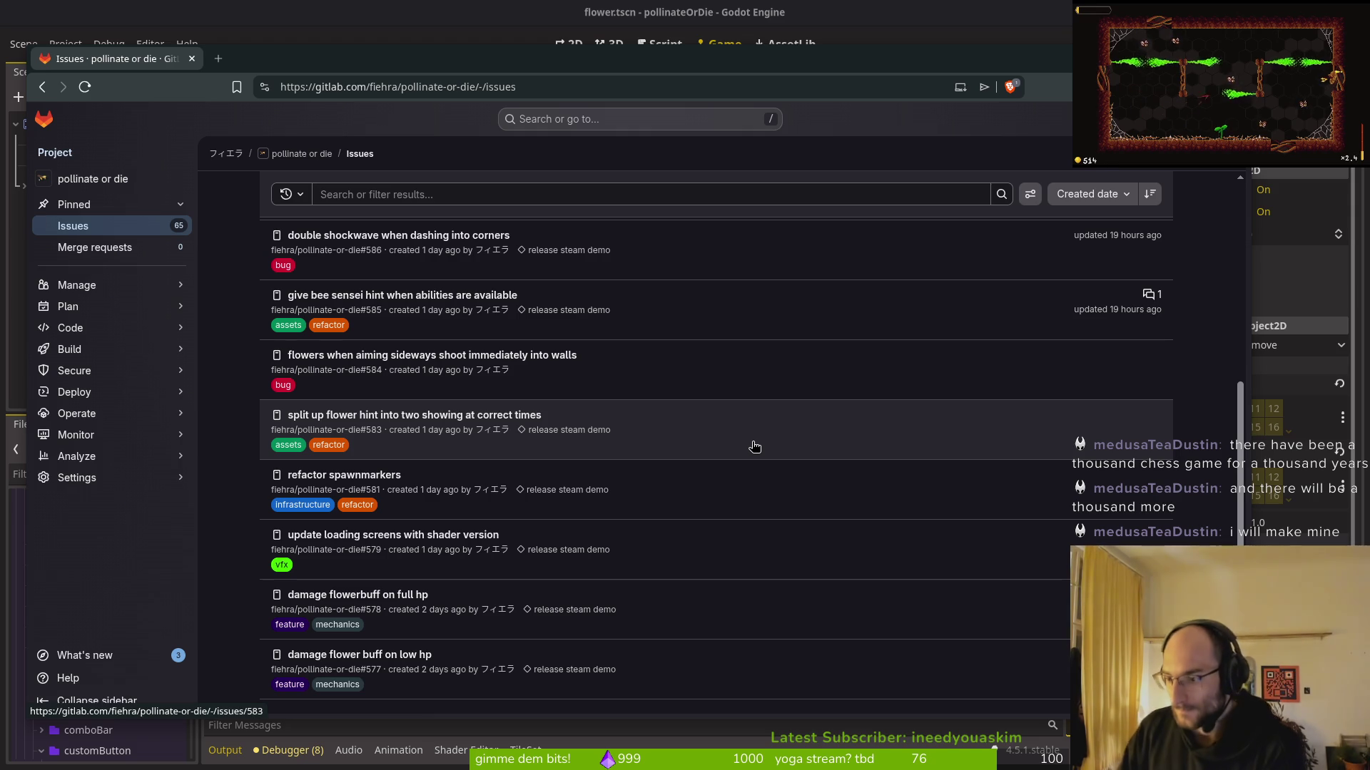
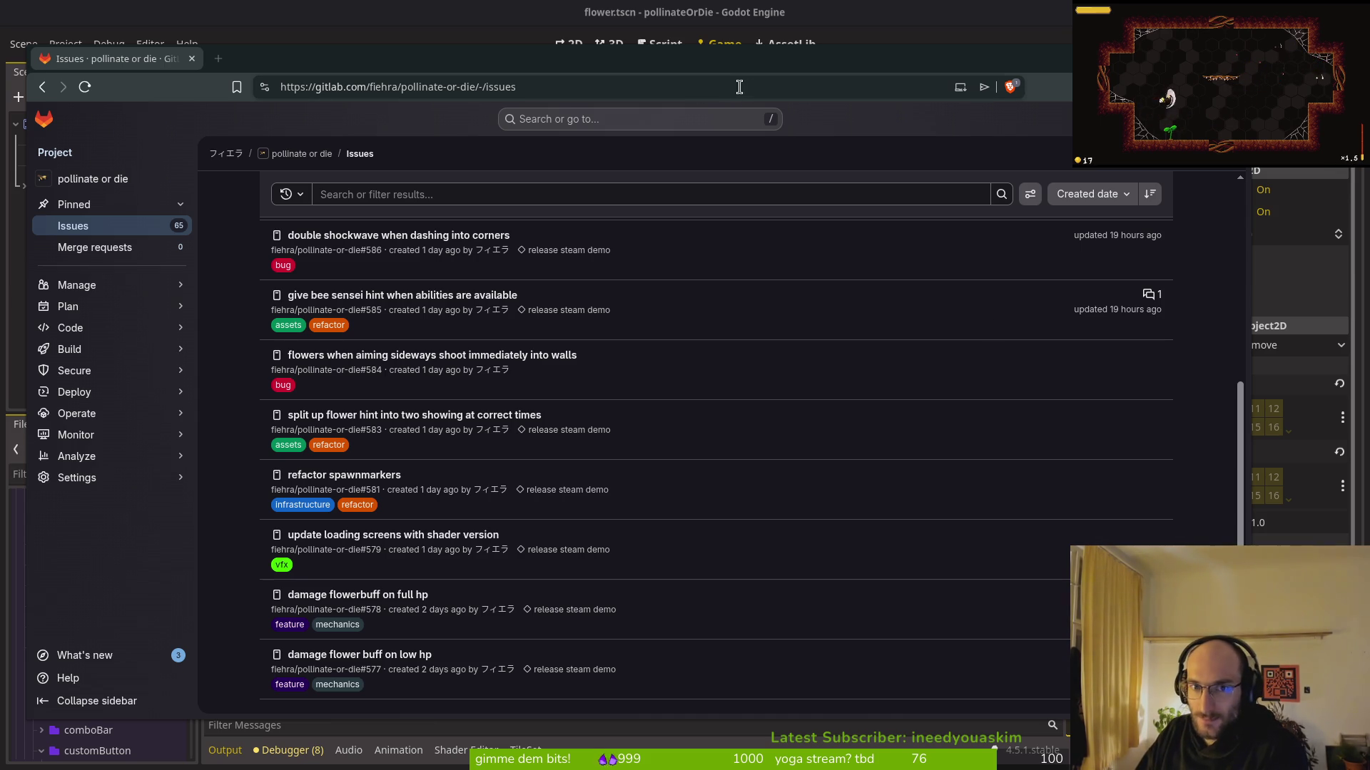
Load the Pollinate or Die Steam store page in a new browser tab
drag(255, 72, 271, 66)
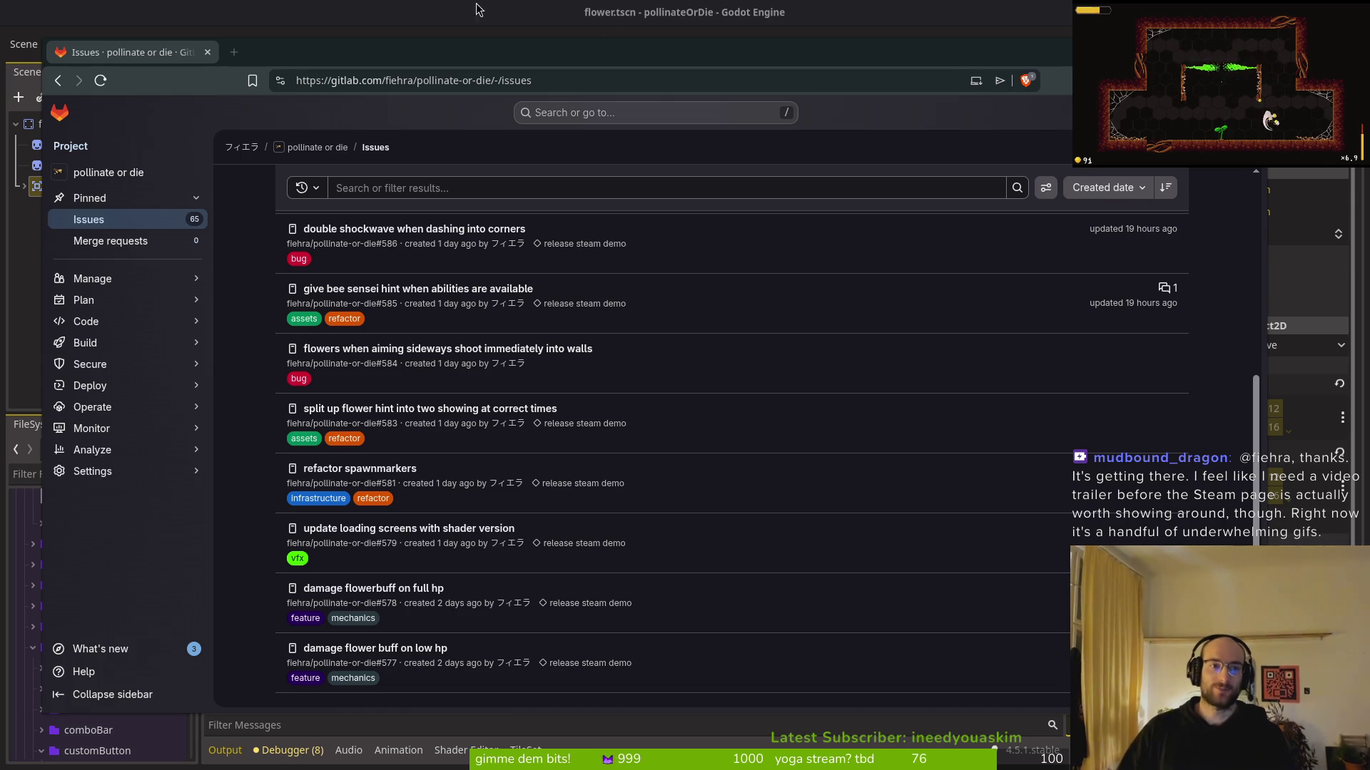
drag(354, 44, 357, 44)
key(ctrl+t)
text(stea)
key(Down)
key(Down)
key(ctrl+a)
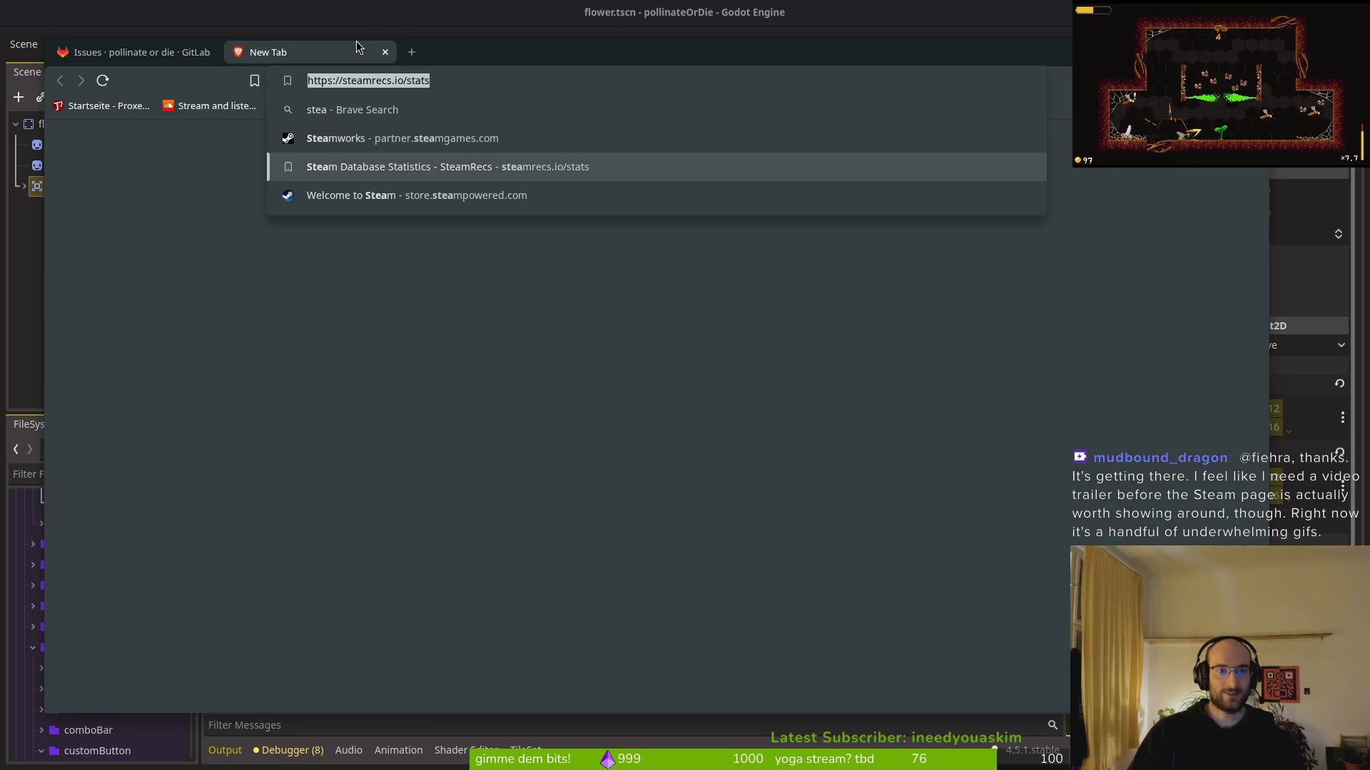
text(poll)
key(Return)
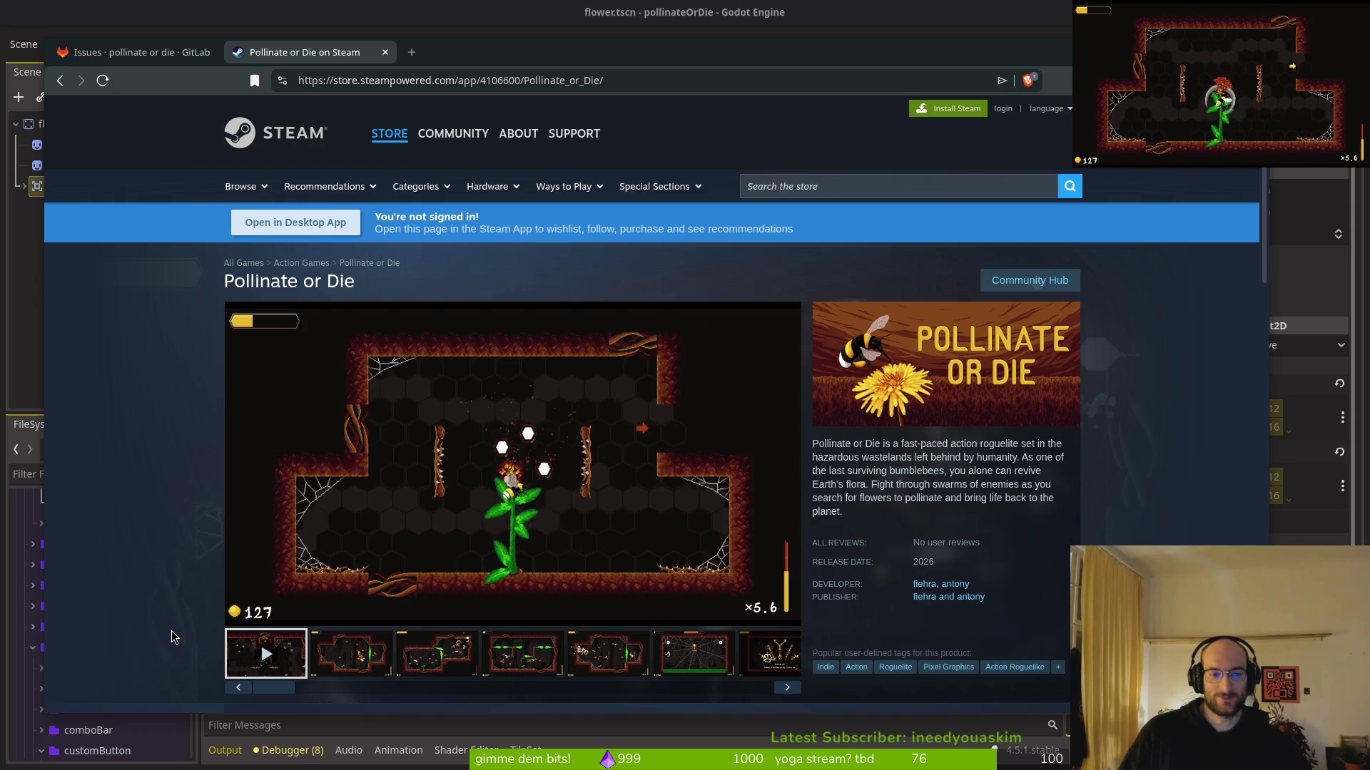
Scroll through the store page's description and system requirements, then back up
scroll(218, 571, down, 2)
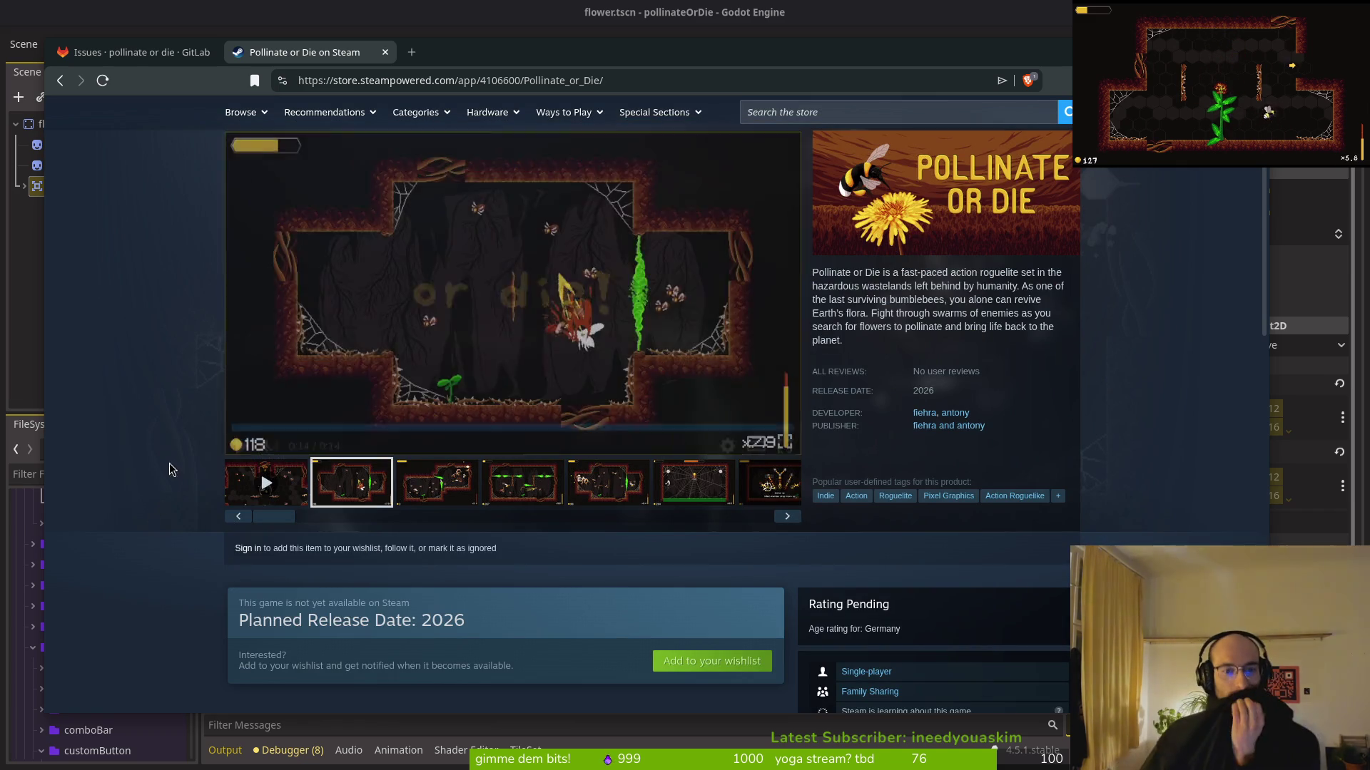
scroll(138, 536, down, 1)
scroll(153, 538, down, 6)
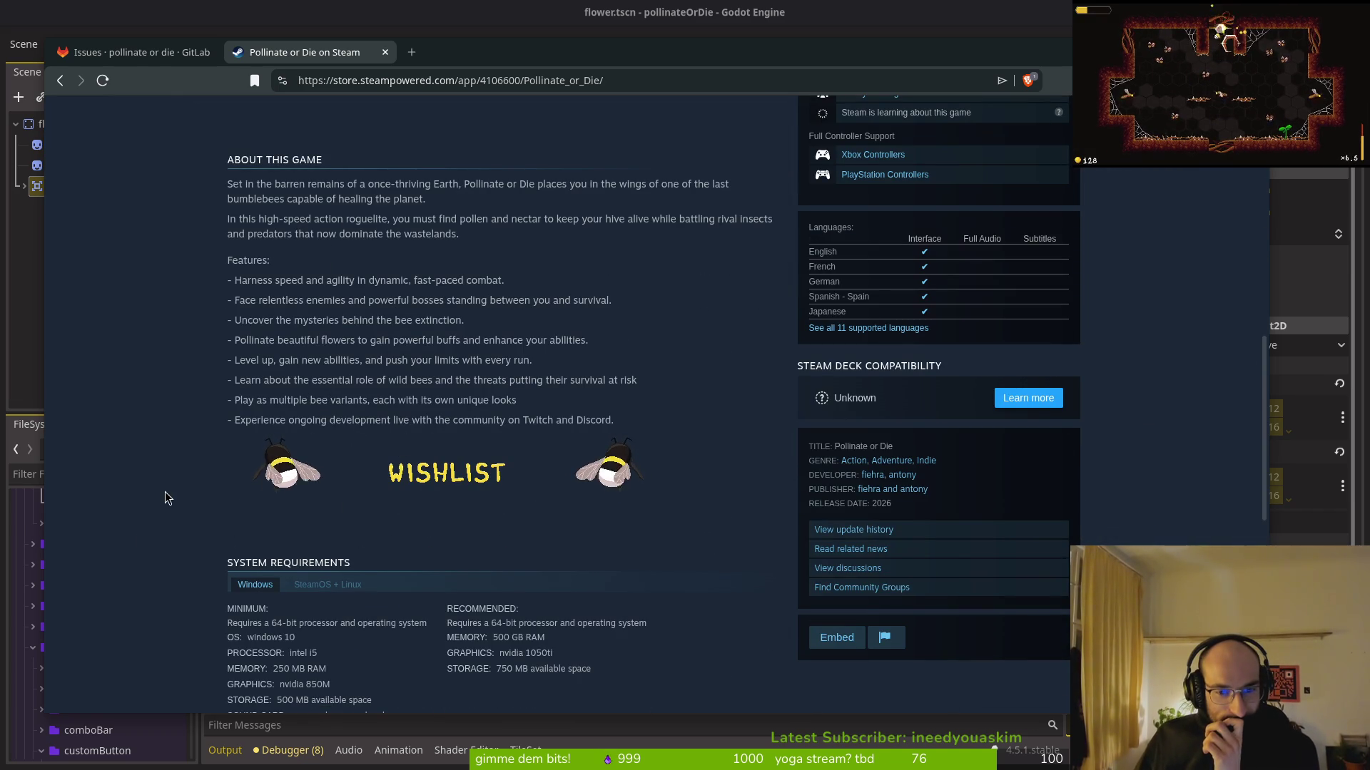
scroll(171, 492, down, 2)
scroll(167, 494, up, 15)
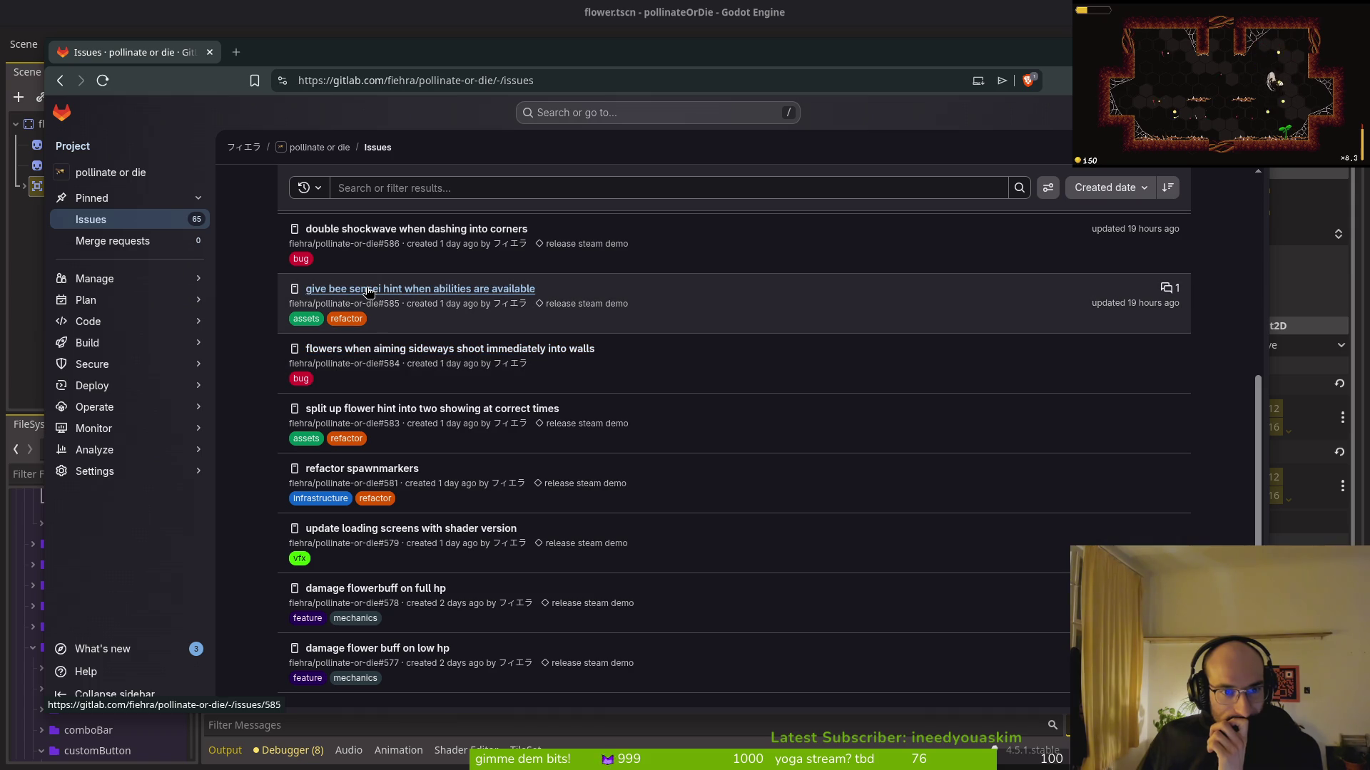
Open GitLab issue #574, 'description text does not wrap in skill tree', then return to Godot
scroll(369, 292, down, 3)
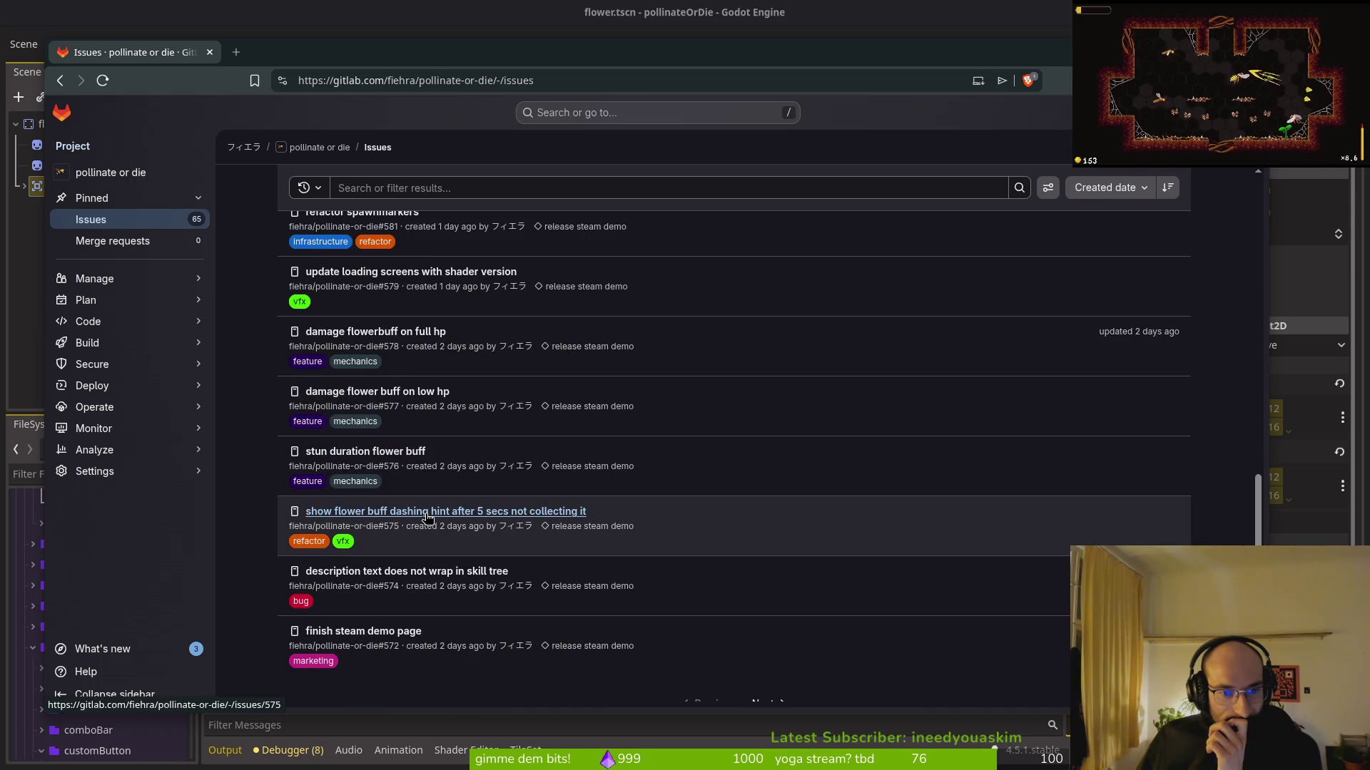
click(373, 573)
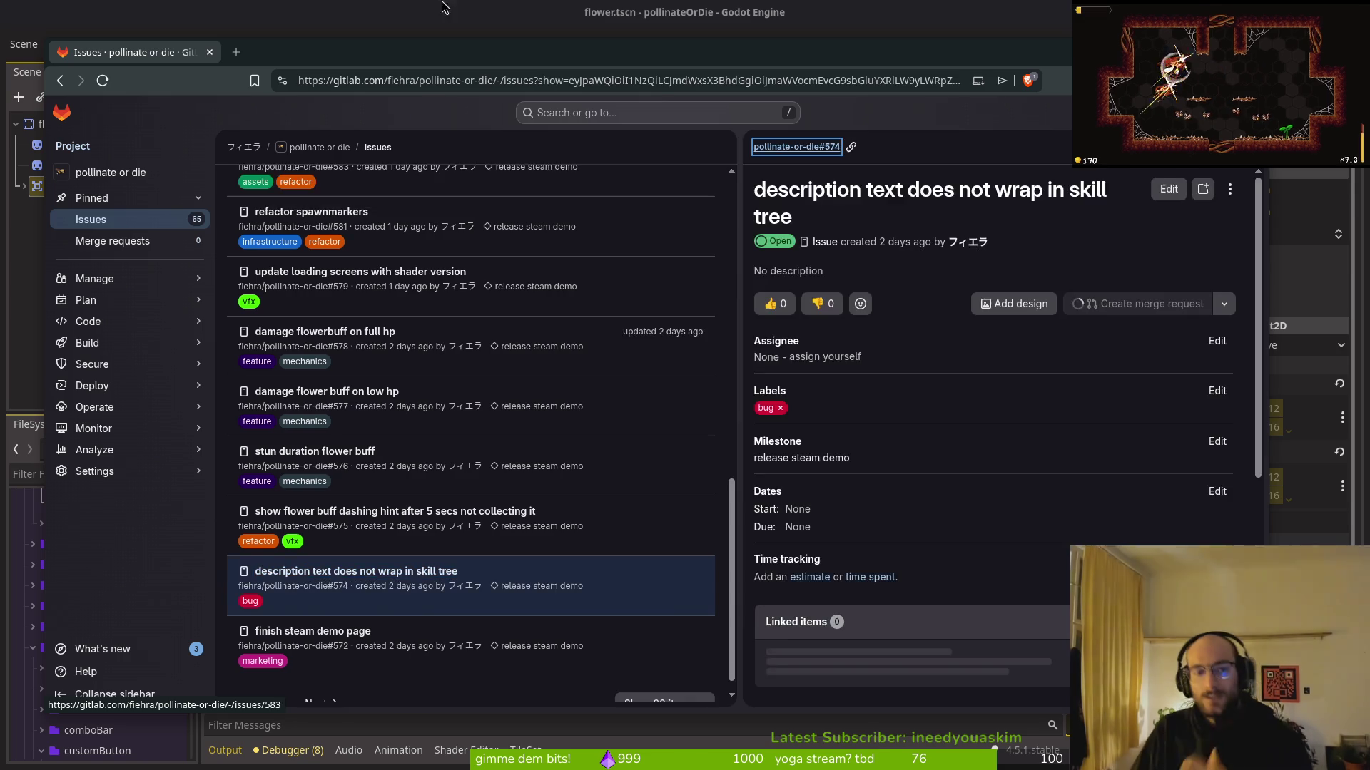
click(426, 10)
Open skills_overlay.tscn through the quick resource finder
key(ctrl+shift+o)
text(d)
key(BackSpace)
text(skillsov)
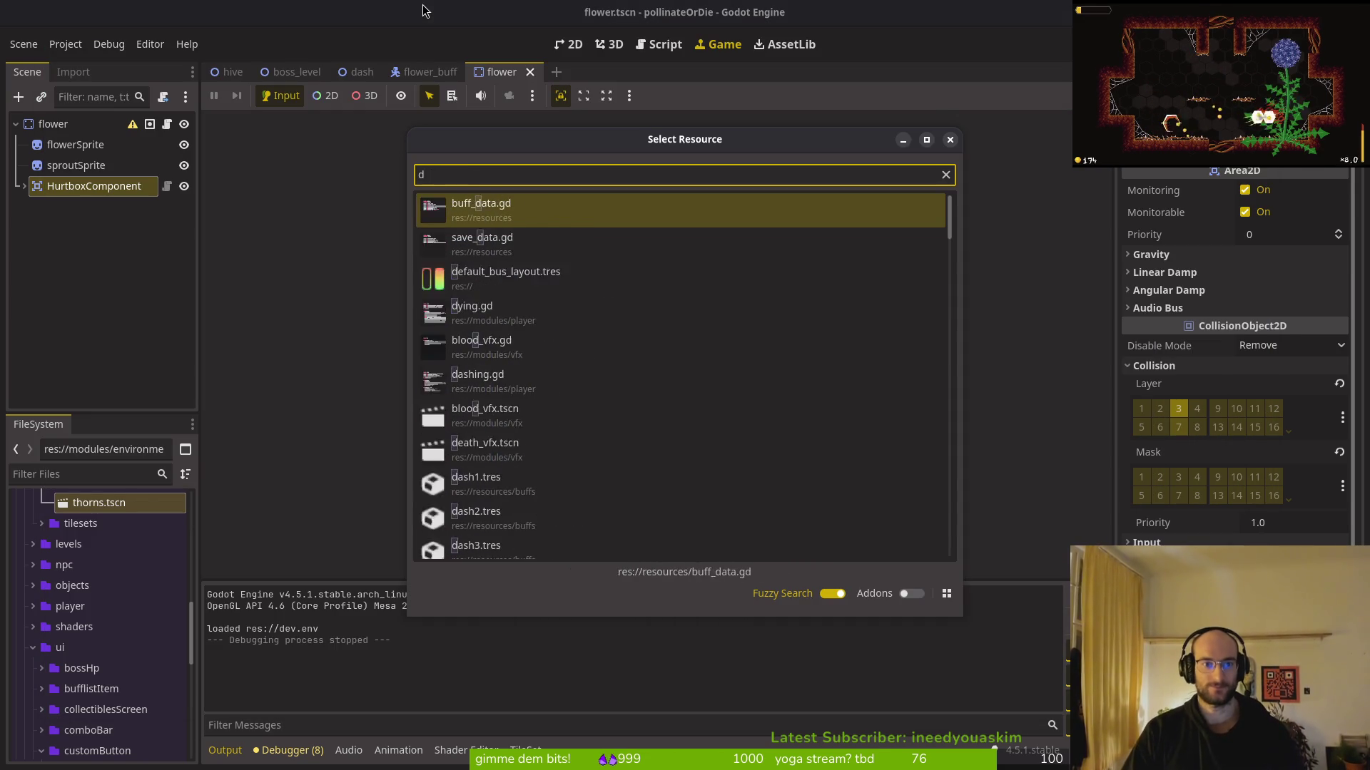
key(Return)
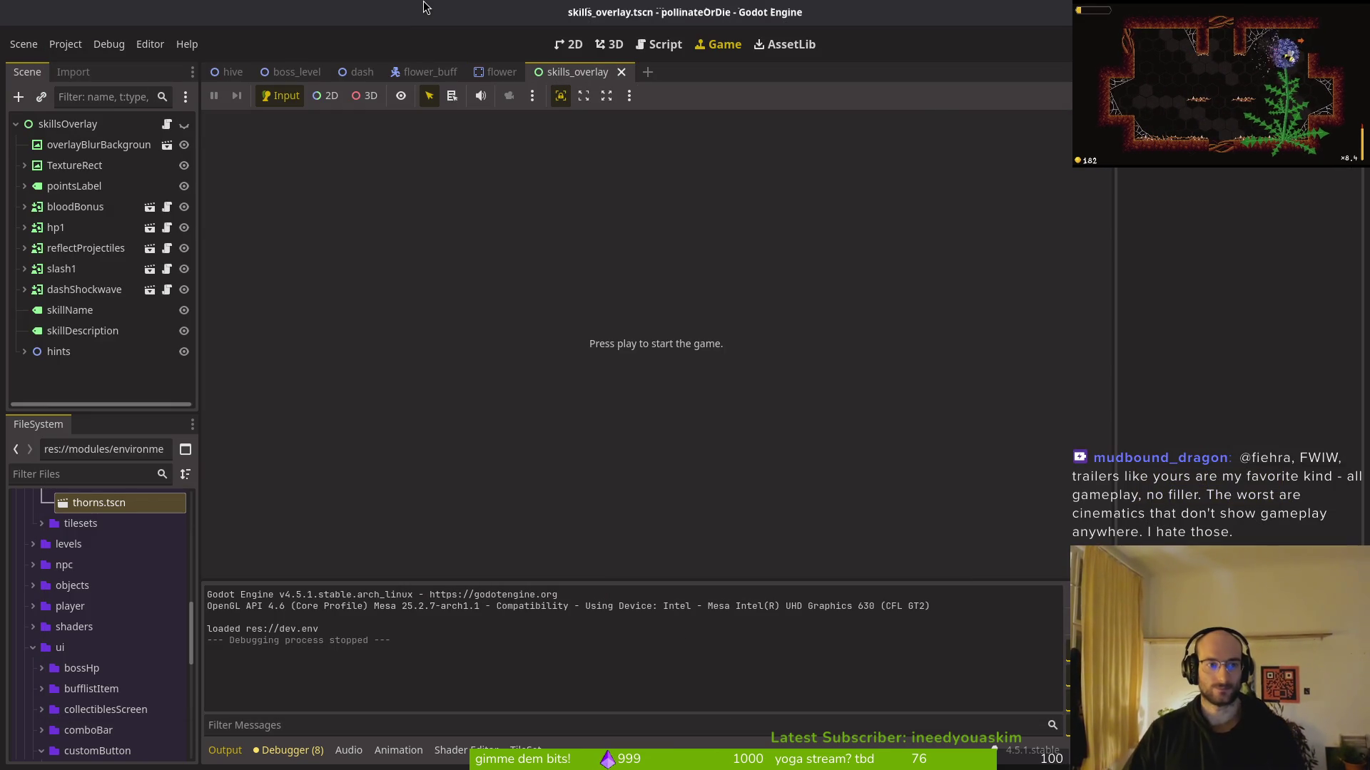
In the 2D view, select the skillDescription label and make the skillsOverlay root visible
click(83, 330)
click(578, 46)
scroll(624, 378, down, 4)
click(184, 124)
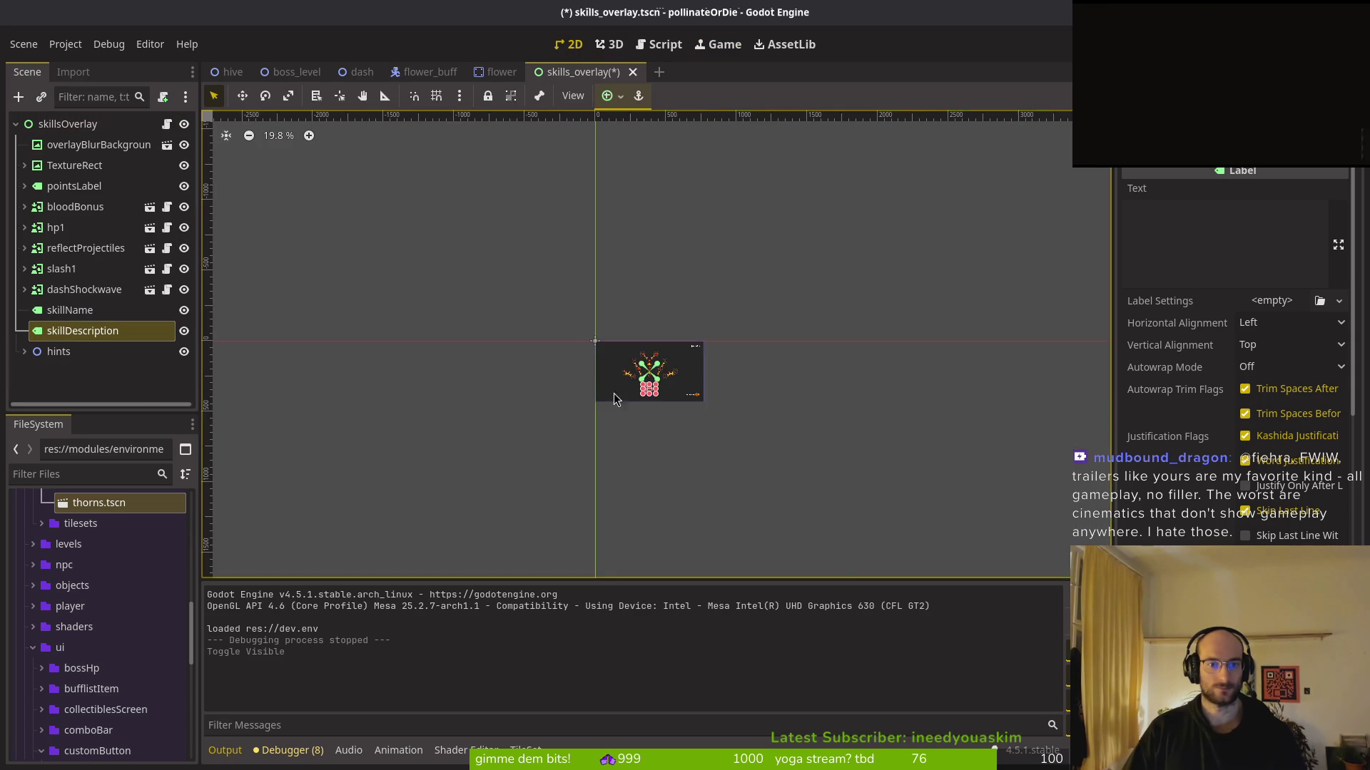
scroll(596, 392, up, 6)
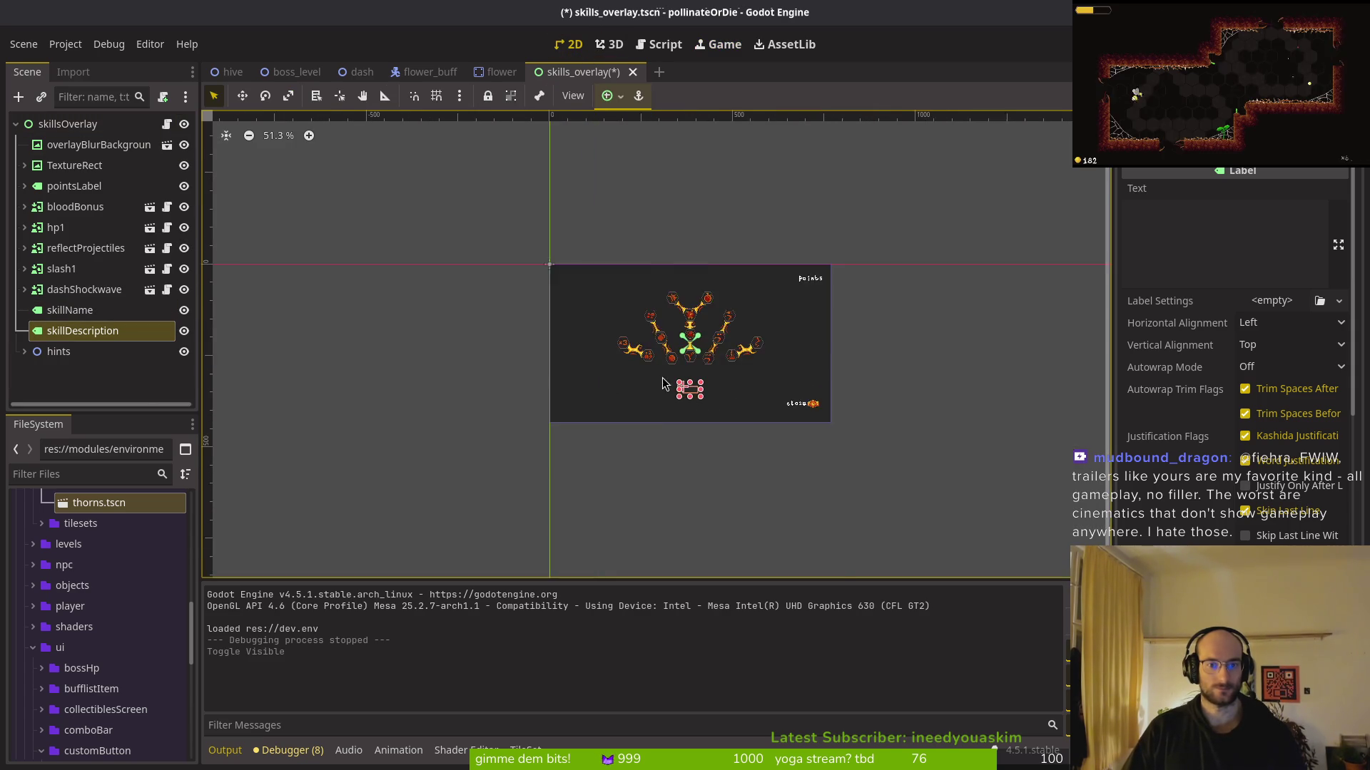
Set skillDescription's Autowrap Mode to Word and save the scene
click(1276, 367)
click(1277, 429)
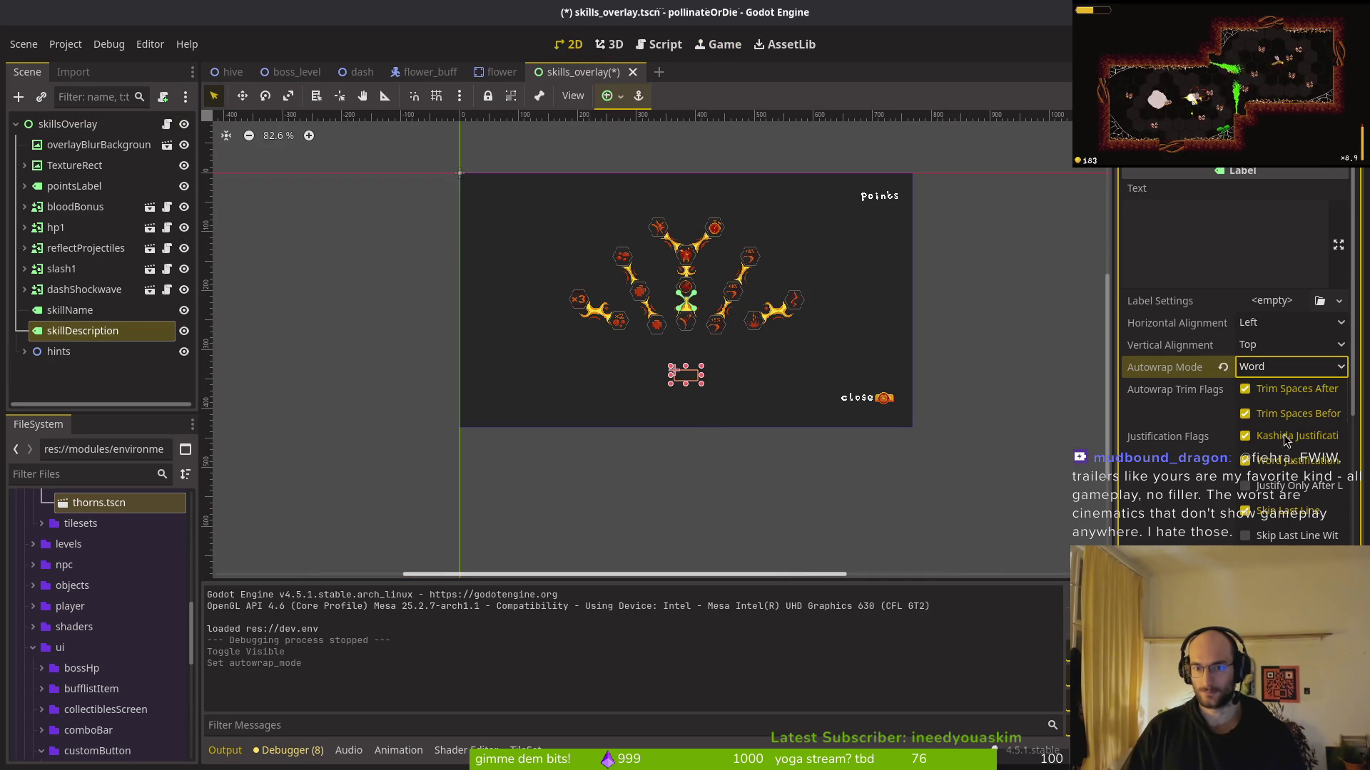
key(ctrl+s)
Check the label's Layout Transform Size: 40 × 18 px at position 364, 334
scroll(1234, 357, down, 5)
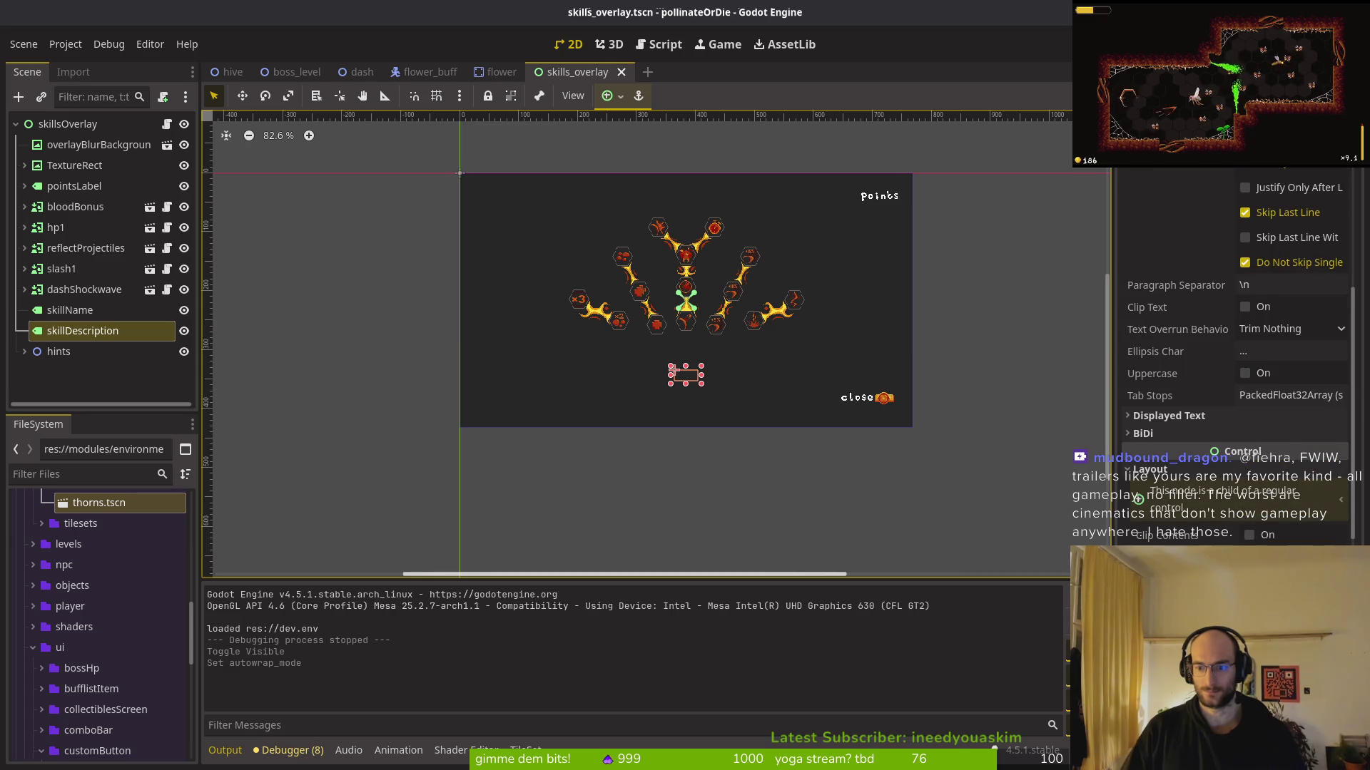
scroll(1234, 356, down, 5)
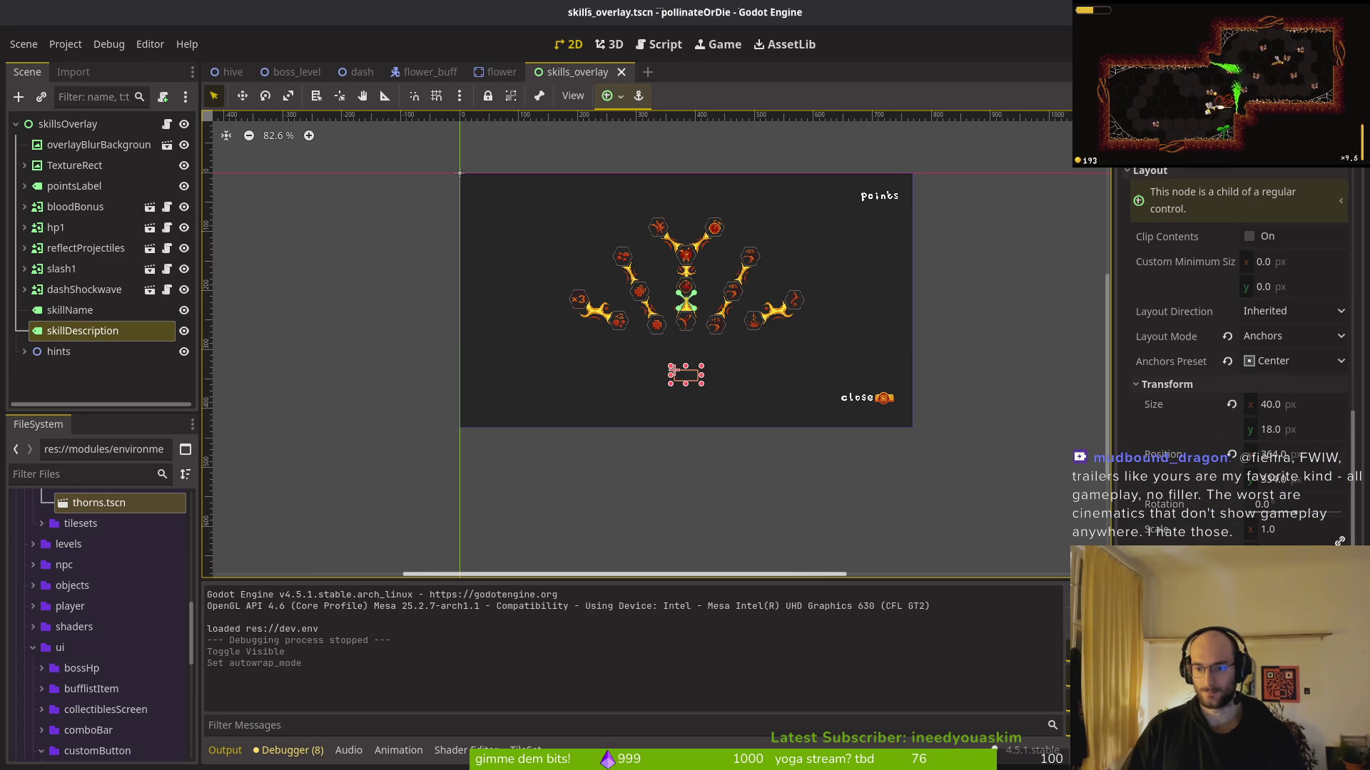
click(1173, 404)
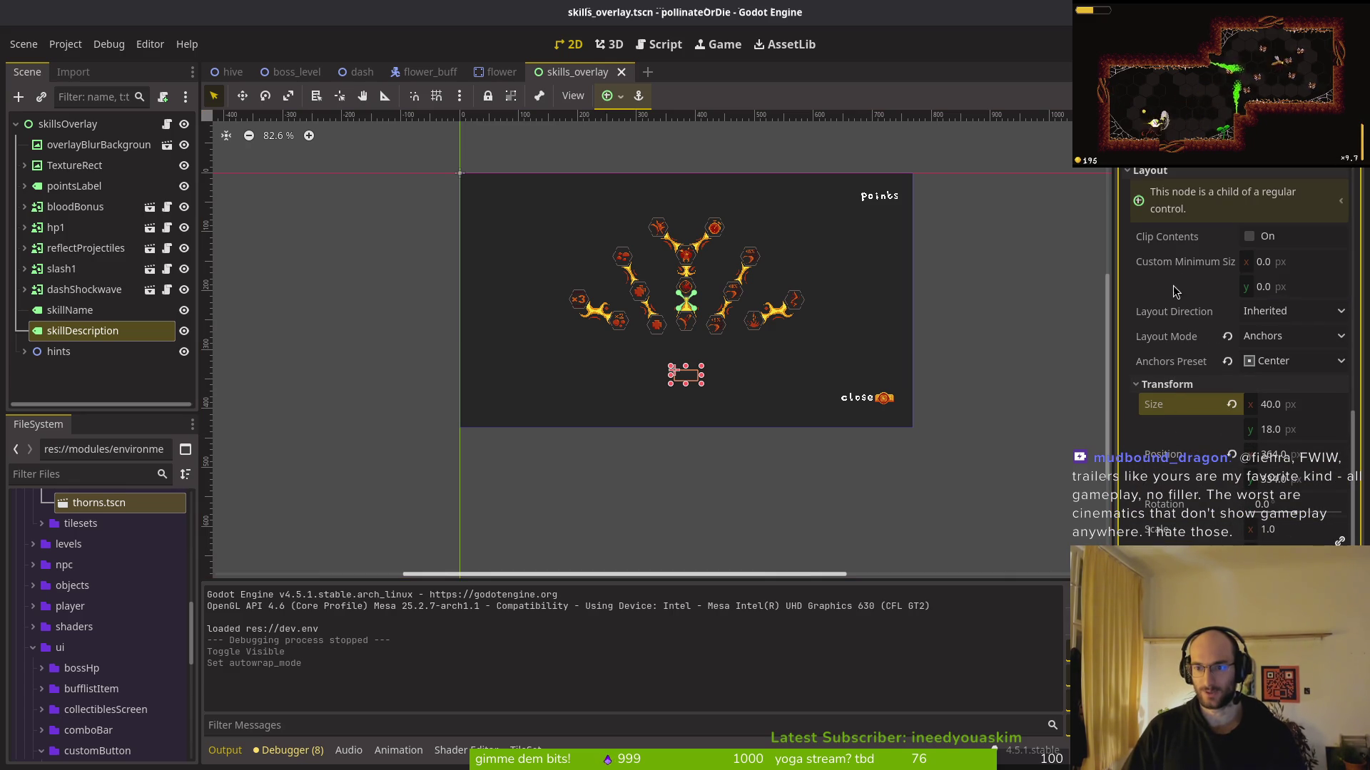
scroll(1186, 246, up, 5)
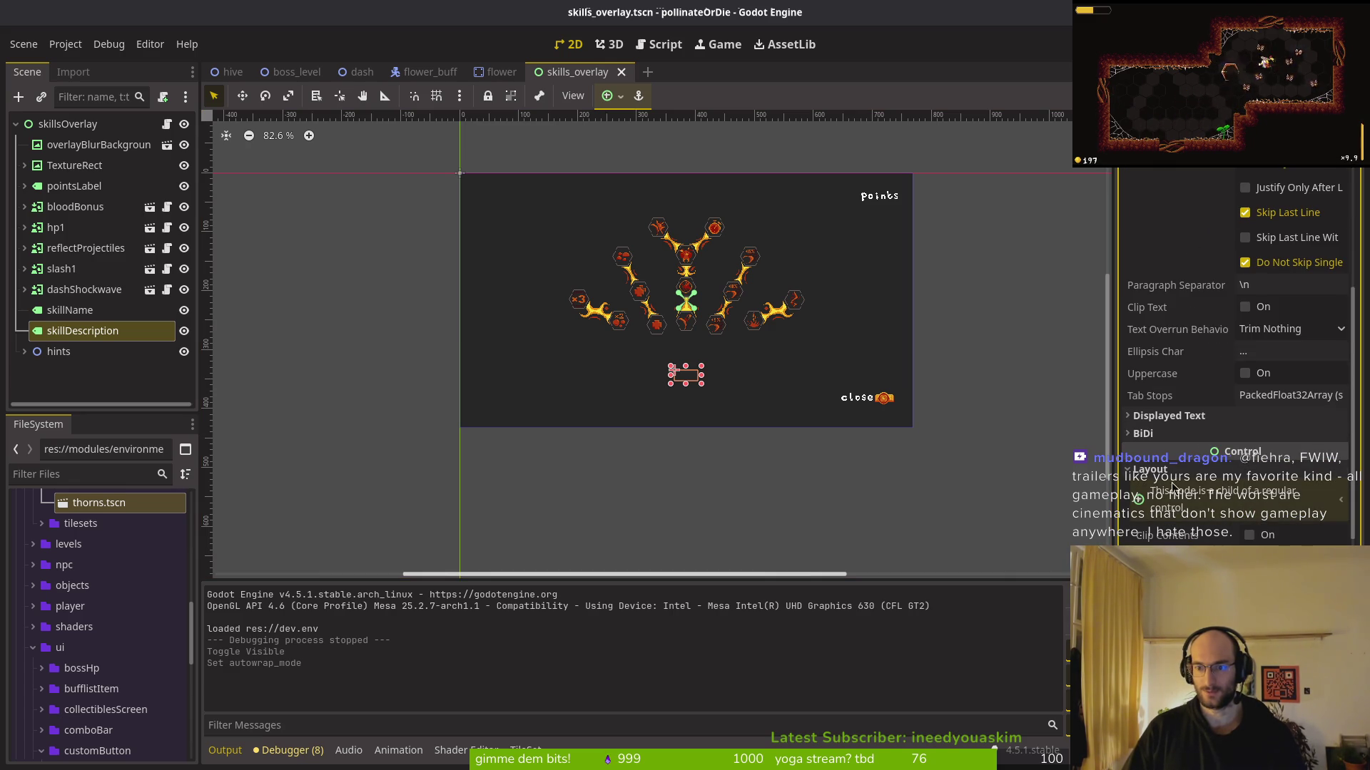
click(1165, 418)
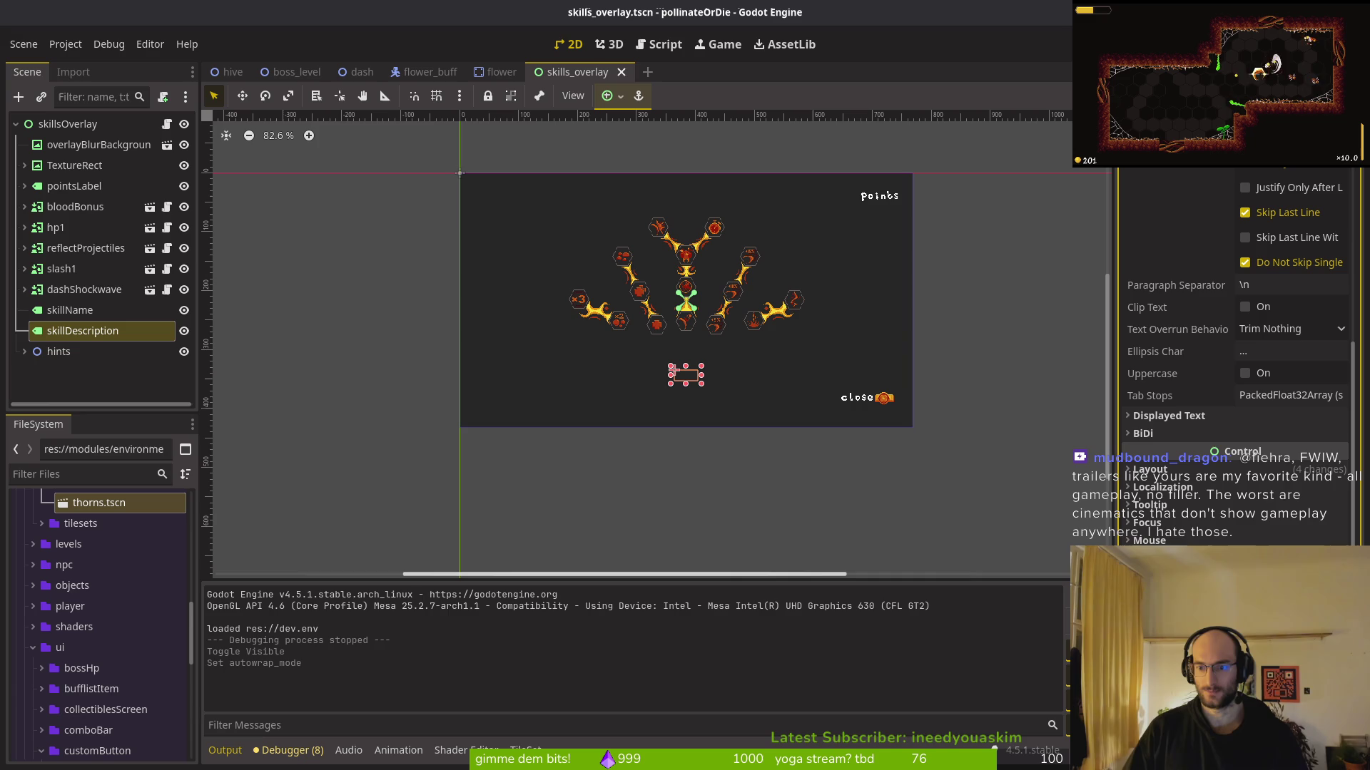
click(1173, 471)
scroll(1249, 356, down, 4)
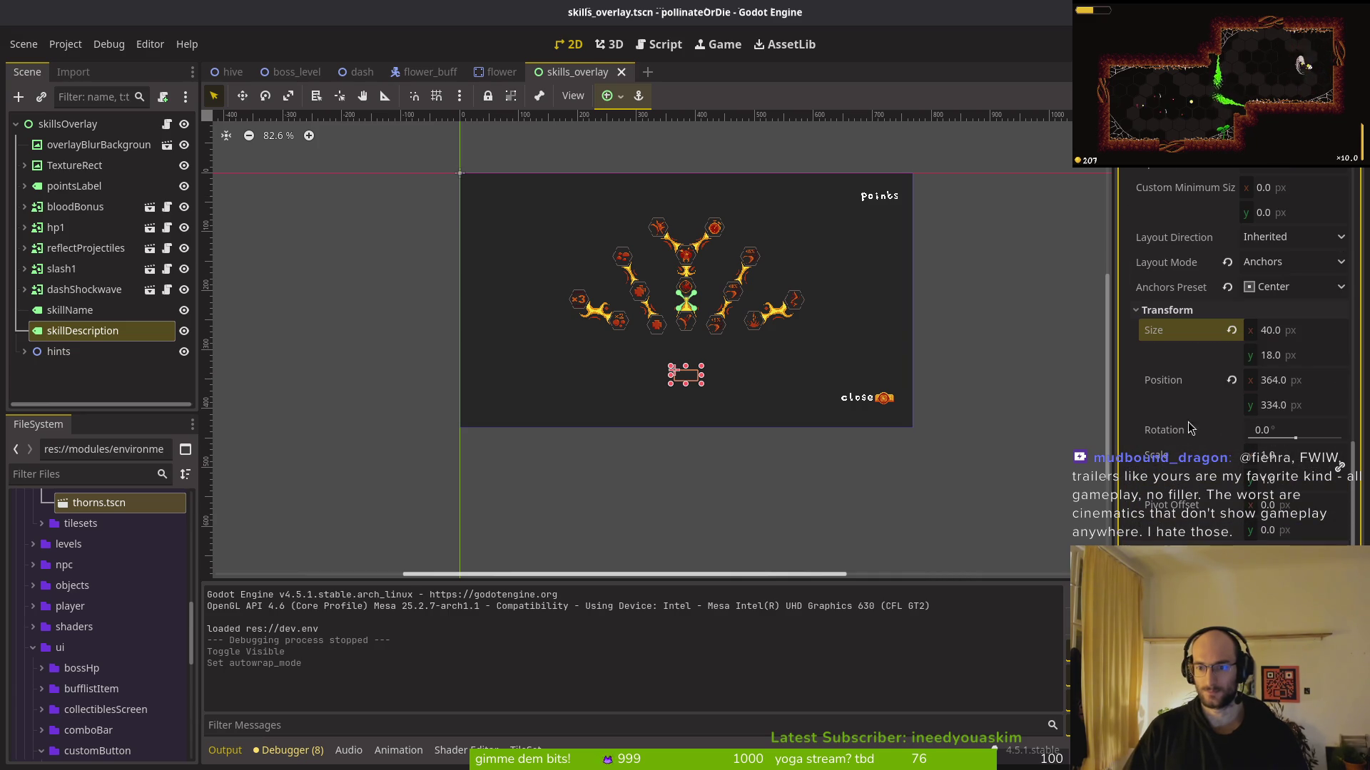
scroll(702, 399, up, 3)
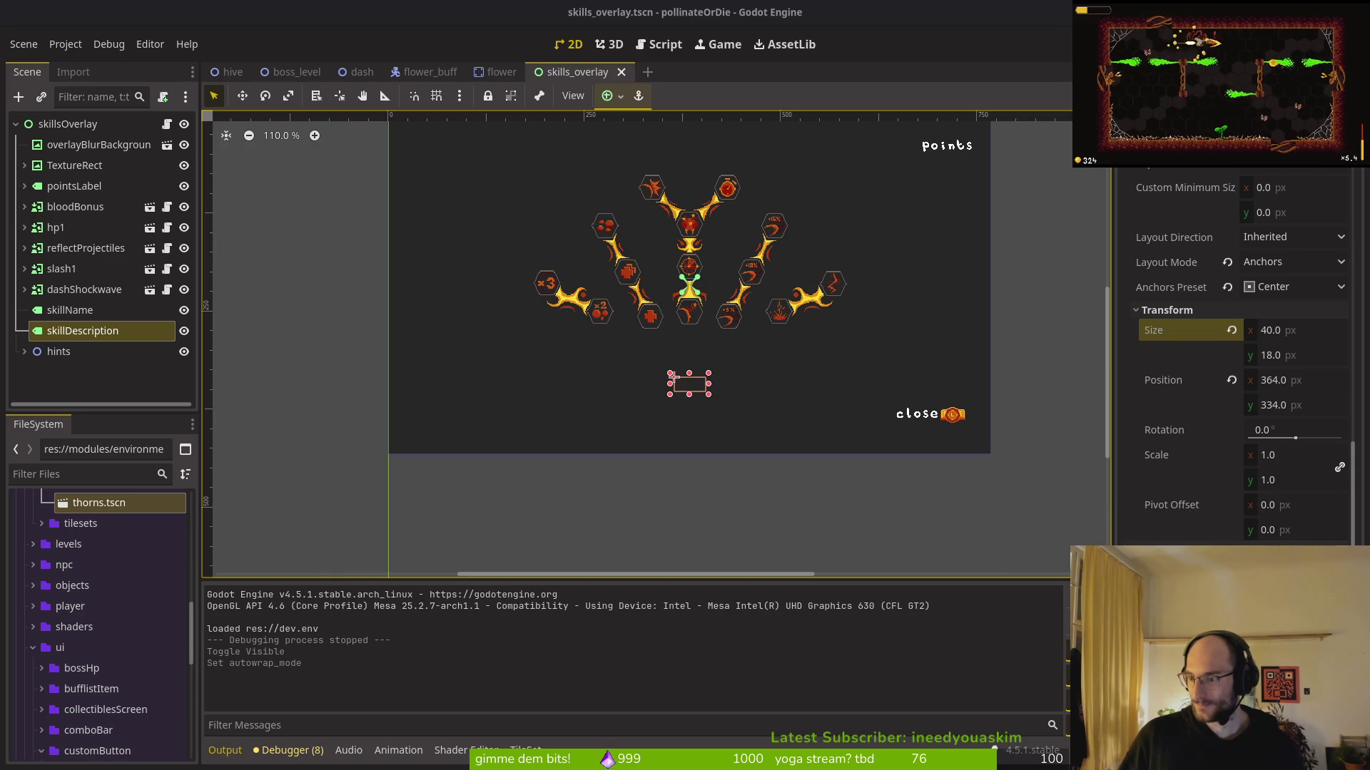
scroll(685, 403, right, 2)
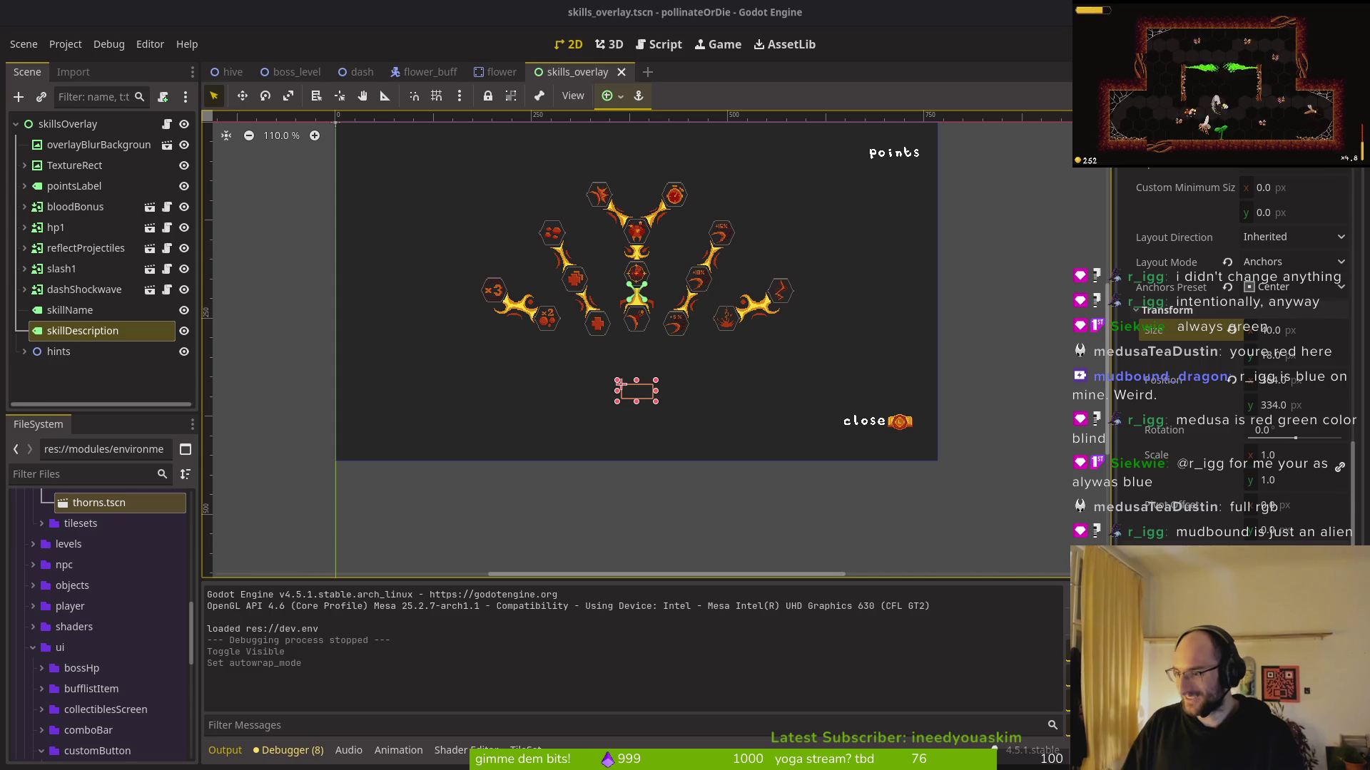
key(alt+Tab)
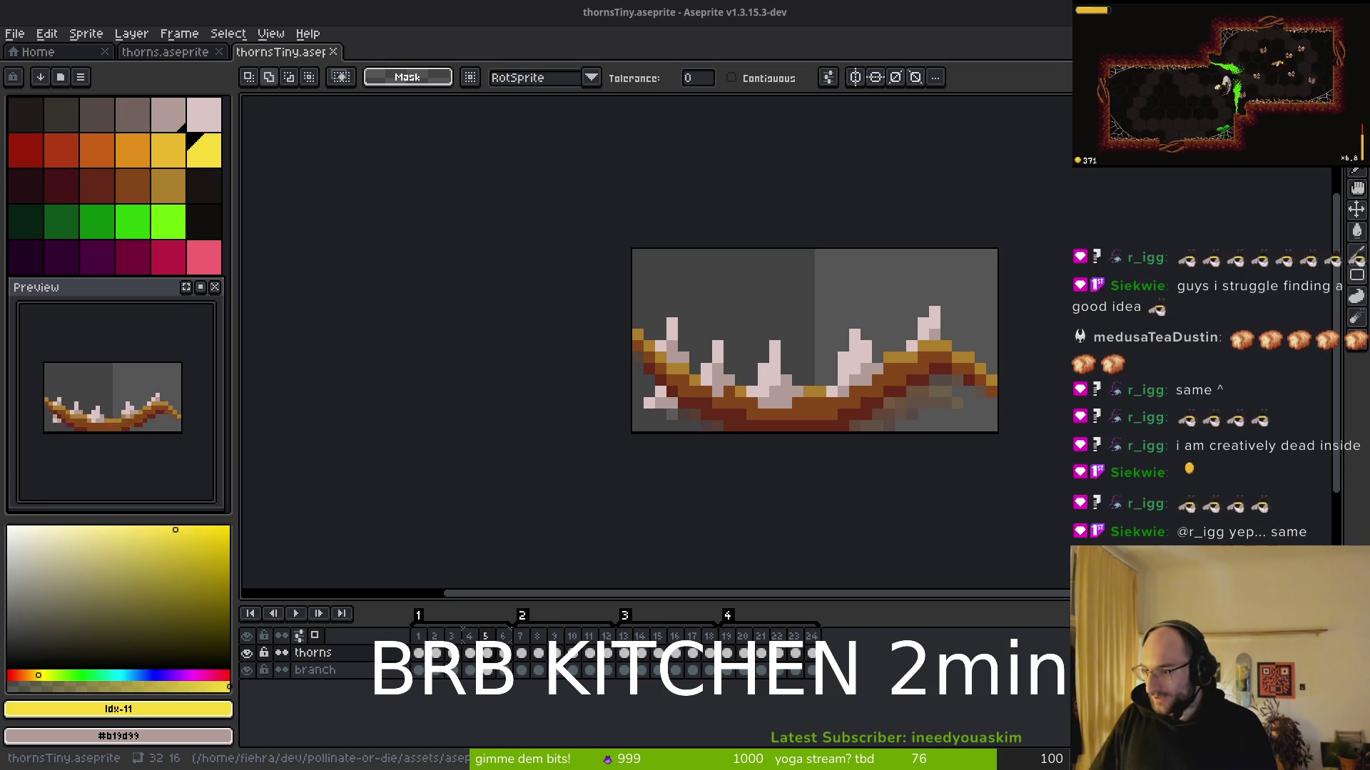
key(alt+Tab)
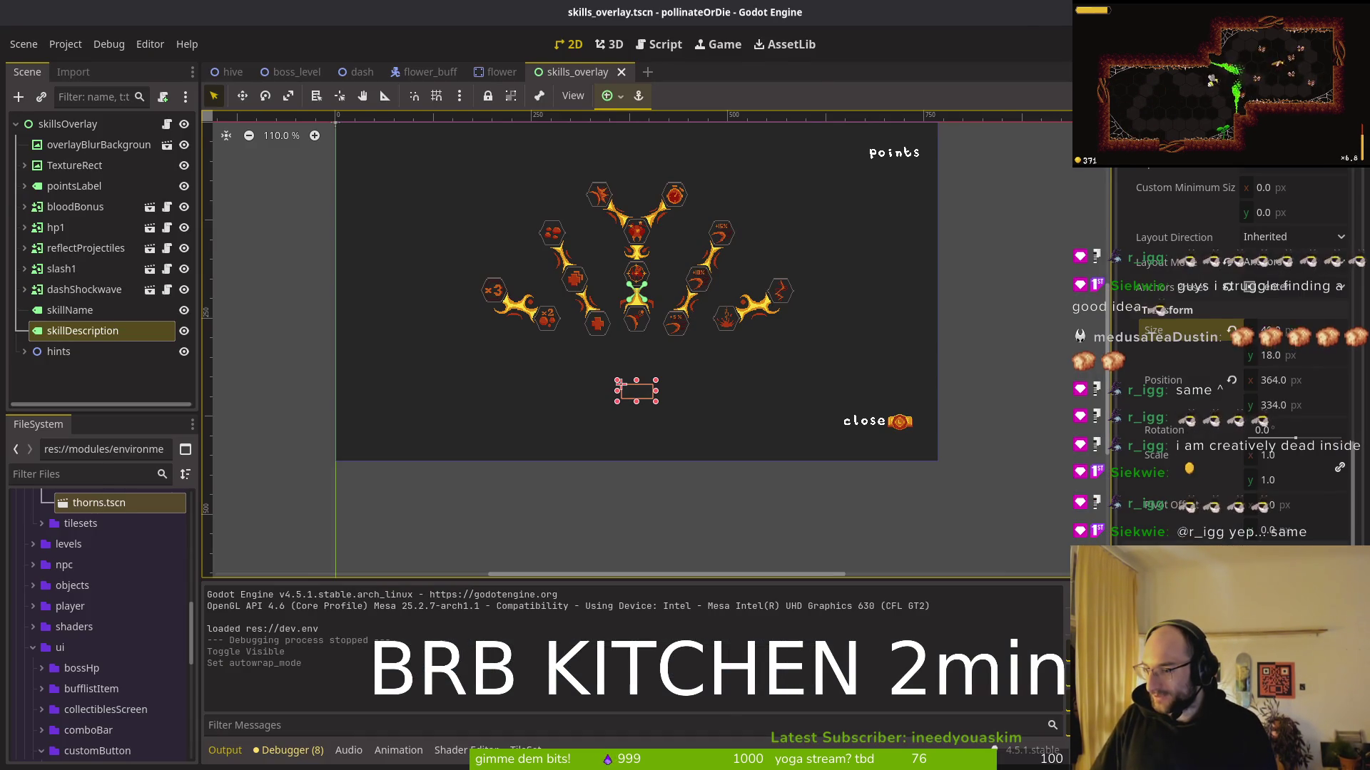